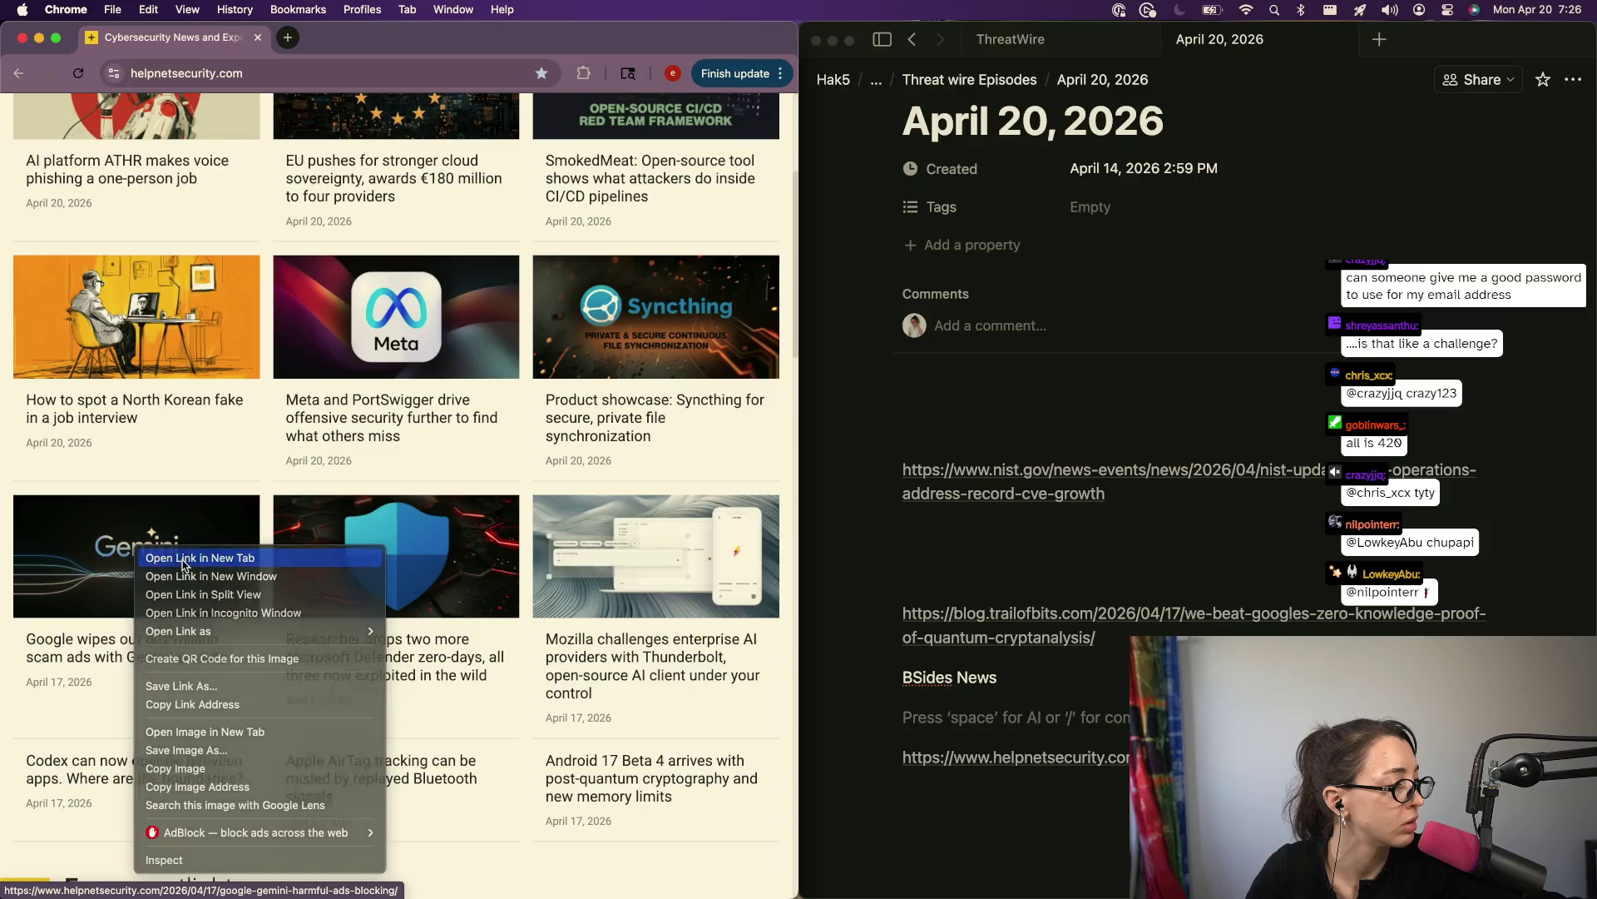
Step: Search 'vercel security' in a new tab, open the BleepingComputer breach story and copy its URL
{"action": "scroll", "coordinate": [368, 699], "scroll_direction": "down", "scroll_amount": 5}
{"action": "scroll", "coordinate": [369, 699], "scroll_direction": "down", "scroll_amount": 5}
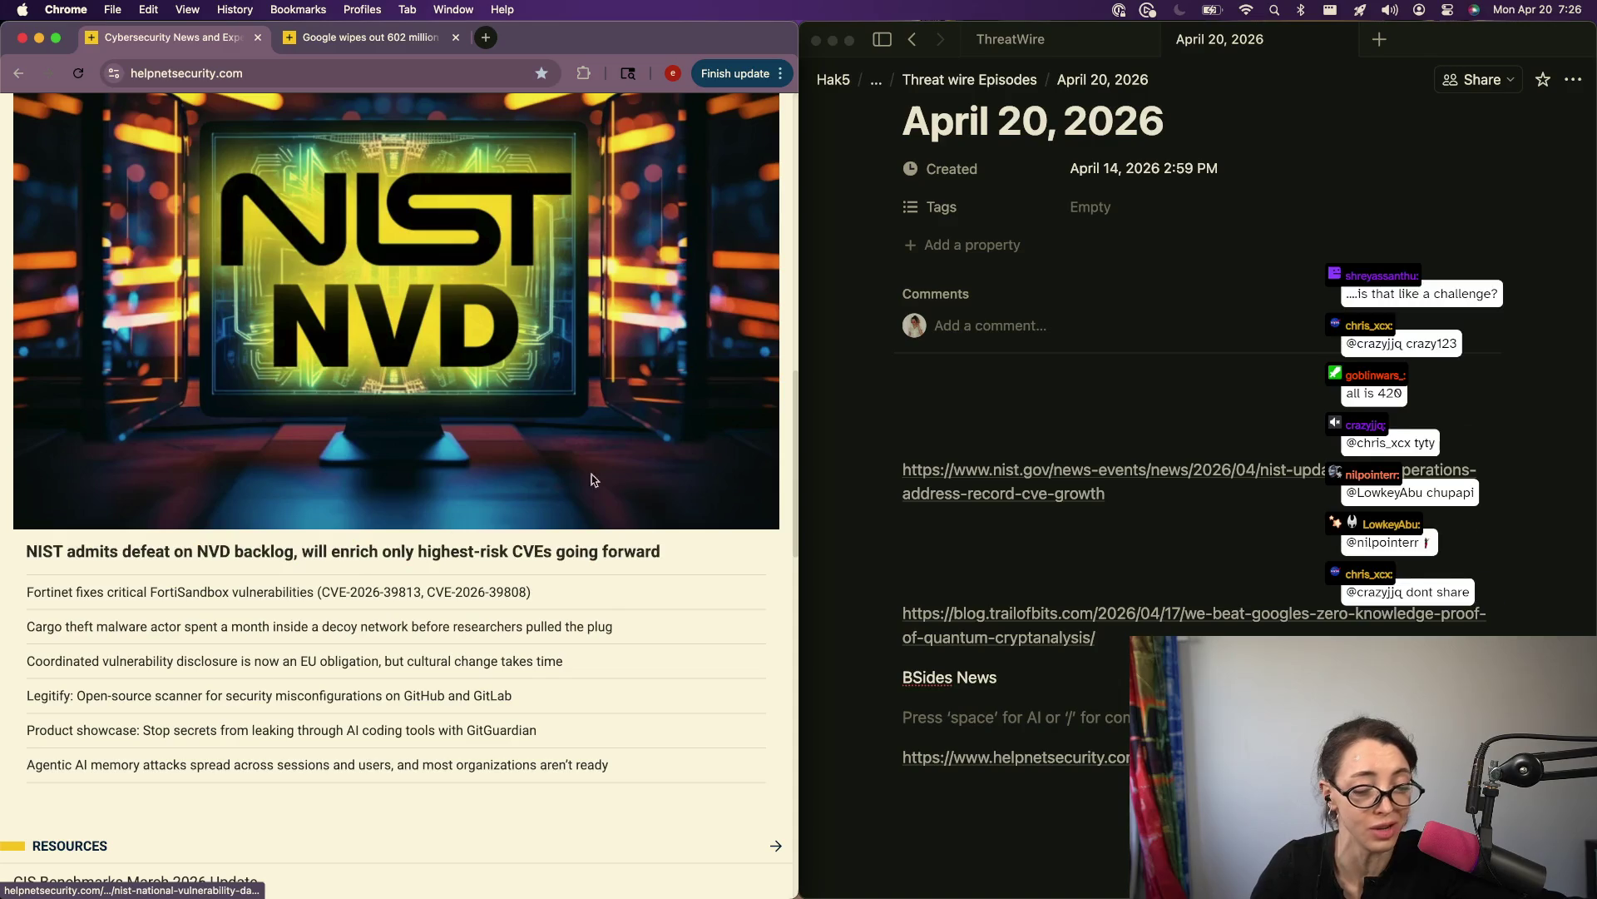
{"action": "left_click", "coordinate": [486, 37]}
{"action": "type", "text": "vercel "}
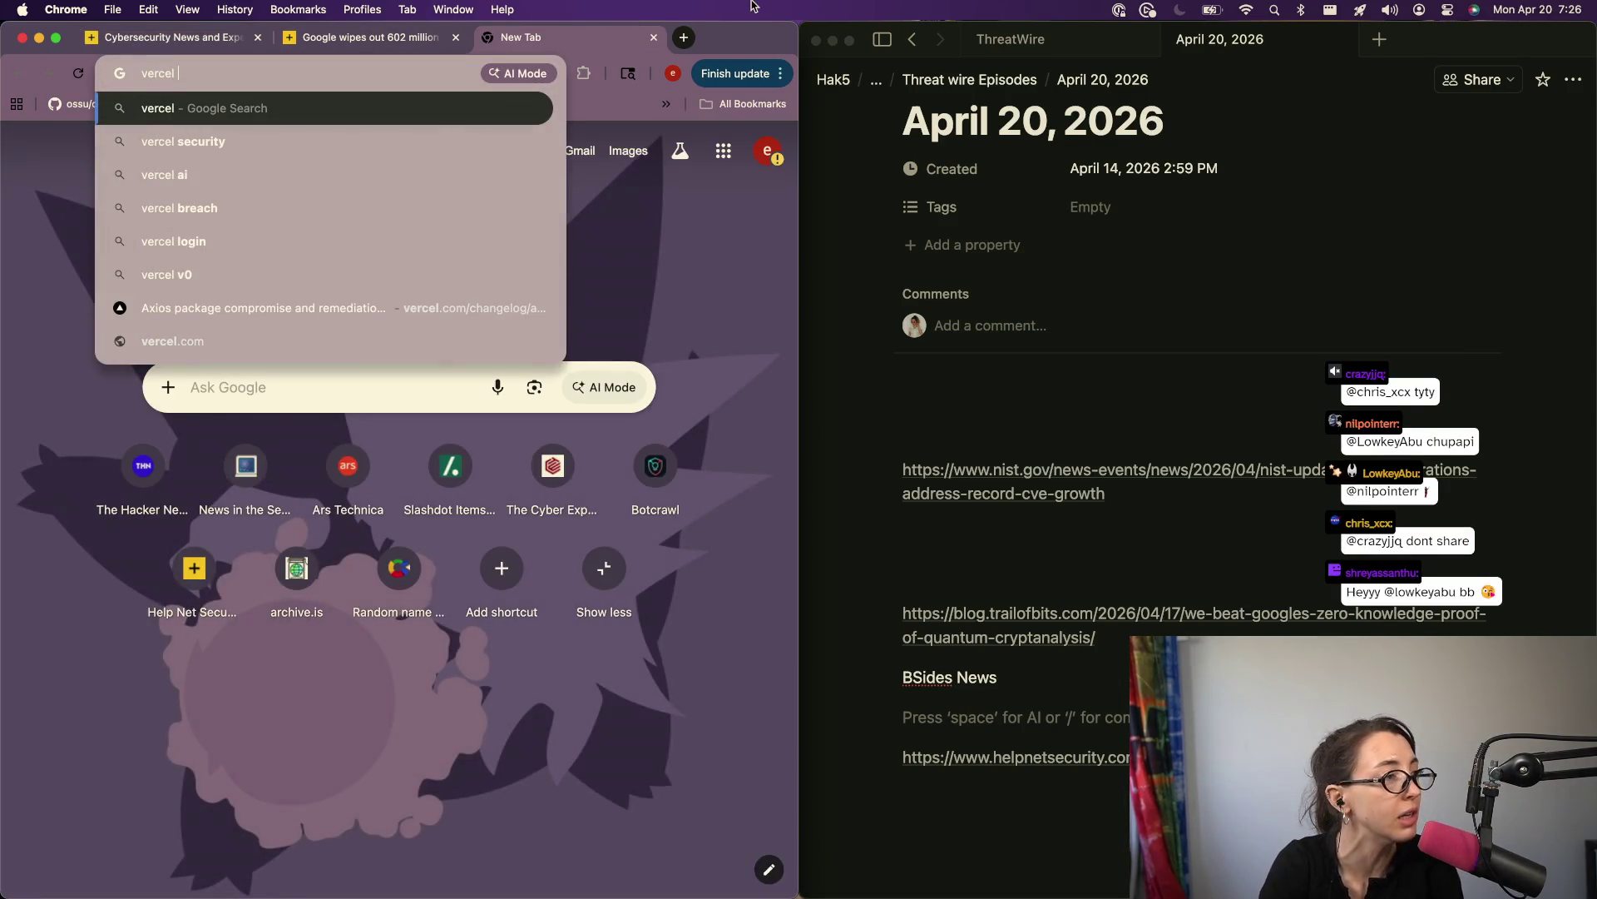
{"action": "type", "text": "security"}
{"action": "key", "text": "Return"}
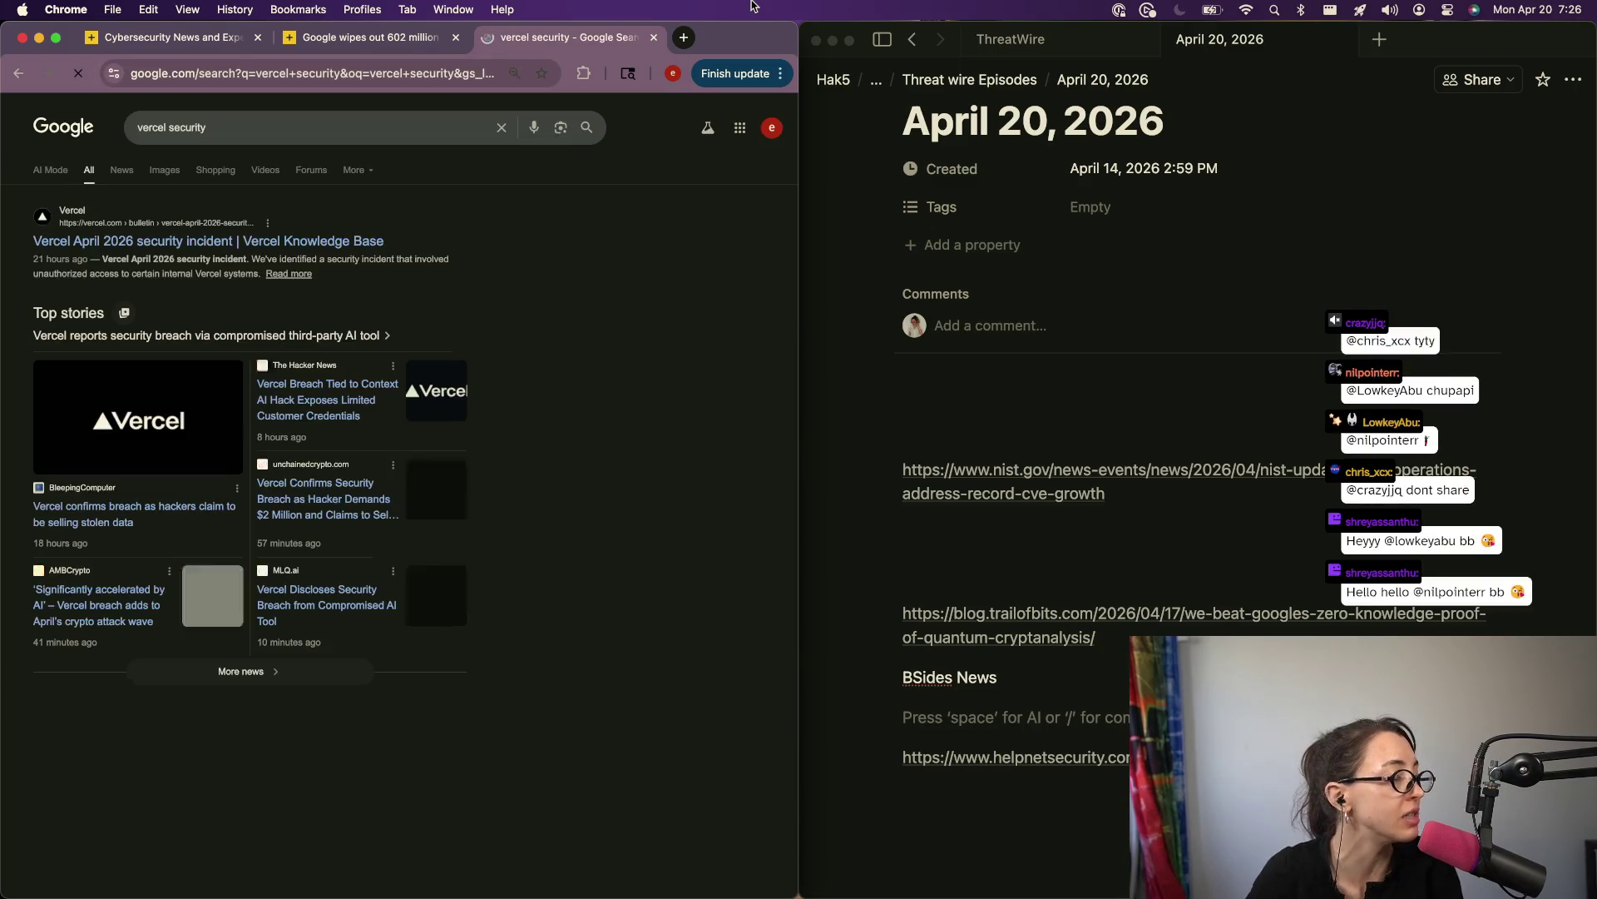
{"action": "left_click", "coordinate": [117, 453], "text": "super"}
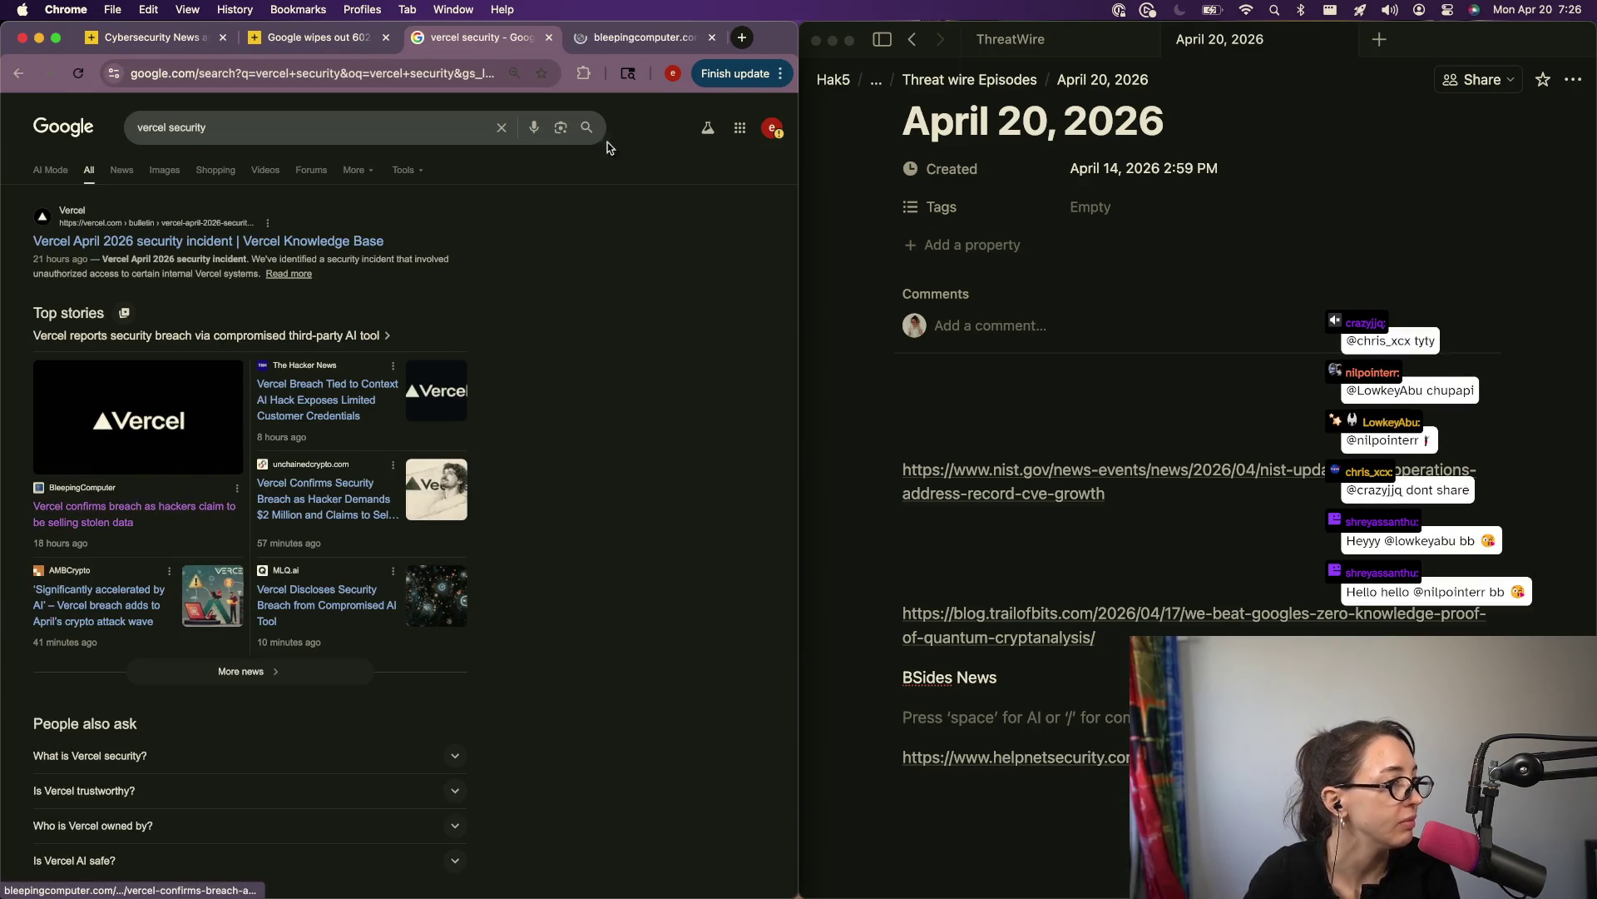
{"action": "left_click", "coordinate": [580, 41]}
{"action": "key", "text": "cmd+l"}
{"action": "key", "text": "cmd+c"}
Step: Paste the BleepingComputer link into the Notion notes above the NIST link, followed by a new line
{"action": "left_click", "coordinate": [927, 426]}
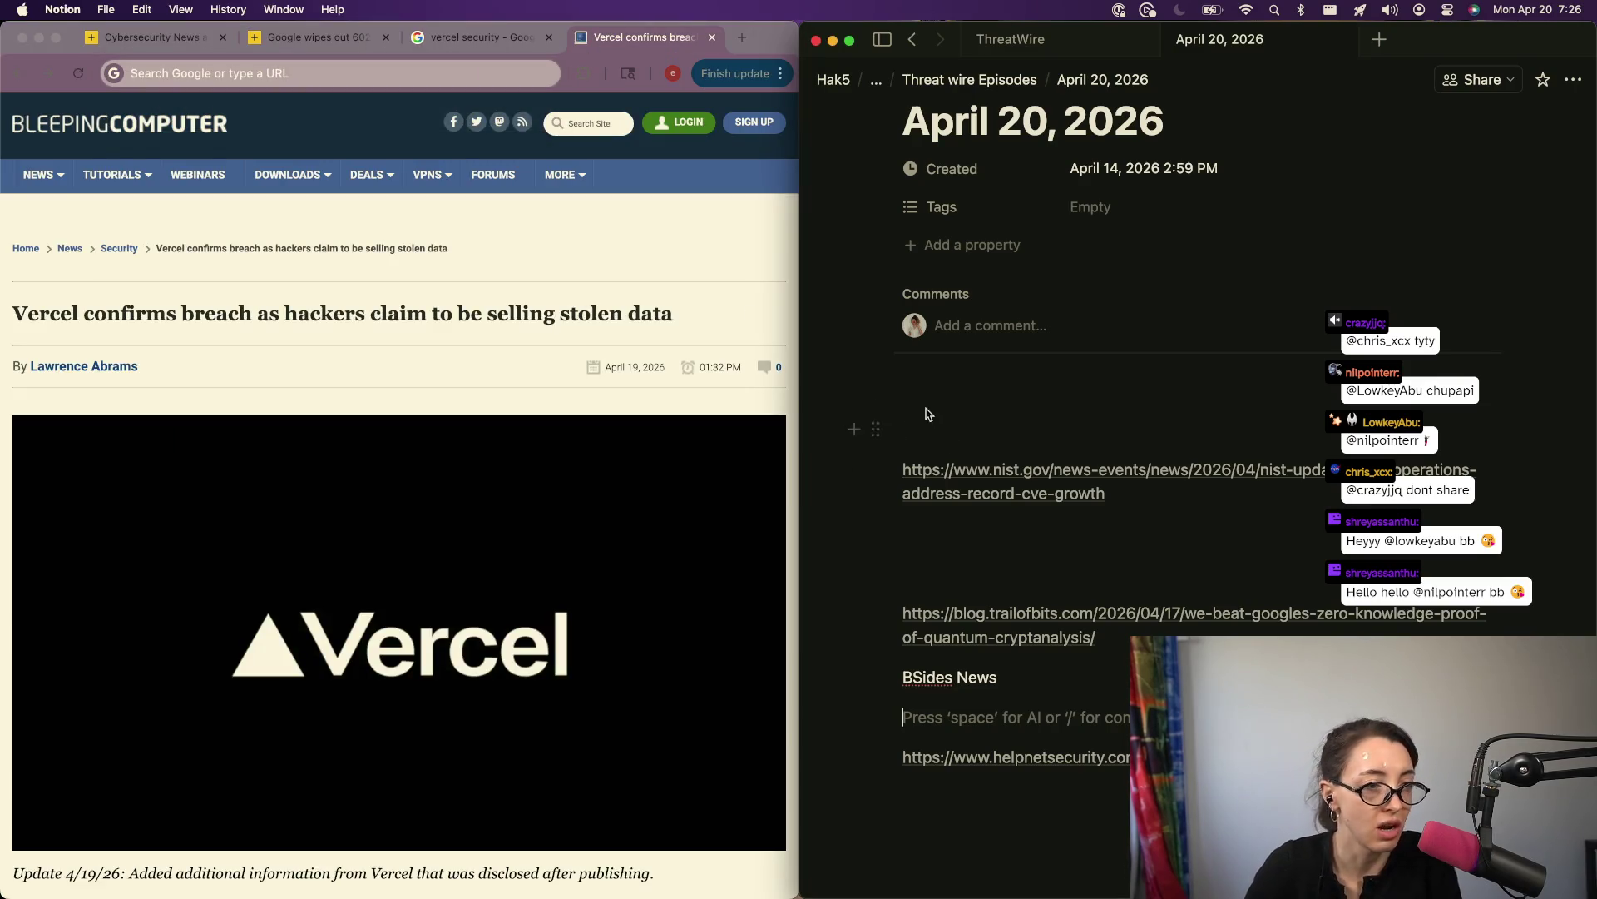
{"action": "key", "text": "cmd+v"}
{"action": "mouse_move", "coordinate": [931, 439]}
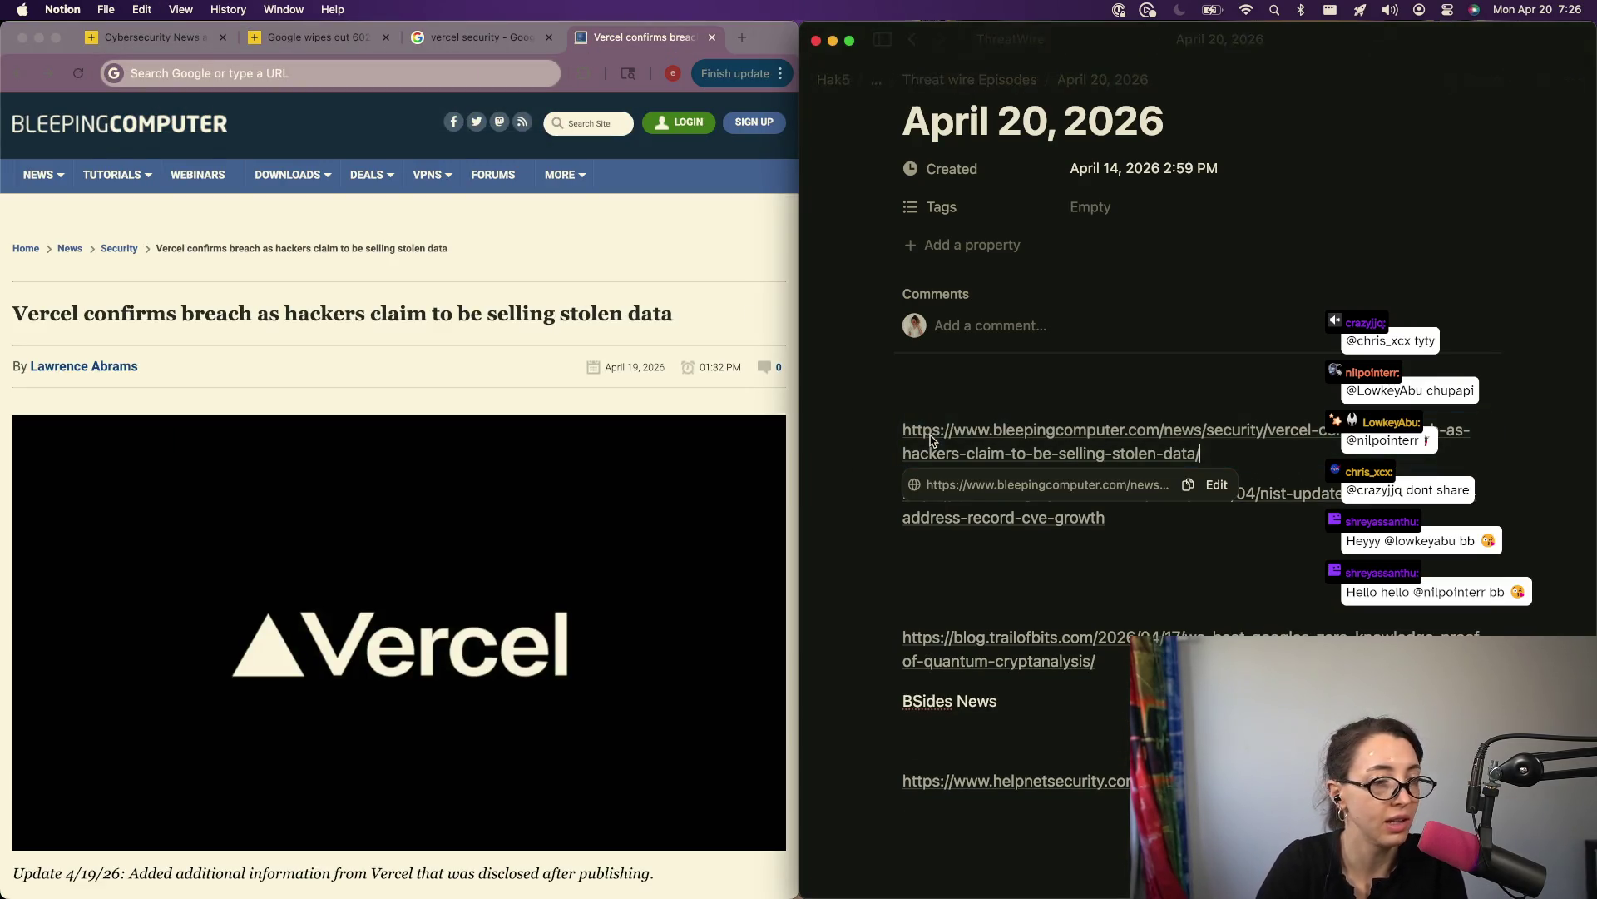
{"action": "key", "text": "Return"}
{"action": "scroll", "coordinate": [252, 506], "scroll_direction": "down", "scroll_amount": 10}
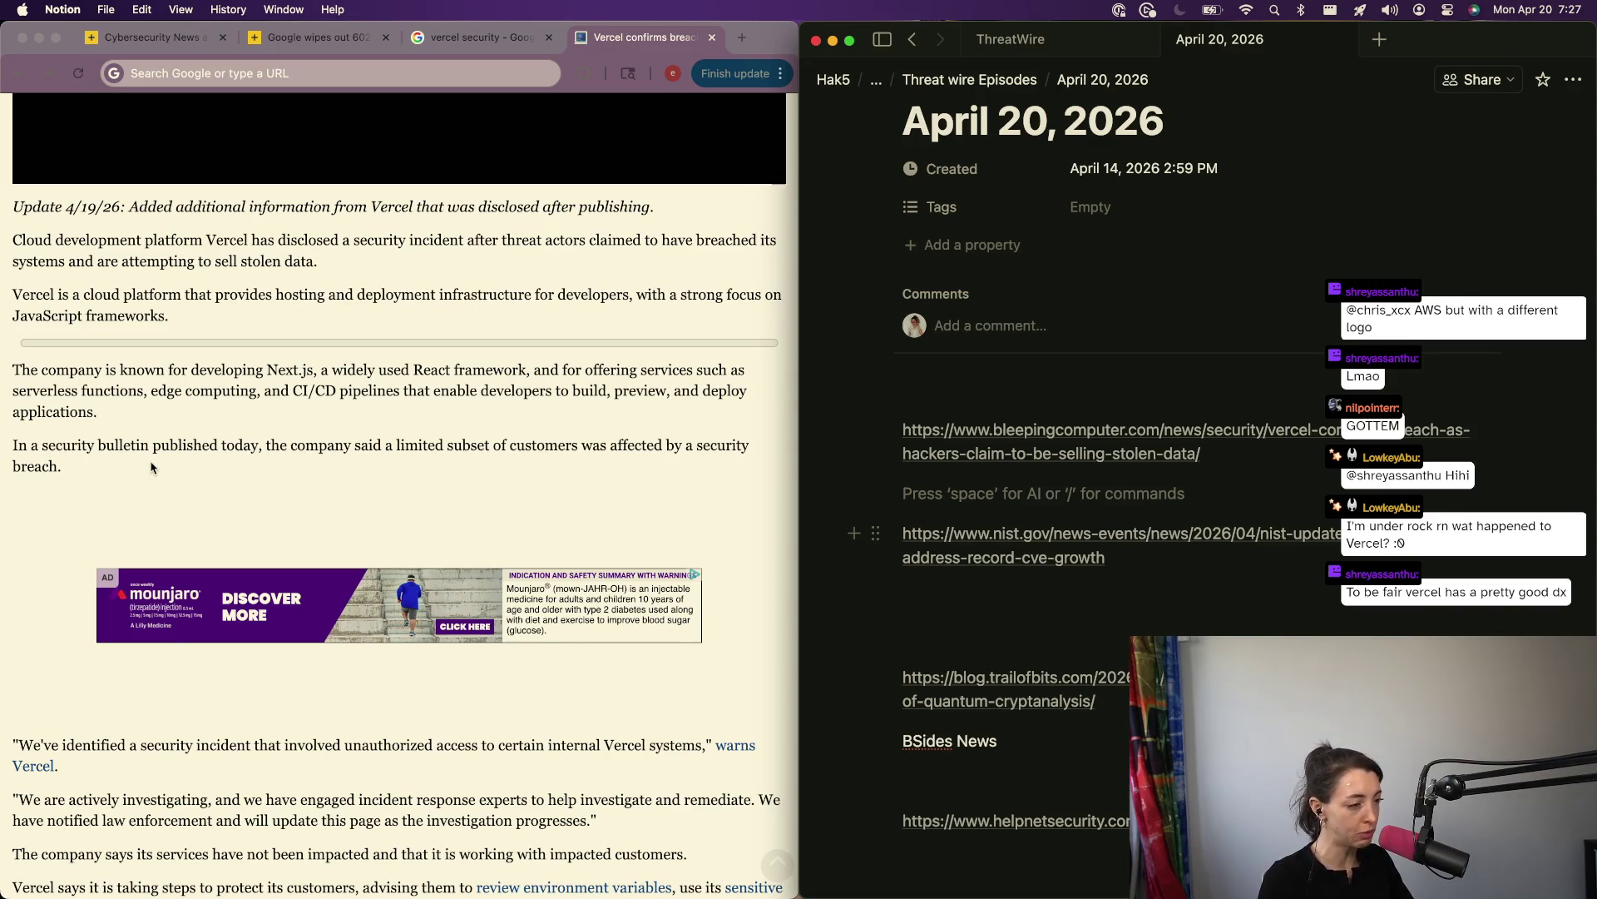
{"action": "left_click", "coordinate": [733, 749]}
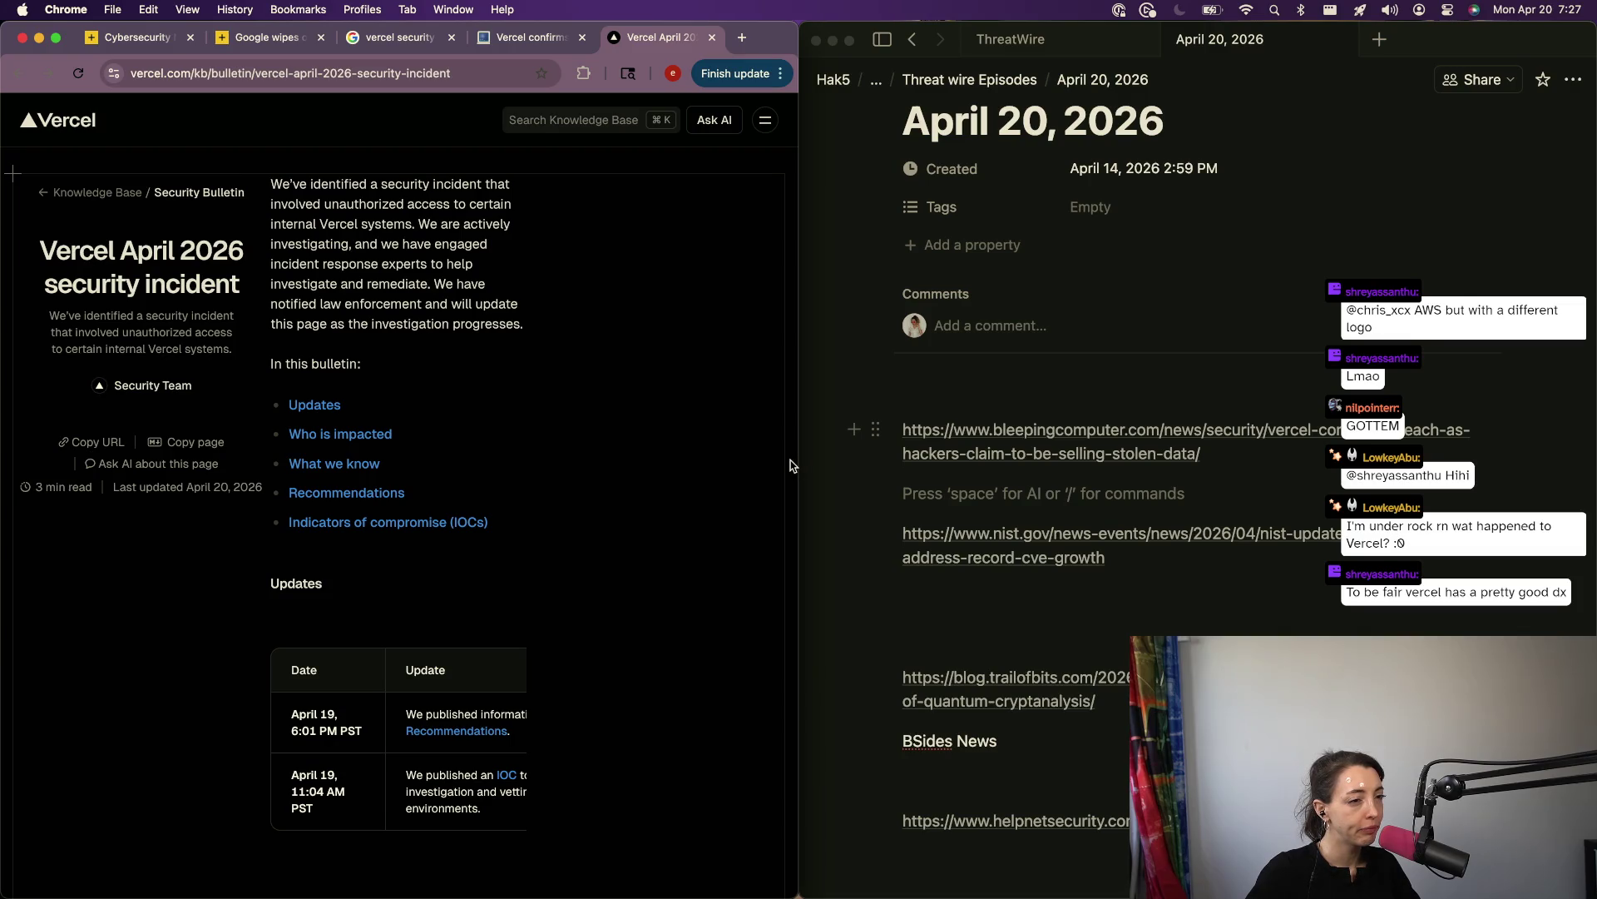
Step: Widen the browser to read Vercel's bulletin, then narrow it back beside the episode notes
{"action": "mouse_move", "coordinate": [795, 460]}
{"action": "left_mouse_down"}
{"action": "mouse_move", "coordinate": [1044, 412]}
{"action": "mouse_move", "coordinate": [793, 424]}
{"action": "mouse_move", "coordinate": [822, 428]}
{"action": "mouse_move", "coordinate": [788, 437]}
{"action": "mouse_move", "coordinate": [834, 438]}
{"action": "mouse_move", "coordinate": [601, 478]}
{"action": "mouse_move", "coordinate": [1141, 470]}
{"action": "mouse_move", "coordinate": [798, 462]}
{"action": "mouse_move", "coordinate": [856, 470]}
{"action": "left_mouse_up"}
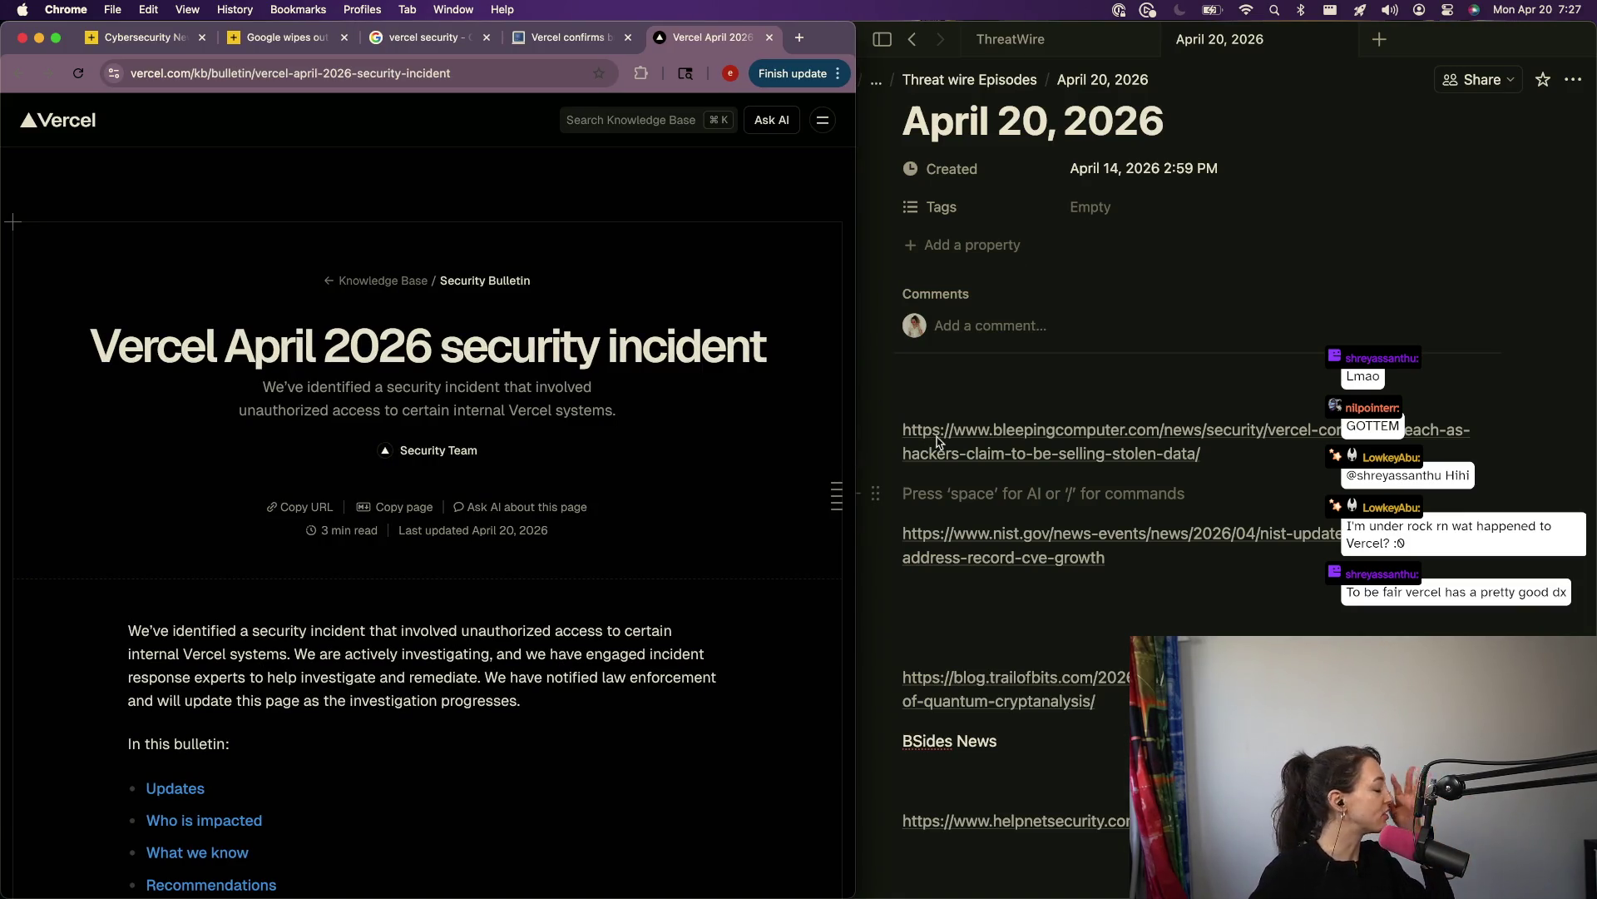
{"action": "left_click", "coordinate": [1052, 458]}
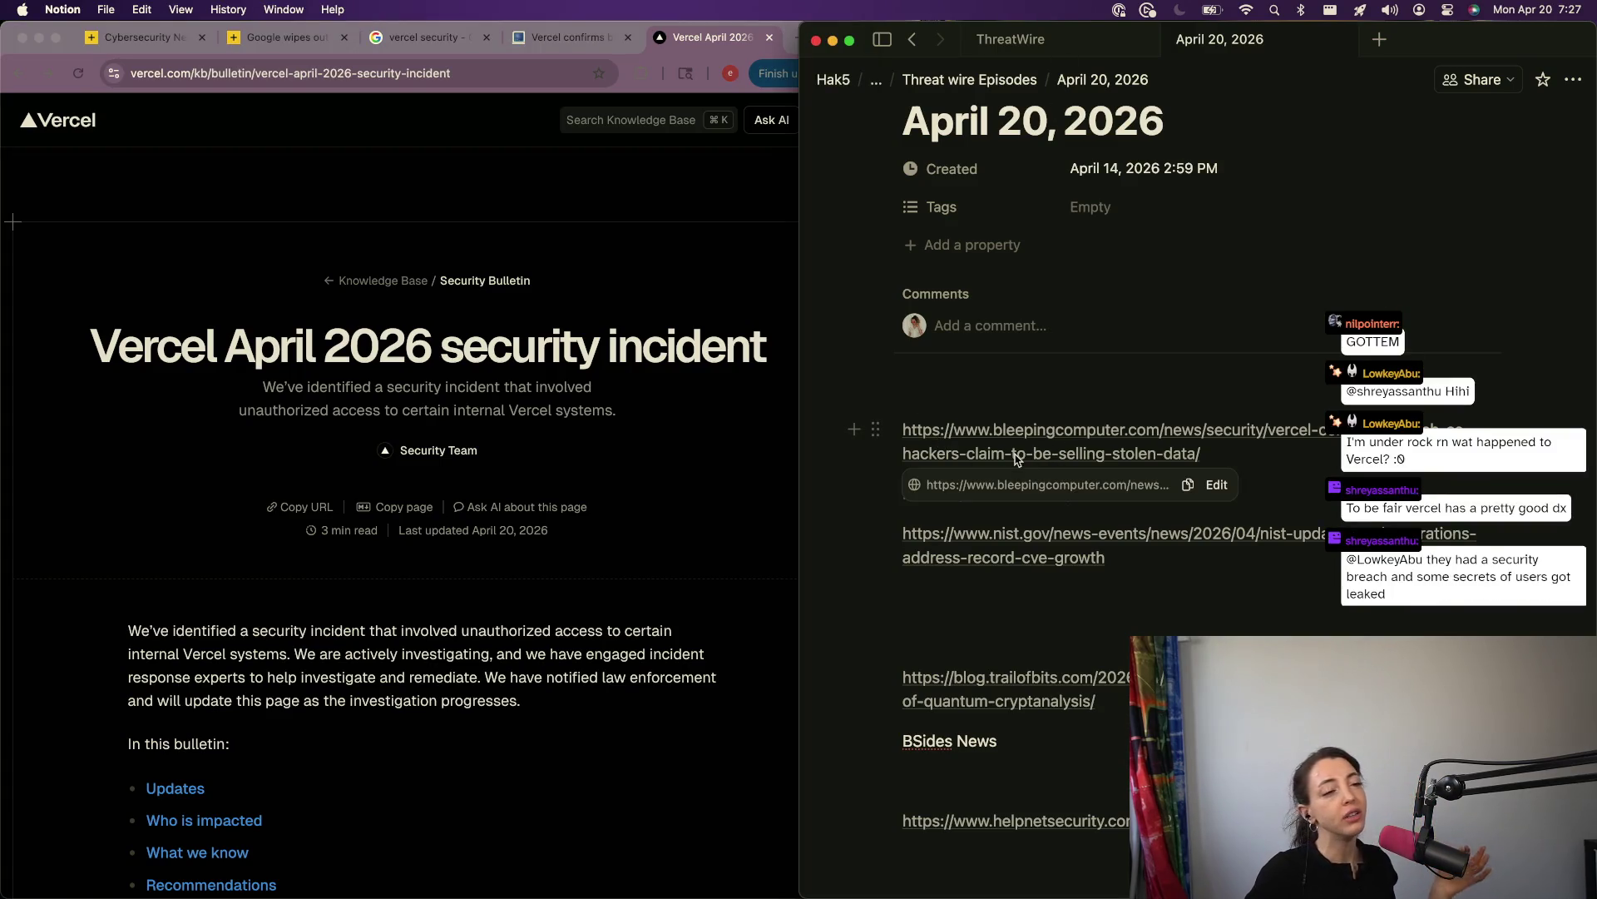
{"action": "left_click", "coordinate": [739, 475]}
{"action": "mouse_move", "coordinate": [862, 478]}
{"action": "left_mouse_down"}
{"action": "mouse_move", "coordinate": [764, 487]}
{"action": "mouse_move", "coordinate": [814, 489]}
{"action": "mouse_move", "coordinate": [799, 489]}
{"action": "left_mouse_up"}
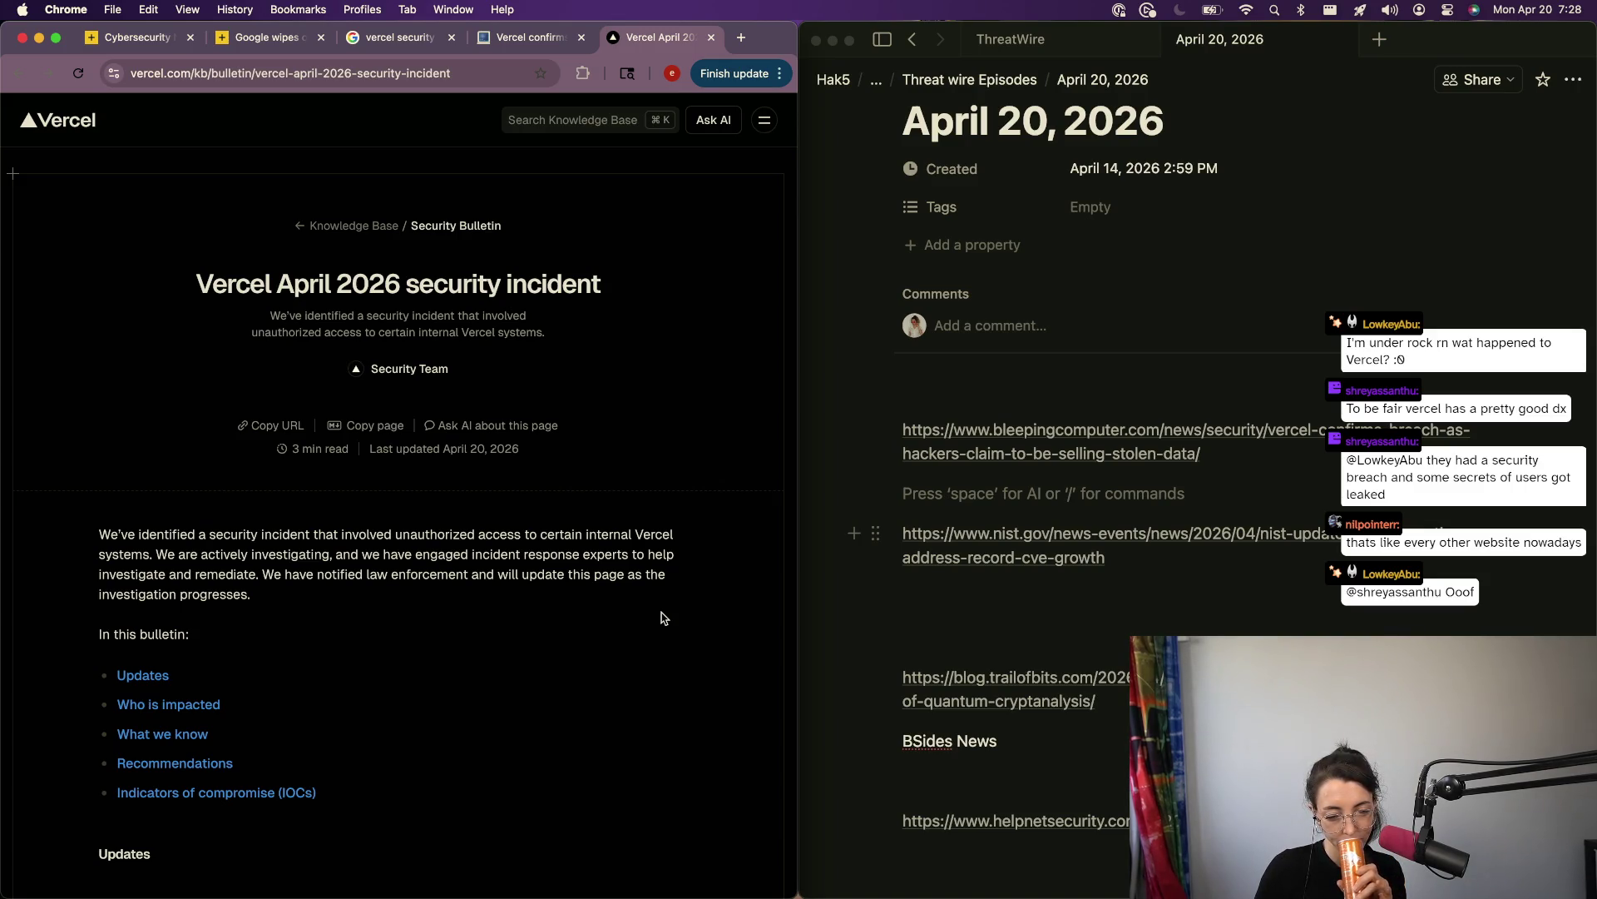
{"action": "scroll", "coordinate": [293, 744], "scroll_direction": "down", "scroll_amount": 1}
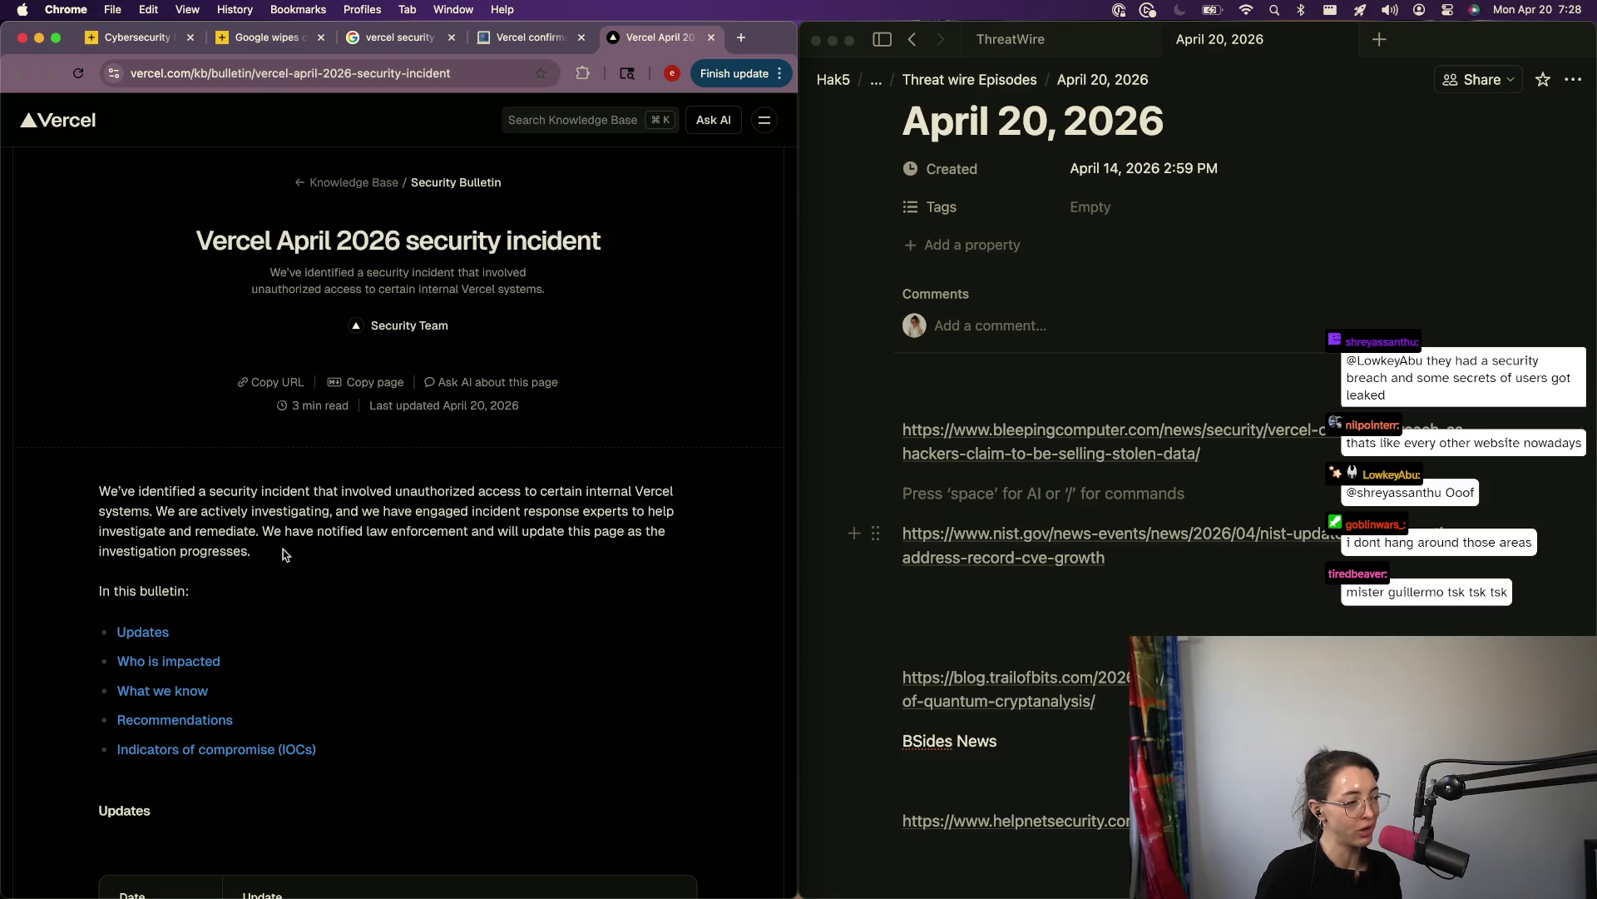
{"action": "scroll", "coordinate": [292, 561], "scroll_direction": "down", "scroll_amount": 2}
{"action": "scroll", "coordinate": [293, 565], "scroll_direction": "down", "scroll_amount": 5}
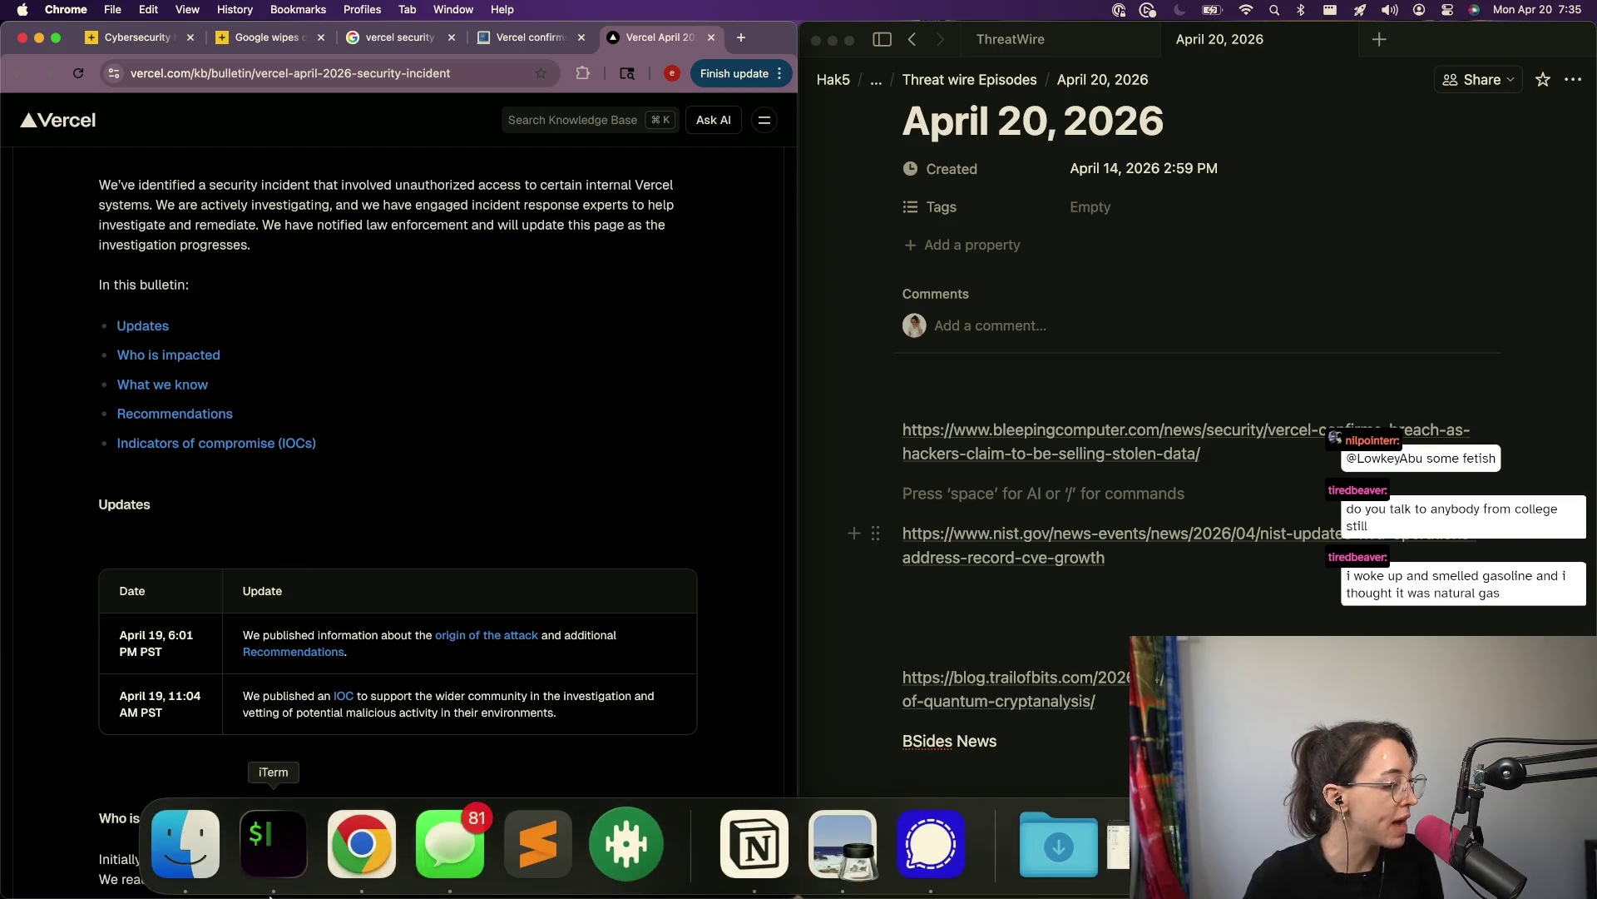
Step: Scroll the bulletin to 'Who is impacted' and 'What we know' and select the name 'Context.ai'
{"action": "scroll", "coordinate": [456, 345], "scroll_direction": "down", "scroll_amount": 5}
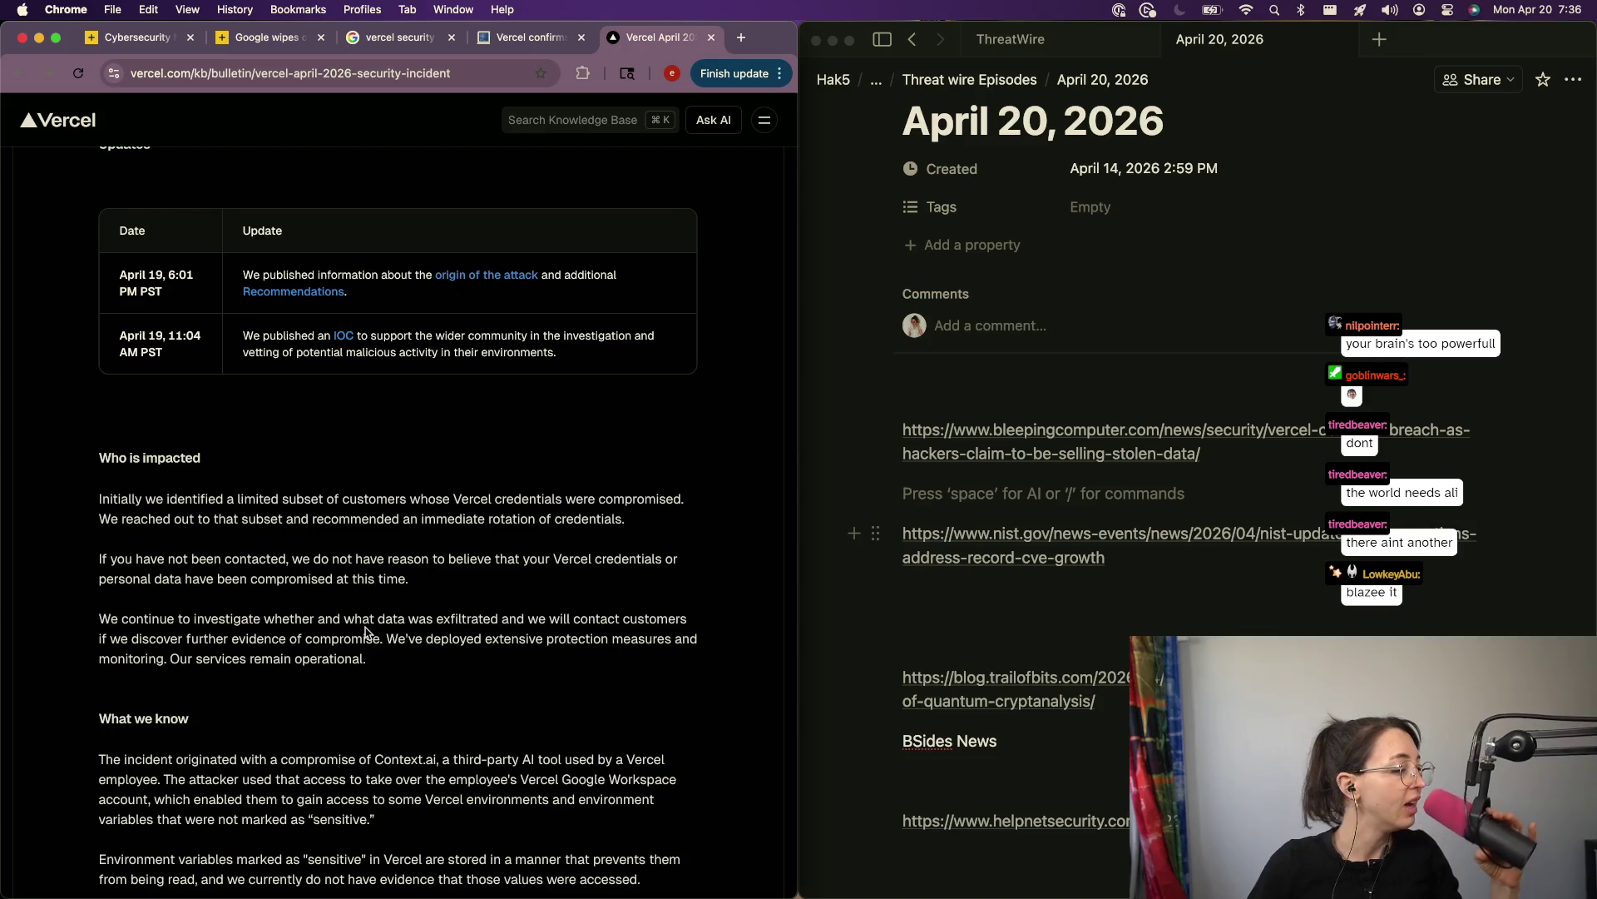
{"action": "scroll", "coordinate": [491, 728], "scroll_direction": "down", "scroll_amount": 2}
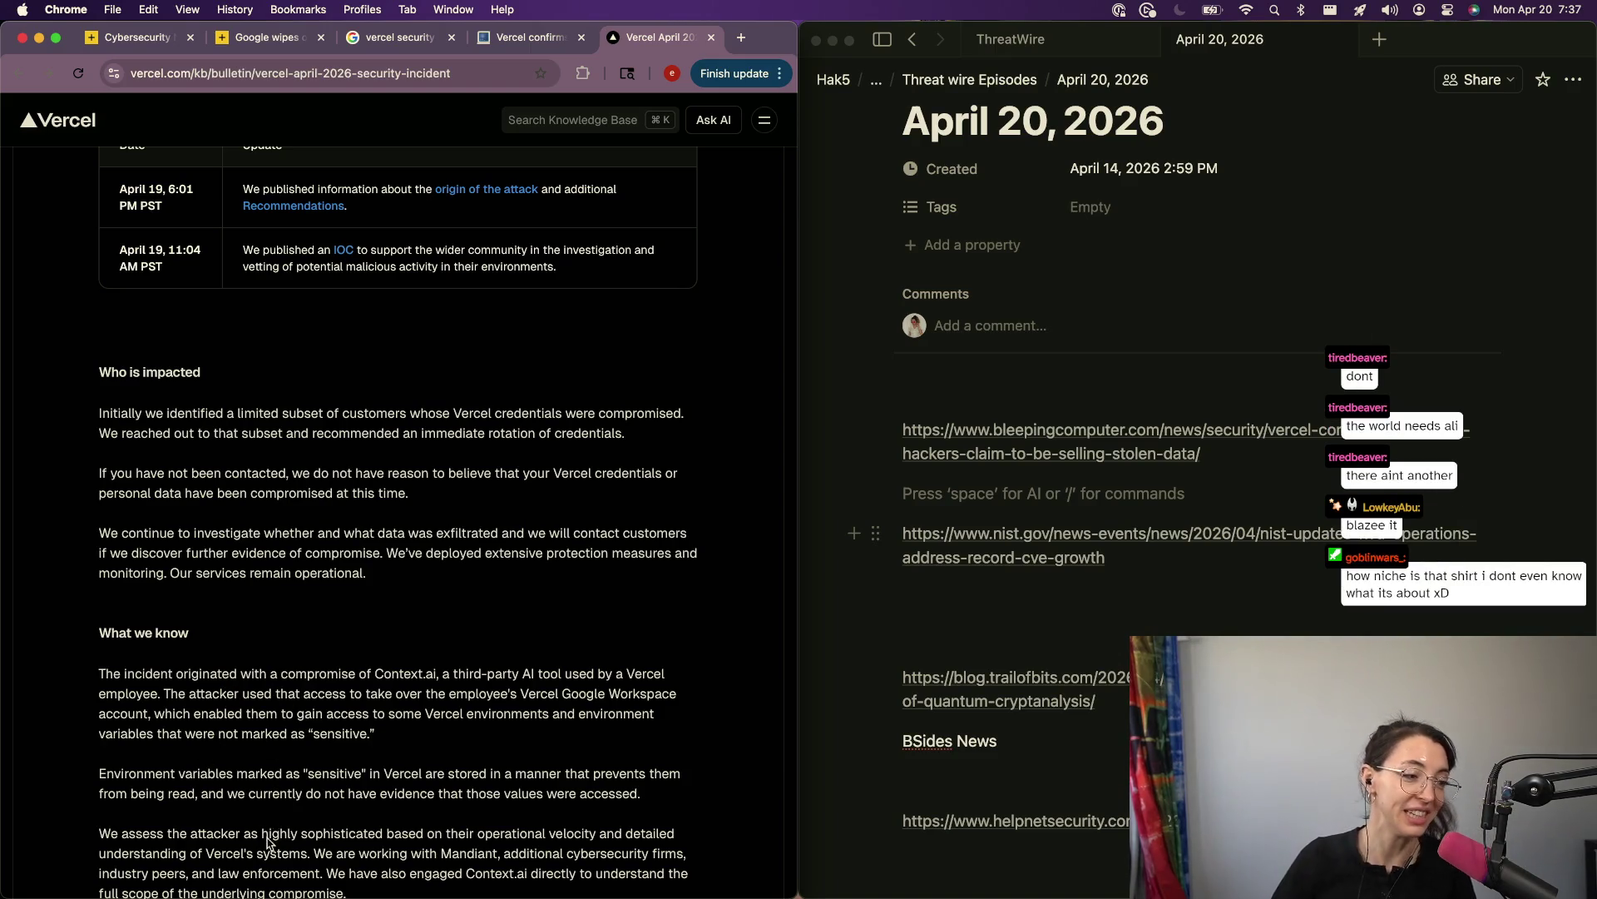
{"action": "mouse_move", "coordinate": [375, 676]}
{"action": "left_mouse_down"}
{"action": "mouse_move", "coordinate": [441, 682]}
{"action": "mouse_move", "coordinate": [379, 682]}
{"action": "left_mouse_up"}
{"action": "key", "text": "super+c"}
{"action": "left_click", "coordinate": [416, 681]}
Step: Load Context.ai in a new tab and scroll through its homepage and back to the top
{"action": "key", "text": "super+t"}
{"action": "key", "text": "super+v"}
{"action": "key", "text": "Return"}
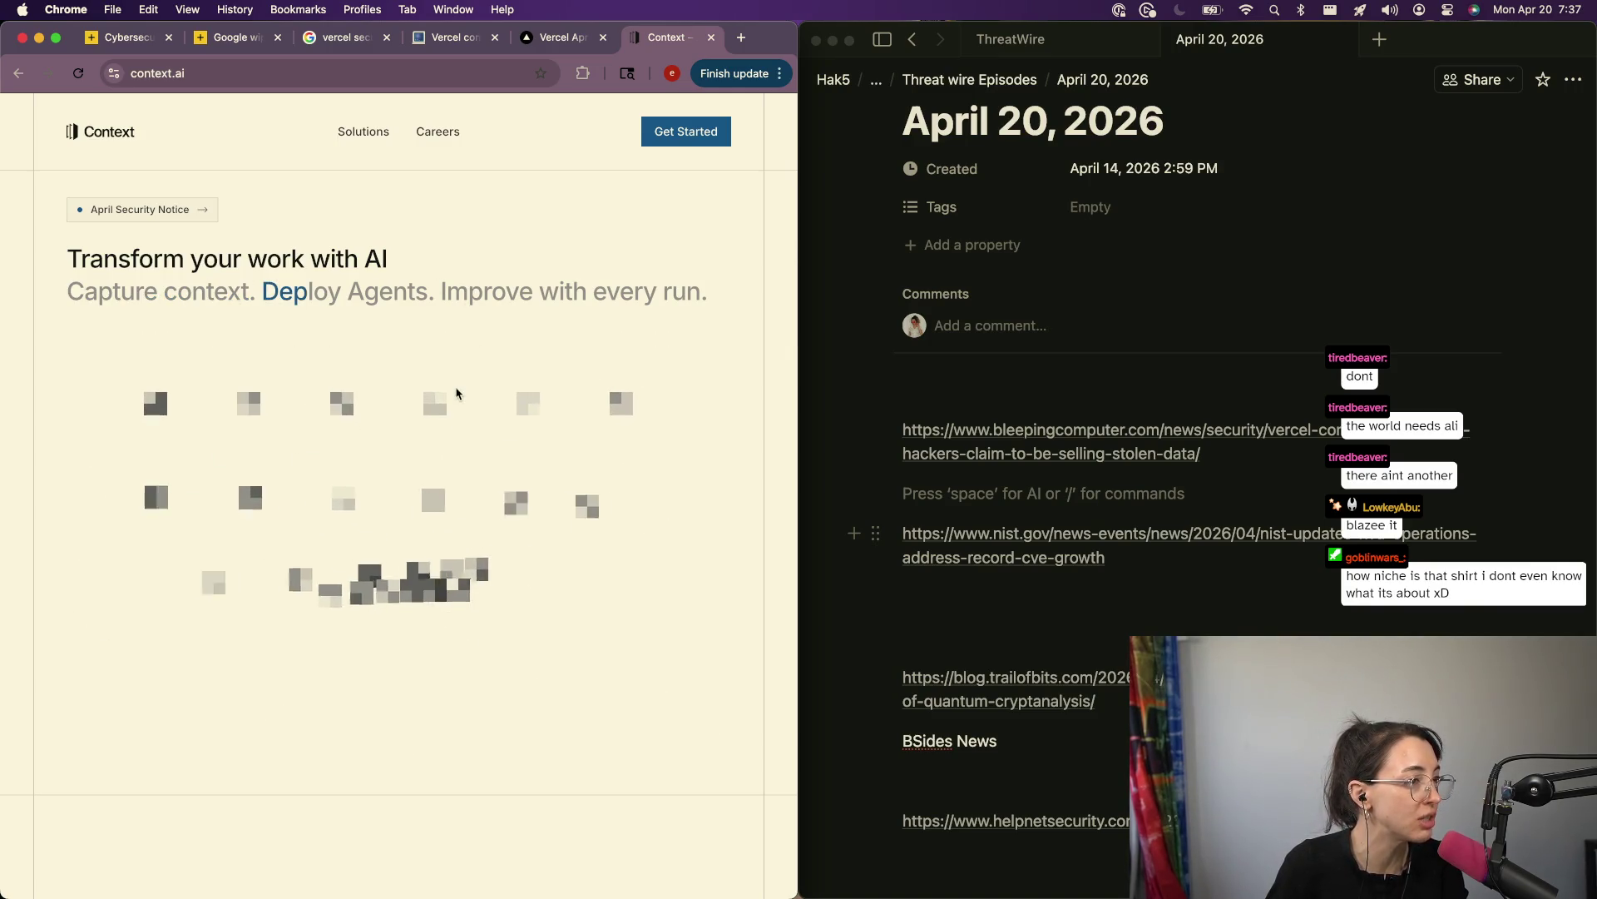
{"action": "scroll", "coordinate": [456, 393], "scroll_direction": "down", "scroll_amount": 10}
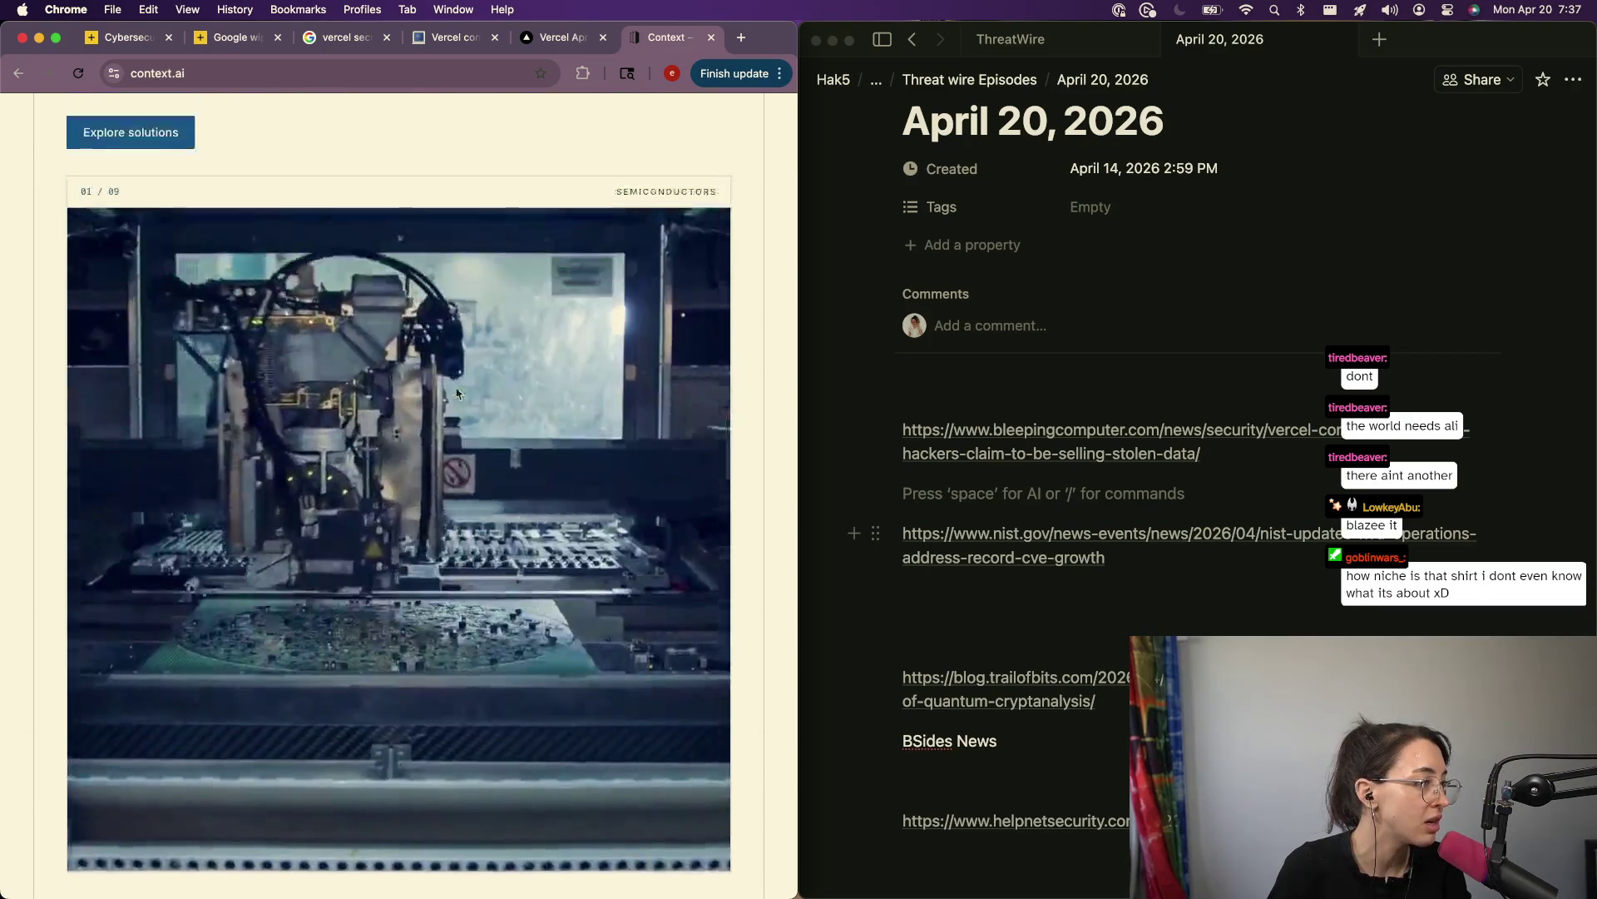
{"action": "scroll", "coordinate": [456, 392], "scroll_direction": "up", "scroll_amount": 3}
{"action": "scroll", "coordinate": [456, 393], "scroll_direction": "down", "scroll_amount": 12}
{"action": "scroll", "coordinate": [456, 393], "scroll_direction": "down", "scroll_amount": 7}
{"action": "scroll", "coordinate": [456, 393], "scroll_direction": "up", "scroll_amount": 7}
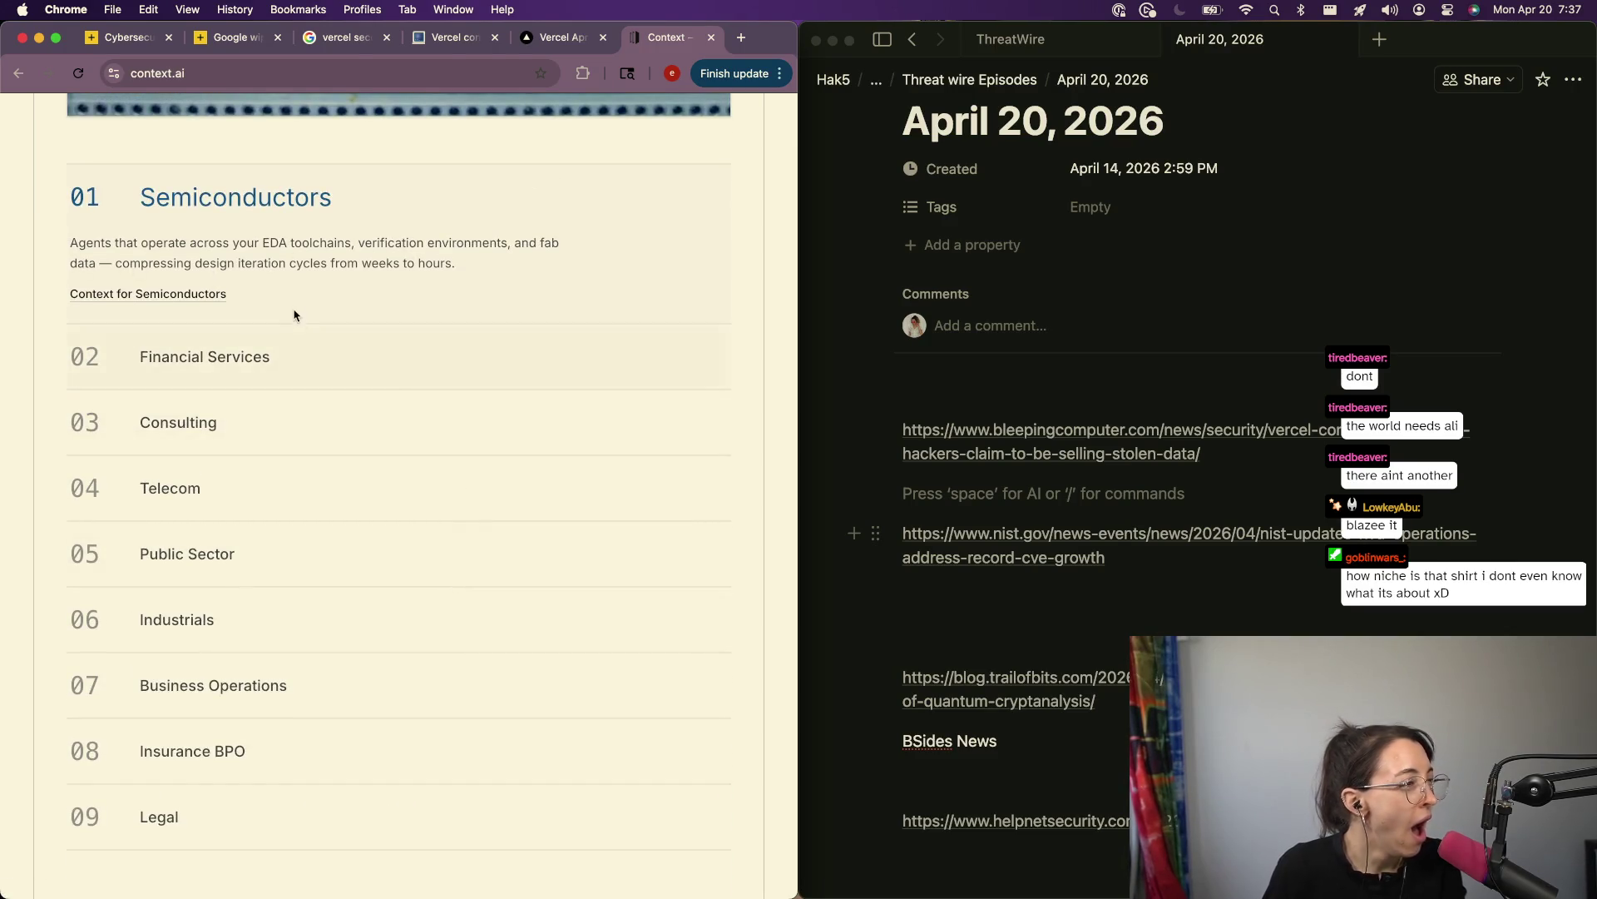
{"action": "scroll", "coordinate": [304, 303], "scroll_direction": "down", "scroll_amount": 1}
{"action": "scroll", "coordinate": [303, 304], "scroll_direction": "down", "scroll_amount": 3}
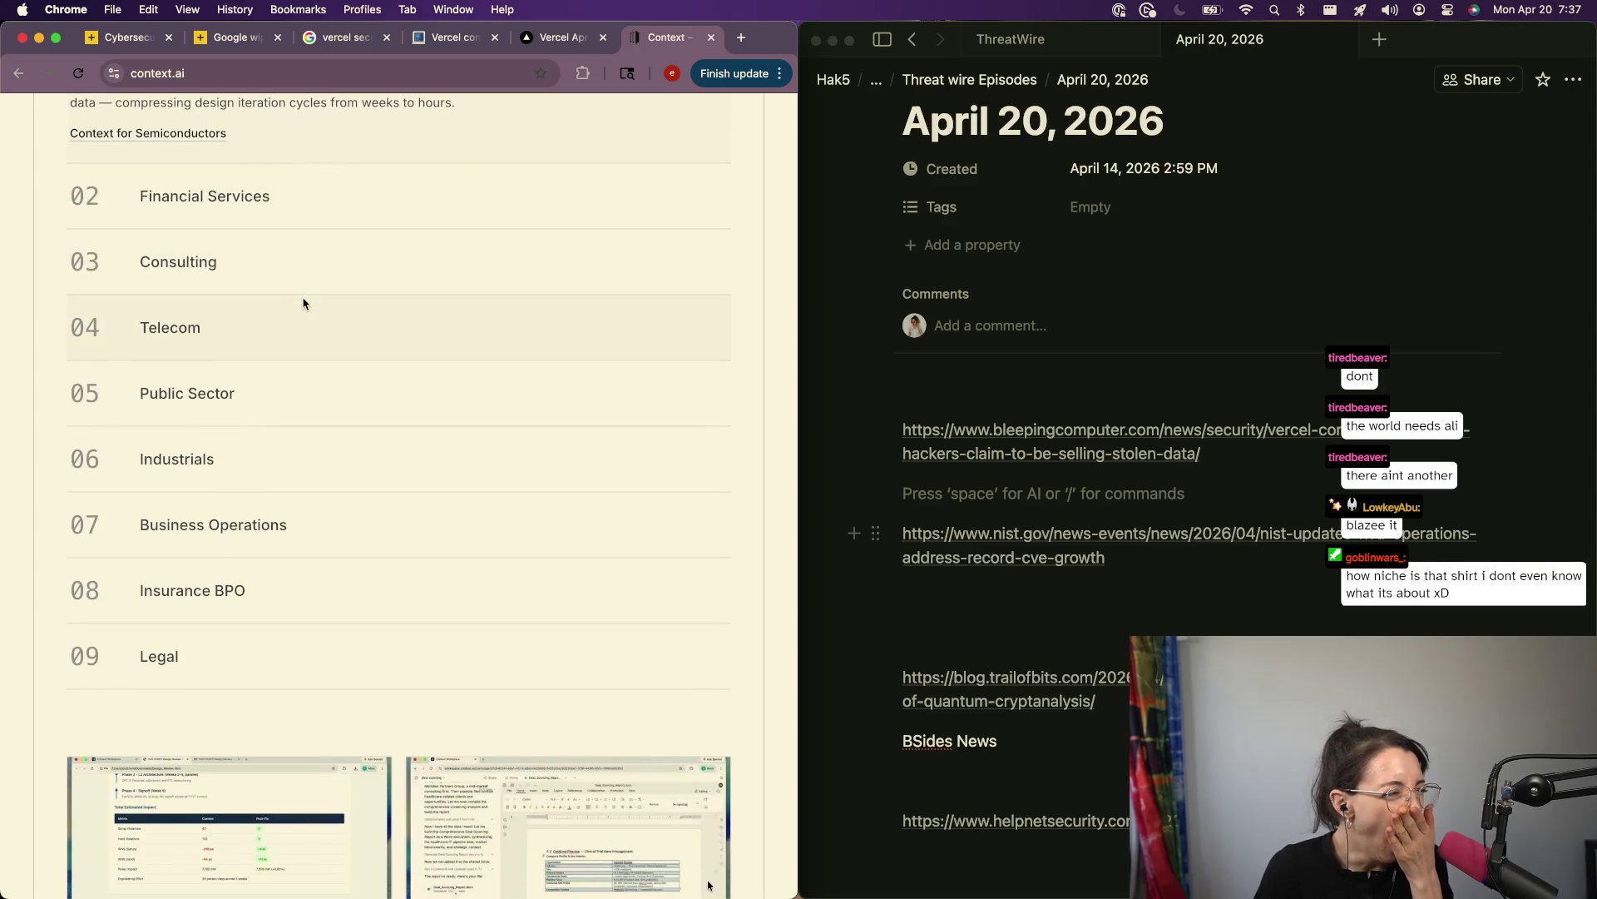
{"action": "scroll", "coordinate": [304, 304], "scroll_direction": "down", "scroll_amount": 3}
{"action": "scroll", "coordinate": [303, 303], "scroll_direction": "up", "scroll_amount": 5}
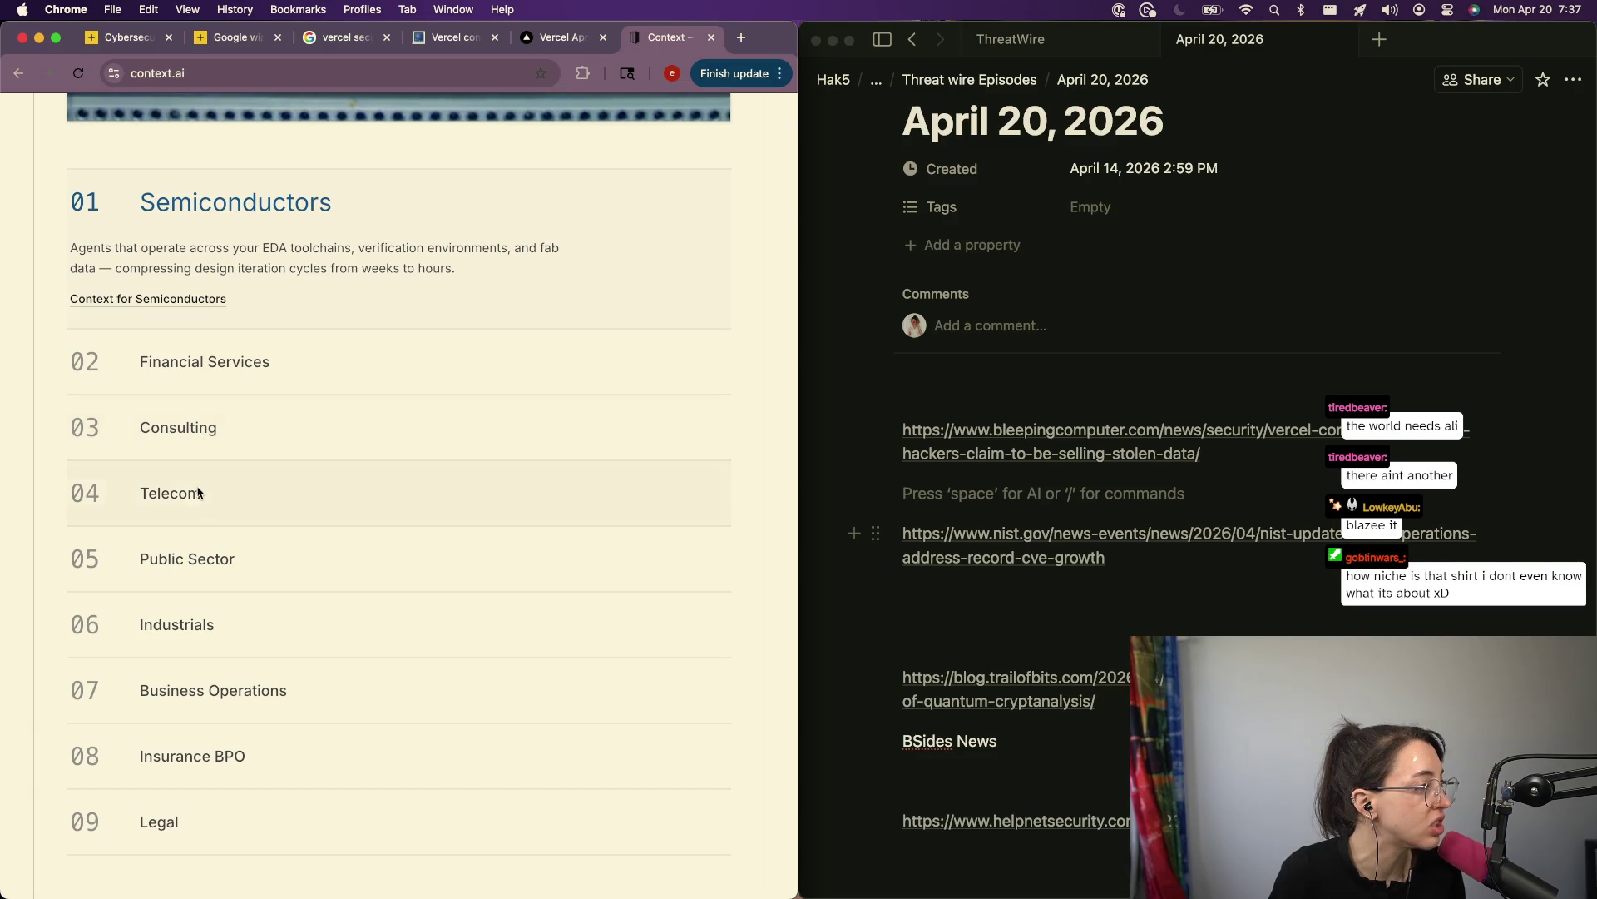
{"action": "scroll", "coordinate": [221, 639], "scroll_direction": "down", "scroll_amount": 15}
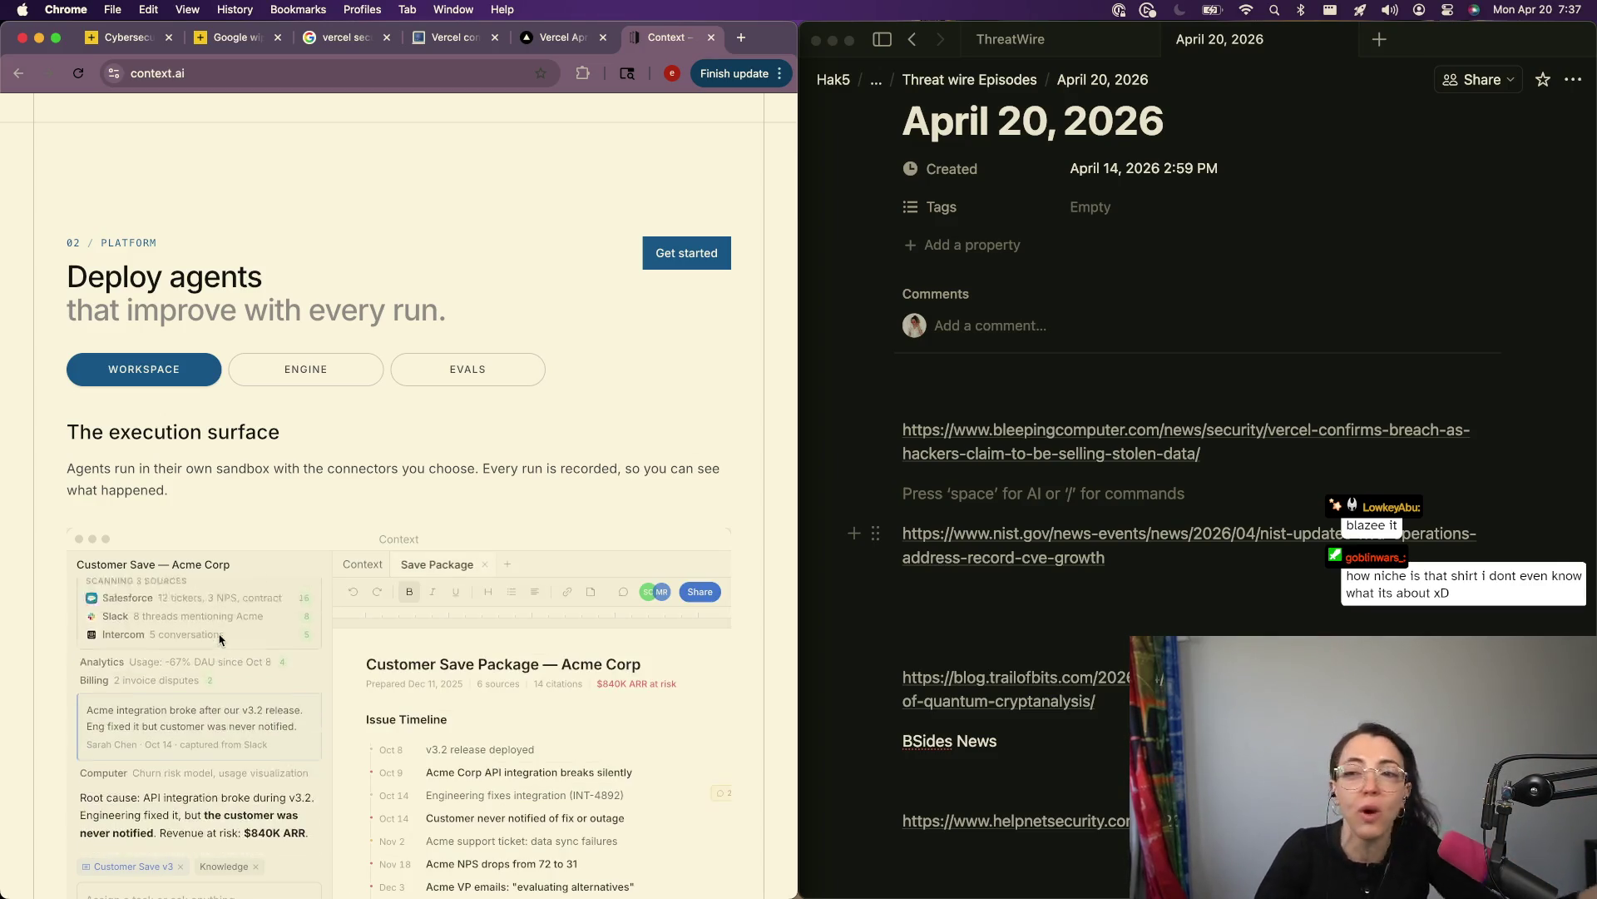
{"action": "scroll", "coordinate": [241, 532], "scroll_direction": "up", "scroll_amount": 10}
{"action": "scroll", "coordinate": [268, 418], "scroll_direction": "up", "scroll_amount": 15}
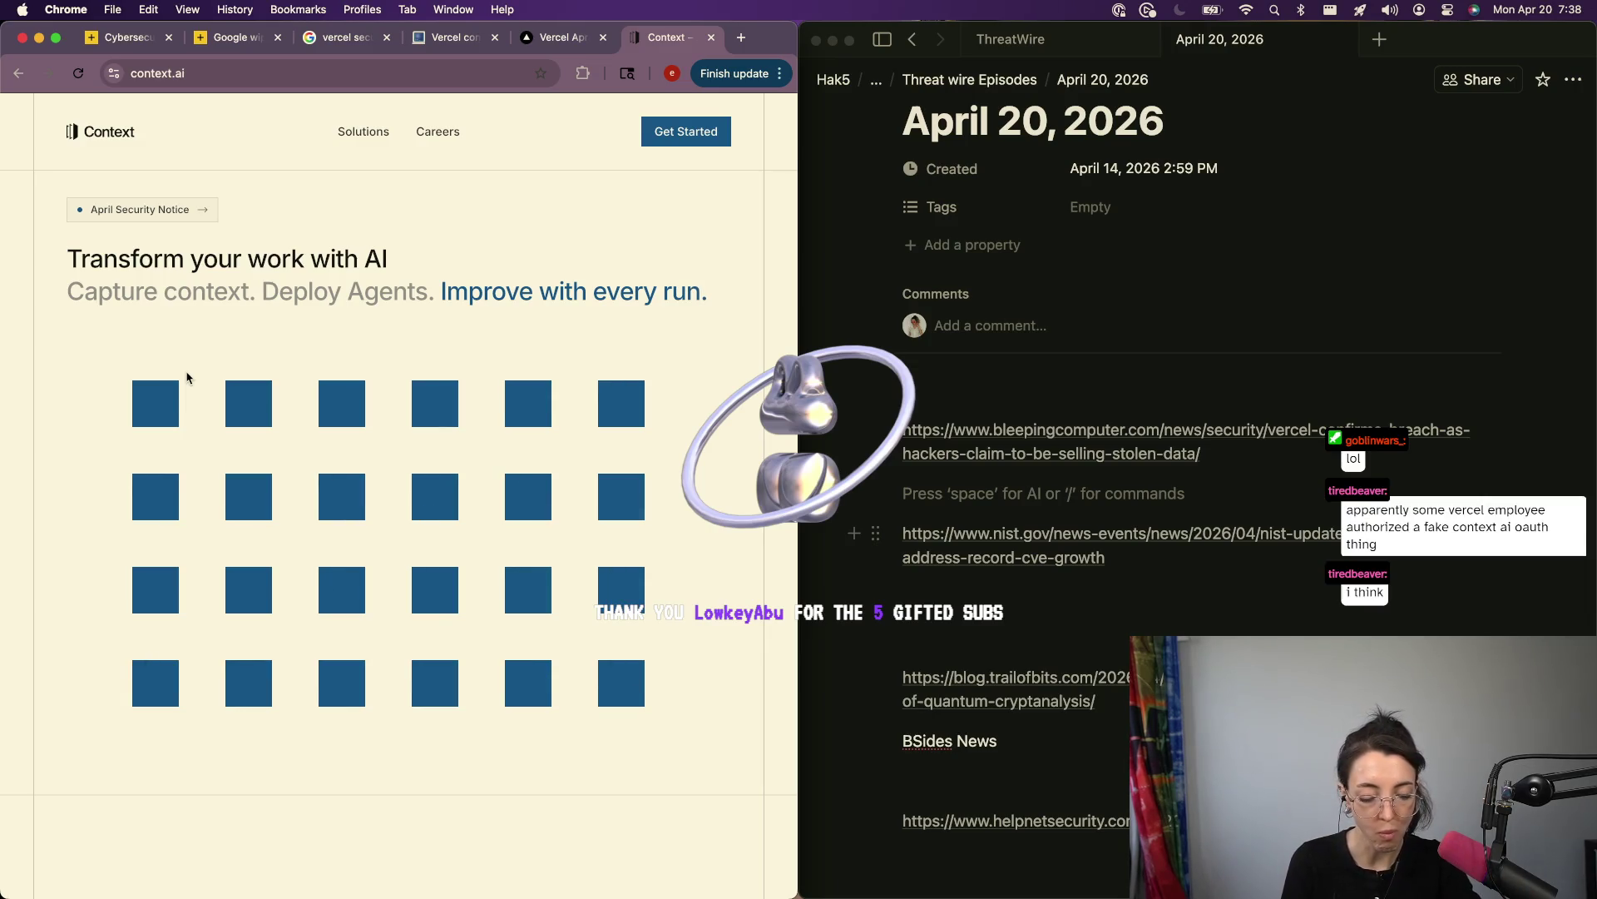
{"action": "key", "text": "super+t"}
Step: Go to chatgpt.com and ask what context means in regards to AI tooling
{"action": "type", "text": "chatgo"}
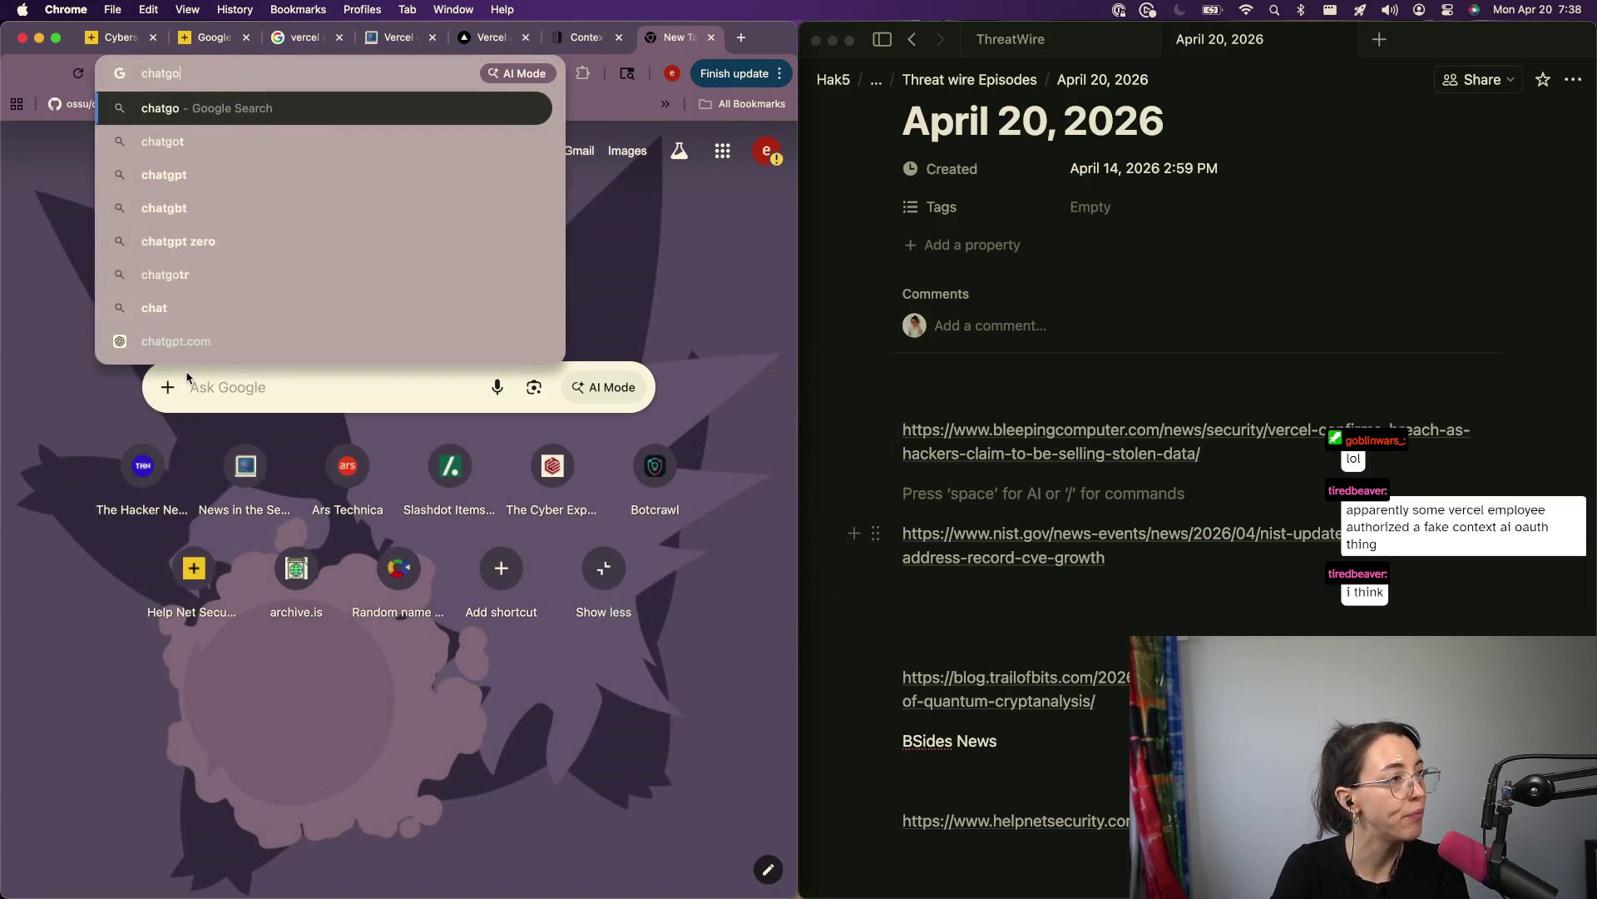
{"action": "key", "text": "BackSpace"}
{"action": "type", "text": "pt.com"}
{"action": "key", "text": "Return"}
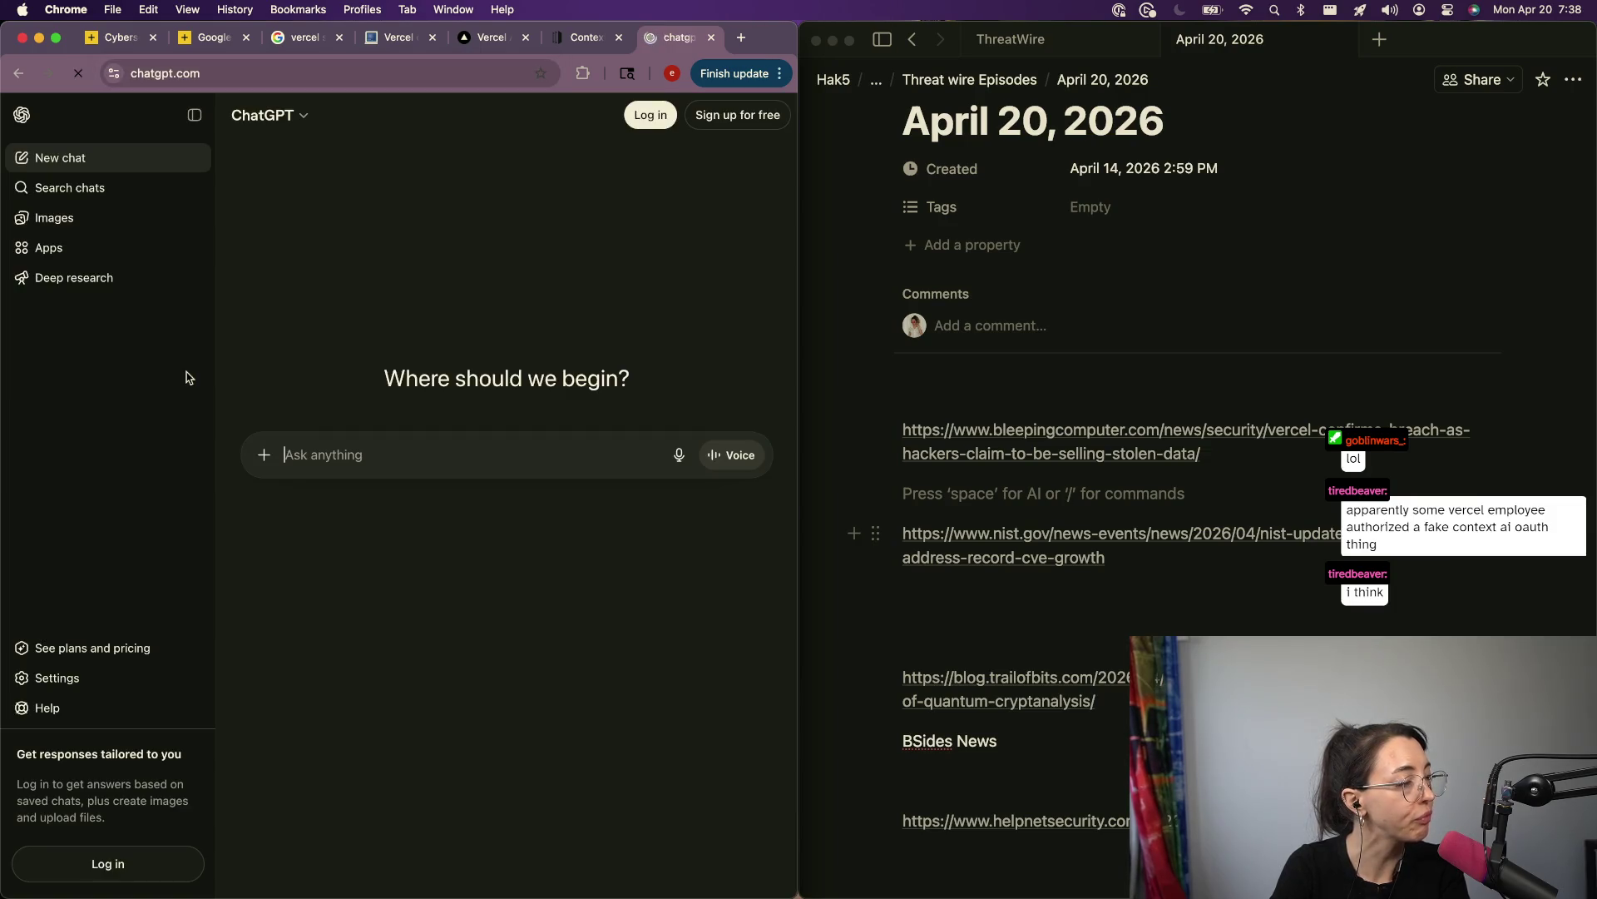
{"action": "type", "text": "wh"}
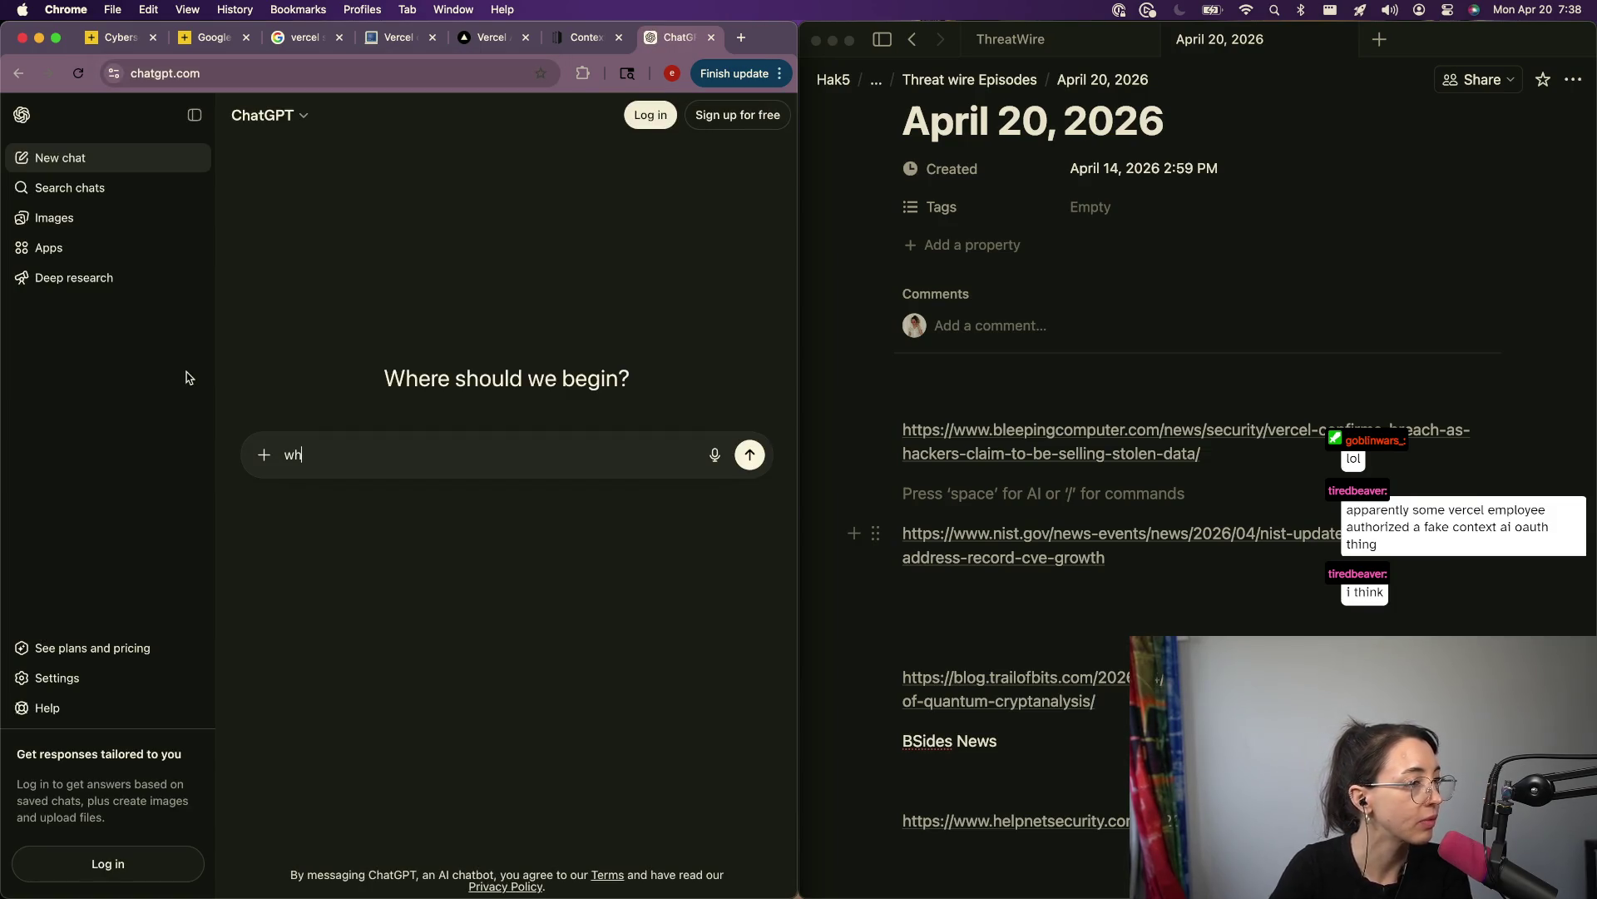
{"action": "type", "text": "at is conte"}
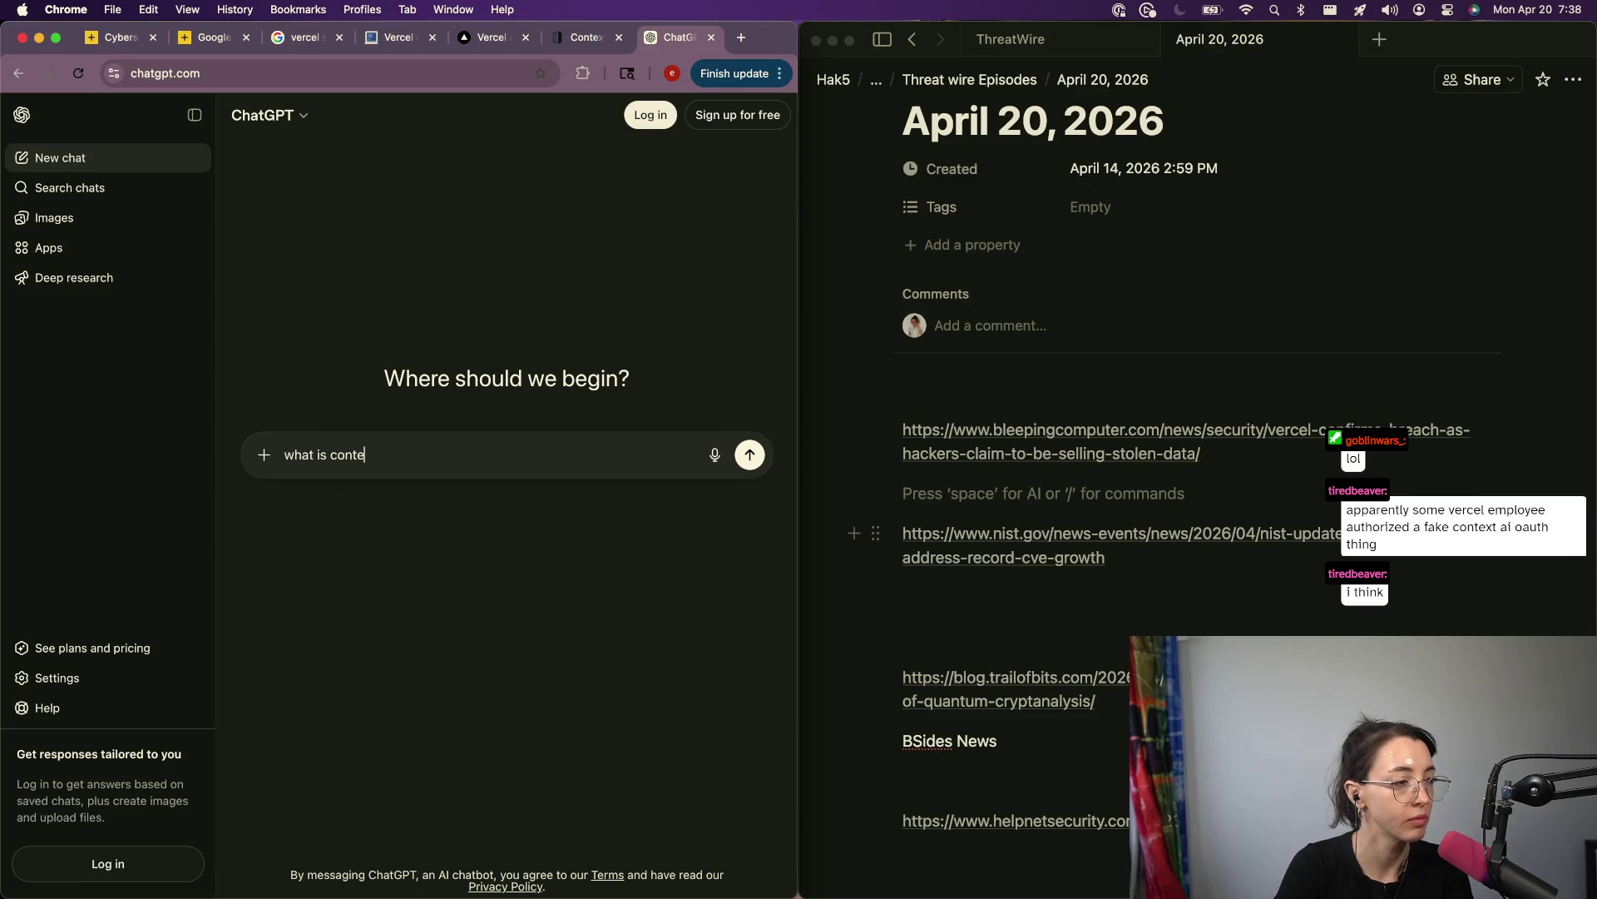
{"action": "type", "text": "xt in regards ot "}
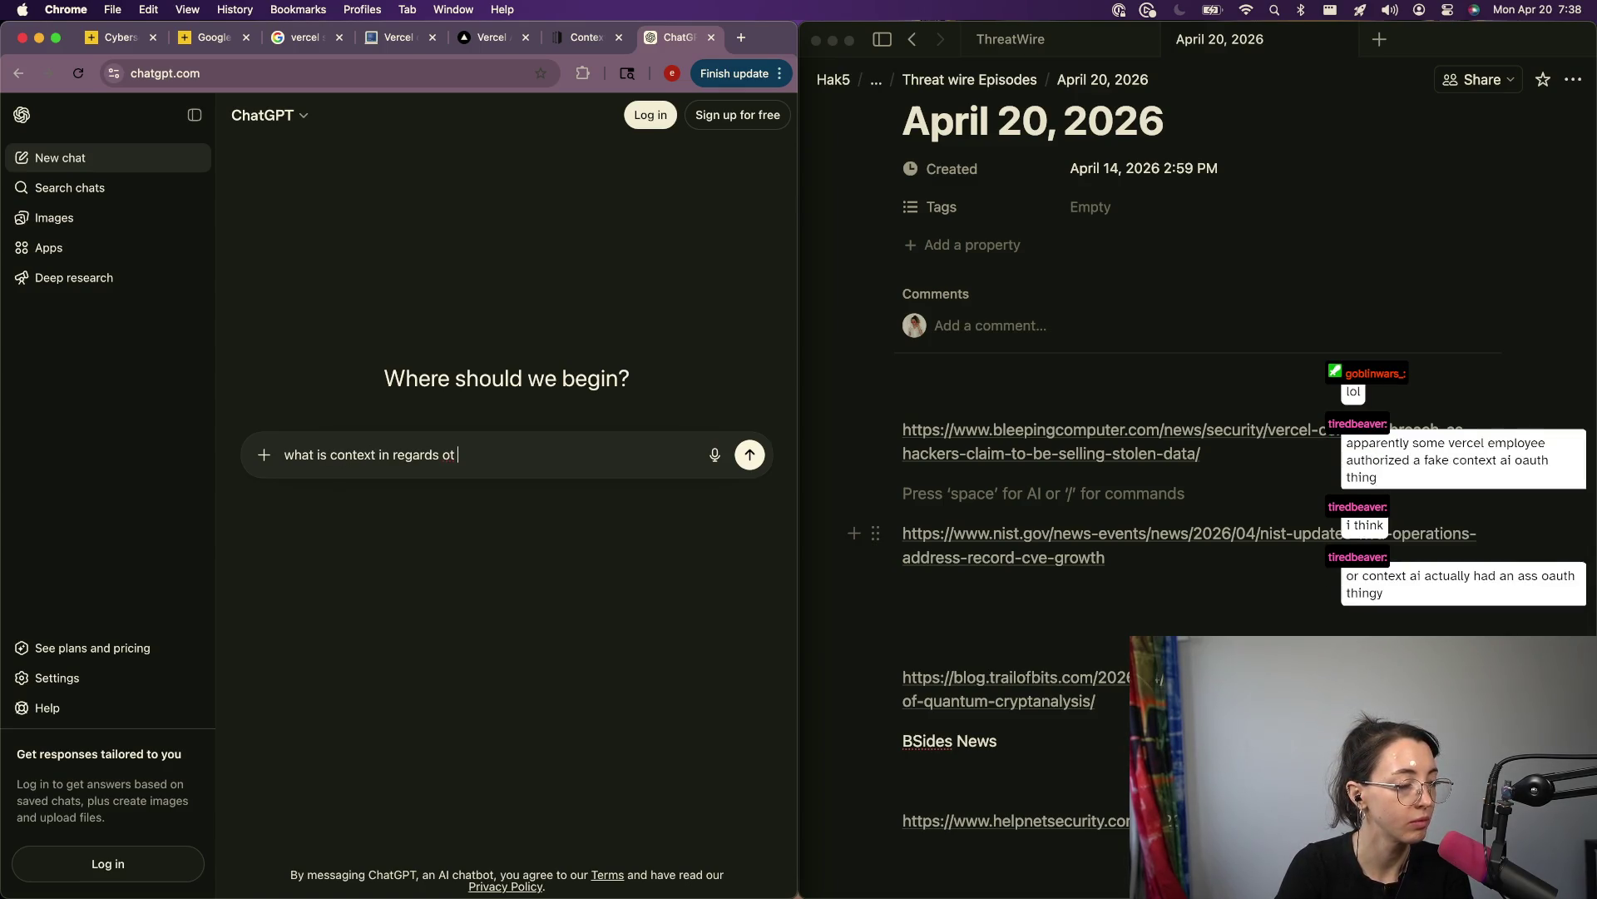
{"action": "type", "text": "Aling"}
{"action": "key", "text": "Return"}
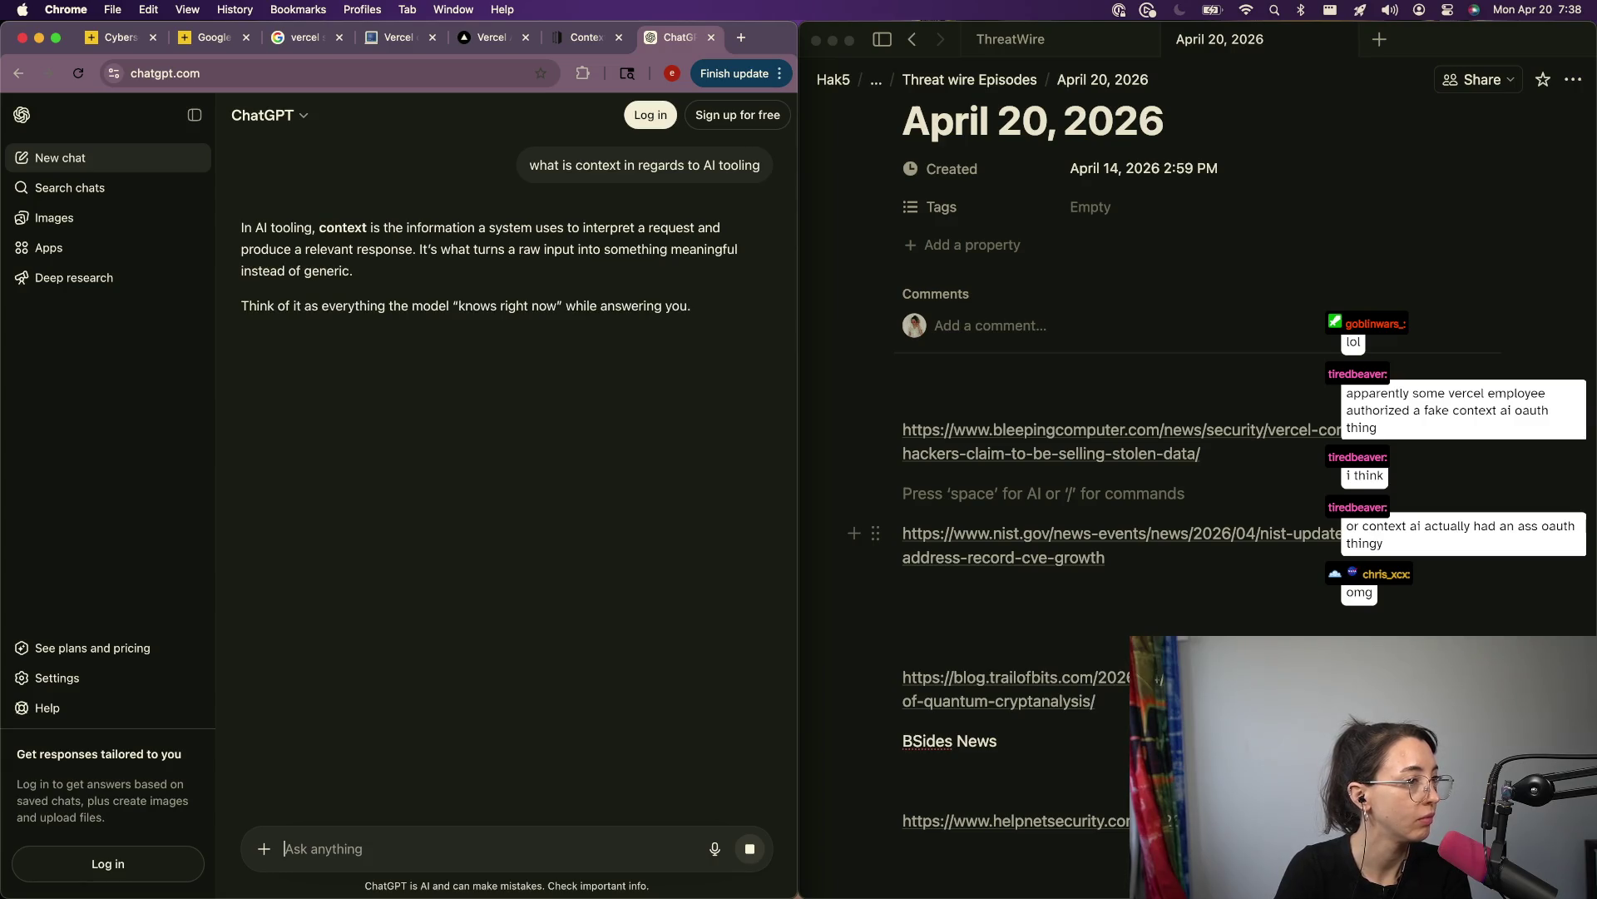
Step: Send a follow-up asking whether Context.ai is basically spyware and keylogging reporting computer actions to an AI model
{"action": "type", "text": "d"}
{"action": "key", "text": "BackSpace"}
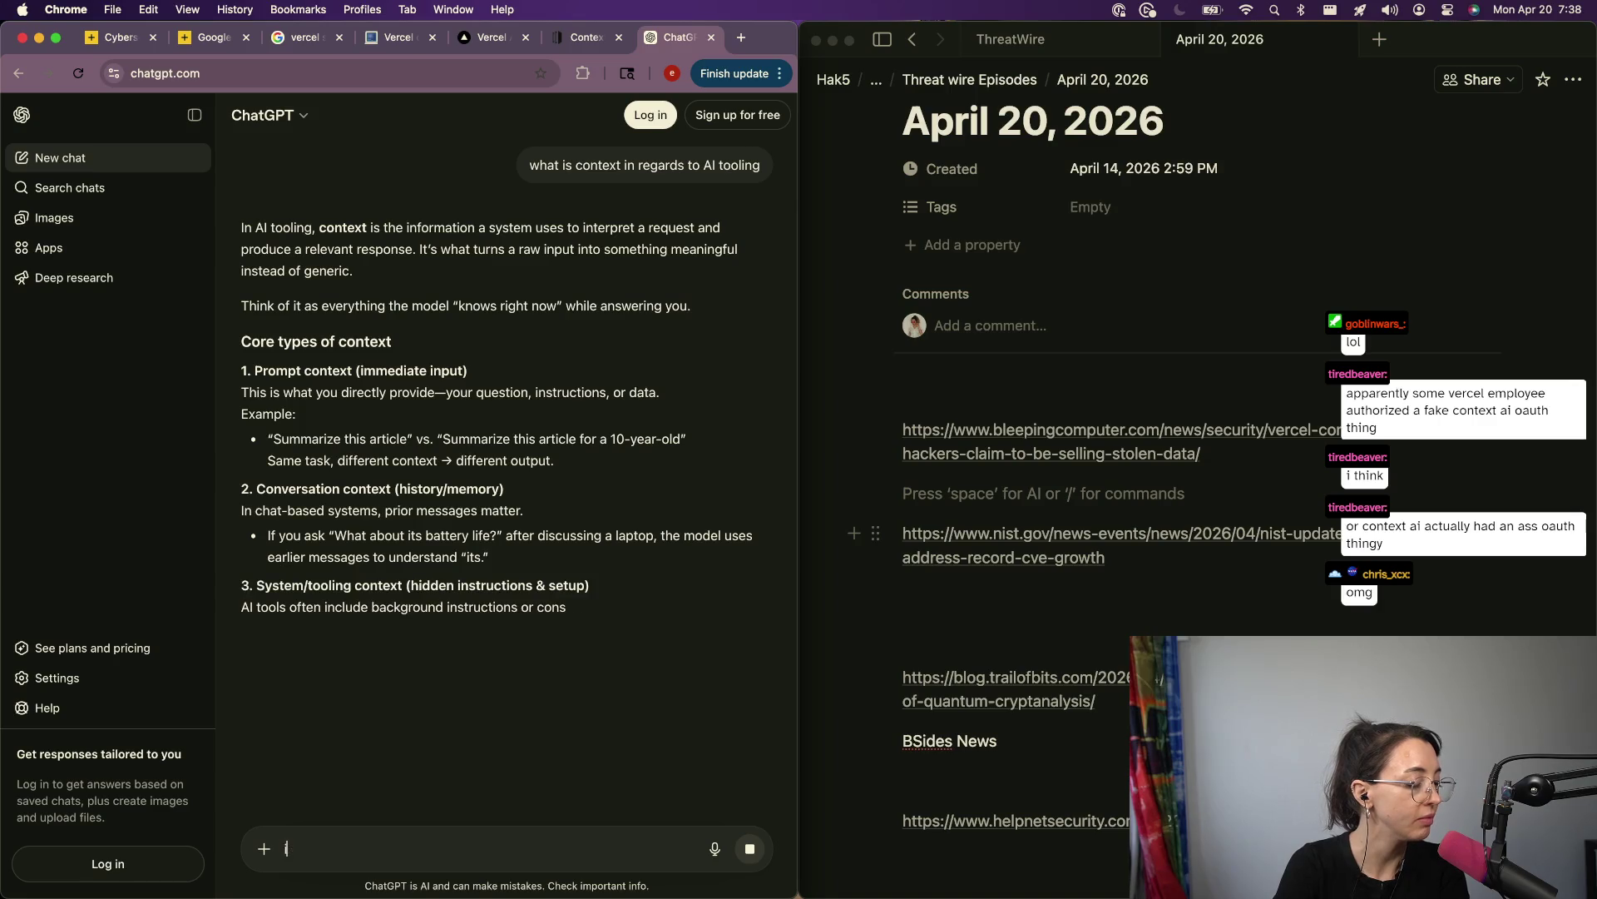
{"action": "type", "text": "so for a tool al"}
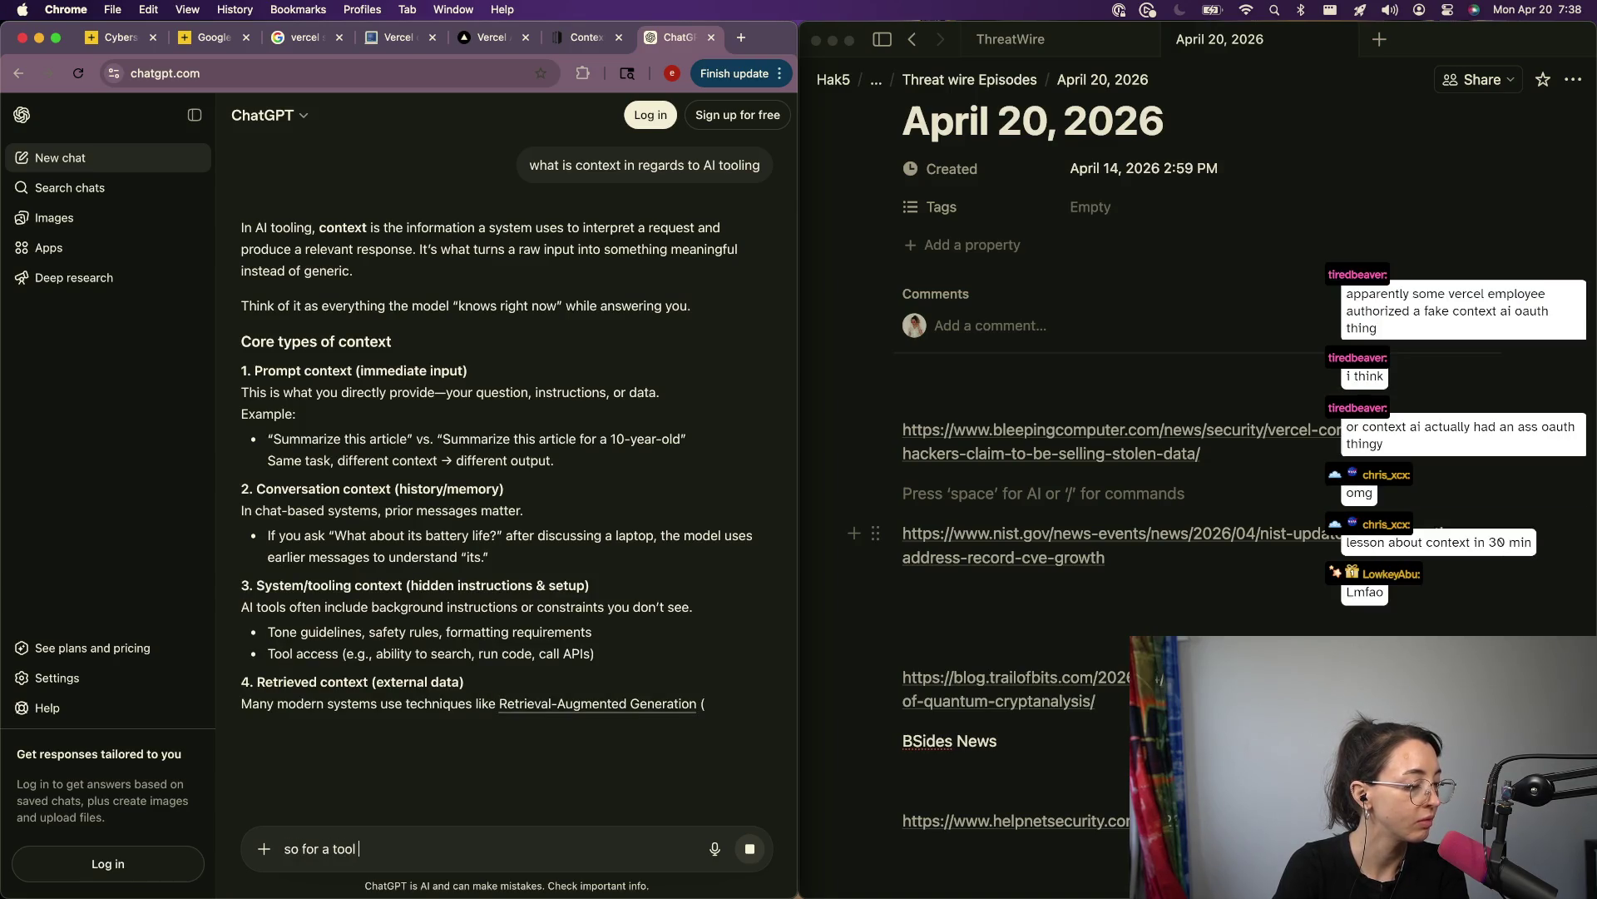
{"action": "key", "text": "BackSpace"}
{"action": "type", "text": "contex"}
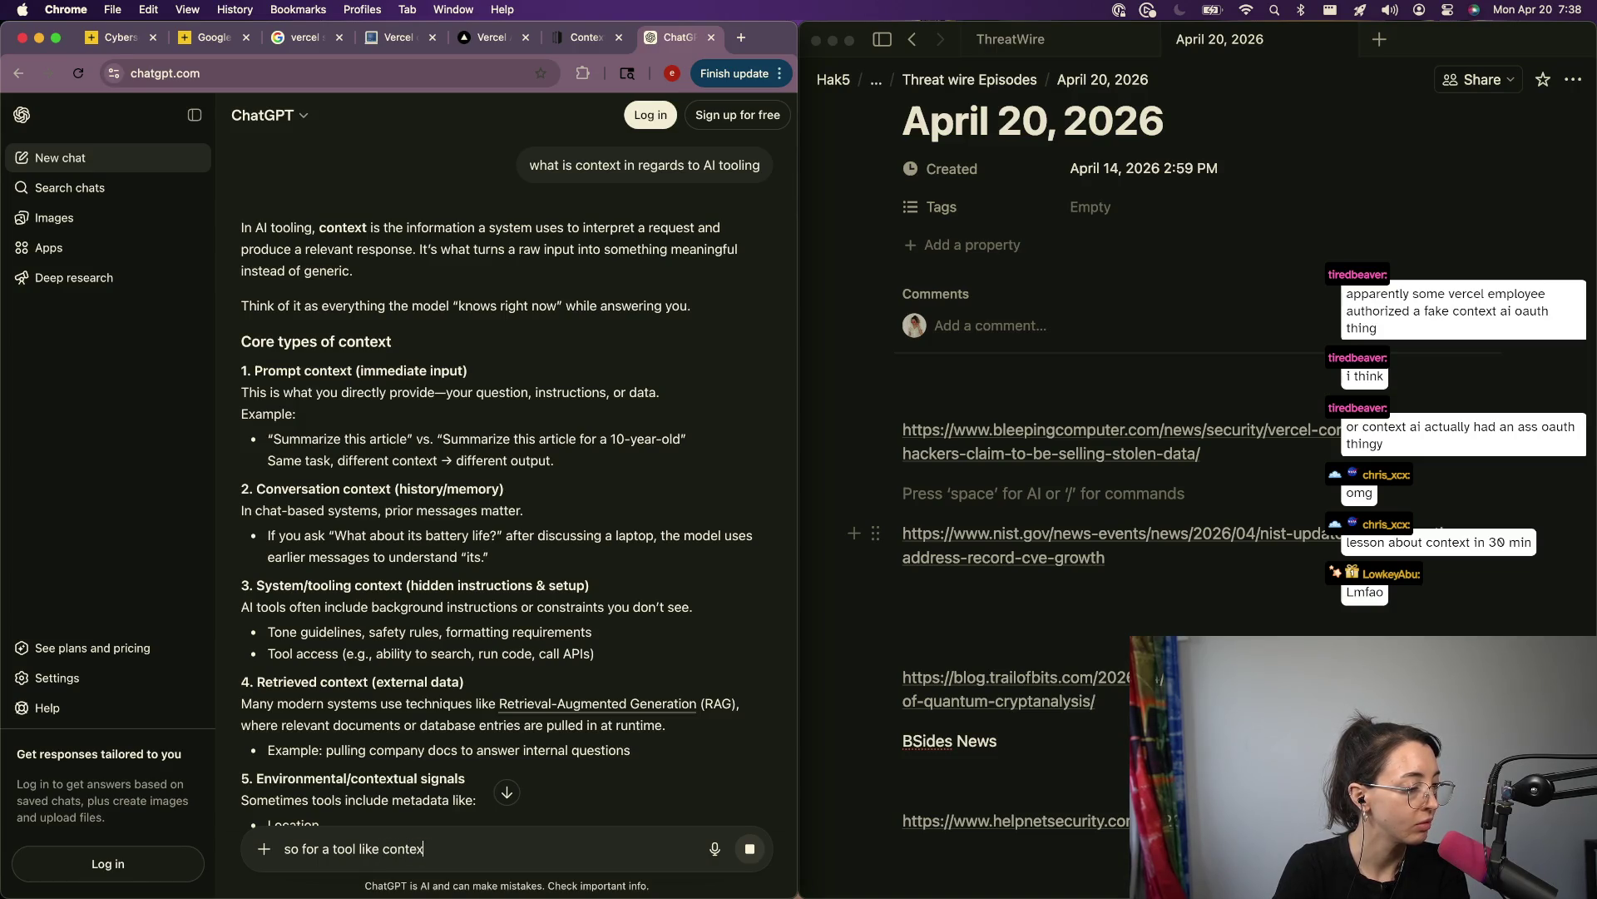
{"action": "type", "text": "t dot ai,"}
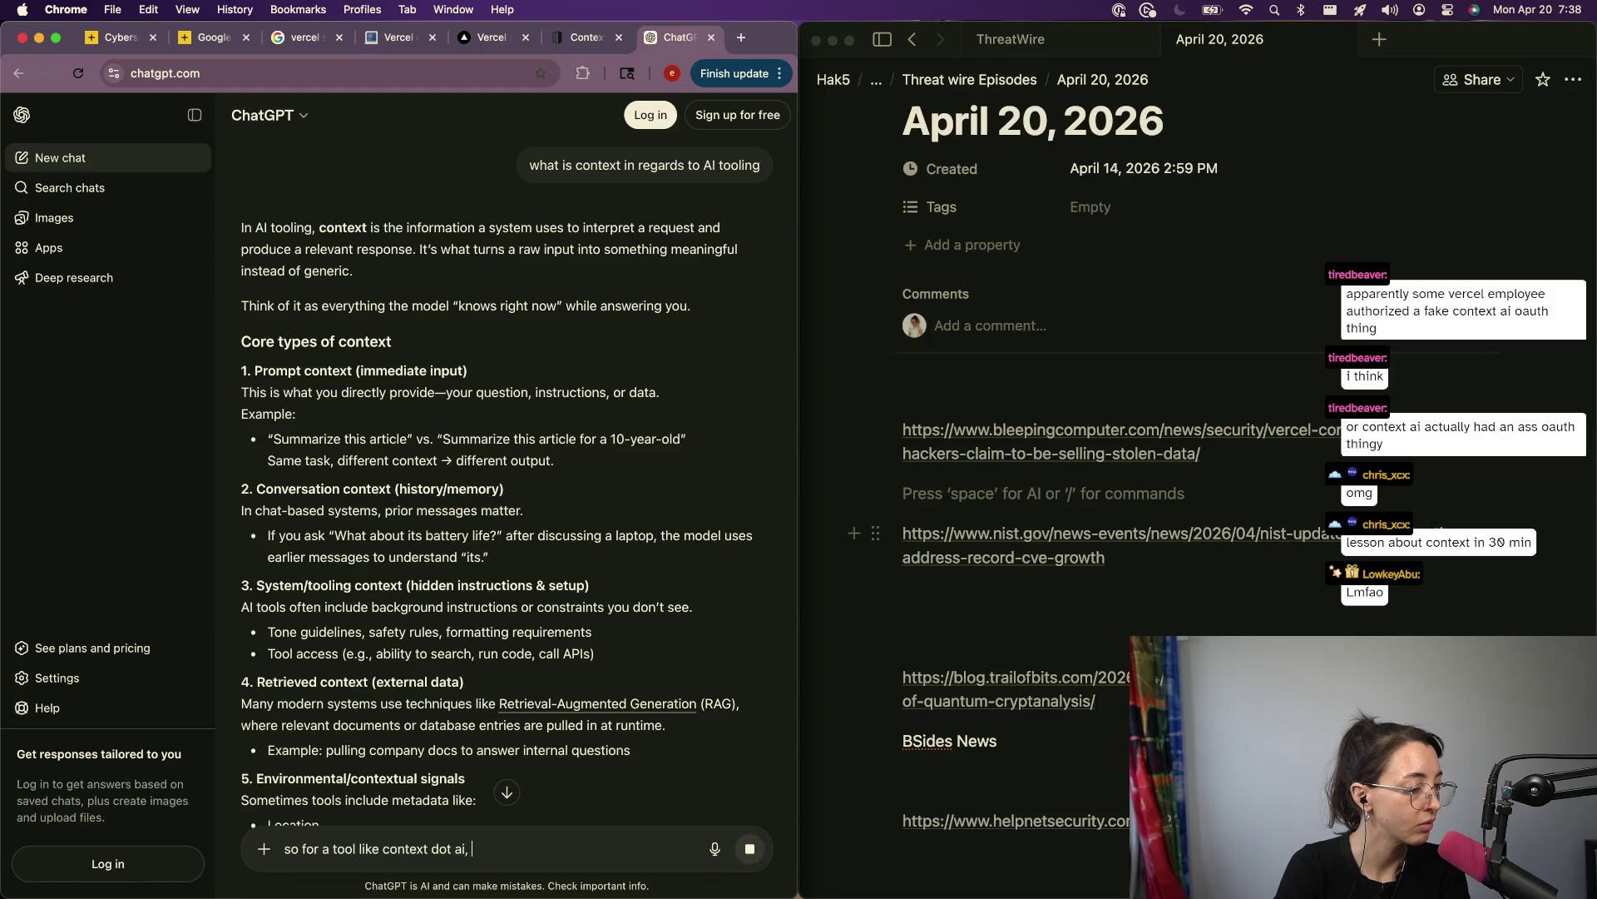
{"action": "type", "text": " does that mean"}
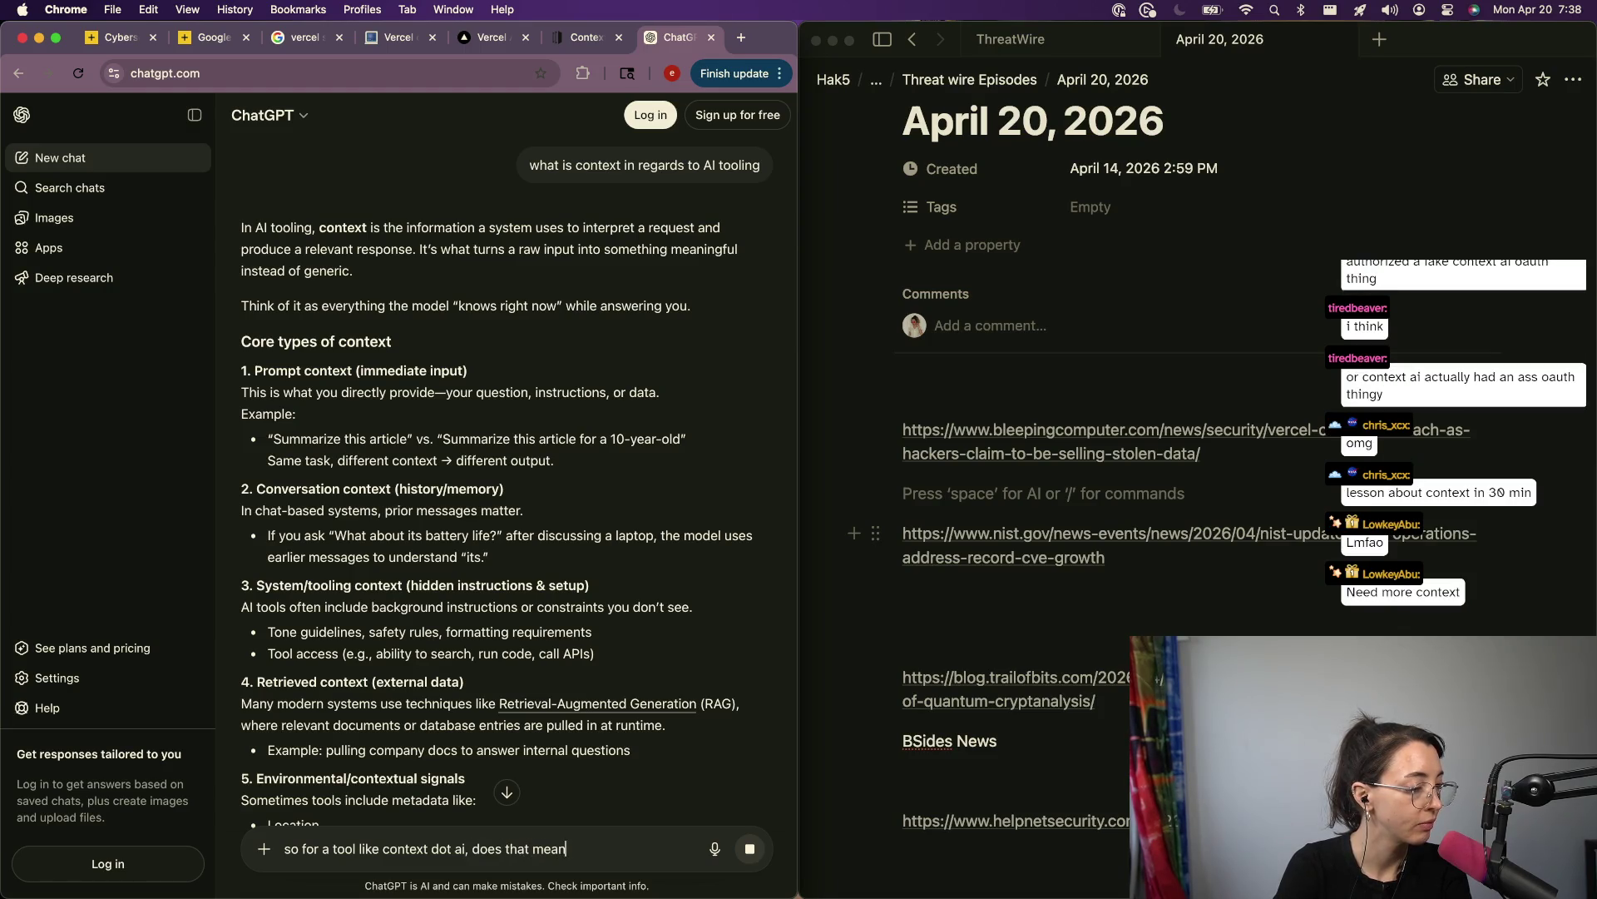
{"action": "type", "text": " using a tool like t"}
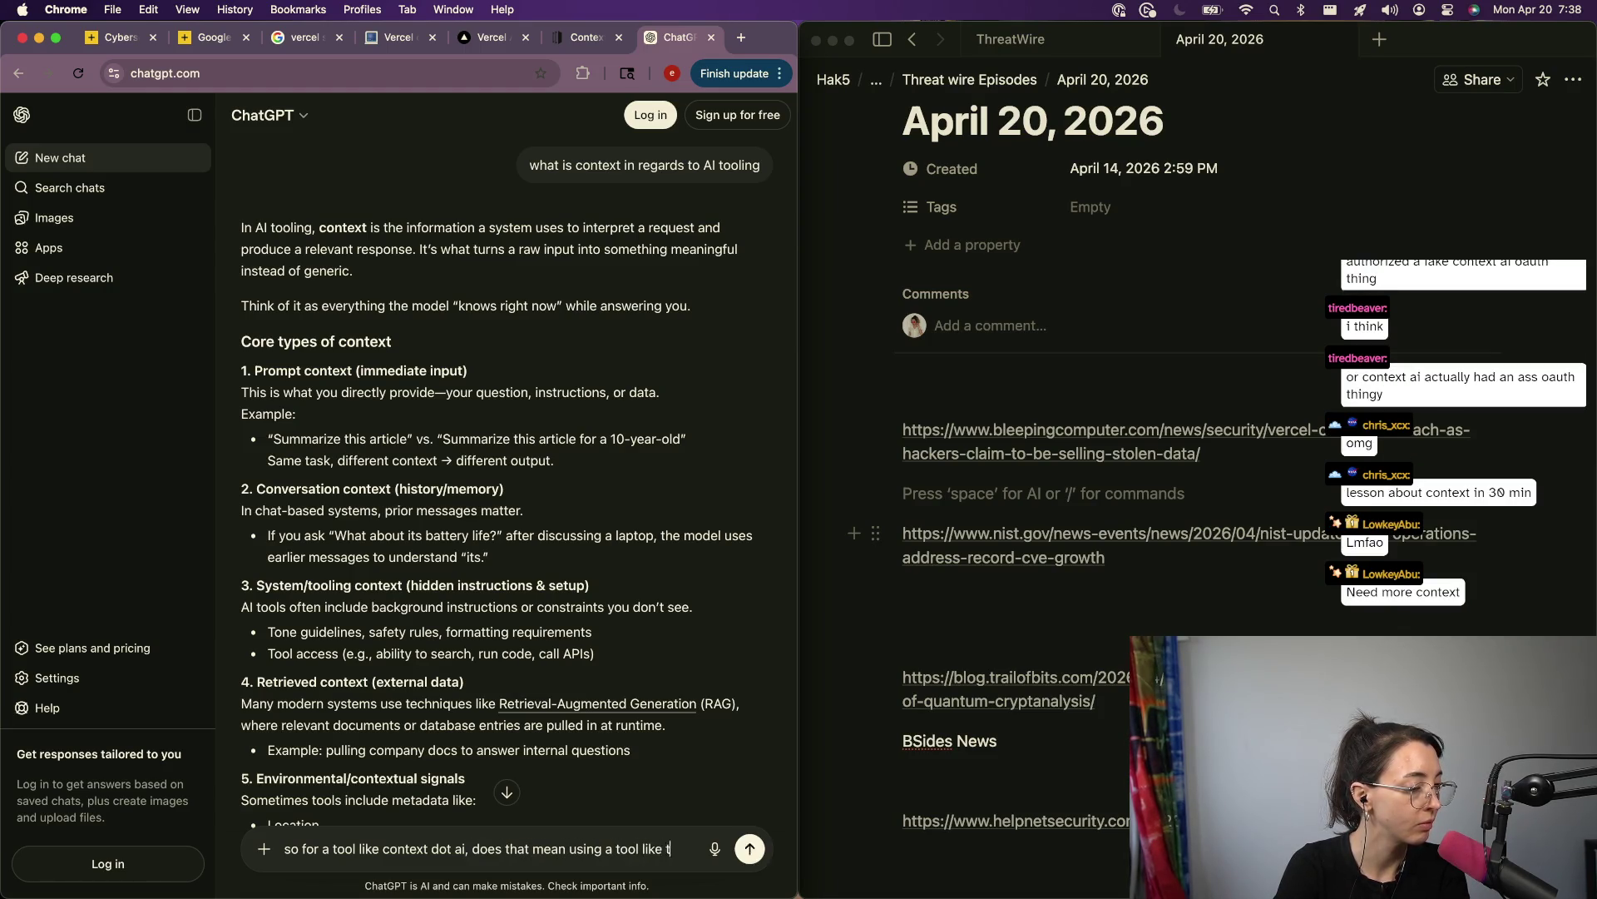
{"action": "type", "text": "his basically is spy"}
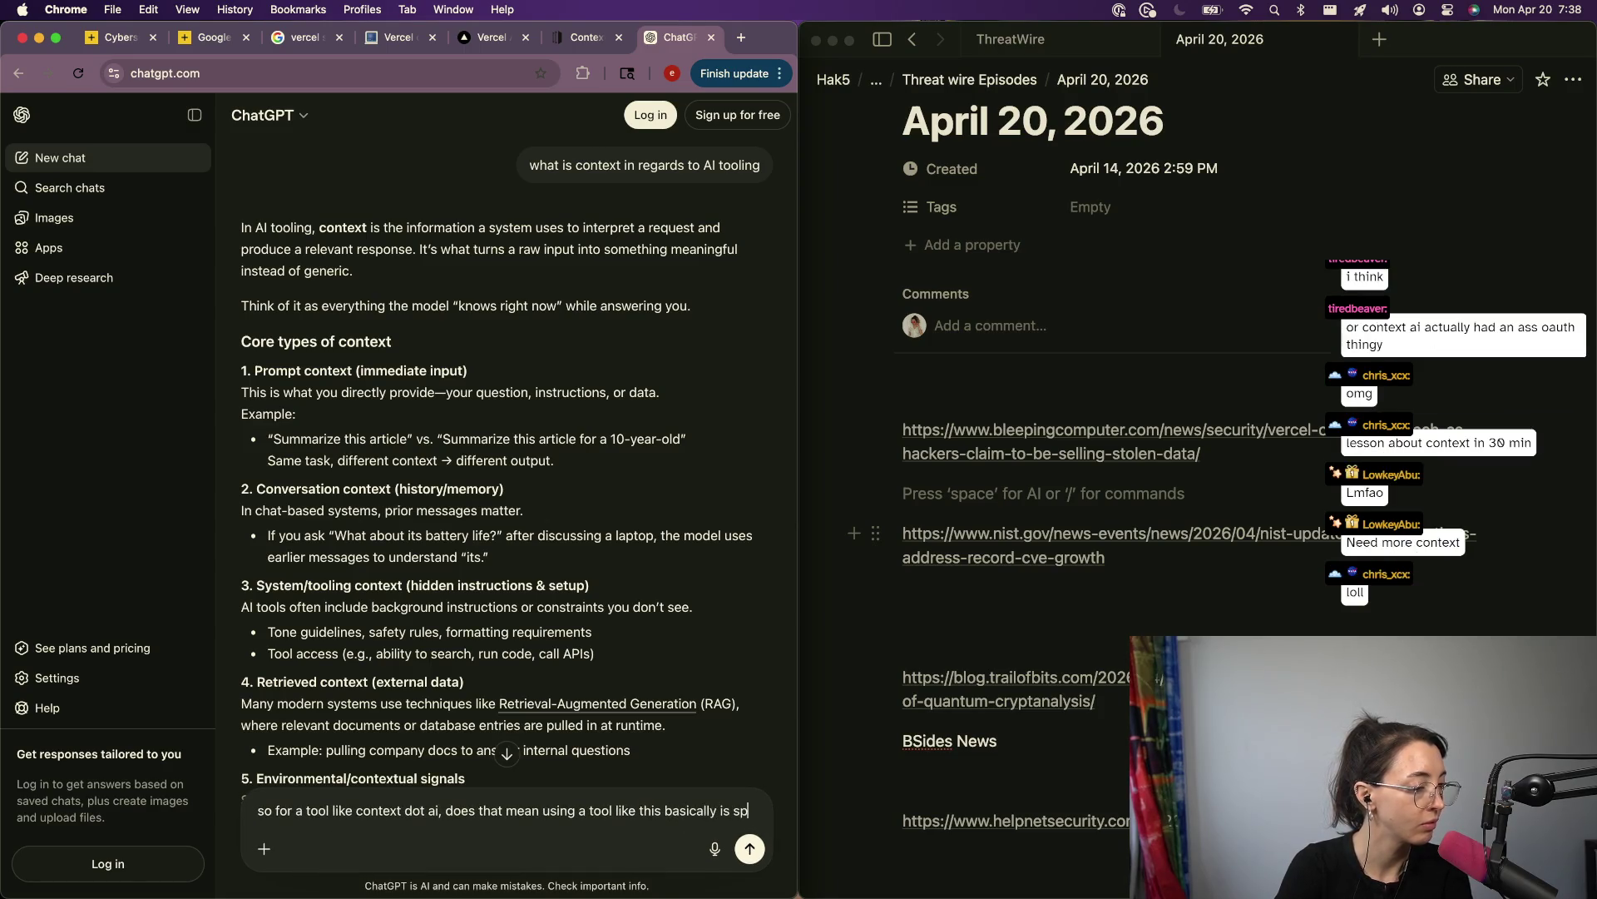
{"action": "type", "text": "ware that"}
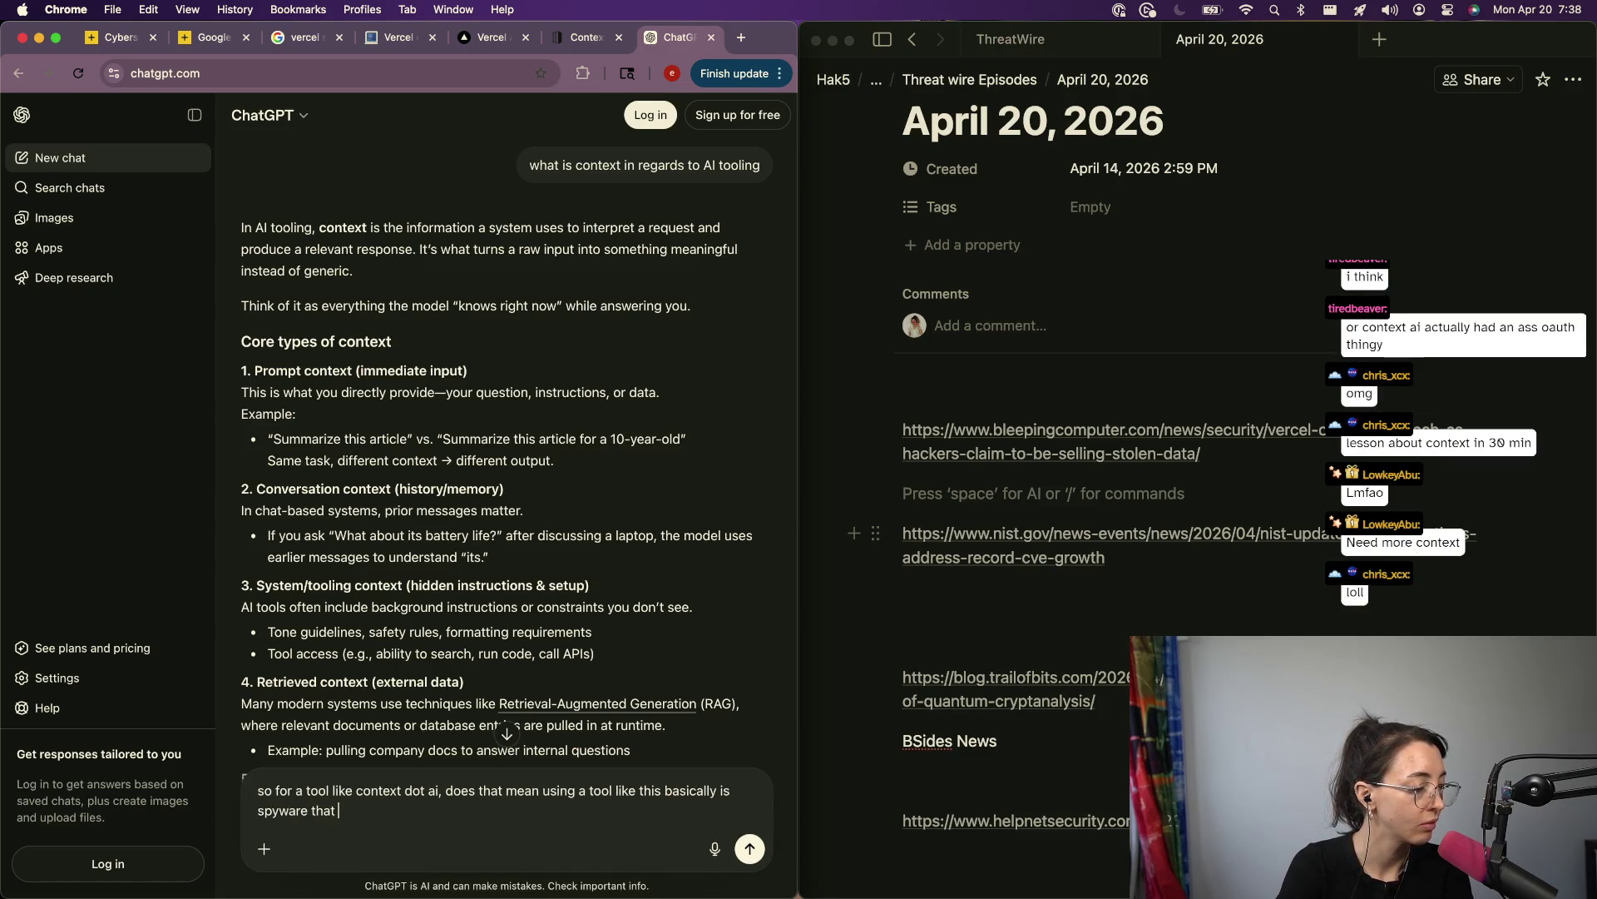
{"action": "key", "text": "BackSpace"}
{"action": "key", "text": "BackSpace"}
{"action": "key", "text": "BackSpace"}
{"action": "type", "text": "an"}
{"action": "type", "text": " and keylo"}
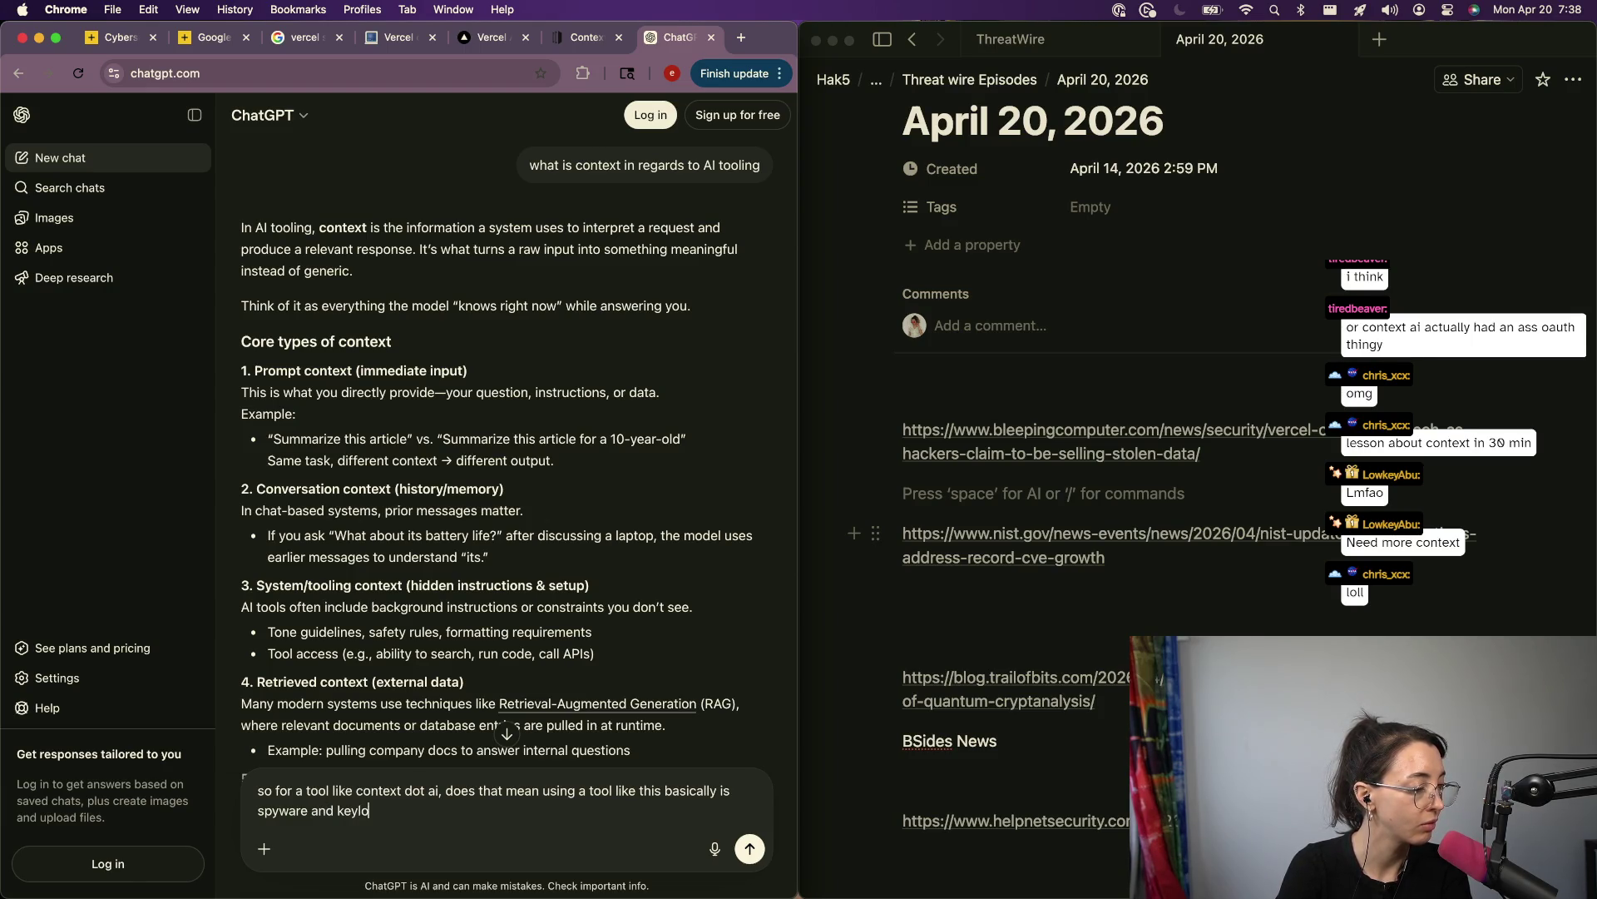
{"action": "type", "text": "gging that monitors yor"}
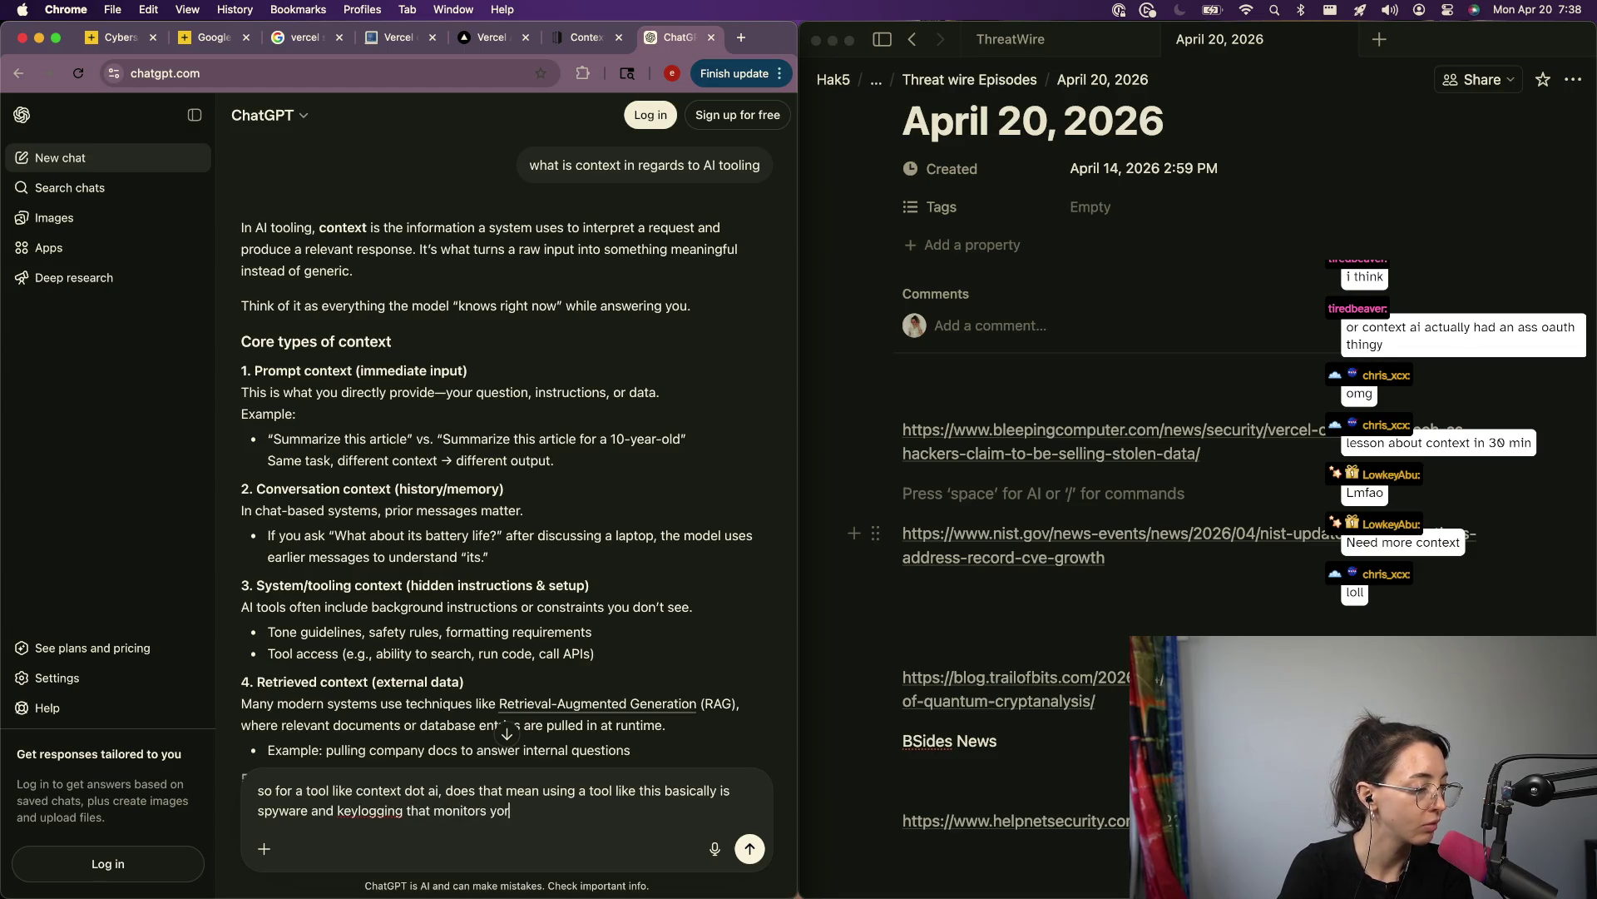
{"action": "key", "text": "BackSpace"}
{"action": "type", "text": "ur computer actio"}
{"action": "type", "text": "ns and reports it ba"}
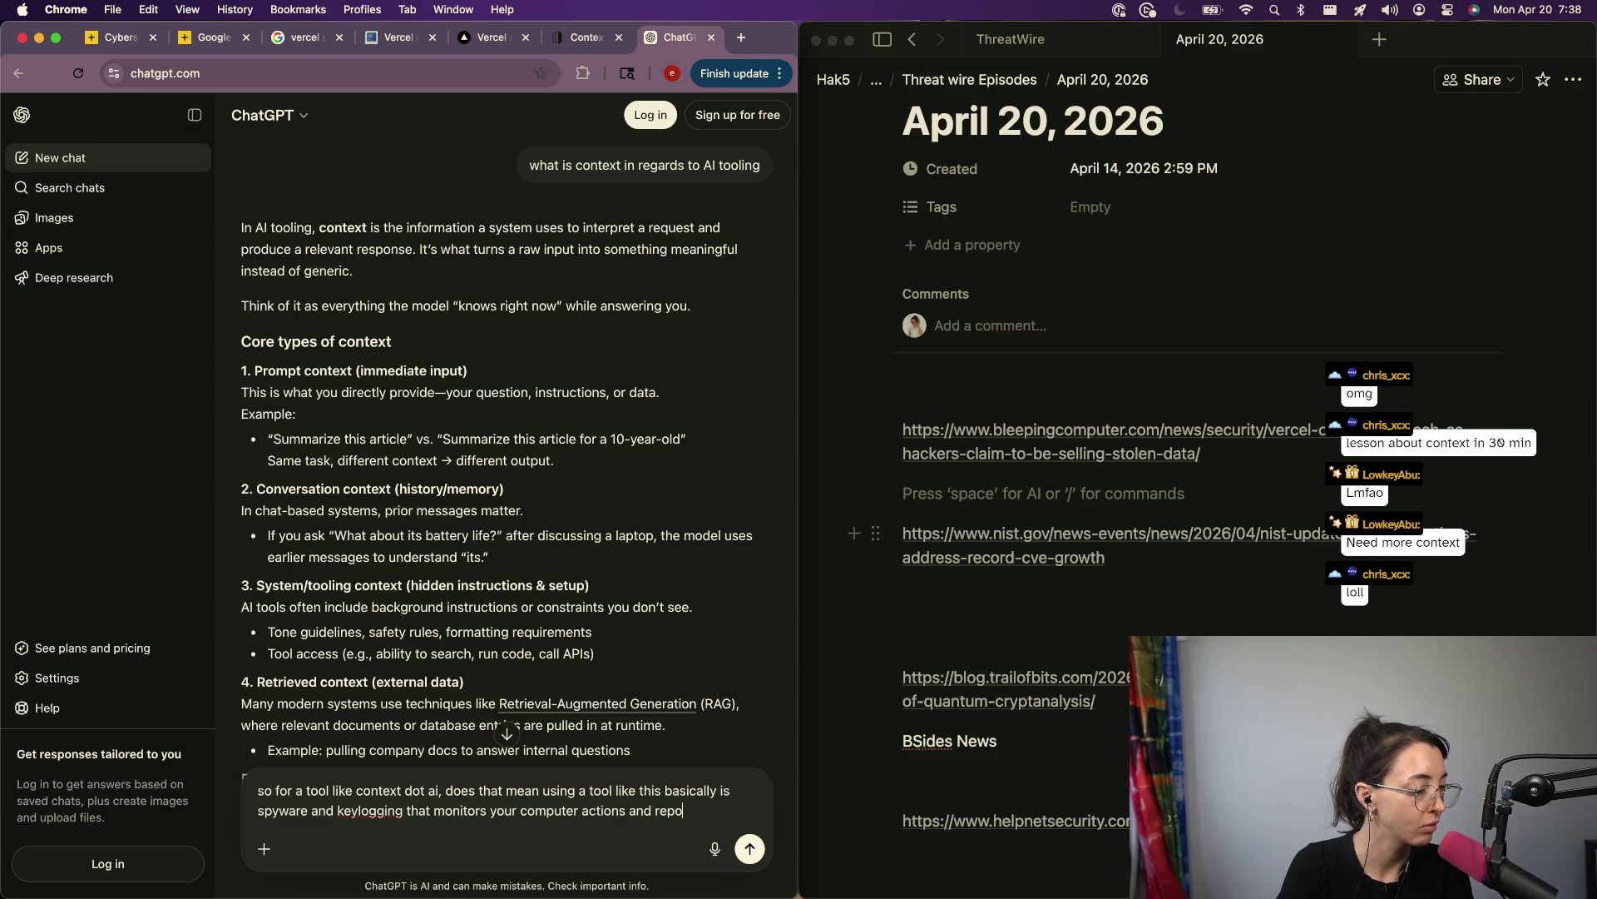
{"action": "type", "text": "ck to a s"}
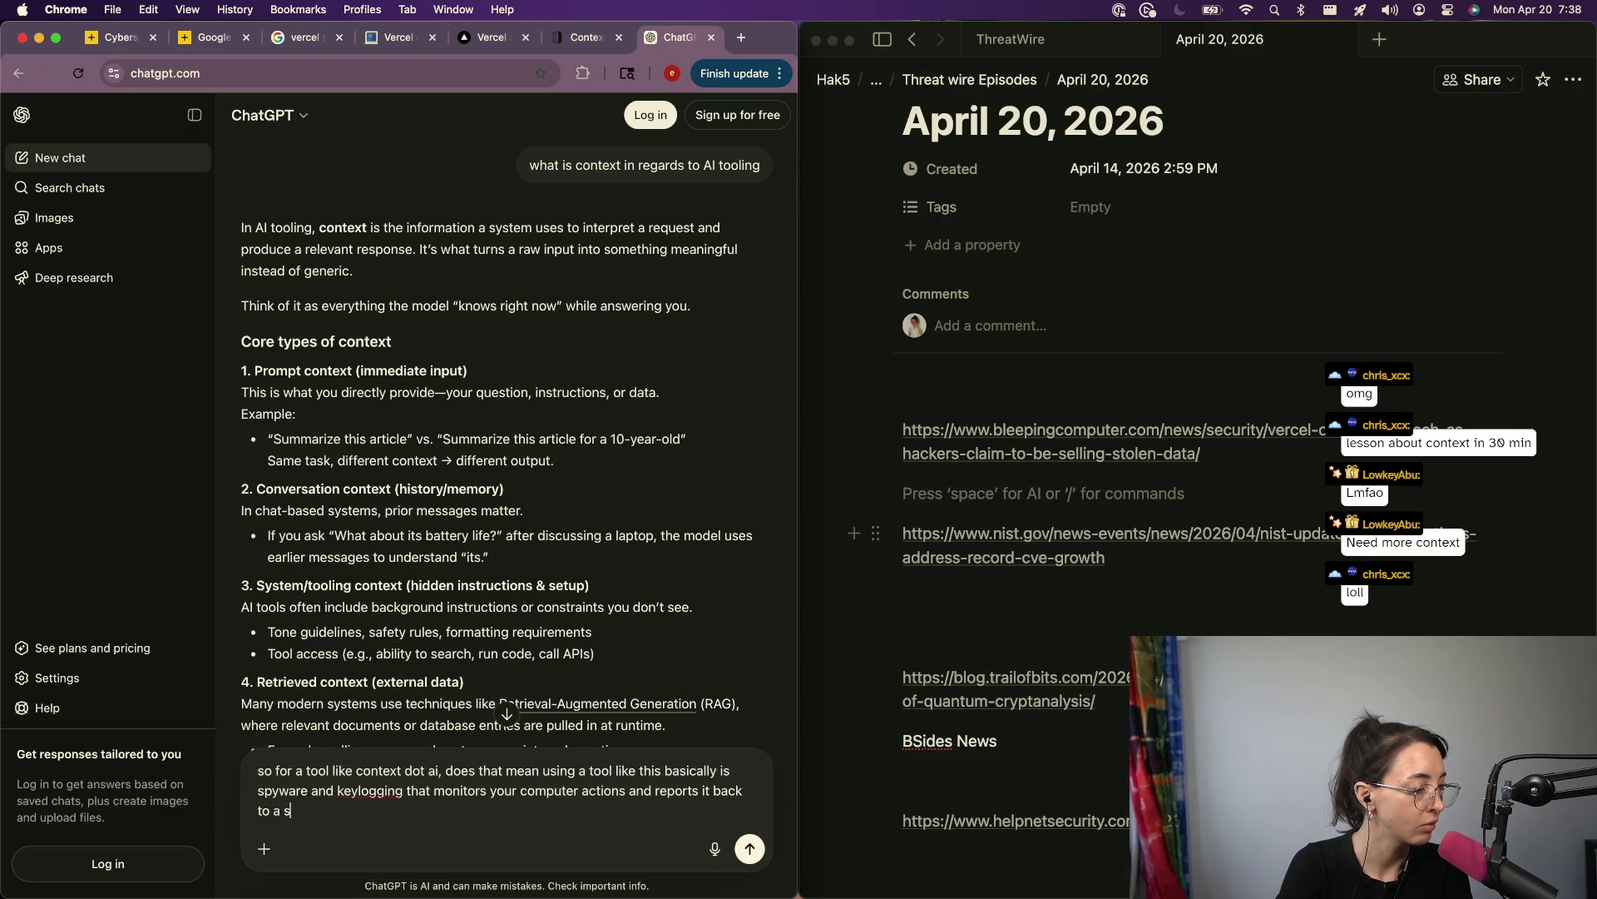
{"action": "type", "text": "erver to su"}
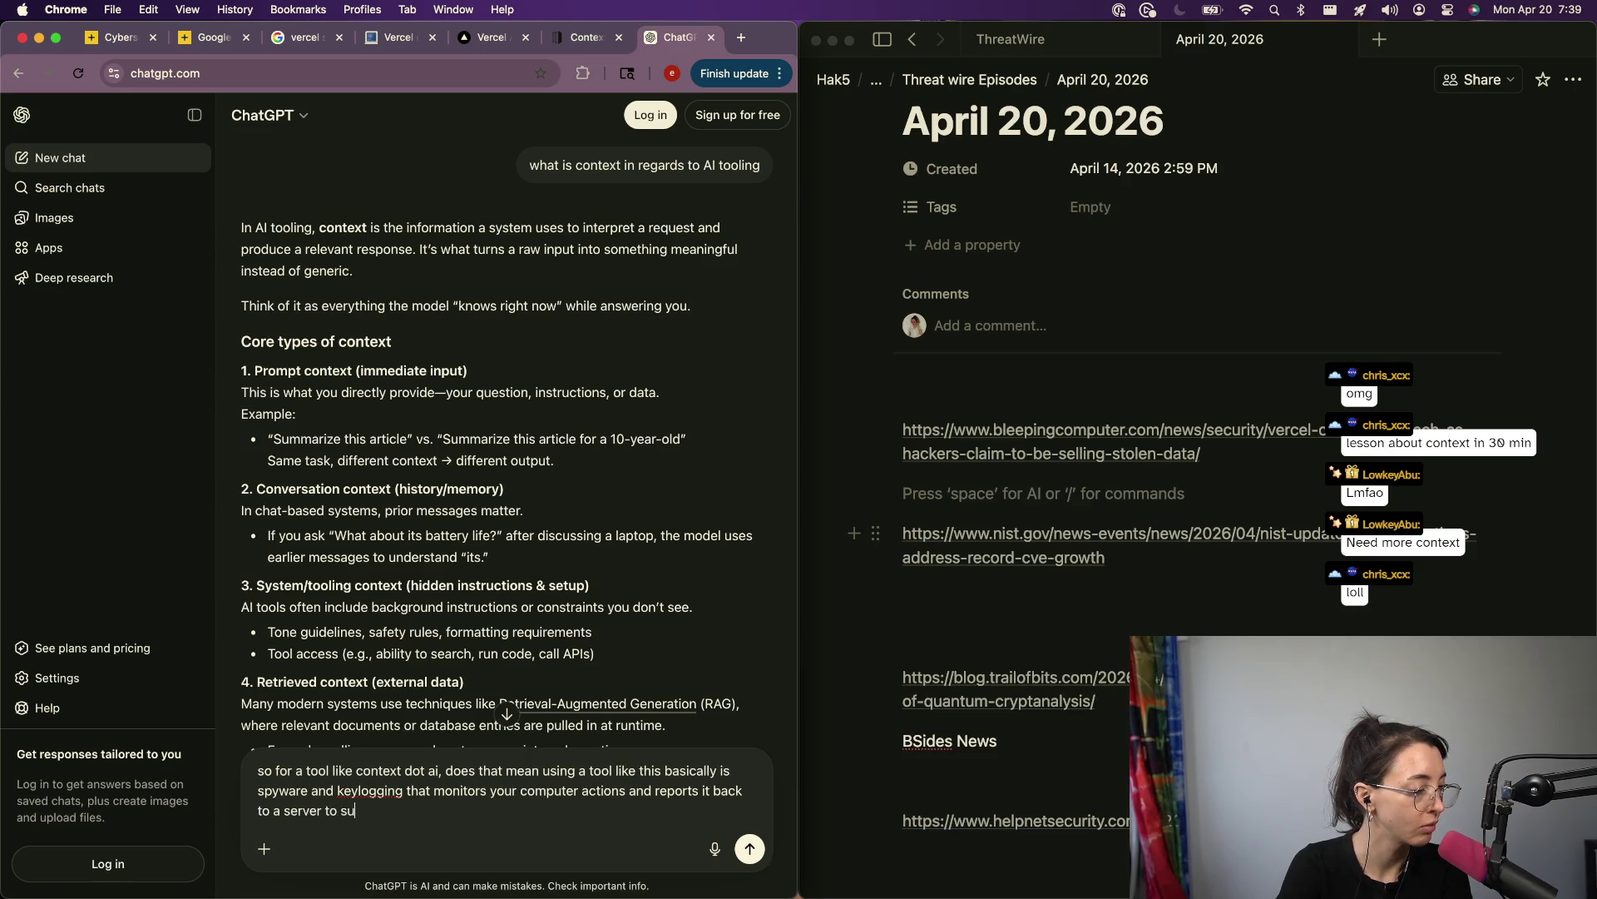
{"action": "type", "text": "mmarize and gi"}
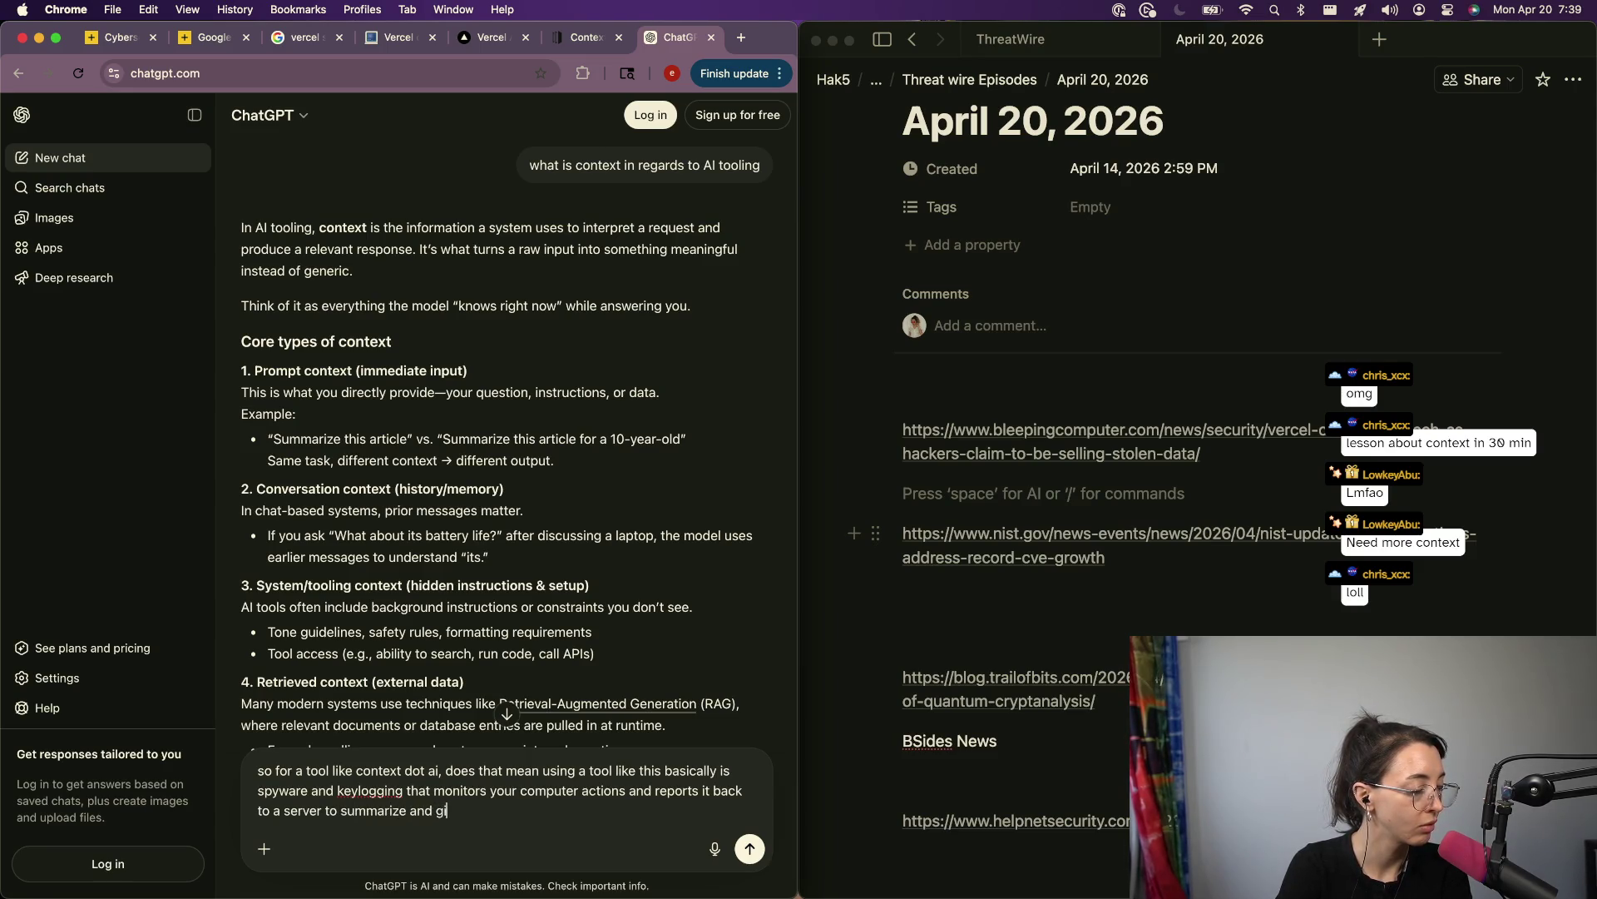
{"action": "type", "text": "ve its info to"}
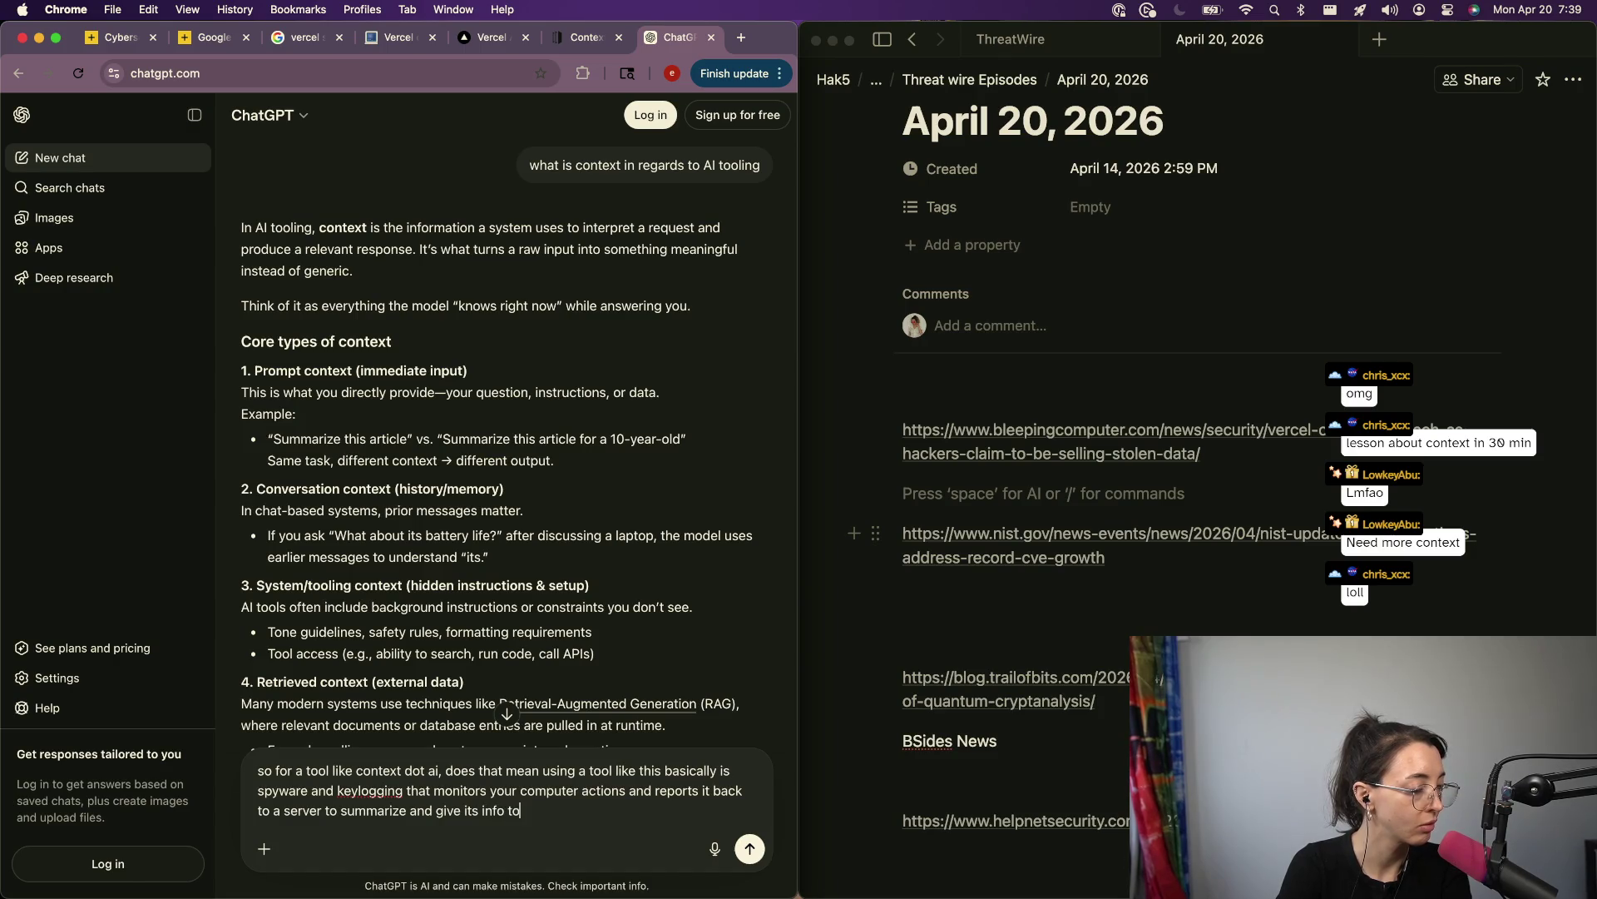
{"action": "key", "text": "BackSpace"}
{"action": "type", "text": "i model"}
{"action": "key", "text": "Return"}
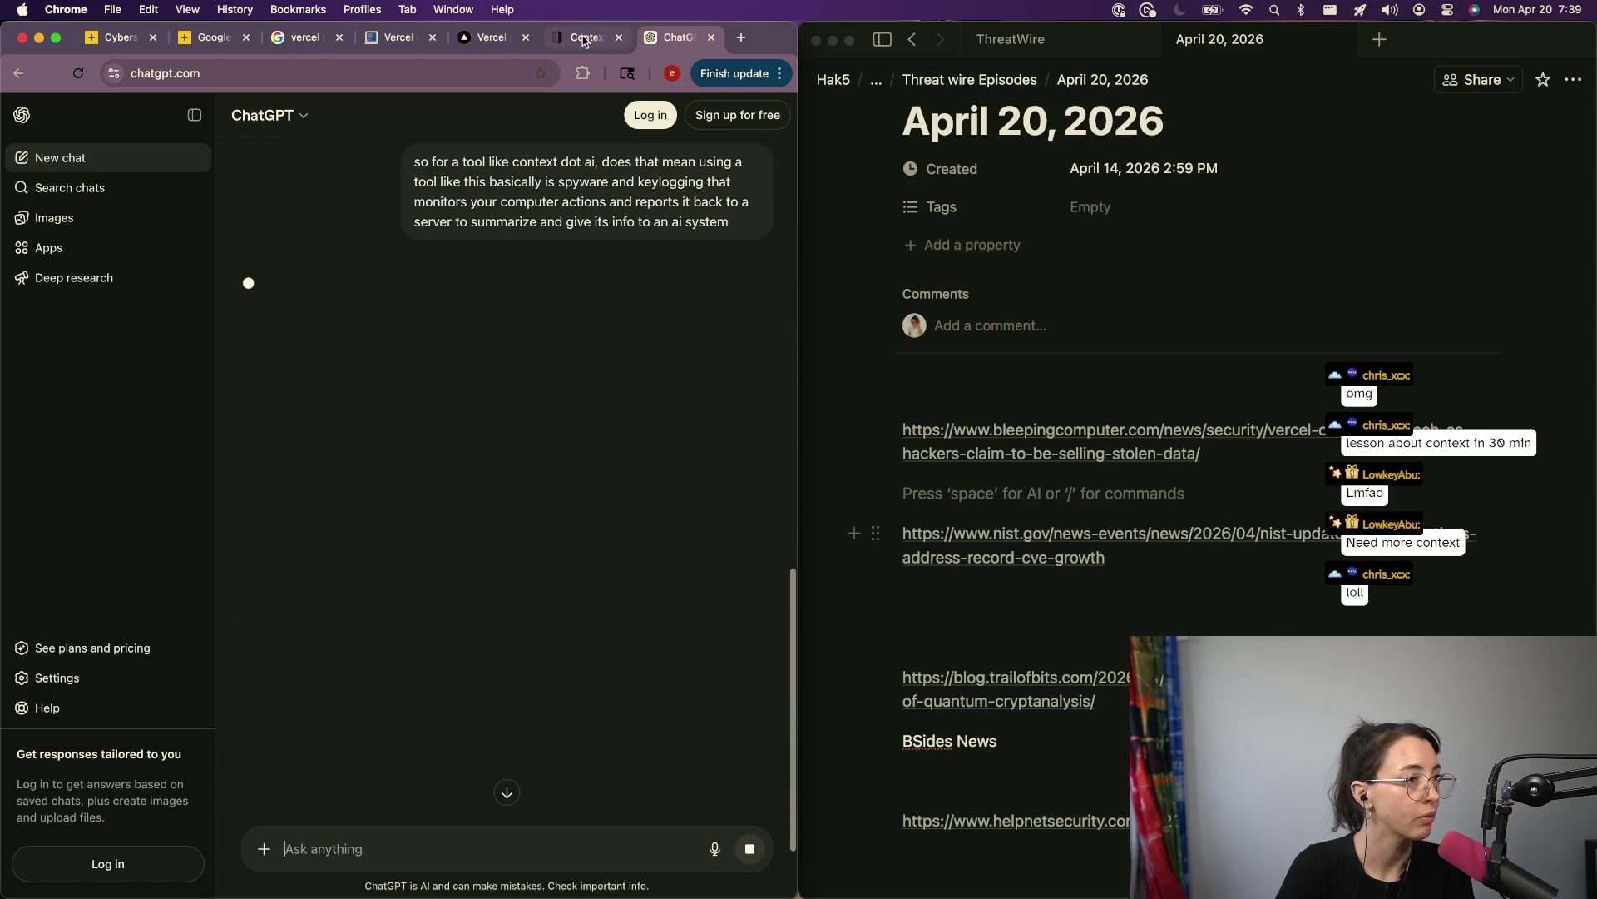
Step: Browse the cards on Context.ai's Solutions page, then return to ChatGPT's answer on keylogging risks
{"action": "left_click", "coordinate": [587, 45]}
{"action": "left_click", "coordinate": [480, 52]}
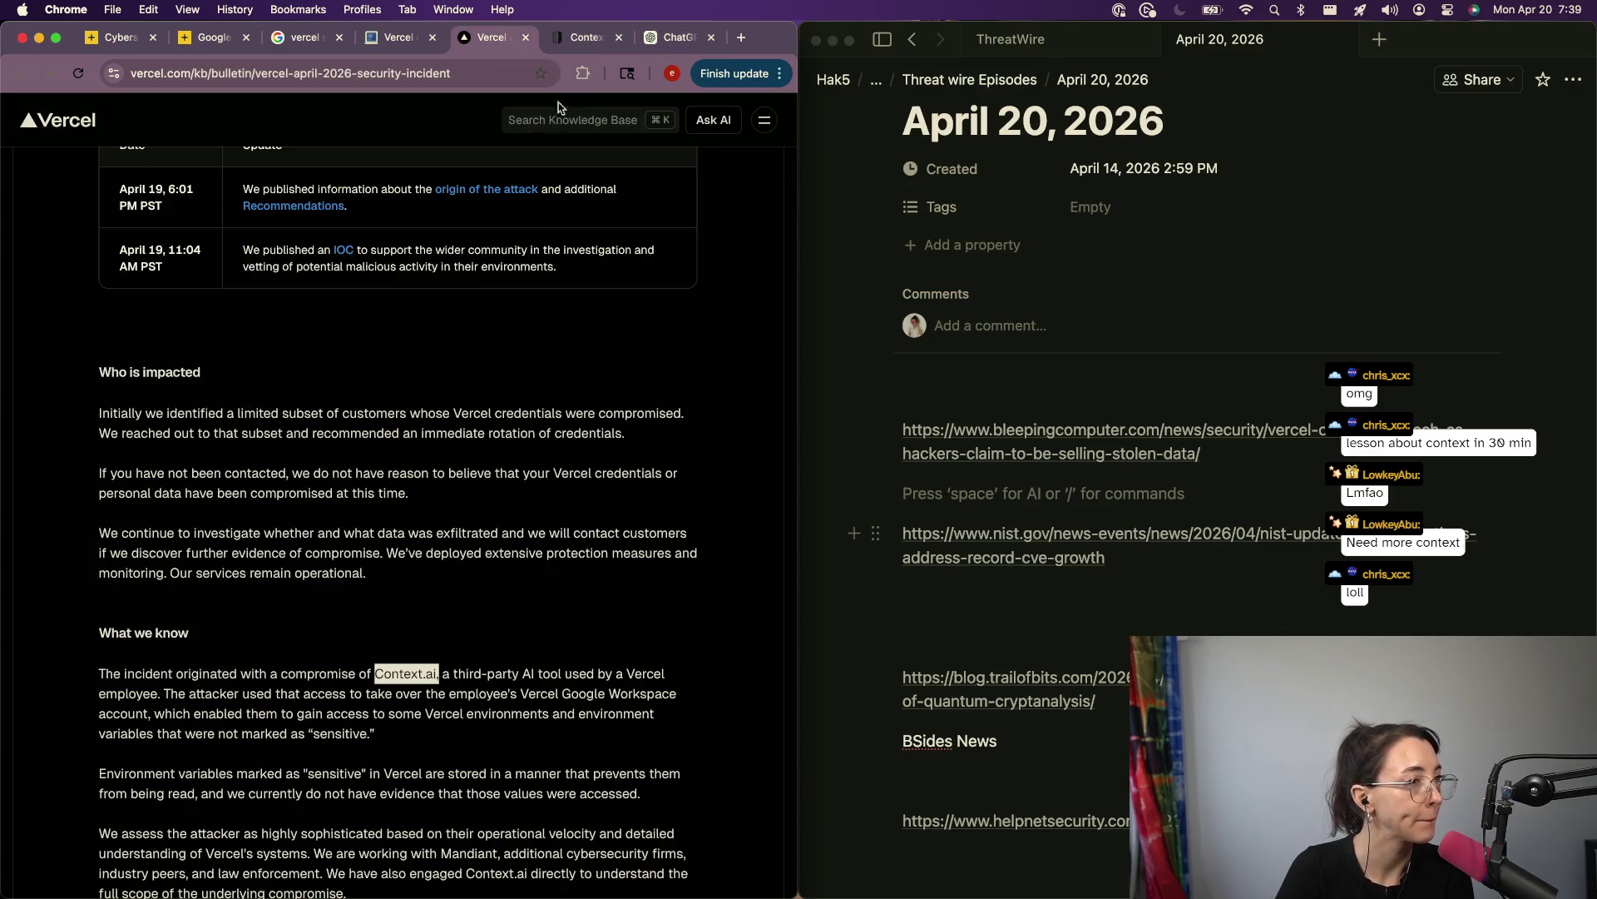
{"action": "left_click", "coordinate": [587, 37]}
{"action": "scroll", "coordinate": [422, 505], "scroll_direction": "down", "scroll_amount": 2}
{"action": "scroll", "coordinate": [422, 505], "scroll_direction": "up", "scroll_amount": 5}
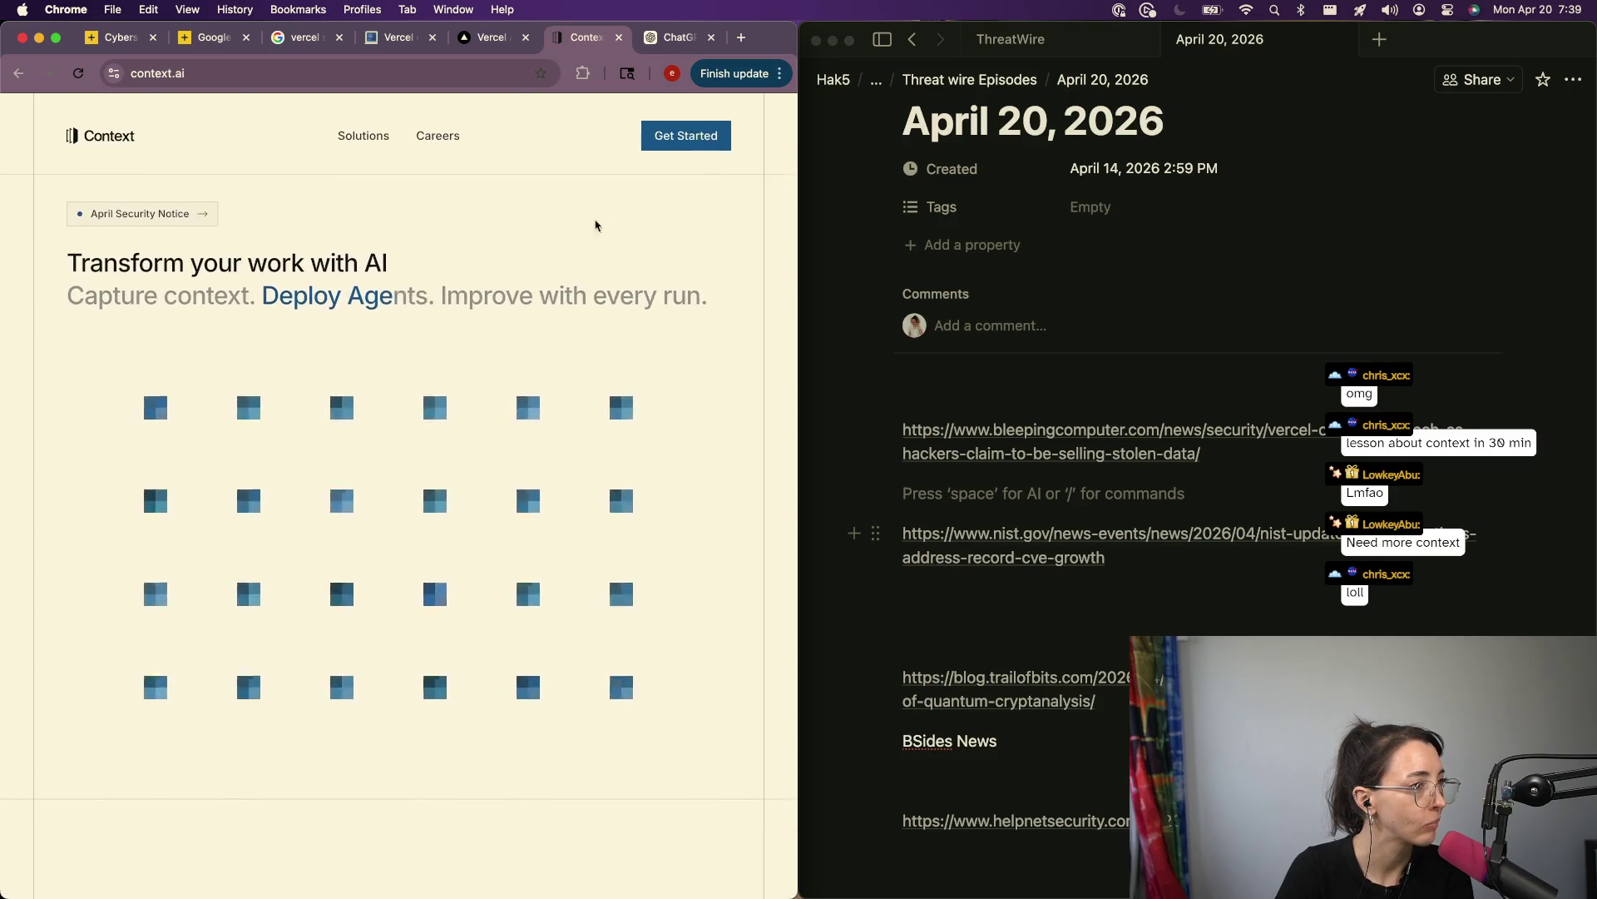
{"action": "left_click", "coordinate": [361, 141]}
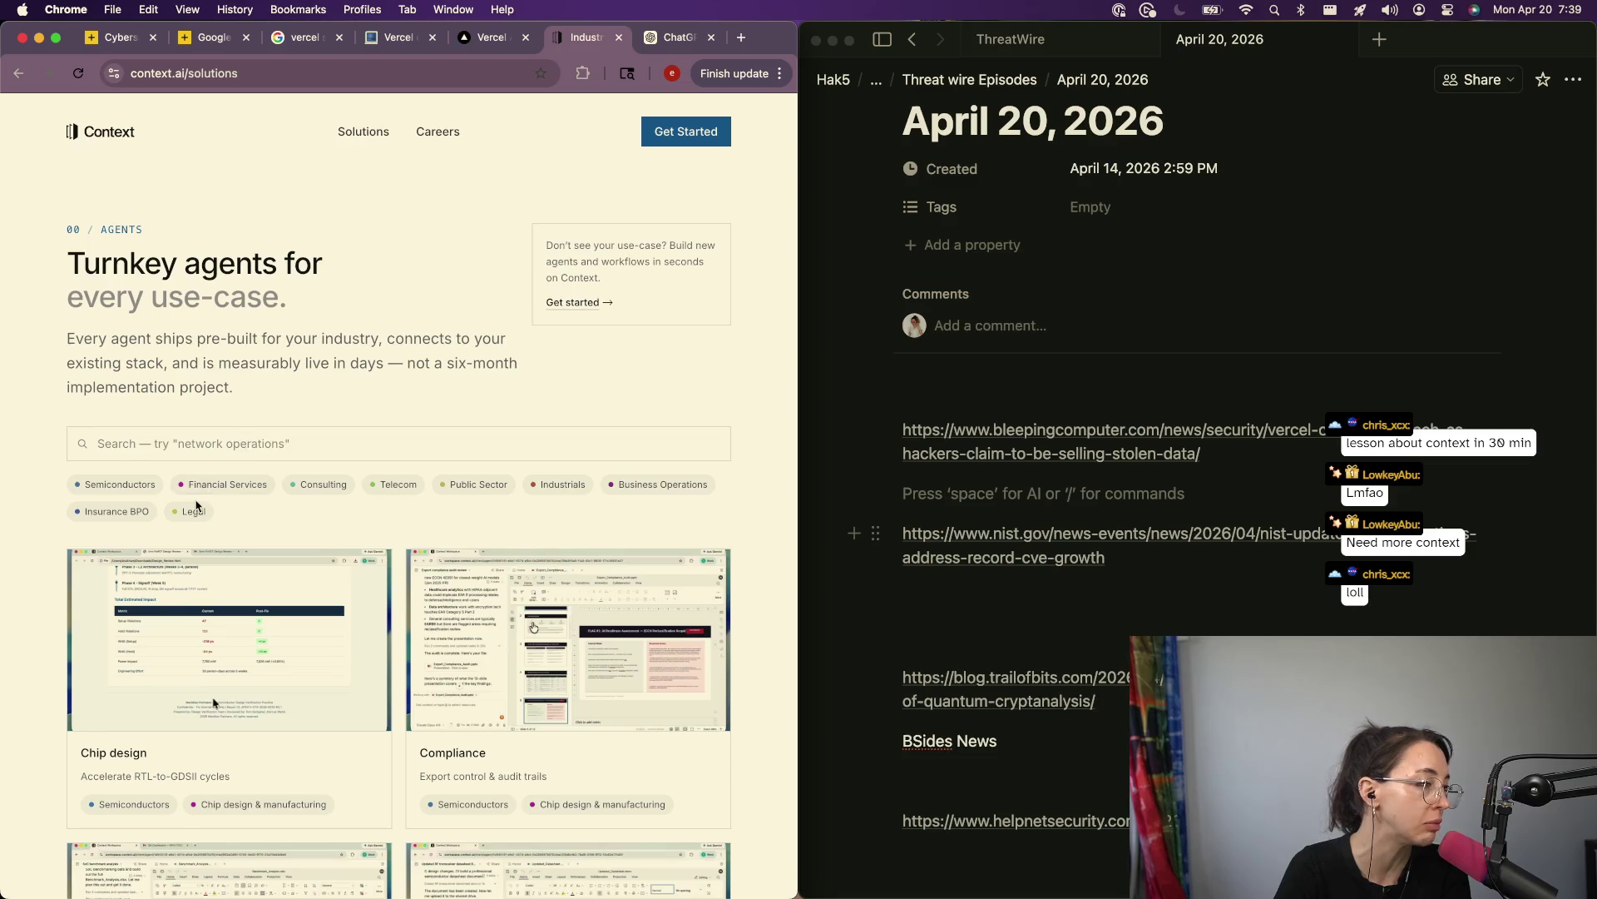
{"action": "scroll", "coordinate": [198, 505], "scroll_direction": "down", "scroll_amount": 12}
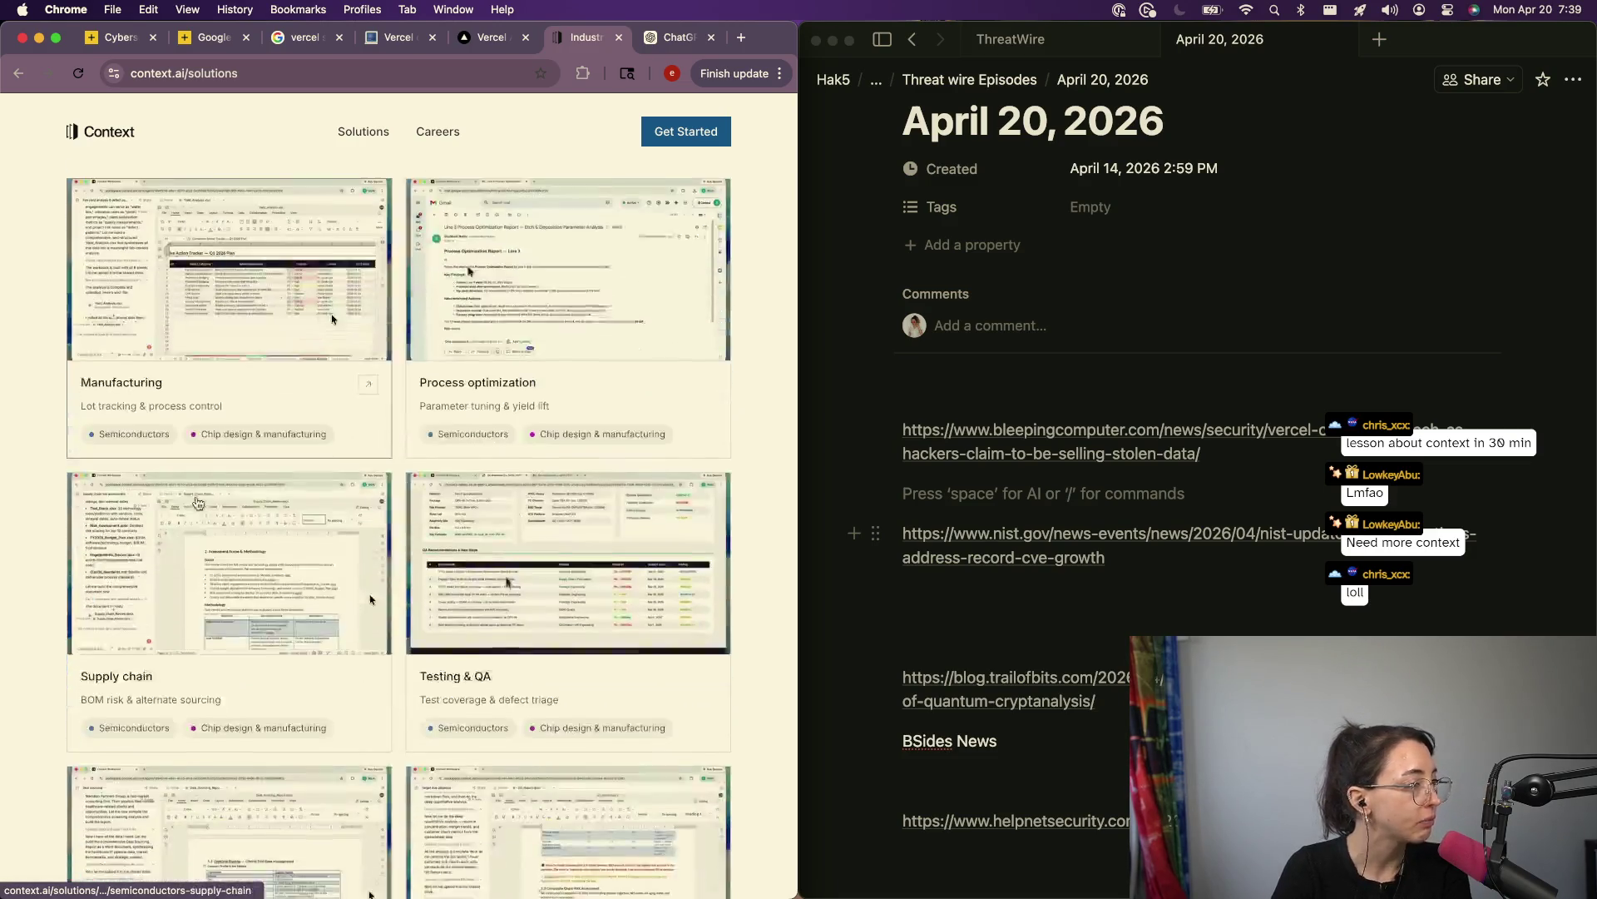
{"action": "scroll", "coordinate": [197, 502], "scroll_direction": "down", "scroll_amount": 20}
{"action": "scroll", "coordinate": [197, 503], "scroll_direction": "down", "scroll_amount": 20}
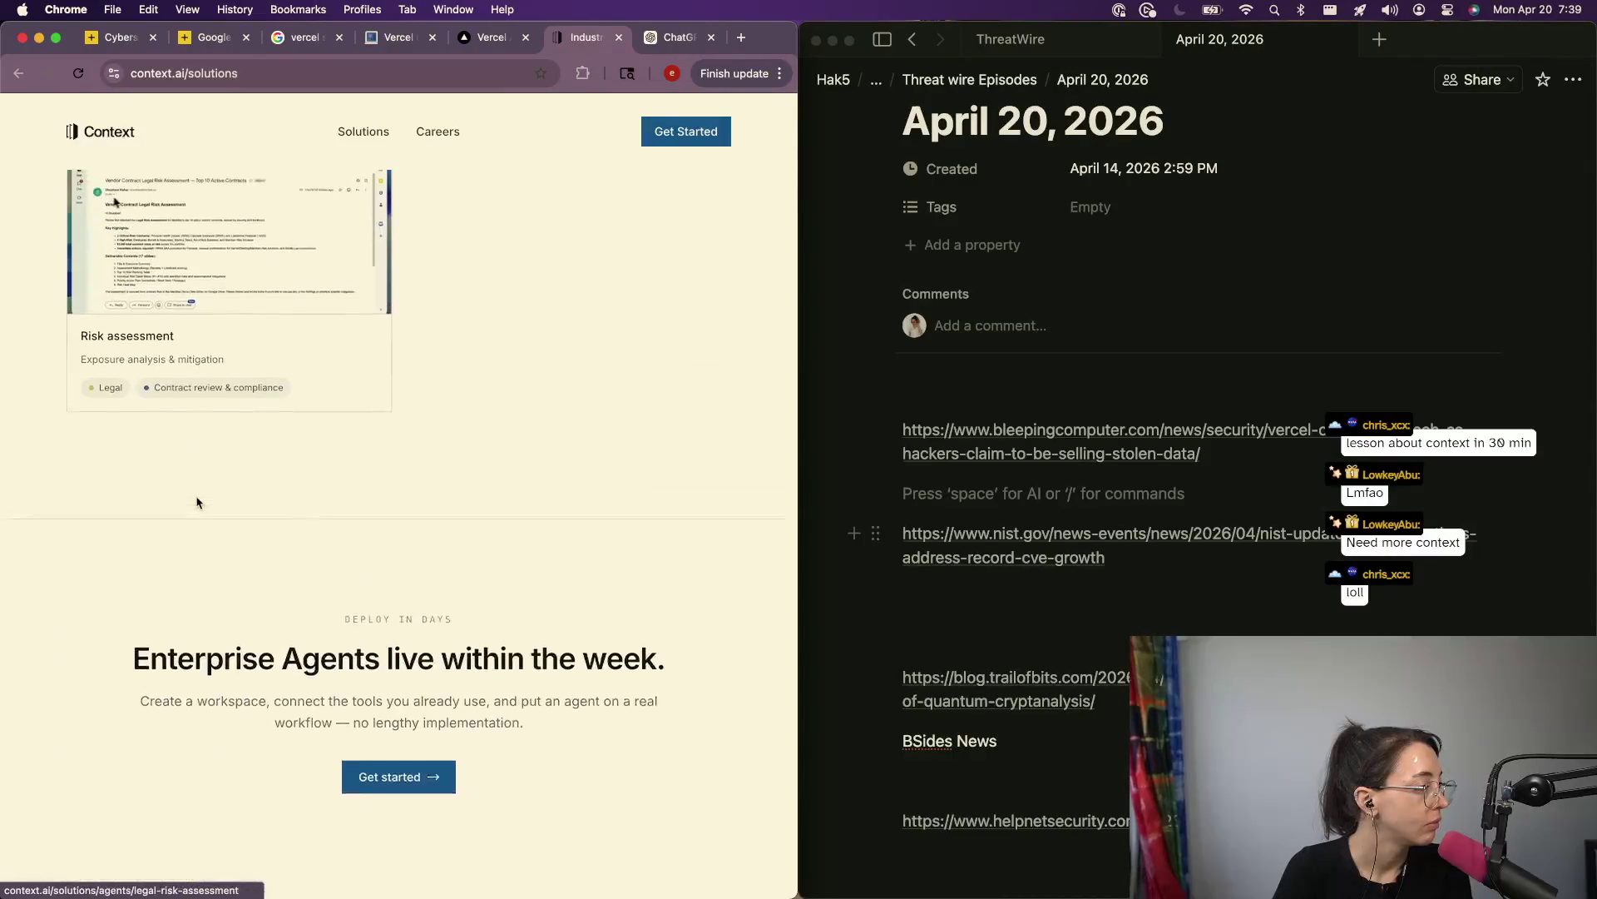
{"action": "key", "text": "ctrl+Tab"}
{"action": "scroll", "coordinate": [287, 684], "scroll_direction": "down", "scroll_amount": 10}
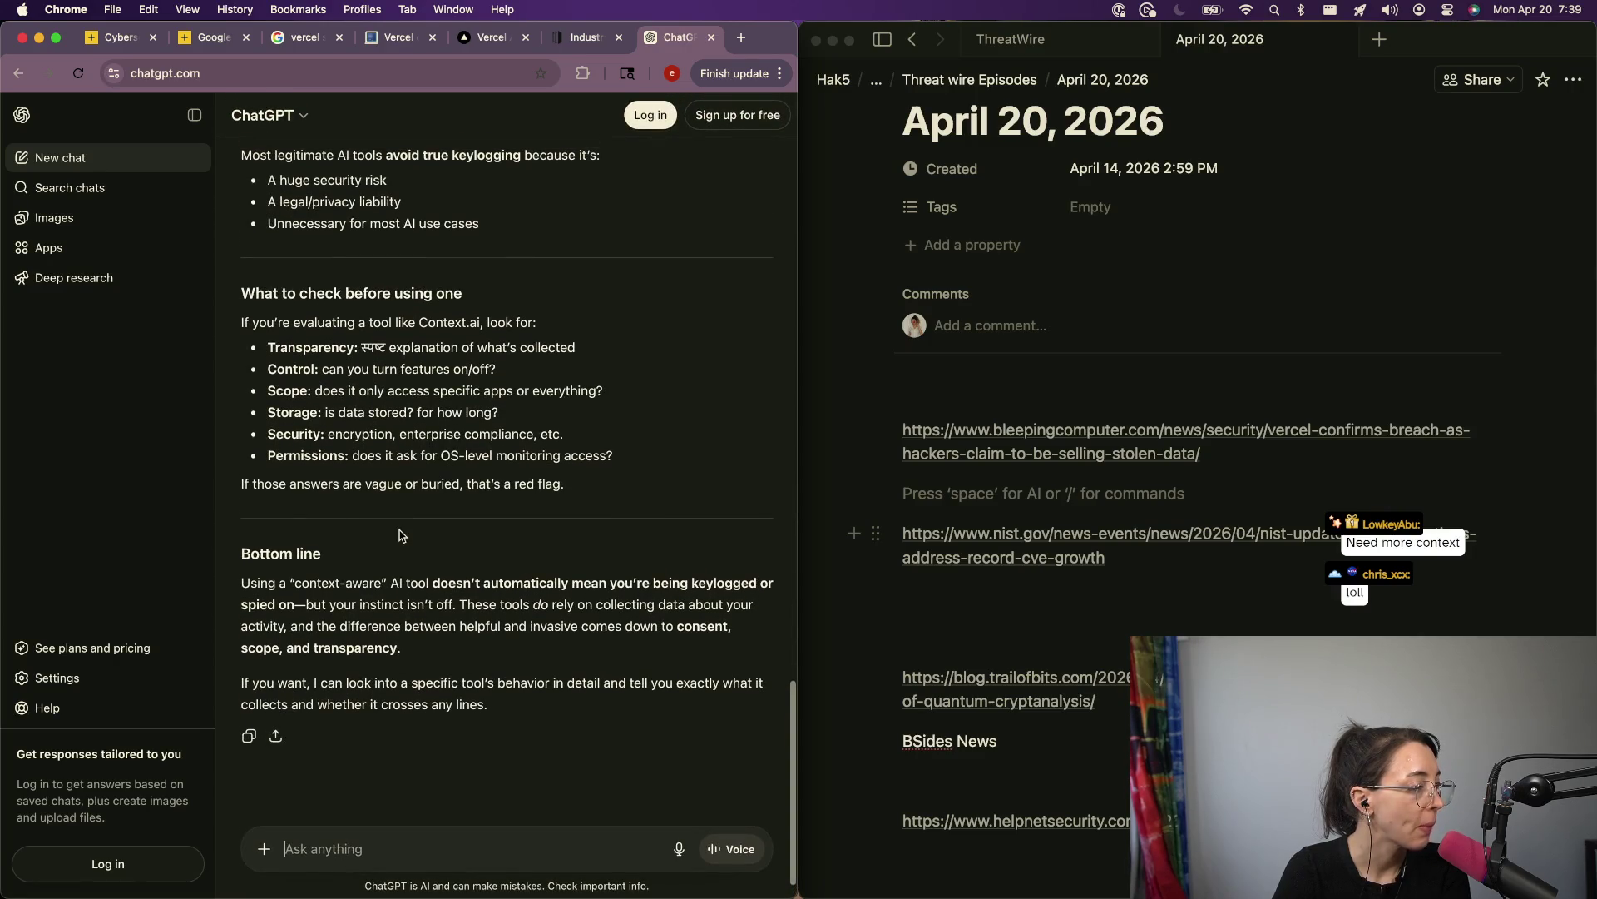
{"action": "scroll", "coordinate": [399, 537], "scroll_direction": "up", "scroll_amount": 1}
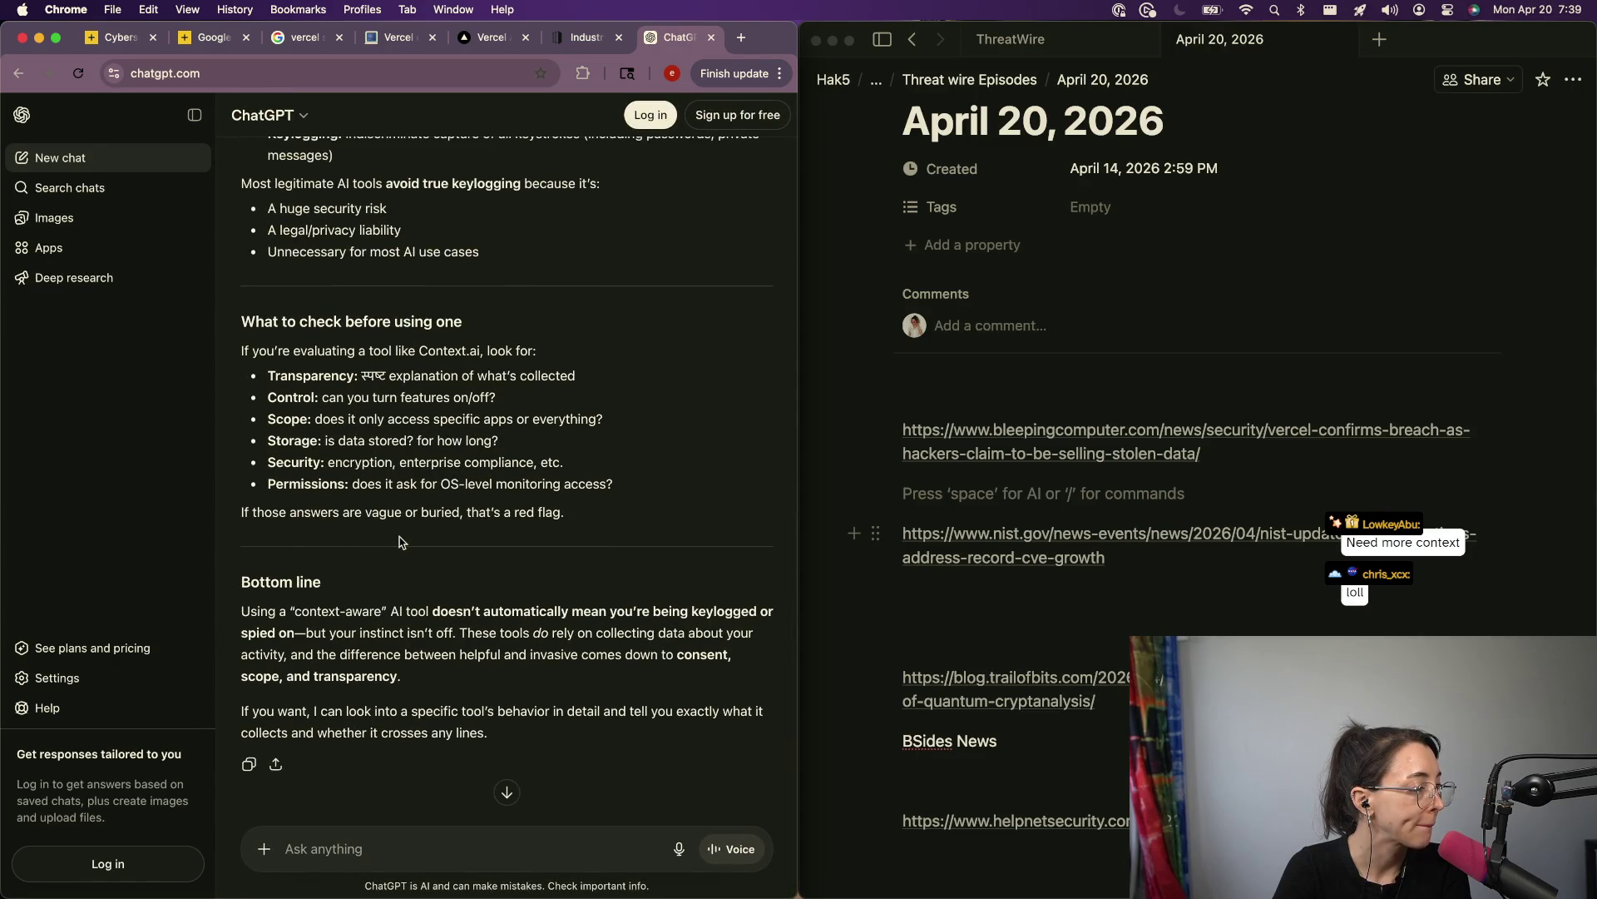
{"action": "scroll", "coordinate": [400, 541], "scroll_direction": "up", "scroll_amount": 20}
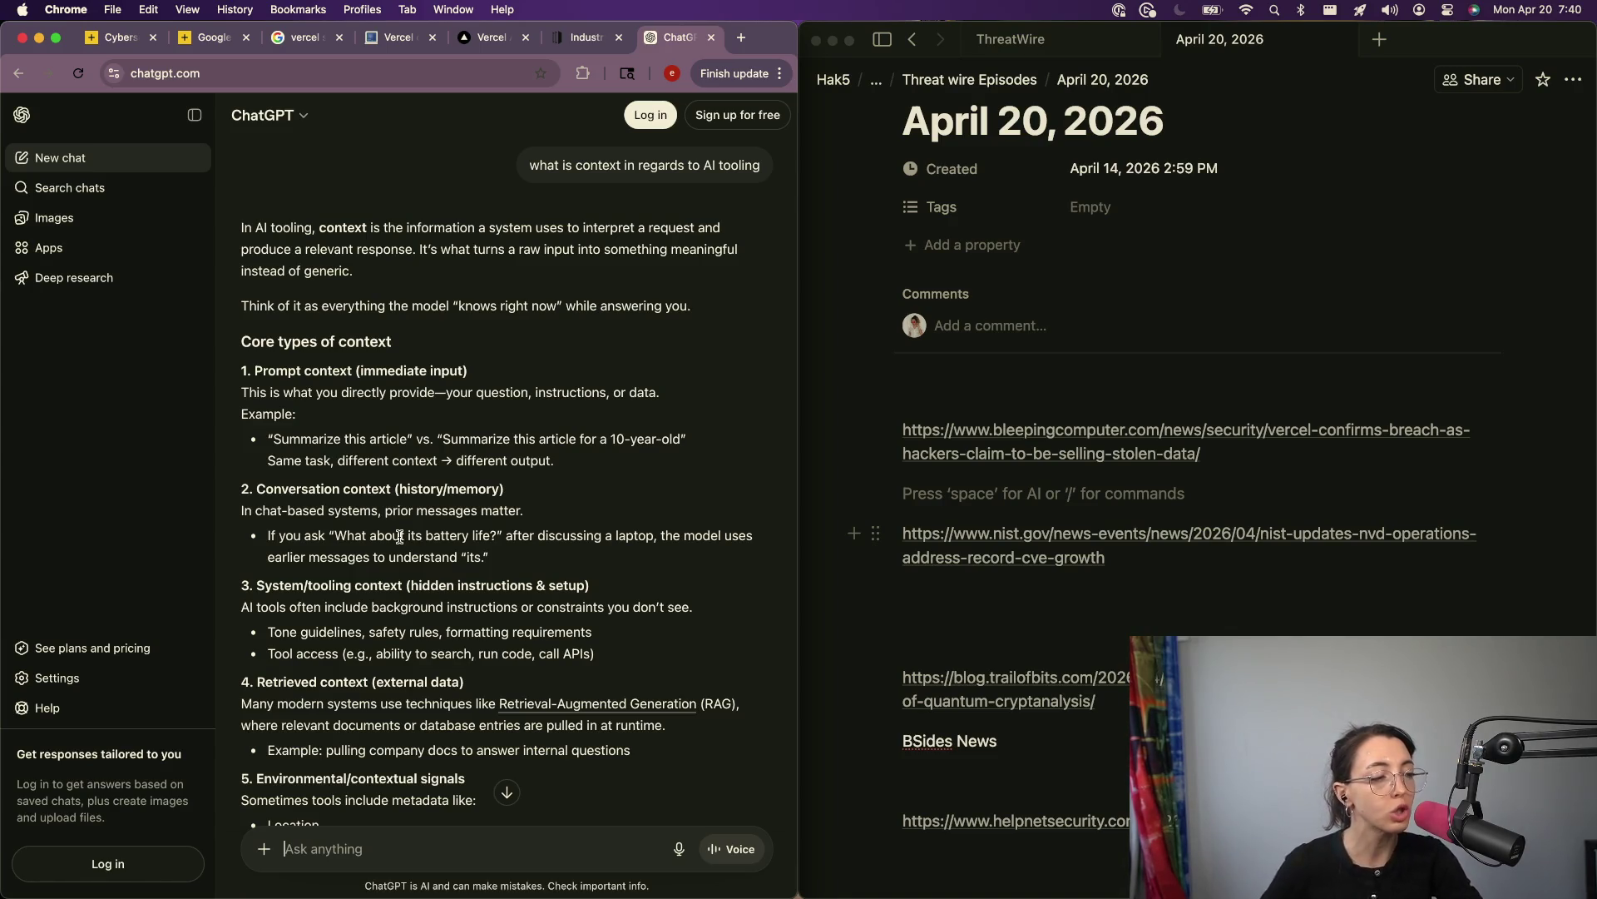
{"action": "scroll", "coordinate": [401, 537], "scroll_direction": "down", "scroll_amount": 2}
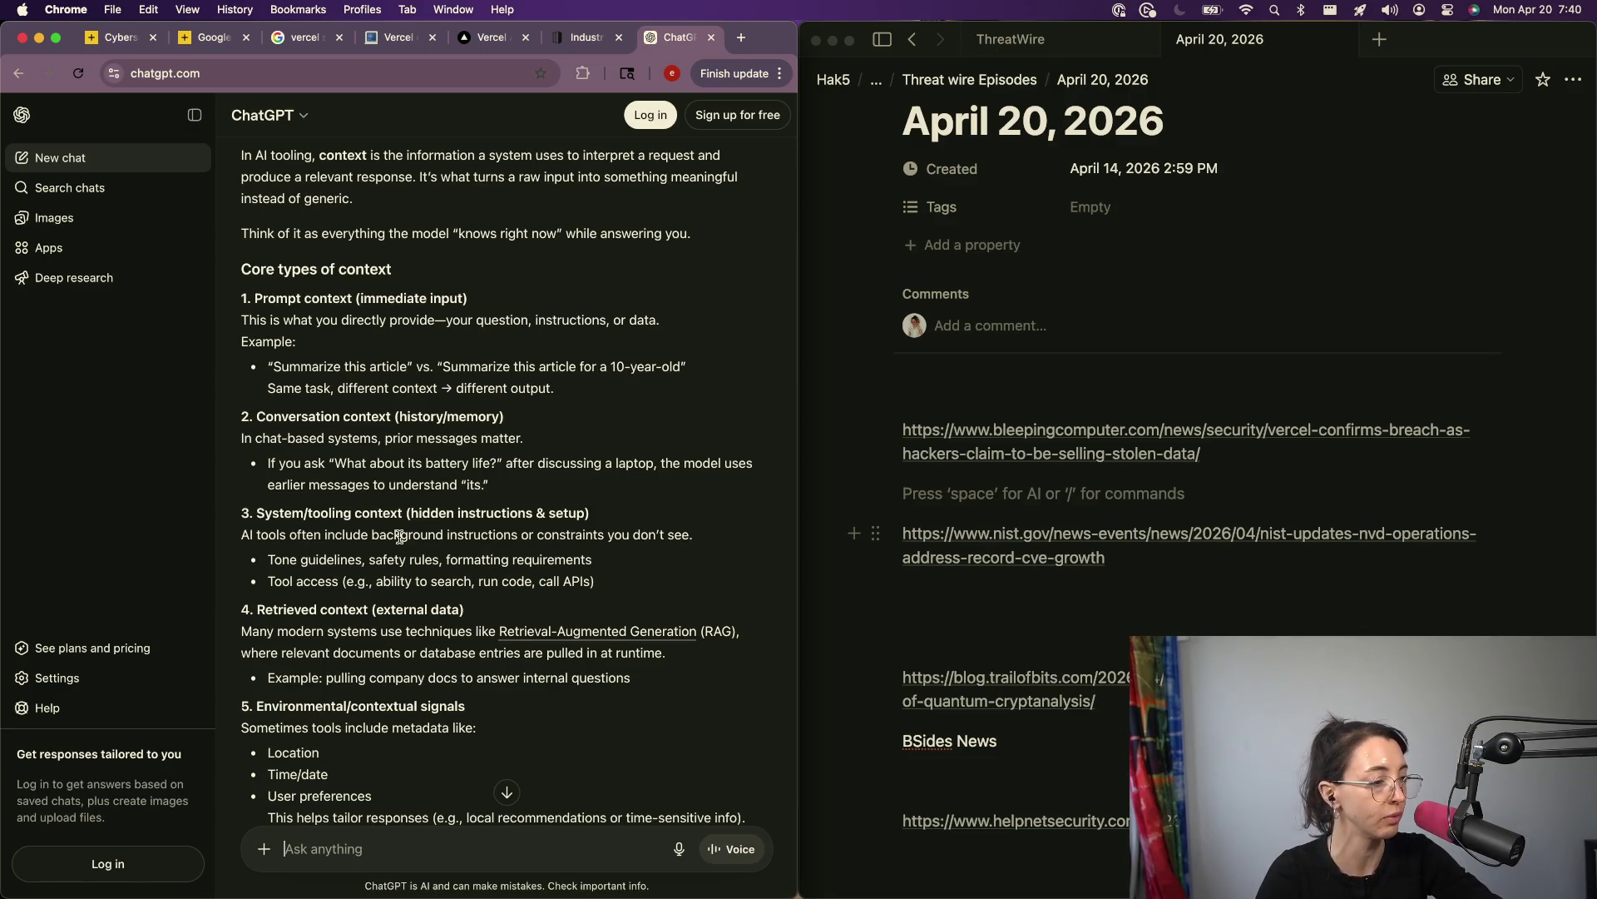
{"action": "scroll", "coordinate": [400, 536], "scroll_direction": "down", "scroll_amount": 3}
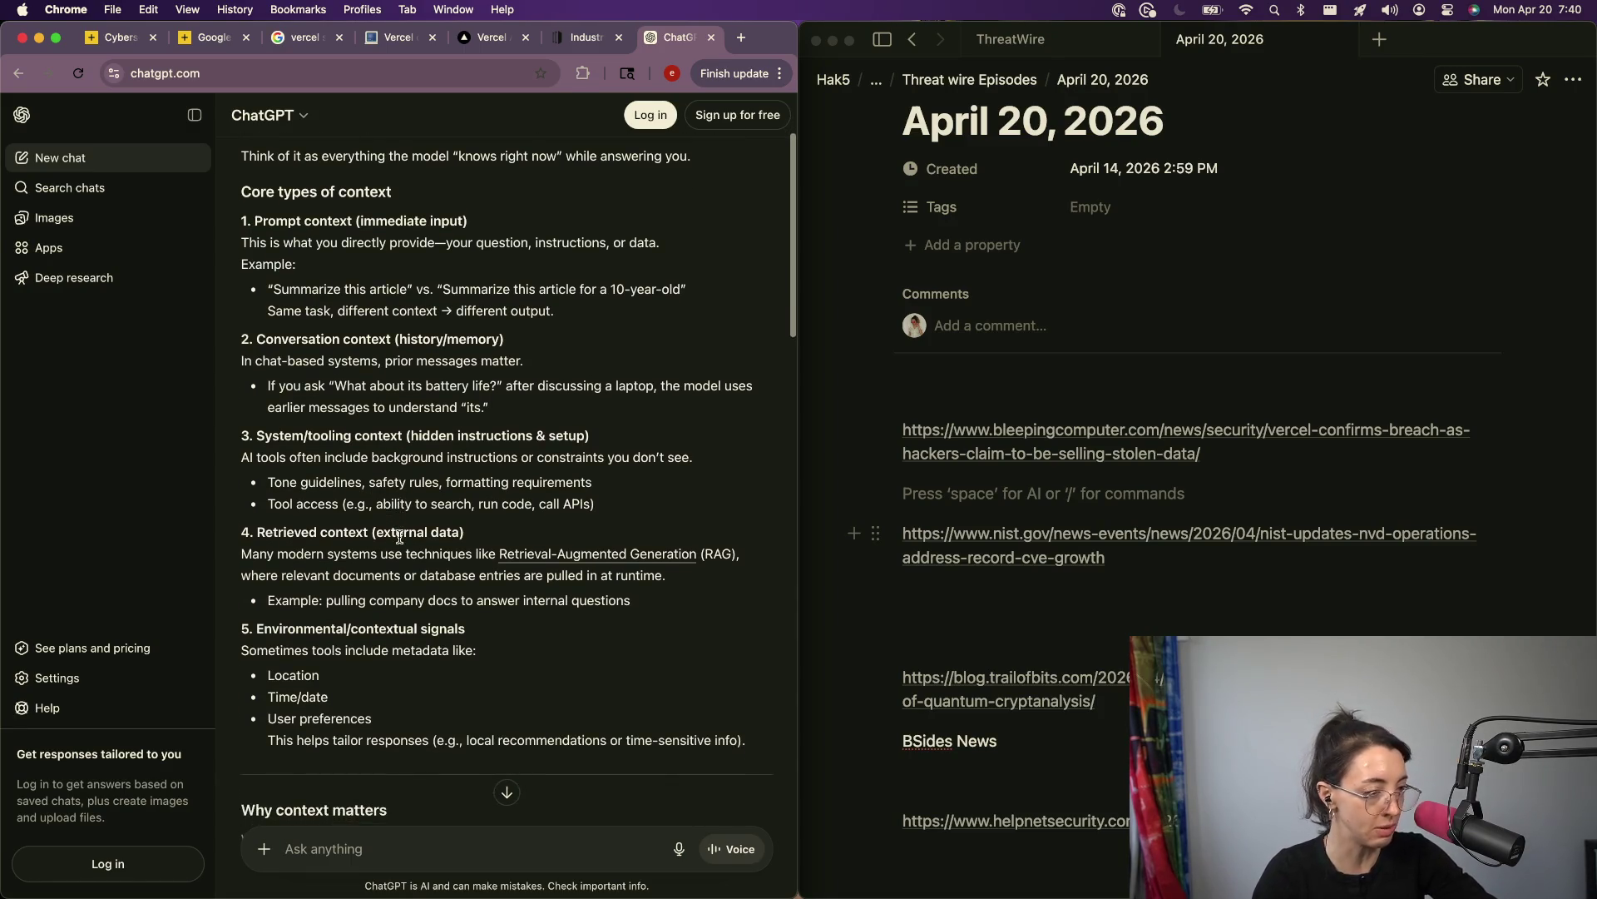
{"action": "scroll", "coordinate": [400, 537], "scroll_direction": "down", "scroll_amount": 3}
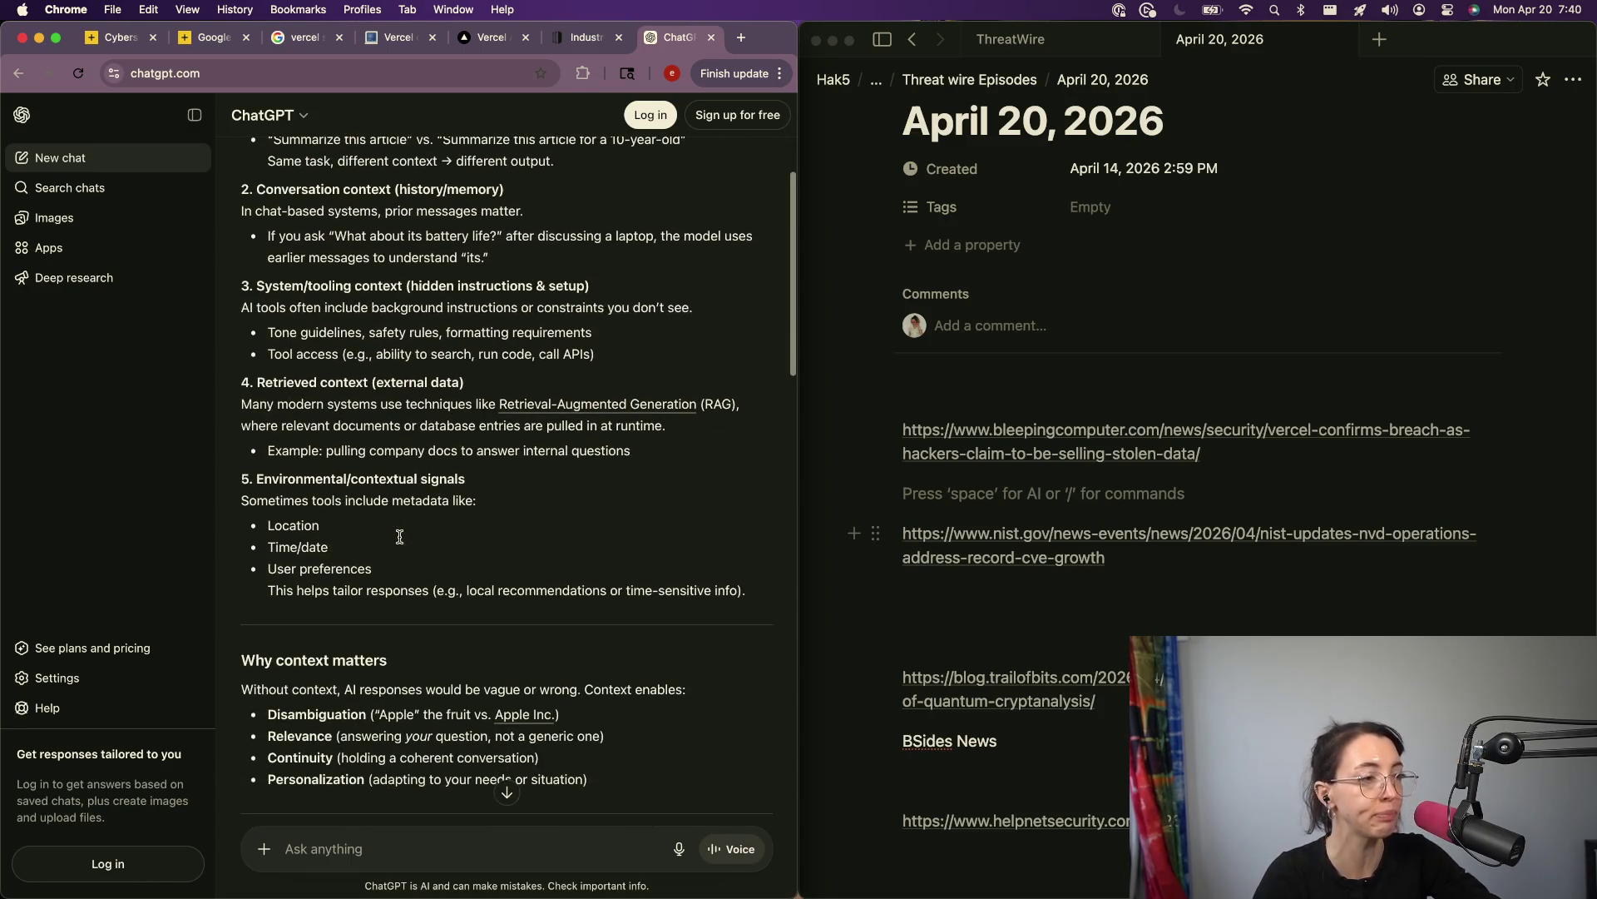
{"action": "triple_click", "coordinate": [284, 416]}
{"action": "left_click", "coordinate": [297, 512]}
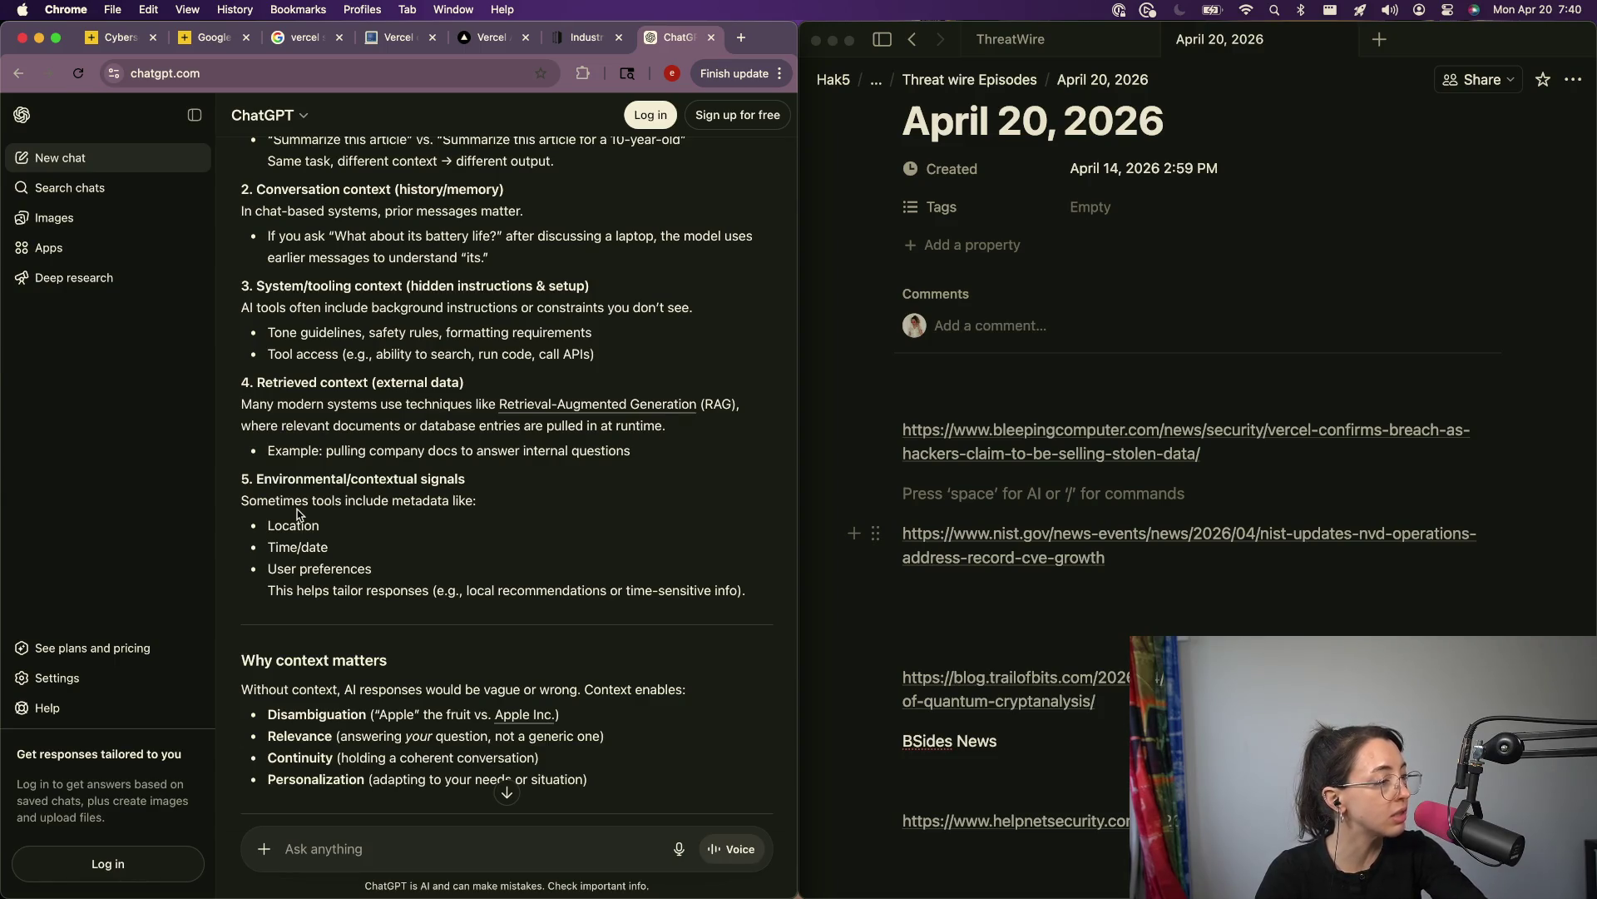
{"action": "scroll", "coordinate": [298, 513], "scroll_direction": "down", "scroll_amount": 5}
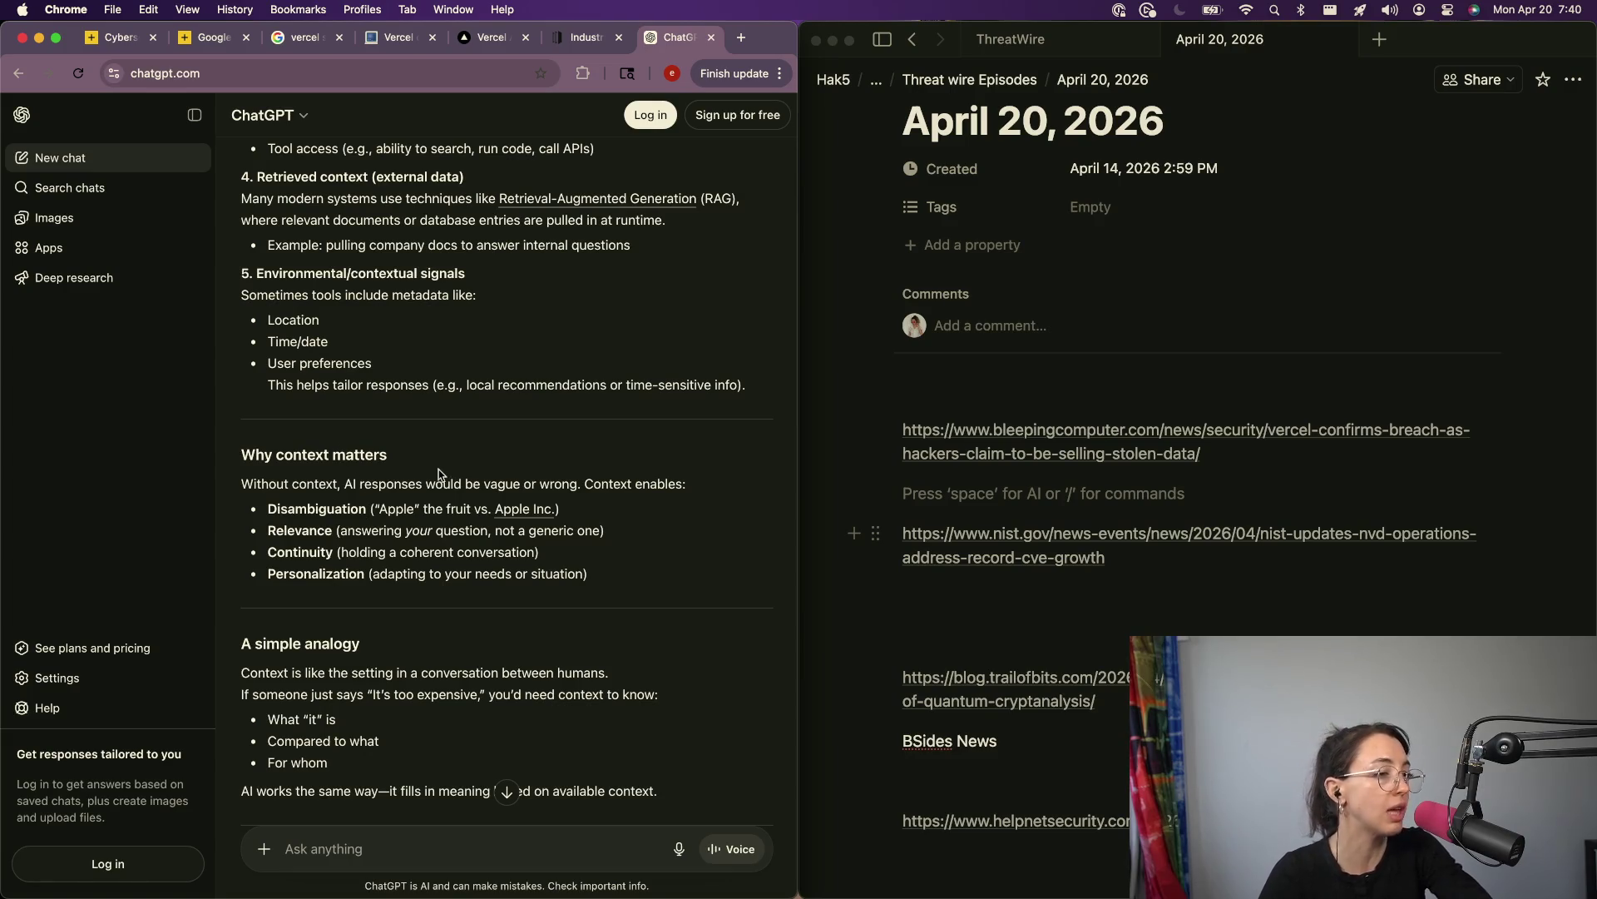
{"action": "scroll", "coordinate": [428, 593], "scroll_direction": "down", "scroll_amount": 10}
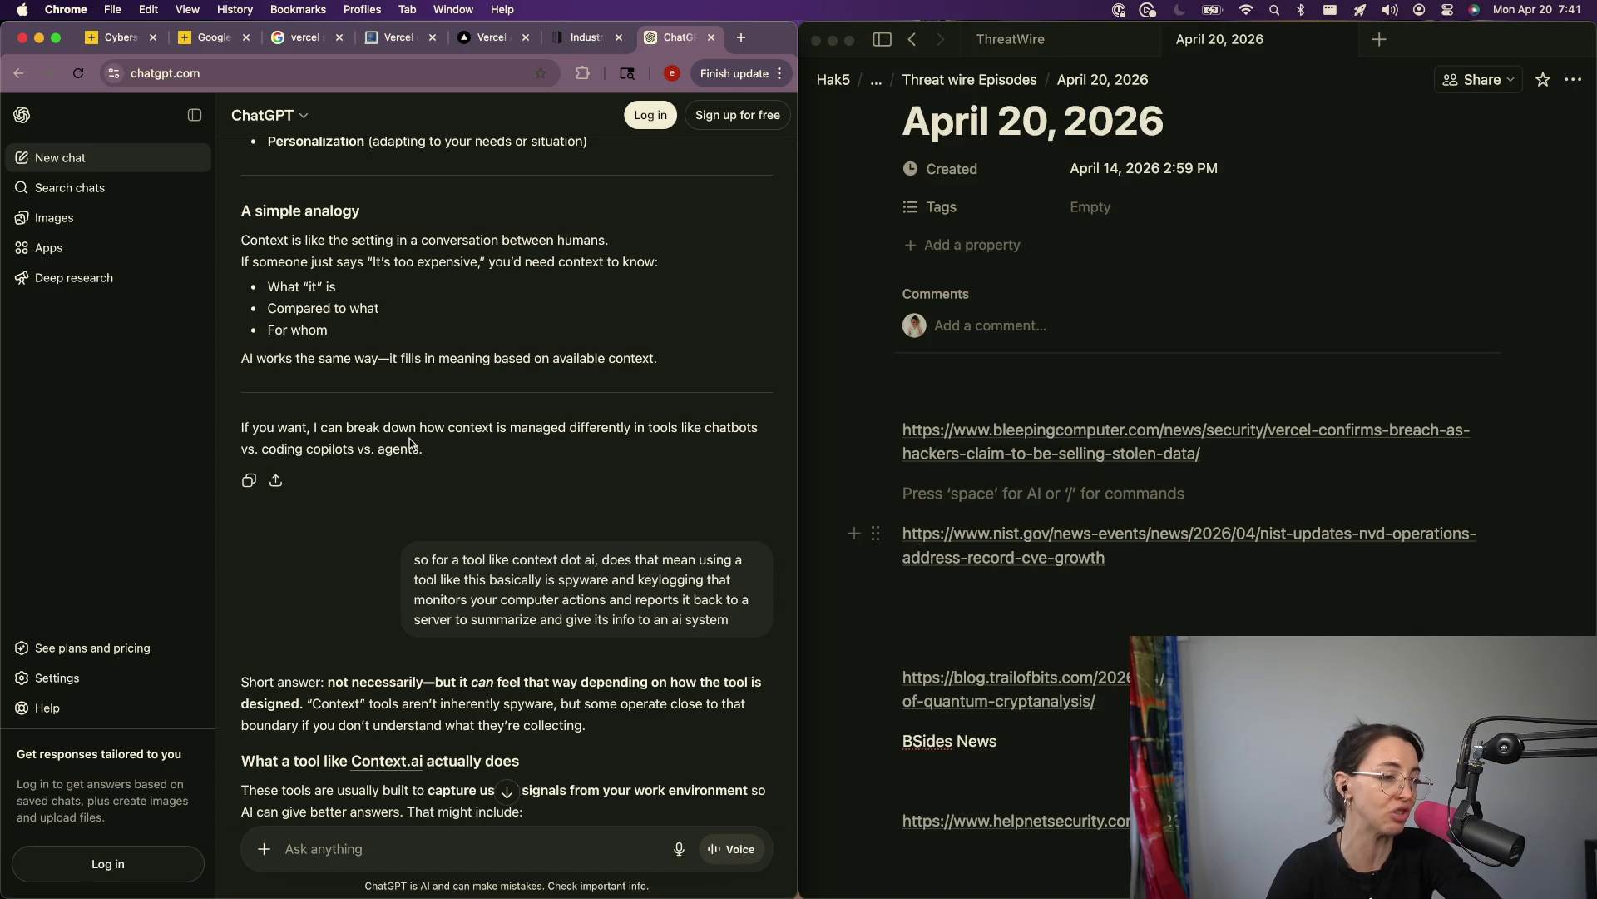
{"action": "scroll", "coordinate": [411, 443], "scroll_direction": "down", "scroll_amount": 4}
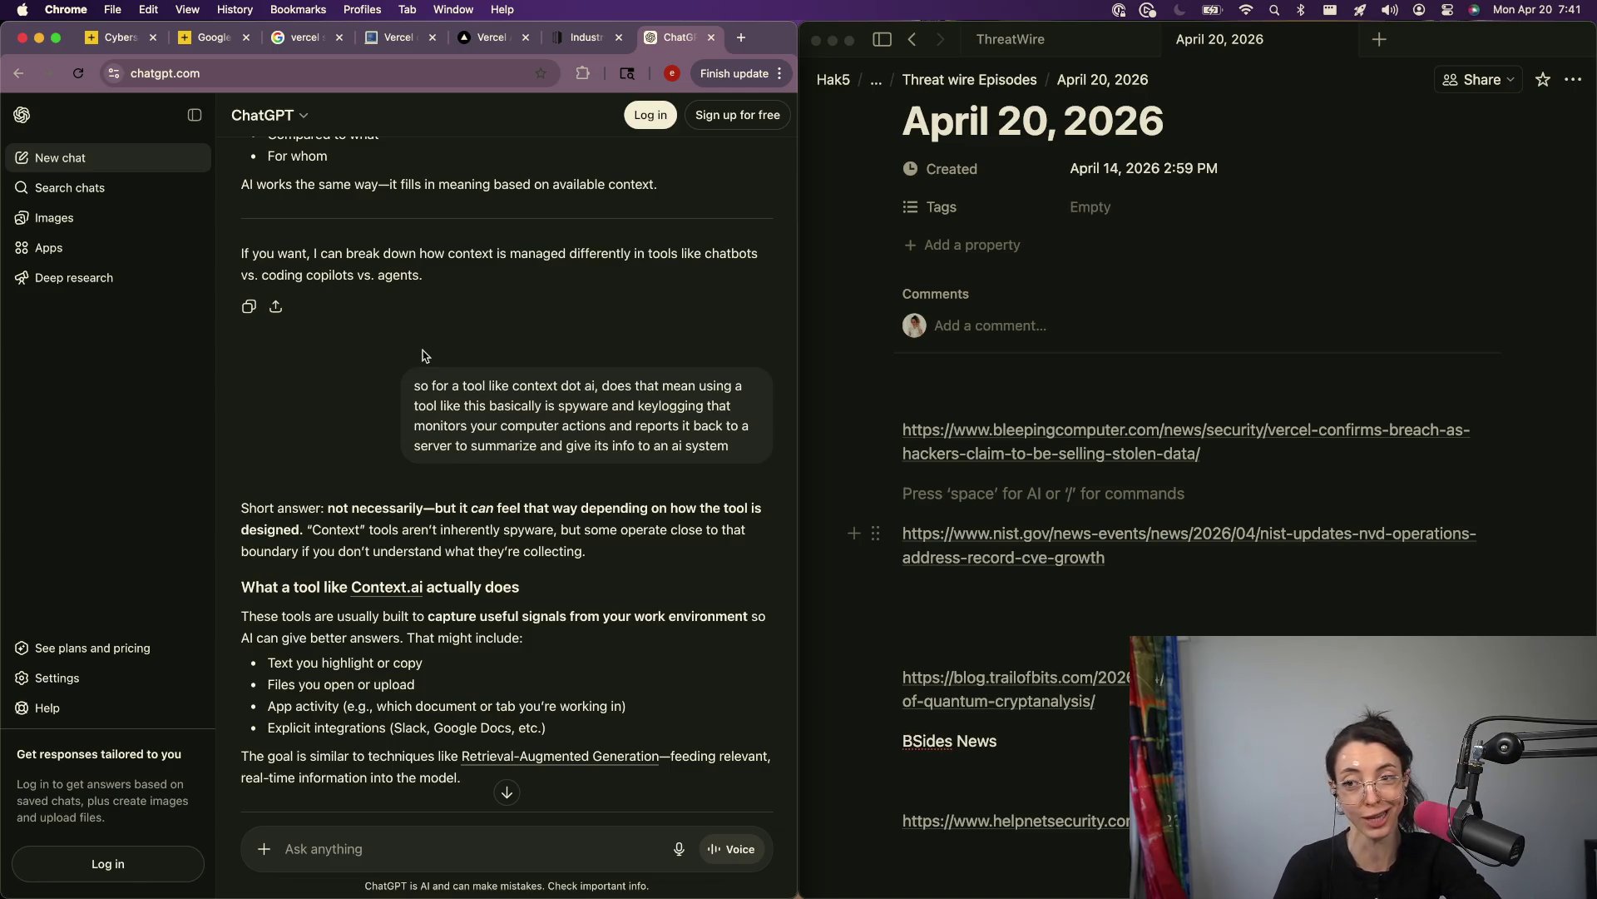
{"action": "scroll", "coordinate": [421, 443], "scroll_direction": "down", "scroll_amount": 5}
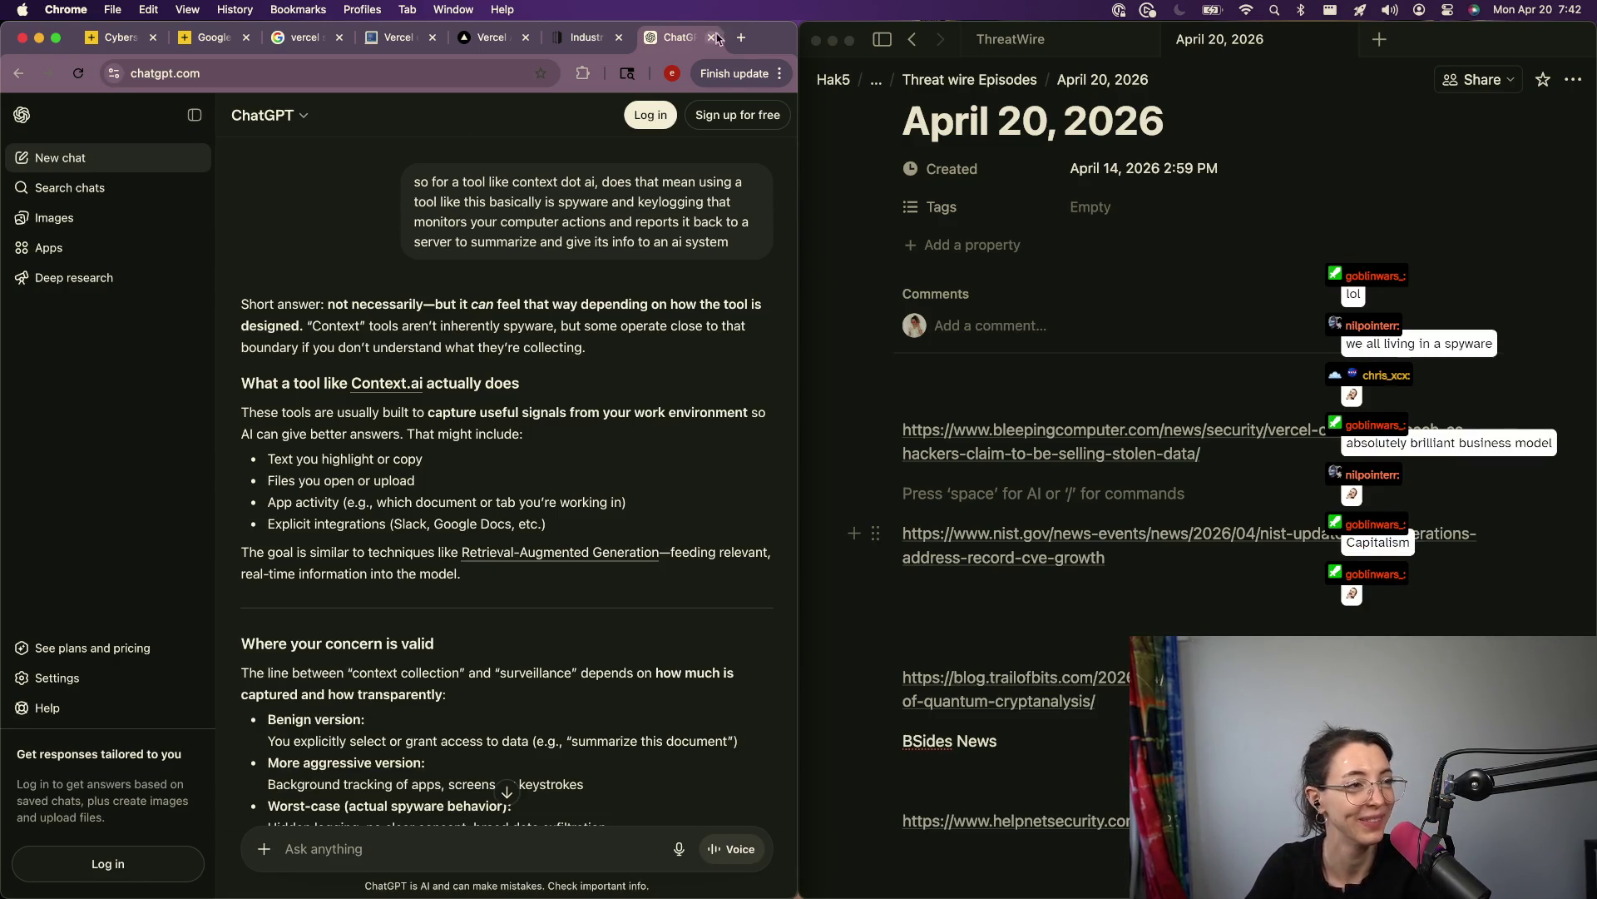
Step: Search images for 'walle humans' and open the Reddit post's Wall-E image enlarged
{"action": "left_click", "coordinate": [738, 40]}
{"action": "type", "text": "walle humans"}
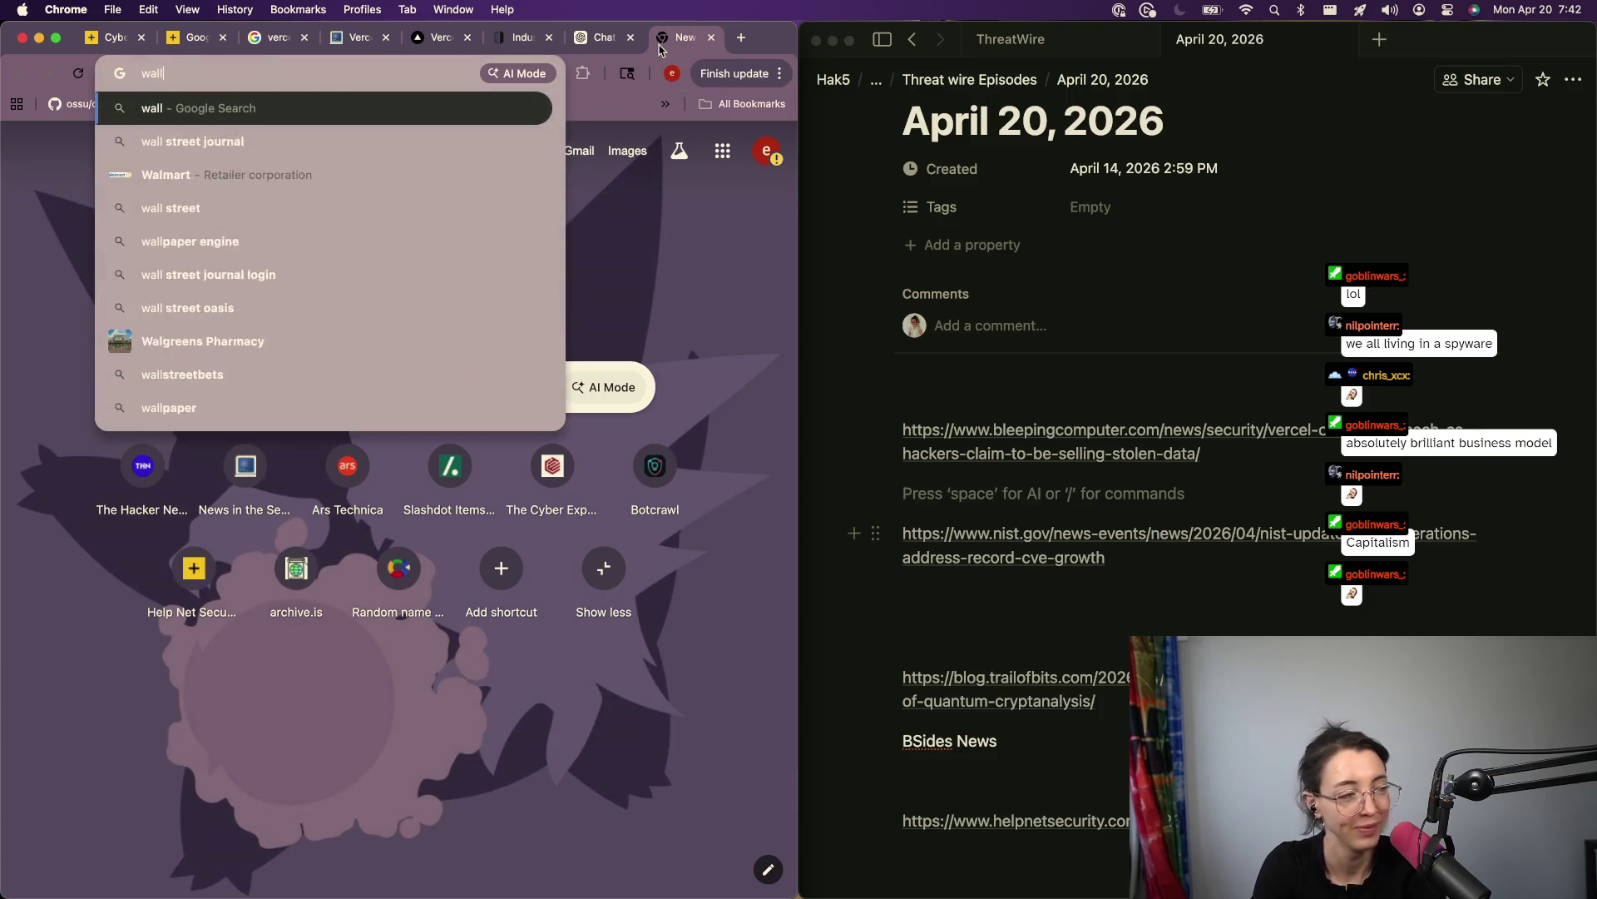
{"action": "key", "text": "Return"}
{"action": "left_click", "coordinate": [677, 353]}
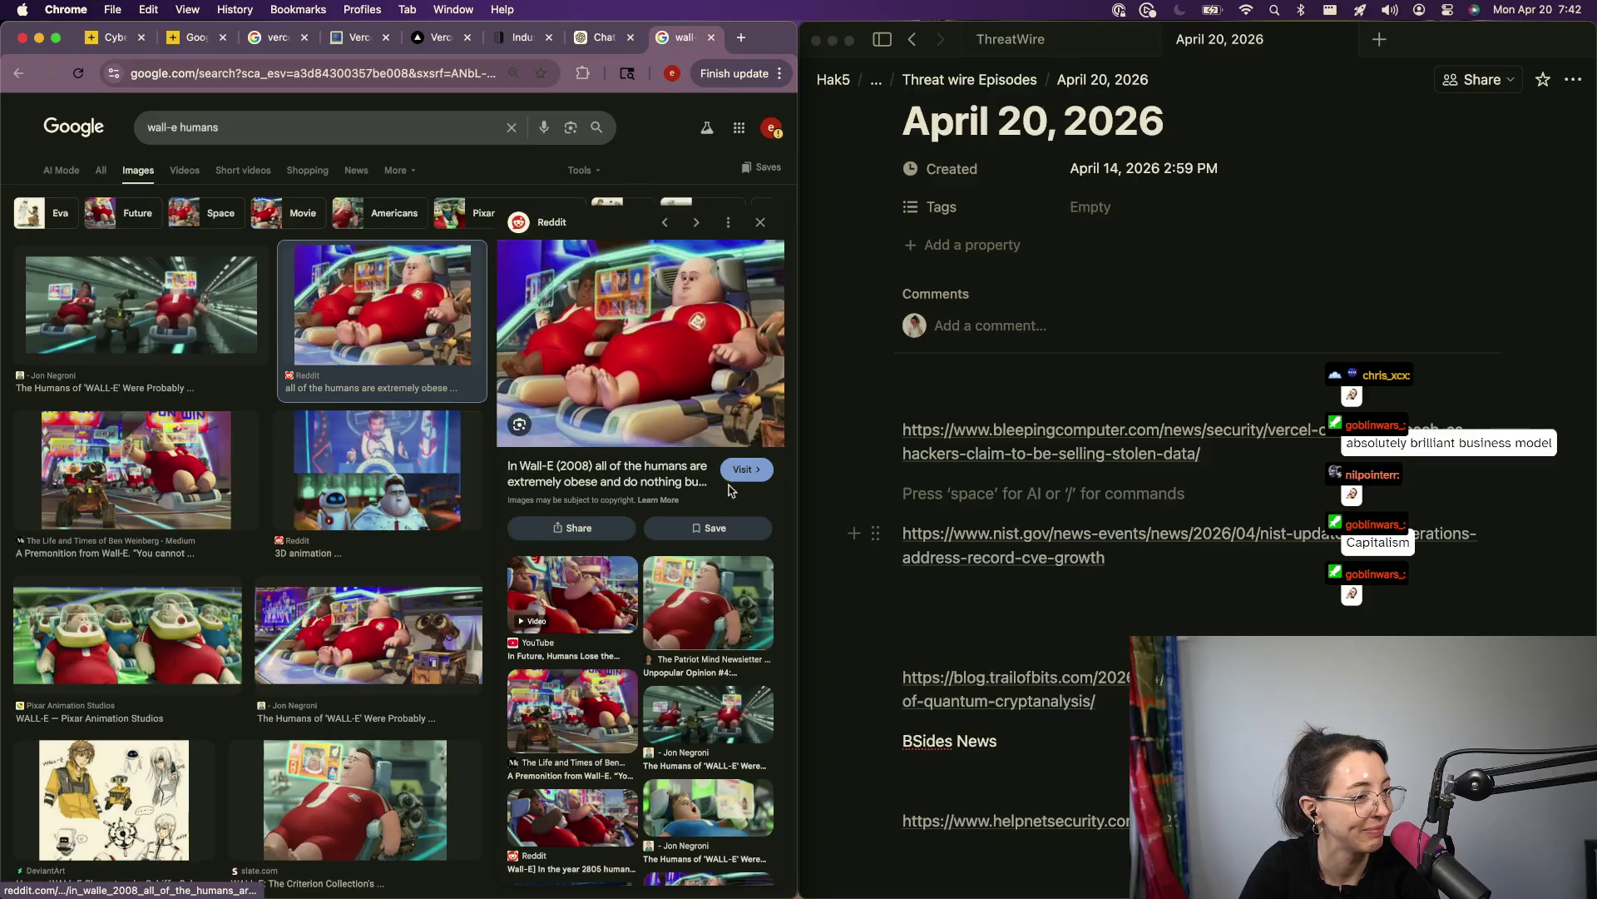
{"action": "left_click", "coordinate": [743, 471]}
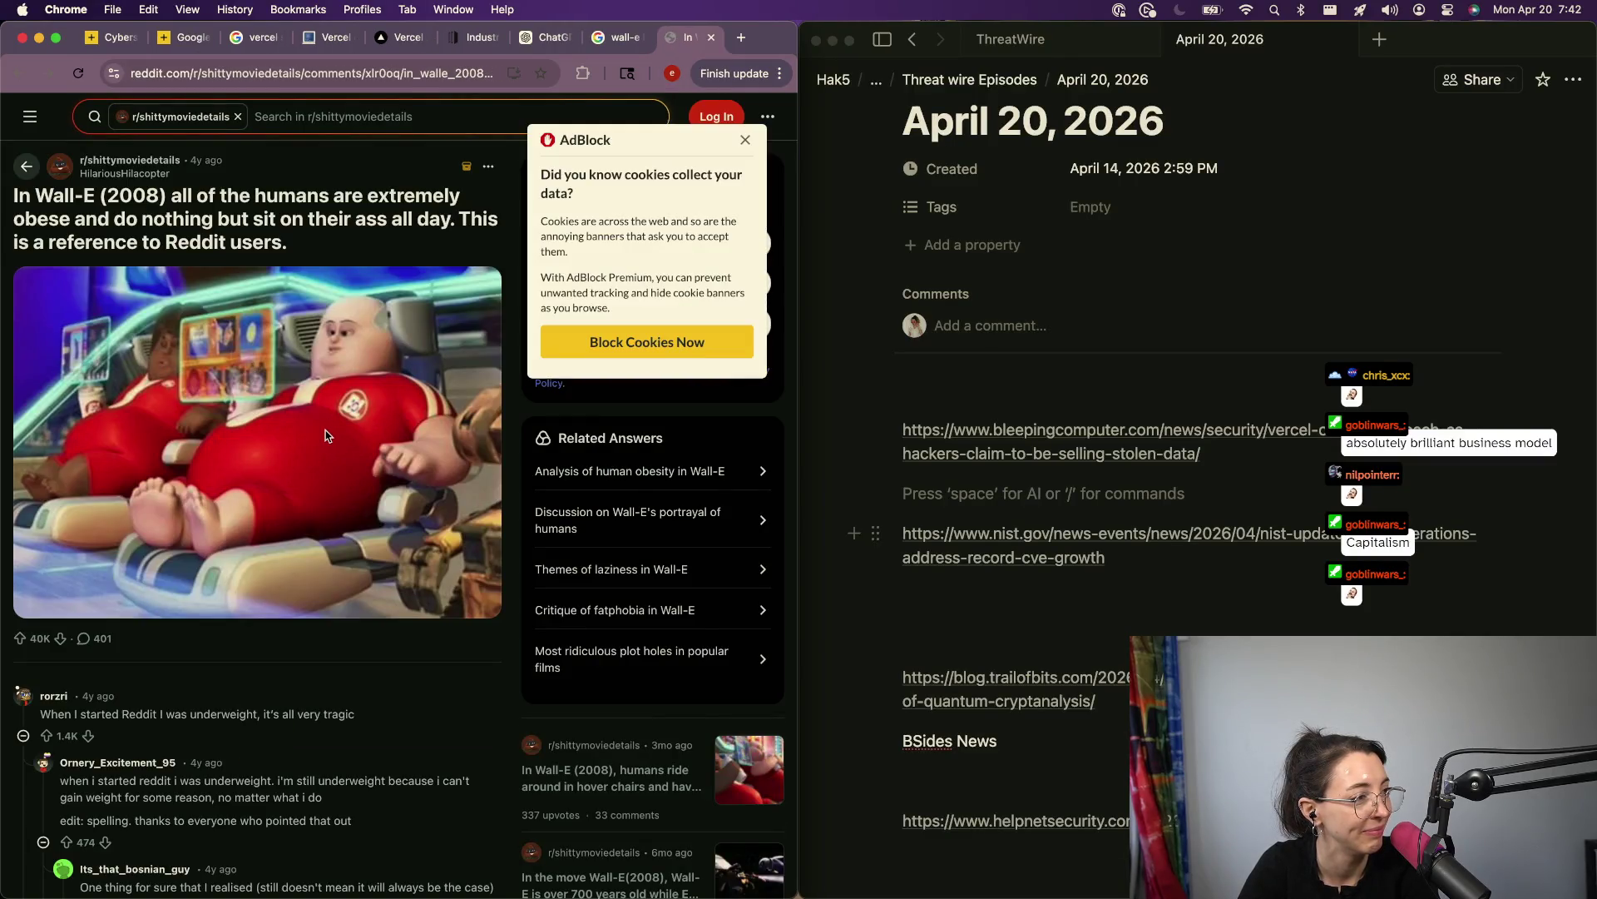
{"action": "left_click", "coordinate": [322, 433]}
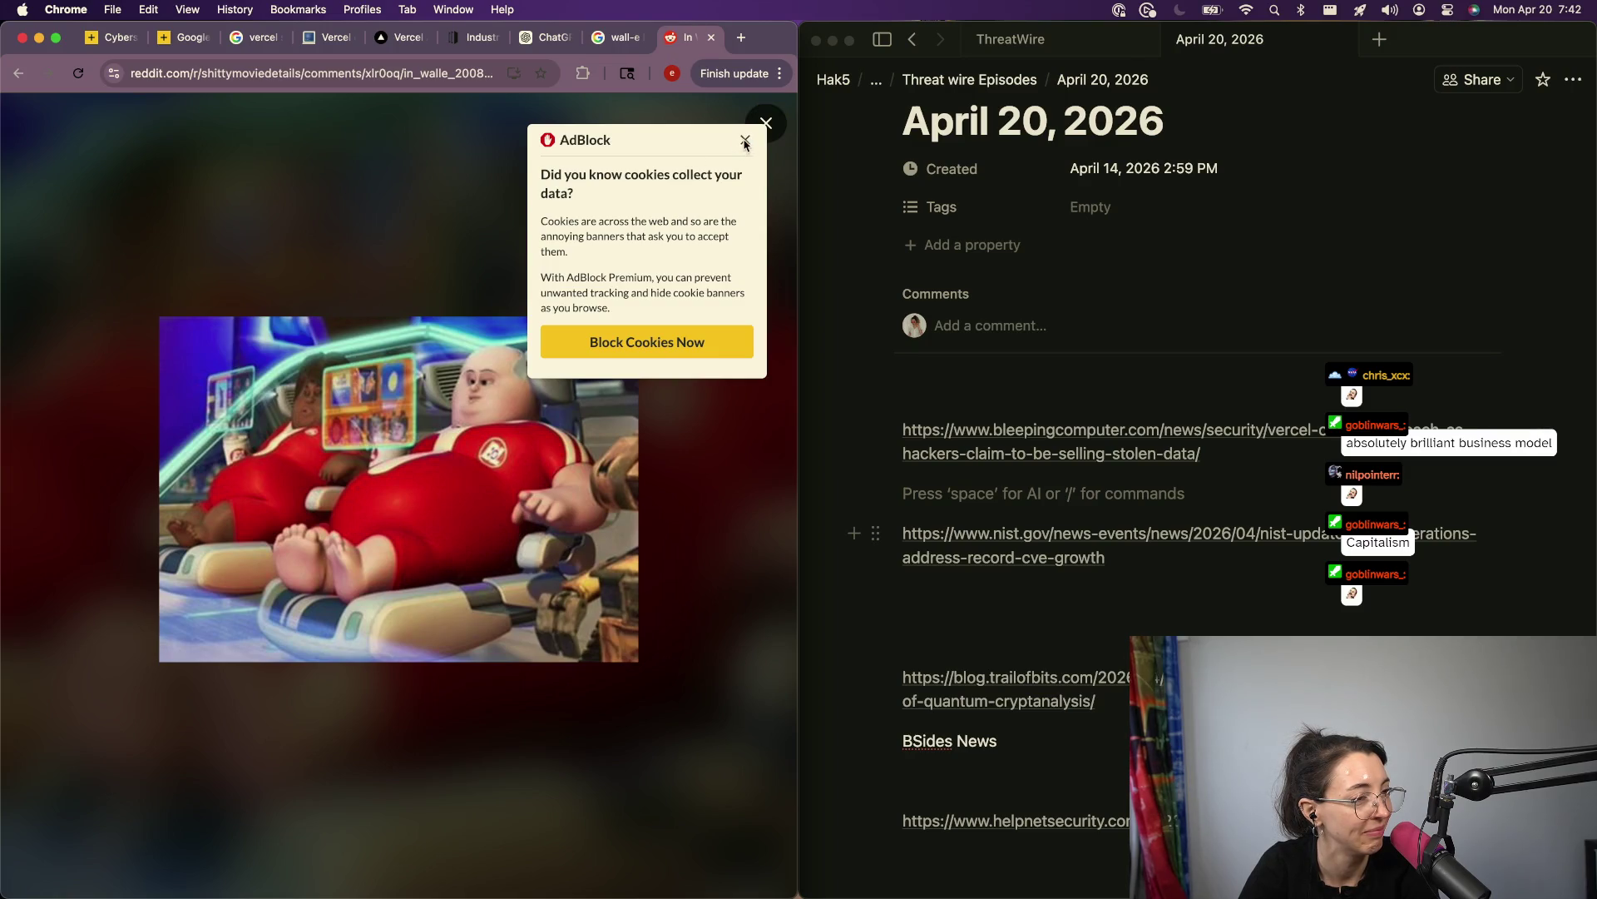
{"action": "left_click", "coordinate": [745, 141]}
{"action": "left_click", "coordinate": [339, 382]}
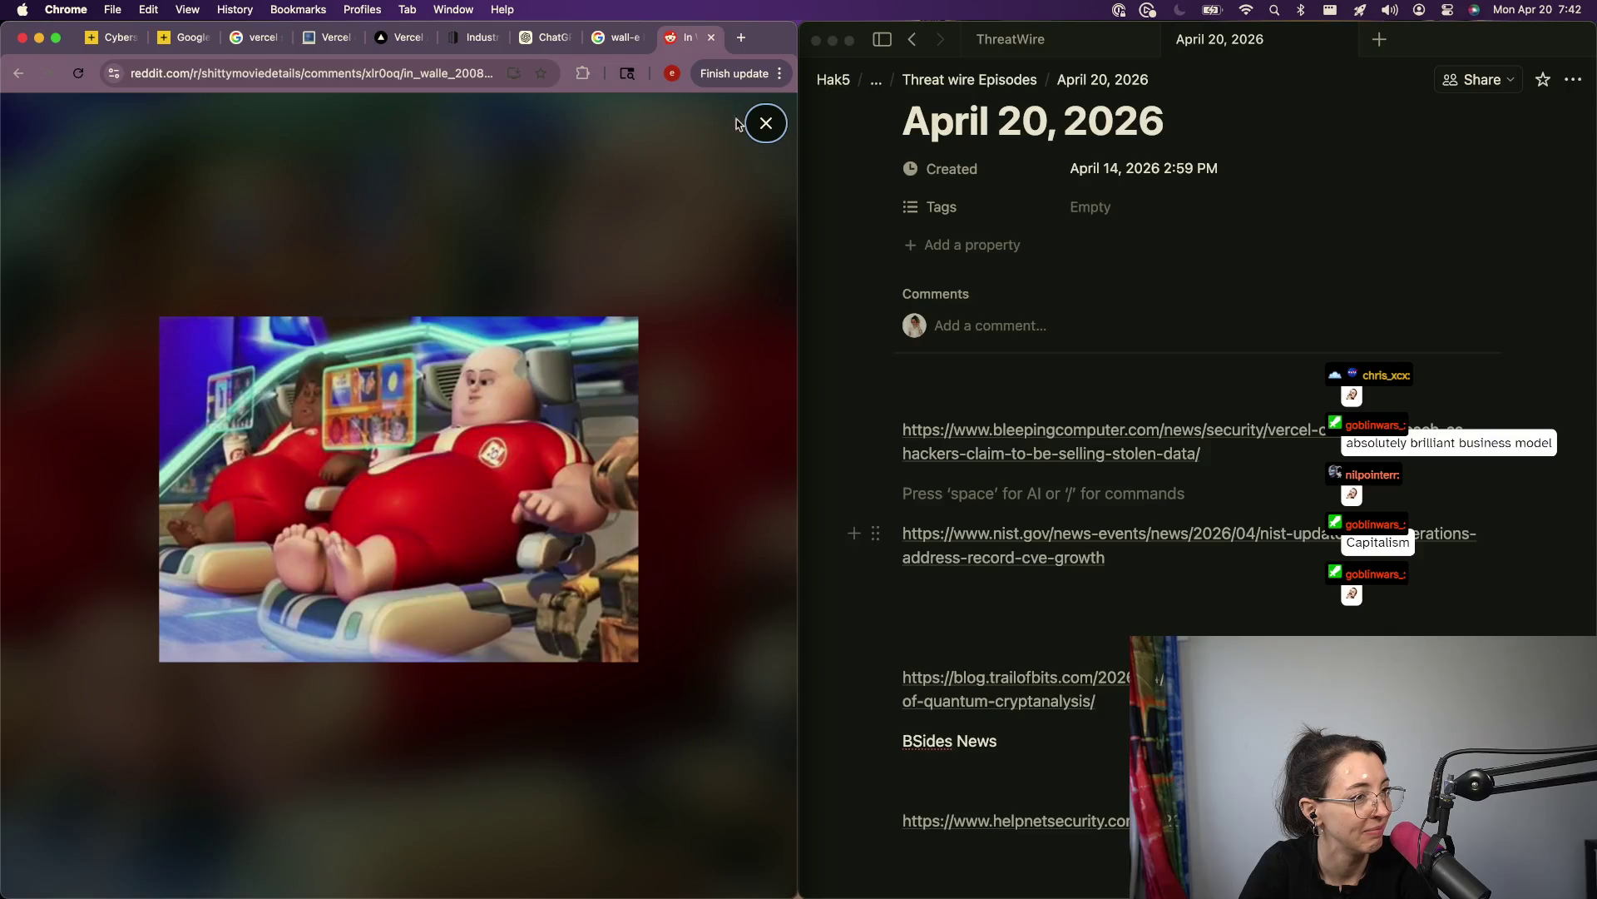
Step: Move the Reddit post into its own window tiled beside the ChatGPT chat
{"action": "mouse_move", "coordinate": [684, 36]}
{"action": "left_mouse_down"}
{"action": "mouse_move", "coordinate": [249, 203]}
{"action": "mouse_move", "coordinate": [250, 158]}
{"action": "mouse_move", "coordinate": [856, 37]}
{"action": "left_mouse_up"}
{"action": "key", "text": "ctrl+shift+Right"}
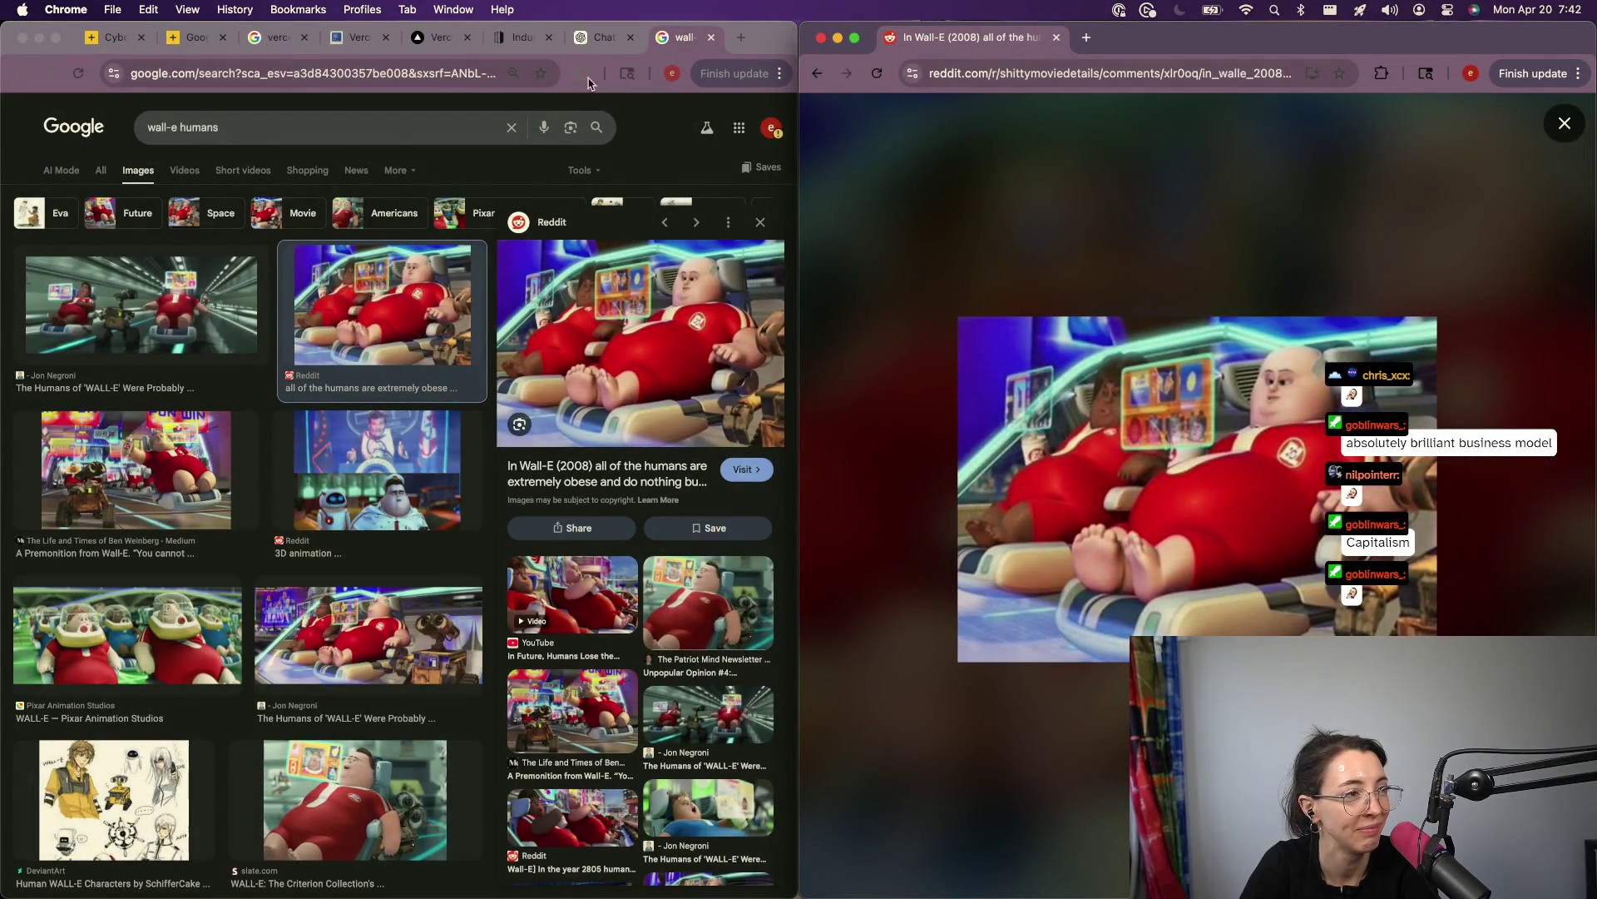
{"action": "left_click", "coordinate": [603, 37]}
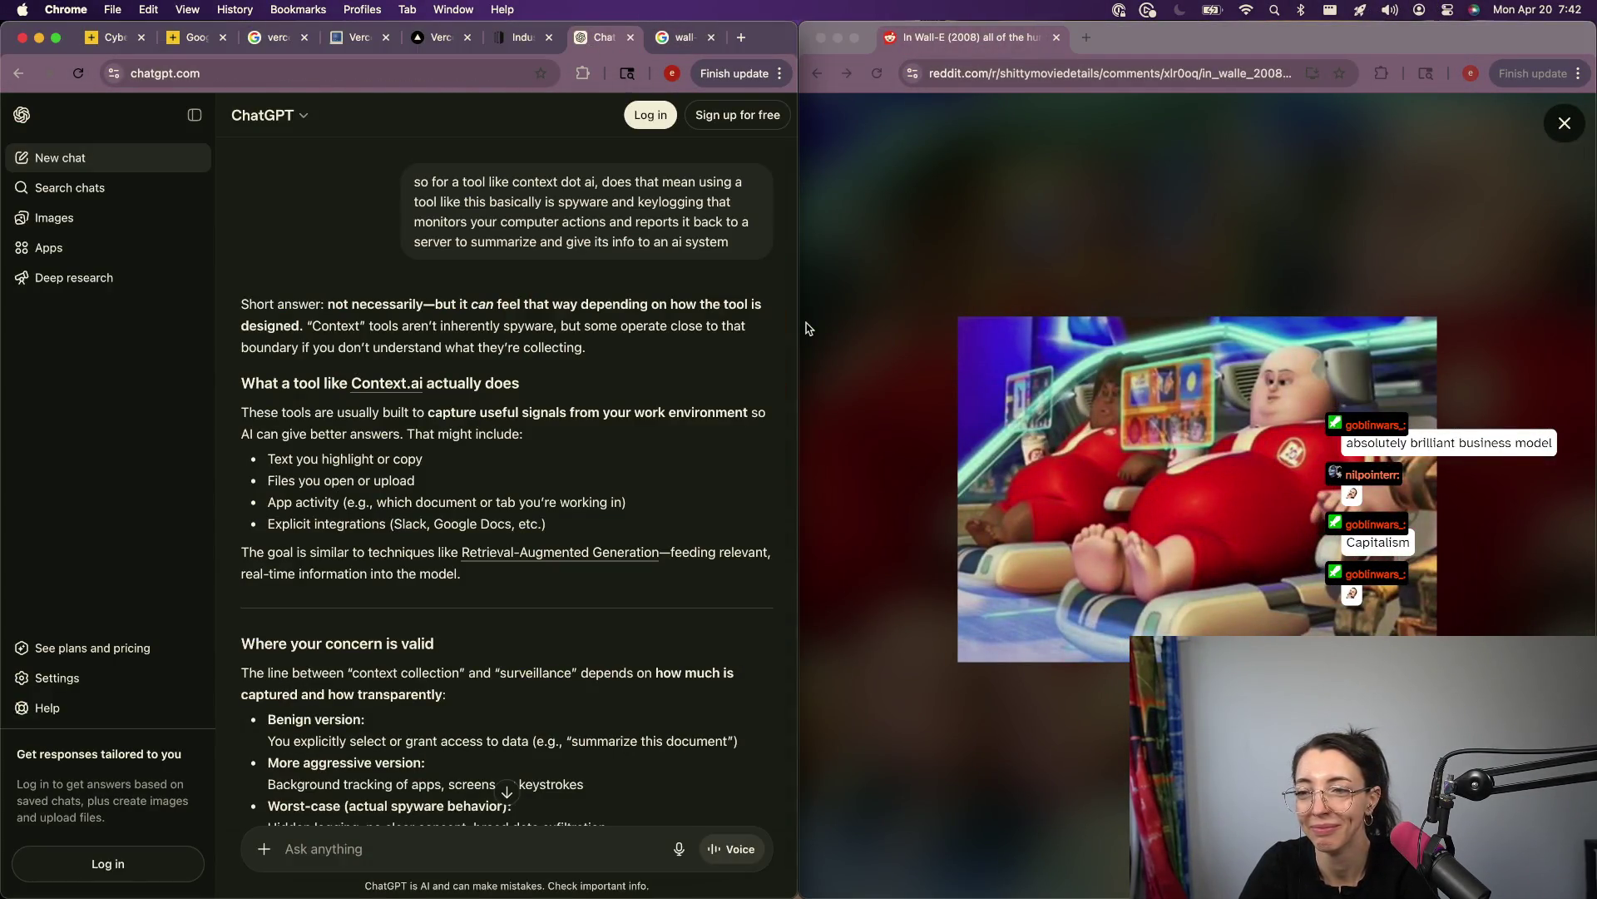
{"action": "left_click_drag", "start_coordinate": [1382, 45], "coordinate": [1302, 46]}
{"action": "left_click", "coordinate": [614, 639]}
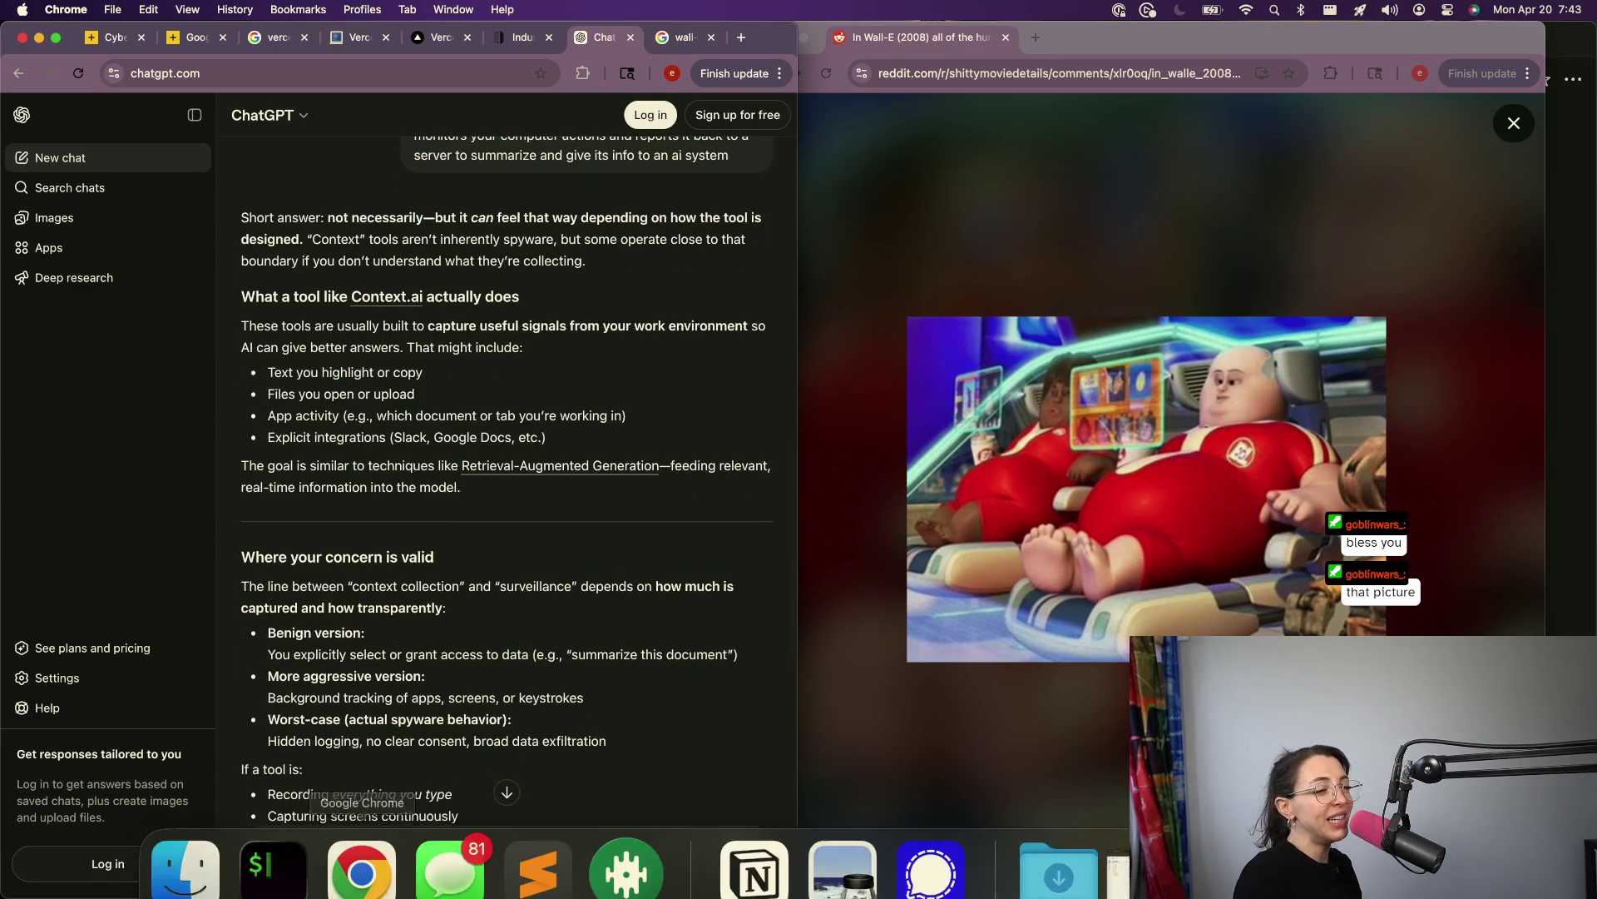
{"action": "scroll", "coordinate": [466, 395], "scroll_direction": "down", "scroll_amount": 3}
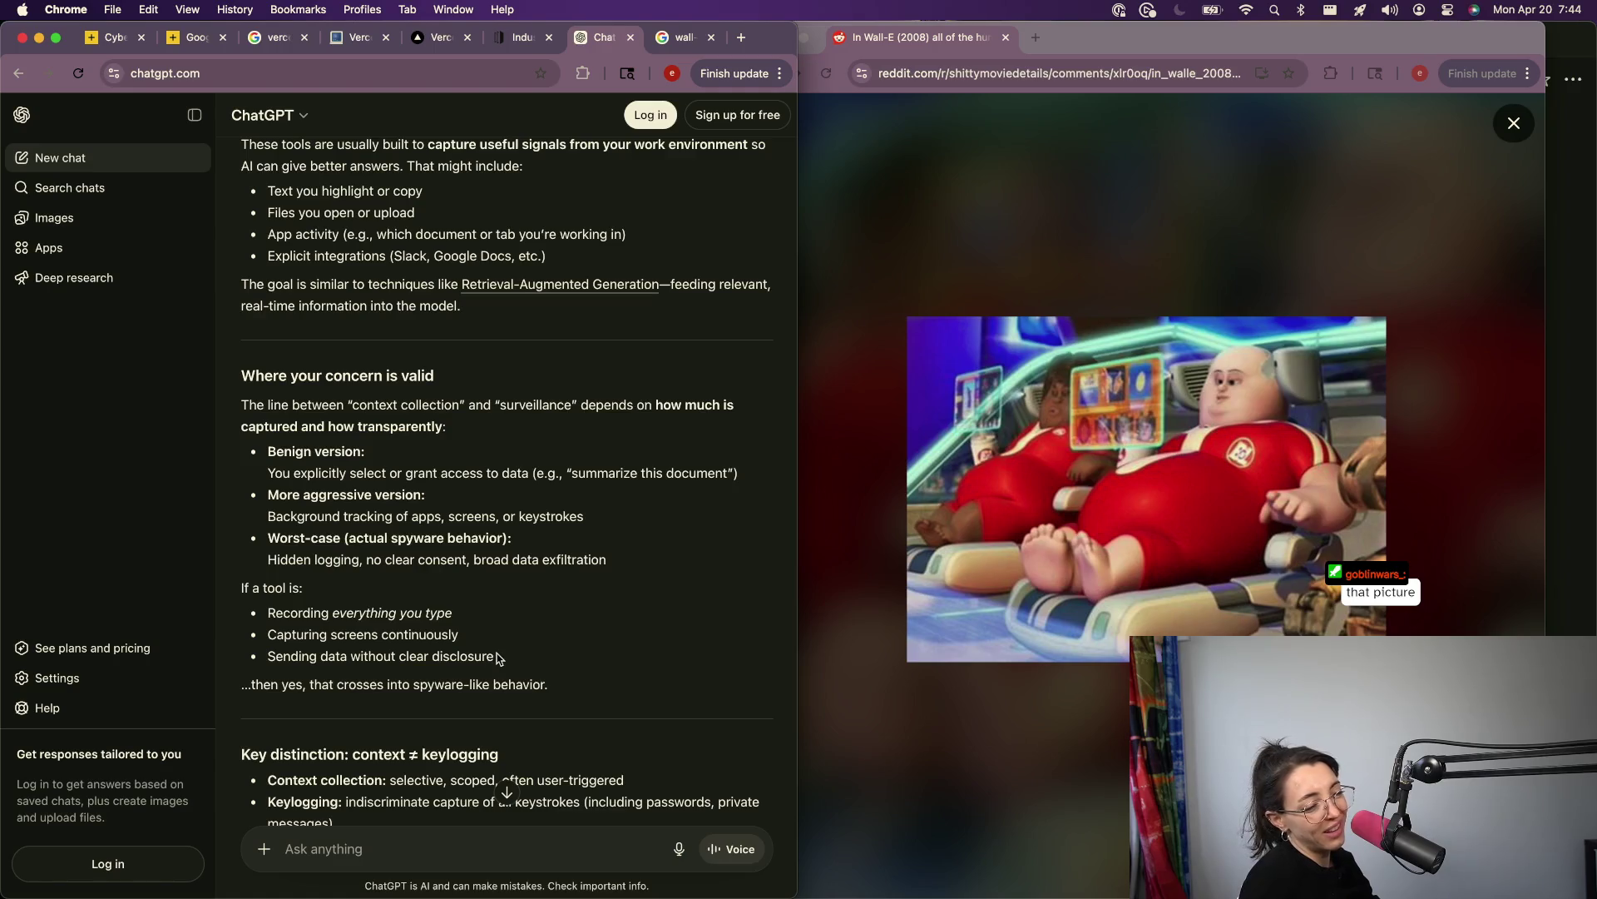
Step: Scroll ChatGPT's Context.ai keylogging reply past 'Sending data without clear disclosure' to the Bottom line
{"action": "left_click_drag", "start_coordinate": [247, 681], "coordinate": [254, 663]}
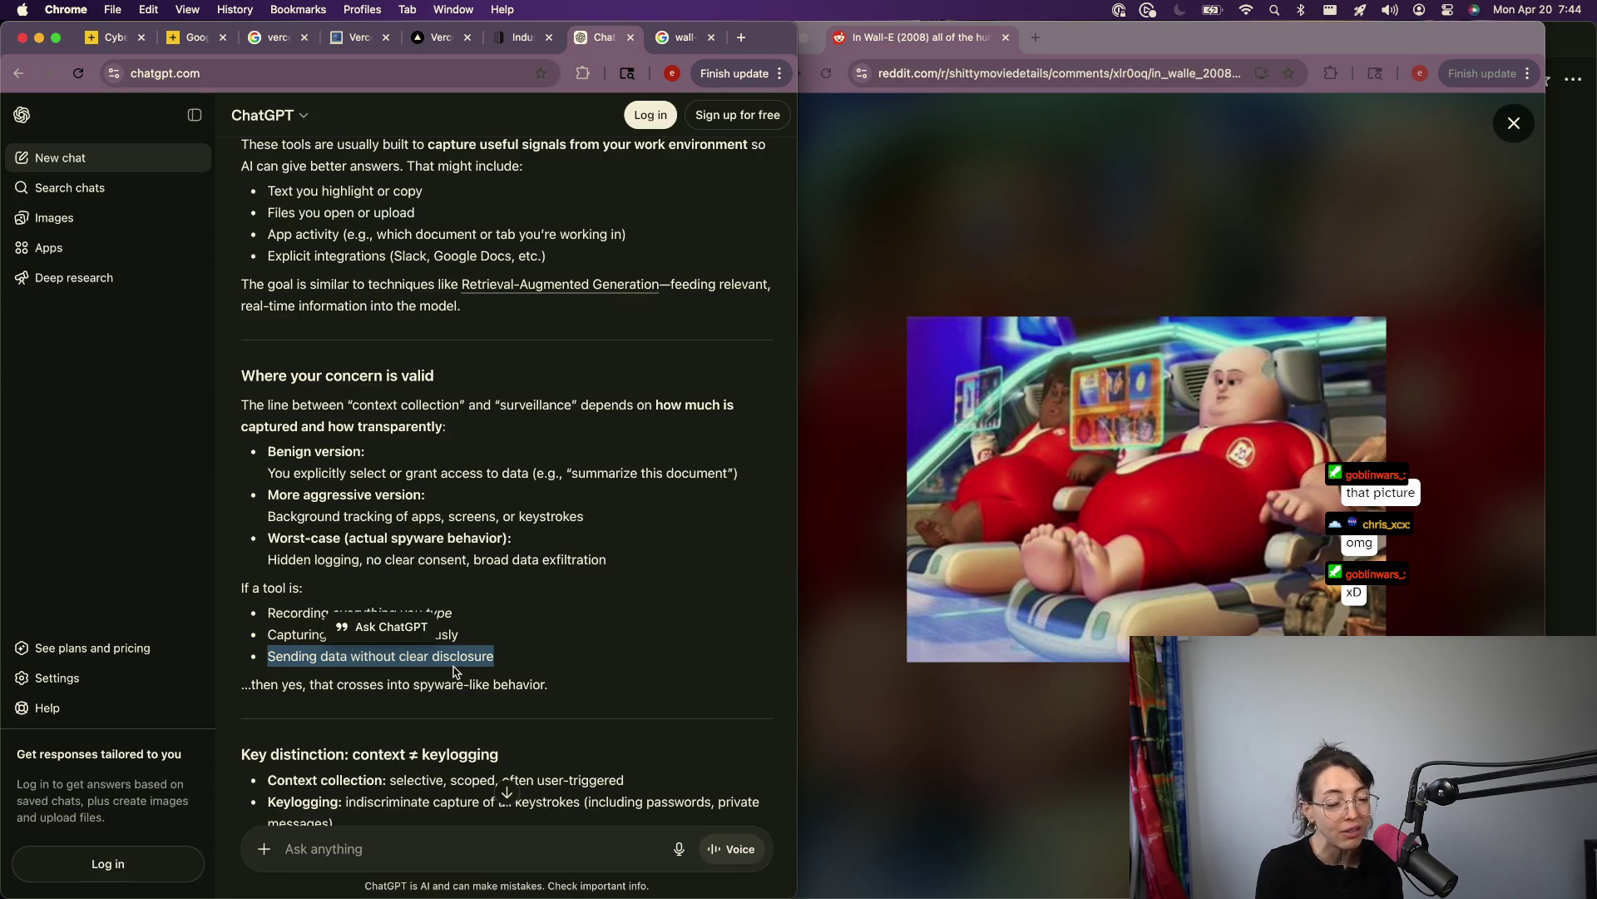
{"action": "scroll", "coordinate": [454, 671], "scroll_direction": "down", "scroll_amount": 3}
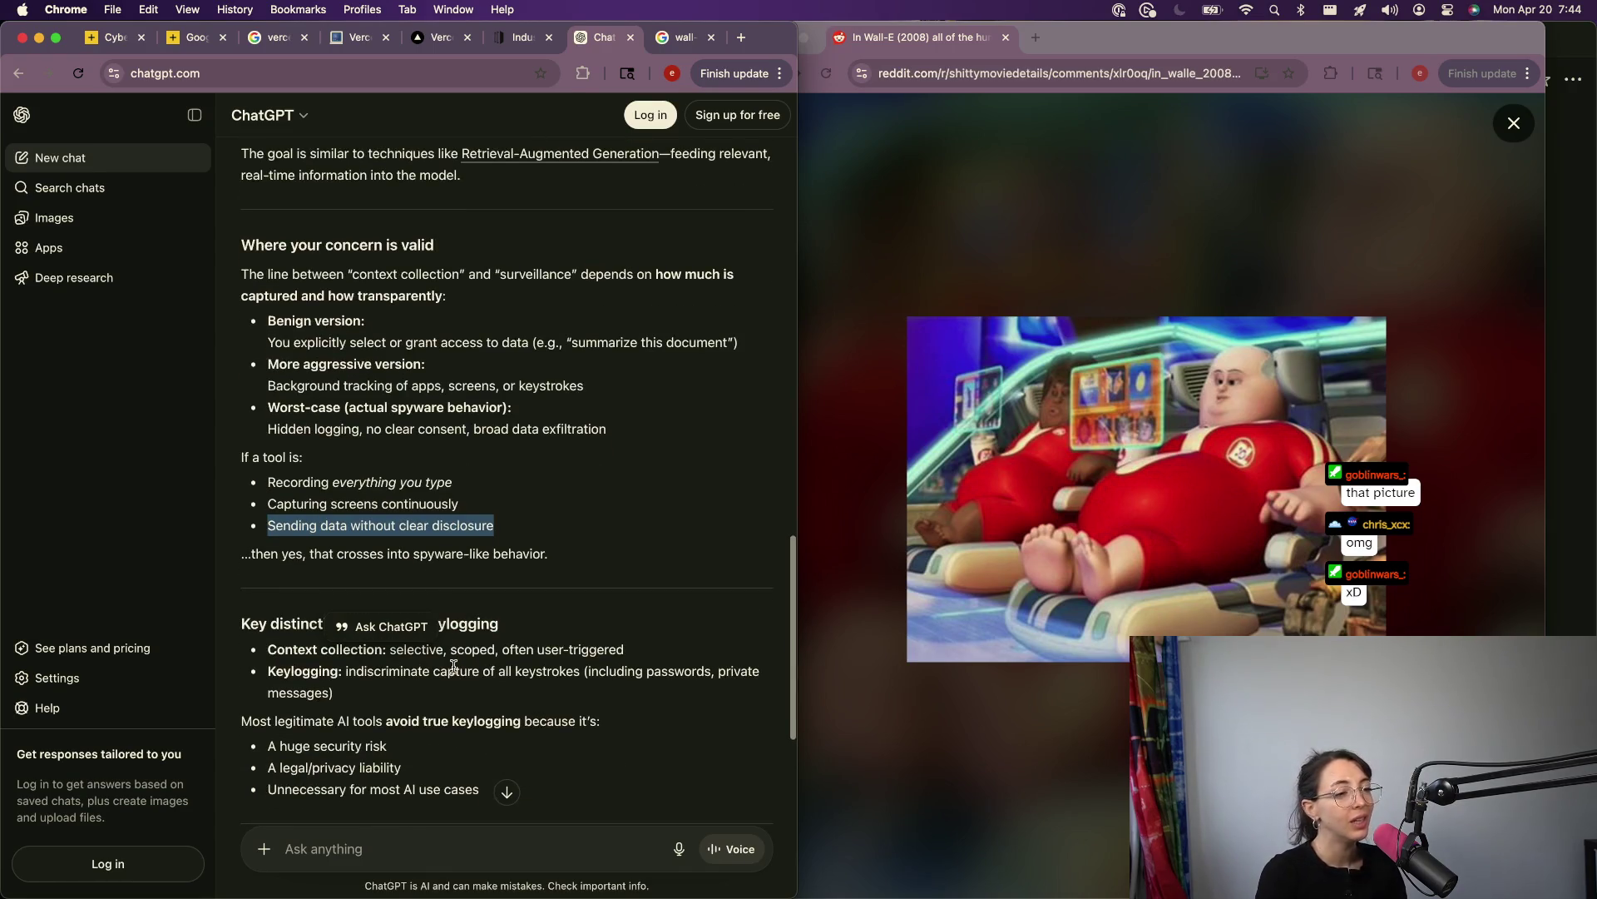
{"action": "scroll", "coordinate": [520, 435], "scroll_direction": "down", "scroll_amount": 2}
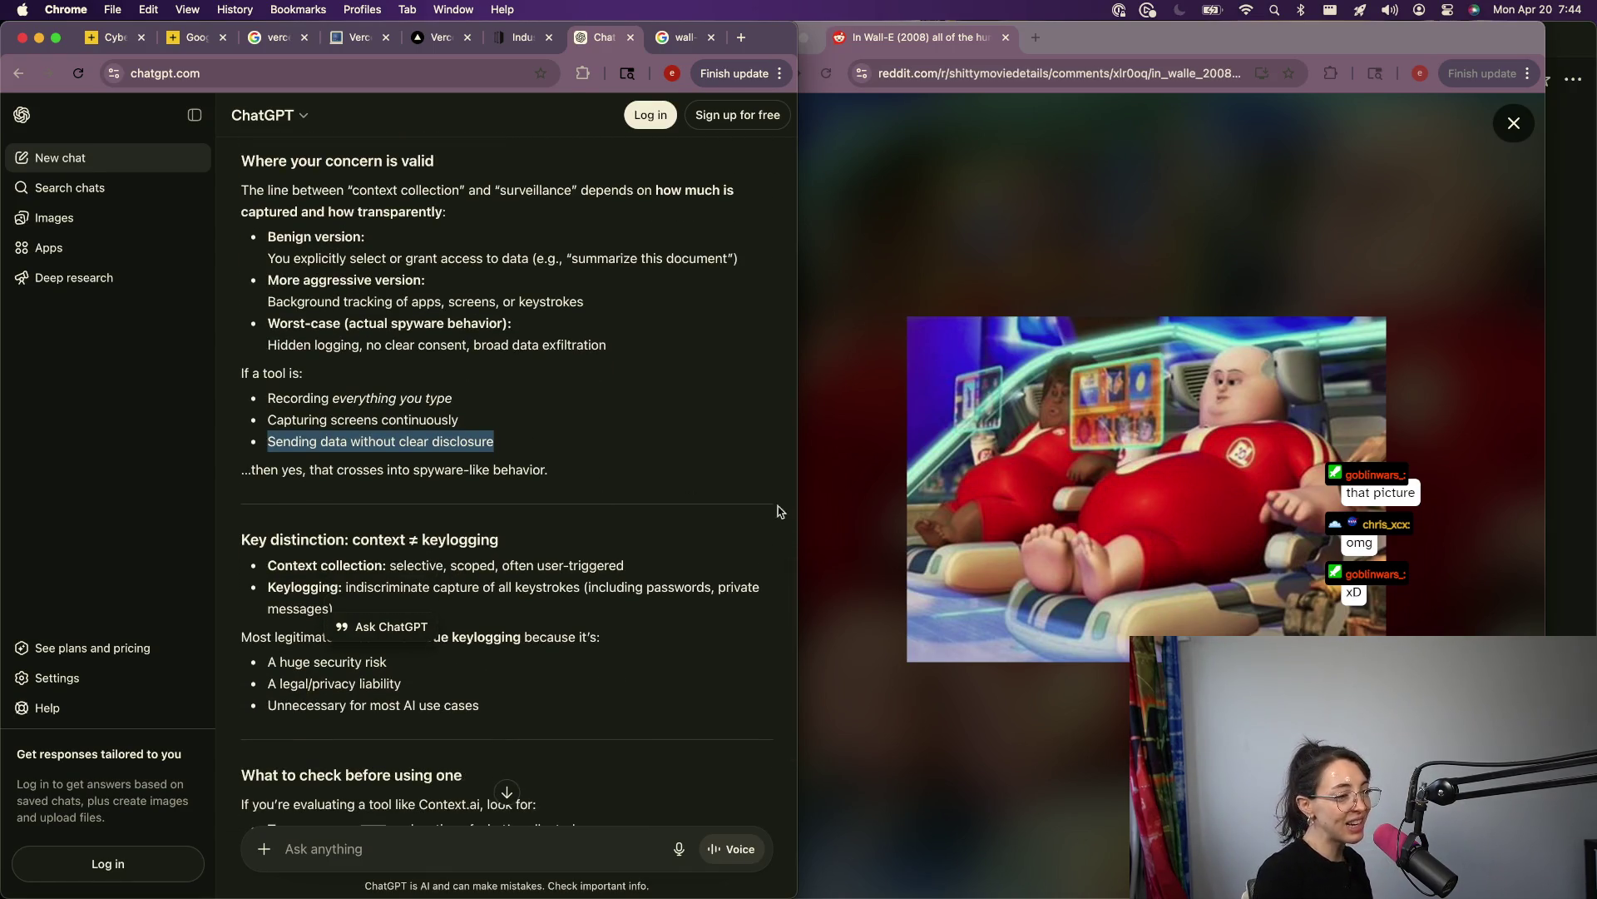
{"action": "left_click", "coordinate": [399, 535]}
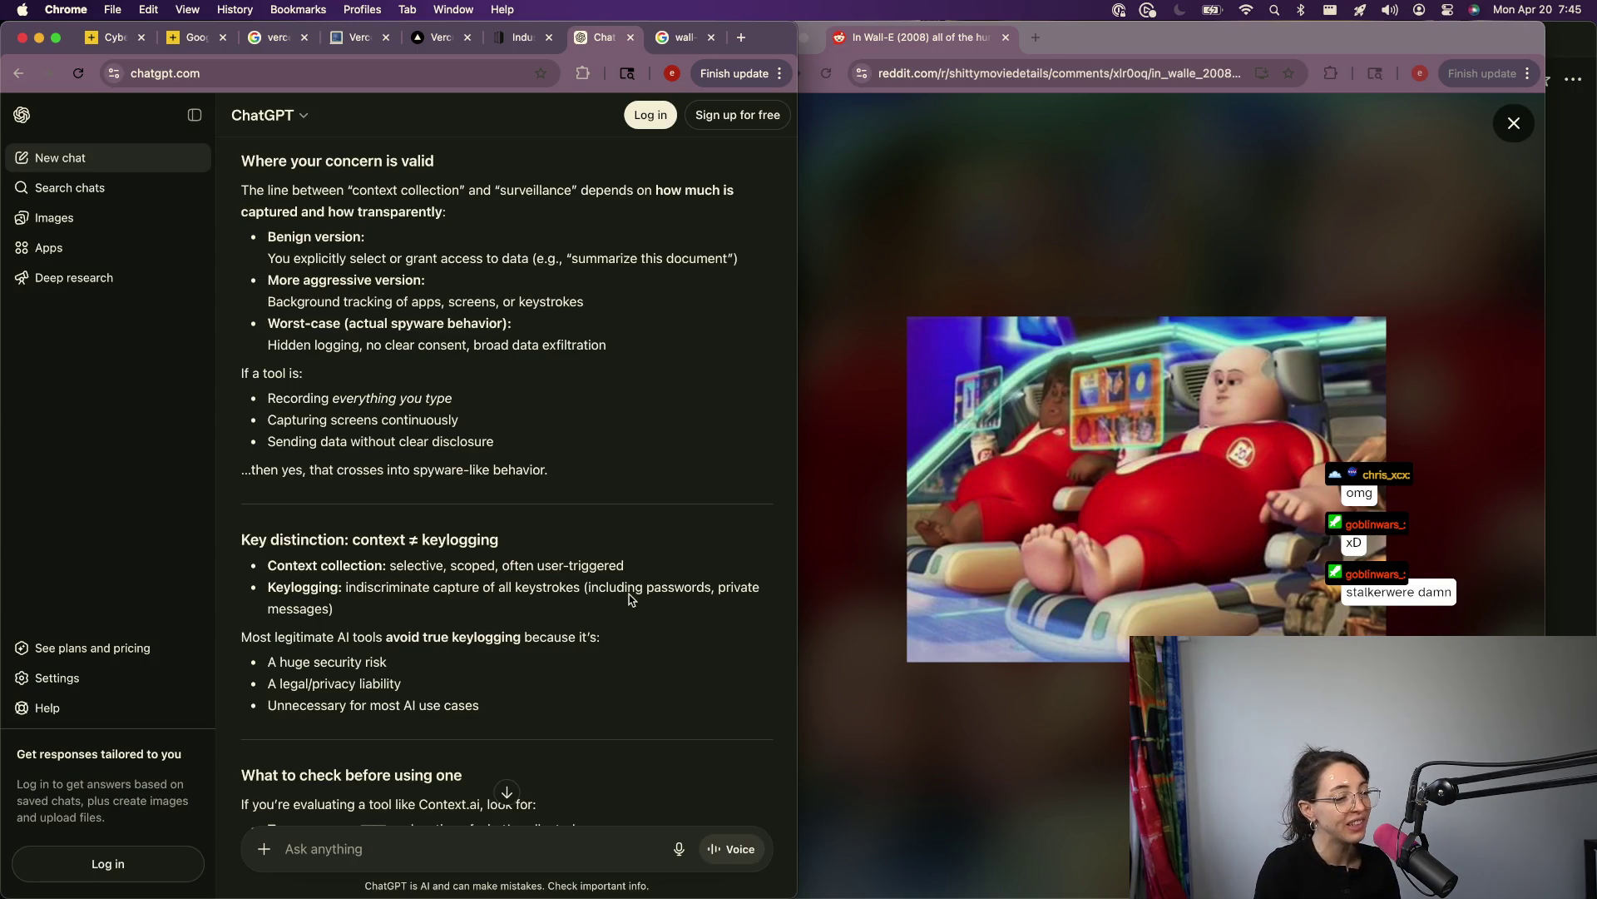
{"action": "scroll", "coordinate": [635, 499], "scroll_direction": "down", "scroll_amount": 5}
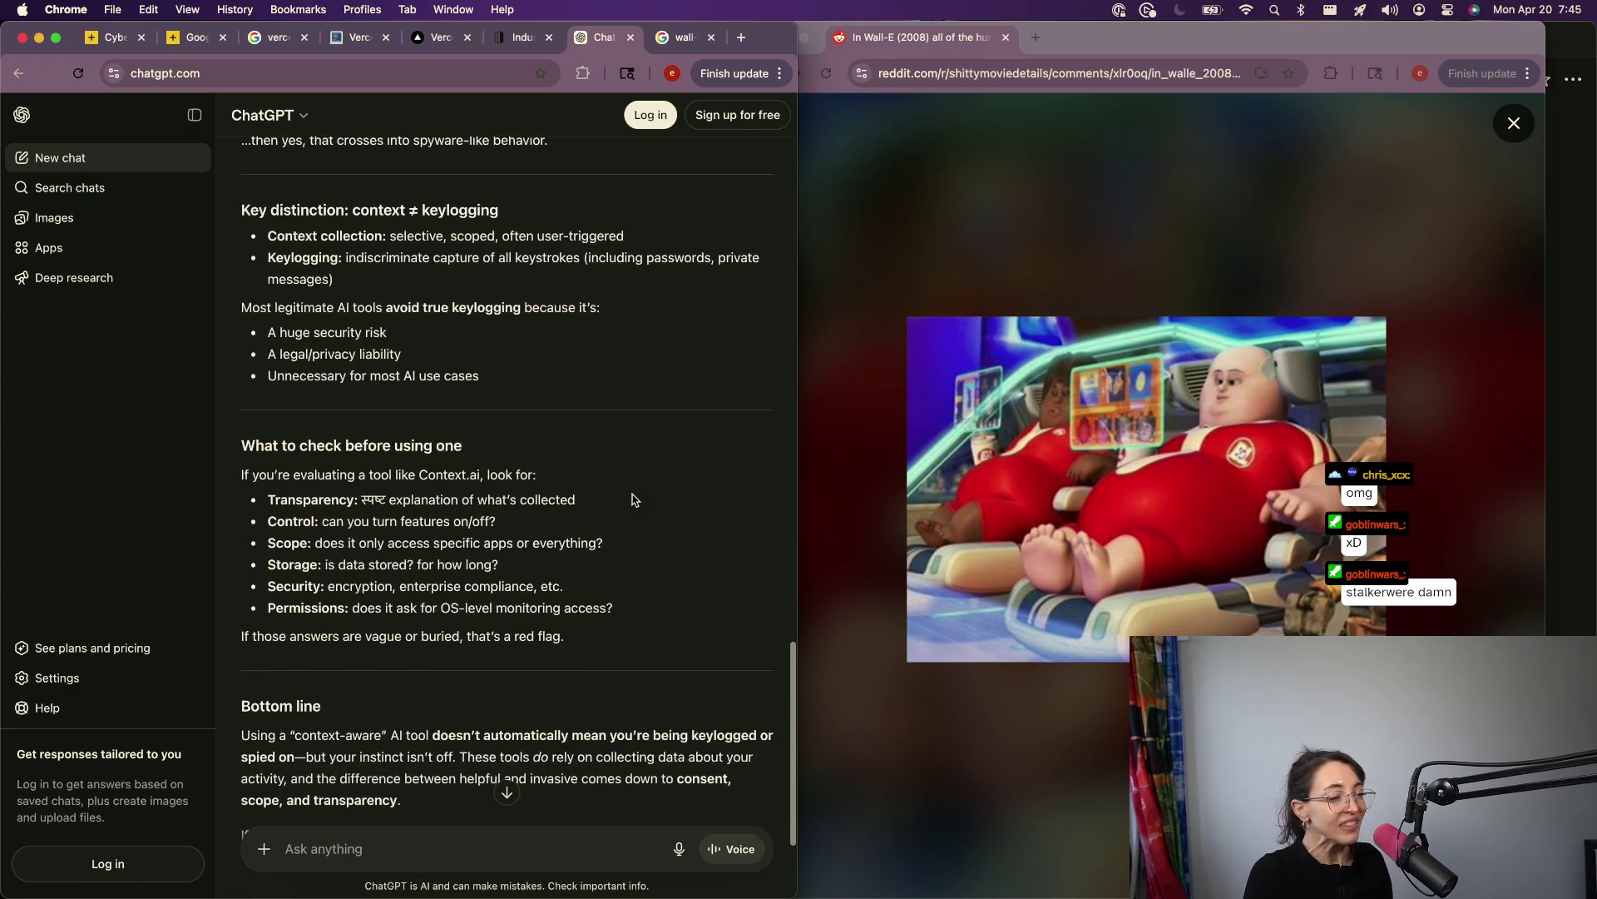
{"action": "scroll", "coordinate": [432, 593], "scroll_direction": "down", "scroll_amount": 2}
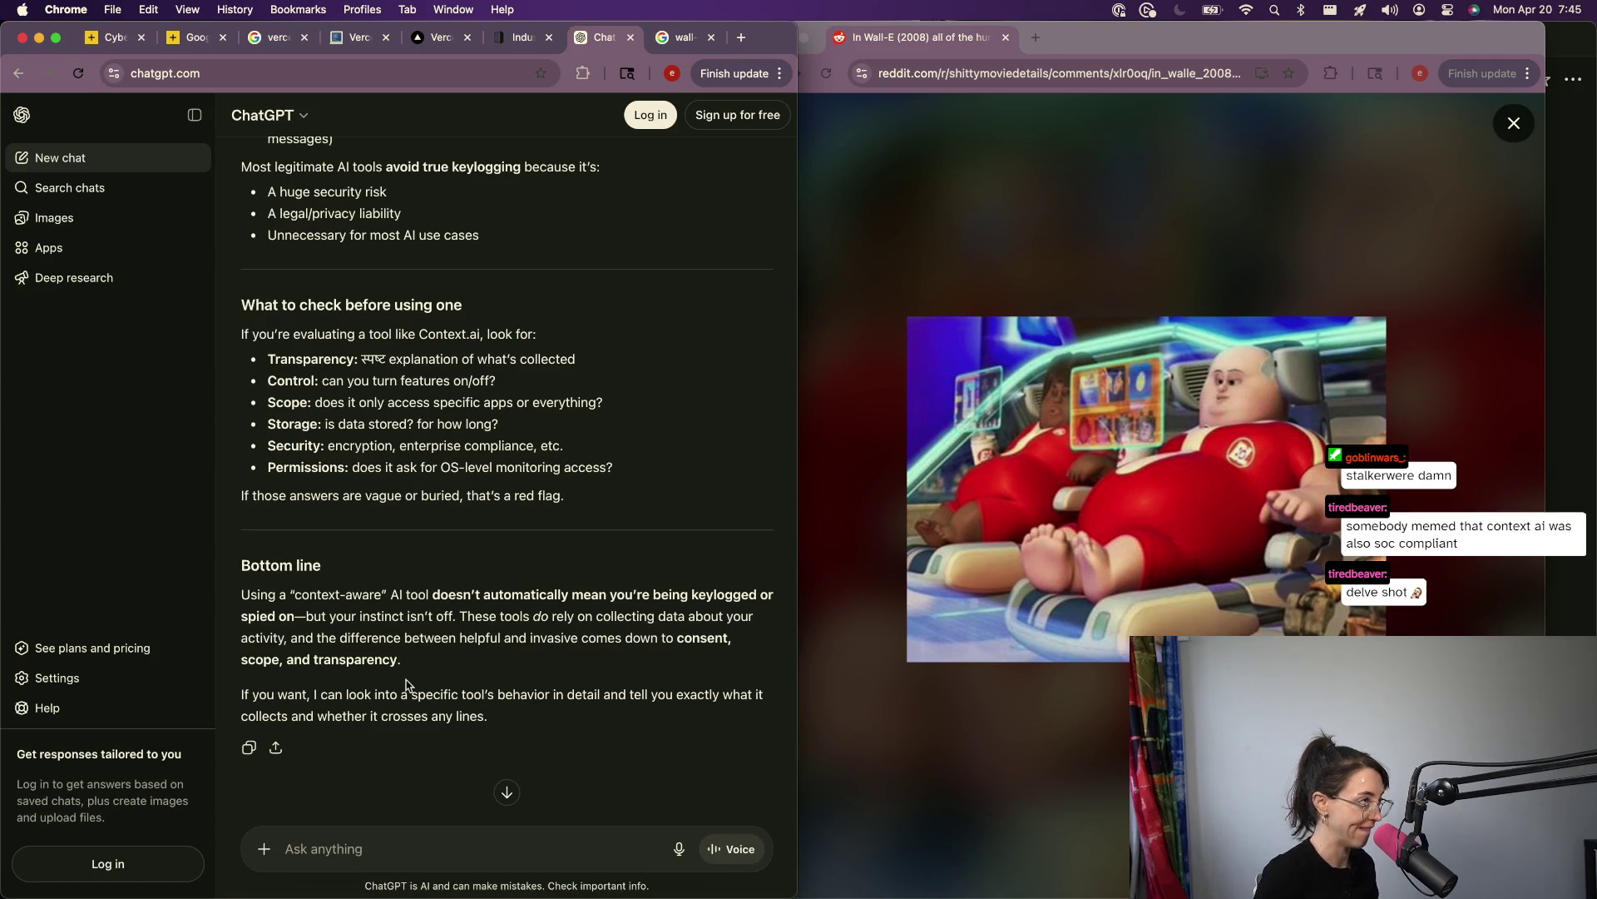
{"action": "scroll", "coordinate": [412, 666], "scroll_direction": "down", "scroll_amount": 2}
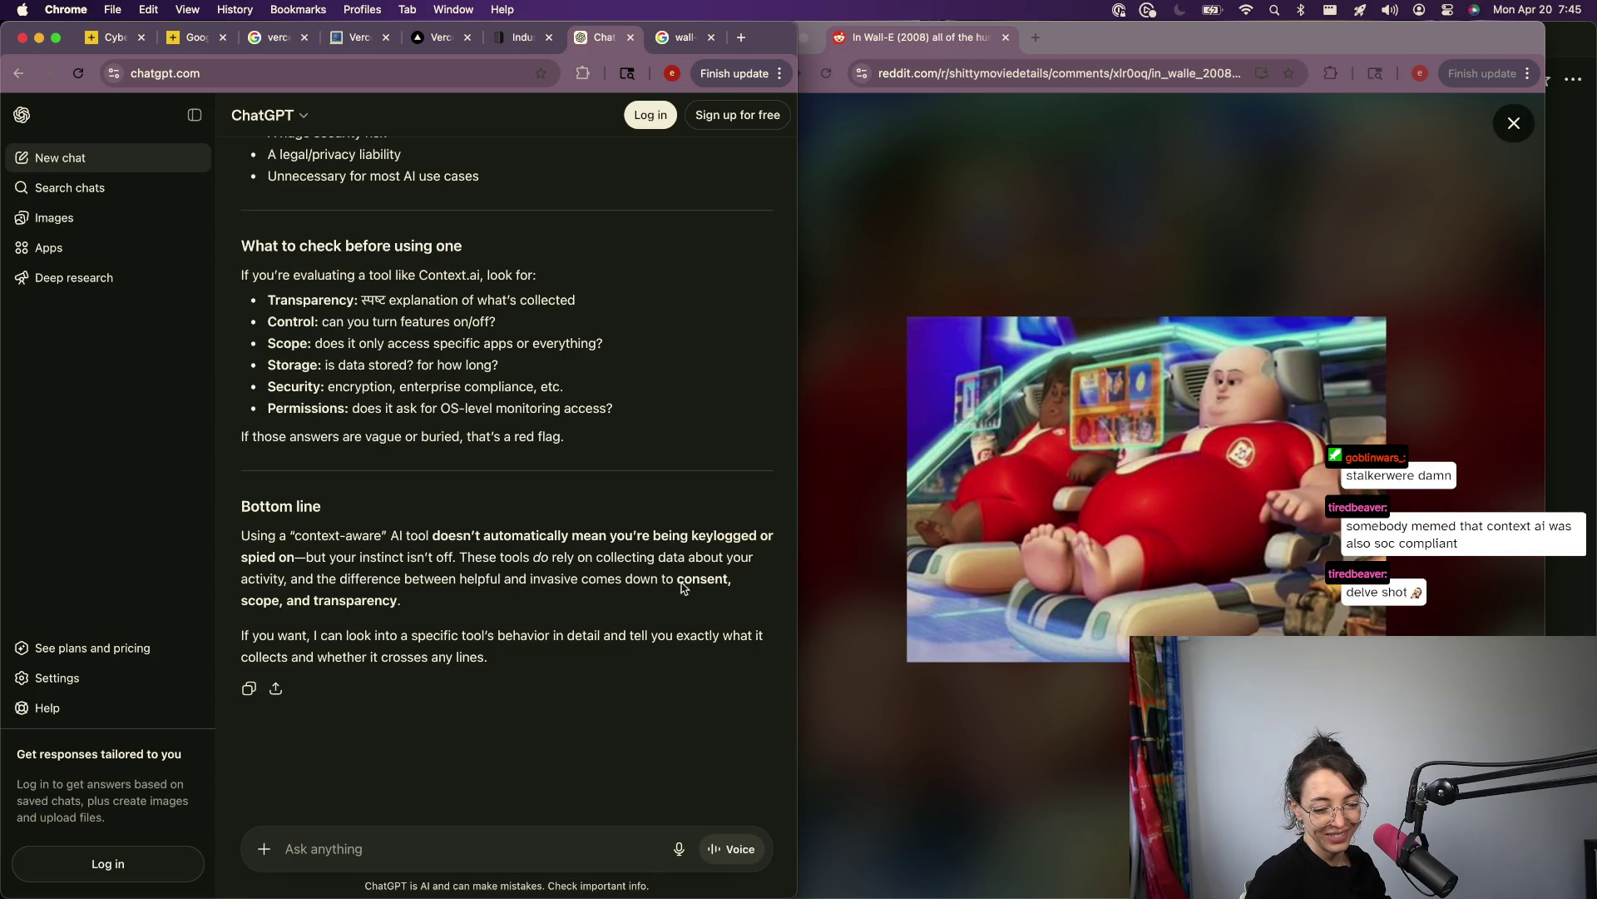
{"action": "left_click", "coordinate": [516, 44]}
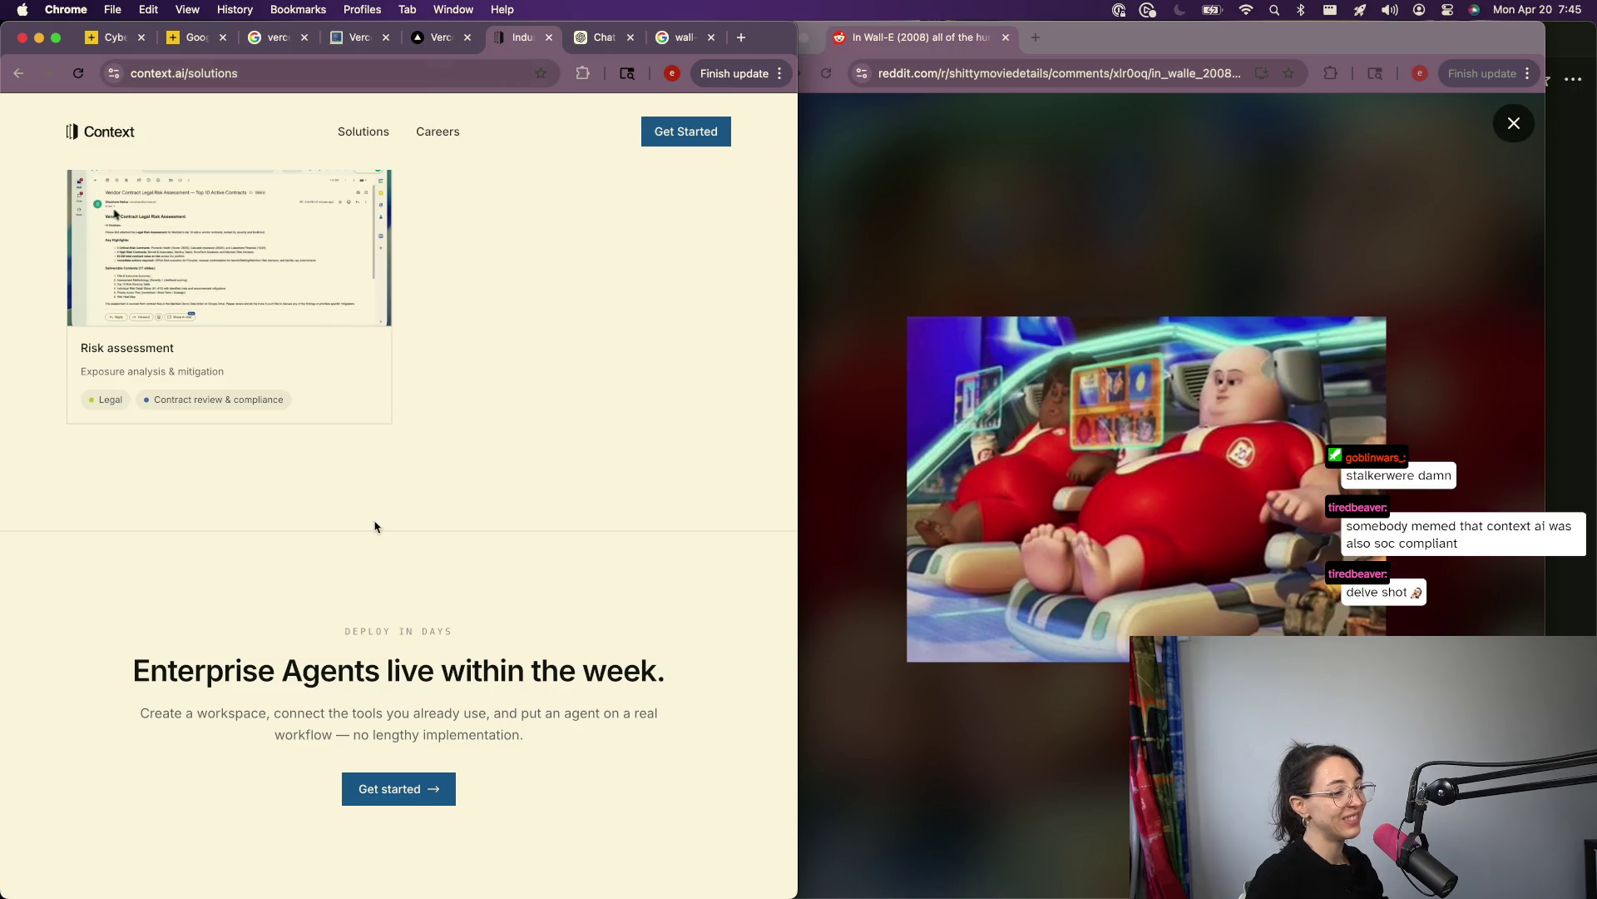
Step: Back on the Vercel bulletin, clear the Context.ai highlight and scroll through 'What we know' and 'Recommendations'
{"action": "left_click", "coordinate": [445, 41]}
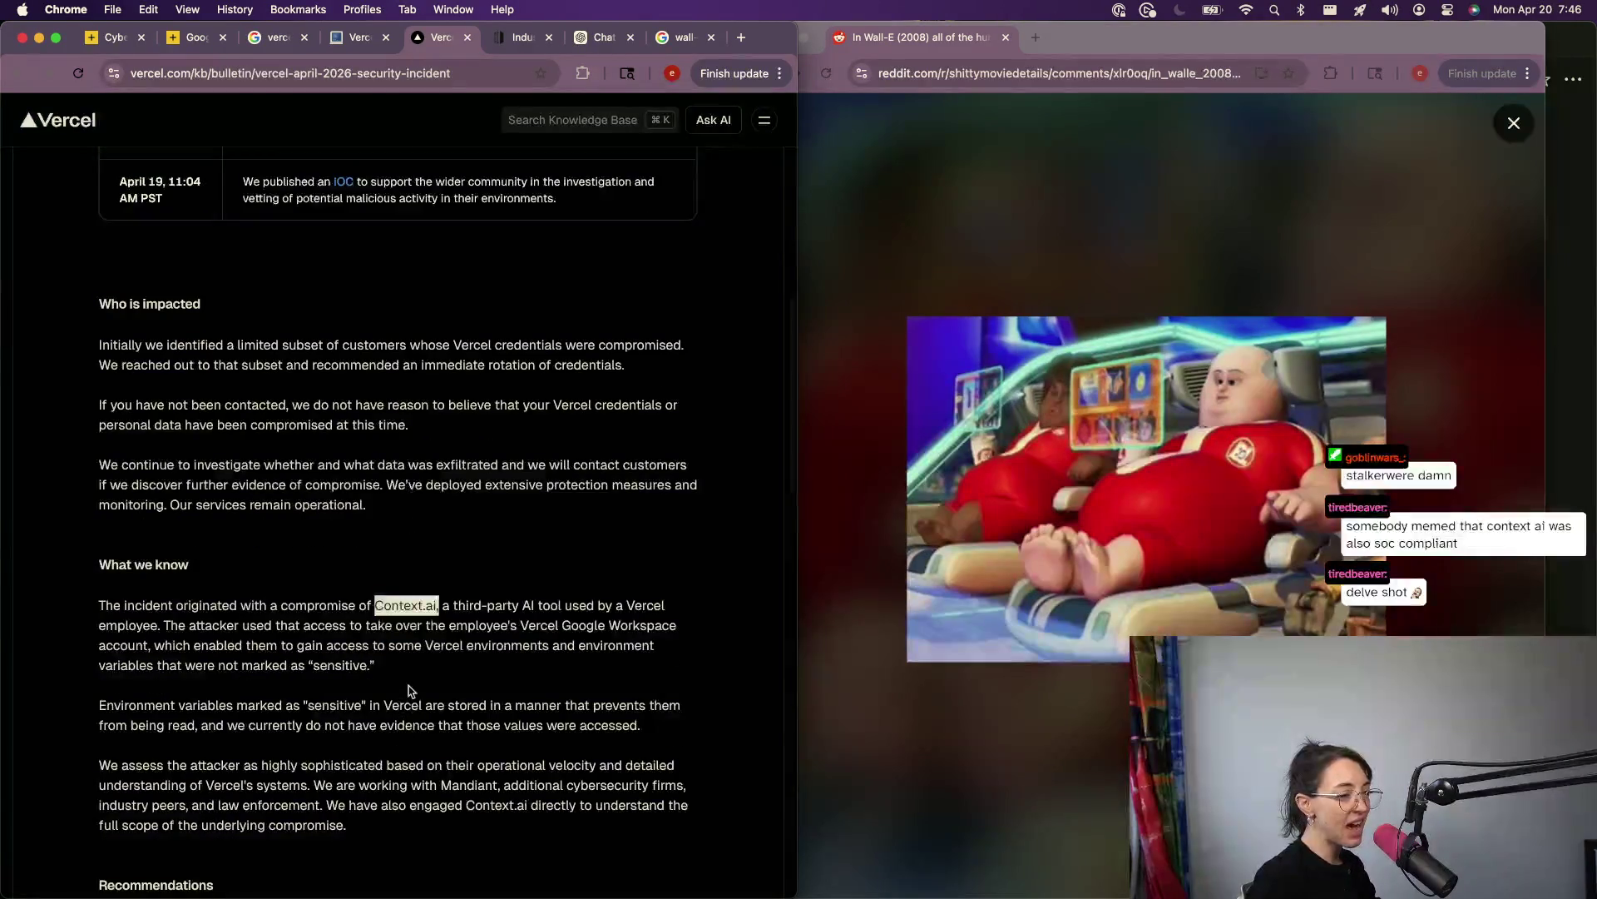
{"action": "left_click", "coordinate": [412, 688]}
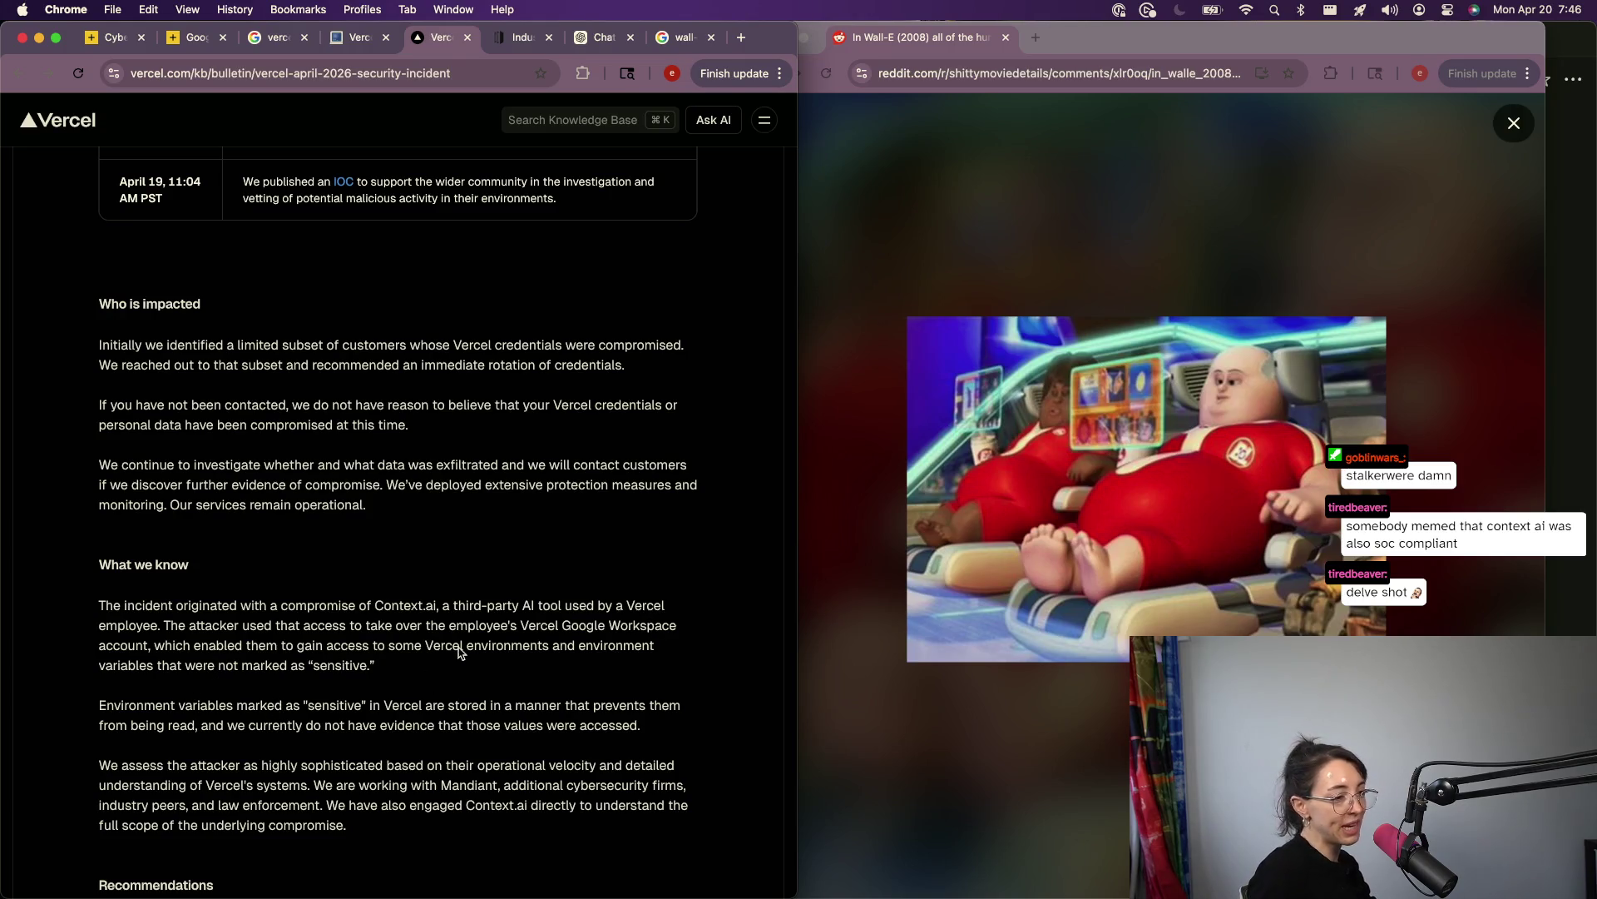
{"action": "scroll", "coordinate": [545, 674], "scroll_direction": "down", "scroll_amount": 3}
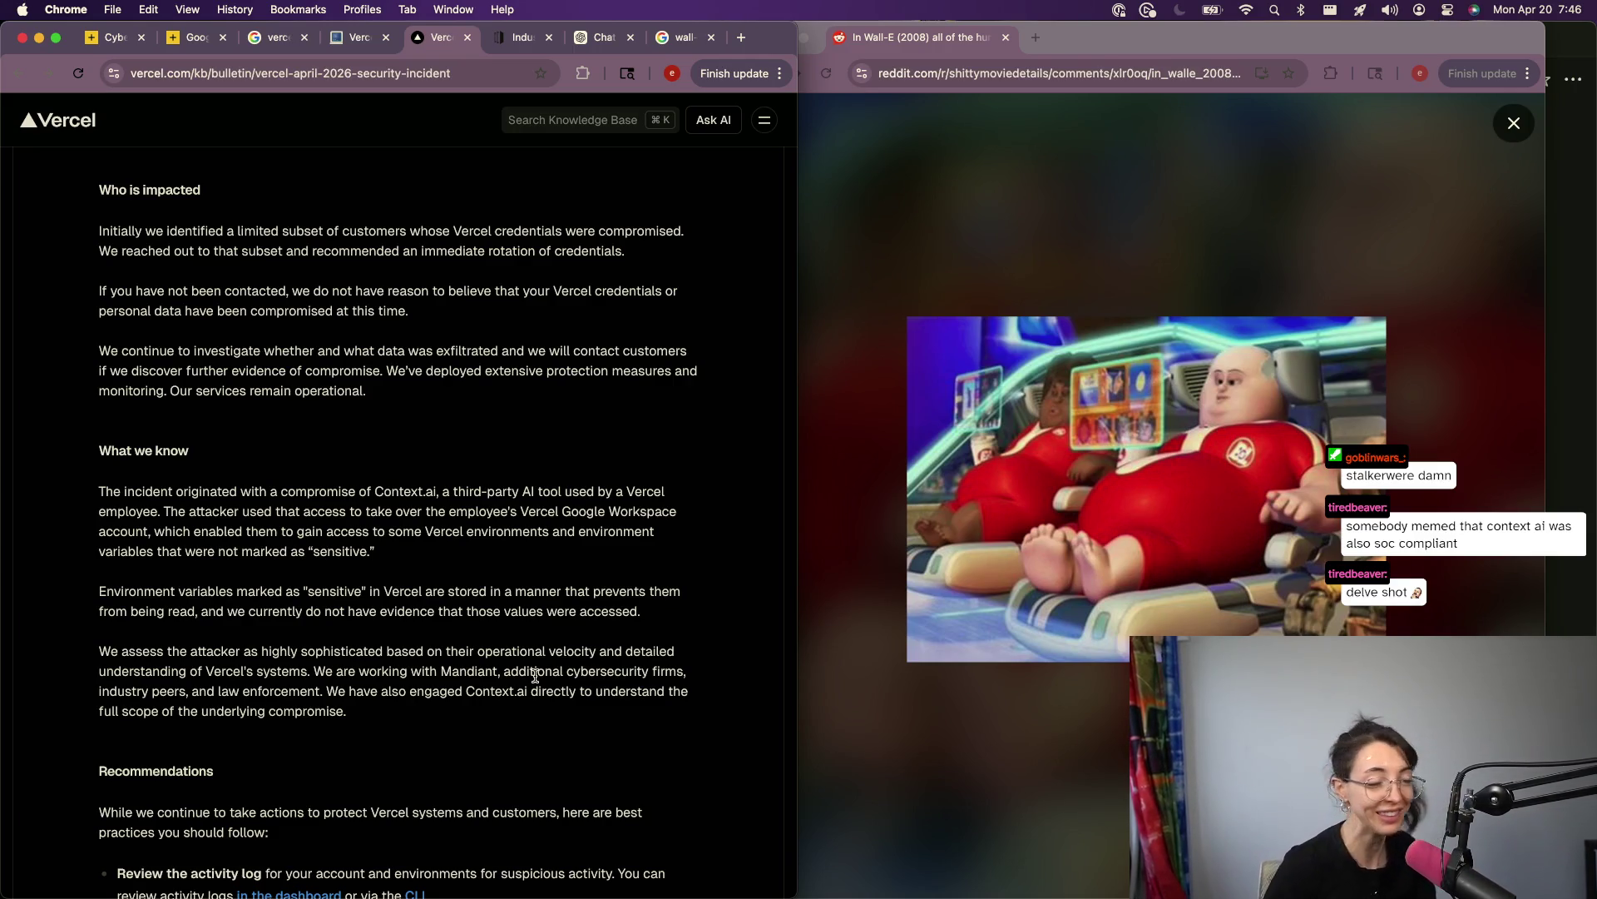
{"action": "scroll", "coordinate": [535, 675], "scroll_direction": "down", "scroll_amount": 3}
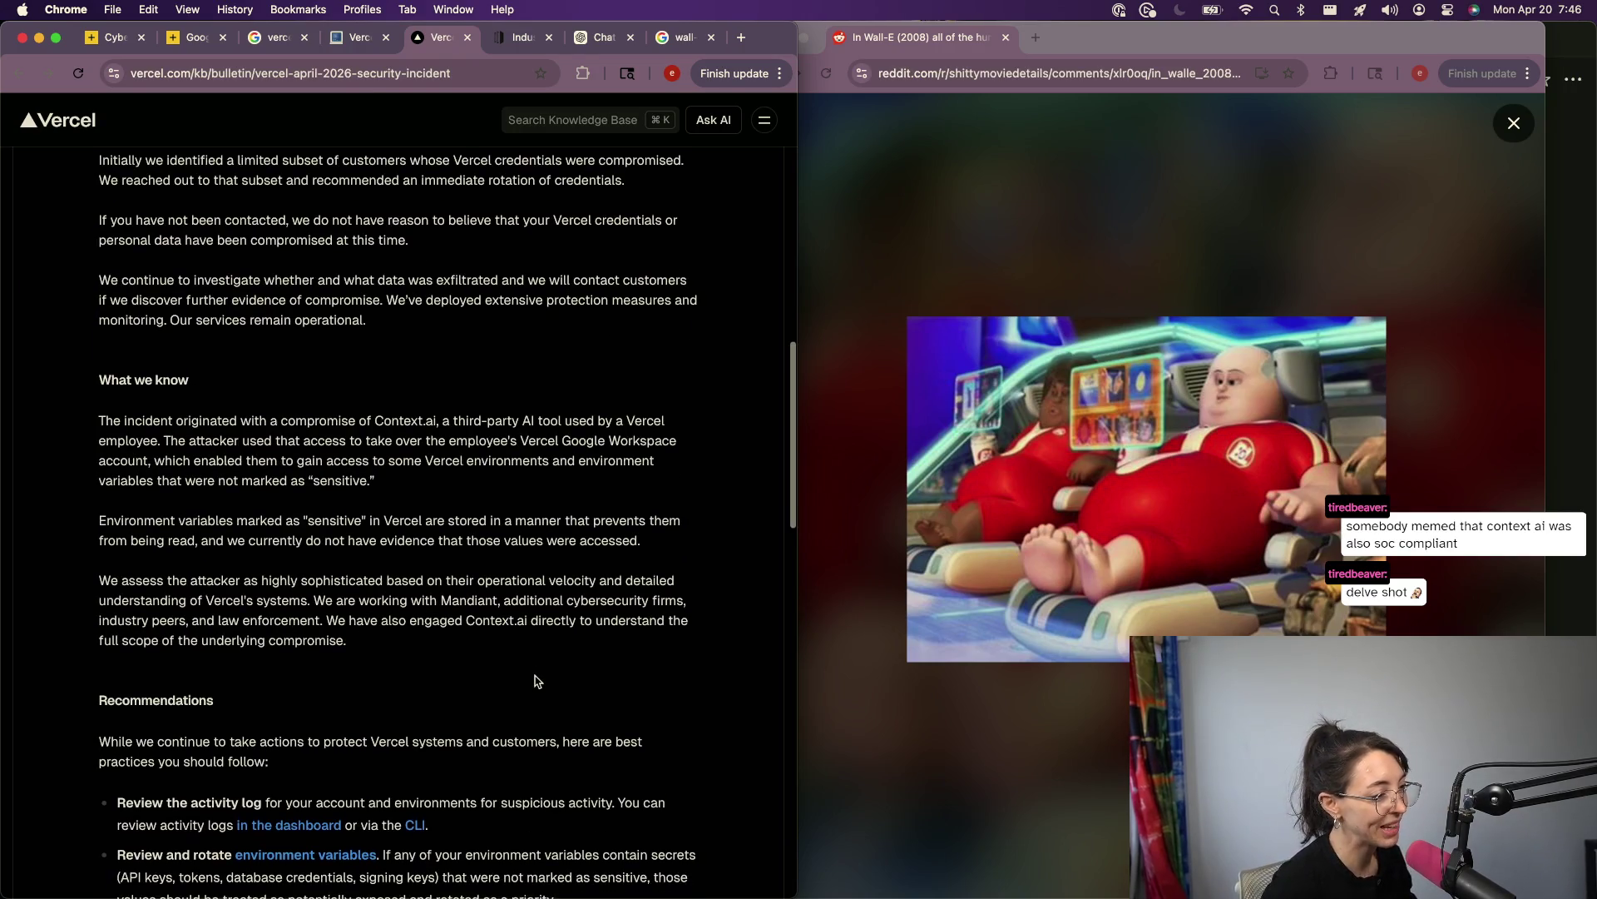
{"action": "scroll", "coordinate": [535, 680], "scroll_direction": "down", "scroll_amount": 1}
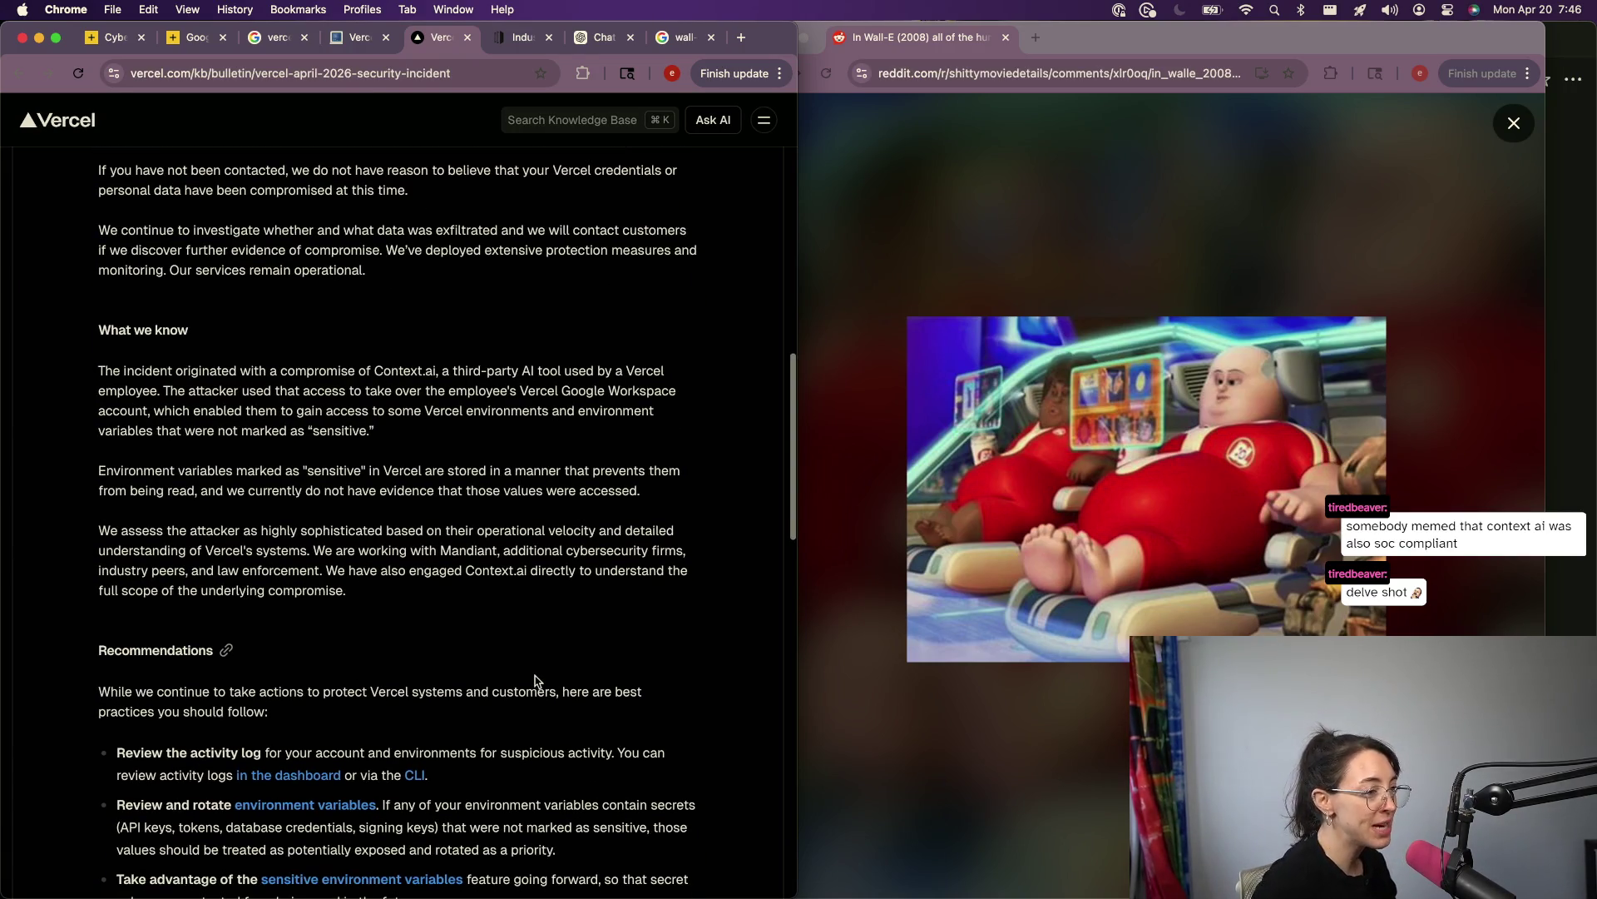
{"action": "scroll", "coordinate": [535, 672], "scroll_direction": "down", "scroll_amount": 3}
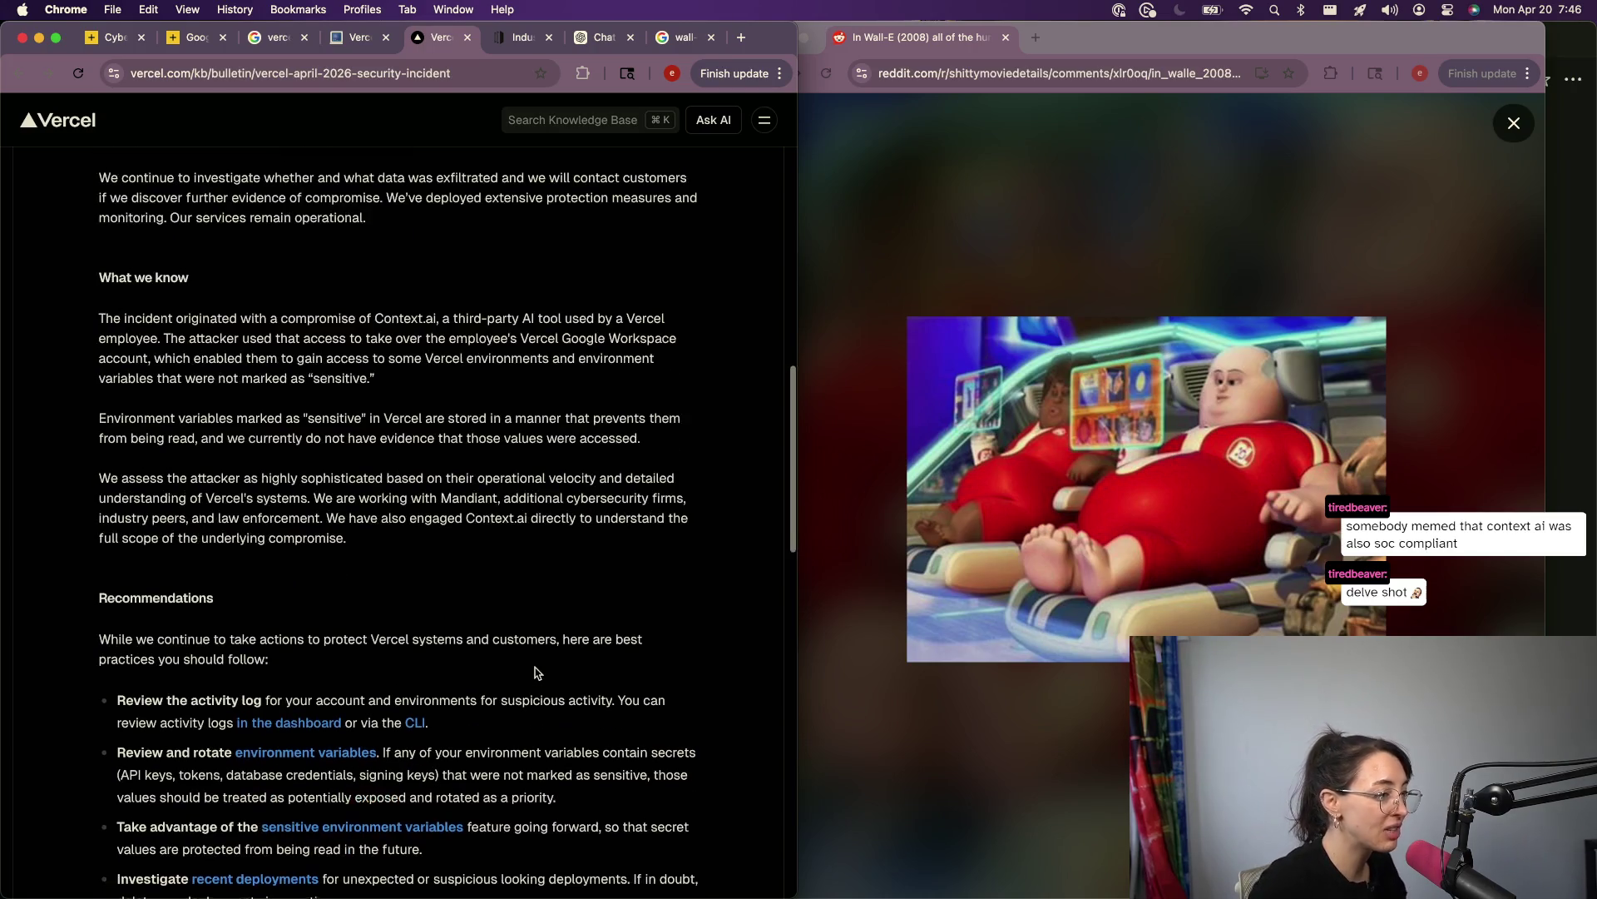
{"action": "scroll", "coordinate": [535, 671], "scroll_direction": "down", "scroll_amount": 1}
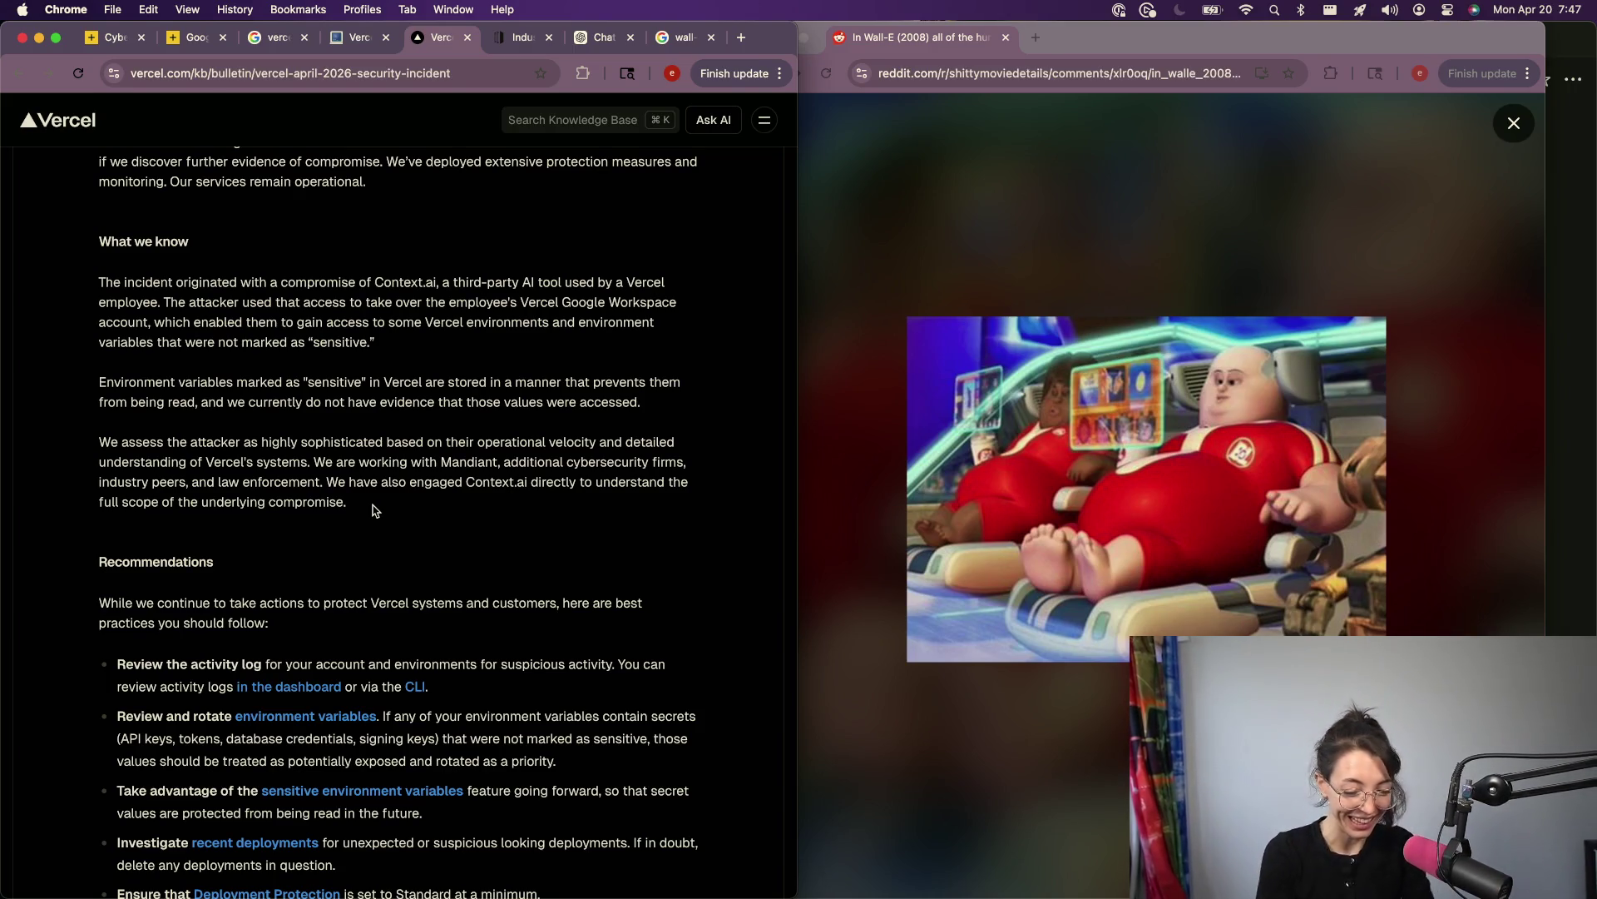
Step: Search 'globe meme', refine to 'spaceman globe meme', and open imgflip's Always Has Been meme generator
{"action": "left_click", "coordinate": [984, 72]}
{"action": "type", "text": "globe meme"}
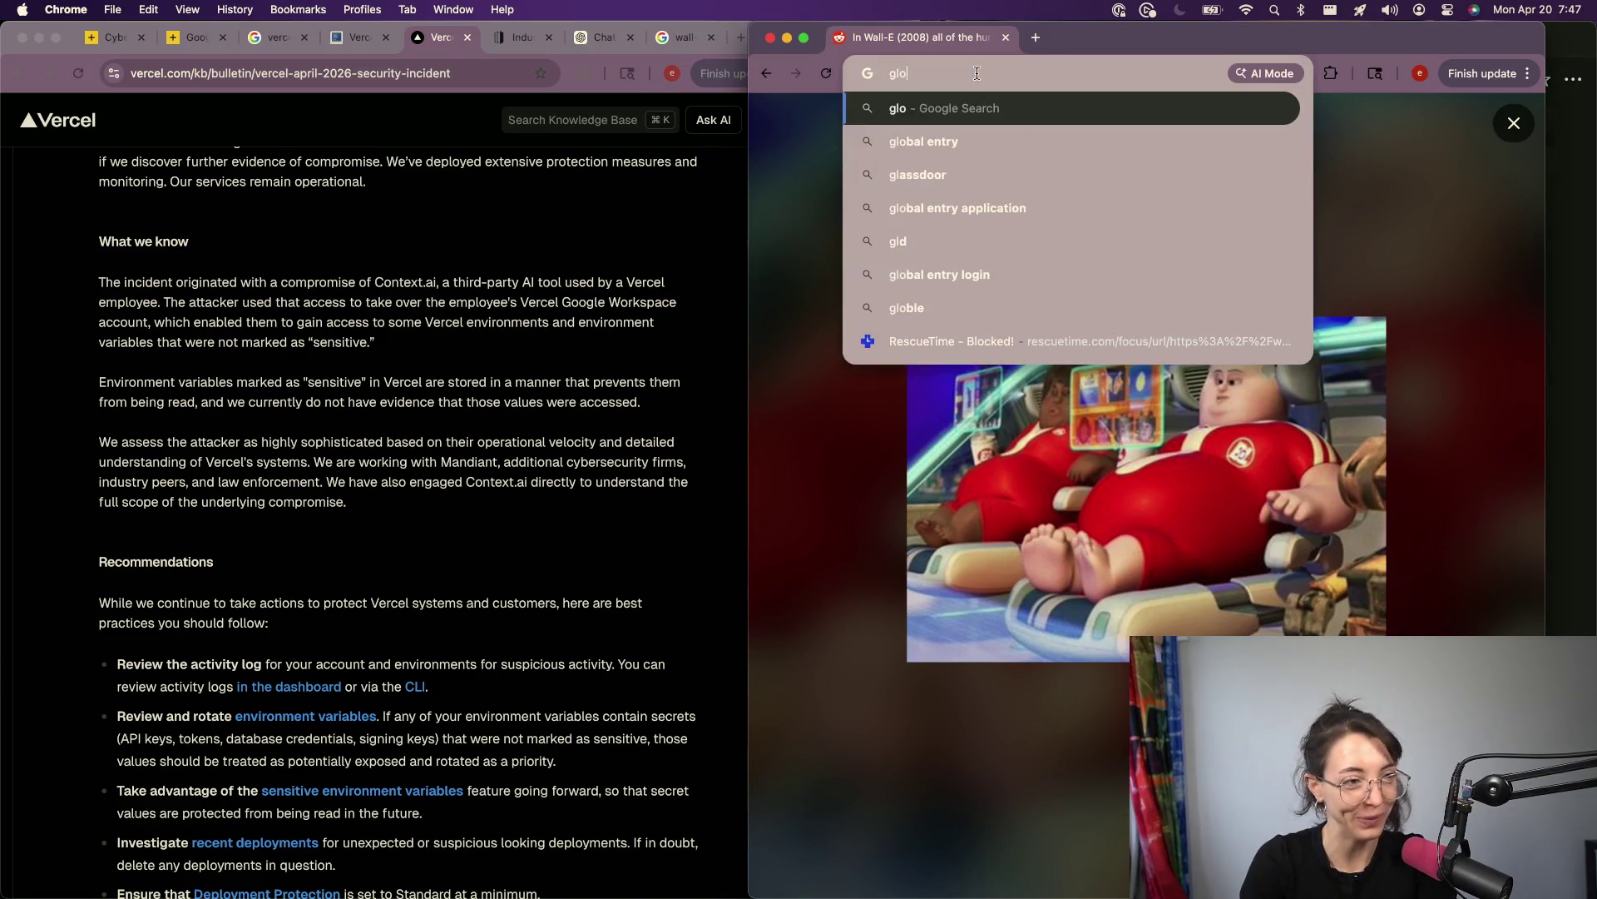
{"action": "key", "text": "Return"}
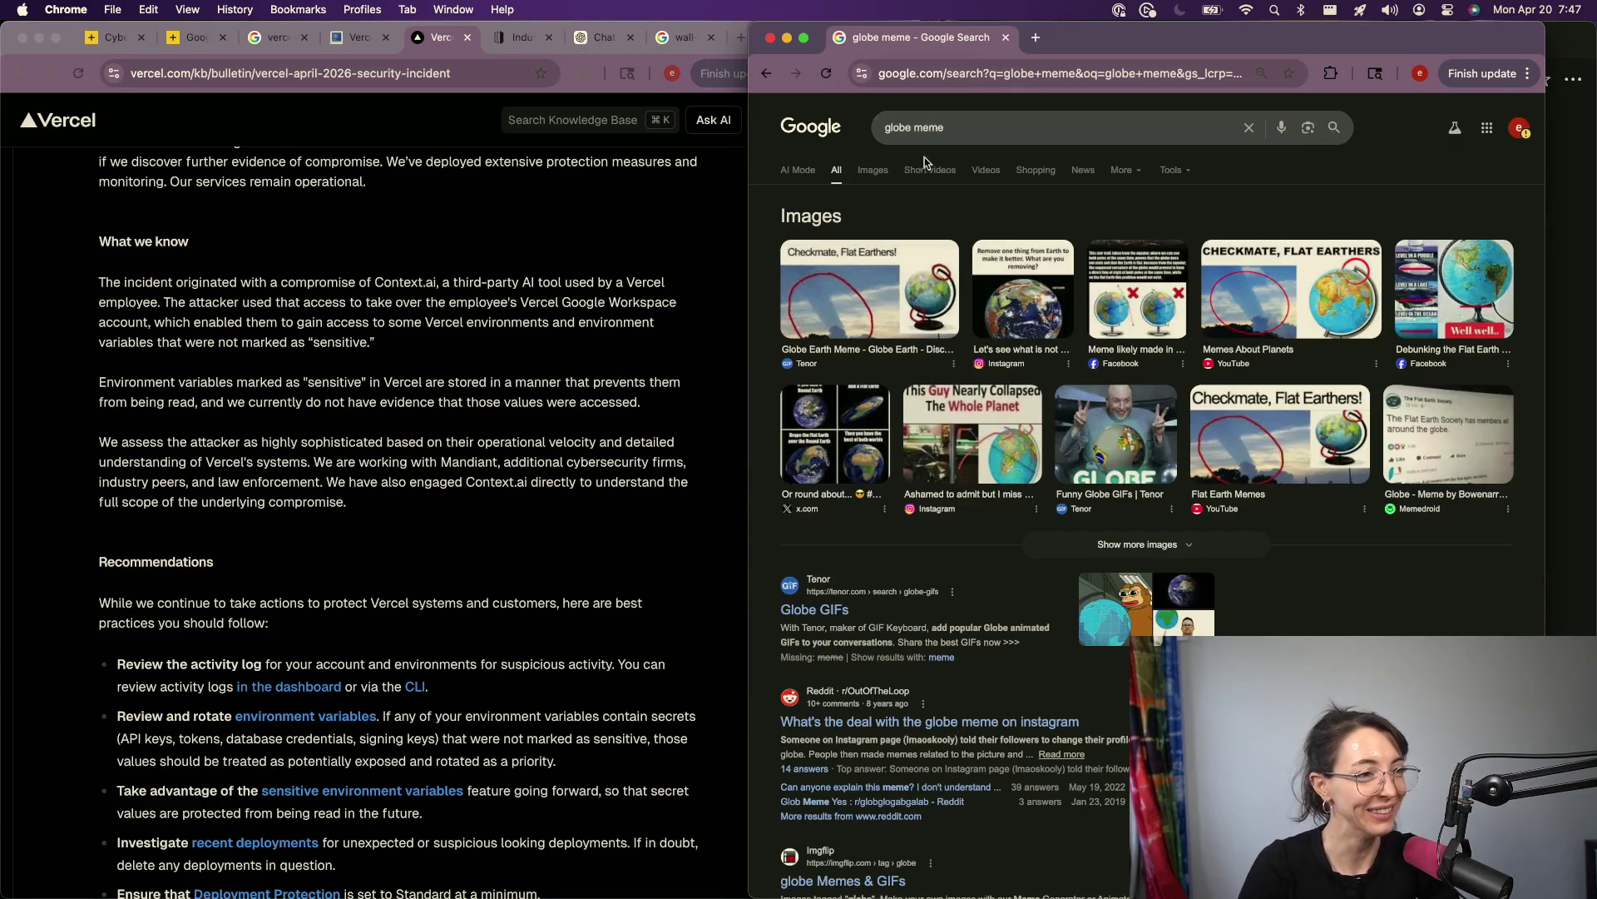
{"action": "left_click", "coordinate": [966, 129]}
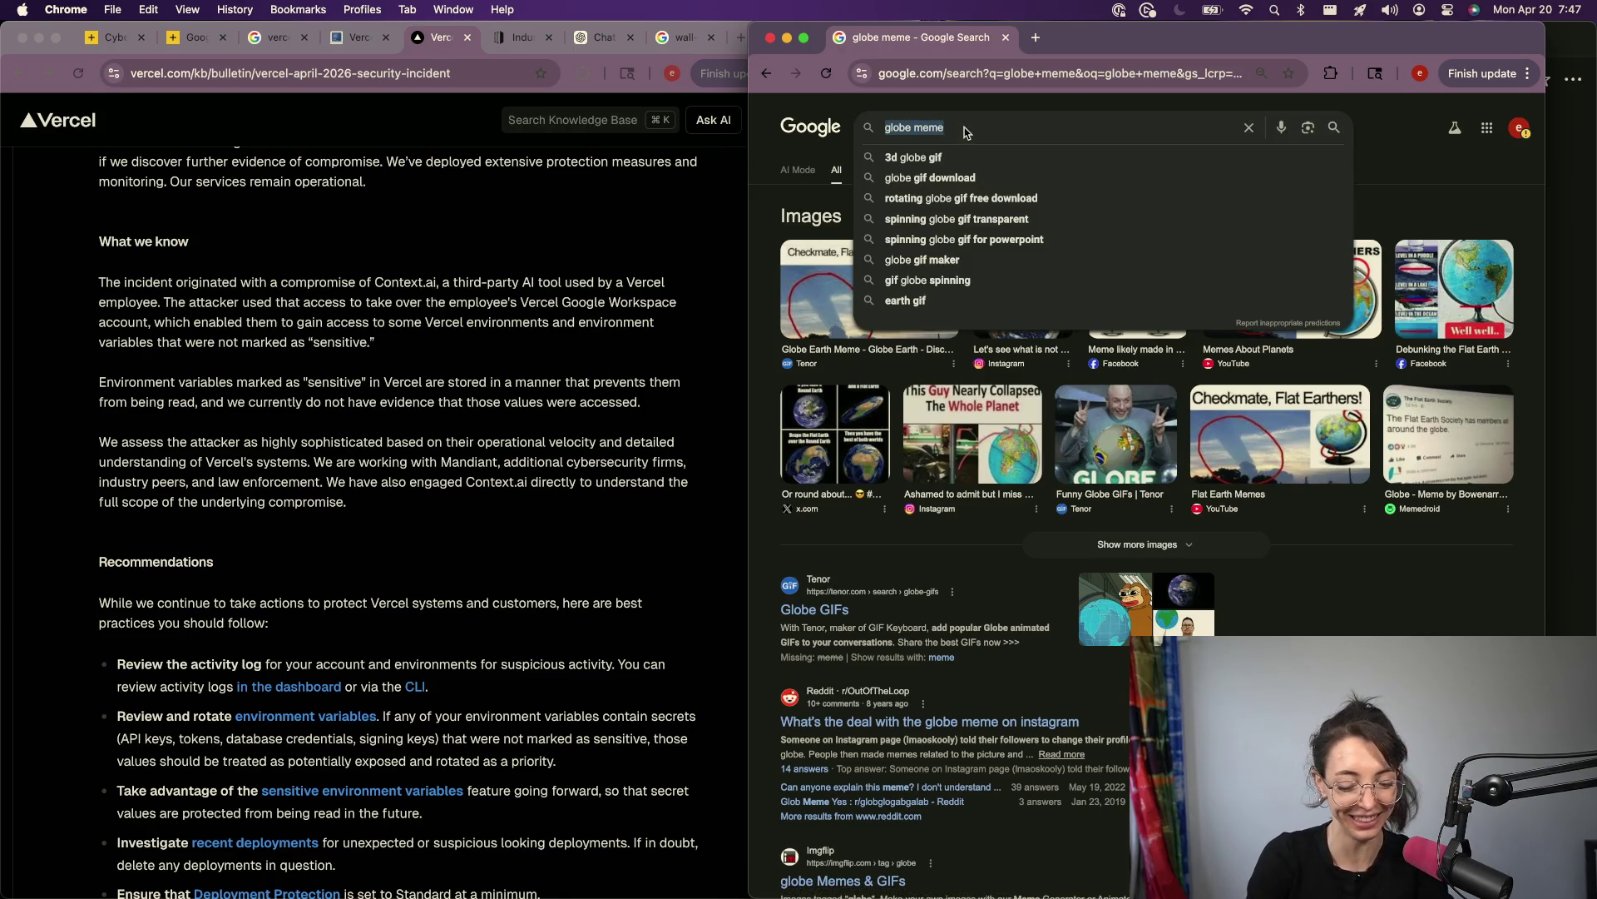
{"action": "type", "text": "spaceman"}
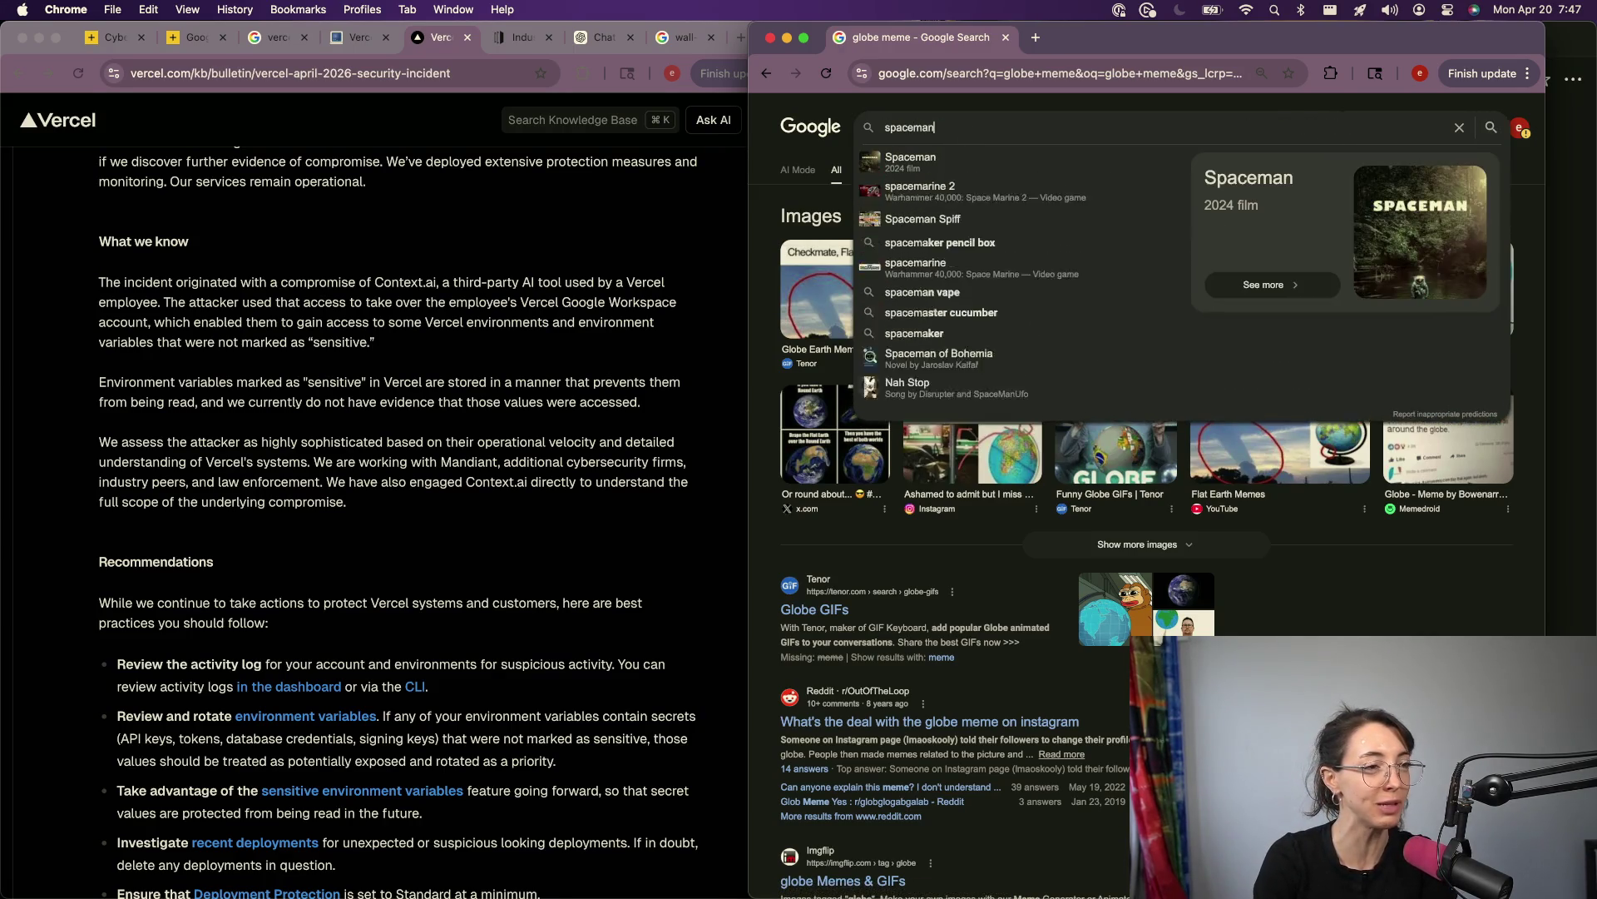
{"action": "type", "text": " globe meme"}
{"action": "key", "text": "Return"}
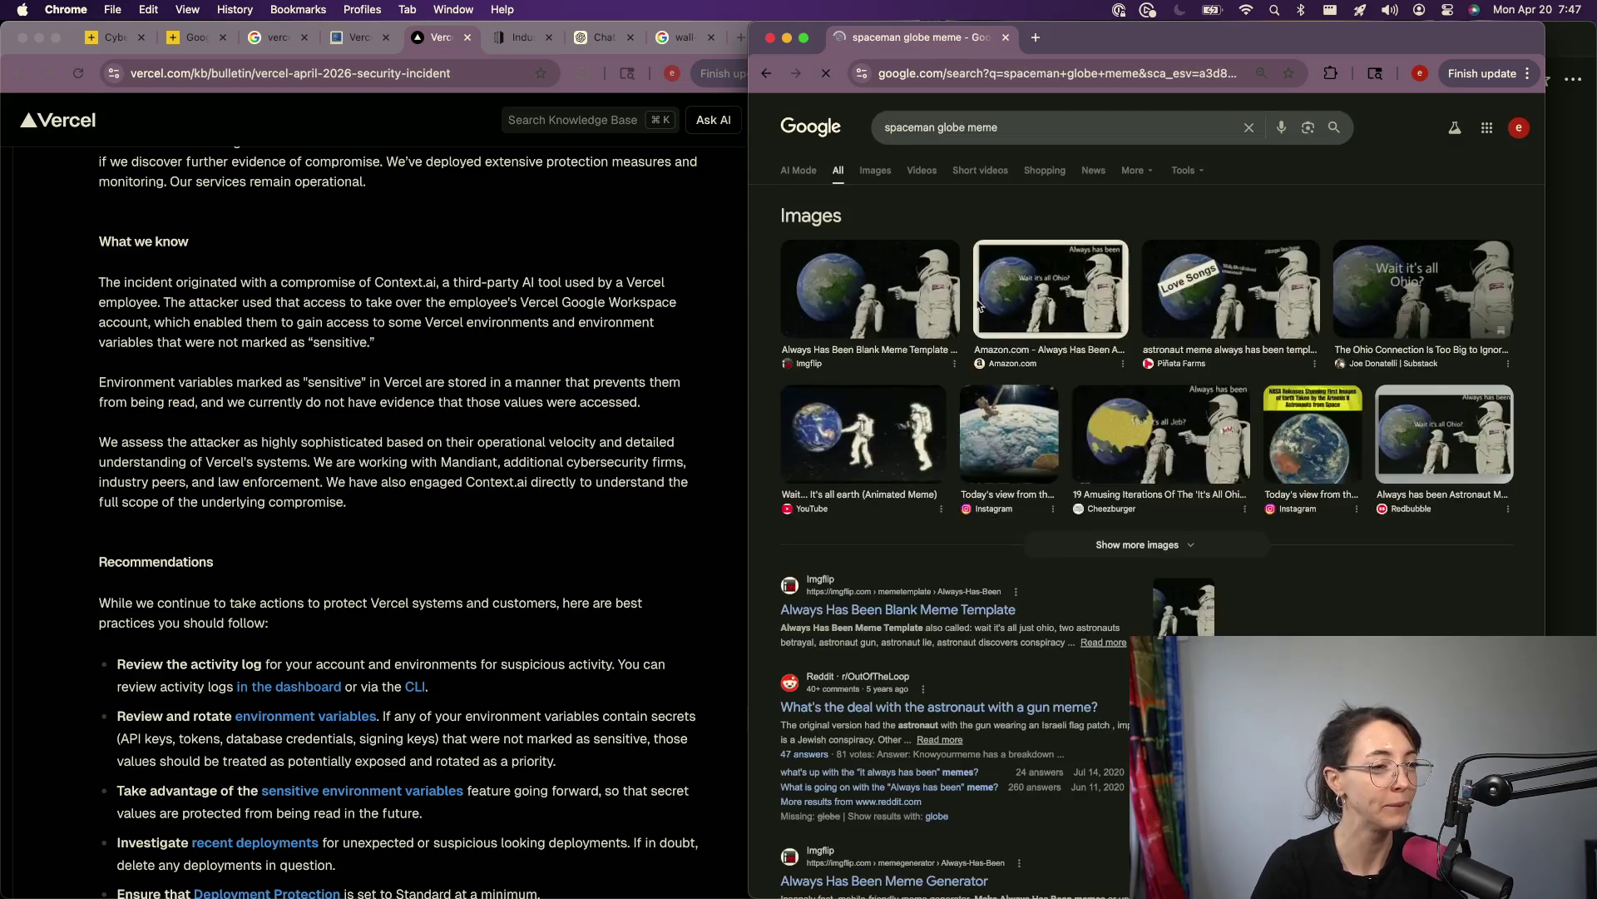
{"action": "left_click", "coordinate": [854, 613]}
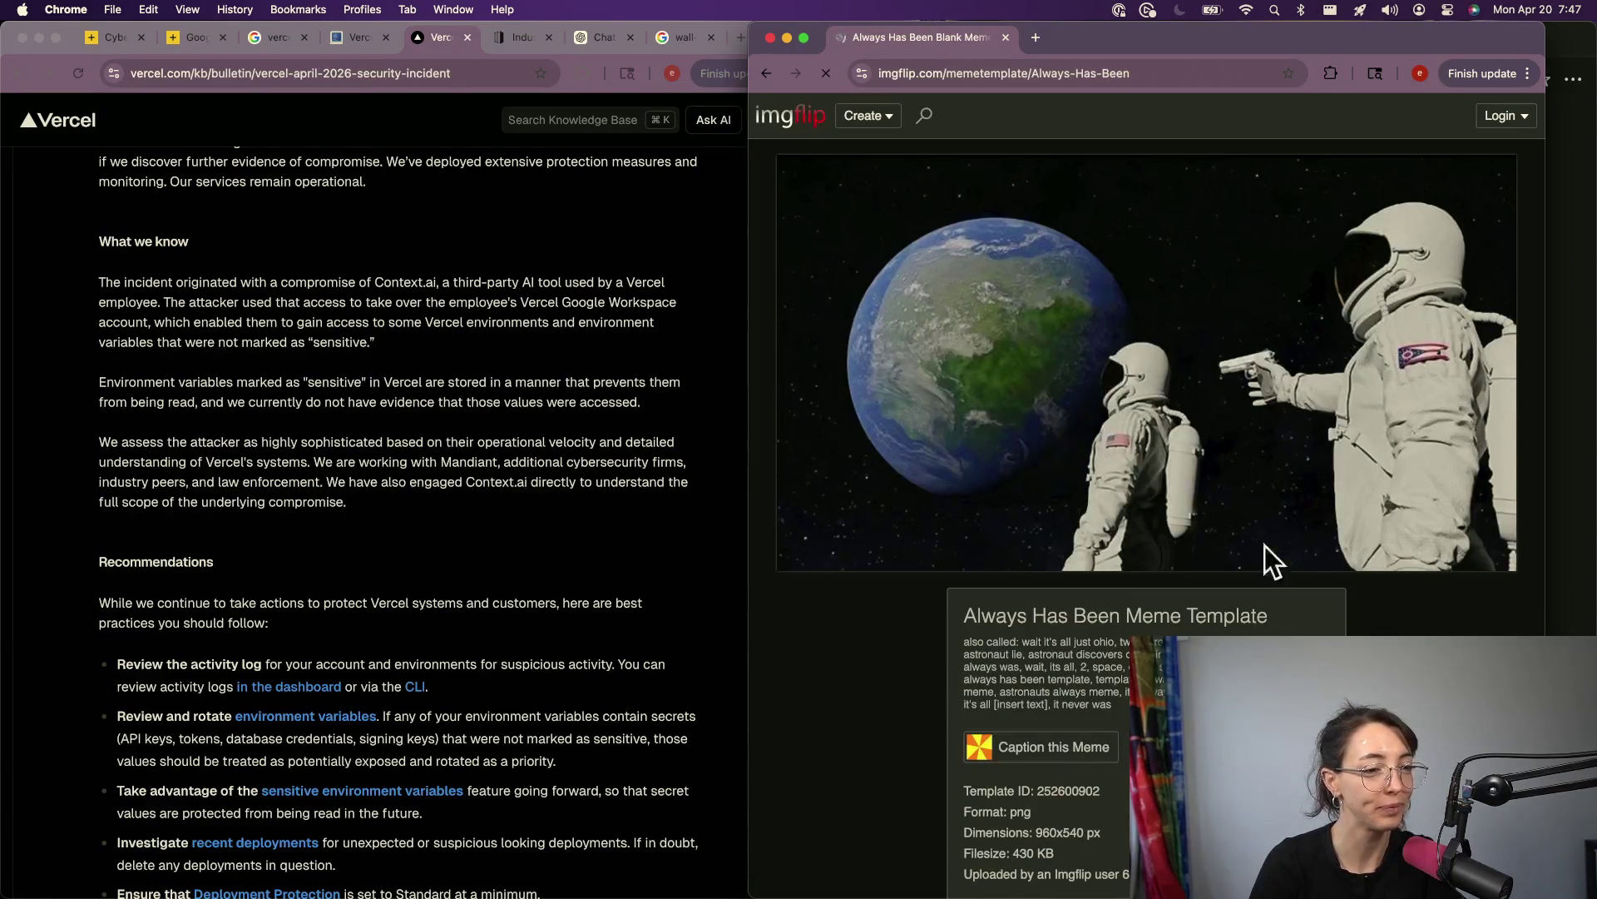
{"action": "scroll", "coordinate": [1231, 549], "scroll_direction": "down", "scroll_amount": 10}
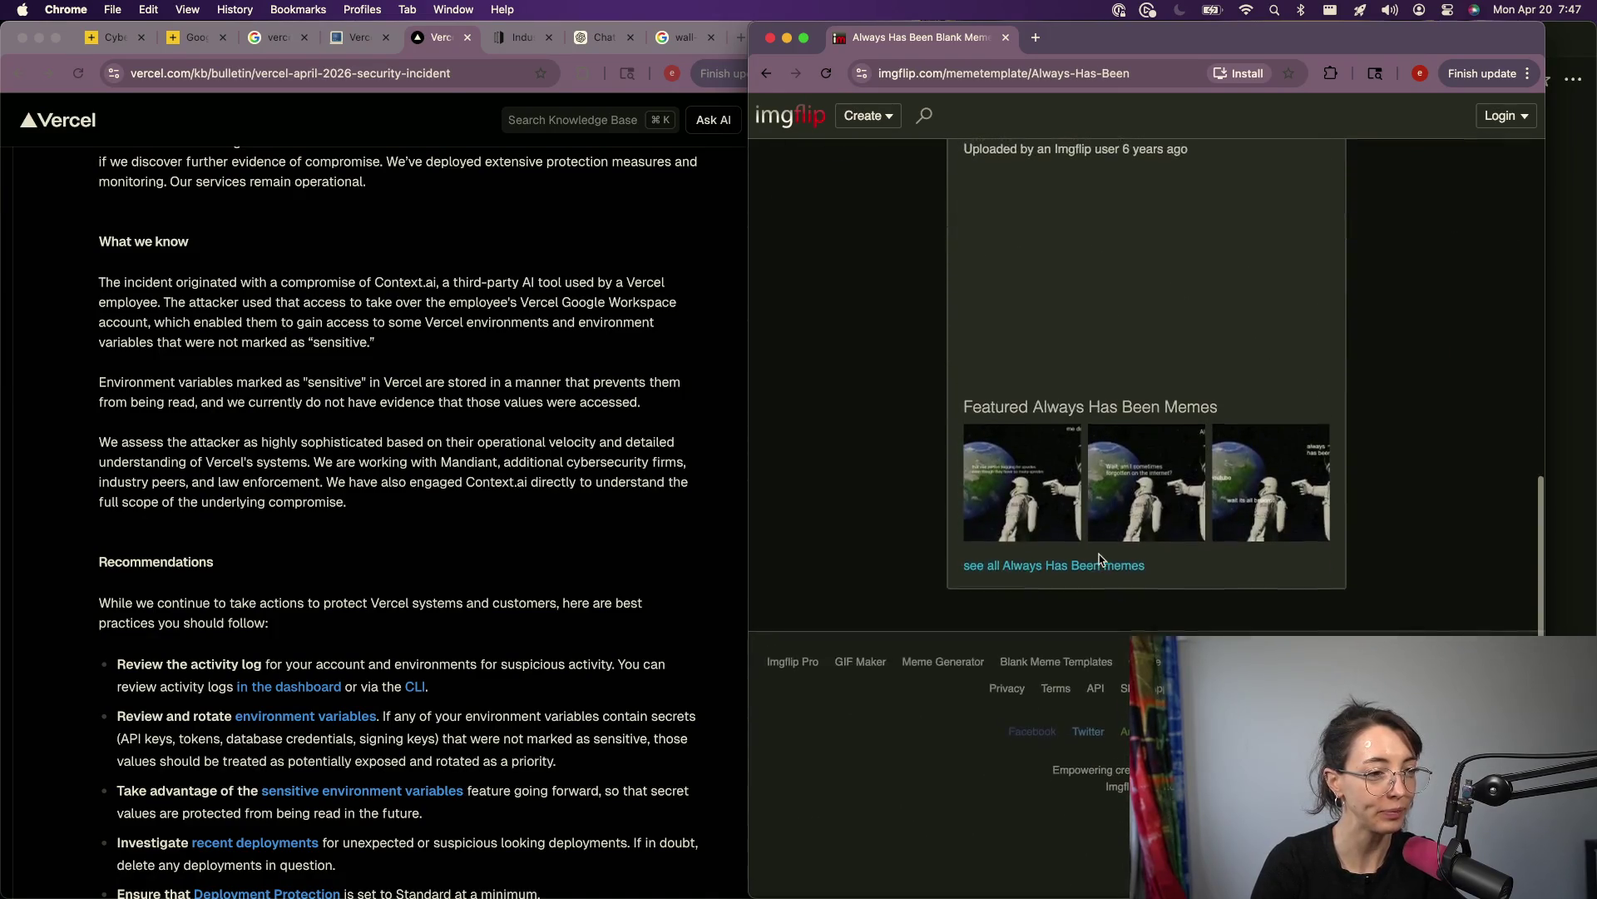
{"action": "scroll", "coordinate": [1098, 559], "scroll_direction": "up", "scroll_amount": 7}
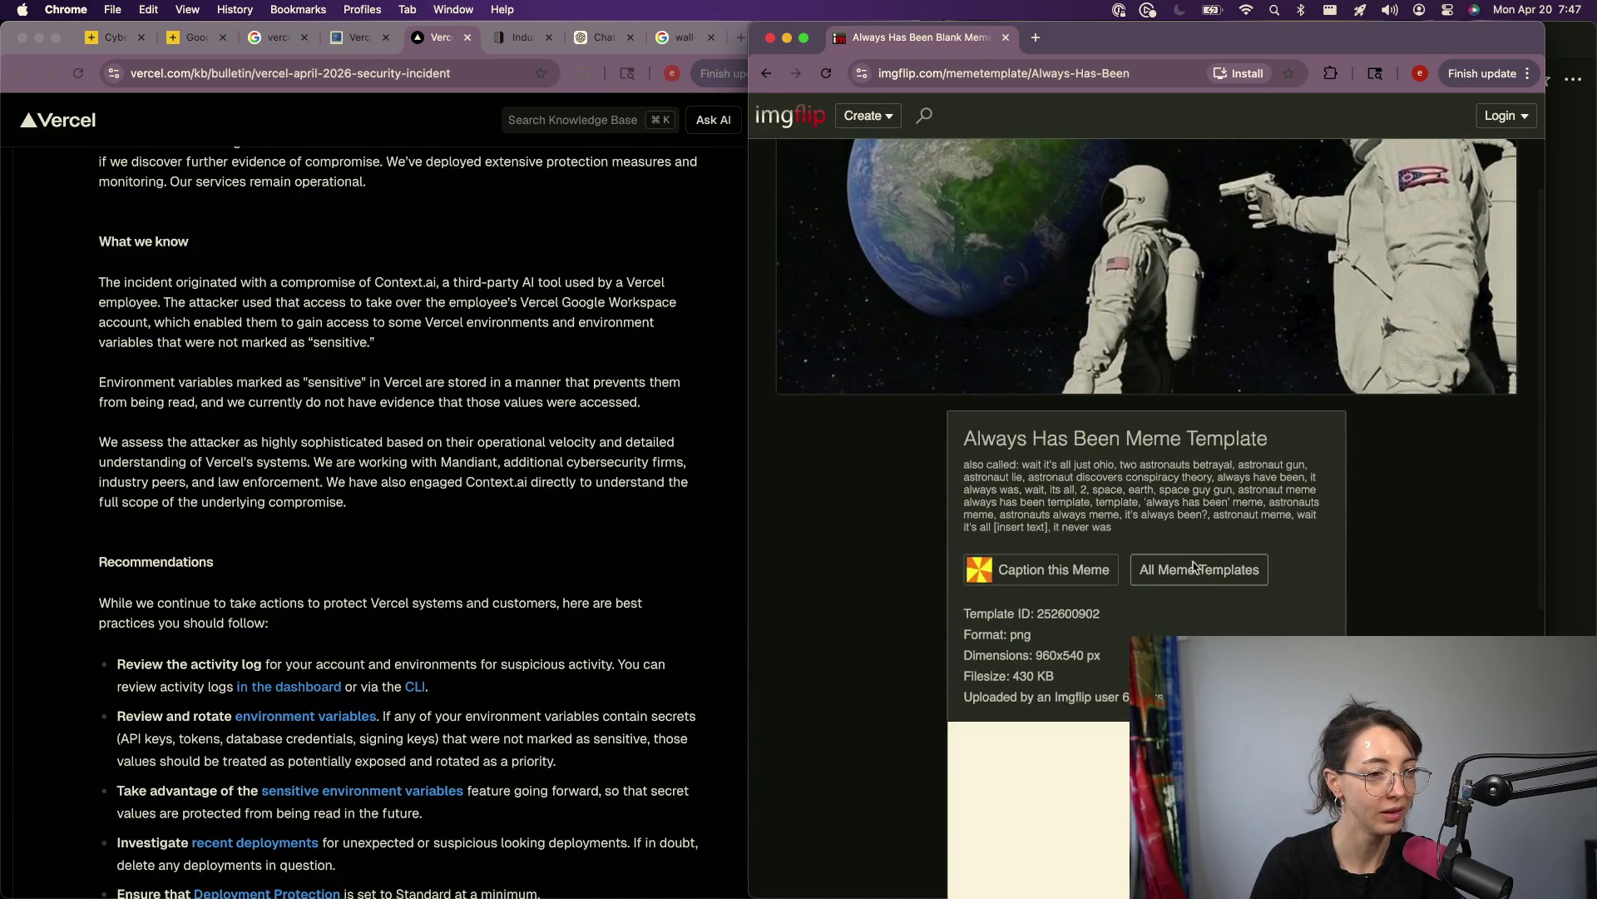
{"action": "left_click", "coordinate": [1046, 569]}
Step: Reword the second caption to 'has it always been cloudflare or mandiant?'
{"action": "left_click", "coordinate": [1221, 415]}
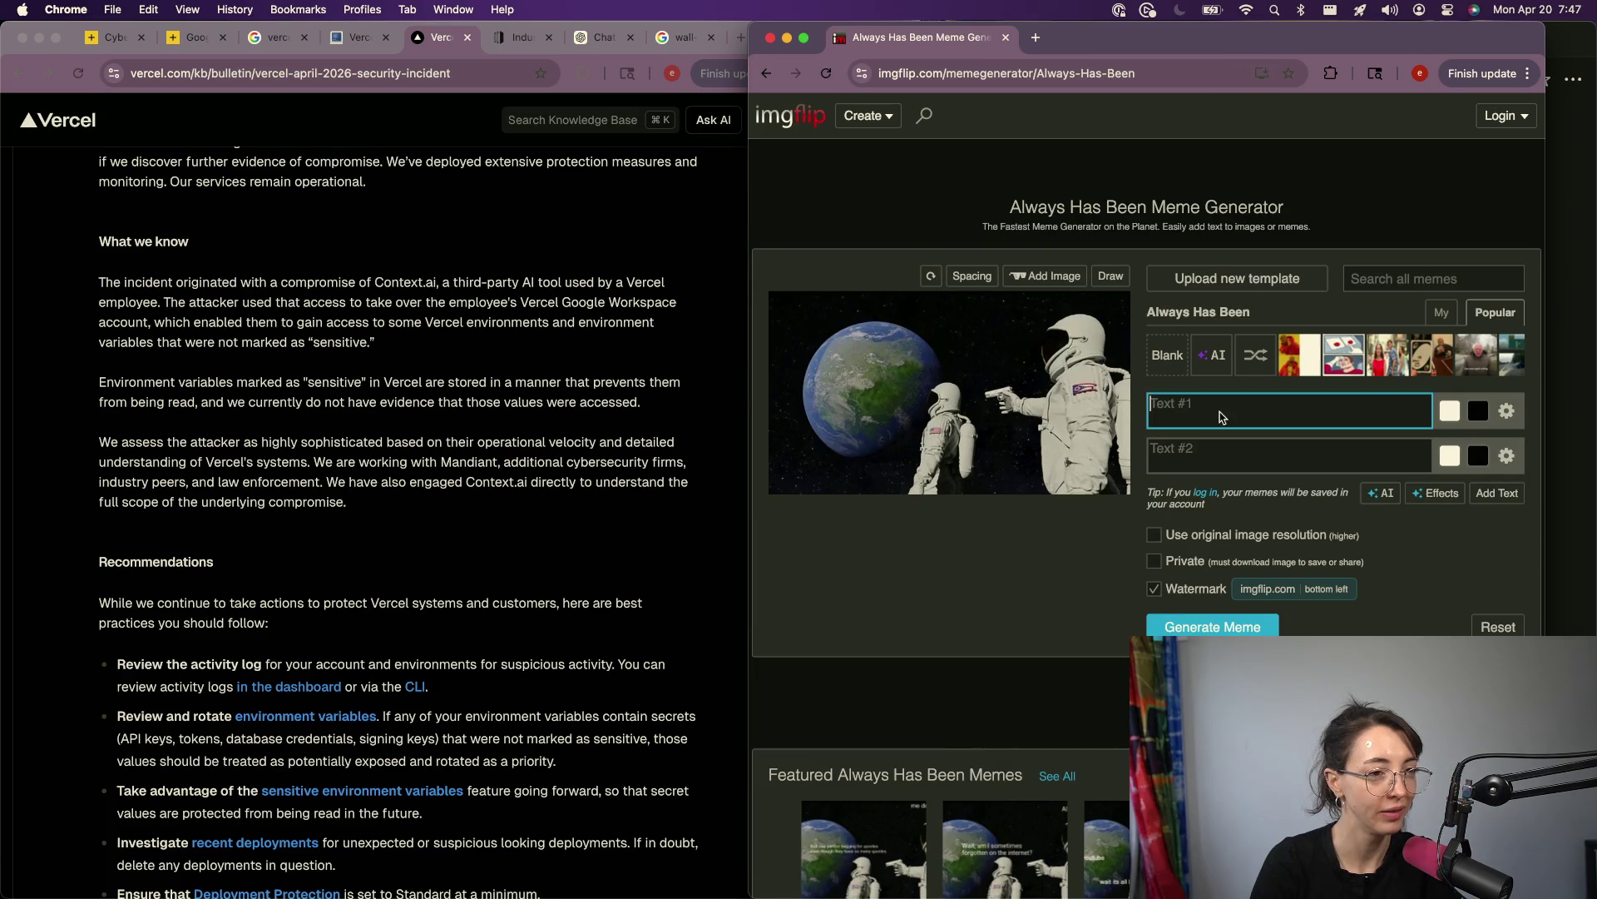
{"action": "type", "text": "u"}
{"action": "key", "text": "BackSpace"}
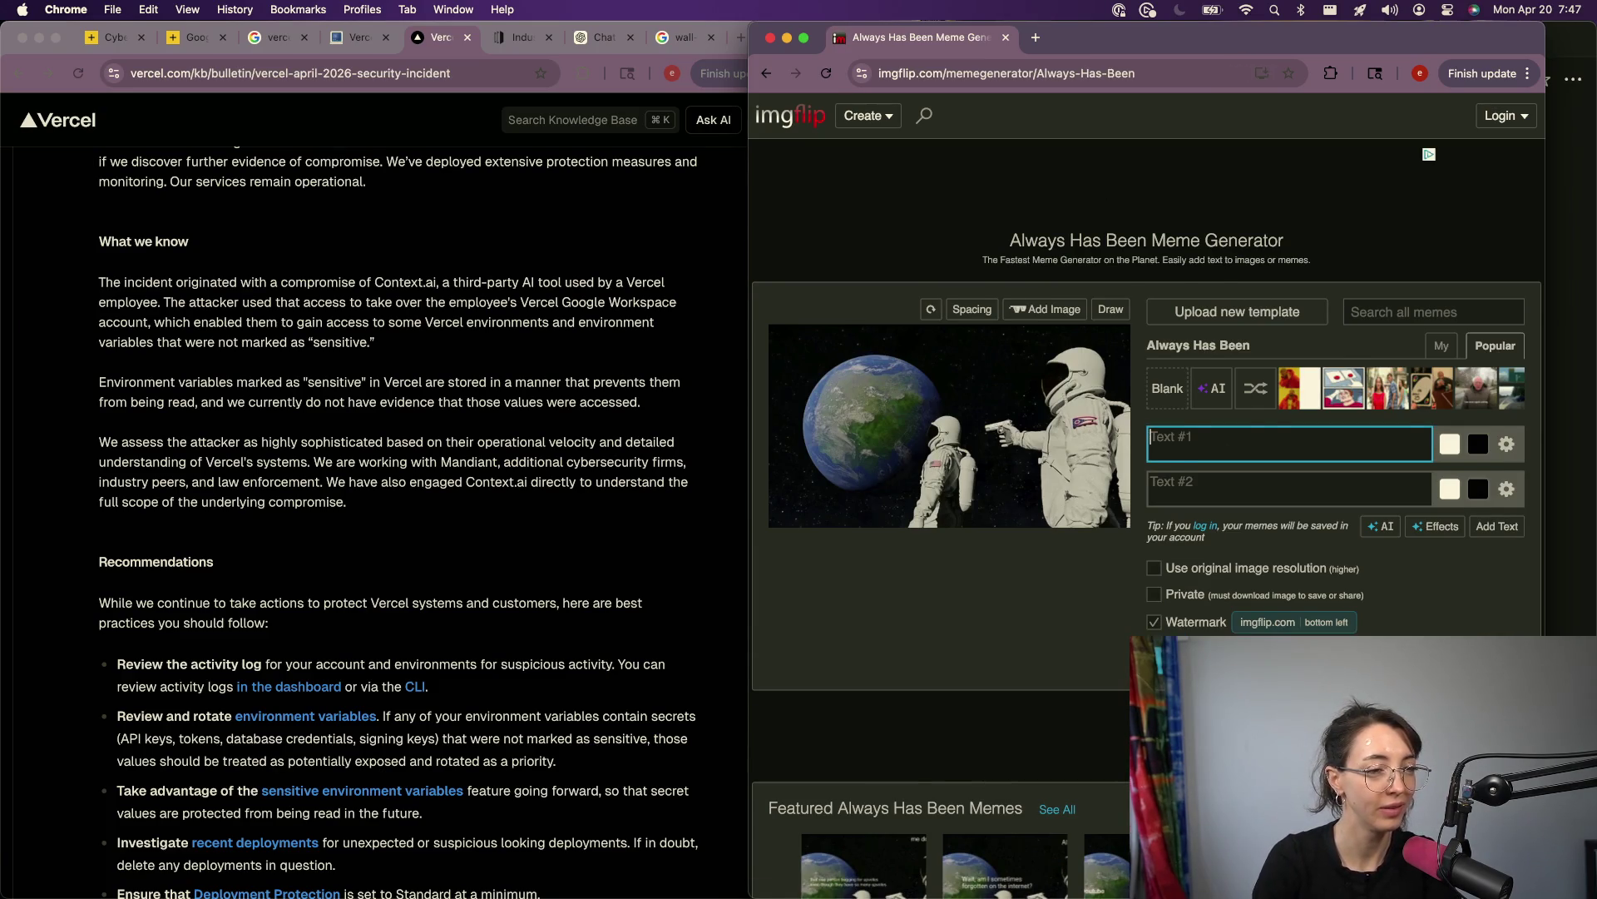
{"action": "left_click", "coordinate": [1289, 489]}
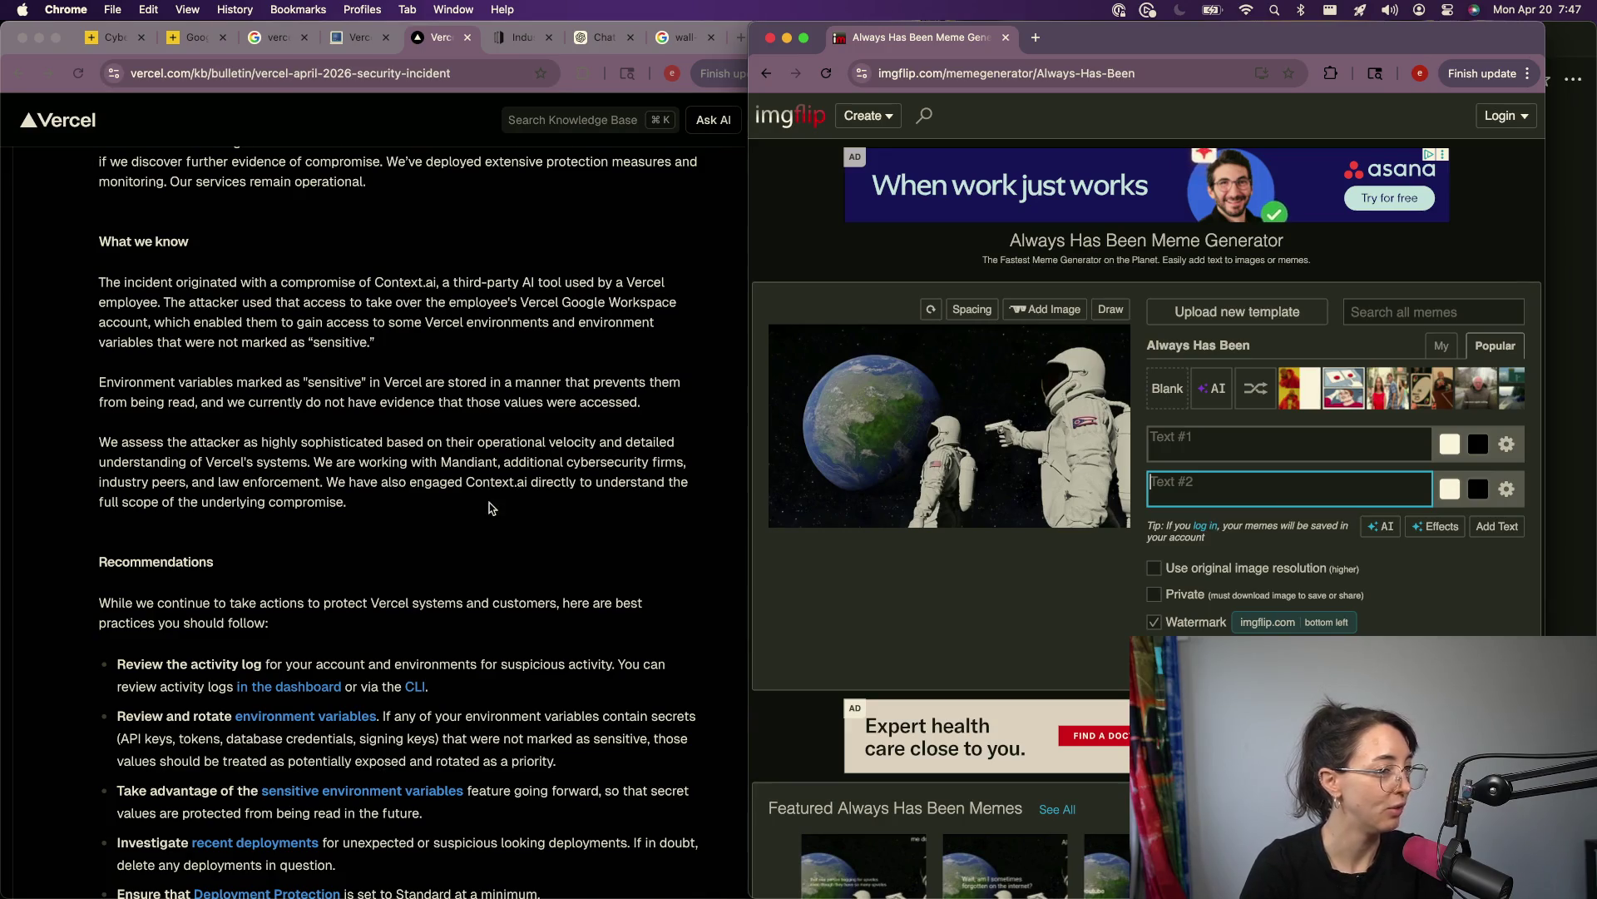
{"action": "scroll", "coordinate": [492, 505], "scroll_direction": "up", "scroll_amount": 6}
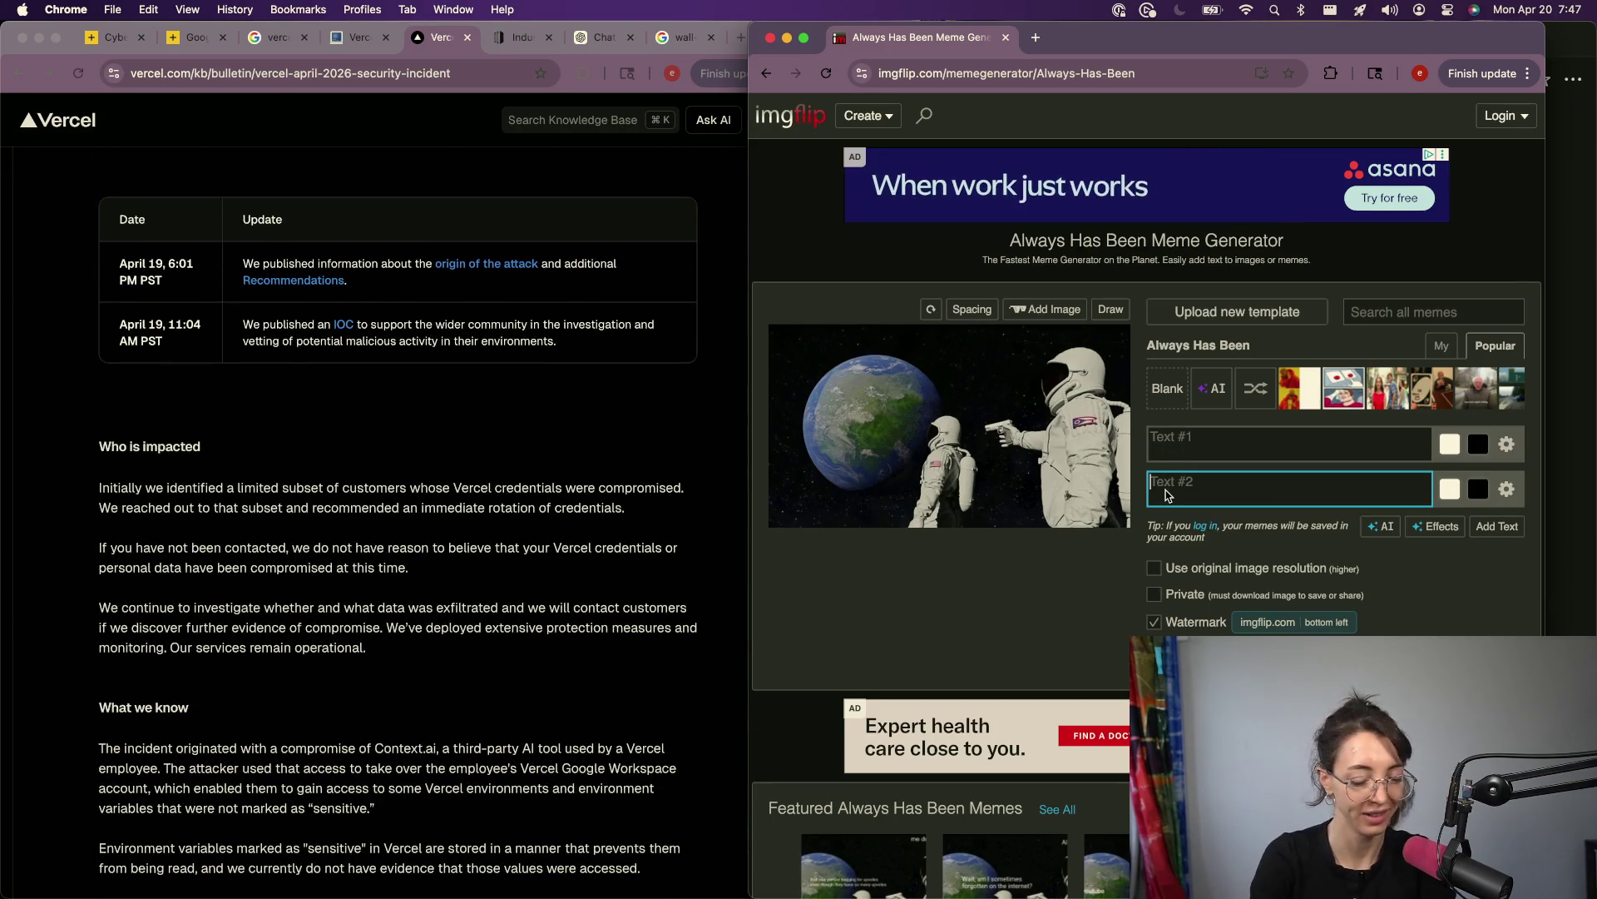
{"action": "type", "text": "is it alwasy cl"}
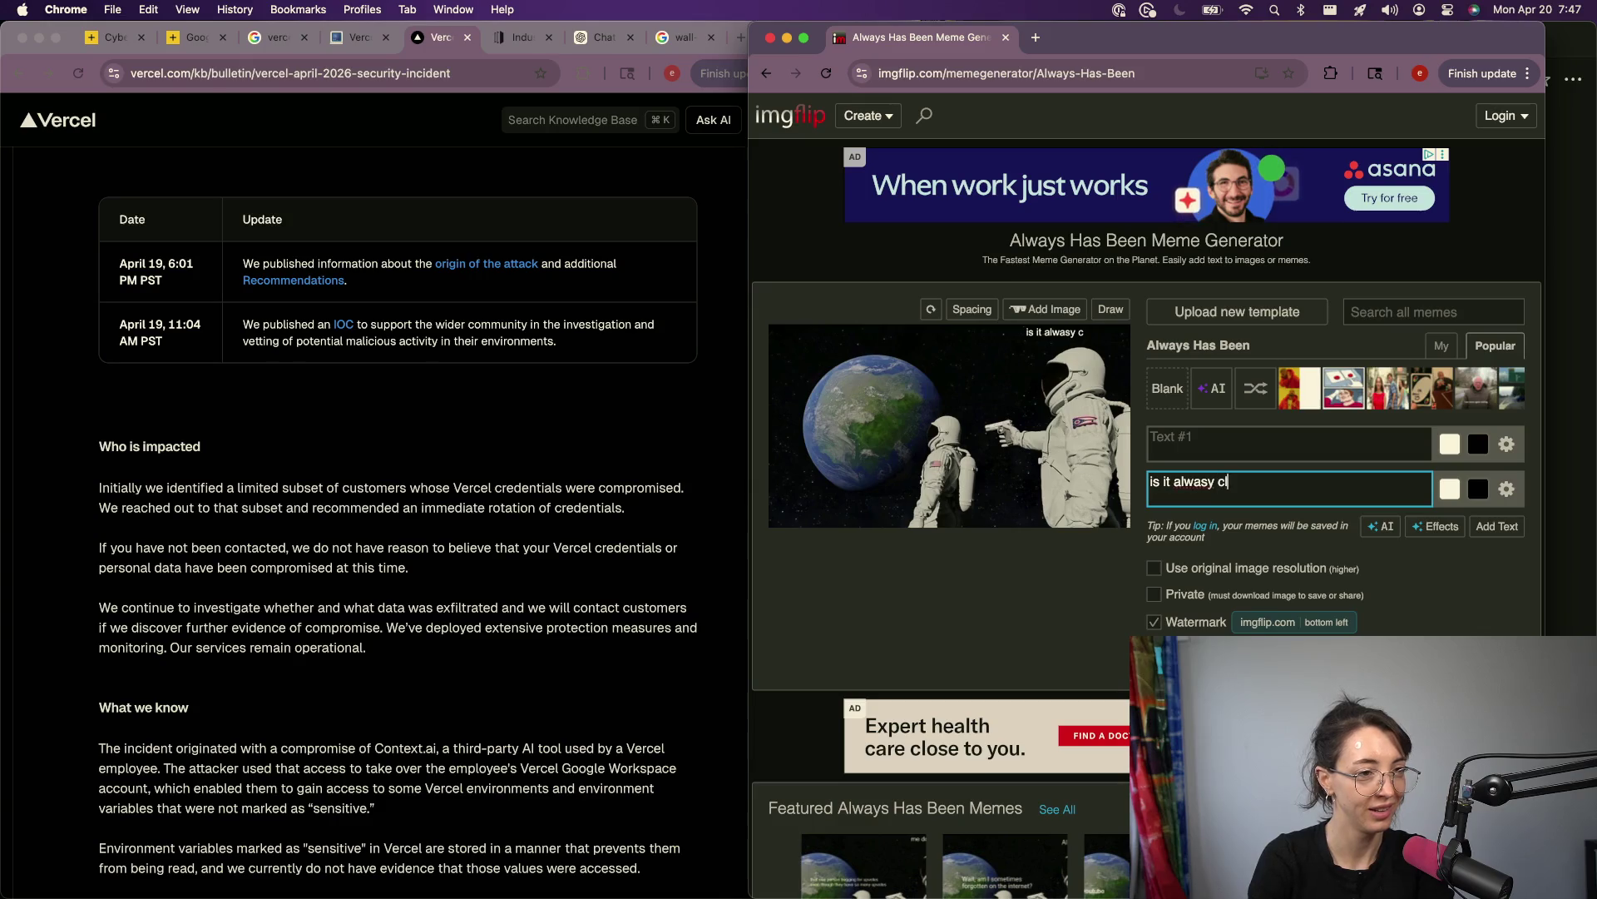
{"action": "key", "text": "BackSpace"}
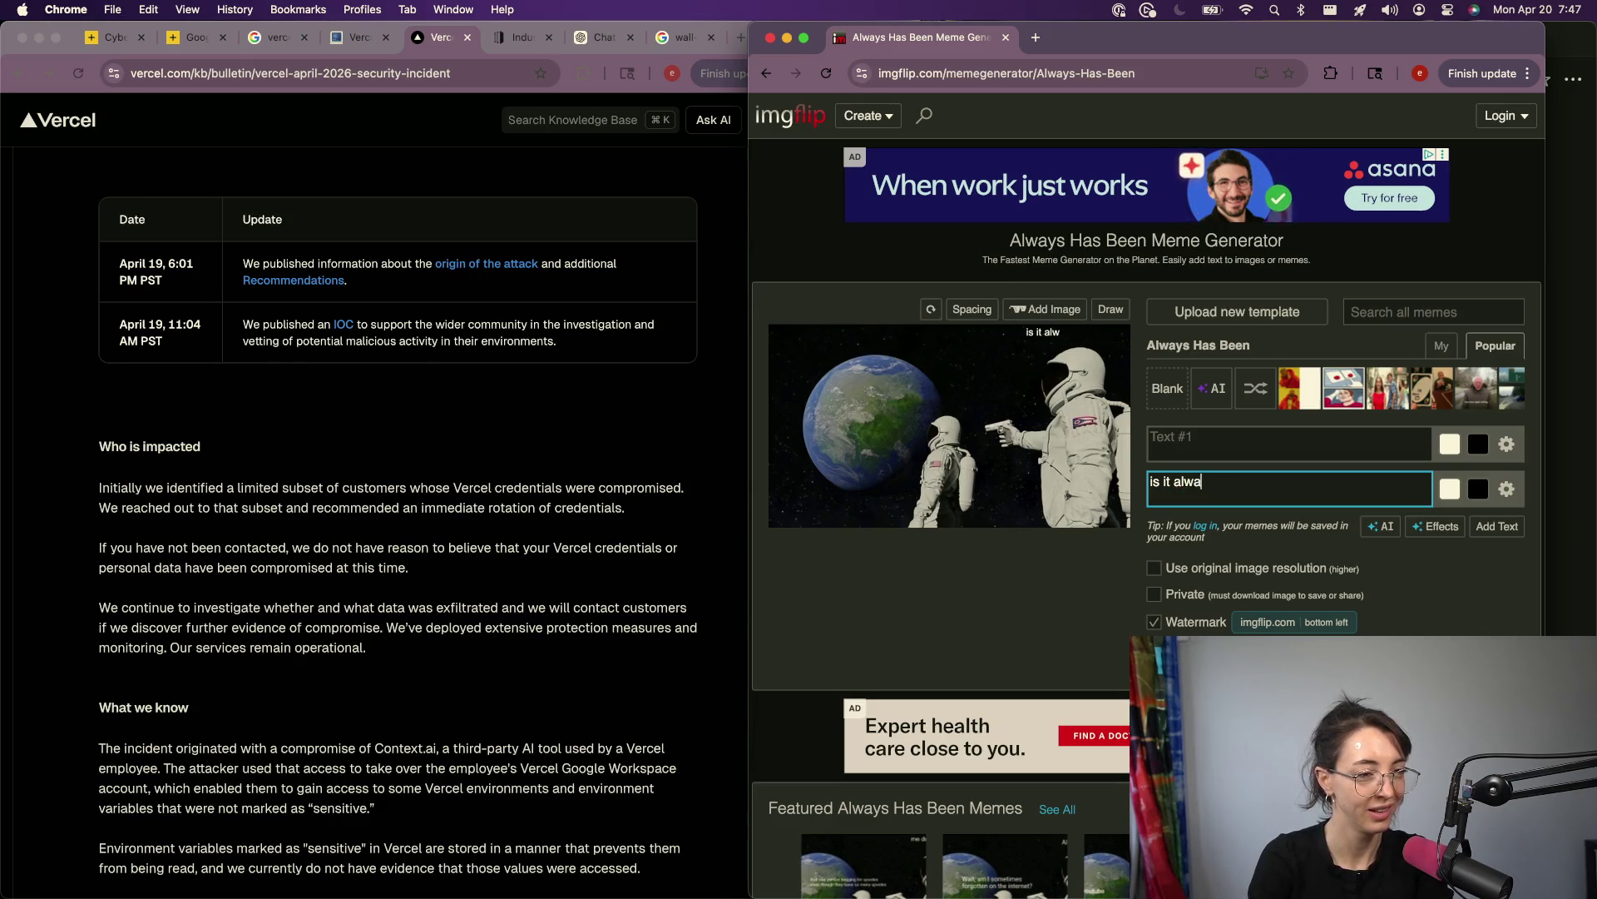
{"action": "type", "text": "ys c"}
{"action": "key", "text": "super+a"}
{"action": "type", "text": "has it"}
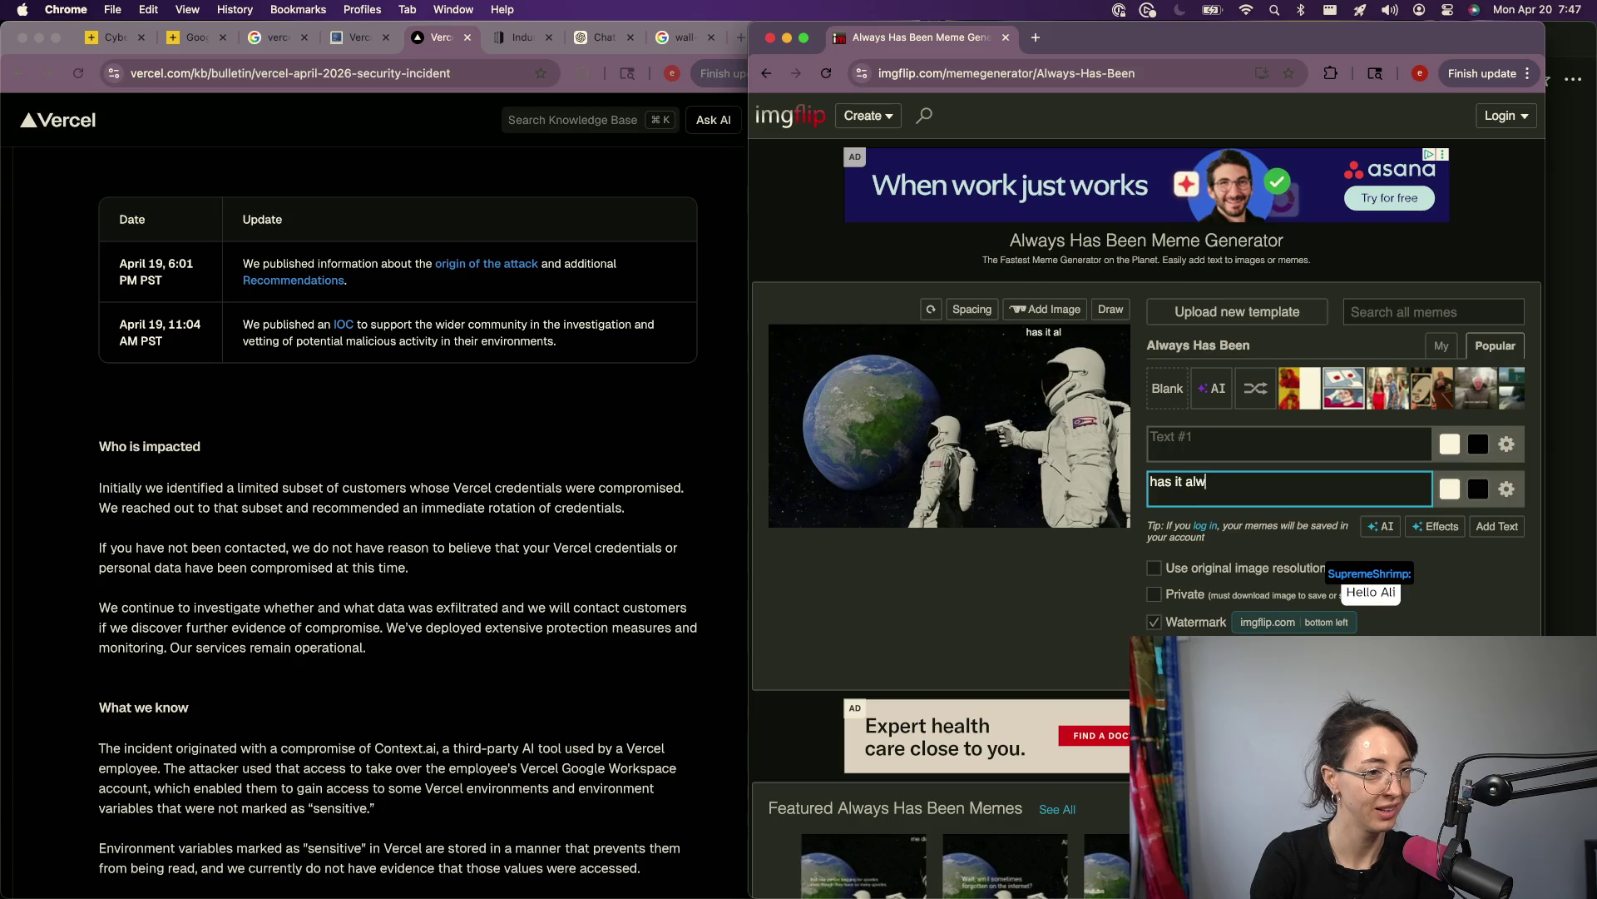
{"action": "type", "text": "loudflare or man"}
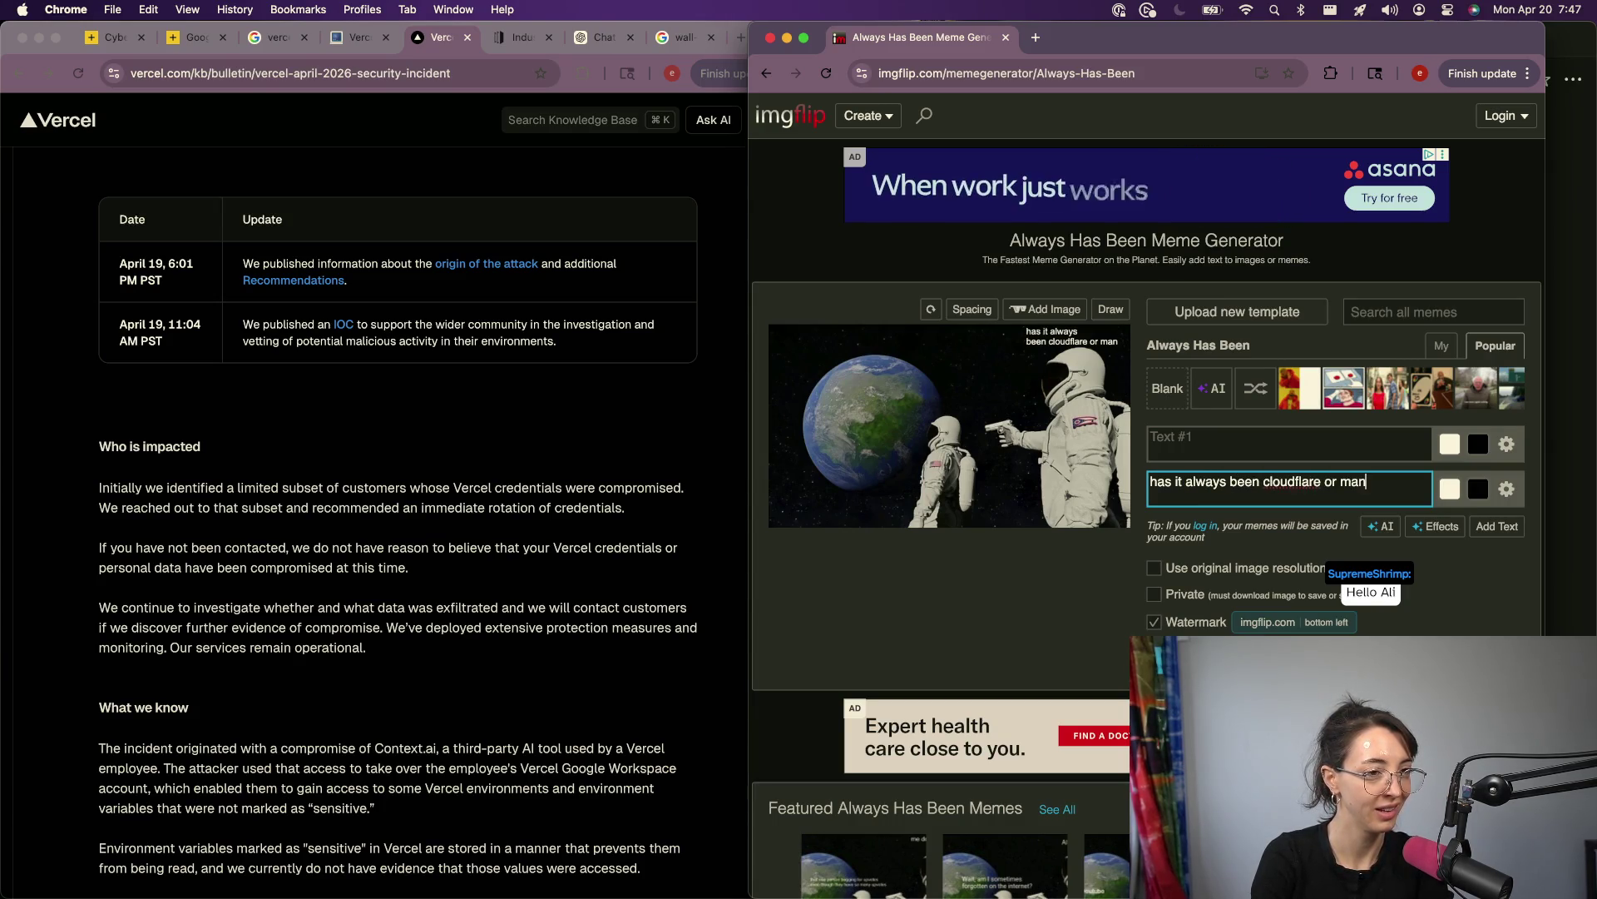
{"action": "type", "text": "diant"}
Step: Delete the 'always has been' text so the first caption is empty
{"action": "left_click", "coordinate": [1225, 448]}
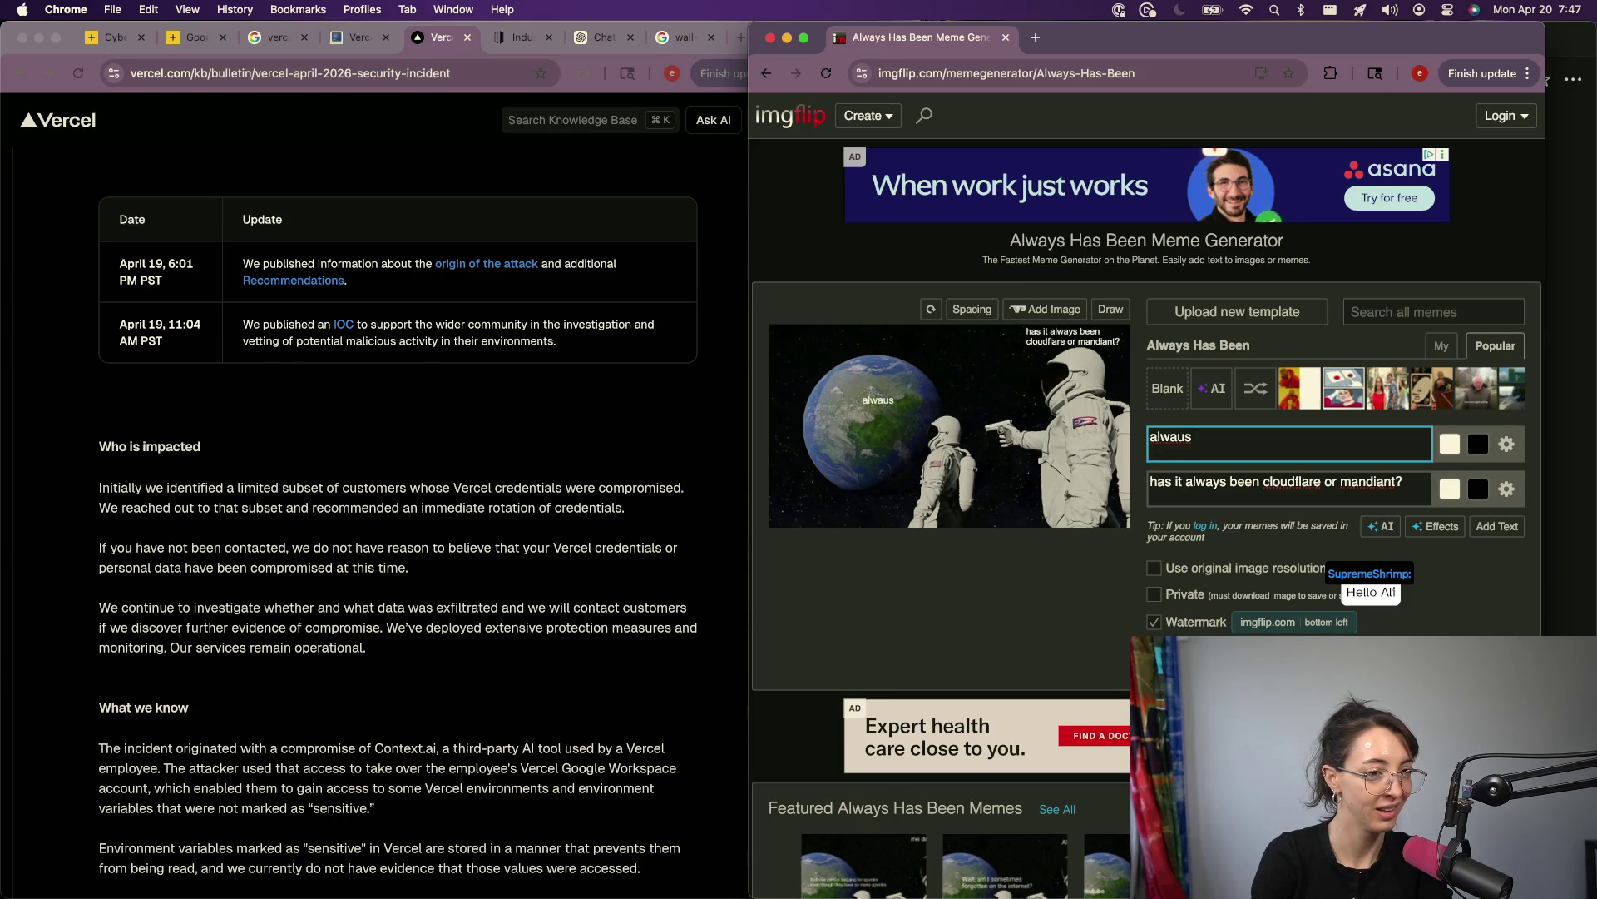
{"action": "key", "text": "alt+BackSpace"}
{"action": "type", "text": "always has been"}
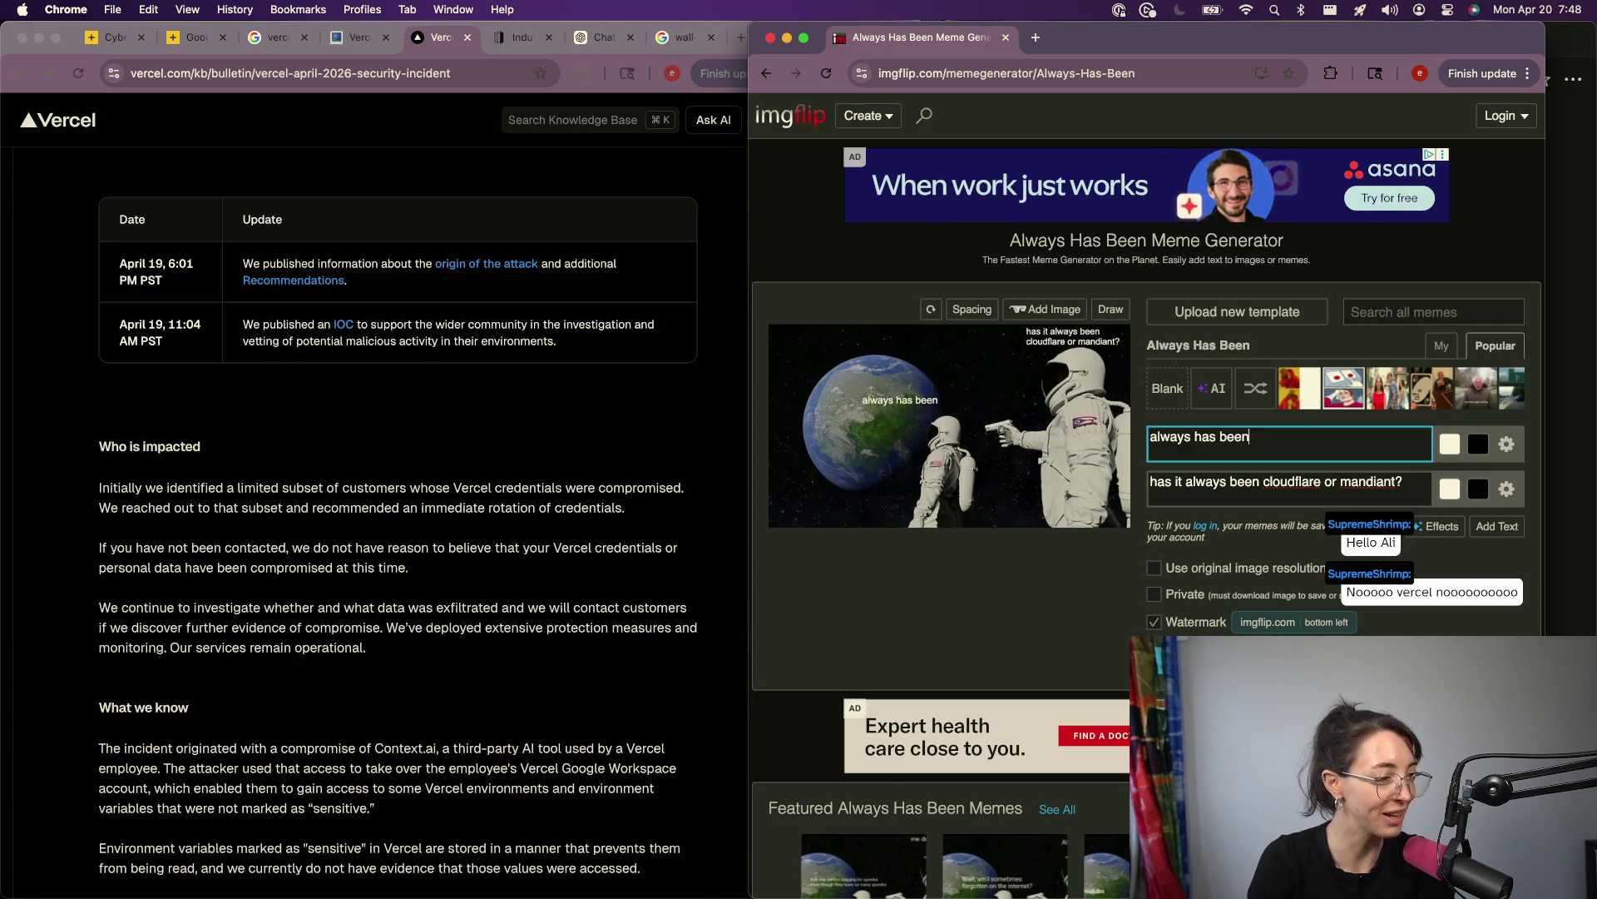
{"action": "key", "text": "super+t"}
{"action": "key", "text": "super+w"}
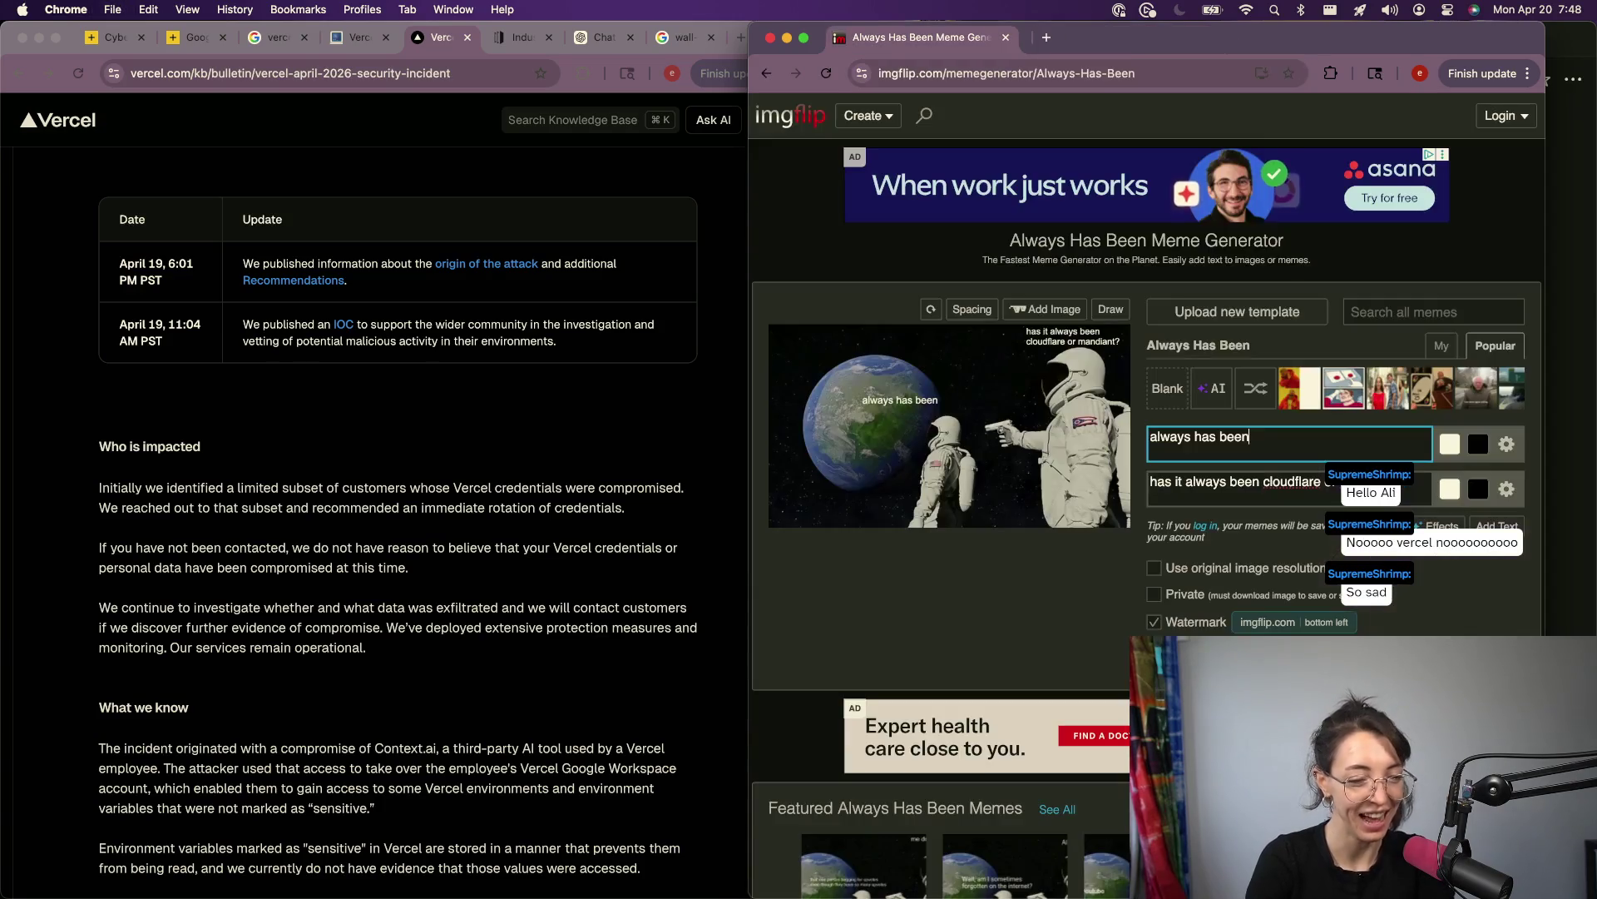
{"action": "scroll", "coordinate": [1148, 500], "scroll_direction": "down", "scroll_amount": 5}
{"action": "scroll", "coordinate": [1107, 698], "scroll_direction": "down", "scroll_amount": 1}
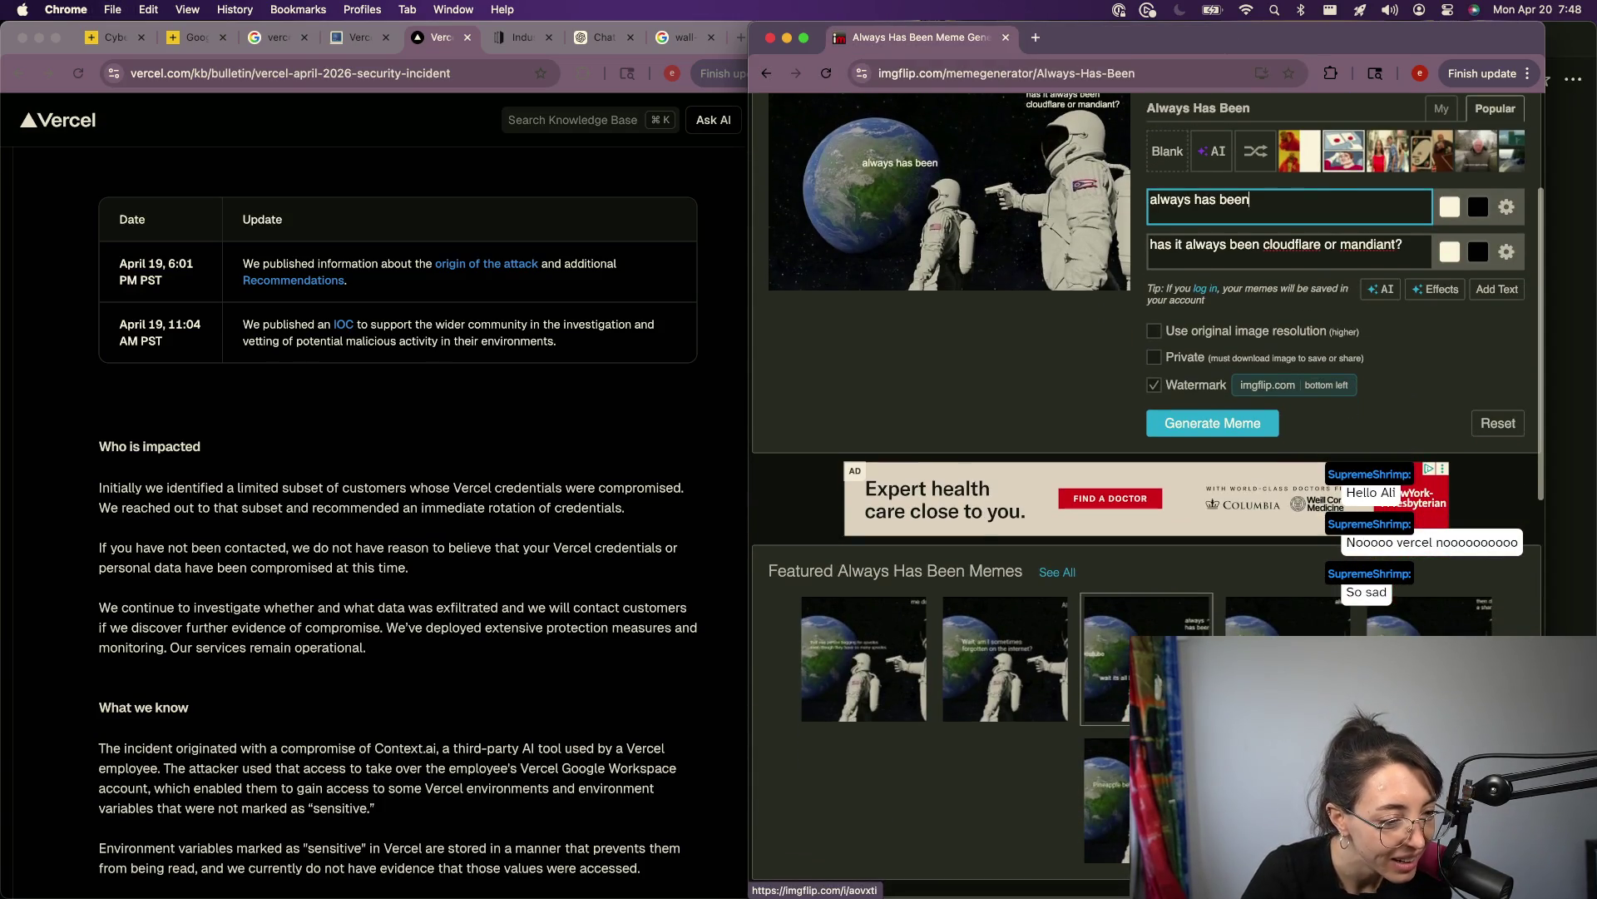
{"action": "scroll", "coordinate": [1232, 387], "scroll_direction": "up", "scroll_amount": 4}
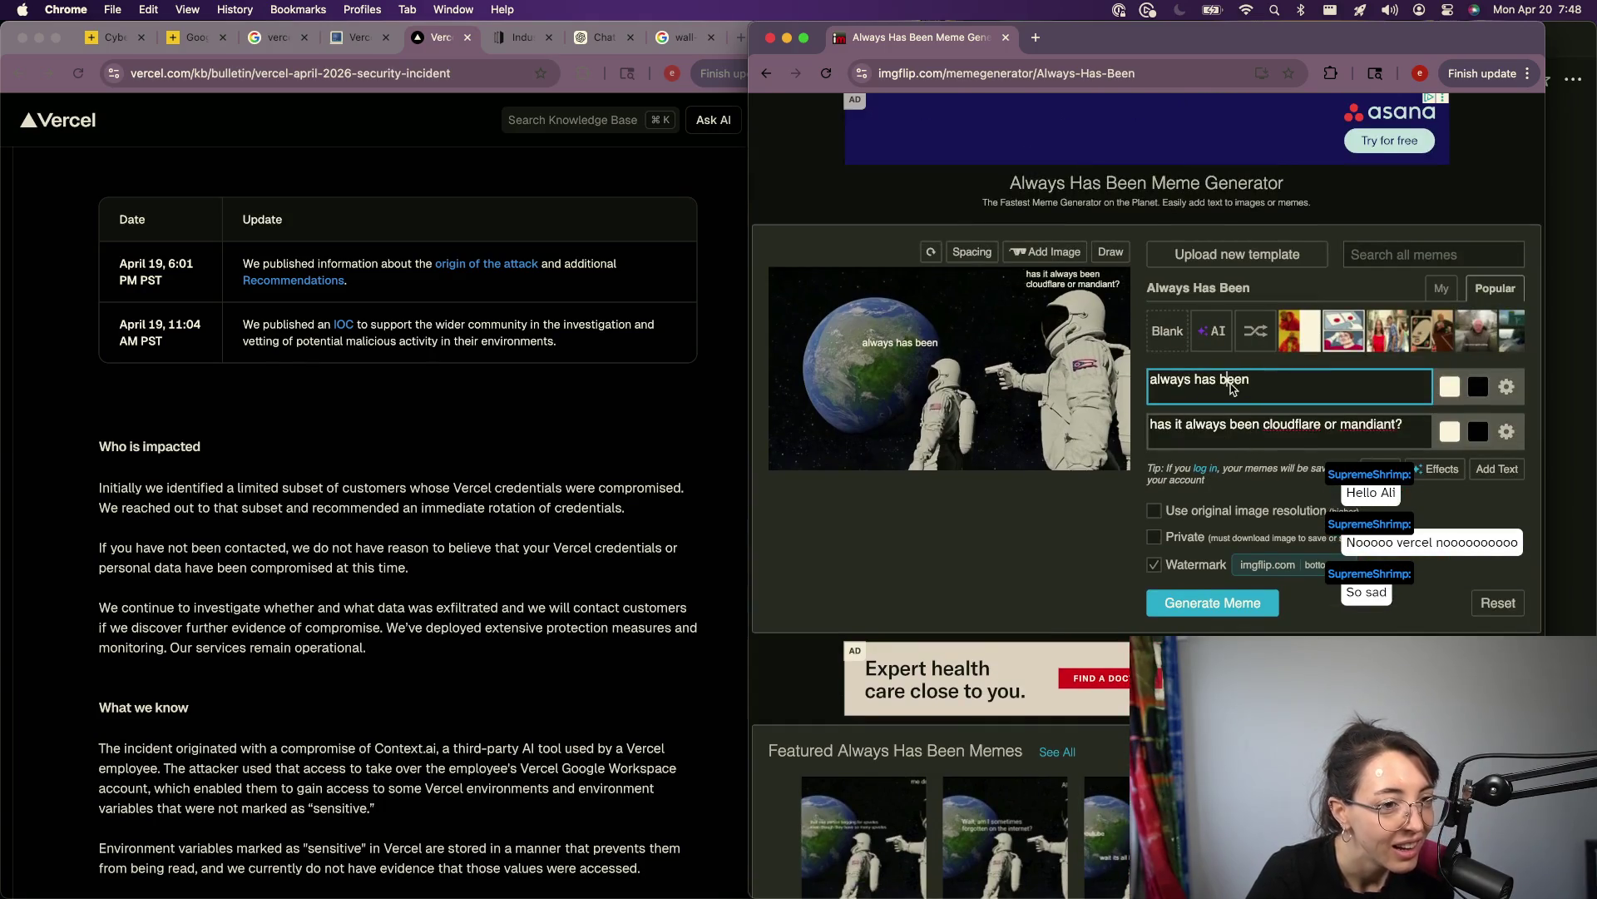
{"action": "key", "text": "super+a"}
{"action": "key", "text": "BackSpace"}
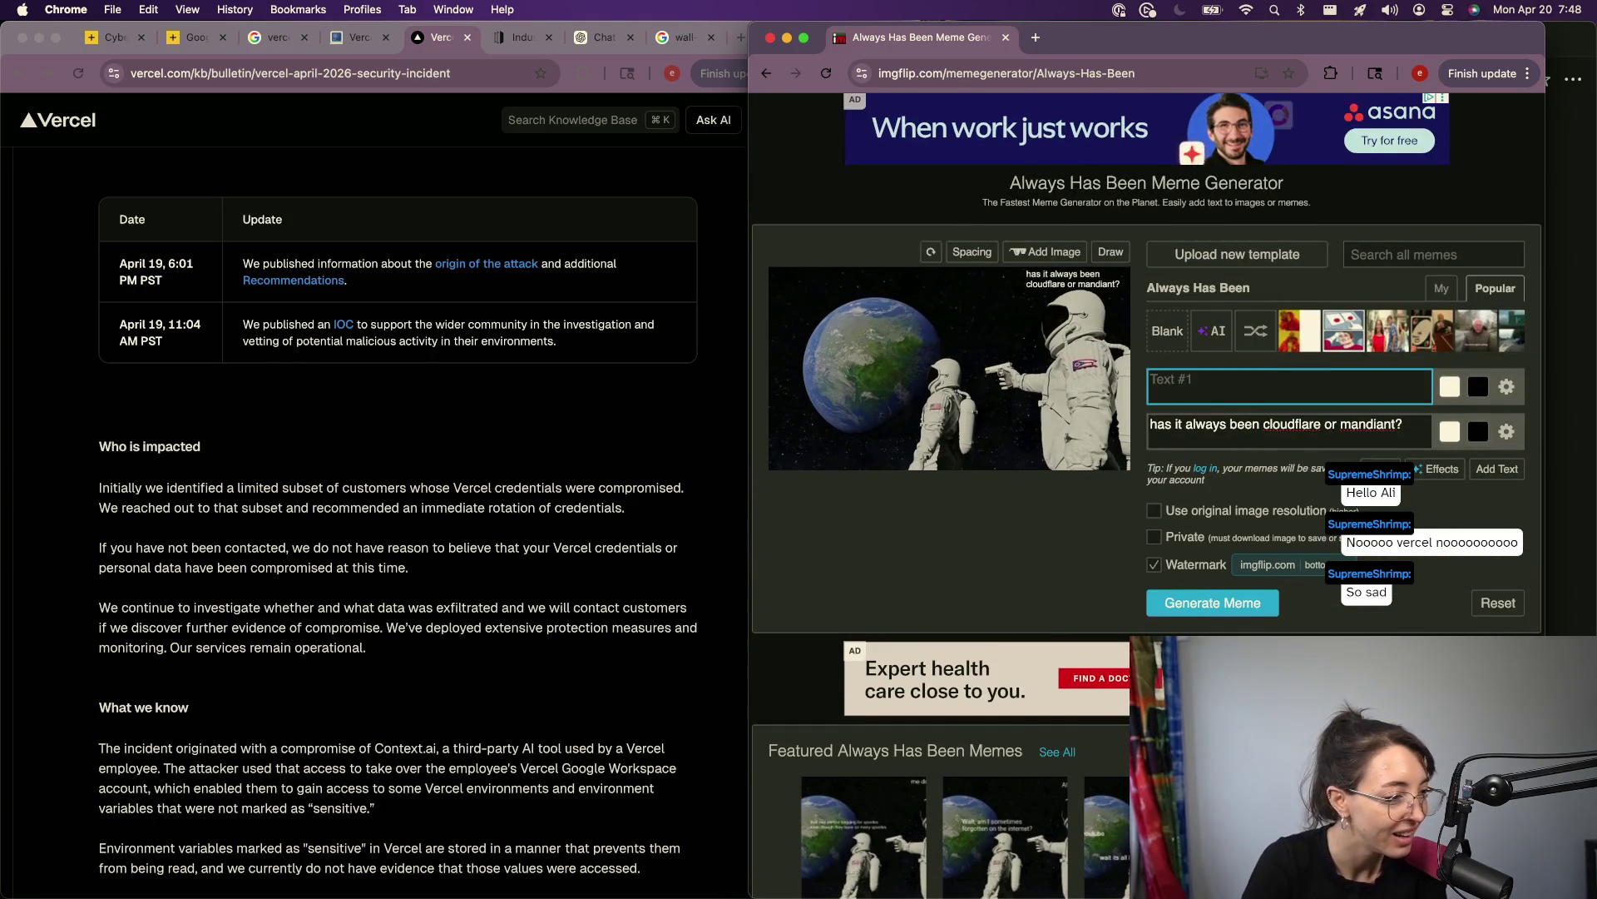
{"action": "scroll", "coordinate": [387, 708], "scroll_direction": "down", "scroll_amount": 5}
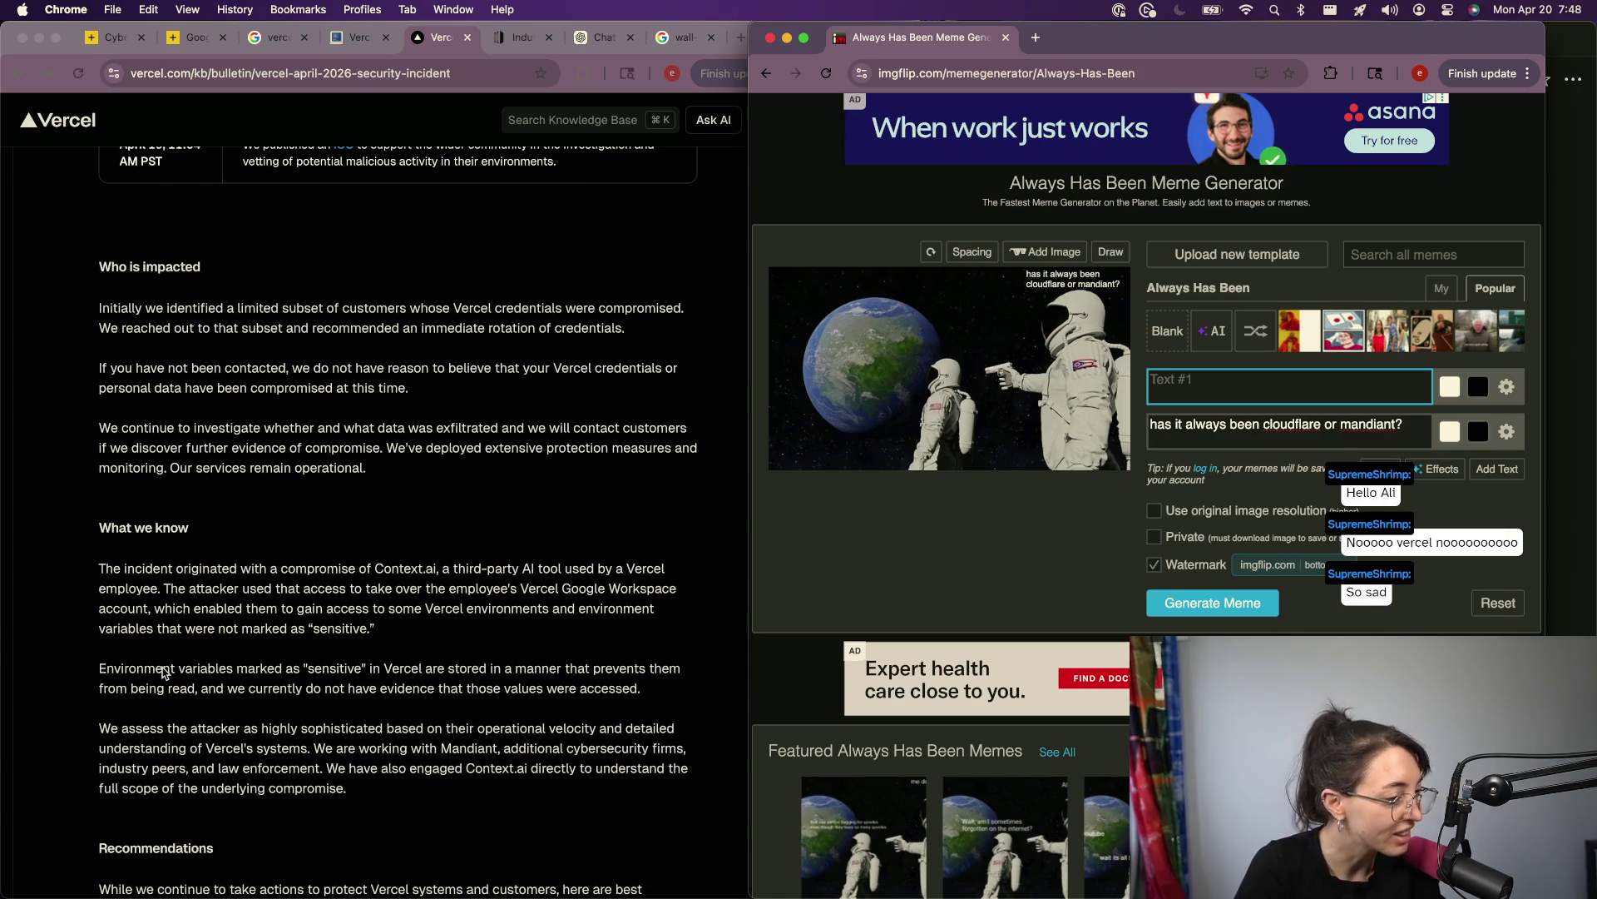
Step: Copy the phrase 'we have engaged incident response expert' from Vercel's bulletin
{"action": "scroll", "coordinate": [164, 673], "scroll_direction": "down", "scroll_amount": 2}
{"action": "scroll", "coordinate": [250, 566], "scroll_direction": "up", "scroll_amount": 2}
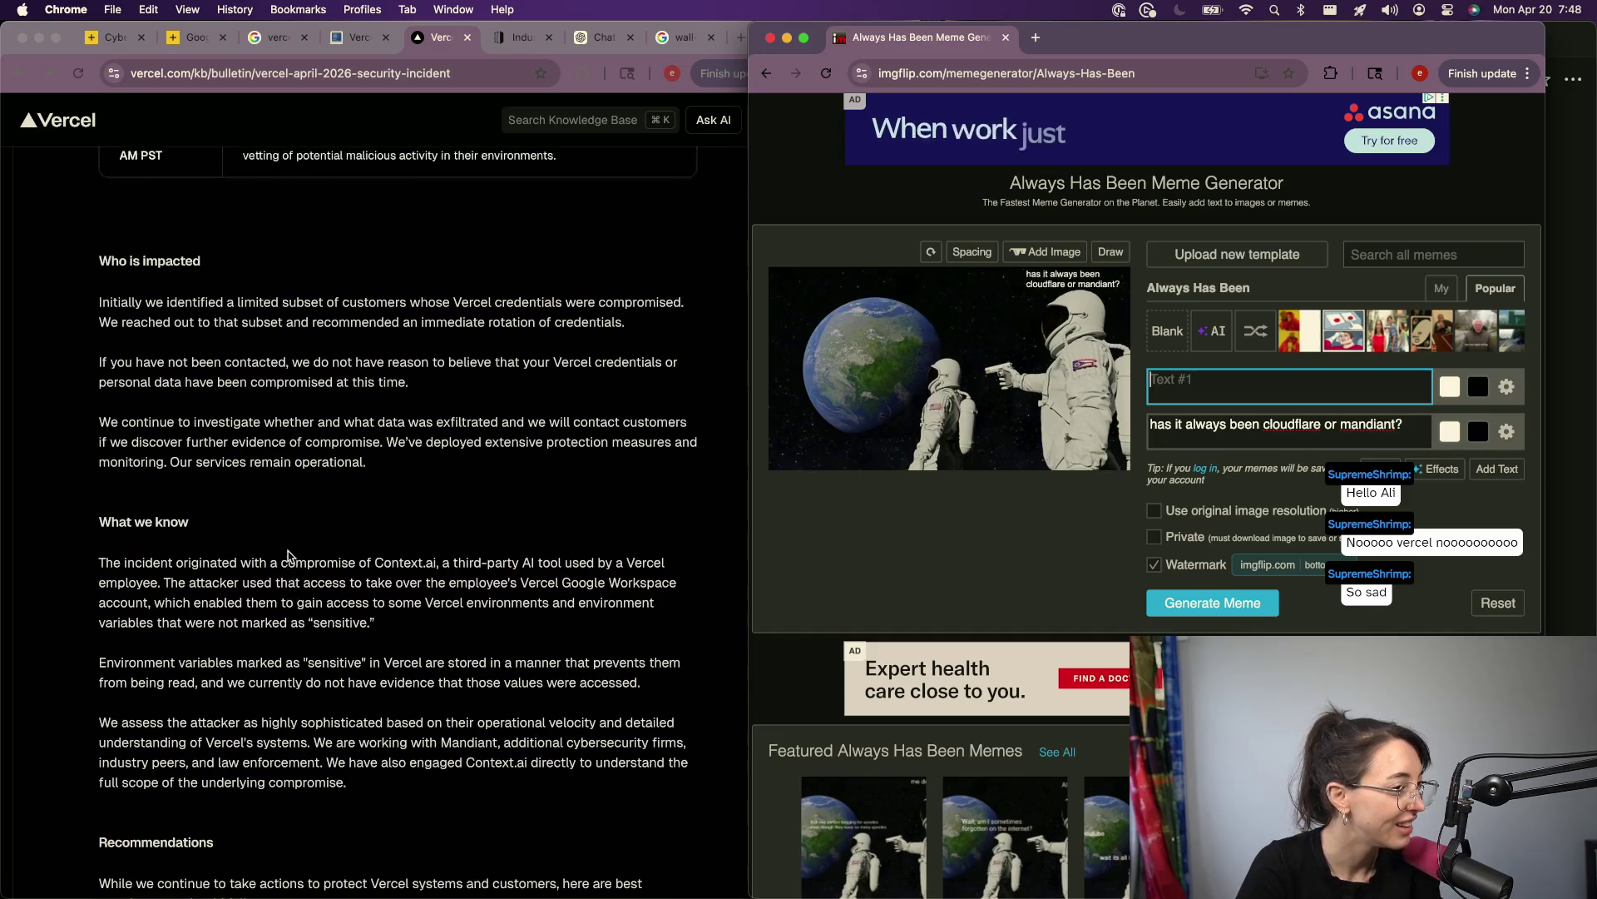
{"action": "left_click", "coordinate": [340, 460]}
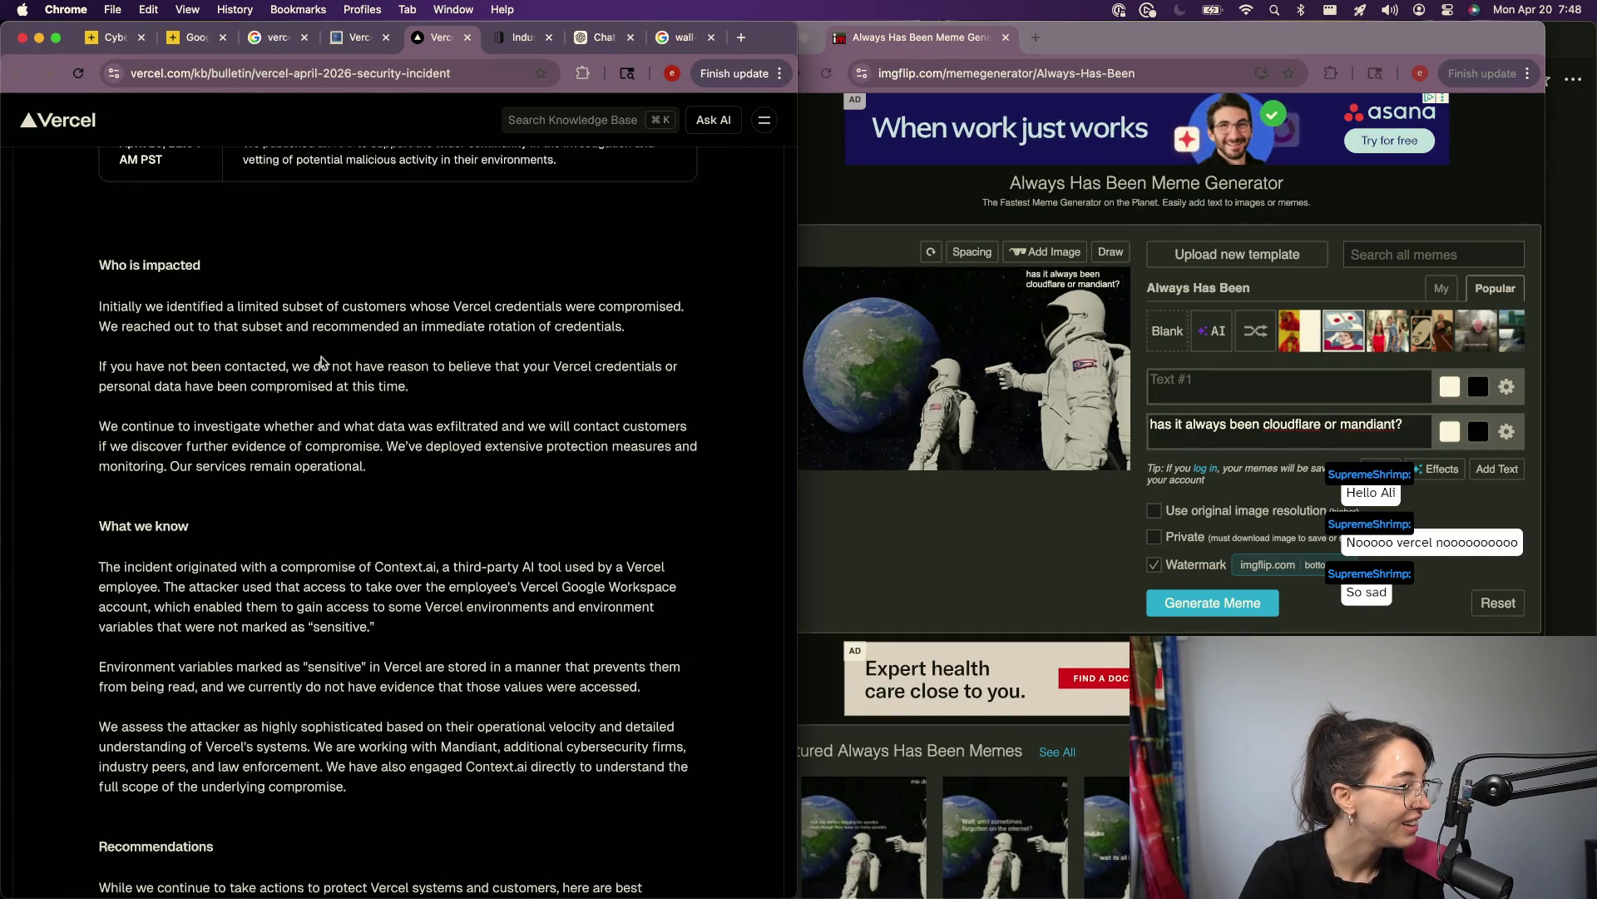
{"action": "scroll", "coordinate": [321, 361], "scroll_direction": "up", "scroll_amount": 2}
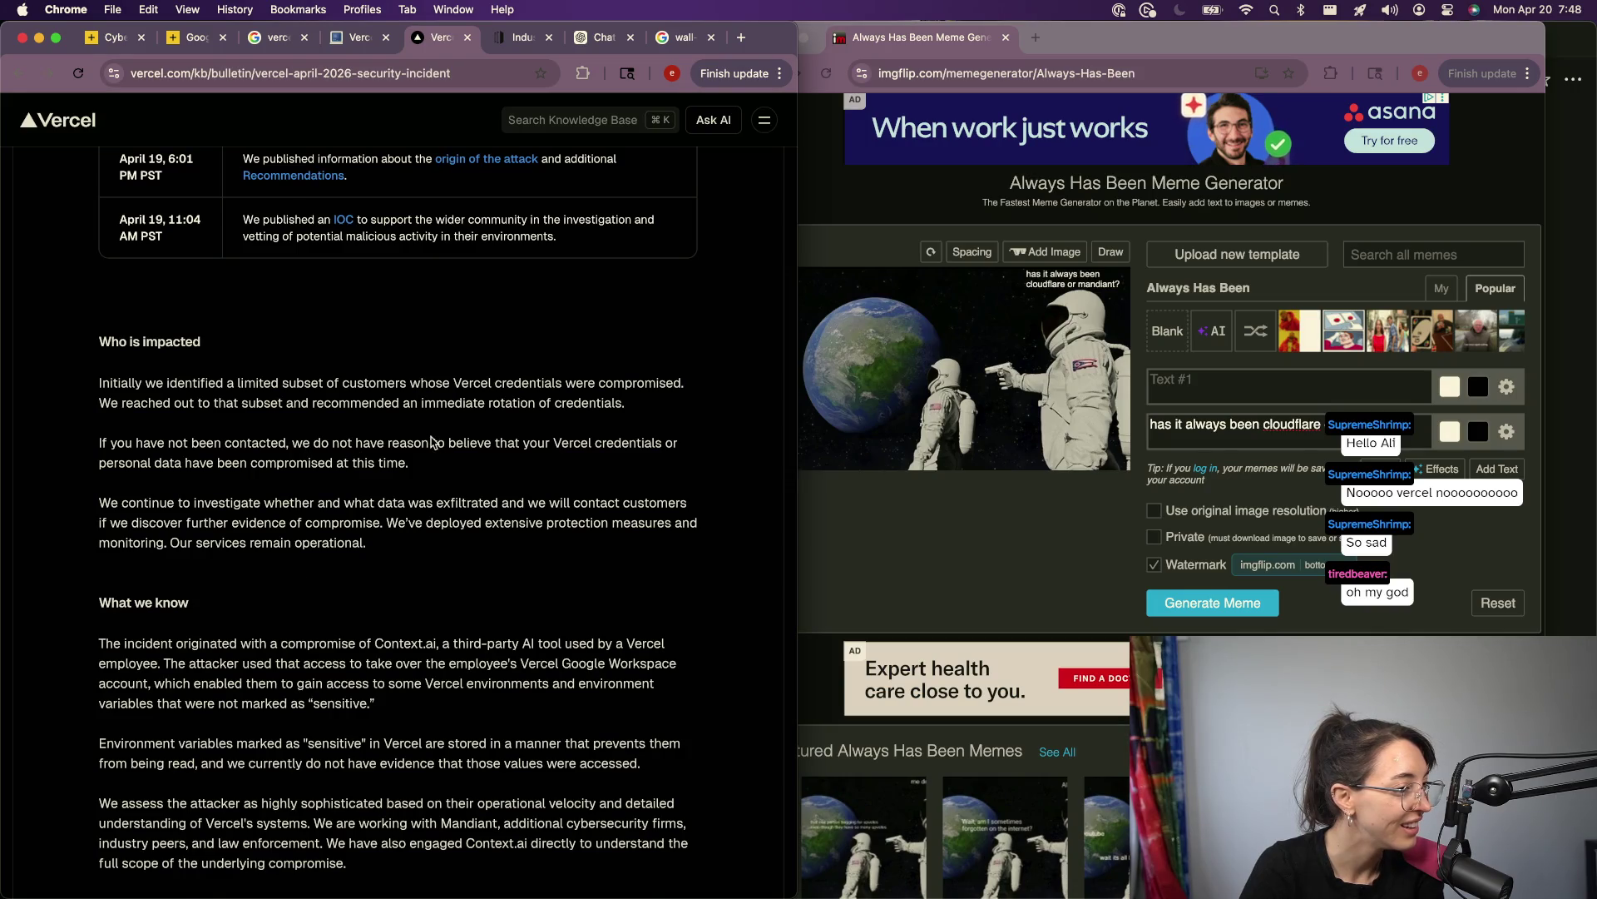
{"action": "scroll", "coordinate": [231, 481], "scroll_direction": "up", "scroll_amount": 15}
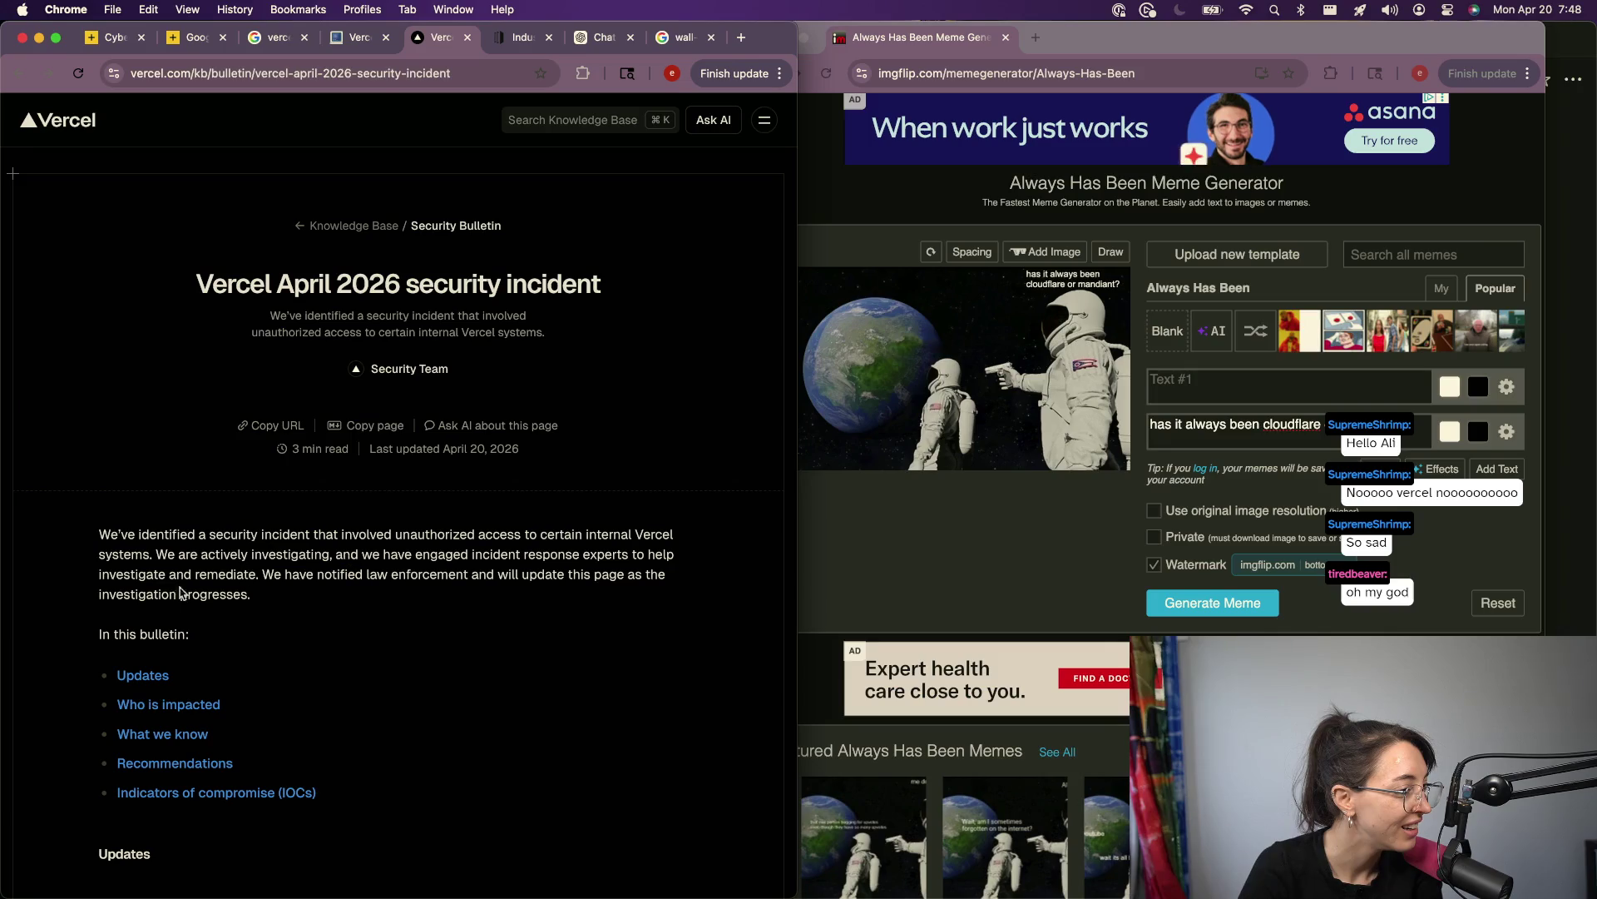
{"action": "mouse_move", "coordinate": [363, 555]}
{"action": "left_mouse_down"}
{"action": "mouse_move", "coordinate": [590, 537]}
{"action": "mouse_move", "coordinate": [626, 556]}
{"action": "left_mouse_up"}
{"action": "key", "text": "super+c"}
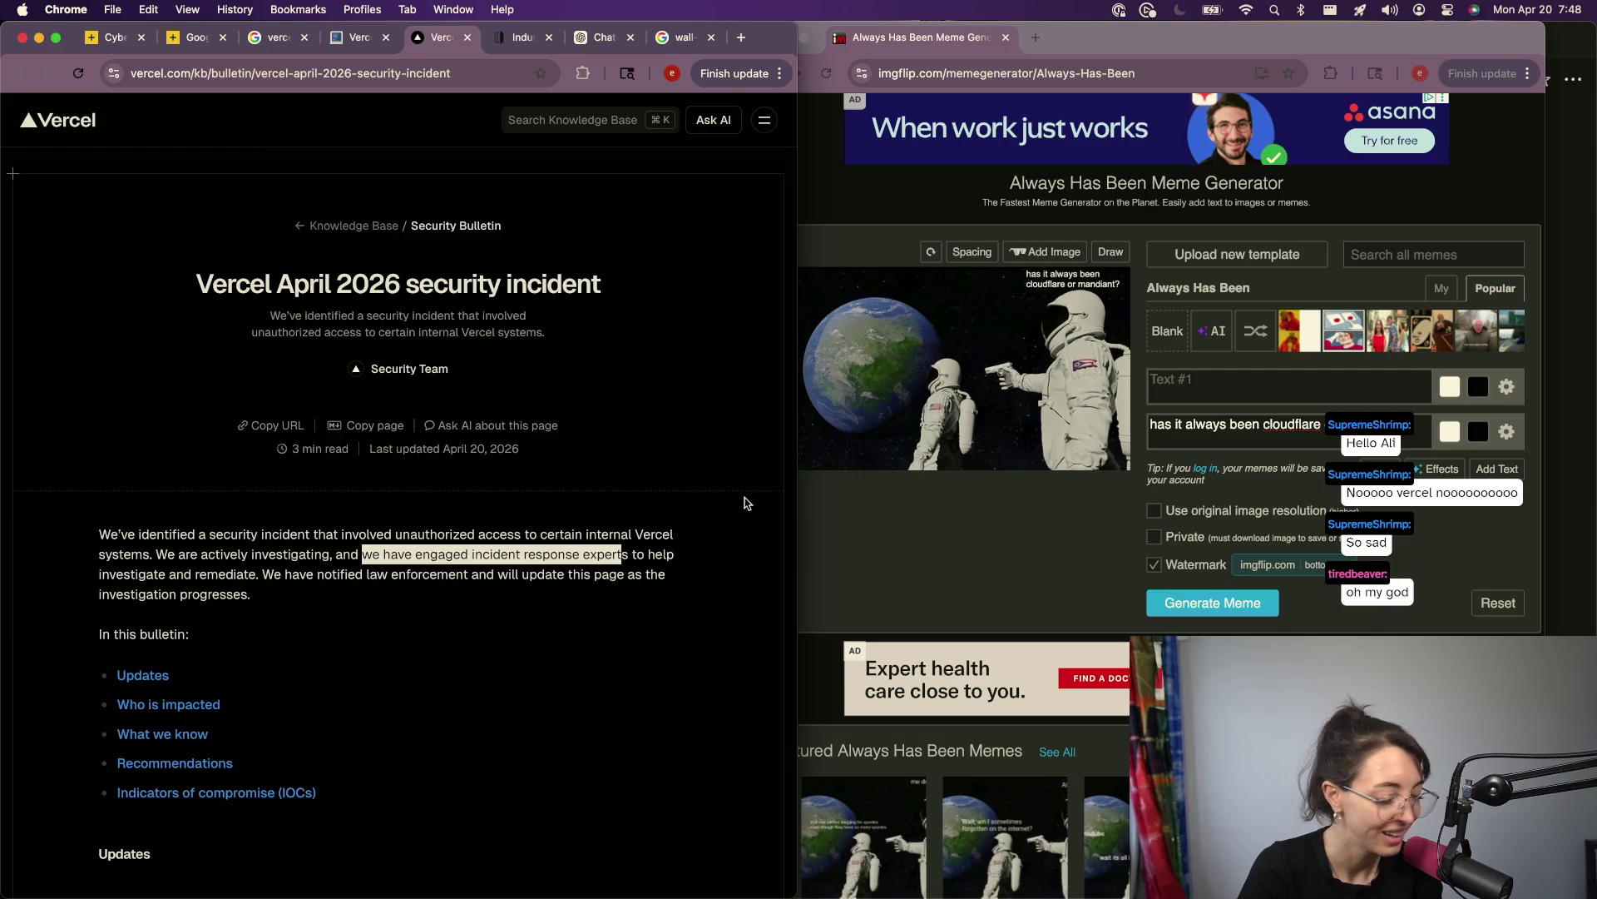
Step: Try the pasted phrase in the first caption, clear it, and open the featured 'idk' meme
{"action": "left_click", "coordinate": [1211, 381]}
{"action": "type", "text": "wai"}
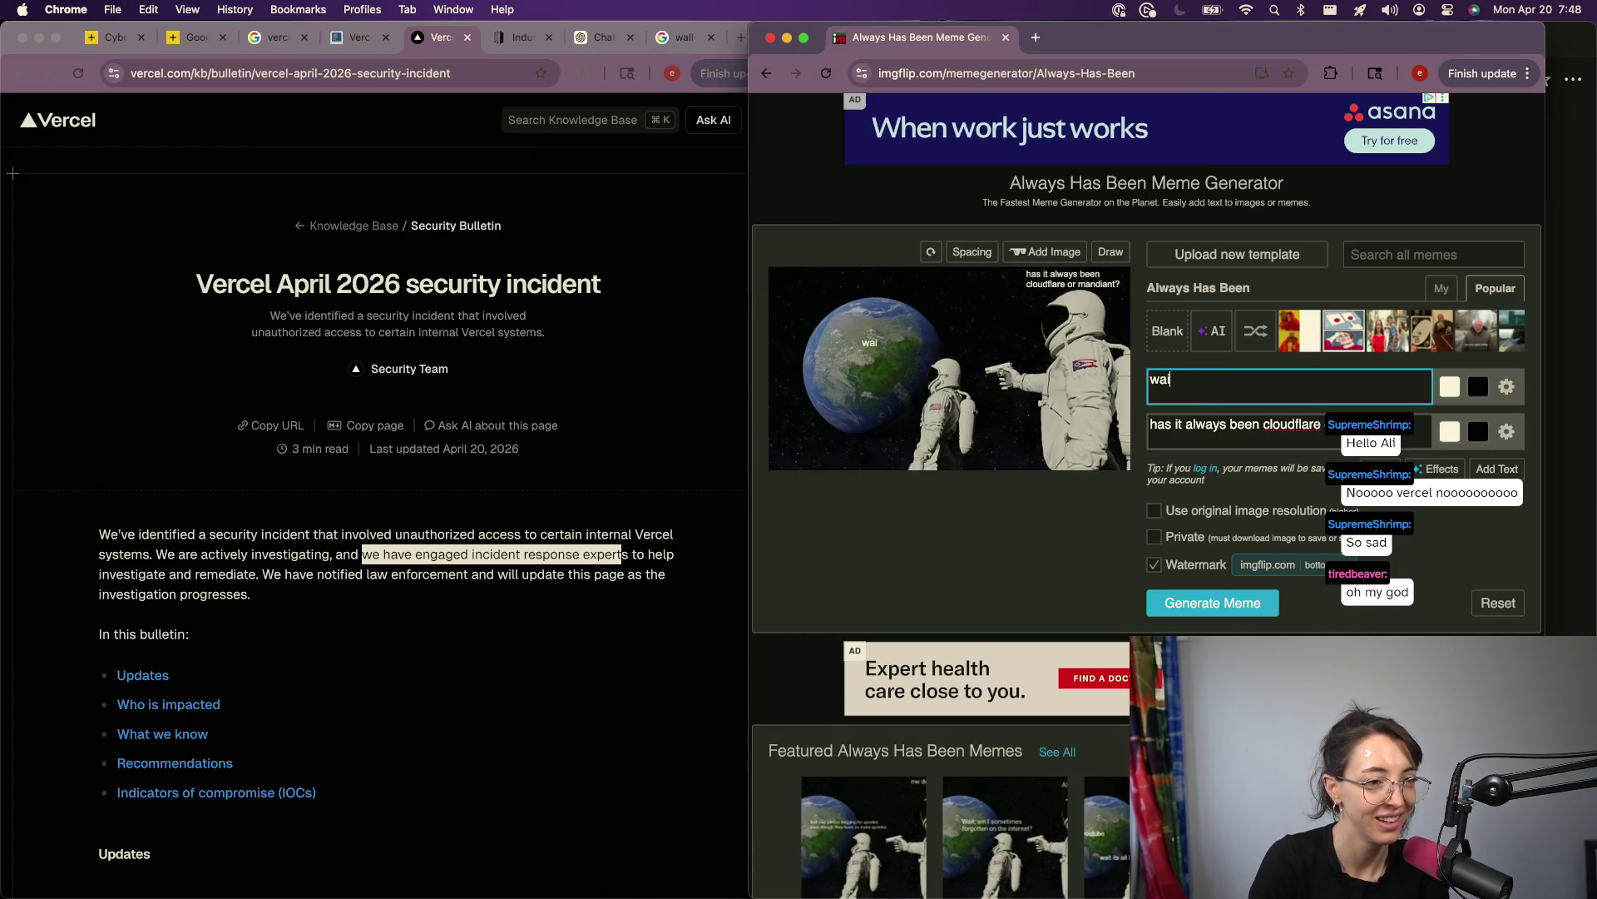
{"action": "key", "text": "BackSpace"}
{"action": "key", "text": "BackSpace"}
{"action": "key", "text": "BackSpace"}
{"action": "key", "text": "super+v"}
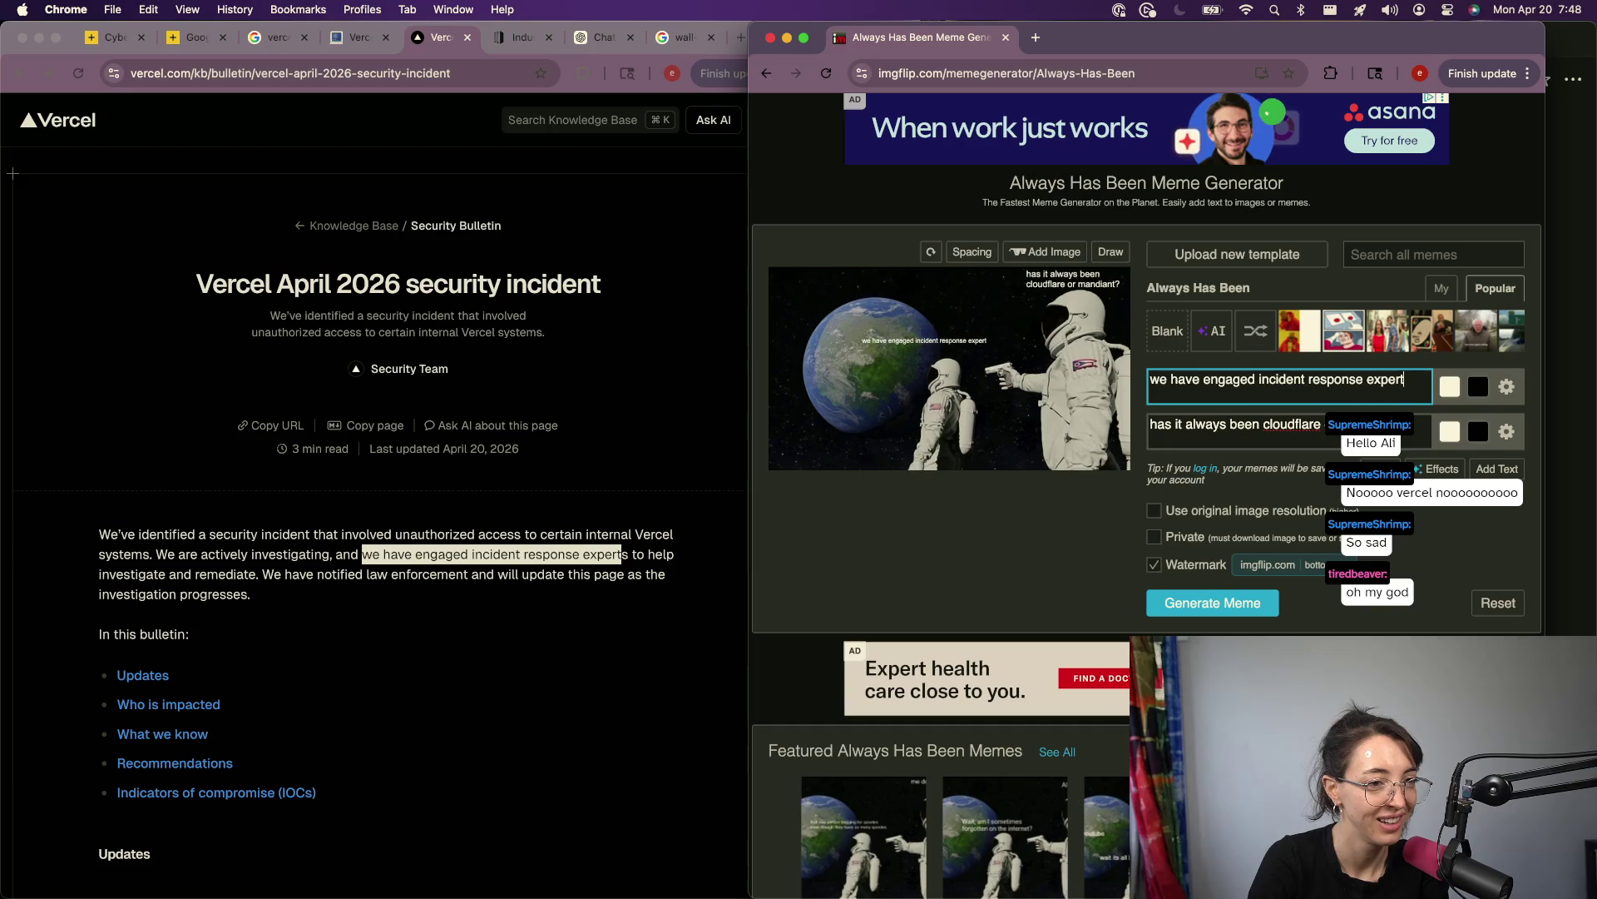
{"action": "key", "text": "super+a"}
{"action": "key", "text": "BackSpace"}
{"action": "left_click", "coordinate": [1107, 832]}
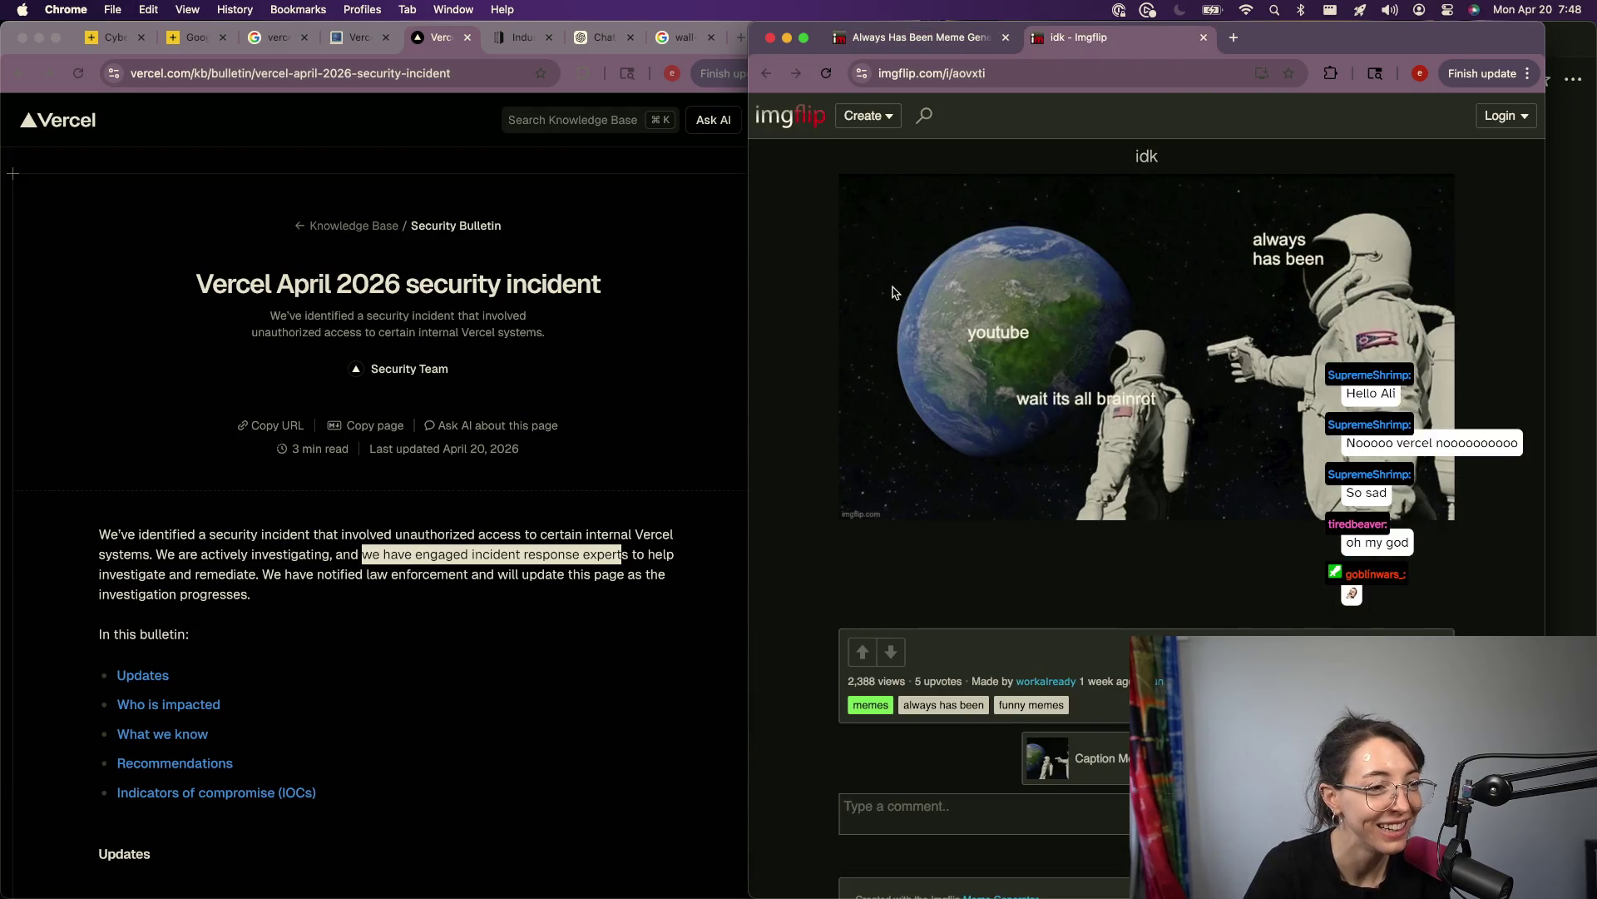
Step: Back in the generator, add a third caption box and narrow the middle box
{"action": "left_click", "coordinate": [925, 38]}
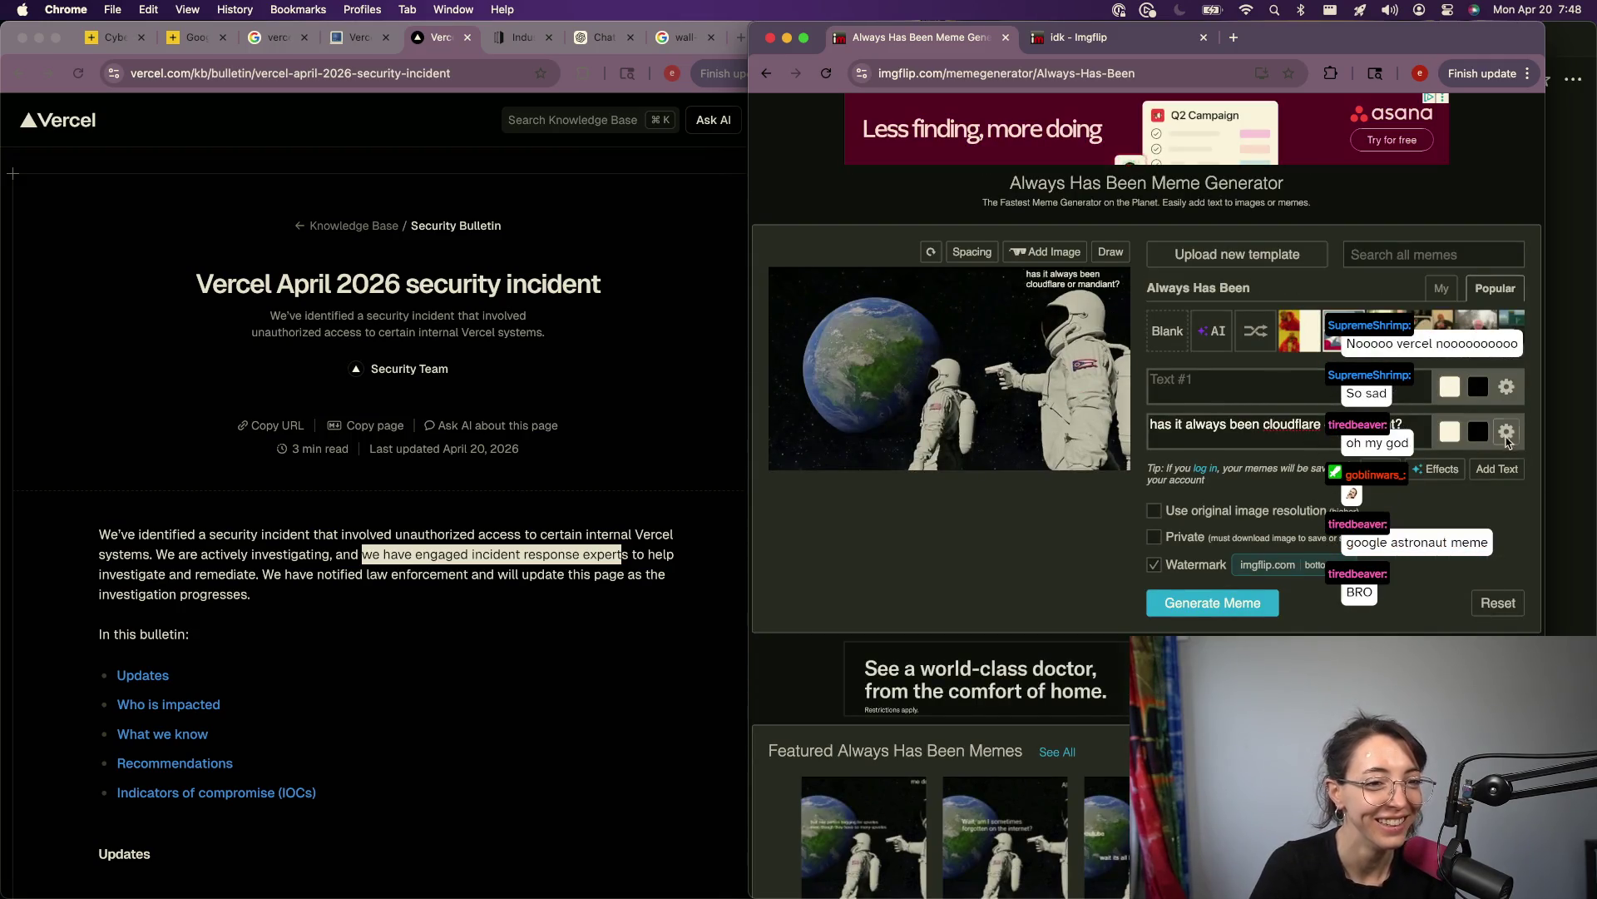
{"action": "left_click", "coordinate": [1507, 431]}
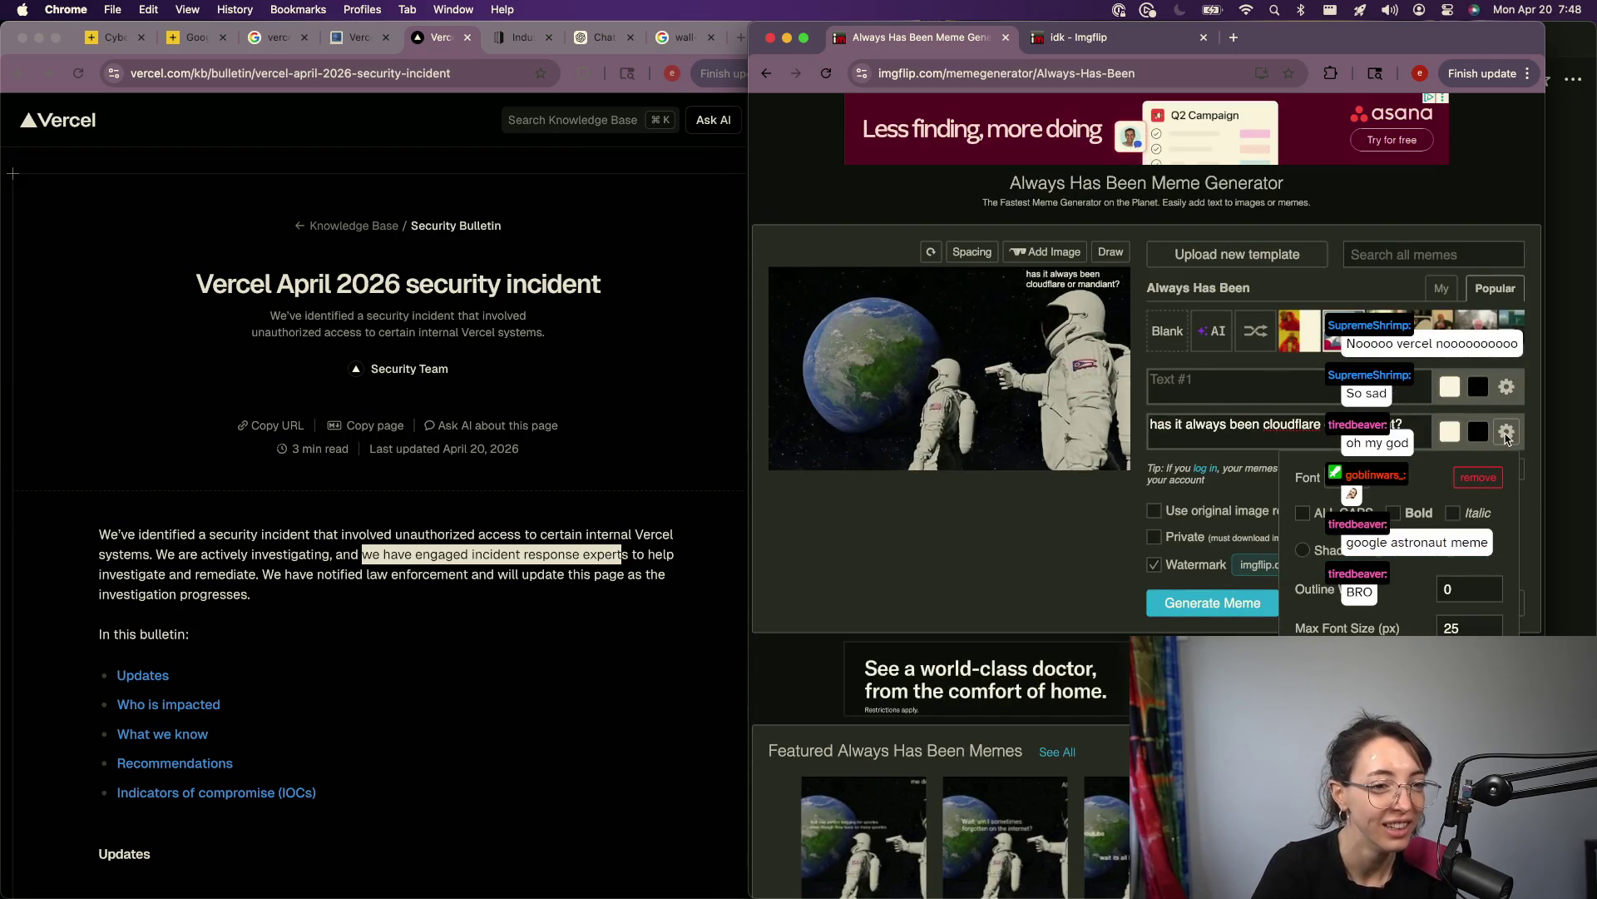
{"action": "left_click", "coordinate": [955, 559]}
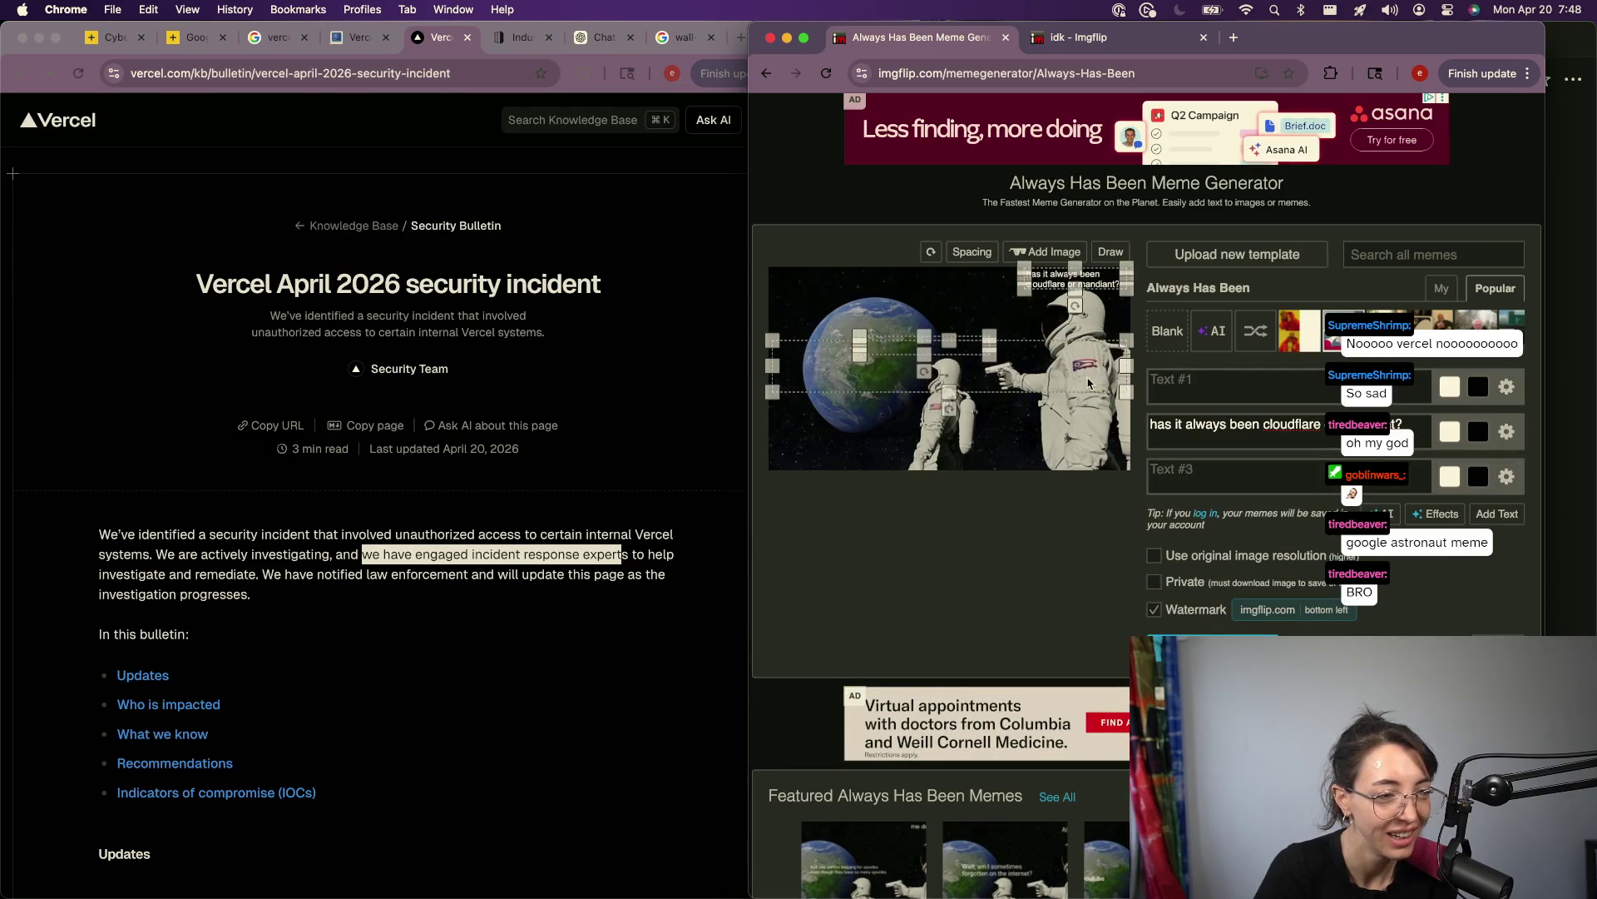
{"action": "left_click", "coordinate": [931, 370]}
{"action": "mouse_move", "coordinate": [932, 369]}
{"action": "left_mouse_down"}
{"action": "mouse_move", "coordinate": [950, 384]}
{"action": "mouse_move", "coordinate": [890, 413]}
{"action": "left_mouse_up"}
Step: Paste 'we have engaged incident response expert' as the first caption and move it above the earth
{"action": "left_click", "coordinate": [1204, 384]}
{"action": "key", "text": "super+v"}
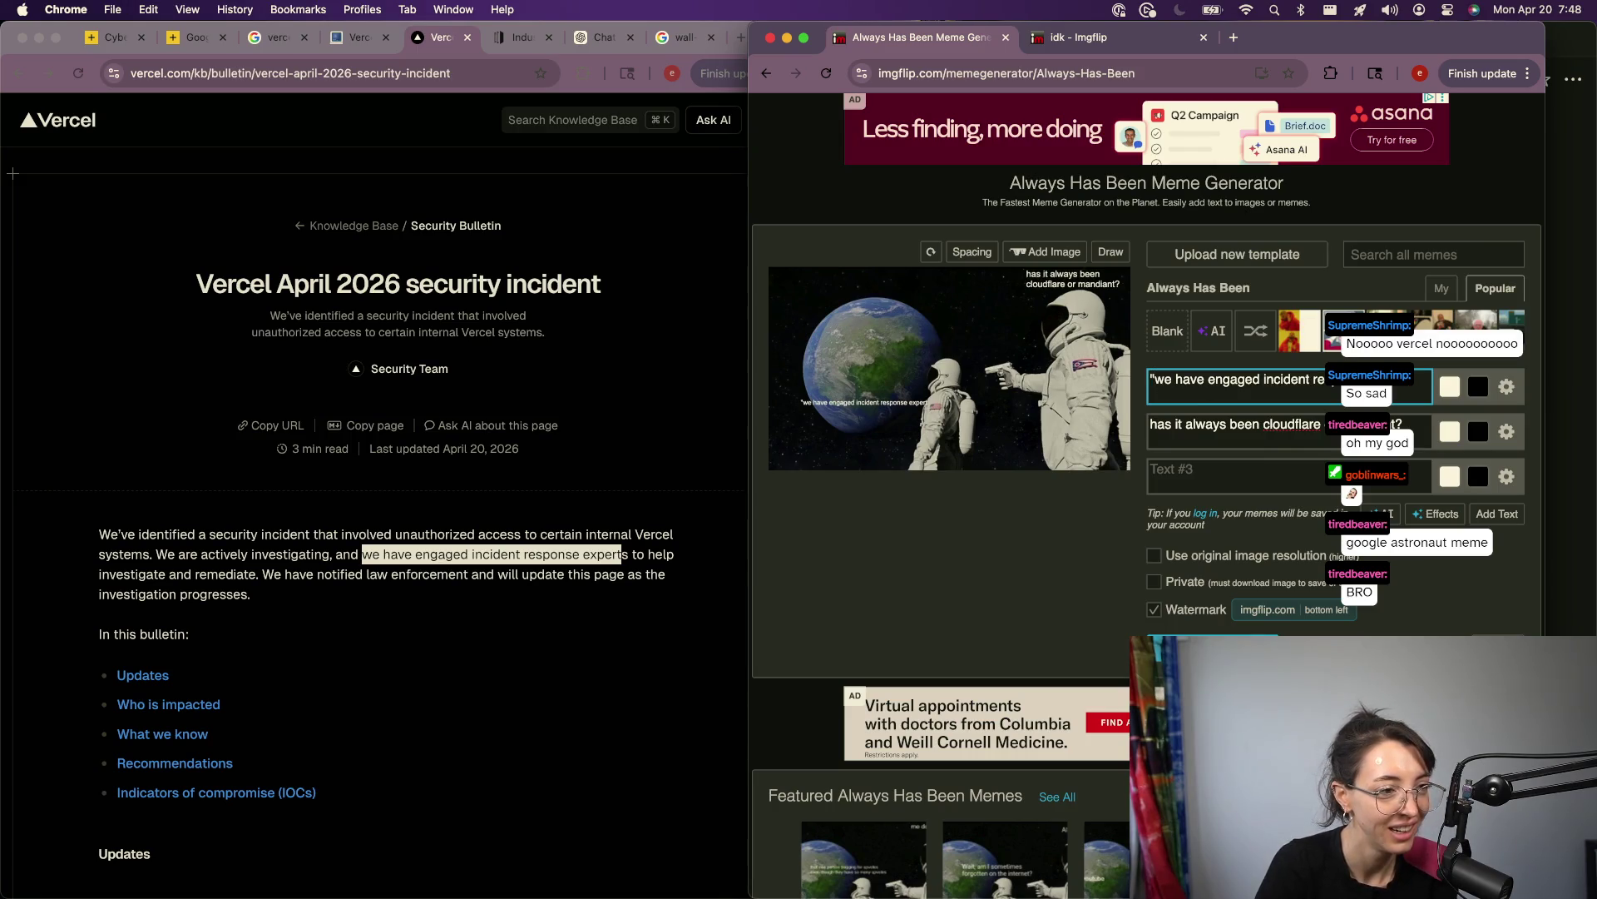
{"action": "mouse_move", "coordinate": [953, 366]}
{"action": "mouse_move", "coordinate": [898, 416]}
{"action": "left_mouse_down"}
{"action": "mouse_move", "coordinate": [909, 339]}
{"action": "mouse_move", "coordinate": [988, 362]}
{"action": "mouse_move", "coordinate": [970, 328]}
{"action": "mouse_move", "coordinate": [1003, 330]}
{"action": "left_mouse_up"}
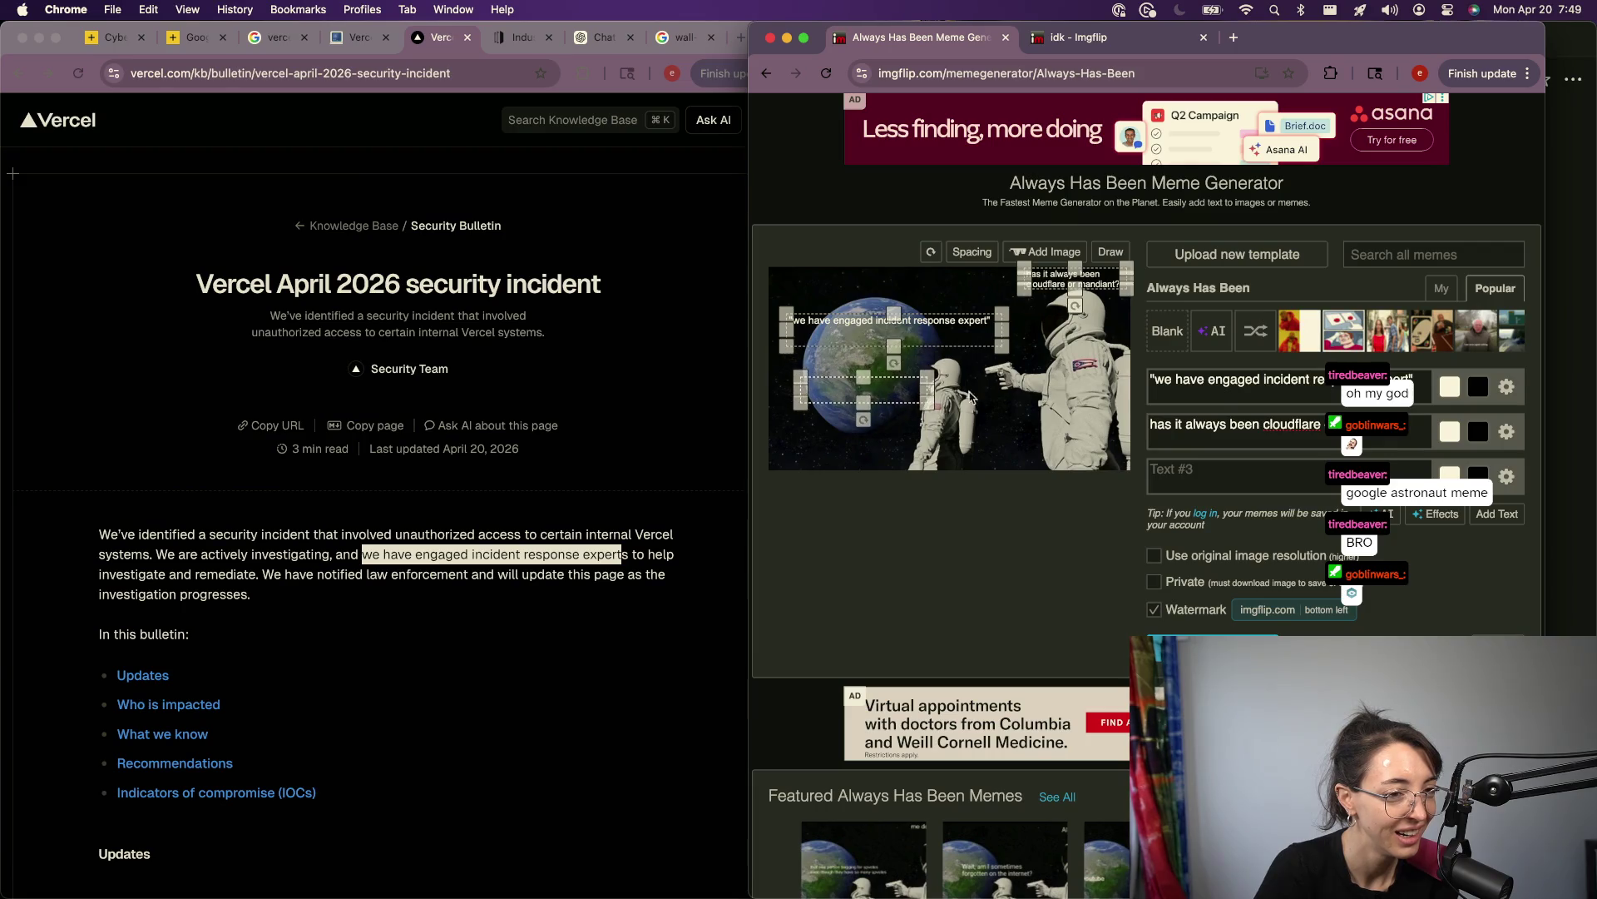
Step: Set the second caption to 'always has been', closing the stray example meme tabs
{"action": "left_click", "coordinate": [1239, 425]}
{"action": "left_click", "coordinate": [1264, 380]}
{"action": "key", "text": "Tab"}
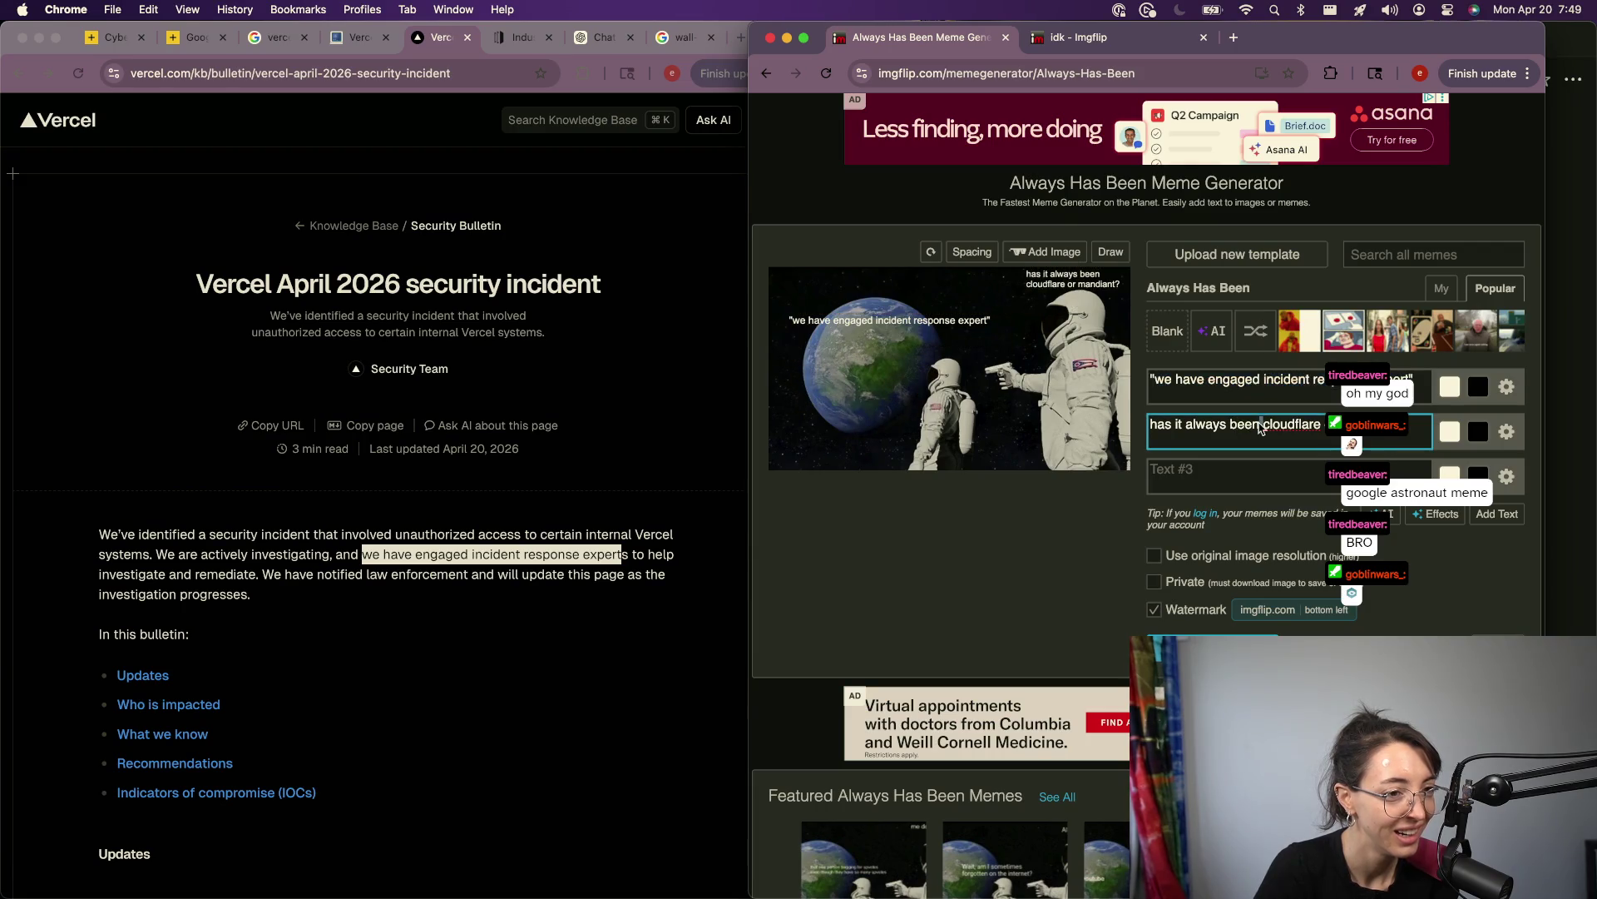
{"action": "type", "text": "wa9"}
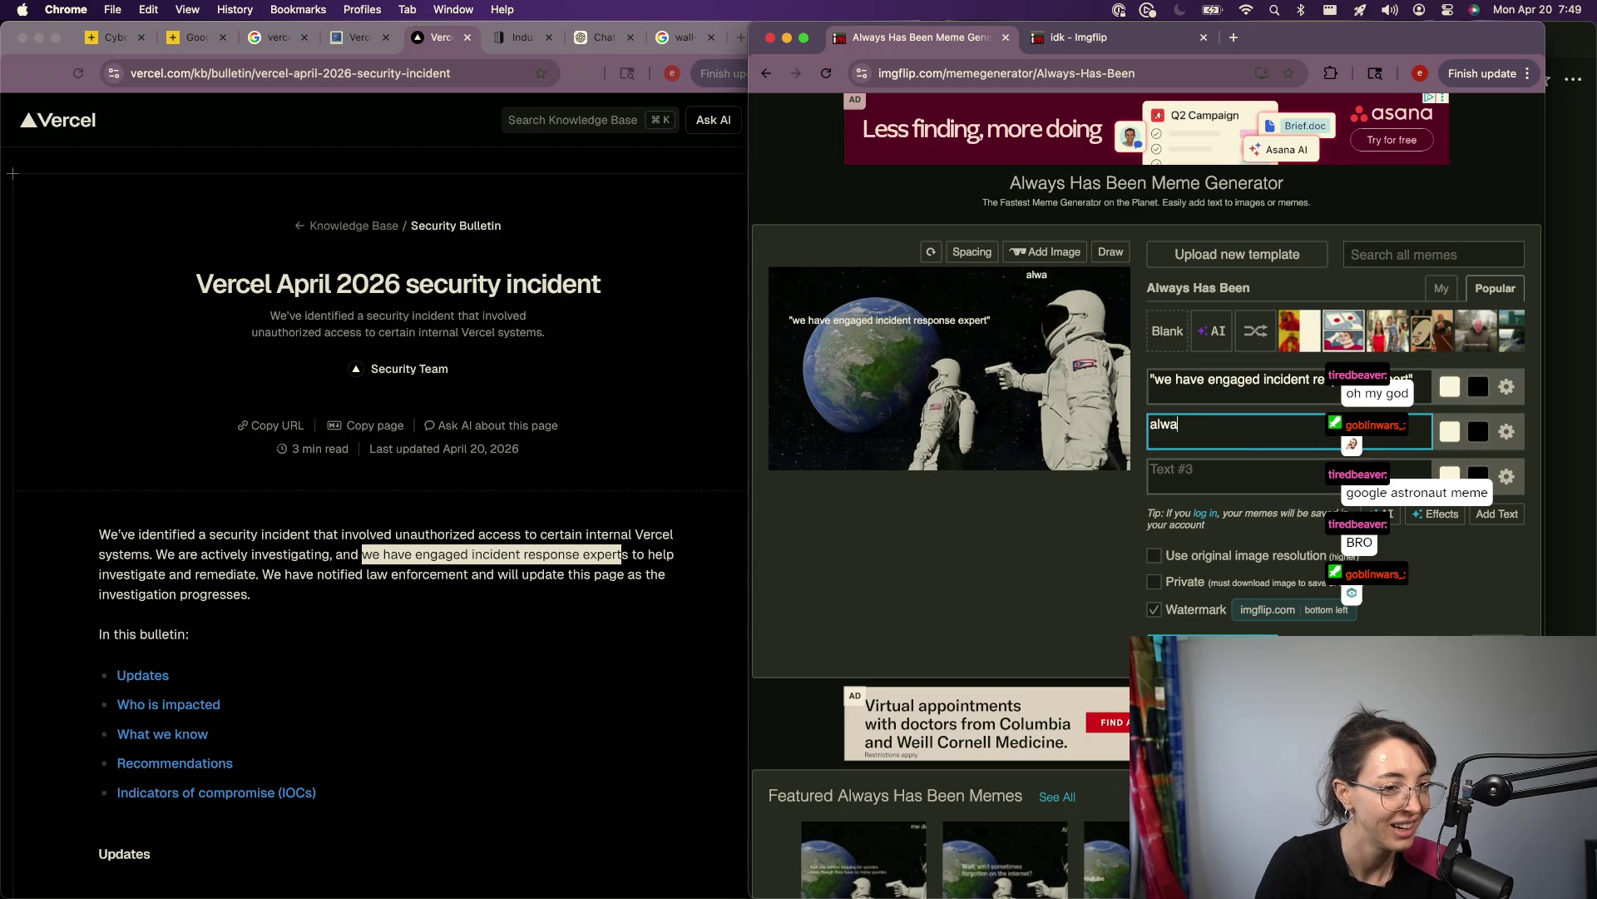
{"action": "left_click", "coordinate": [884, 871]}
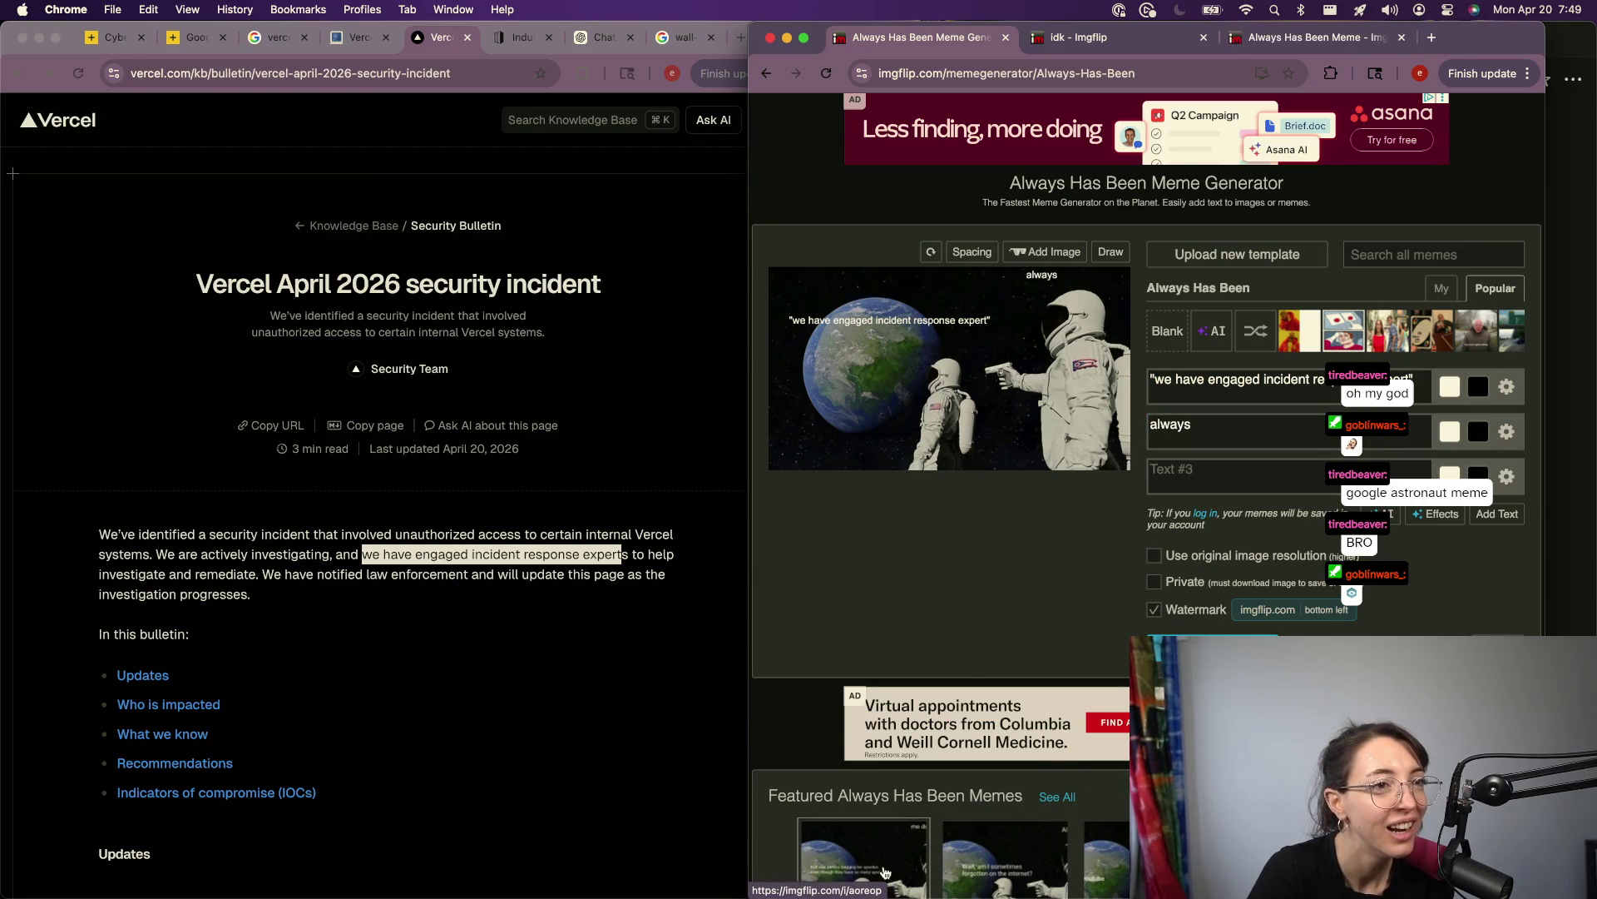
{"action": "key", "text": "ctrl+Tab"}
{"action": "key", "text": "super+w"}
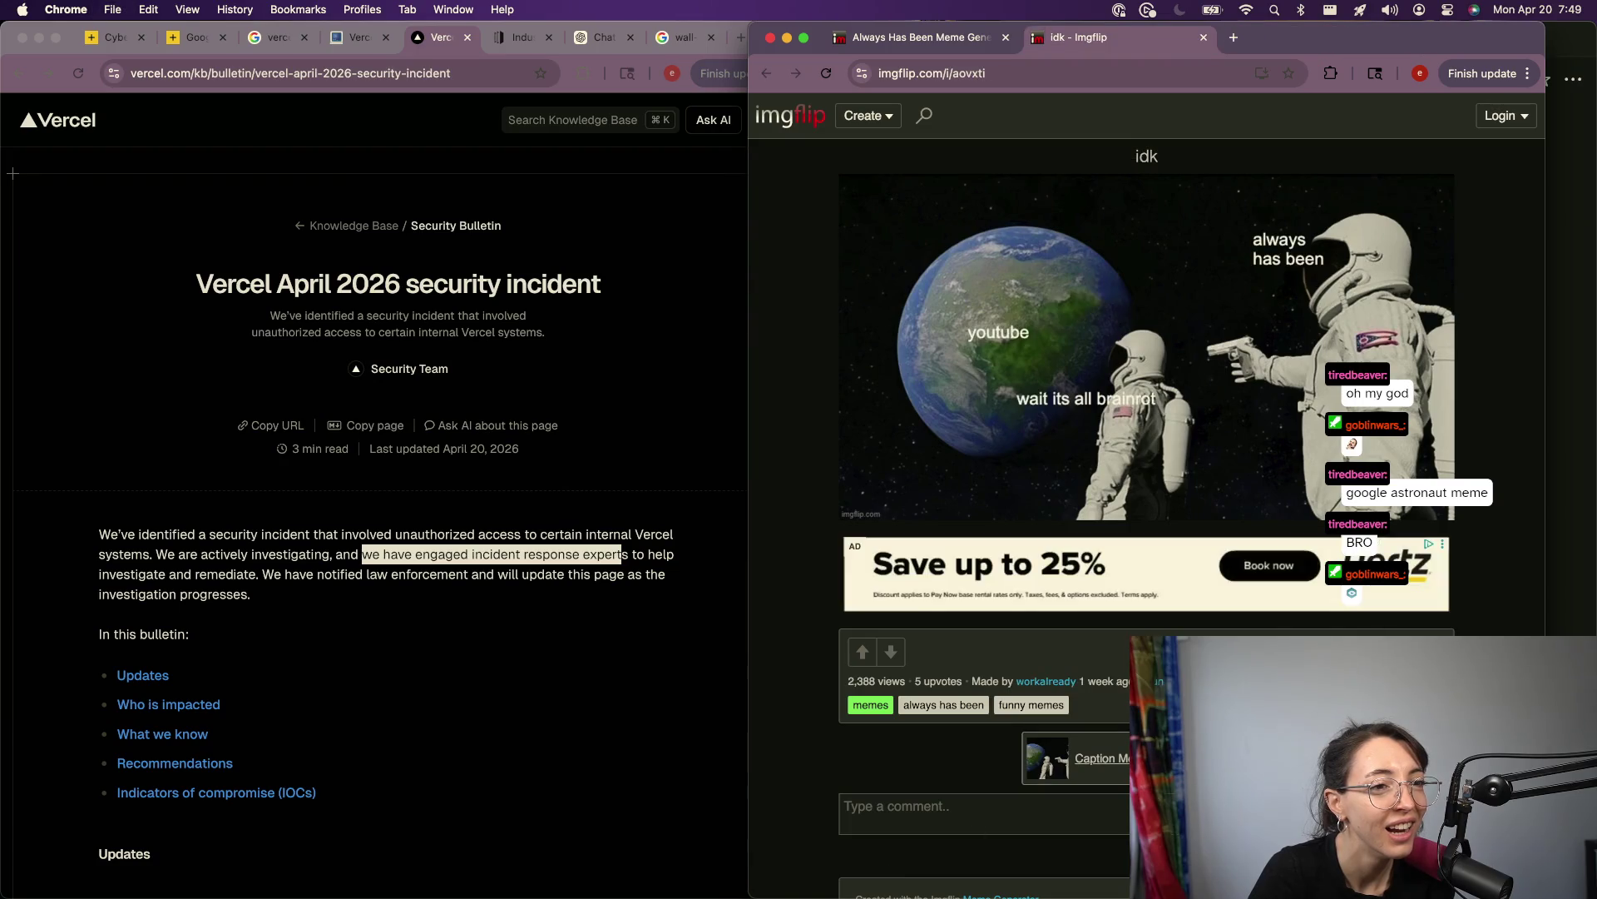
{"action": "key", "text": "super+w"}
{"action": "left_click", "coordinate": [1229, 448]}
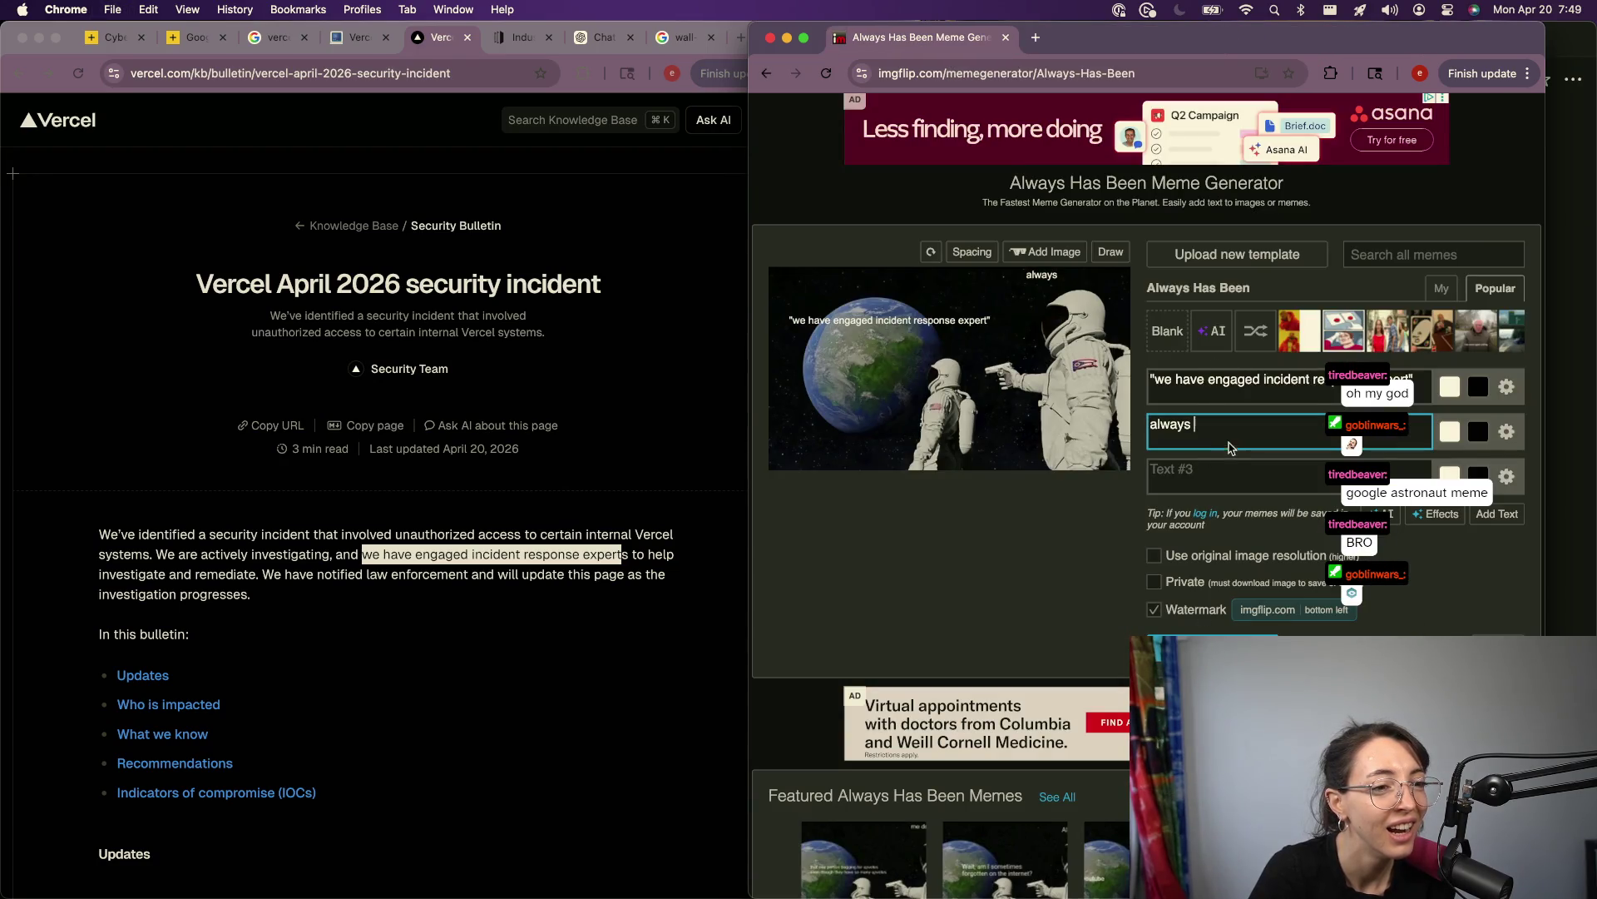
{"action": "type", "text": "has been"}
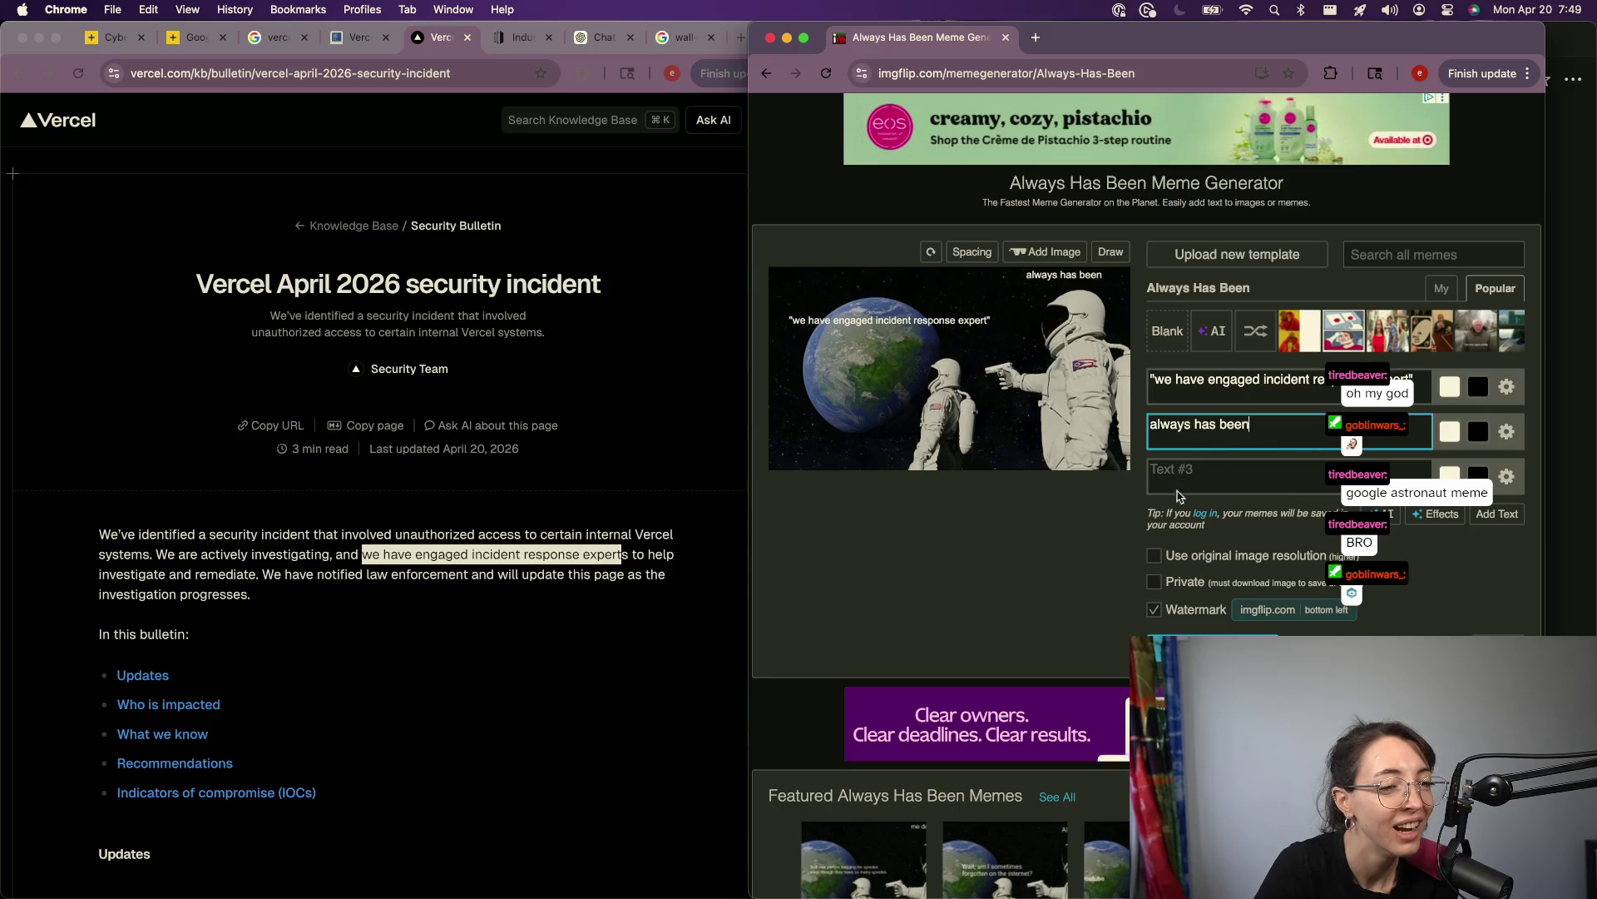
Step: Write the third caption as 'wait is it always crowdstrike or mandiant'
{"action": "left_click", "coordinate": [1177, 491]}
{"action": "type", "text": "wait is th"}
{"action": "key", "text": "BackSpace"}
{"action": "key", "text": "BackSpace"}
{"action": "key", "text": "BackSpace"}
{"action": "type", "text": "it always cloudflare or mandiant"}
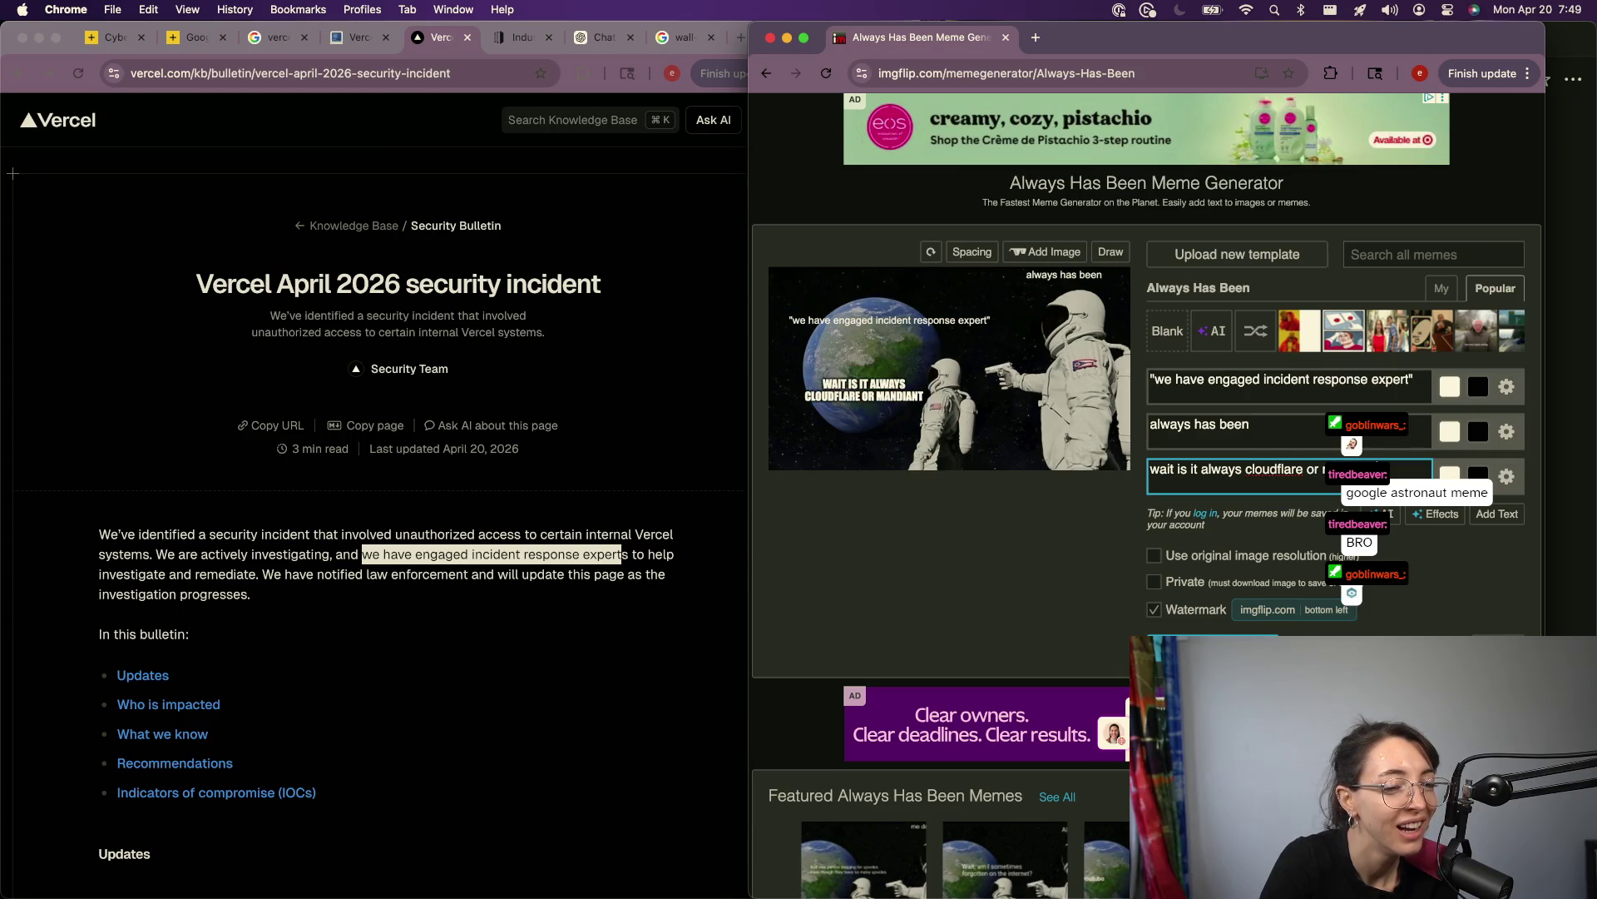
{"action": "double_click", "coordinate": [1286, 471]}
{"action": "type", "text": "crowdstrike"}
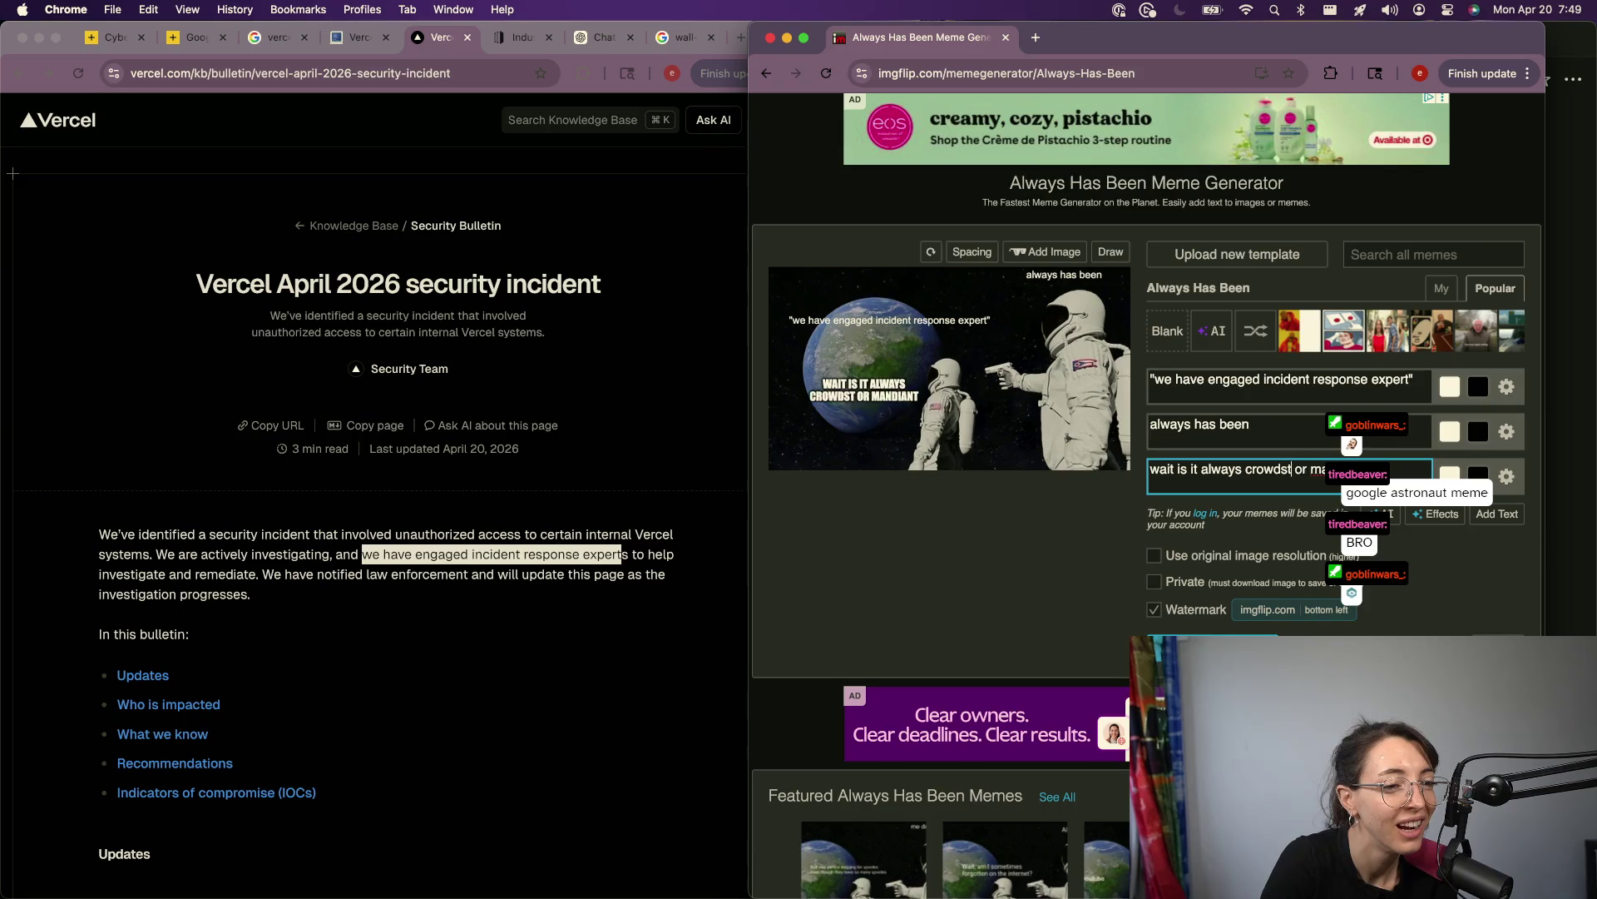
{"action": "key", "text": "super+a"}
{"action": "left_click", "coordinate": [1508, 477]}
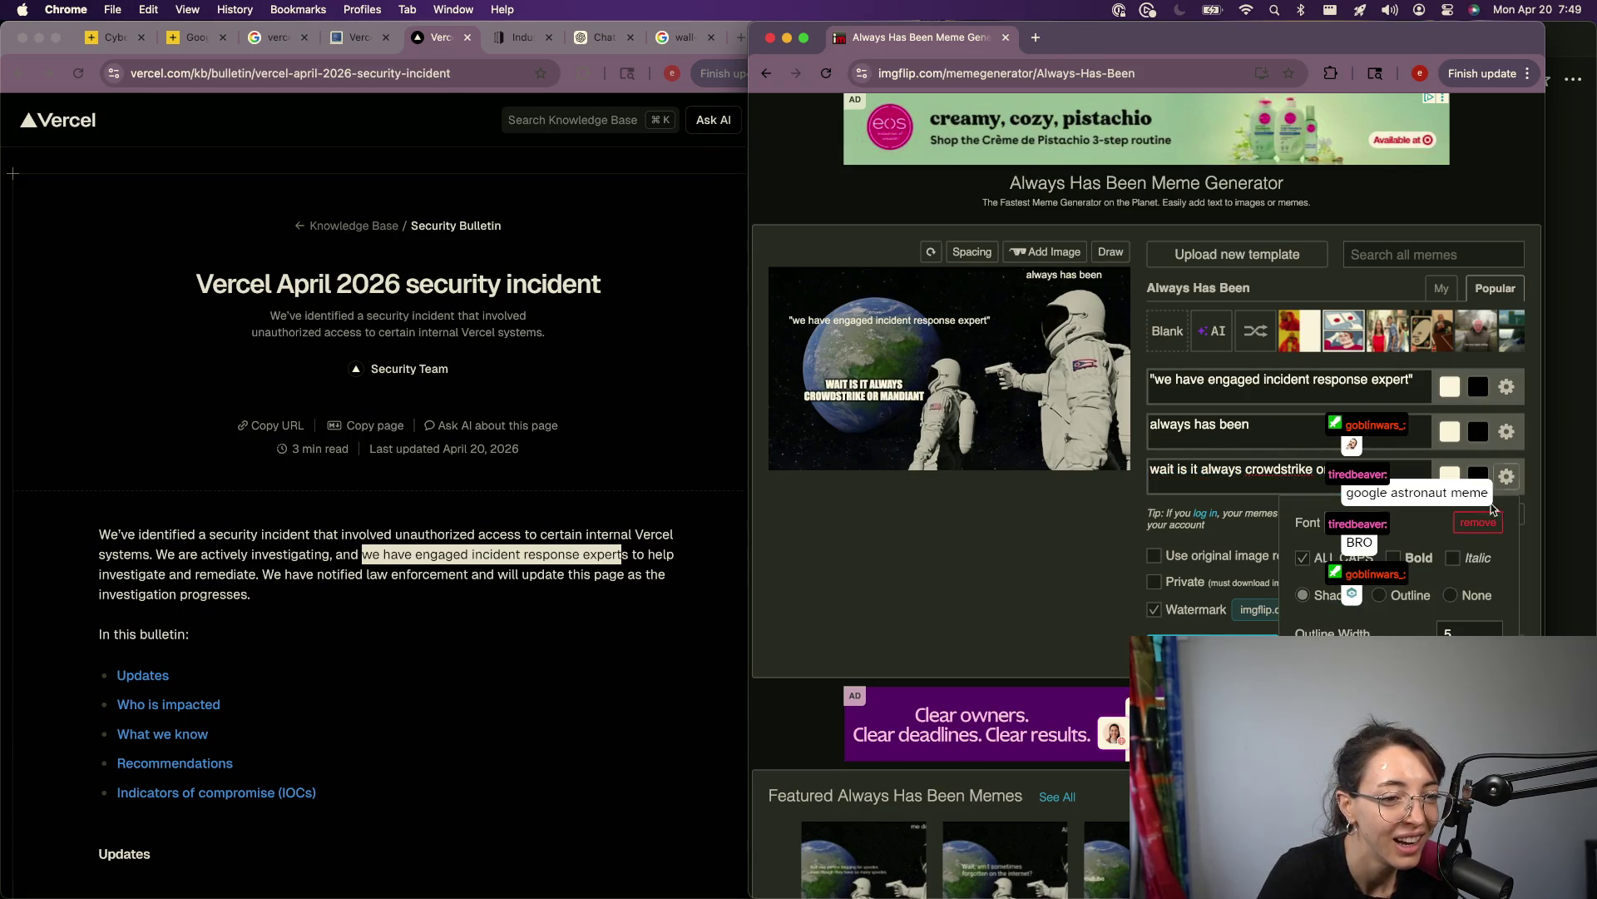
Step: Style the bottom caption in Arial with ALL CAPS off and no shadow
{"action": "left_click", "coordinate": [1499, 434]}
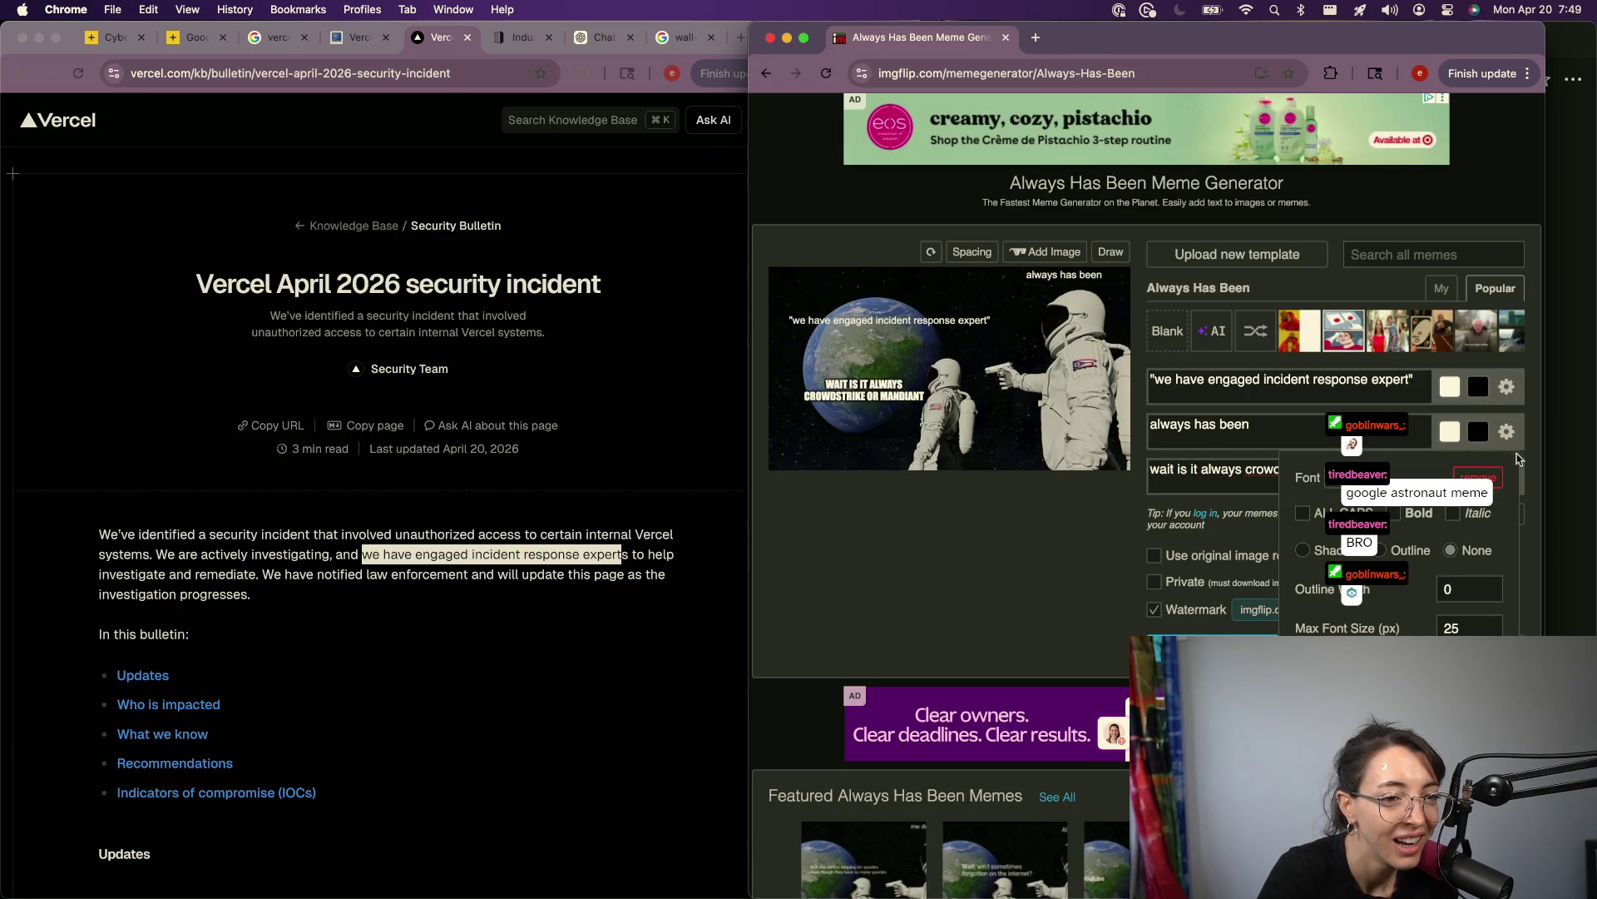
{"action": "left_click", "coordinate": [1507, 477]}
{"action": "left_click", "coordinate": [1358, 522]}
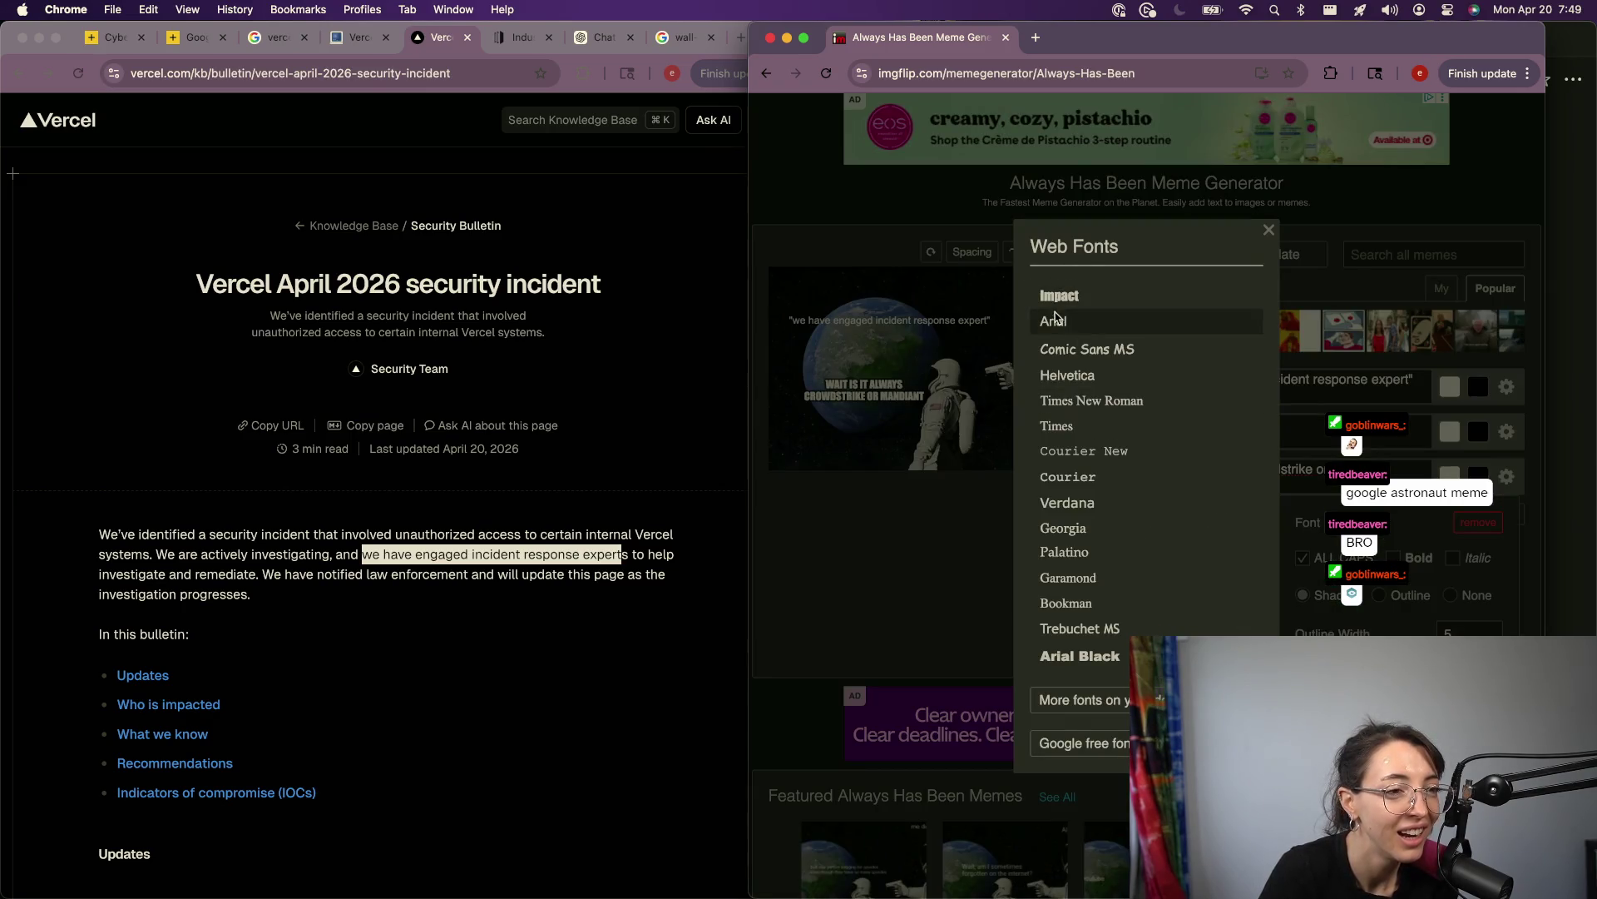
{"action": "left_click", "coordinate": [1061, 322]}
{"action": "left_click", "coordinate": [1305, 558]}
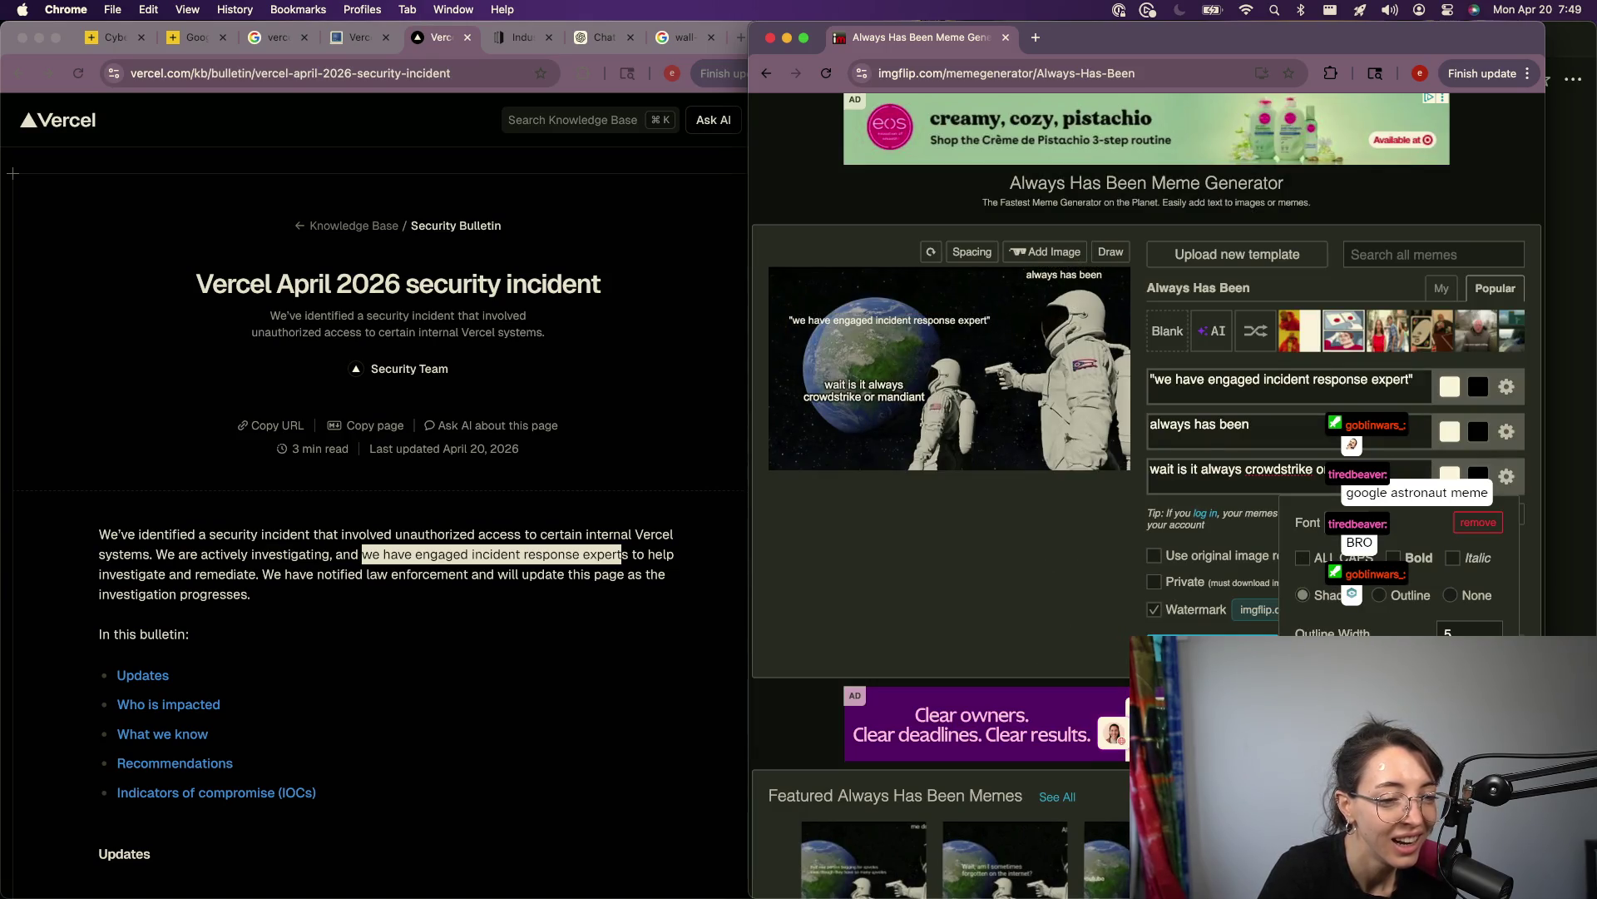
{"action": "left_click", "coordinate": [1452, 595]}
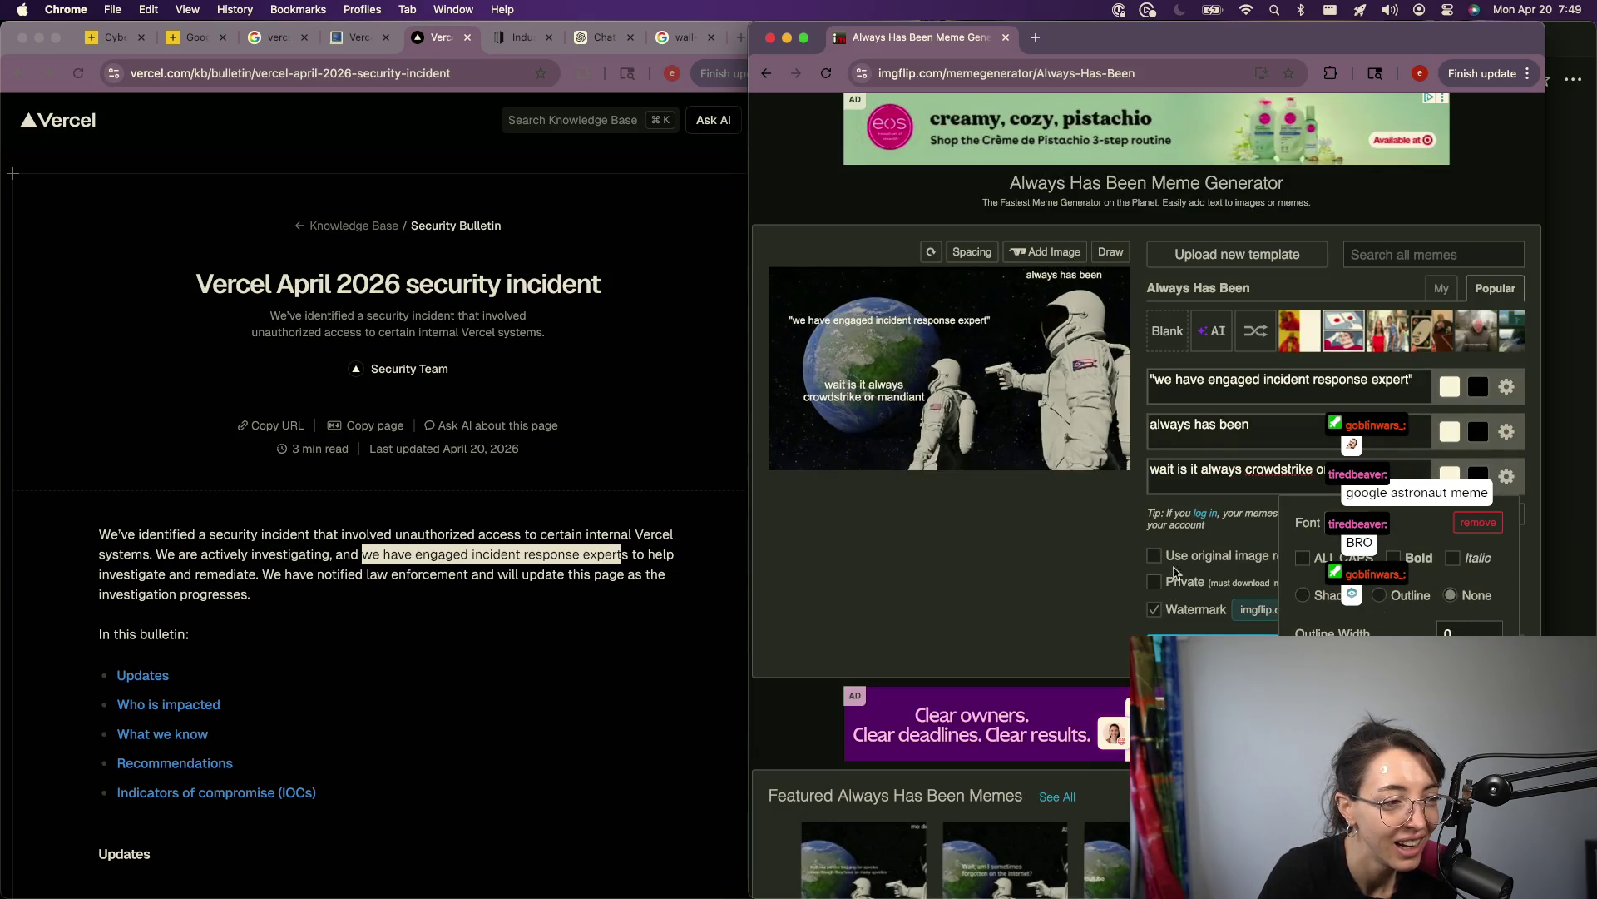
Step: Resize the bottom caption box, raise the top caption, and move the bottom one over the earth
{"action": "mouse_move", "coordinate": [916, 429]}
{"action": "left_click_drag", "start_coordinate": [929, 408], "coordinate": [931, 411]}
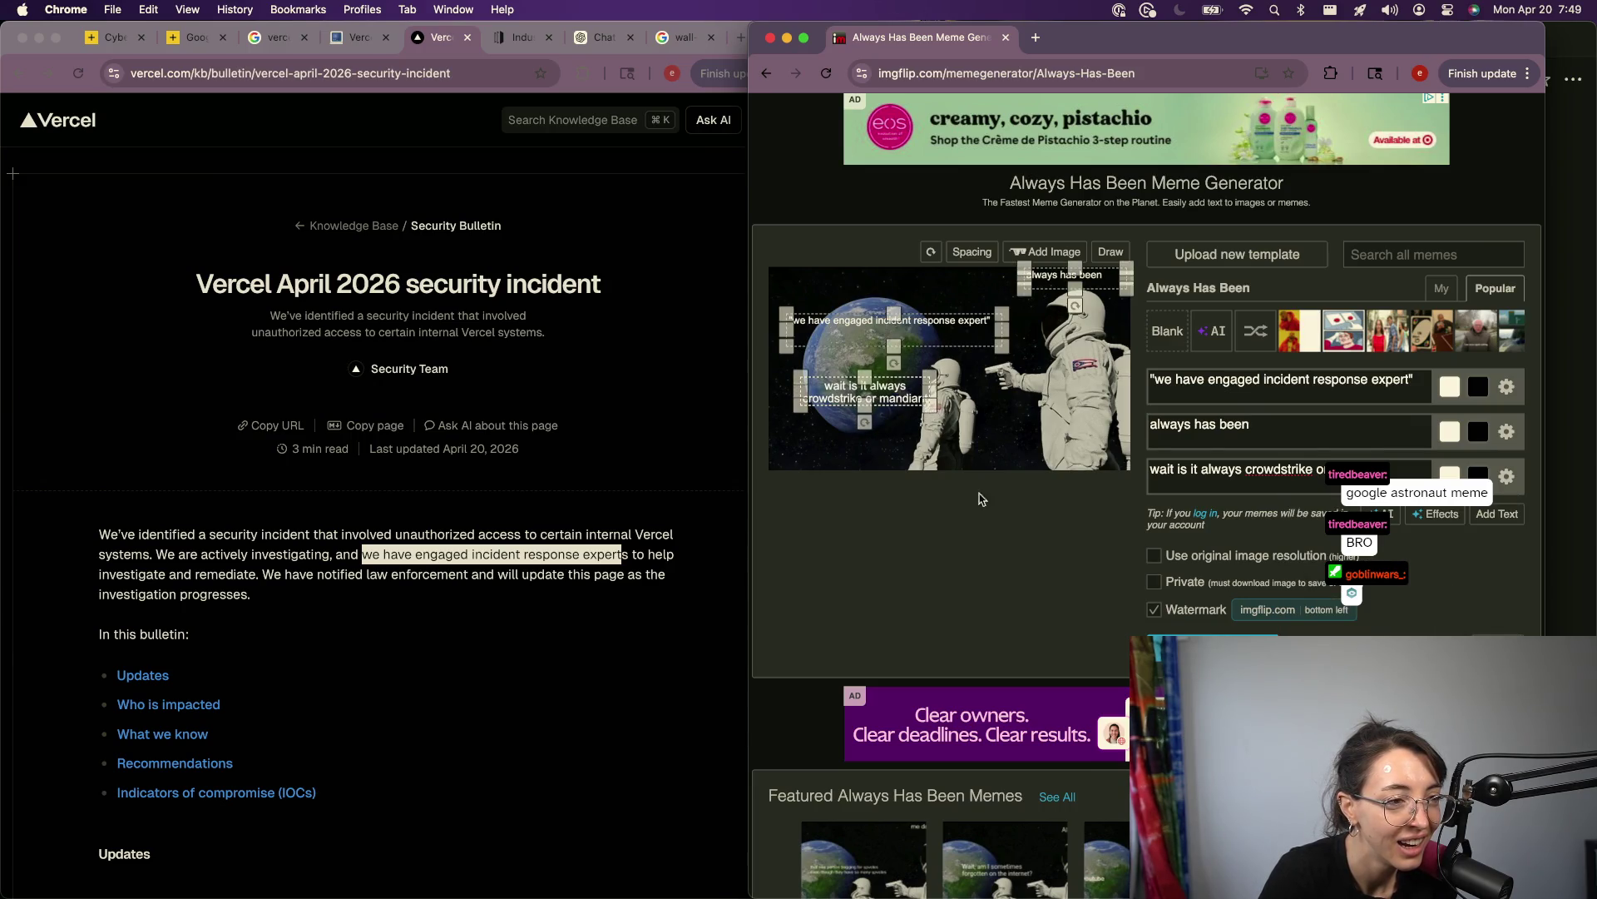
{"action": "left_click_drag", "start_coordinate": [963, 318], "coordinate": [957, 293]}
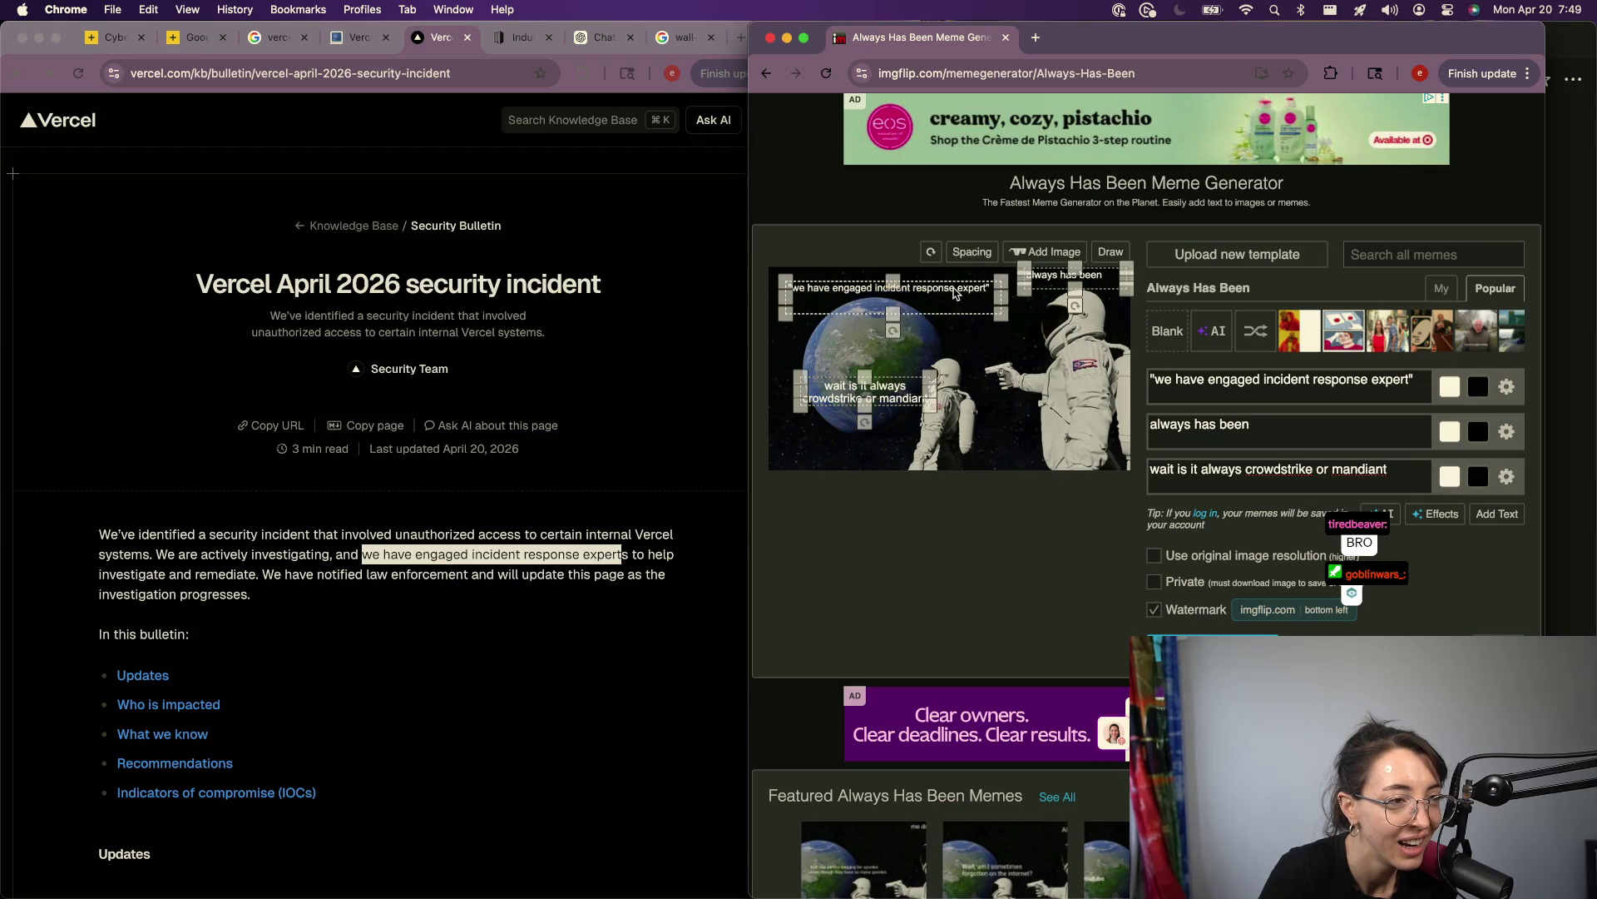
{"action": "left_click_drag", "start_coordinate": [928, 403], "coordinate": [938, 379]}
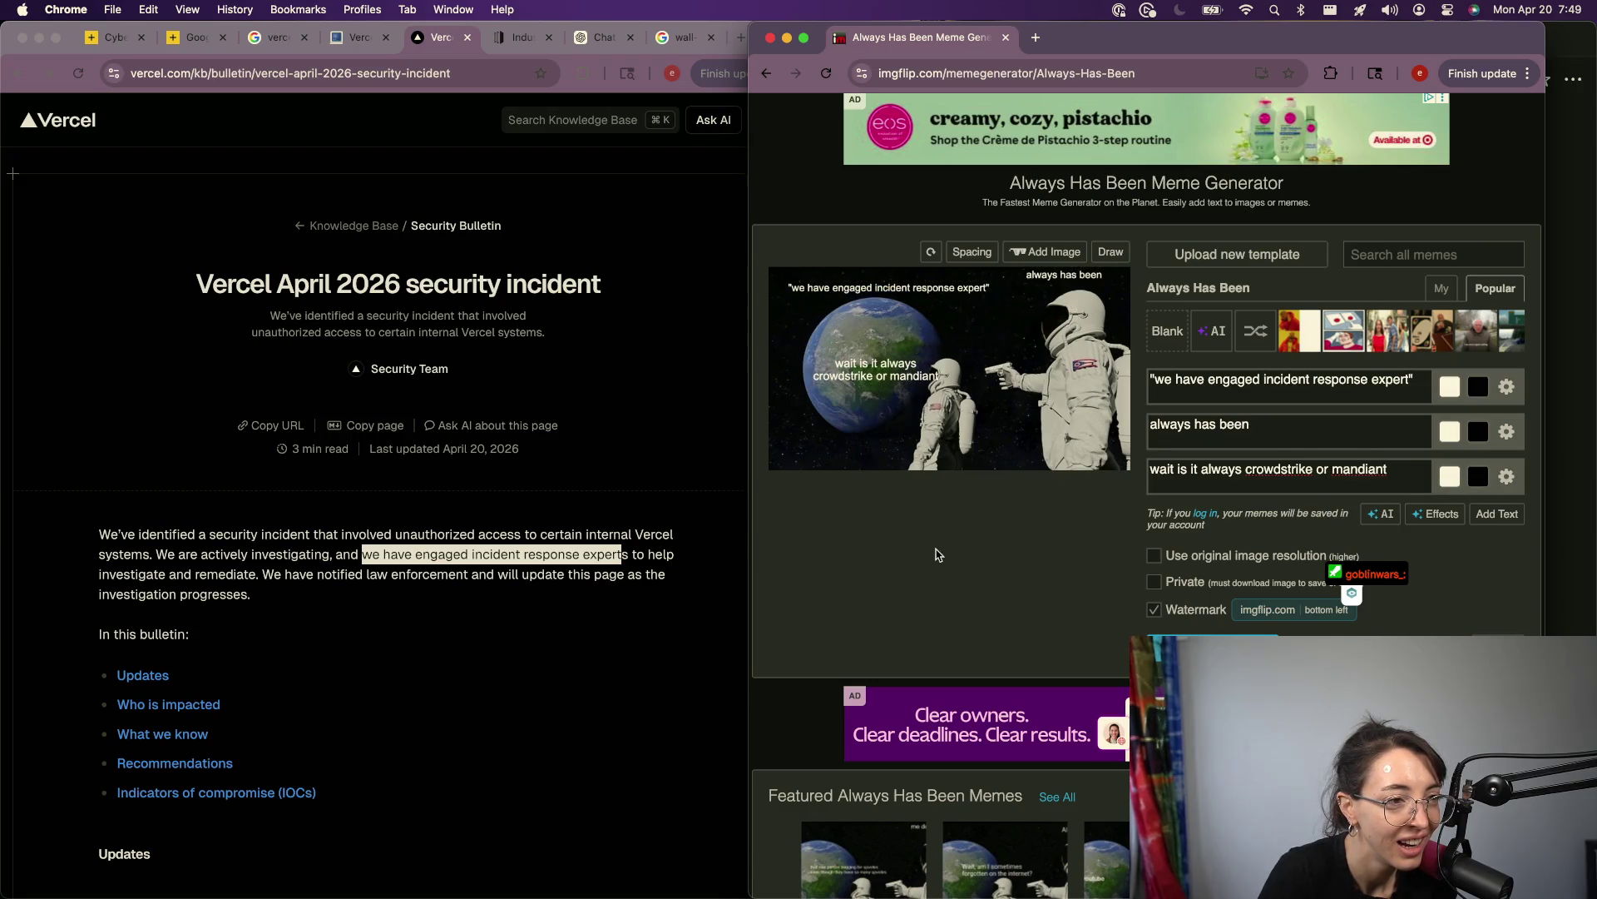
Step: Generate the meme and save the image to the desktop
{"action": "left_click", "coordinate": [1213, 653]}
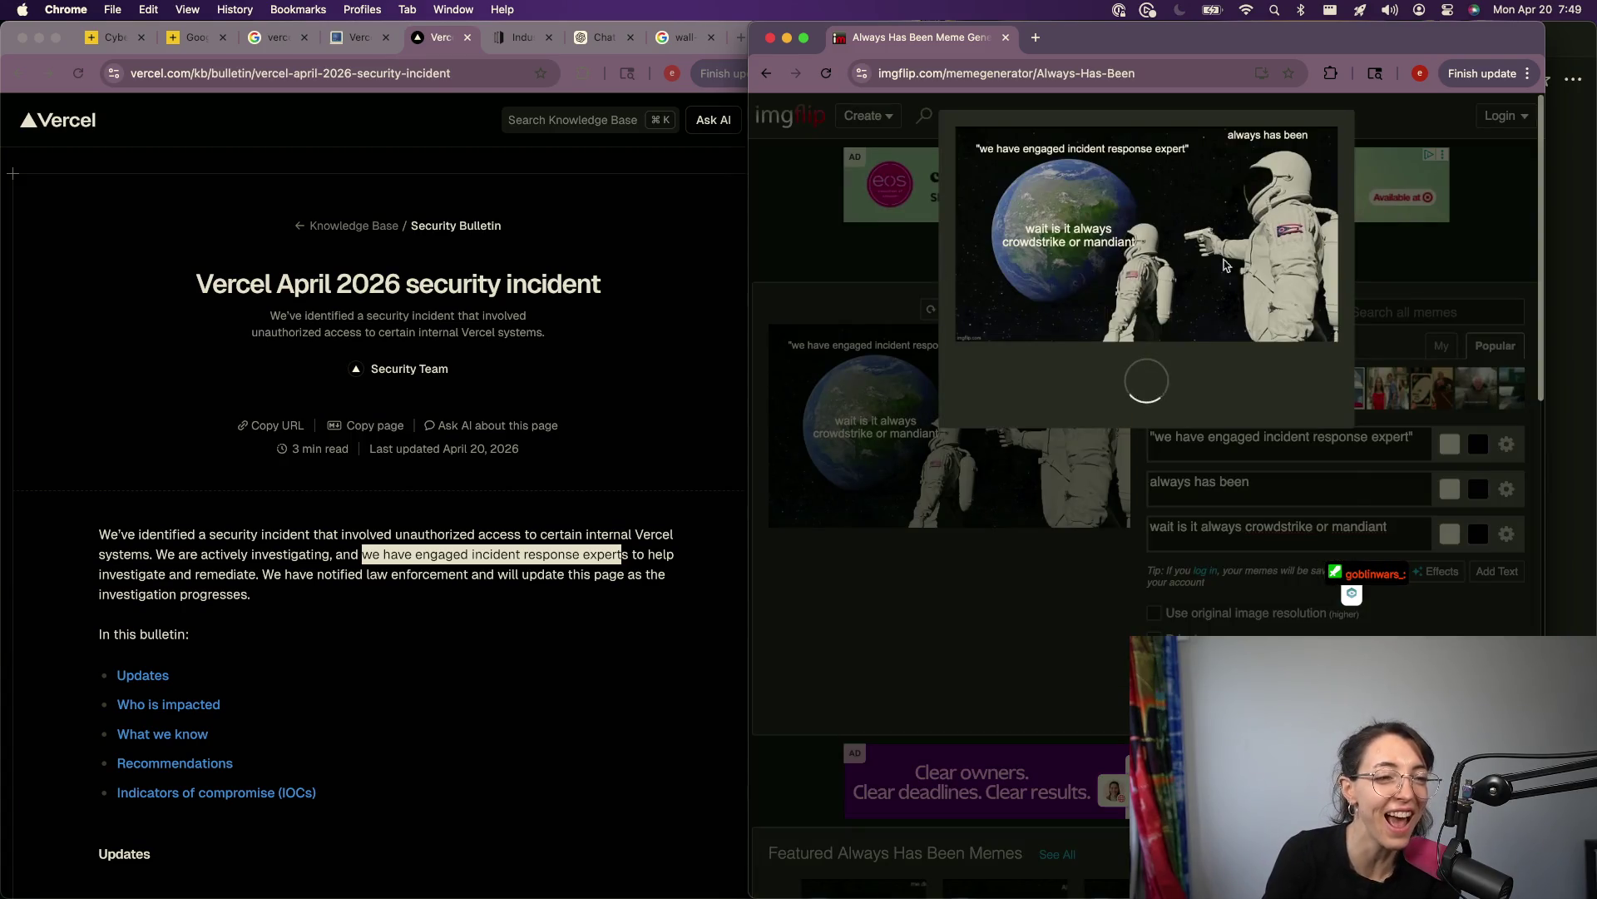
{"action": "left_click_drag", "start_coordinate": [1204, 54], "coordinate": [1044, 342]}
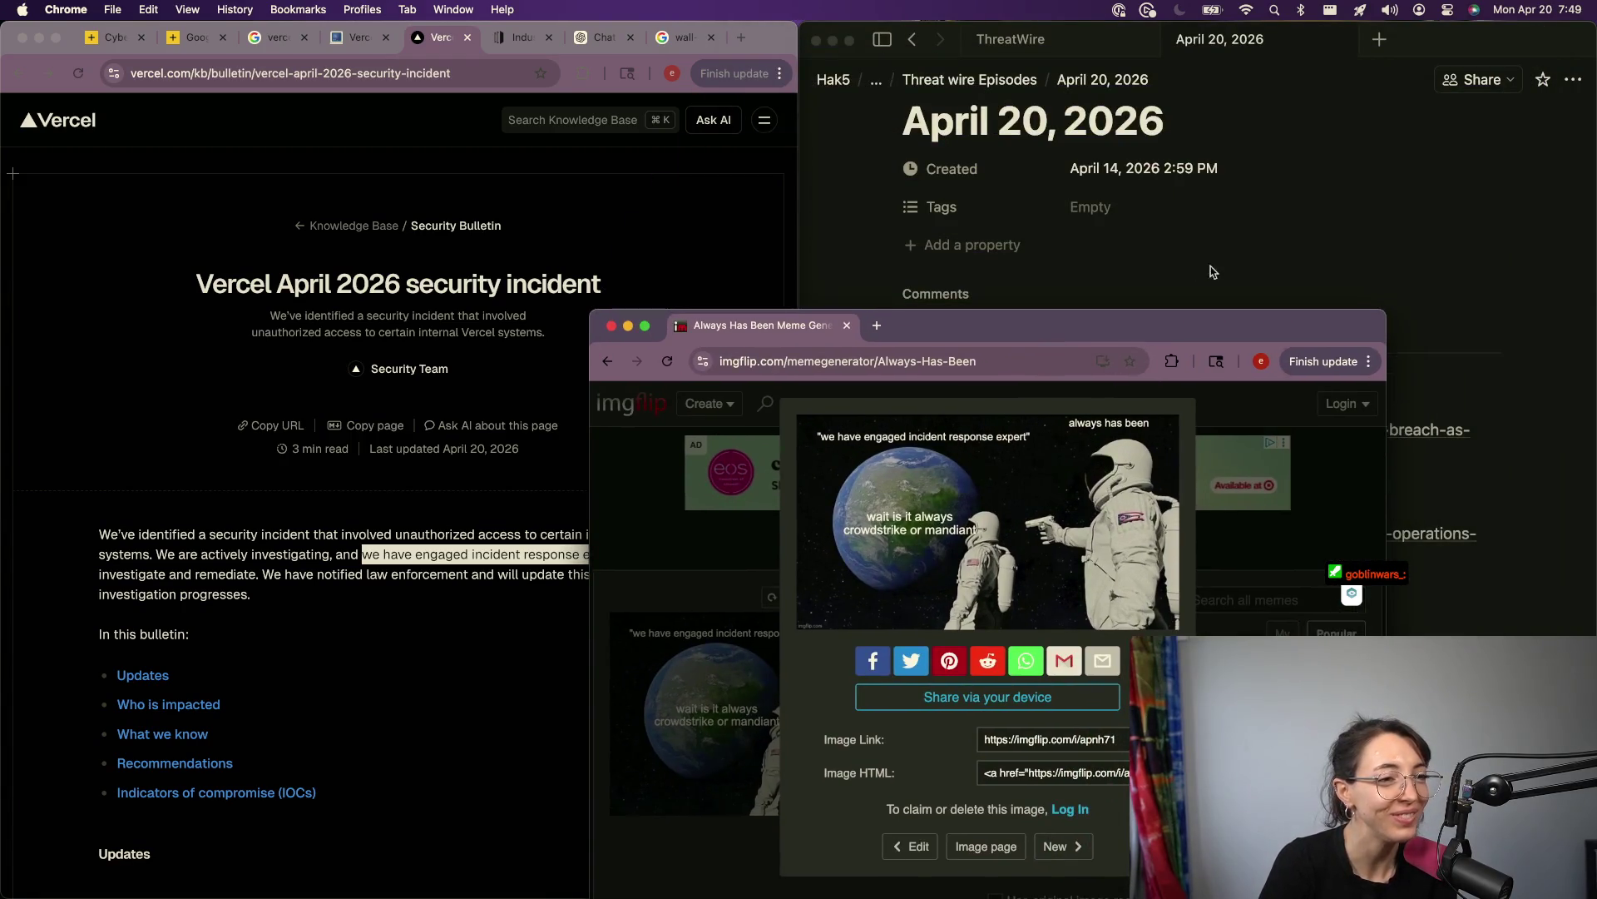
{"action": "left_click", "coordinate": [1168, 38]}
{"action": "mouse_move", "coordinate": [1248, 40]}
{"action": "left_mouse_down"}
{"action": "mouse_move", "coordinate": [1056, 512]}
{"action": "mouse_move", "coordinate": [1054, 486]}
{"action": "left_mouse_up"}
{"action": "left_click", "coordinate": [1057, 455]}
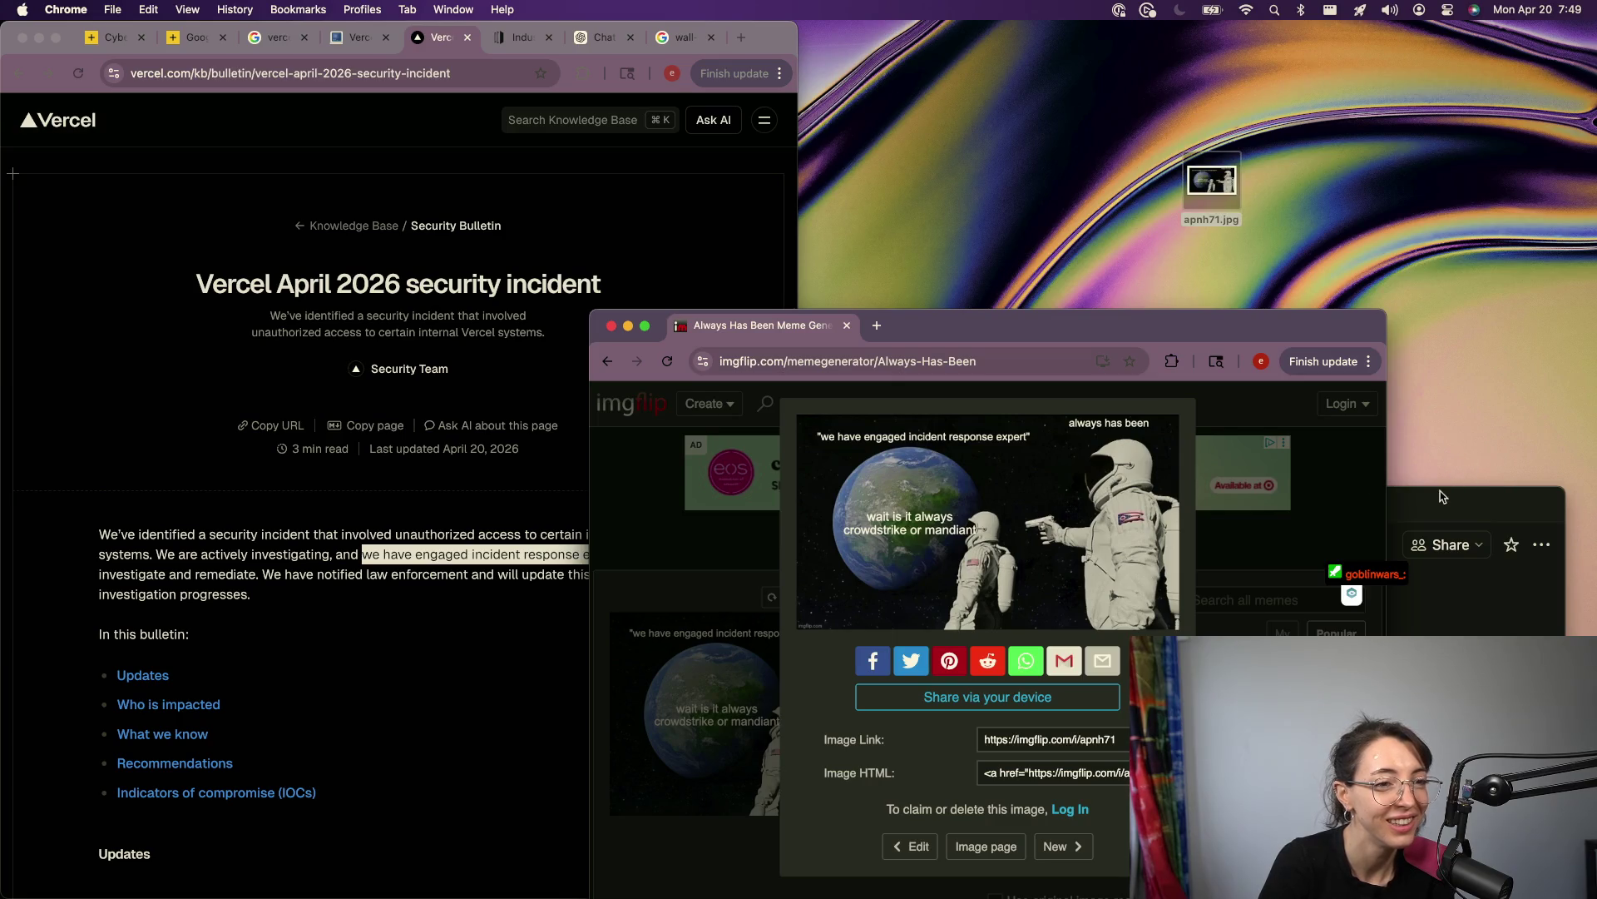
{"action": "left_click", "coordinate": [1238, 203]}
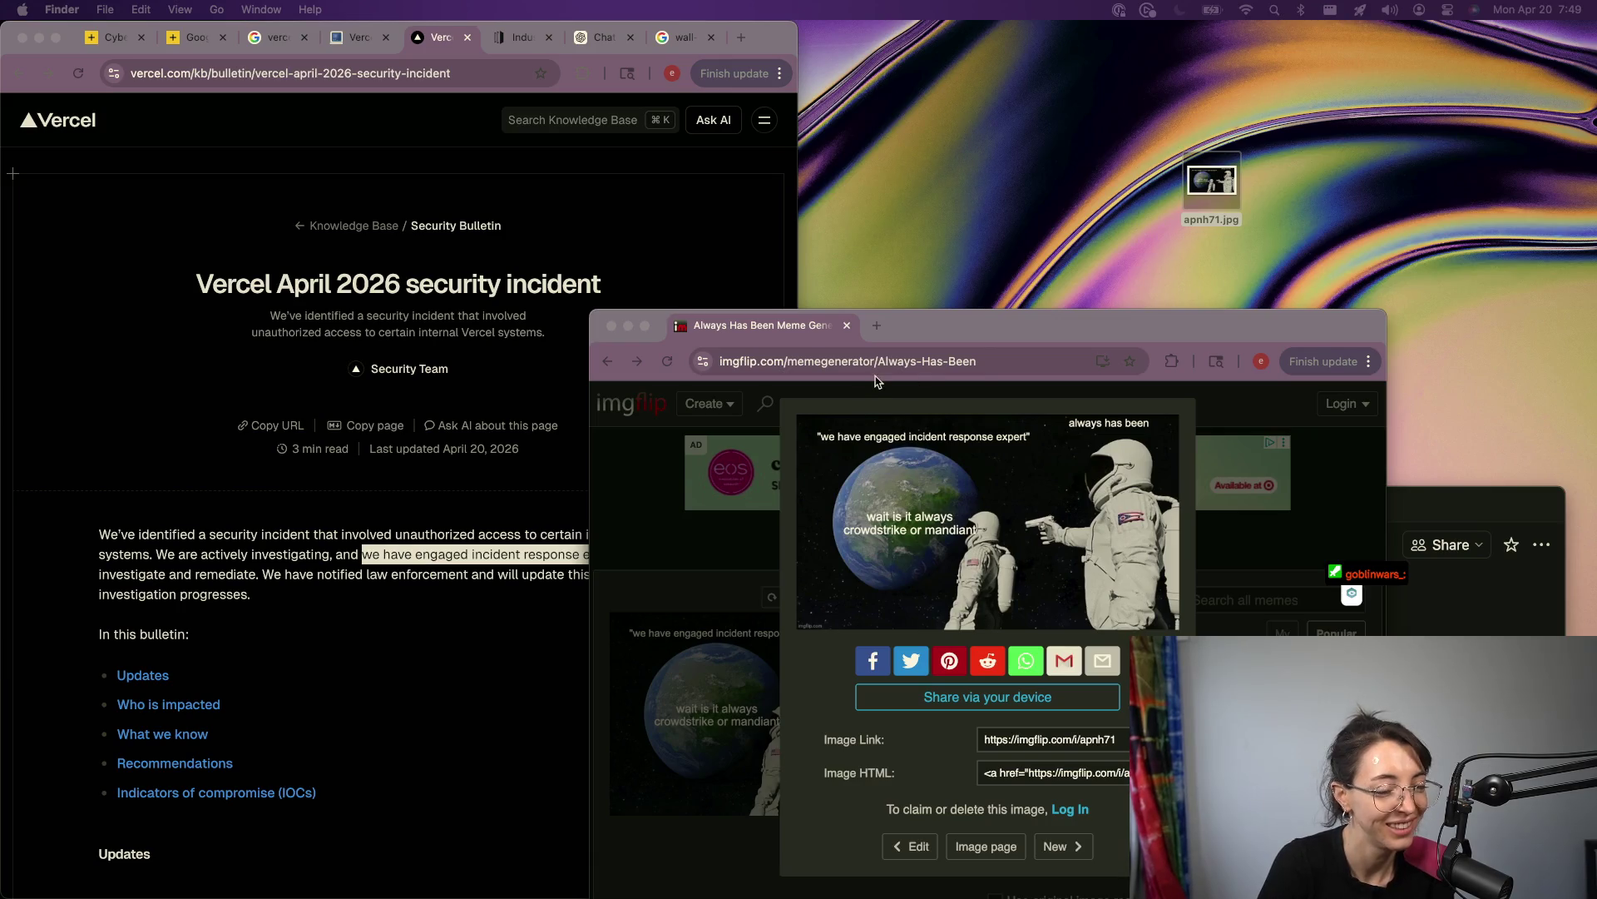
{"action": "left_click", "coordinate": [1254, 540]}
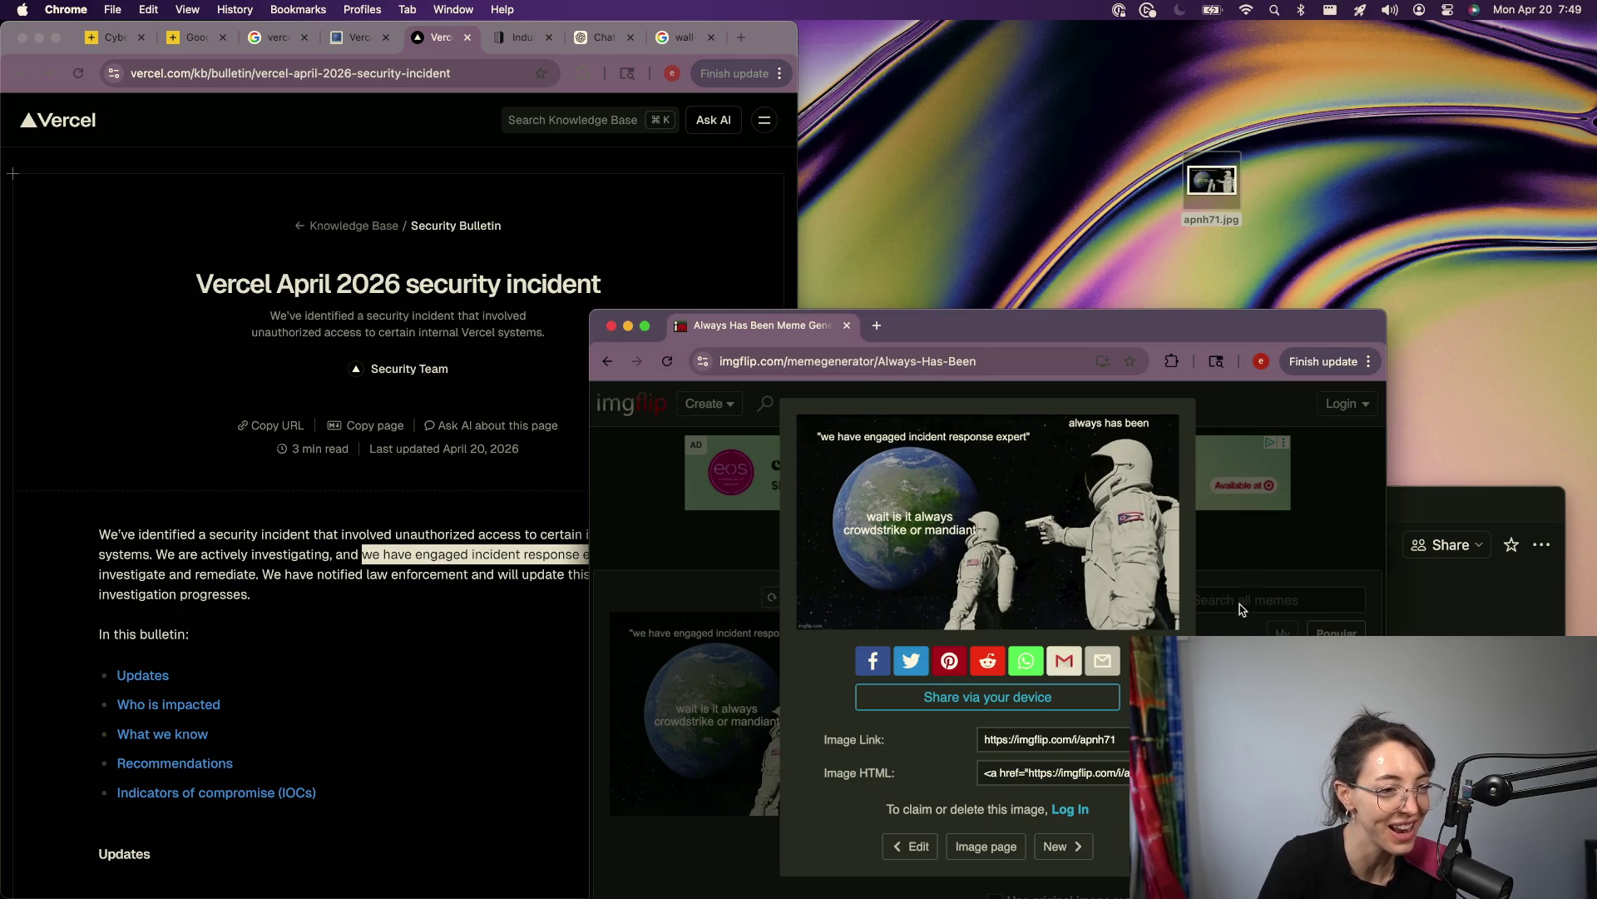
{"action": "left_click_drag", "start_coordinate": [1144, 321], "coordinate": [1283, 87]}
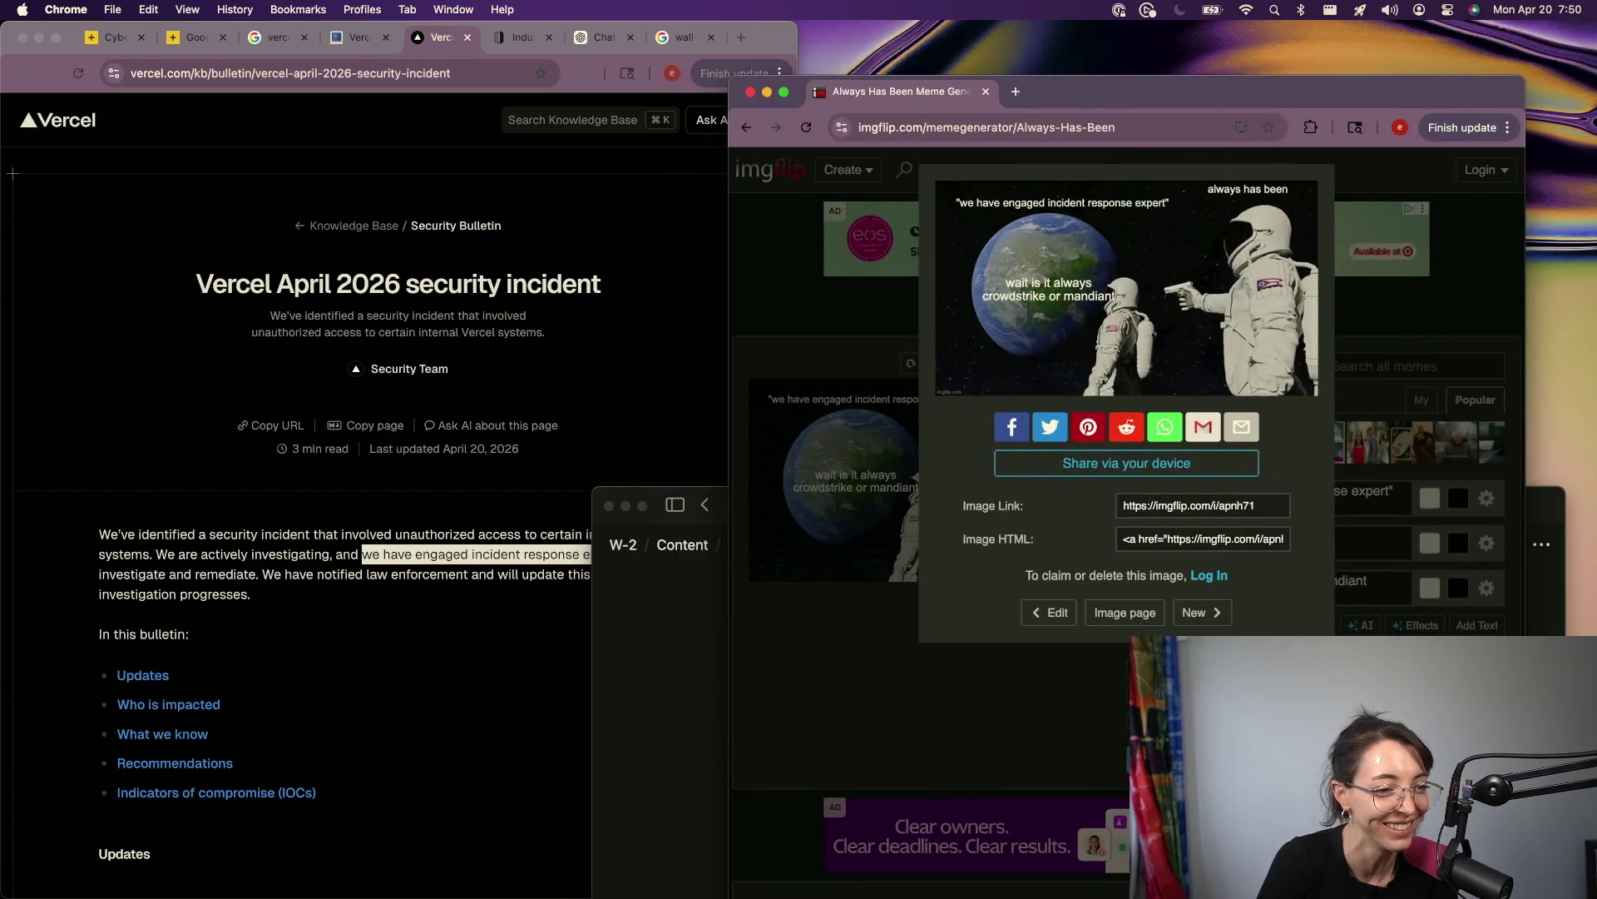
Step: Change the top caption to 'experts', nudge the bottom caption left, regenerate and save again
{"action": "left_click", "coordinate": [1048, 611]}
{"action": "left_click", "coordinate": [1383, 489]}
{"action": "type", "text": "s\""}
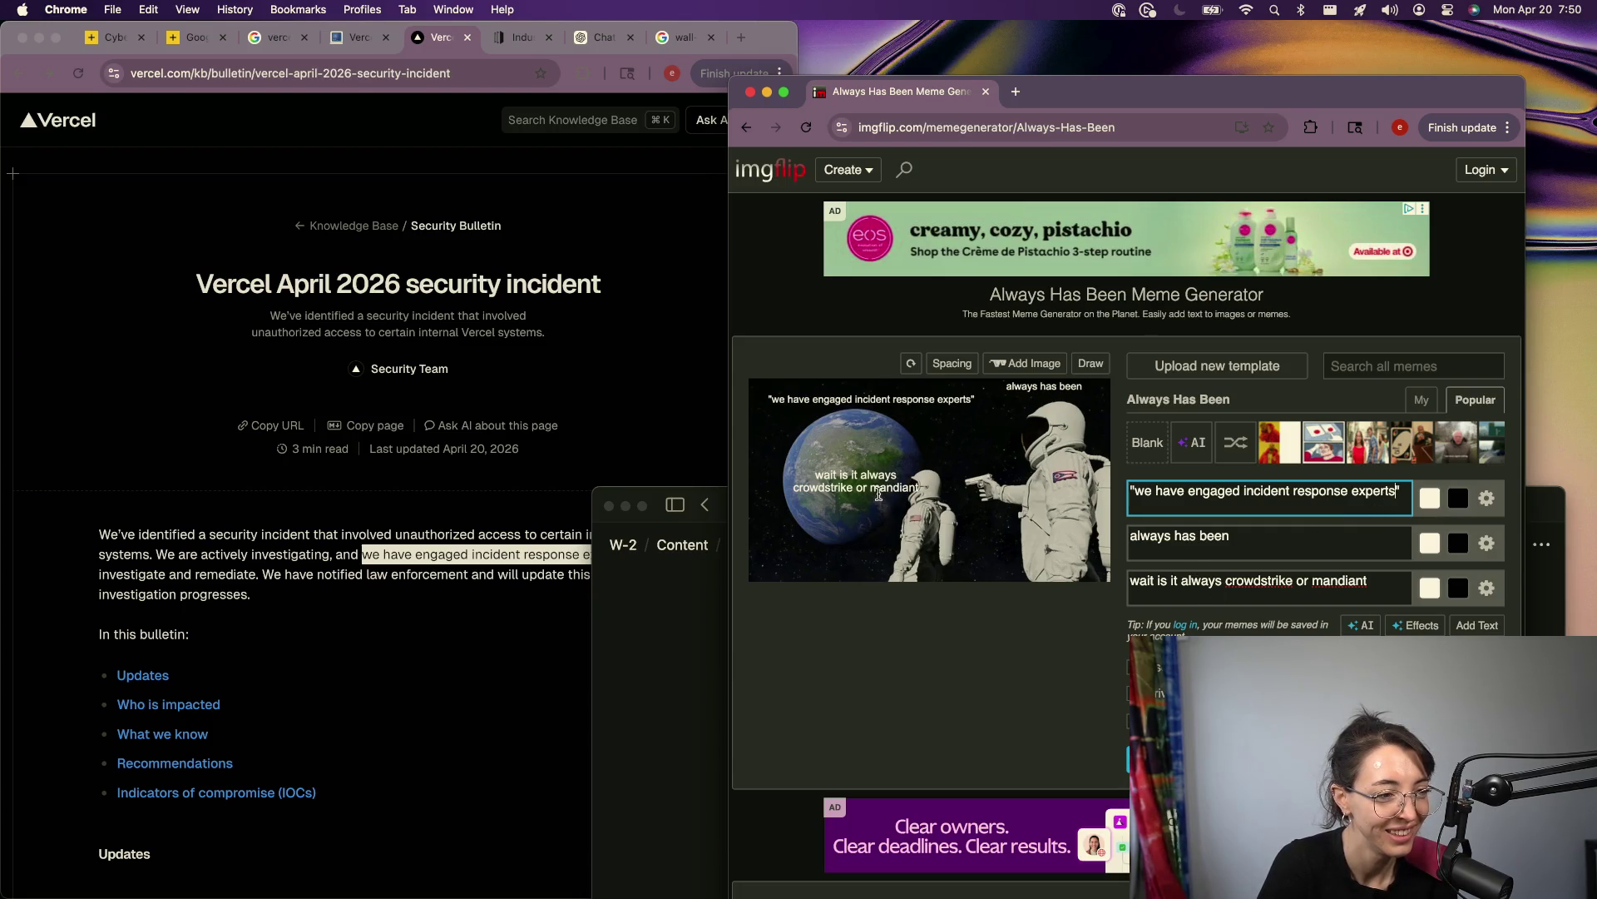
{"action": "left_click_drag", "start_coordinate": [879, 494], "coordinate": [867, 494]}
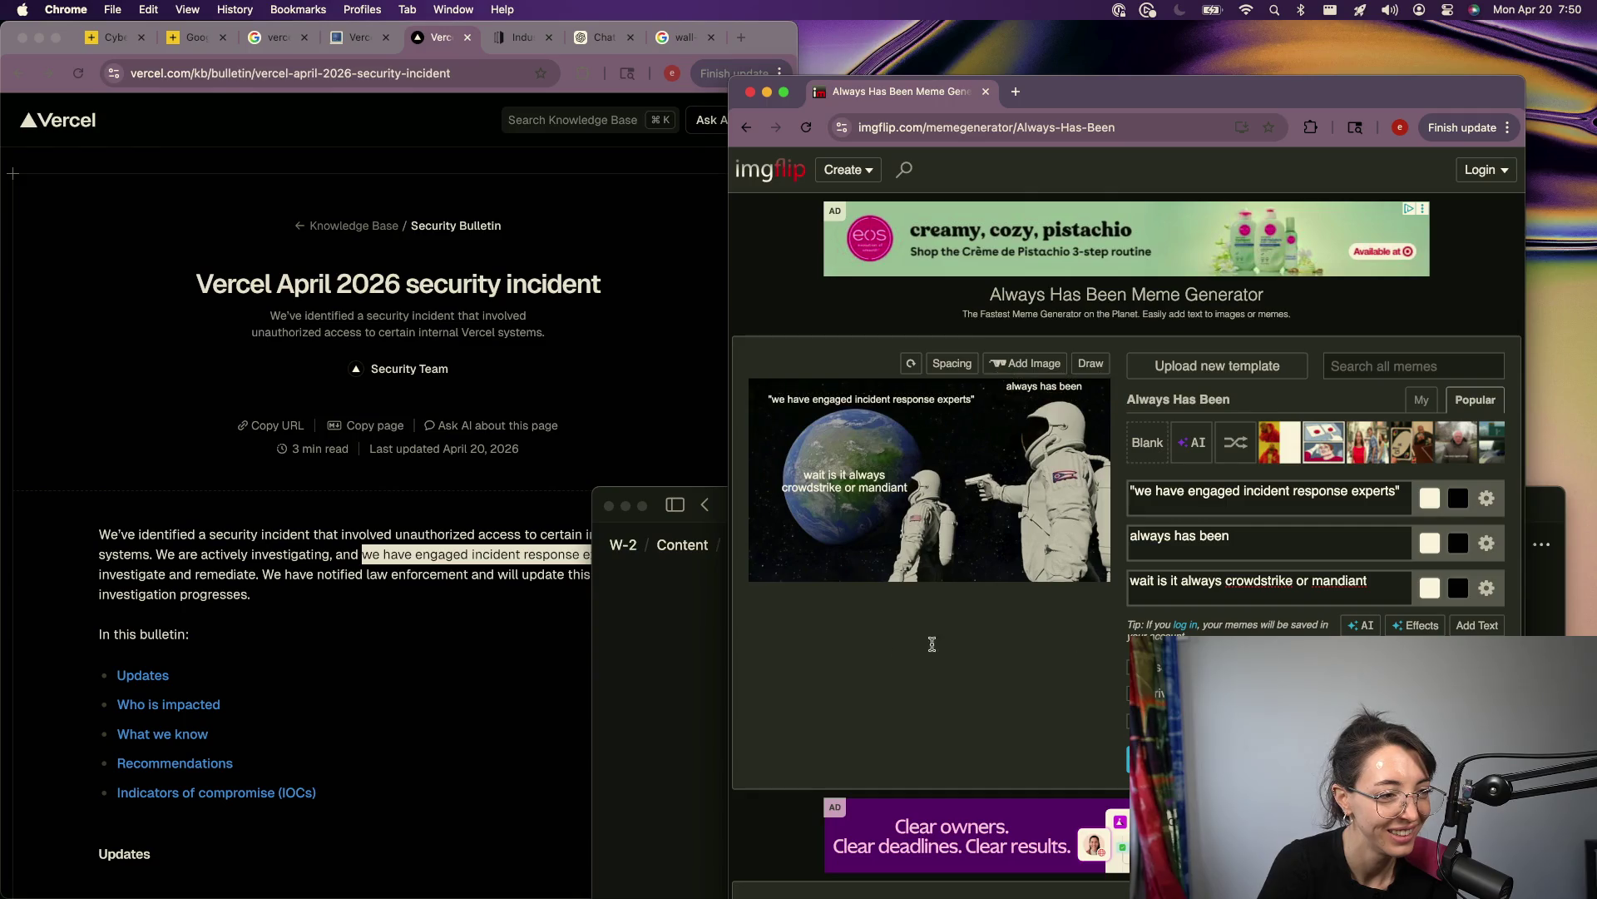
{"action": "left_click", "coordinate": [1136, 759]}
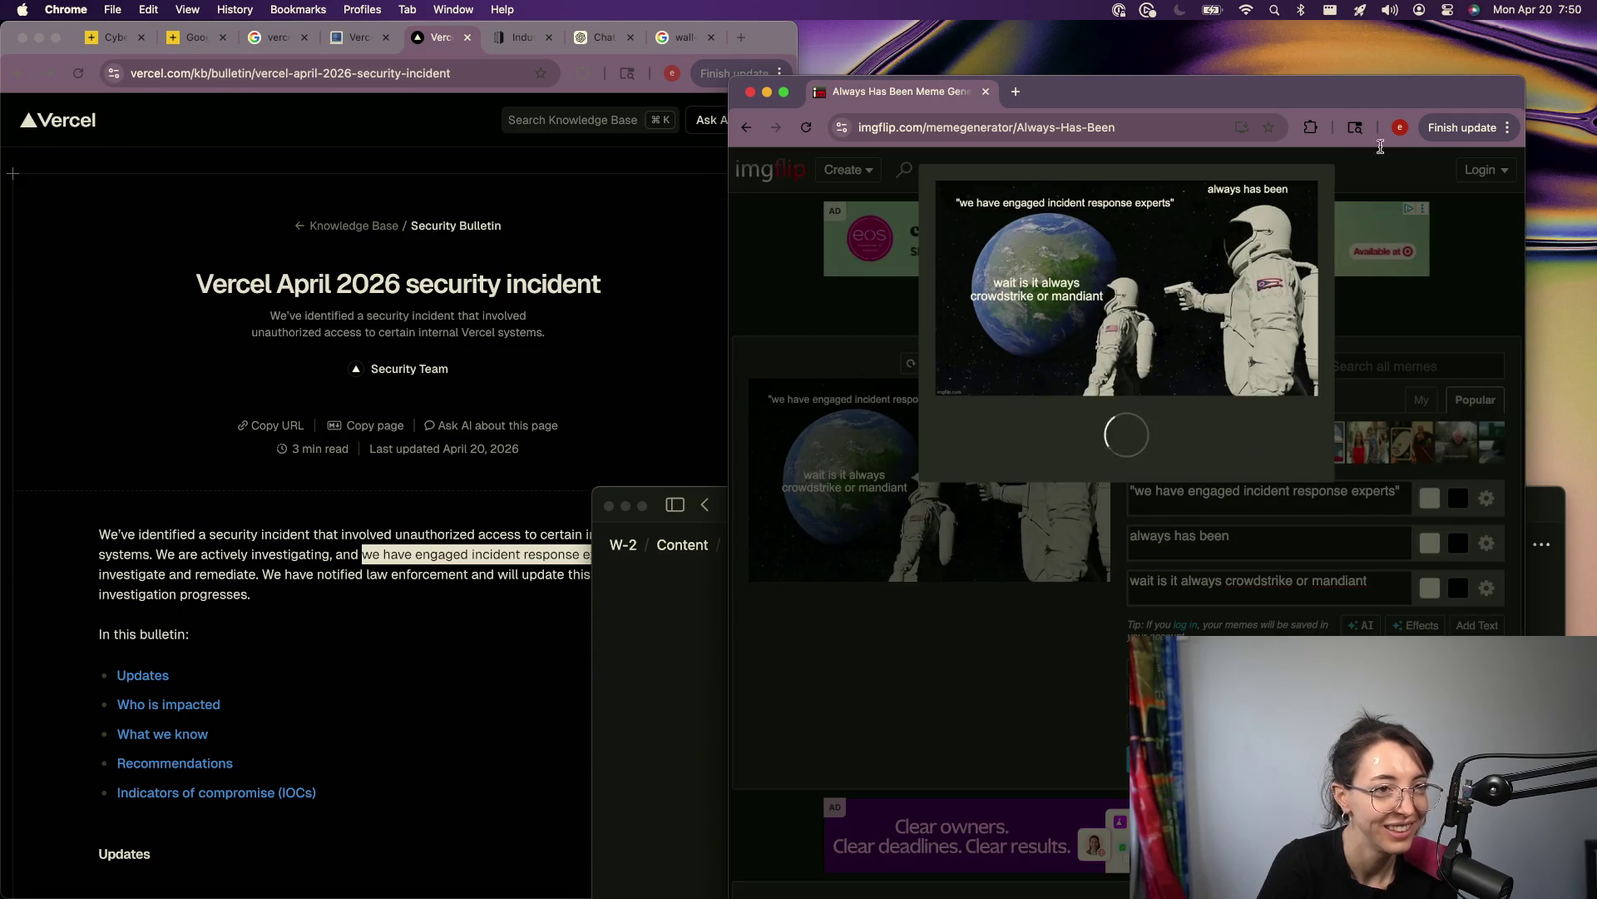
{"action": "left_click_drag", "start_coordinate": [1100, 448], "coordinate": [1330, 144]}
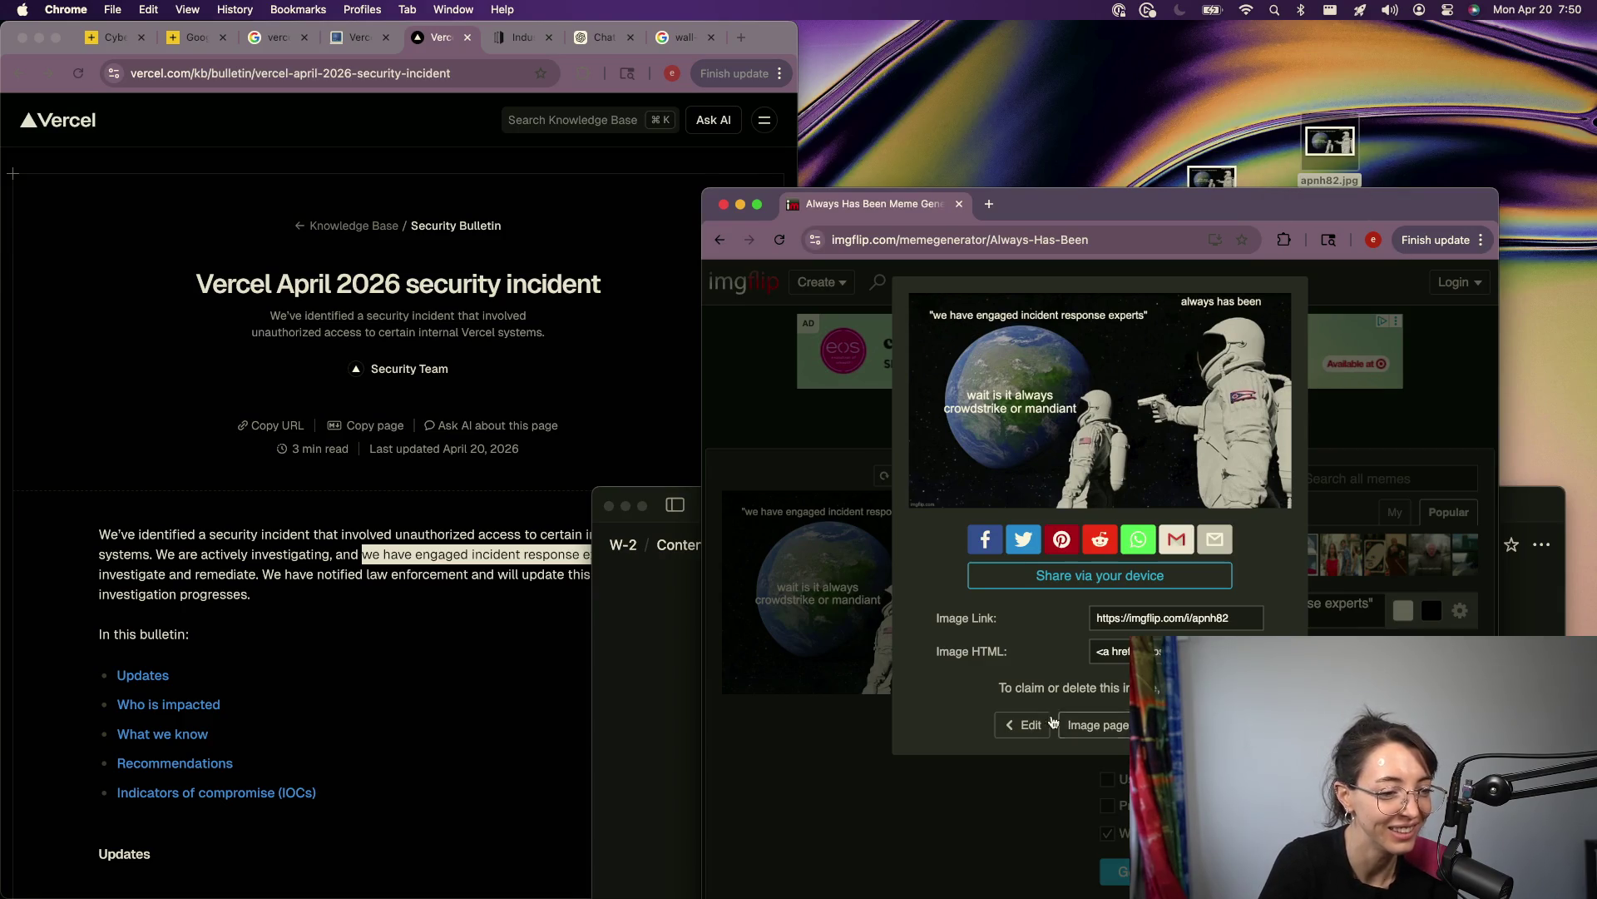
Step: Lower the 'always has been' caption slightly, regenerate, save the image, and close the generator window
{"action": "left_click", "coordinate": [1022, 725]}
{"action": "left_click_drag", "start_coordinate": [1047, 498], "coordinate": [1047, 506]}
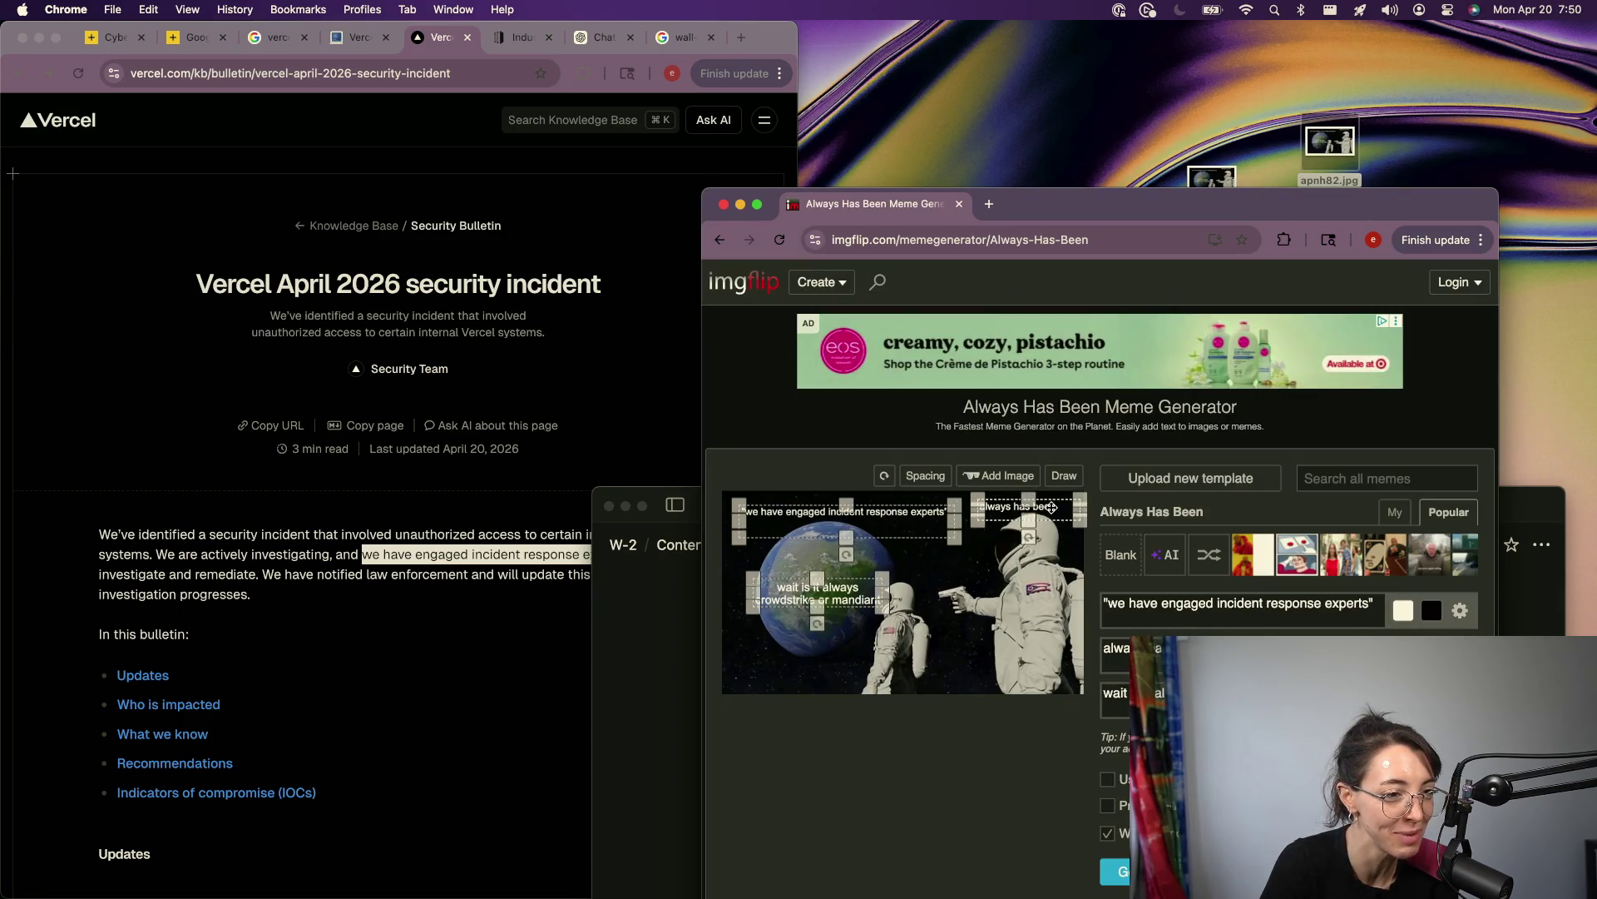
{"action": "left_click", "coordinate": [1119, 871]}
{"action": "left_click_drag", "start_coordinate": [1100, 400], "coordinate": [1147, 93]}
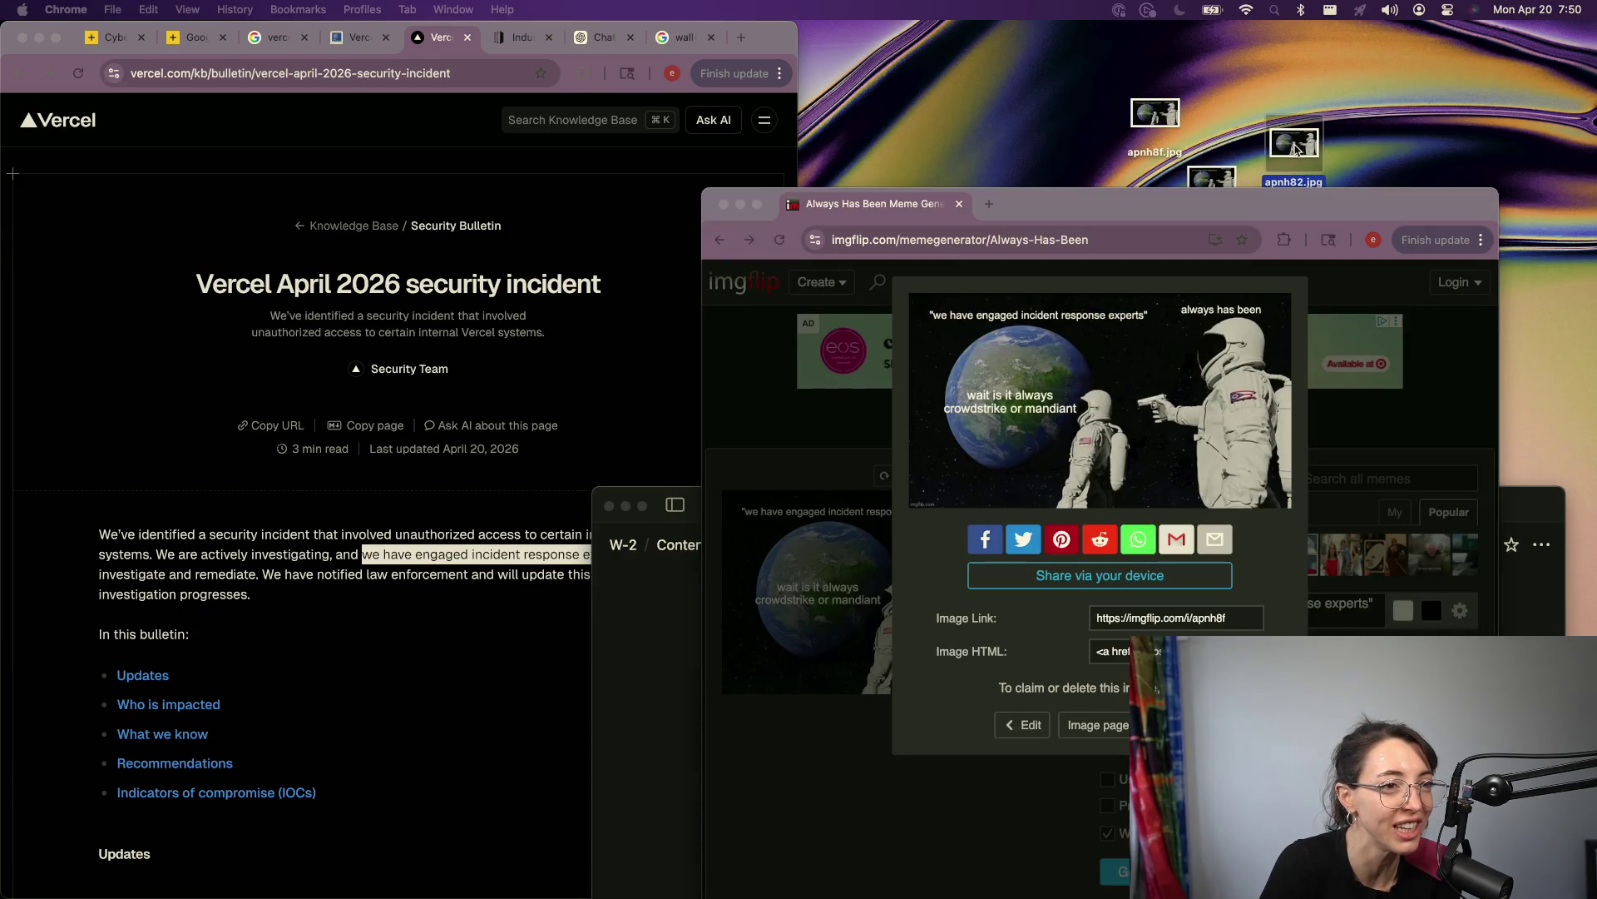
{"action": "left_click", "coordinate": [723, 204]}
{"action": "left_click", "coordinate": [1098, 699]}
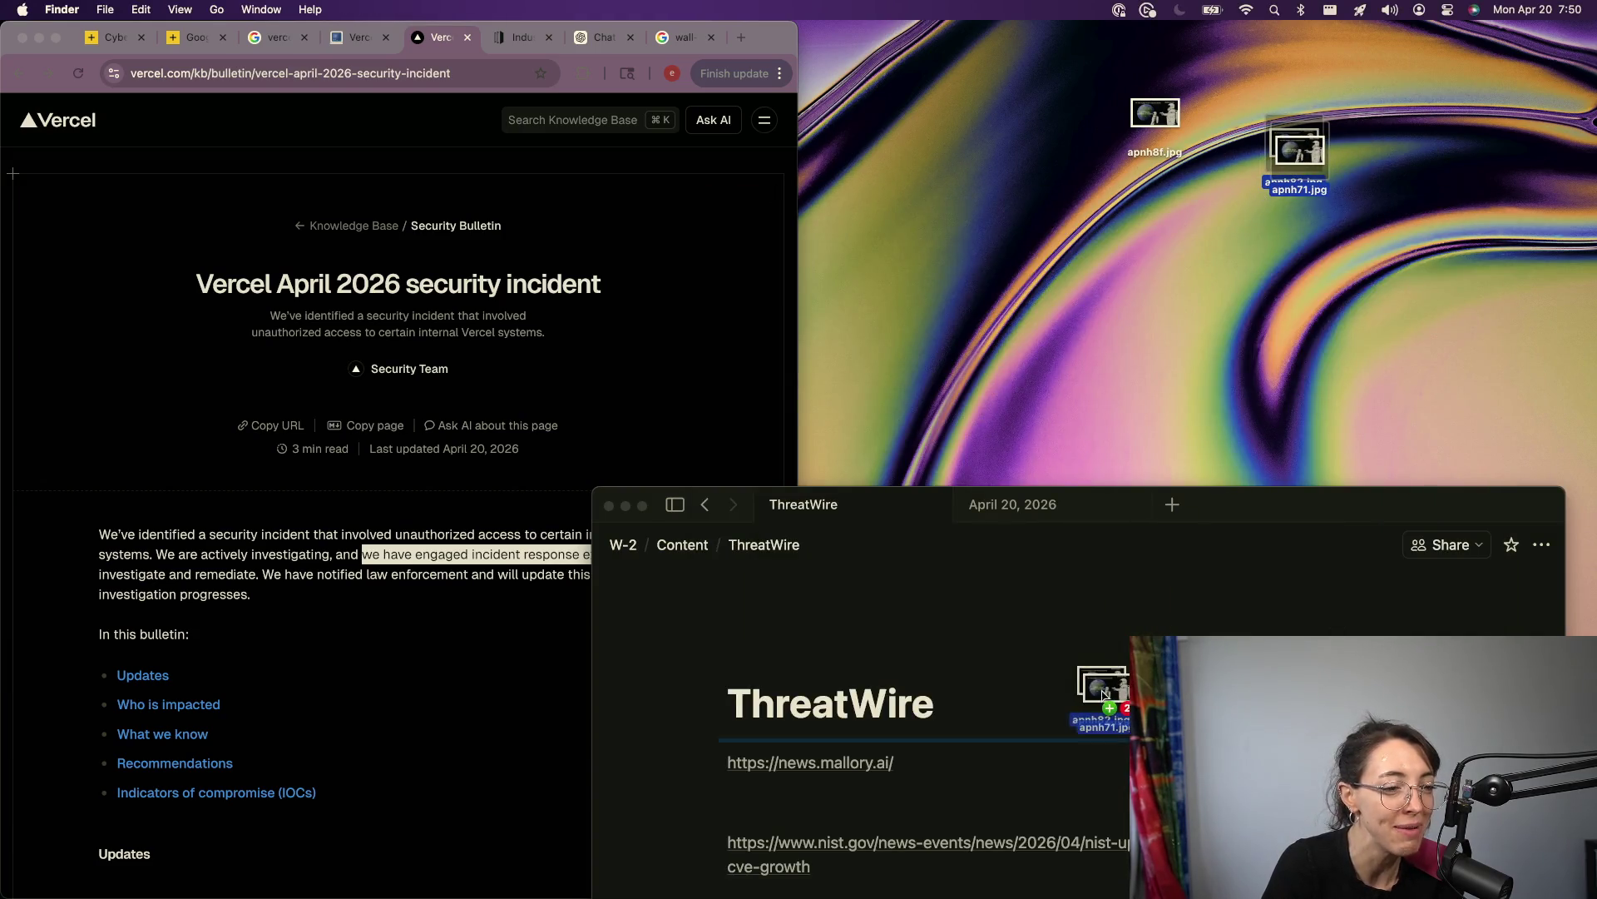
Step: Open the saved meme apnh8f.jpg in Preview
{"action": "mouse_move", "coordinate": [1082, 894]}
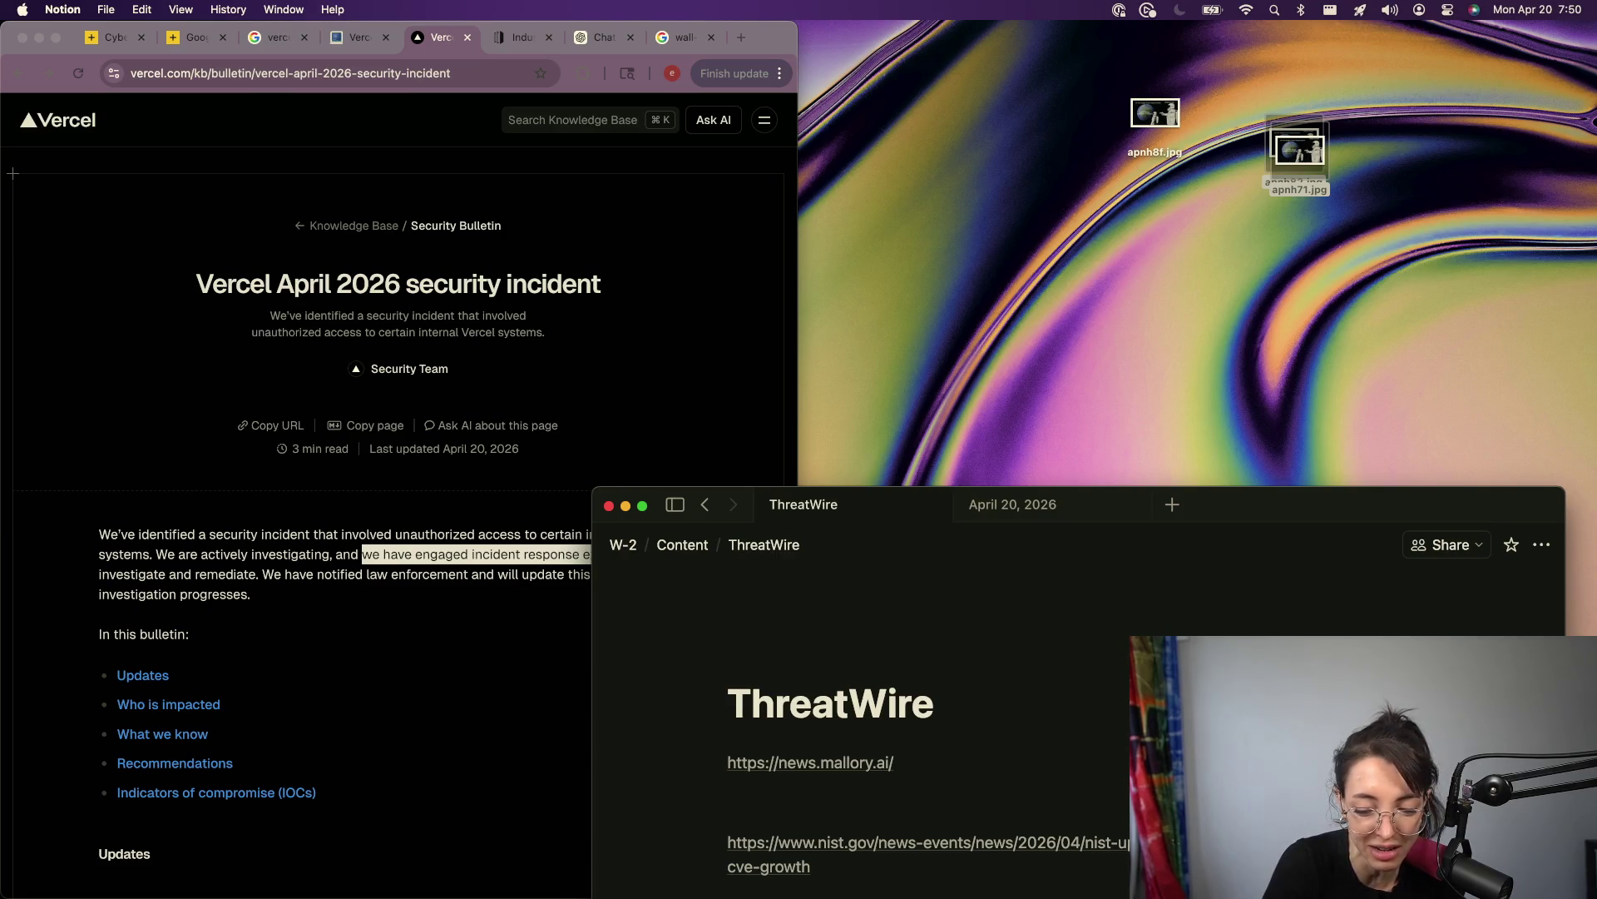
{"action": "key", "text": "super+shift+4"}
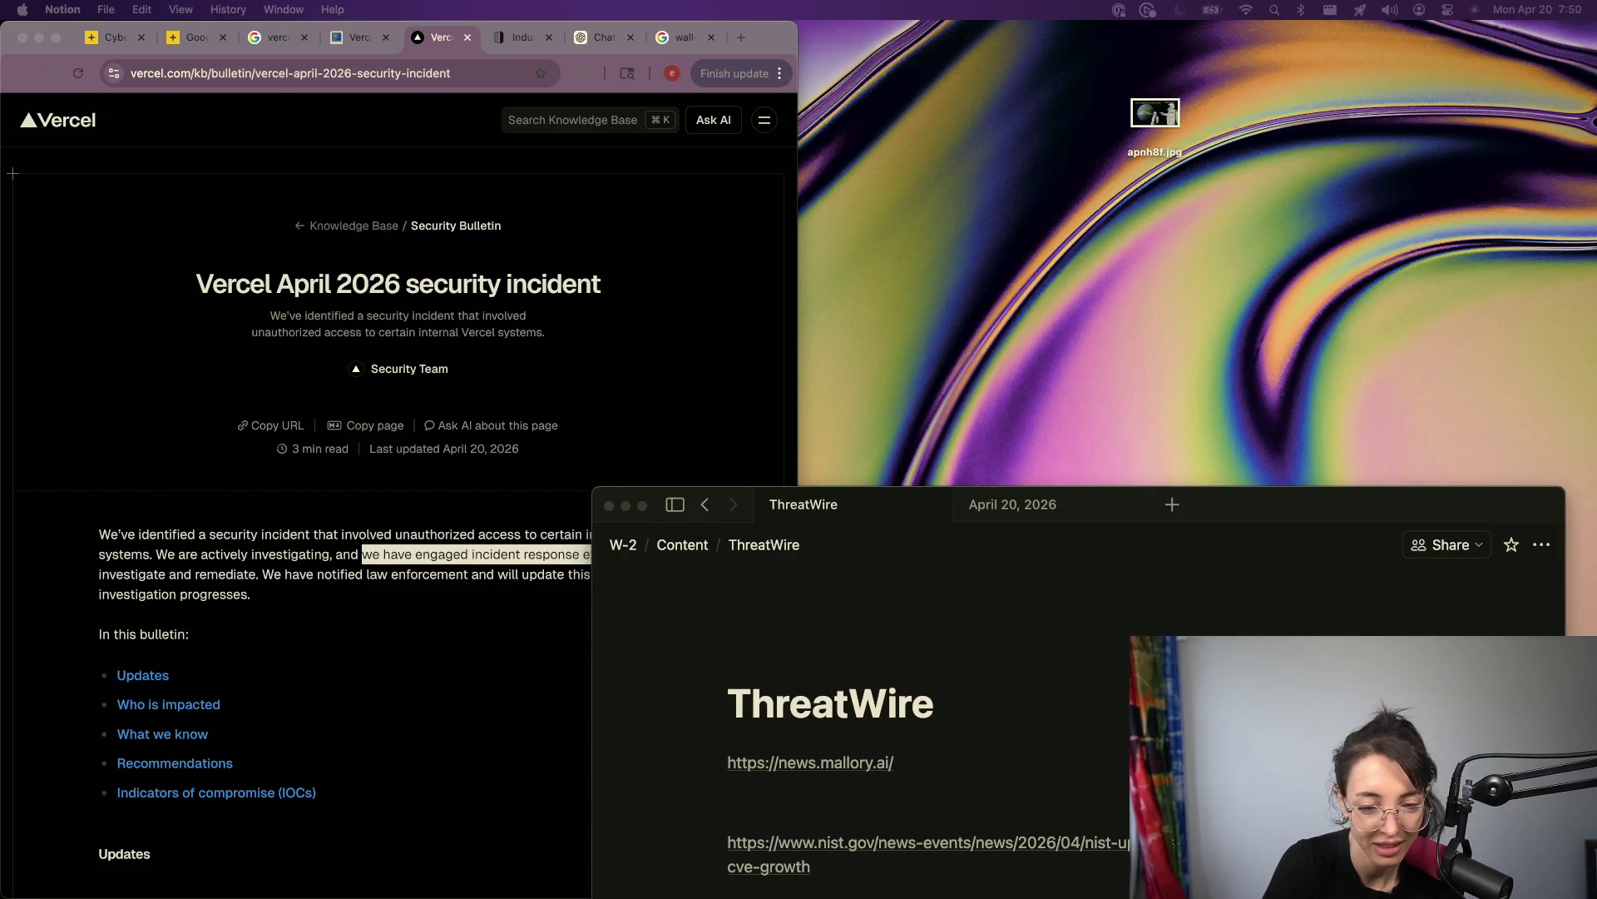
{"action": "left_click", "coordinate": [1180, 111]}
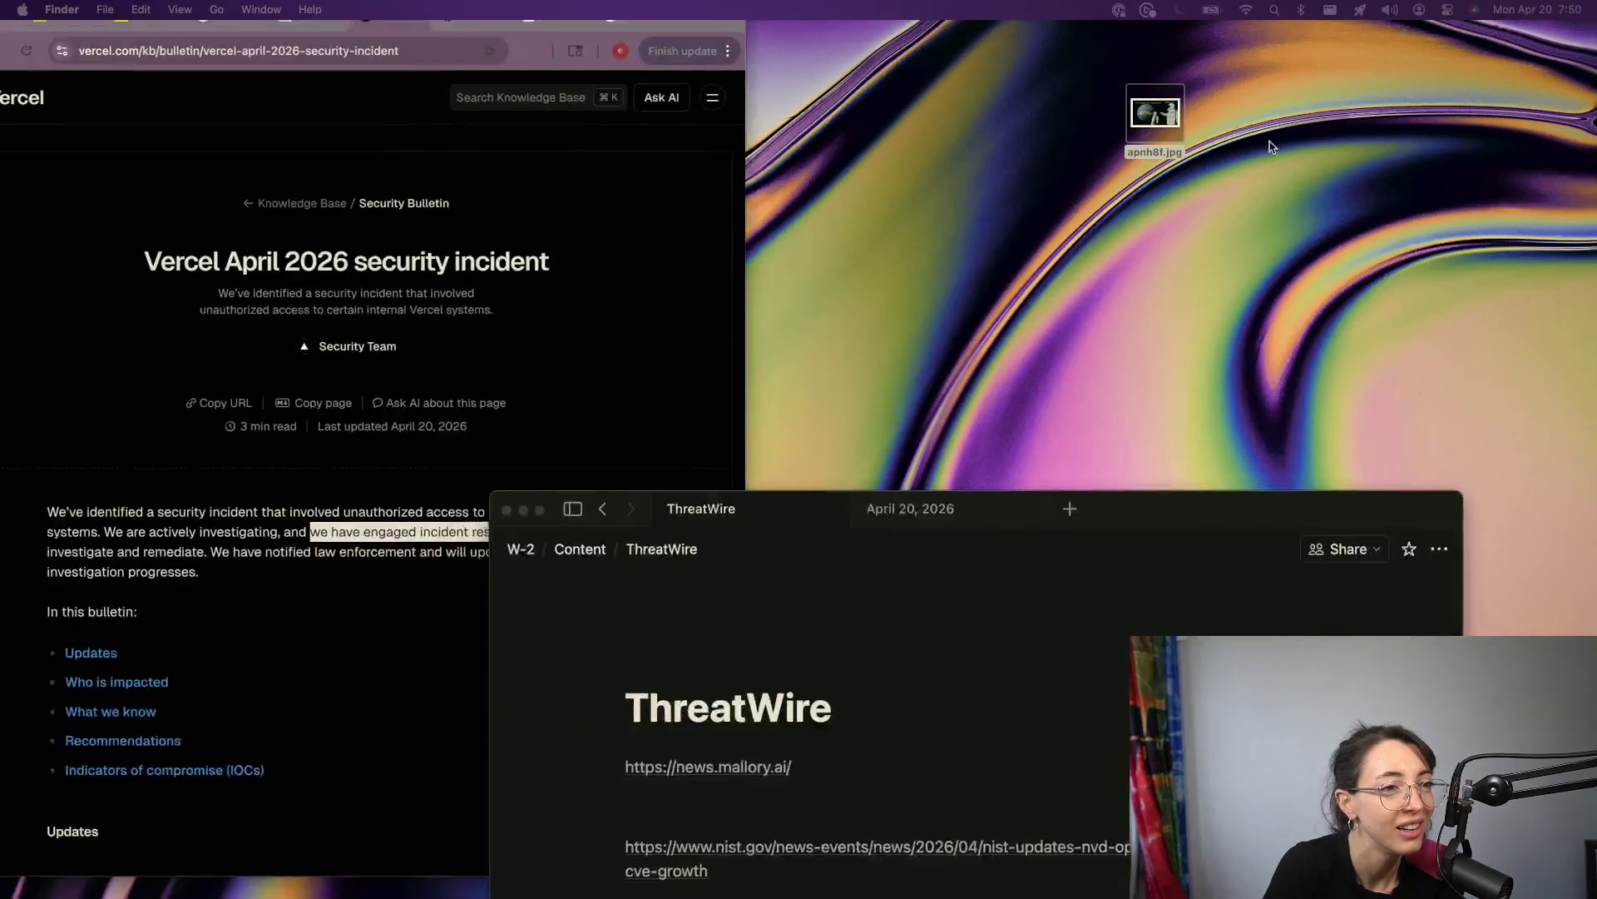
{"action": "double_click", "coordinate": [1155, 112]}
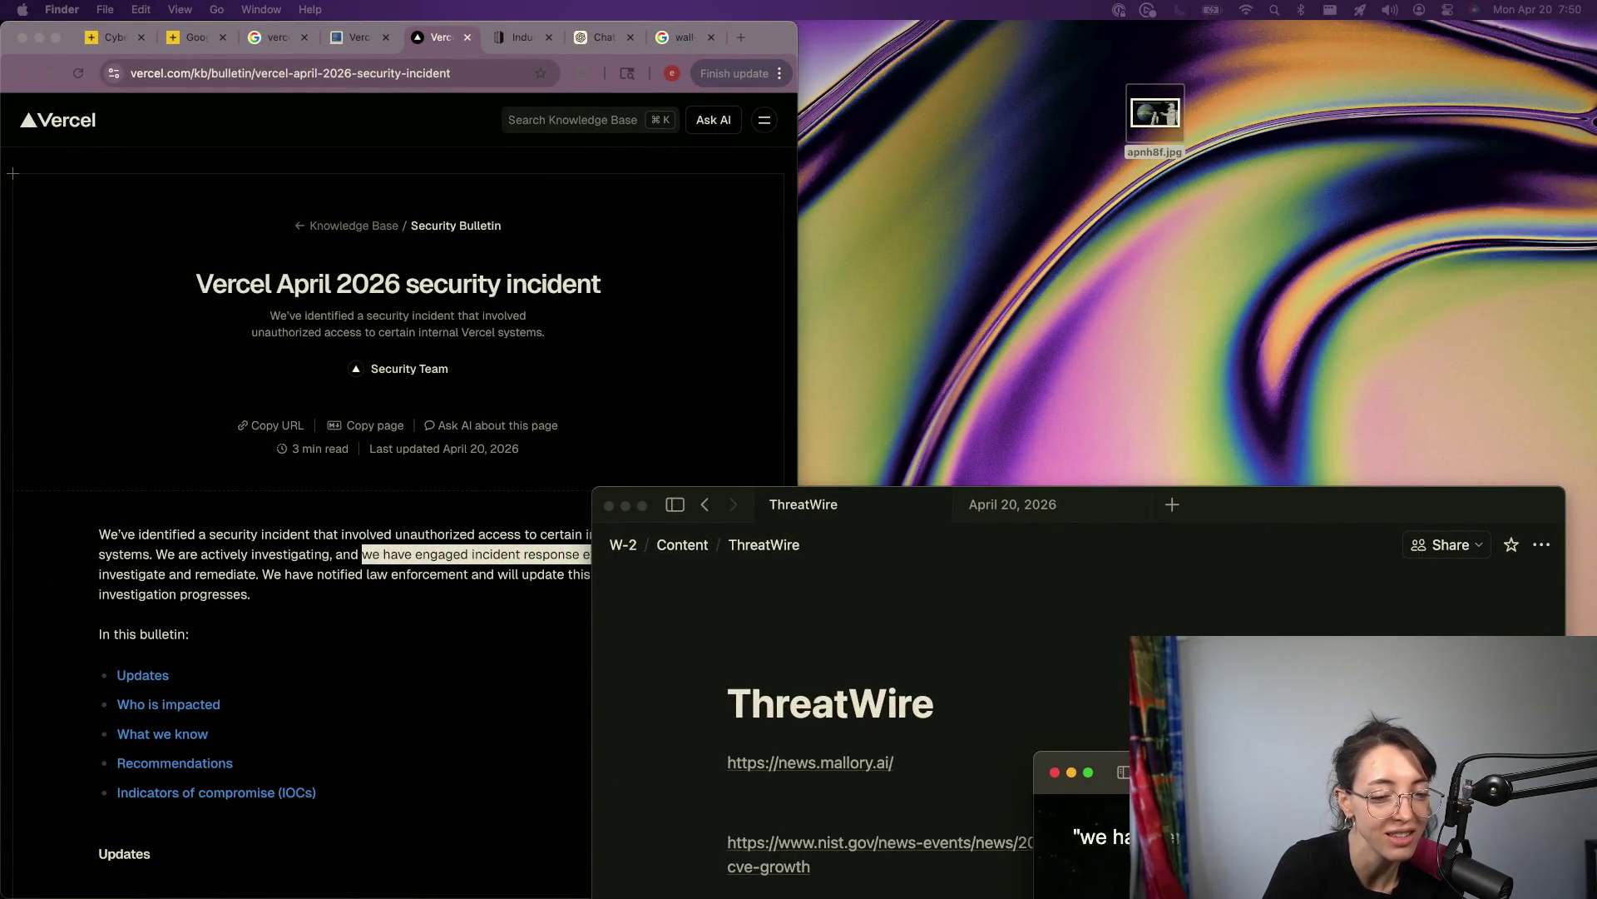
Step: Snap the ThreatWire notes to the right half and bring the Vercel bulletin forward
{"action": "left_click", "coordinate": [931, 569]}
{"action": "left_click", "coordinate": [1550, 499]}
{"action": "left_click", "coordinate": [1422, 546]}
{"action": "mouse_move", "coordinate": [1231, 509]}
{"action": "left_mouse_down"}
{"action": "mouse_move", "coordinate": [1485, 404]}
{"action": "mouse_move", "coordinate": [1589, 416]}
{"action": "left_mouse_up"}
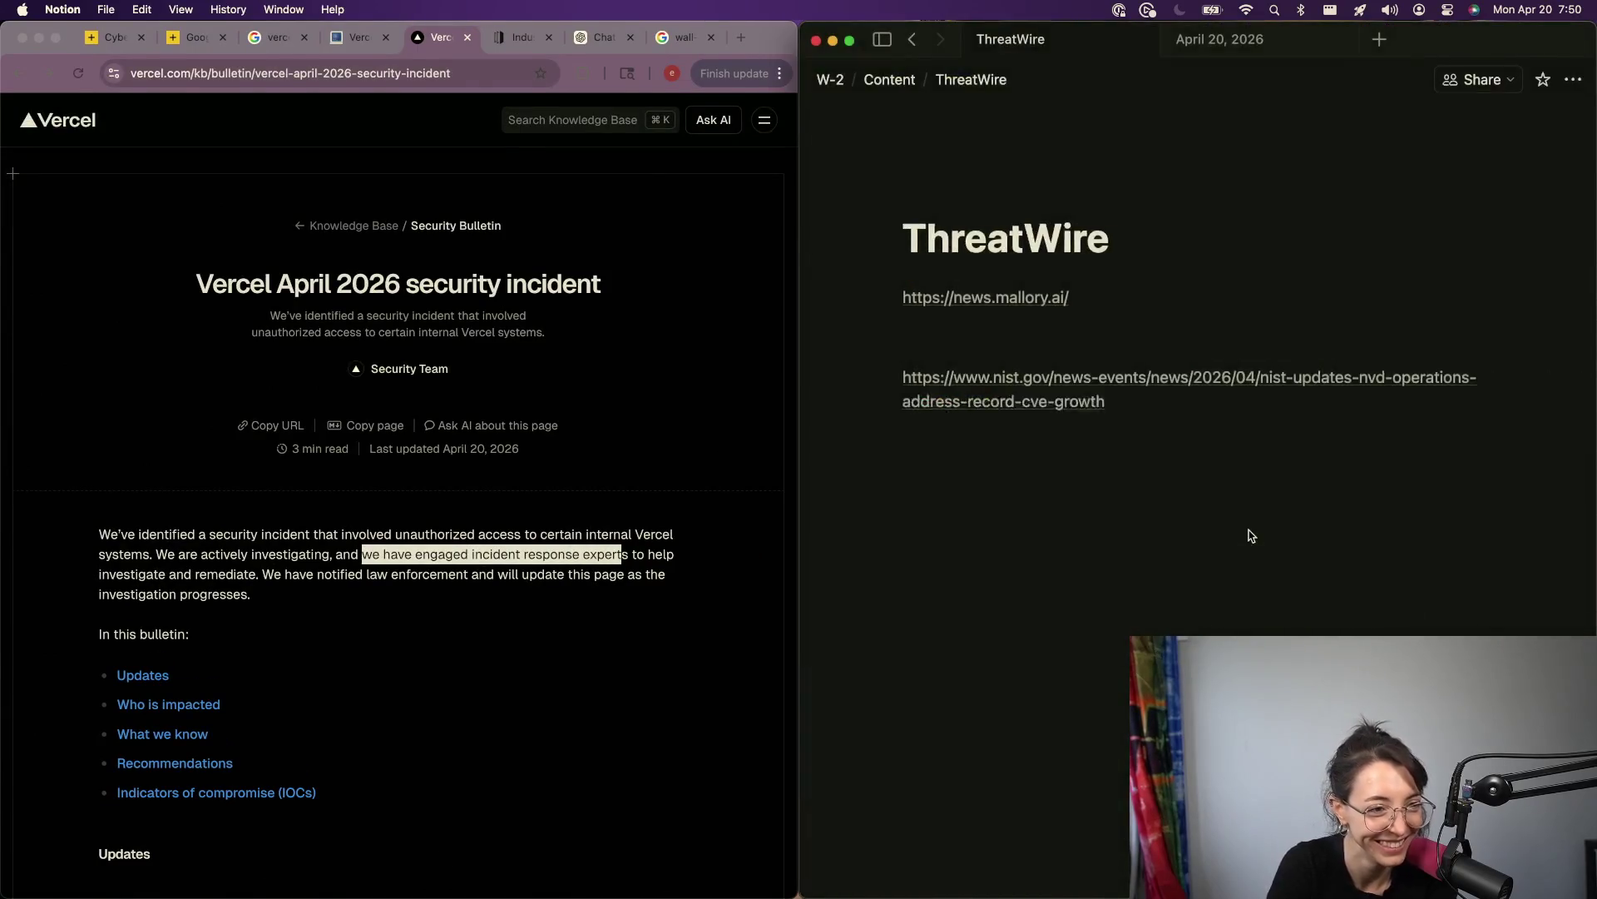
{"action": "right_click", "coordinate": [1248, 536]}
{"action": "key", "text": "ctrl+Up"}
{"action": "left_click", "coordinate": [1287, 250]}
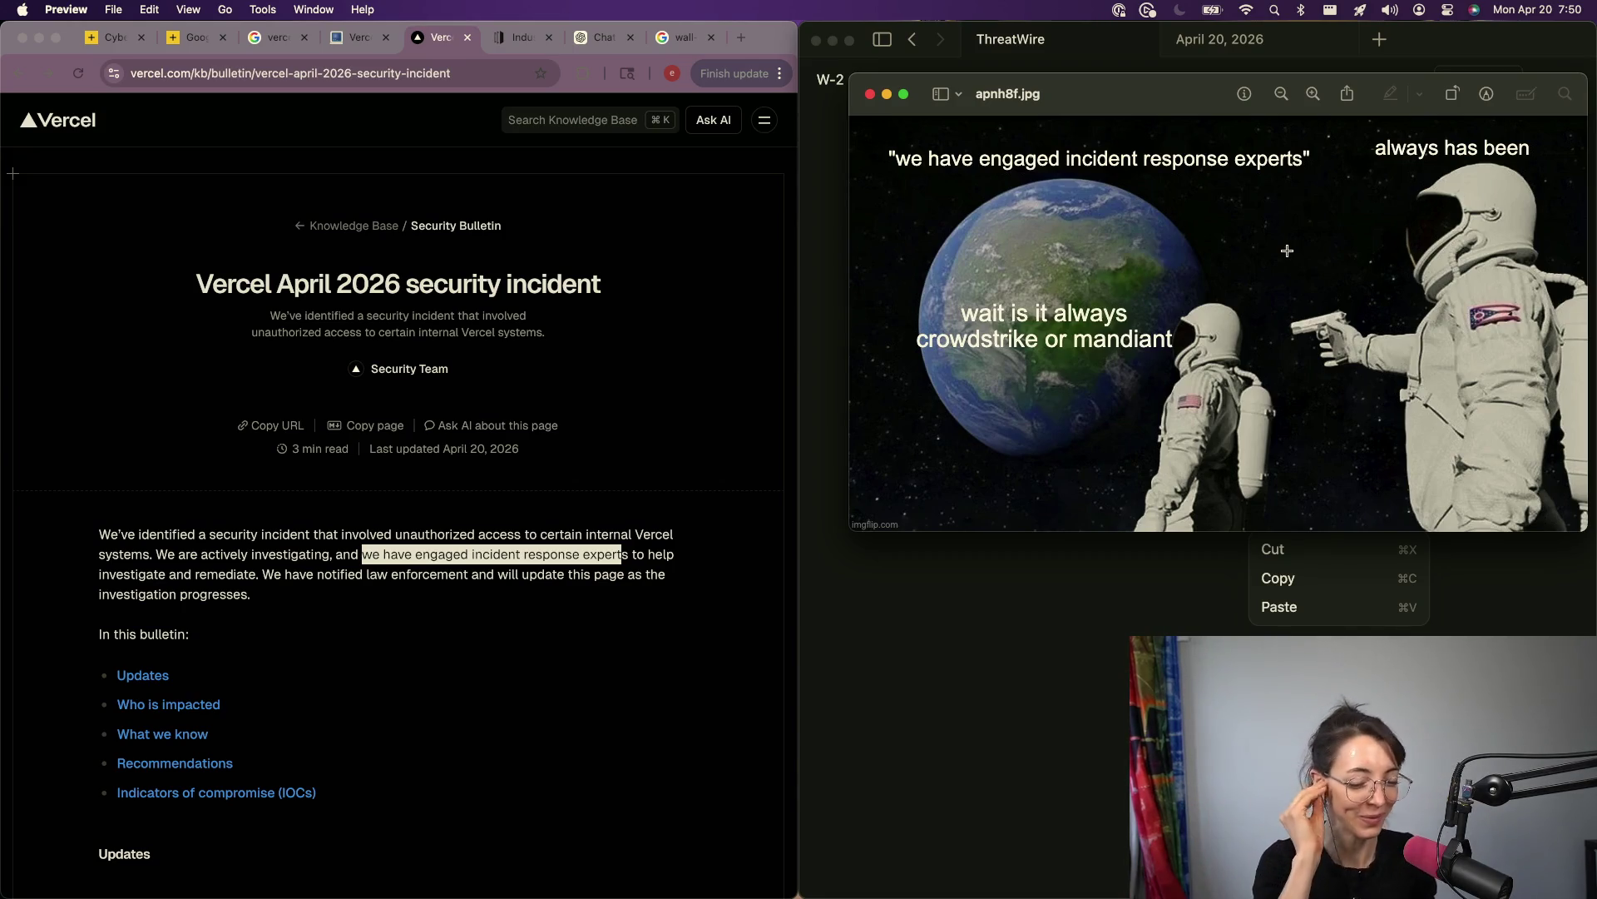
{"action": "left_click", "coordinate": [391, 631]}
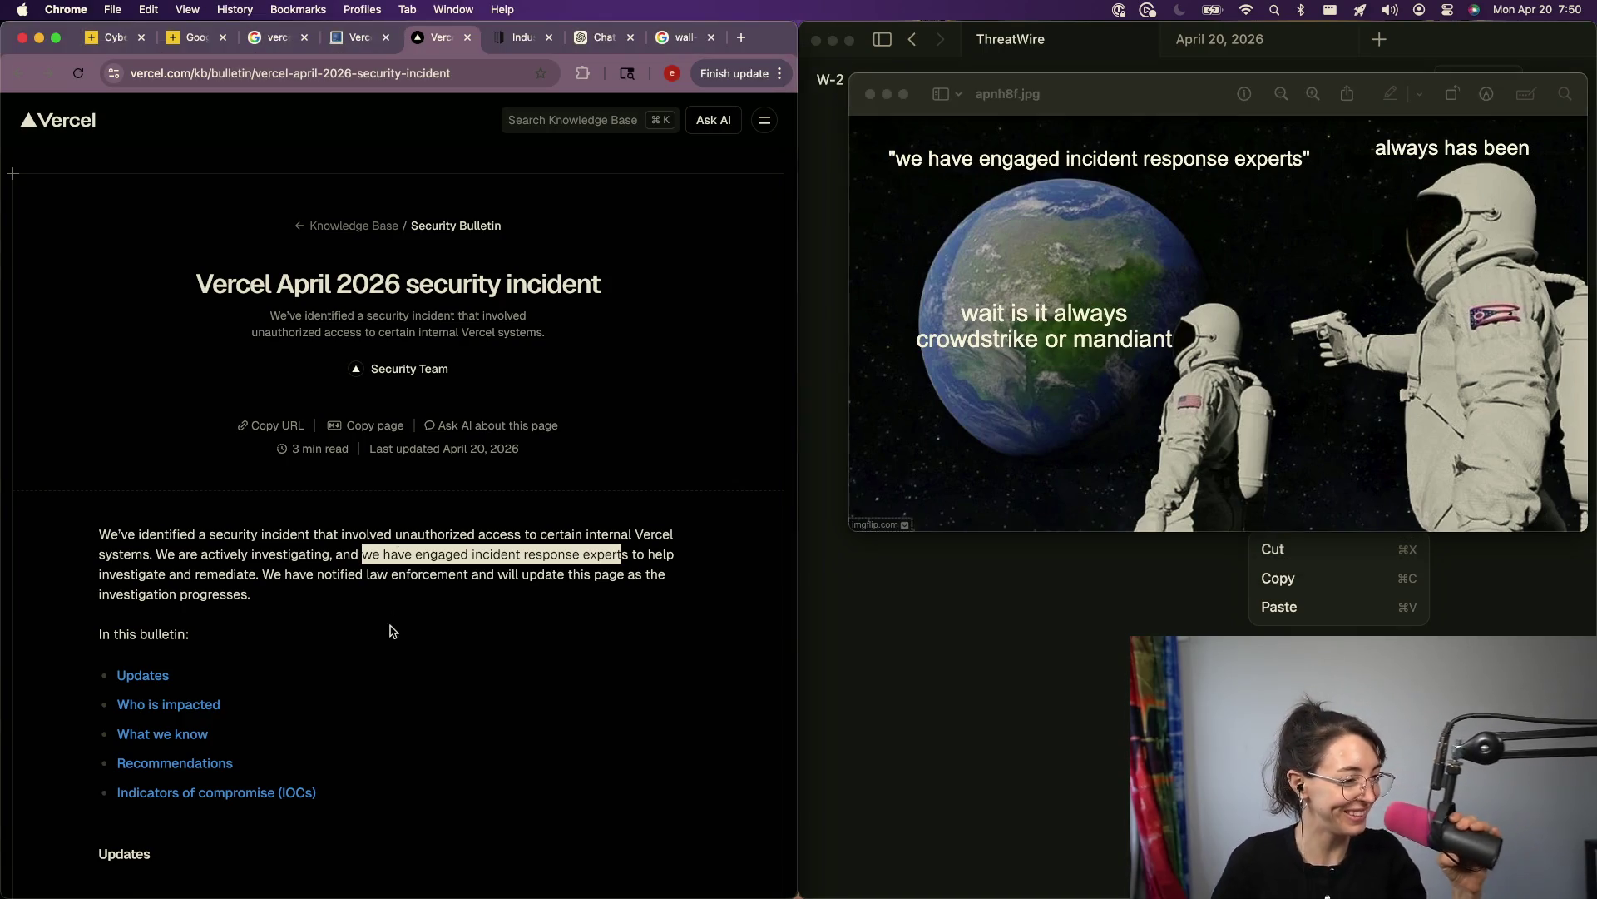
Step: Read the Vercel bulletin down to its IOCs, then switch to the X window
{"action": "scroll", "coordinate": [391, 630], "scroll_direction": "down", "scroll_amount": 10}
{"action": "scroll", "coordinate": [393, 634], "scroll_direction": "down", "scroll_amount": 4}
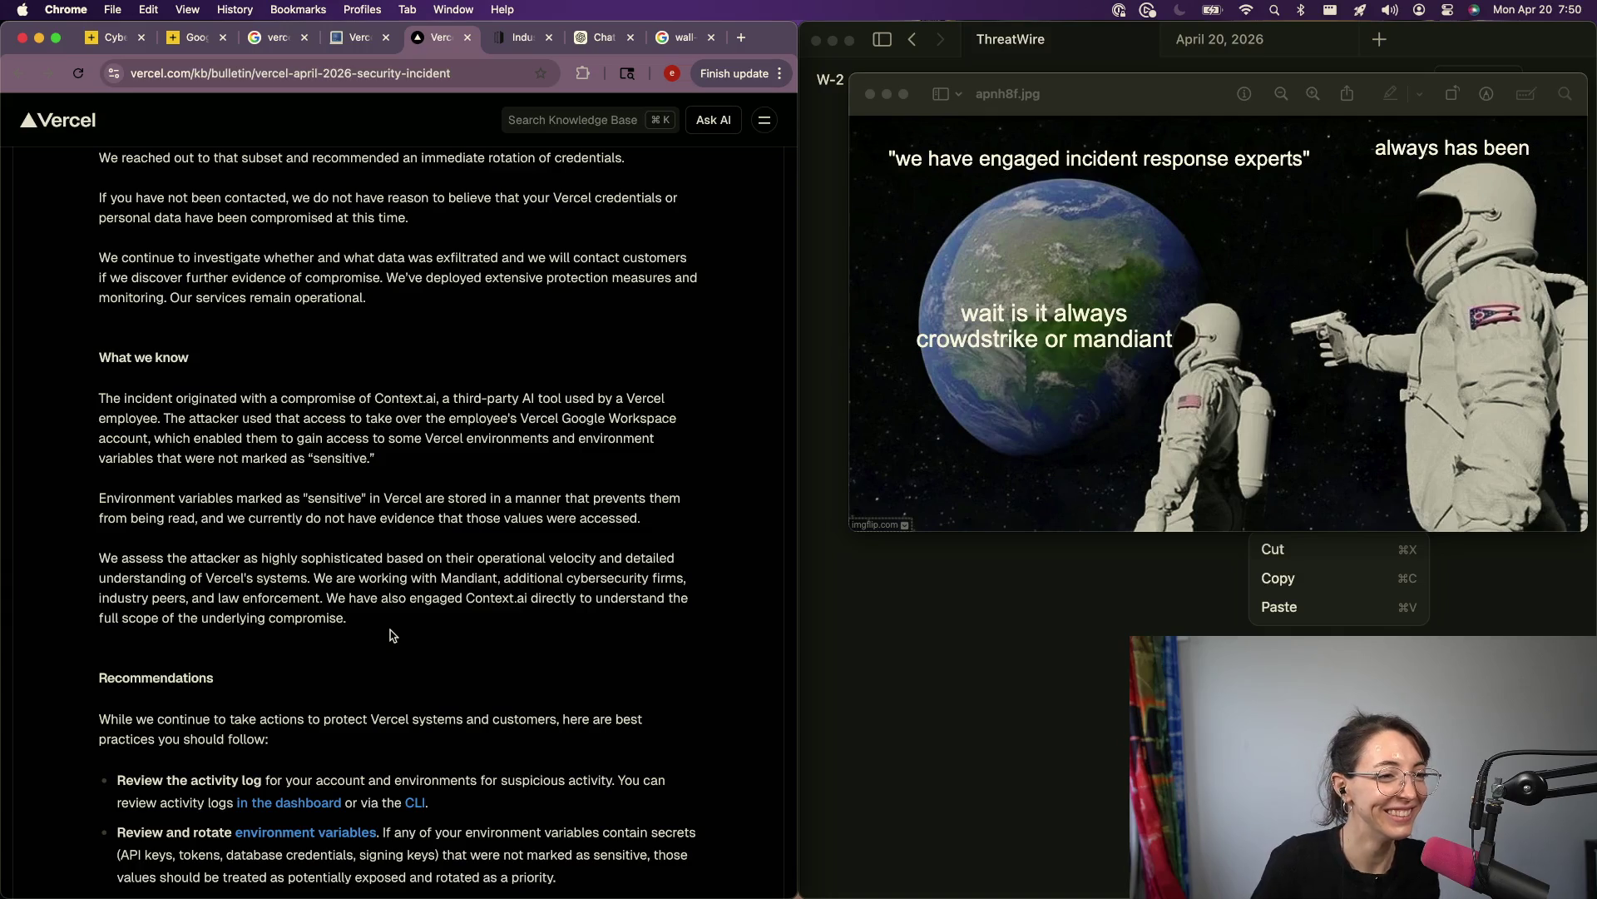
{"action": "scroll", "coordinate": [416, 605], "scroll_direction": "down", "scroll_amount": 13}
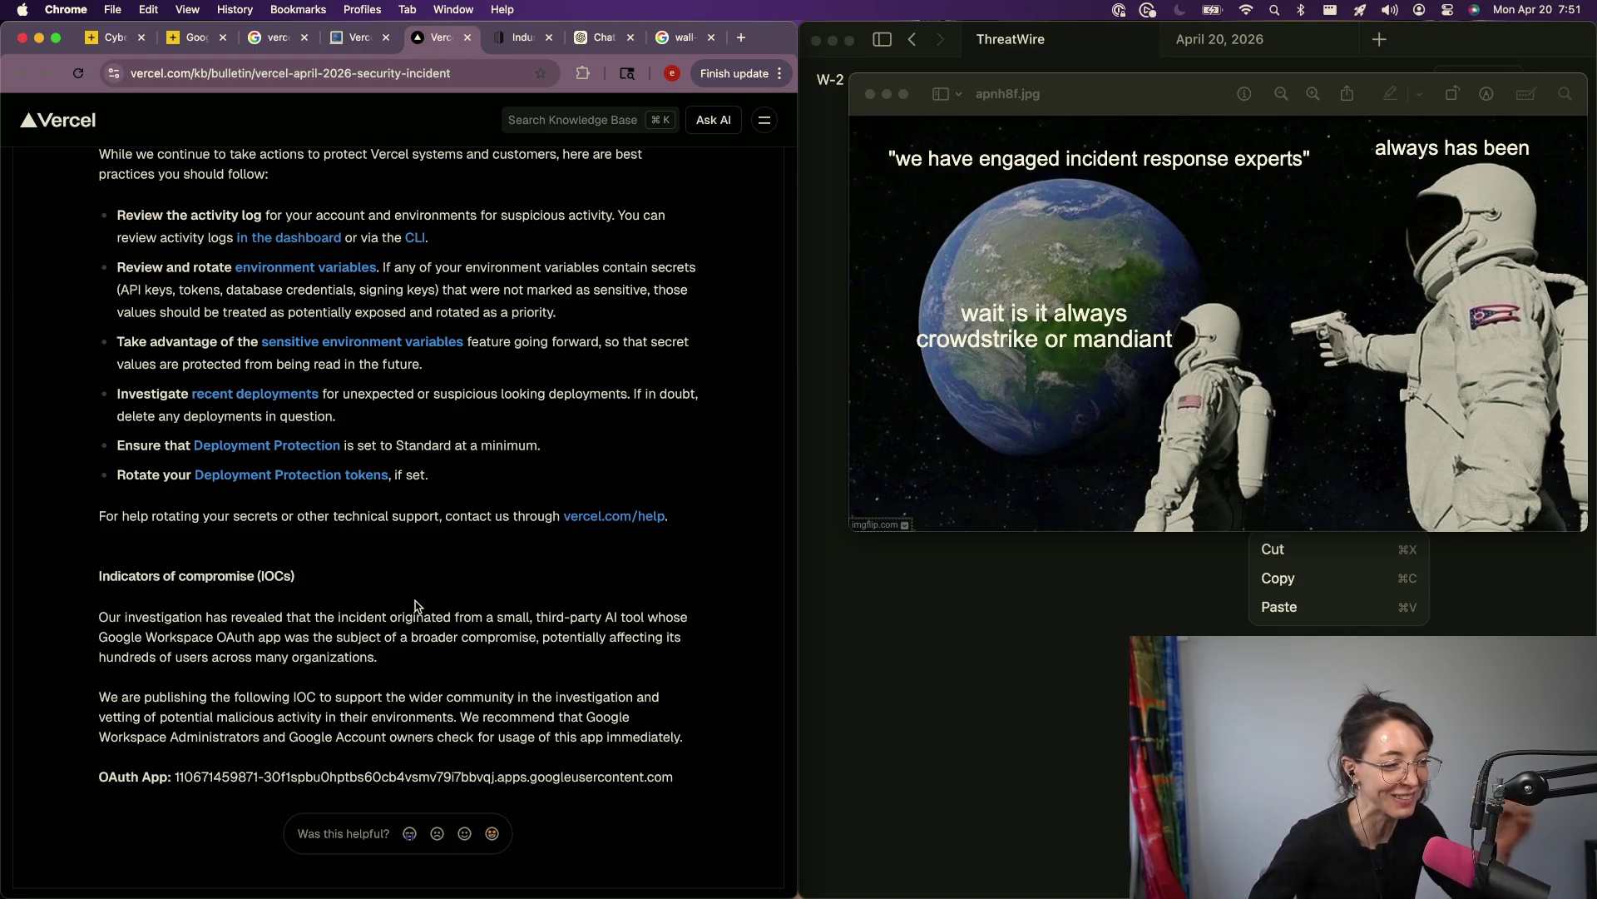
{"action": "scroll", "coordinate": [415, 604], "scroll_direction": "up", "scroll_amount": 1}
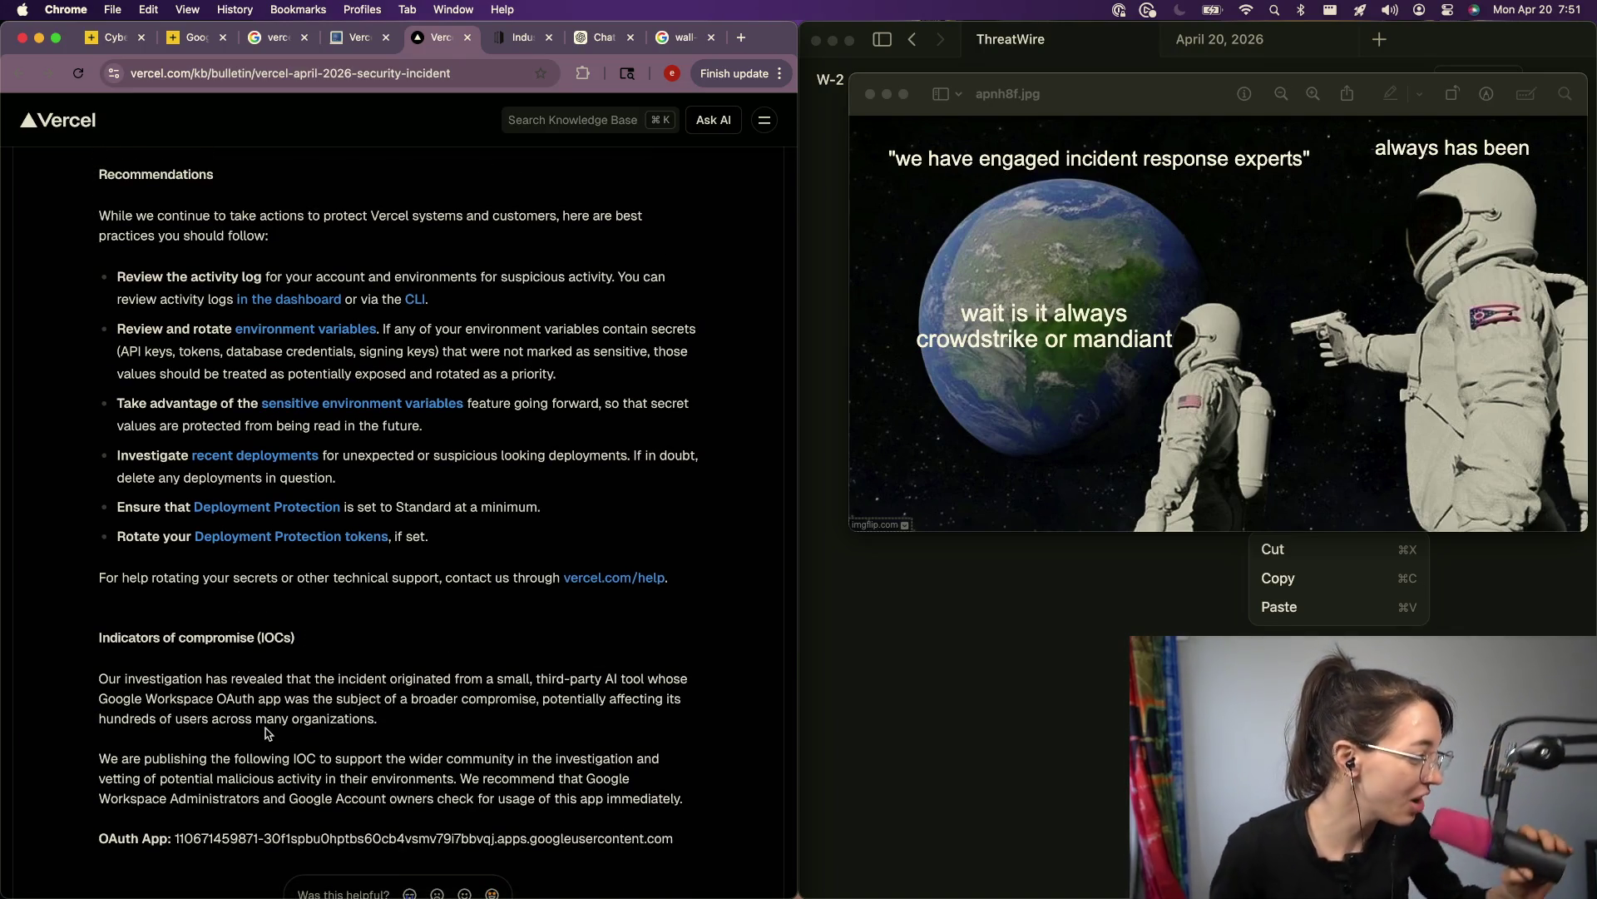
{"action": "scroll", "coordinate": [390, 713], "scroll_direction": "down", "scroll_amount": 2}
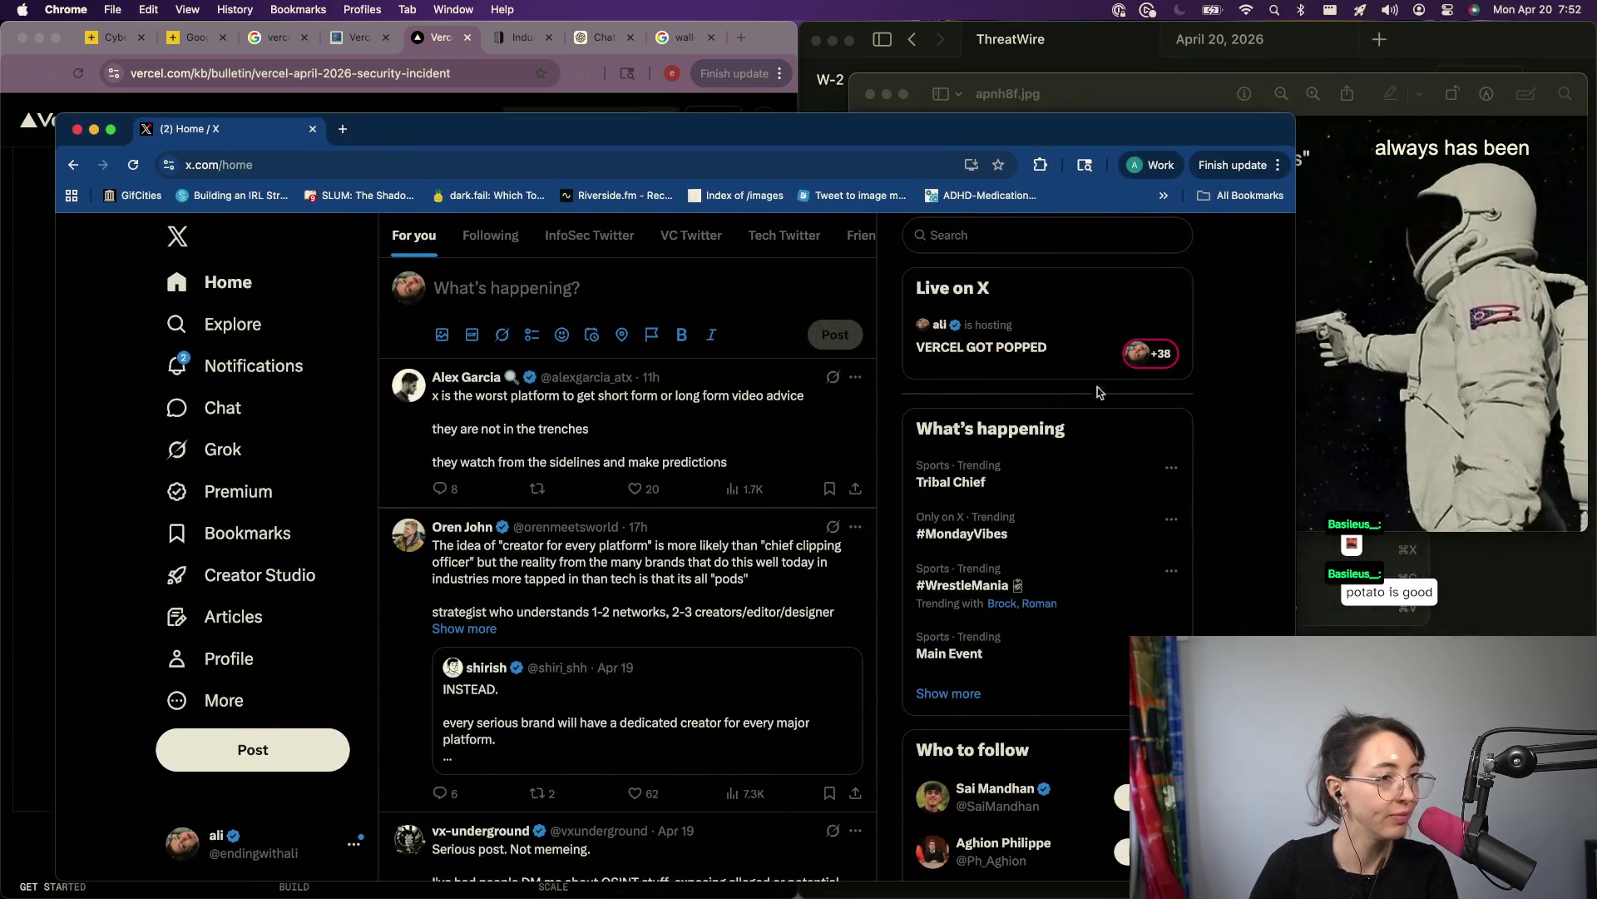
{"action": "left_click", "coordinate": [1012, 242]}
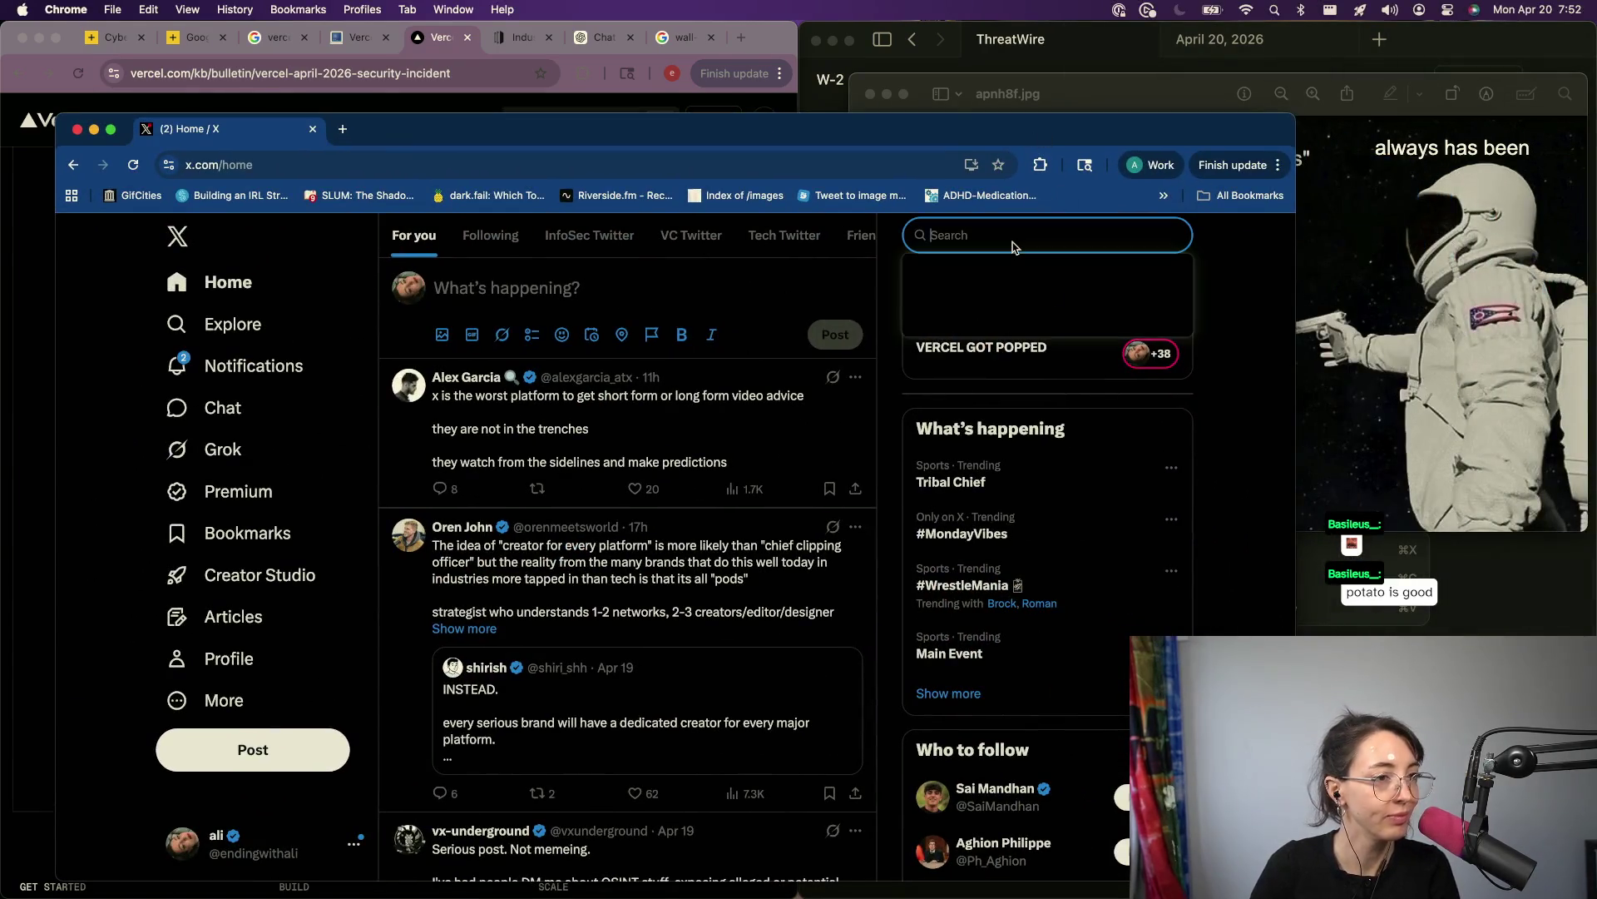
Step: Search X for 'vercel incident response' and start quoting Vercel's incident announcement
{"action": "type", "text": "vercel incident response"}
{"action": "key", "text": "Return"}
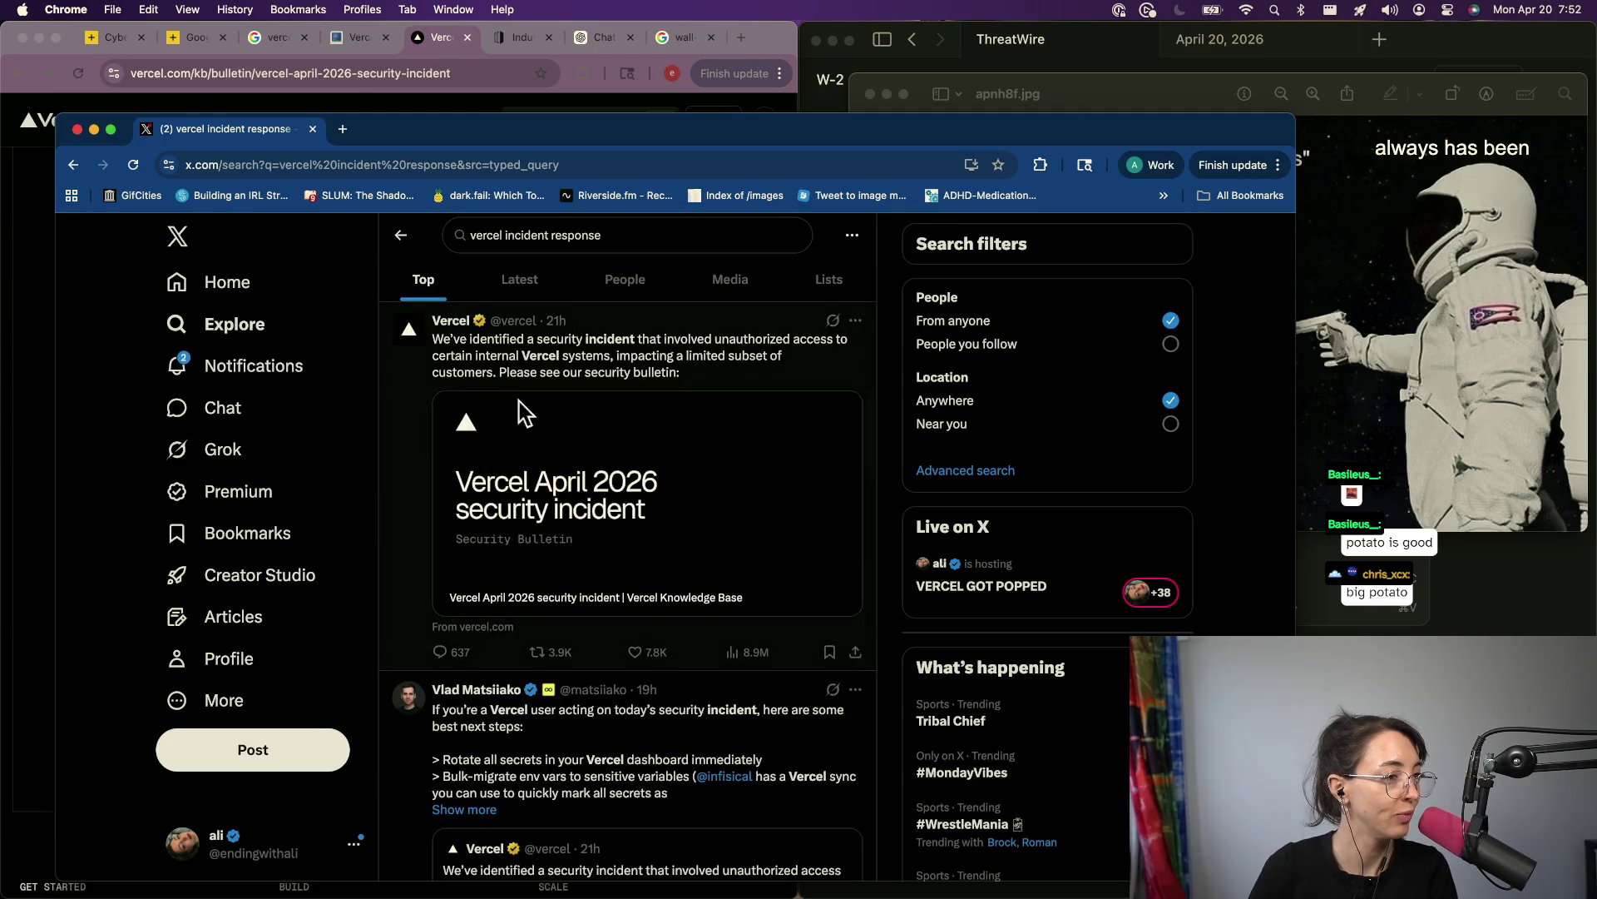
{"action": "left_click", "coordinate": [516, 403]}
{"action": "left_click", "coordinate": [517, 704]}
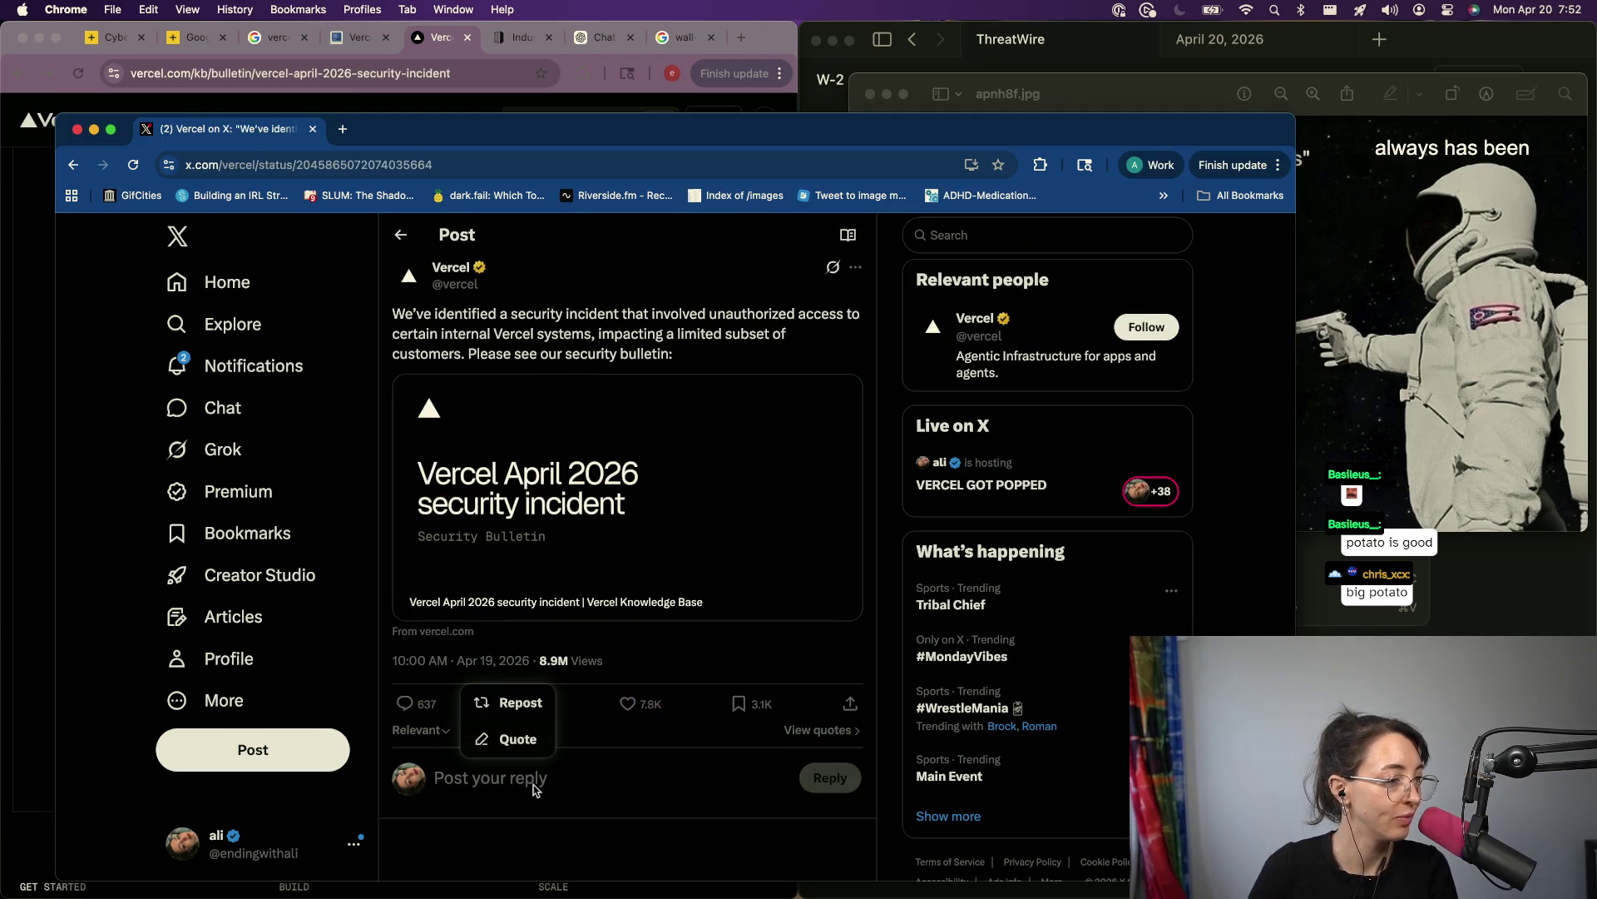
{"action": "left_click", "coordinate": [489, 743]}
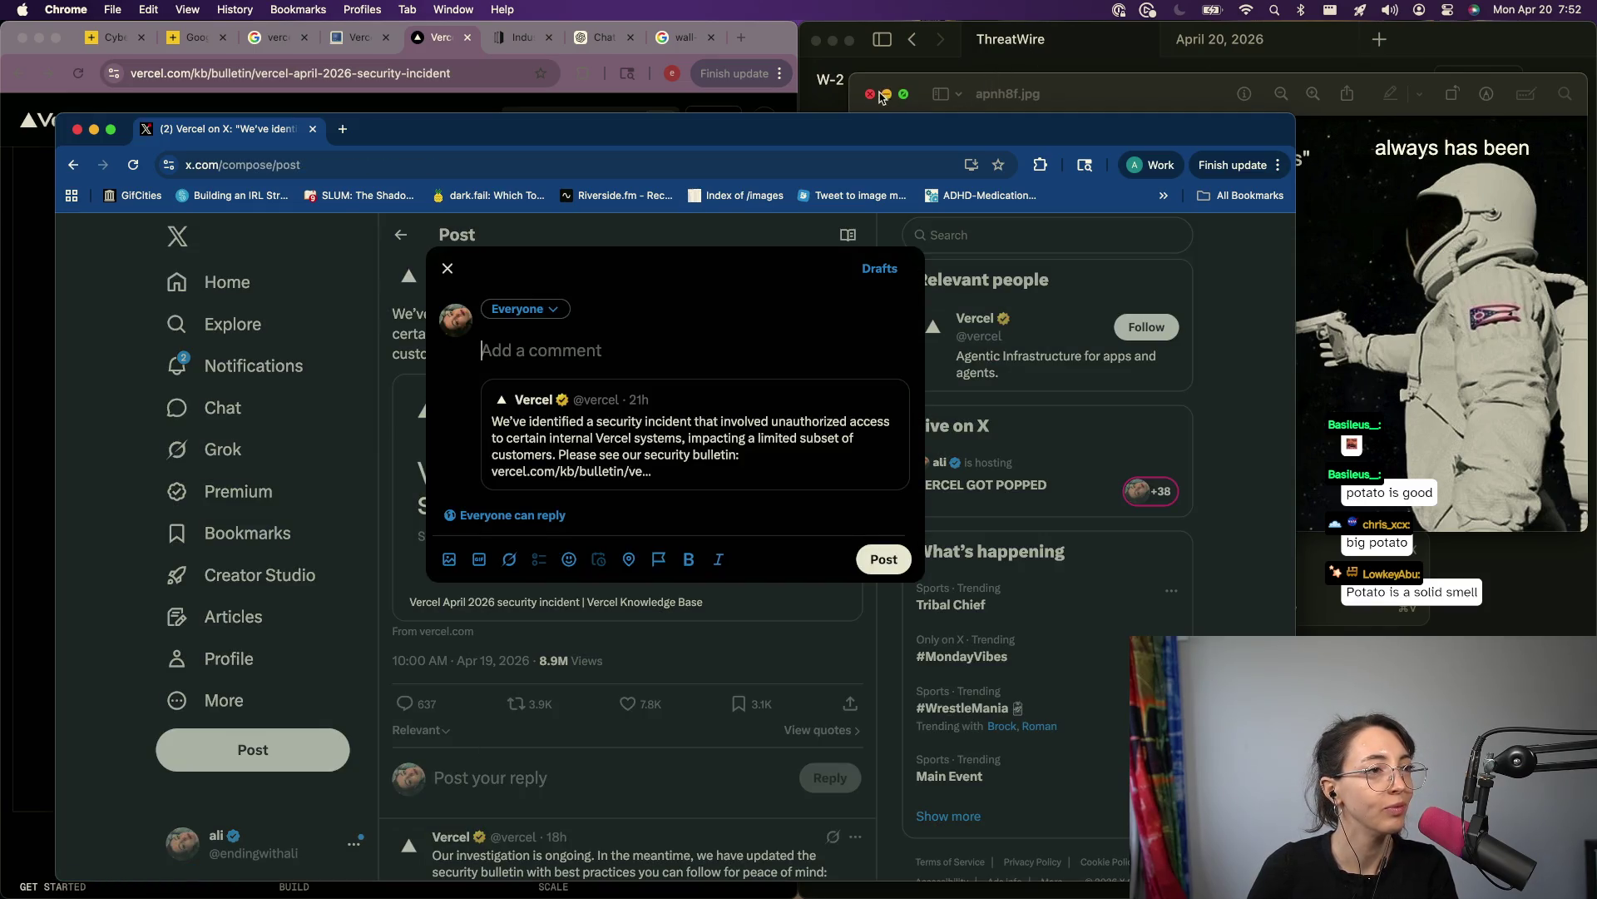
Step: Attach apnh8f.jpg, publish the quote post without image description, and close the X window
{"action": "left_click_drag", "start_coordinate": [871, 42], "coordinate": [990, 235]}
{"action": "left_click_drag", "start_coordinate": [1099, 113], "coordinate": [1169, 357]}
{"action": "left_click_drag", "start_coordinate": [758, 298], "coordinate": [620, 362]}
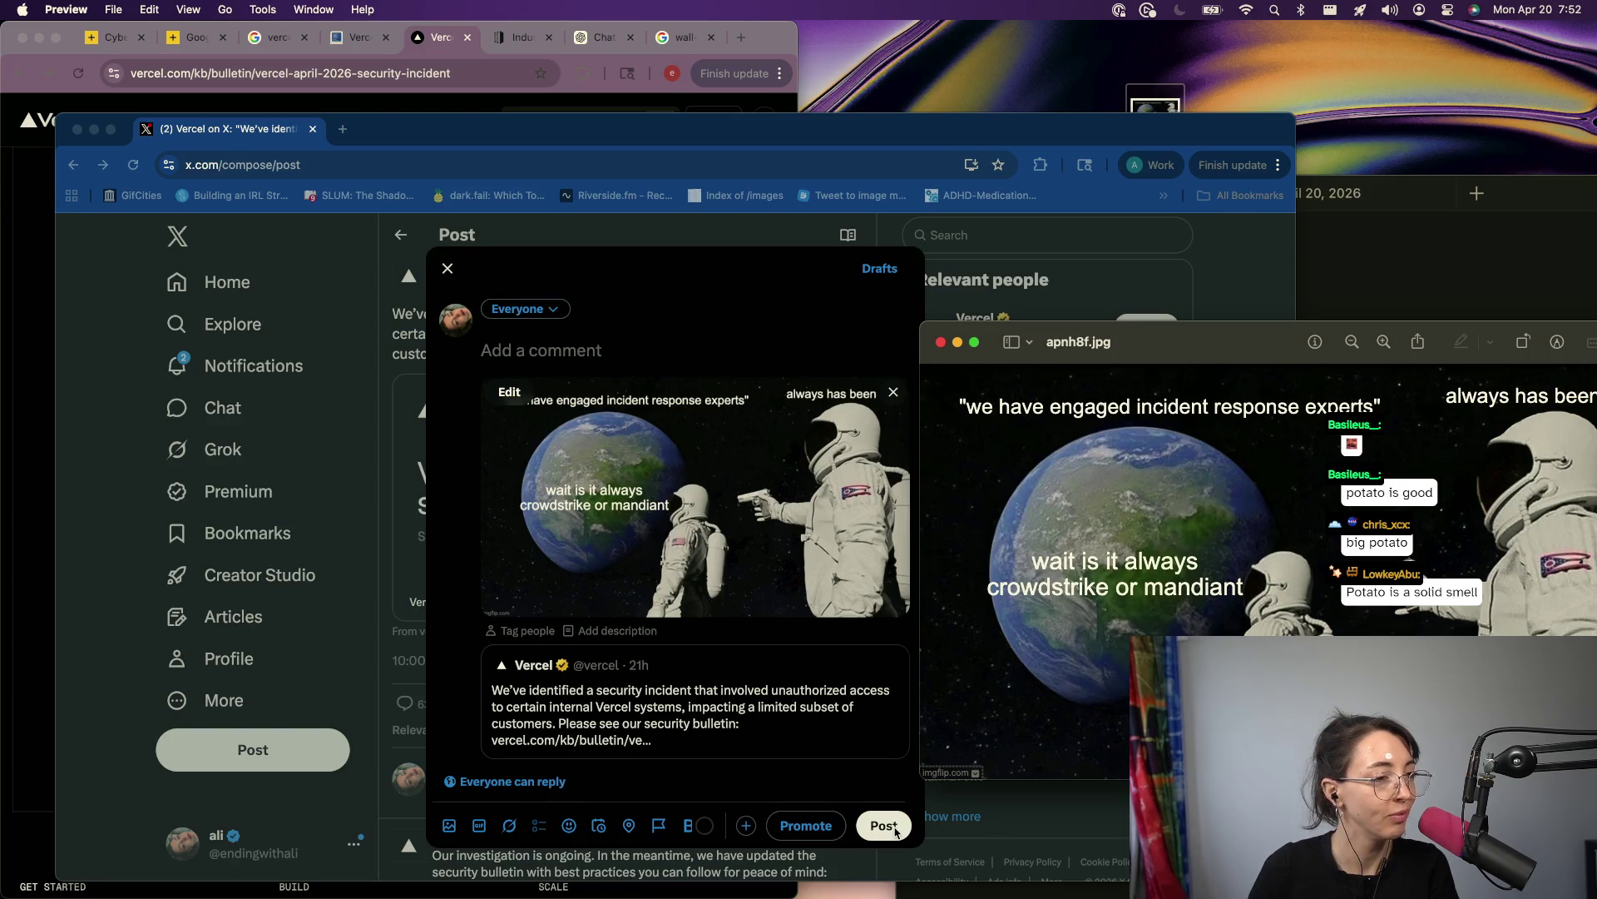
{"action": "left_click", "coordinate": [896, 831]}
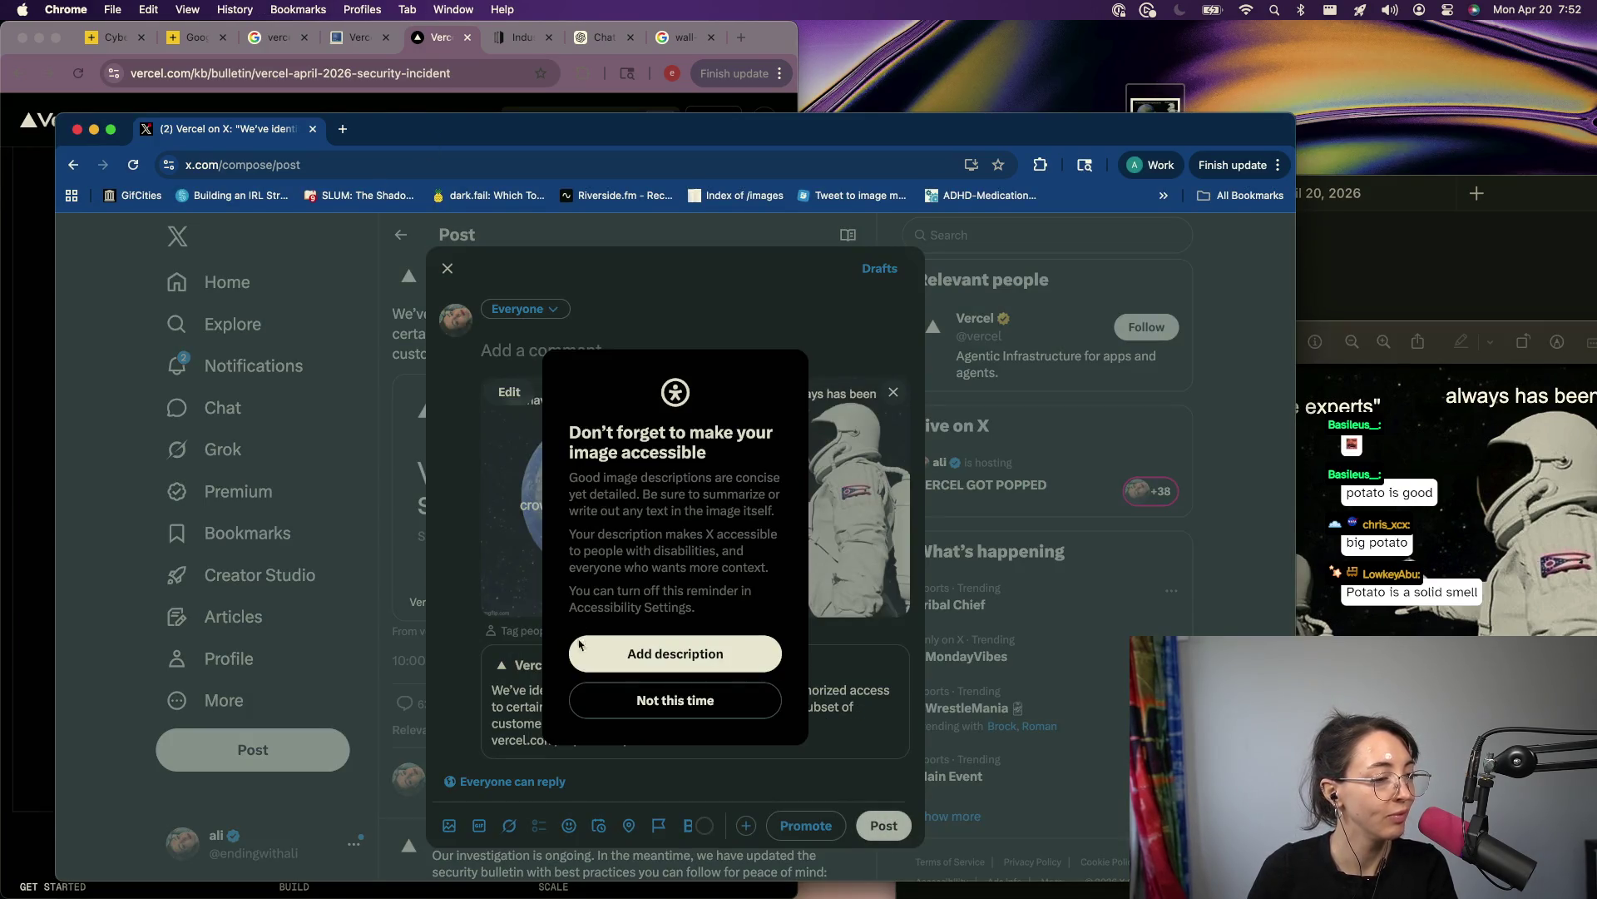
{"action": "left_click", "coordinate": [619, 695]}
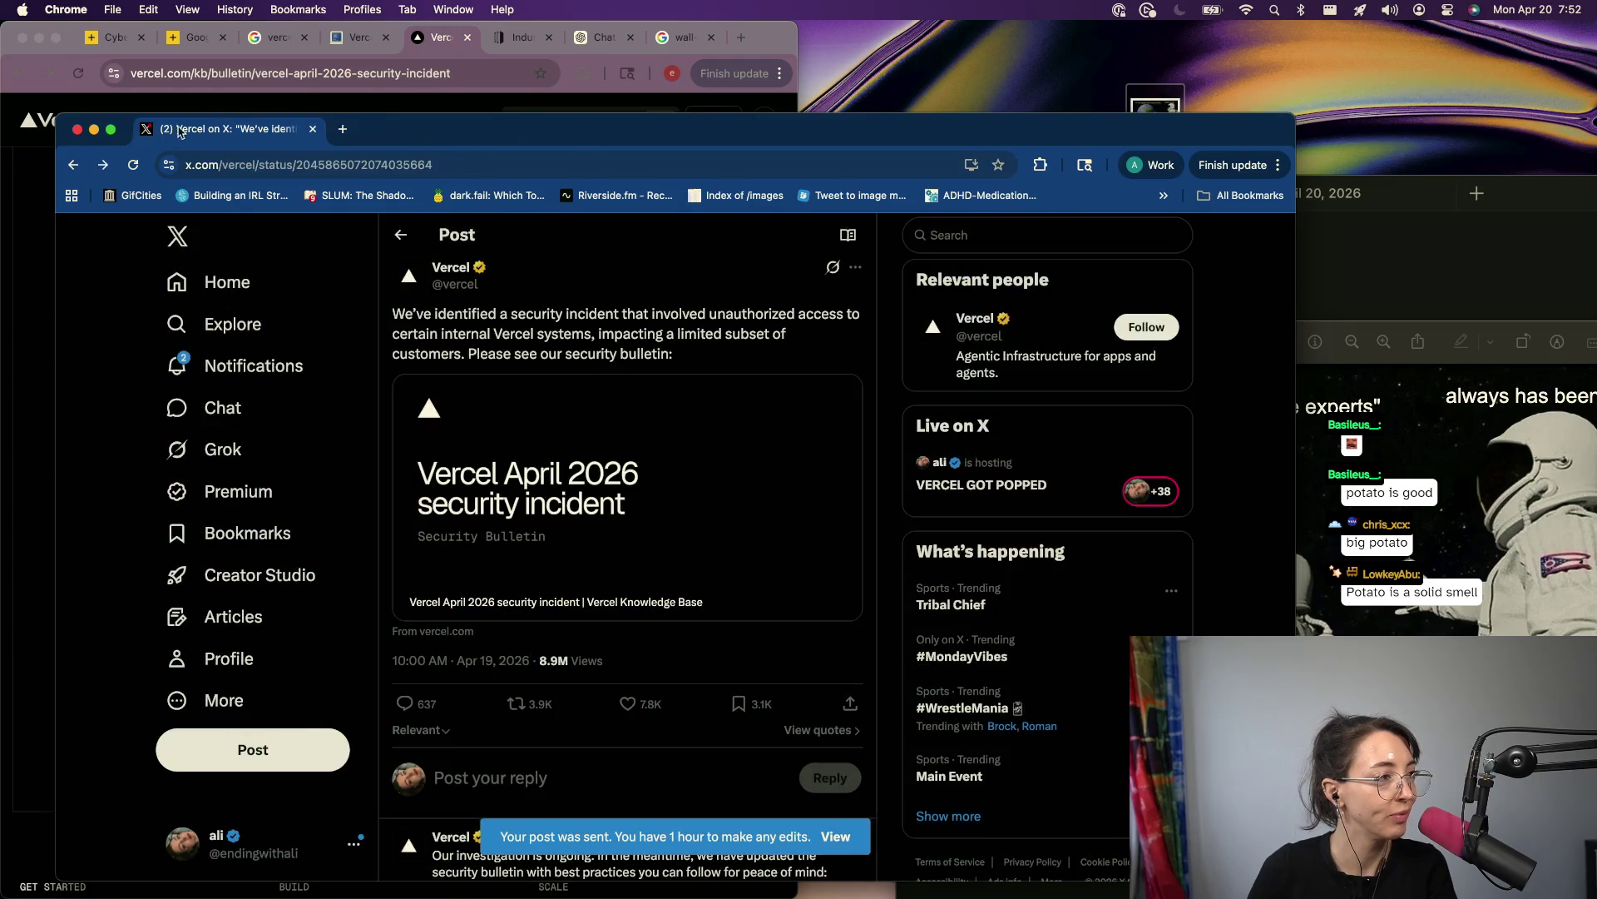
{"action": "left_click", "coordinate": [77, 129]}
{"action": "left_click", "coordinate": [1255, 520]}
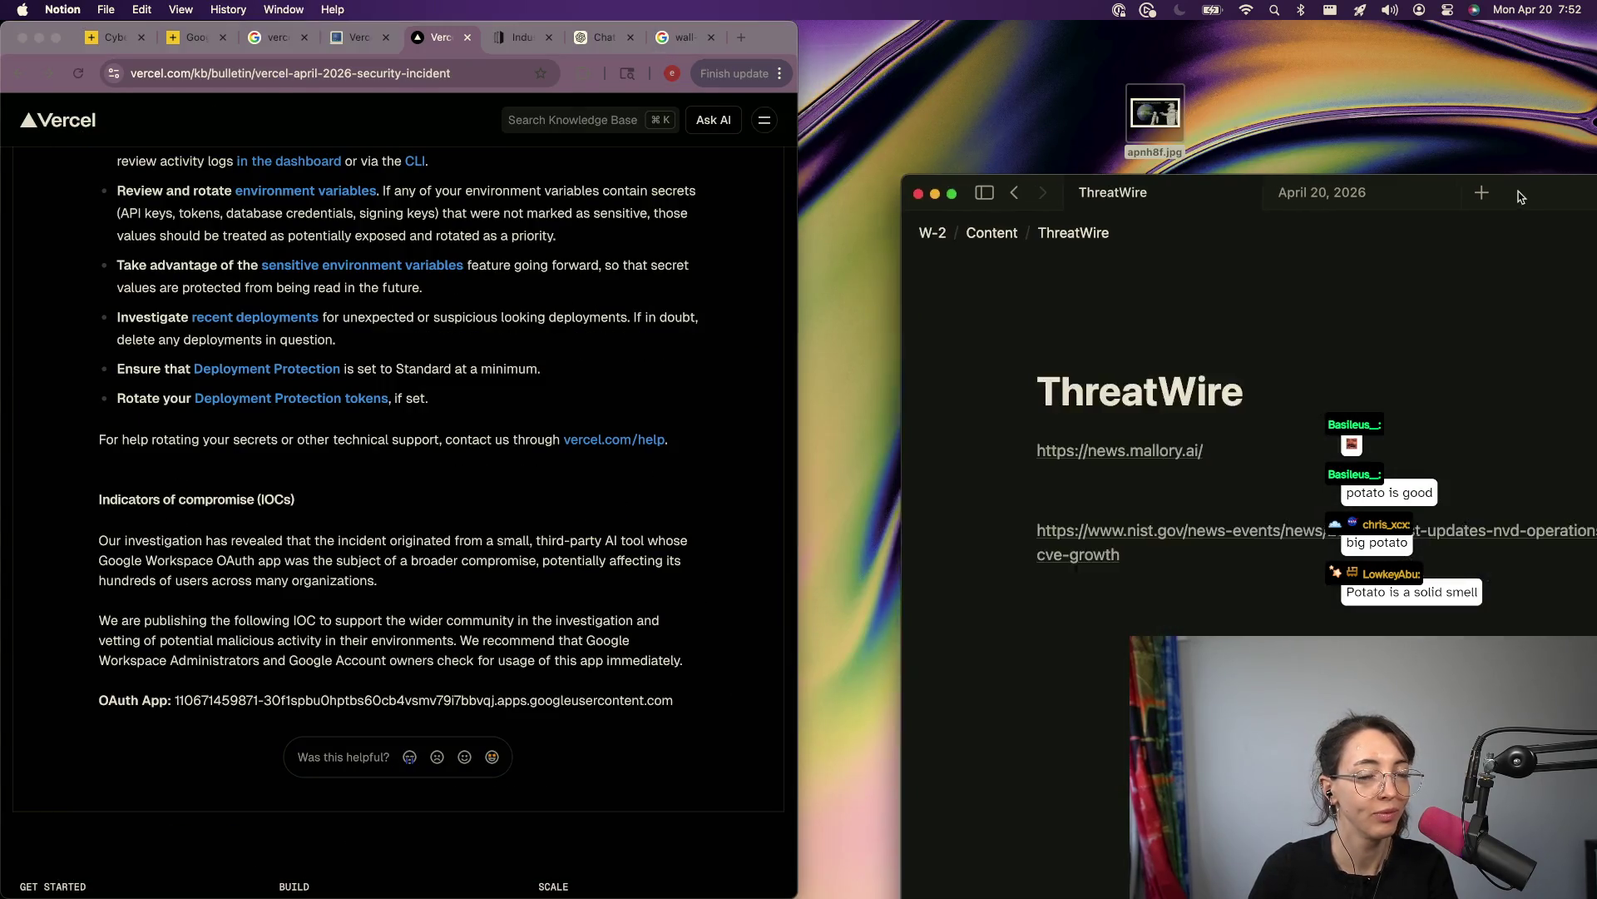
Step: Close the ThreatWire page tab in Notion, keeping the April 20, 2026 page
{"action": "right_click", "coordinate": [1255, 520]}
{"action": "key", "text": "ctrl+Up"}
{"action": "left_click", "coordinate": [1105, 592]}
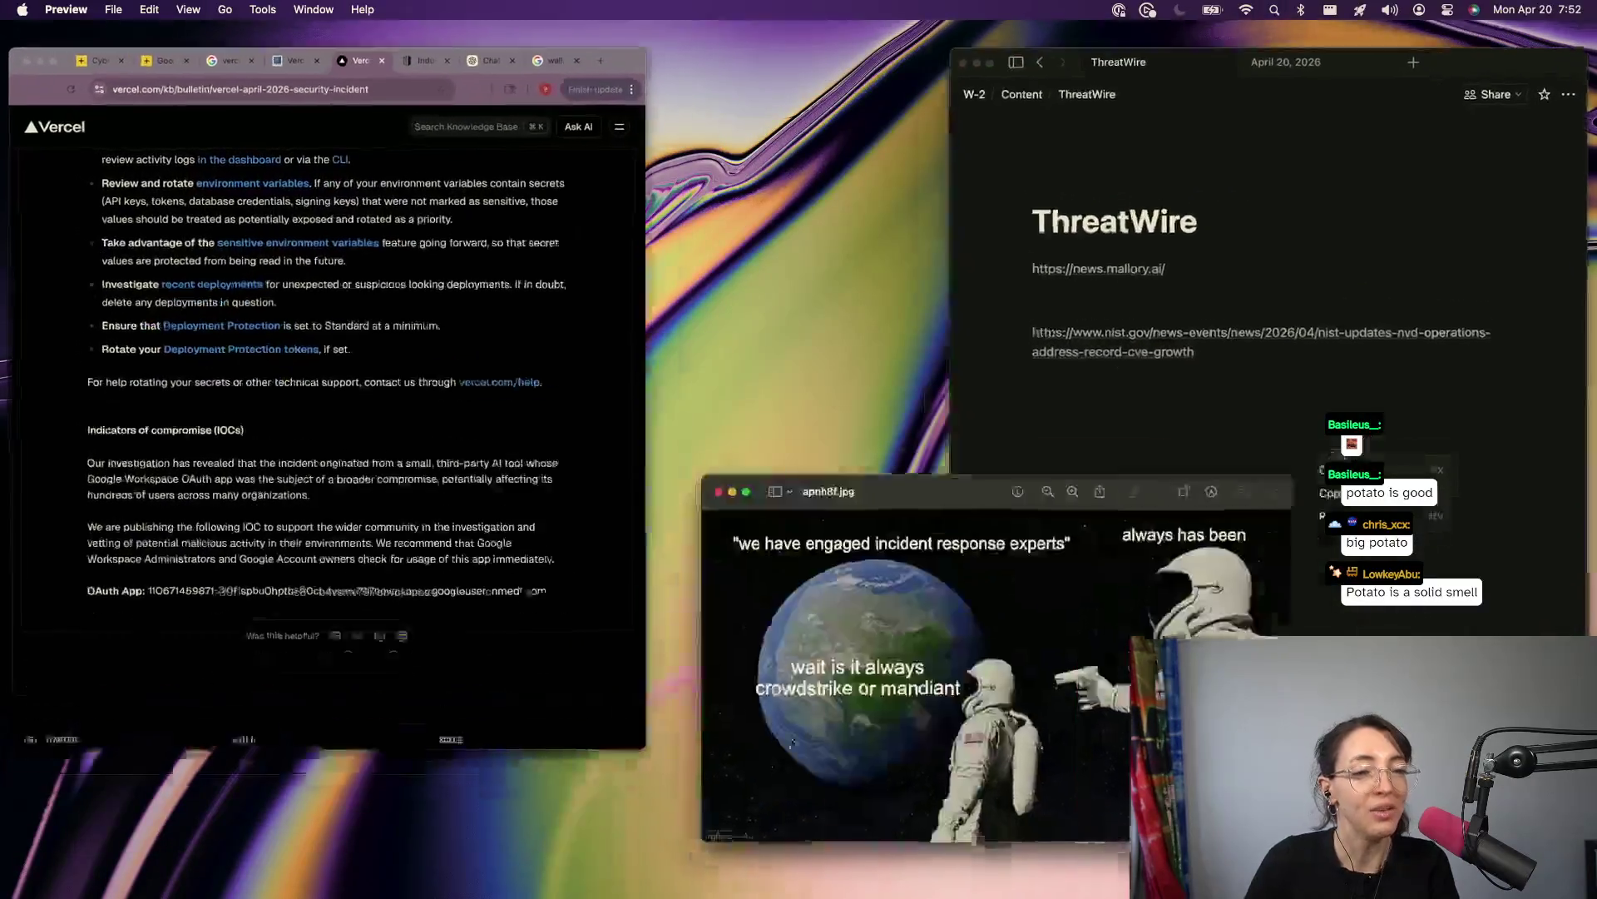
{"action": "left_click", "coordinate": [1113, 470]}
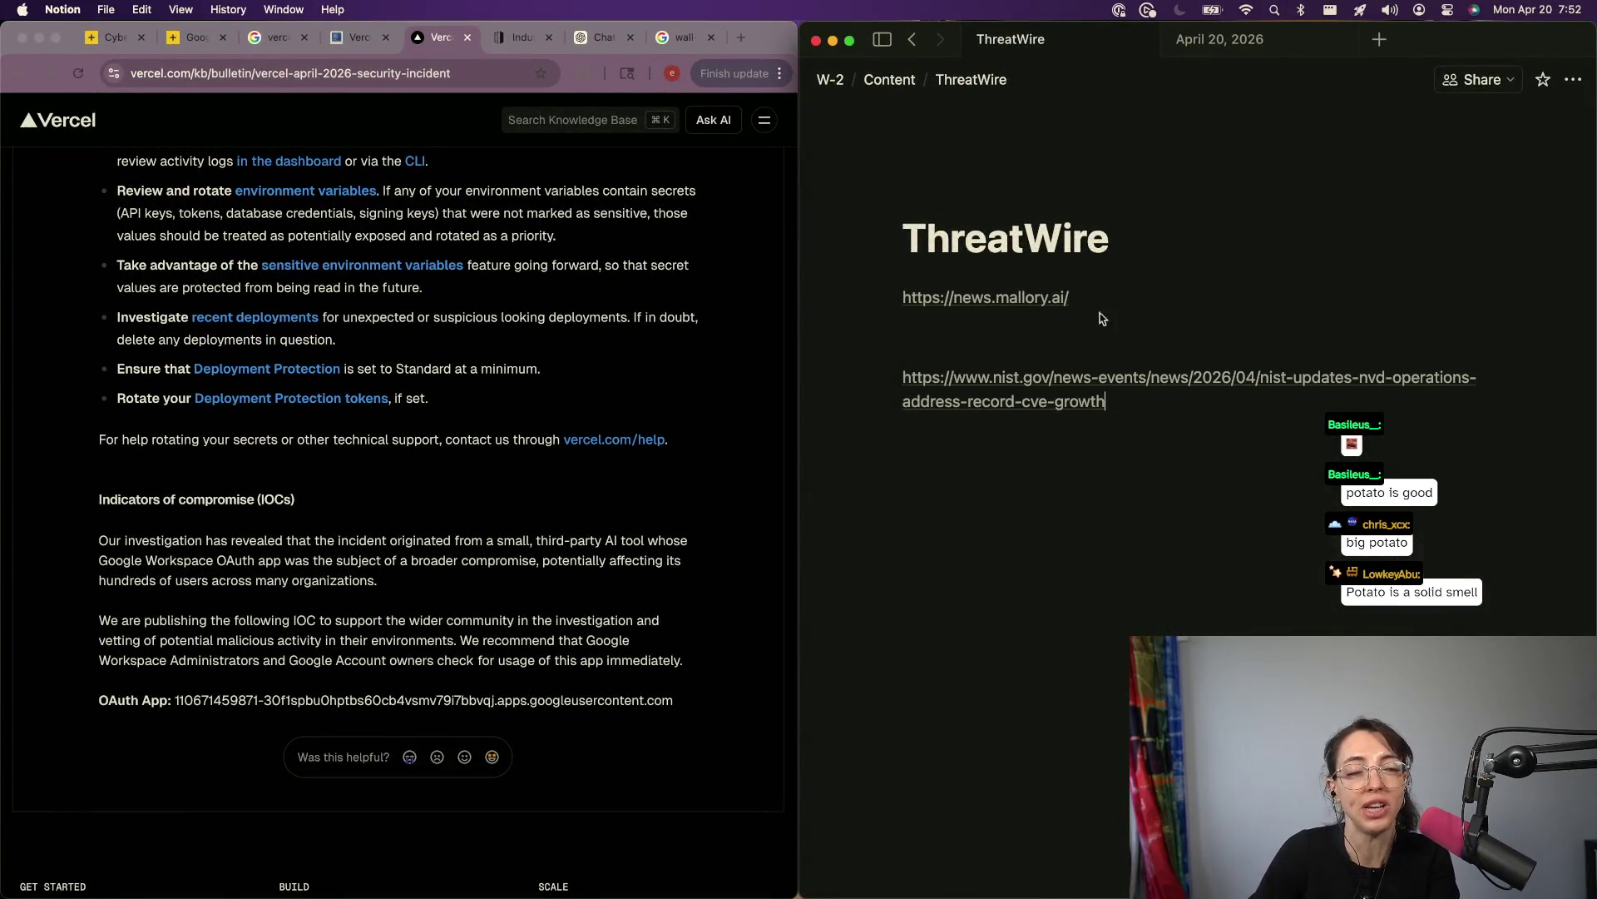
{"action": "left_click", "coordinate": [1204, 35]}
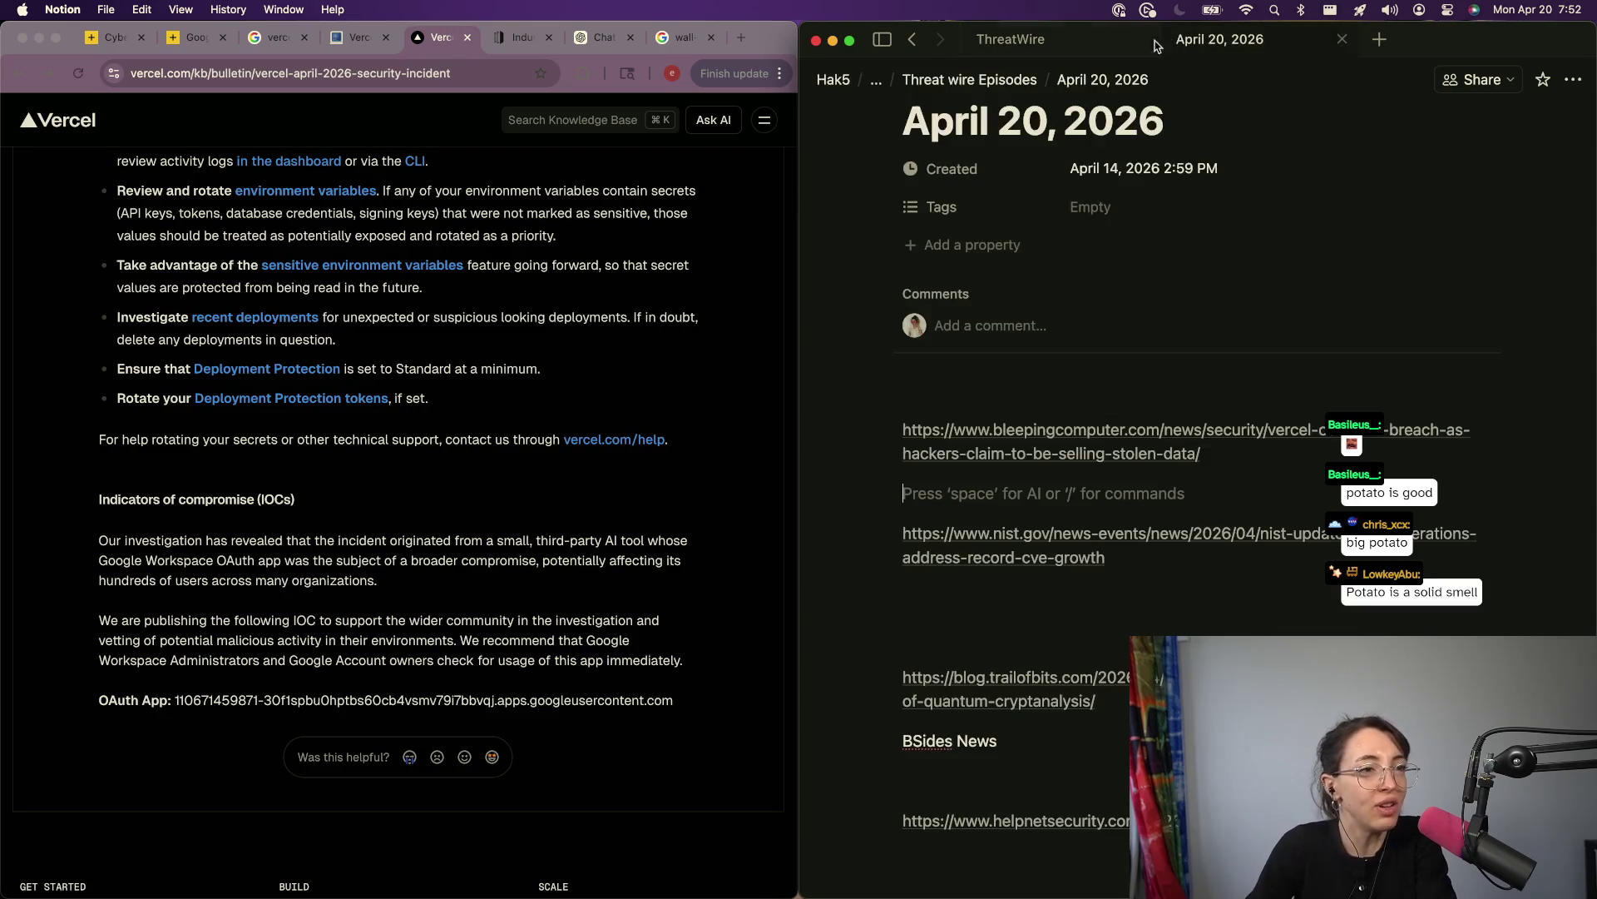
{"action": "left_click", "coordinate": [1144, 39]}
Step: Open the nist.gov NVD operations article linked in the April 20, 2026 notes
{"action": "left_click", "coordinate": [491, 298]}
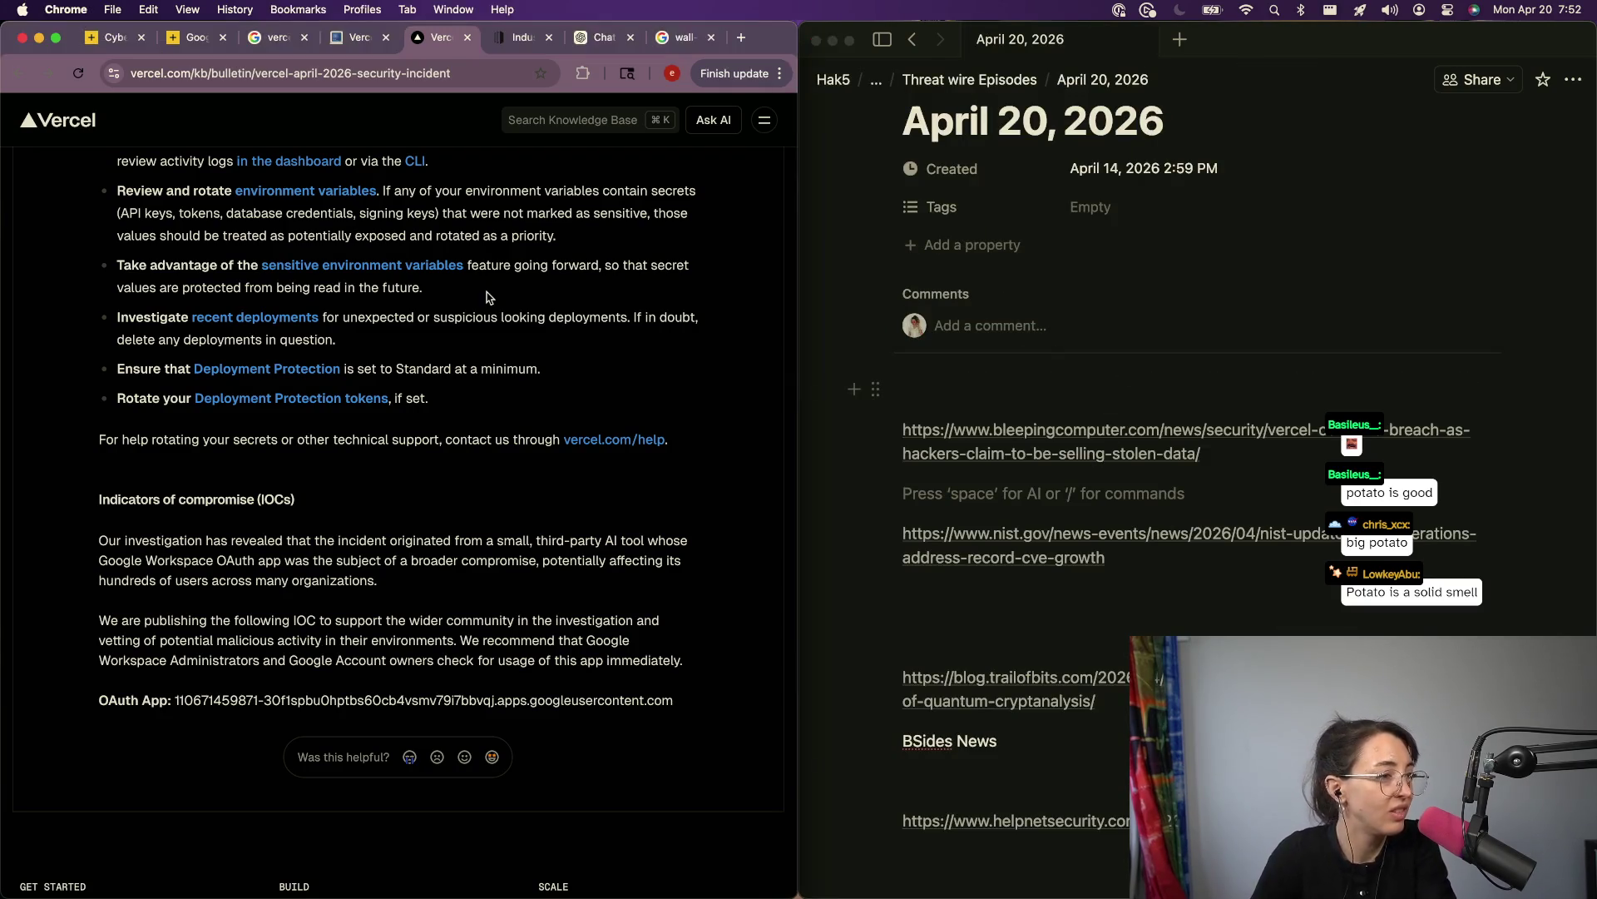
{"action": "left_click", "coordinate": [918, 490]}
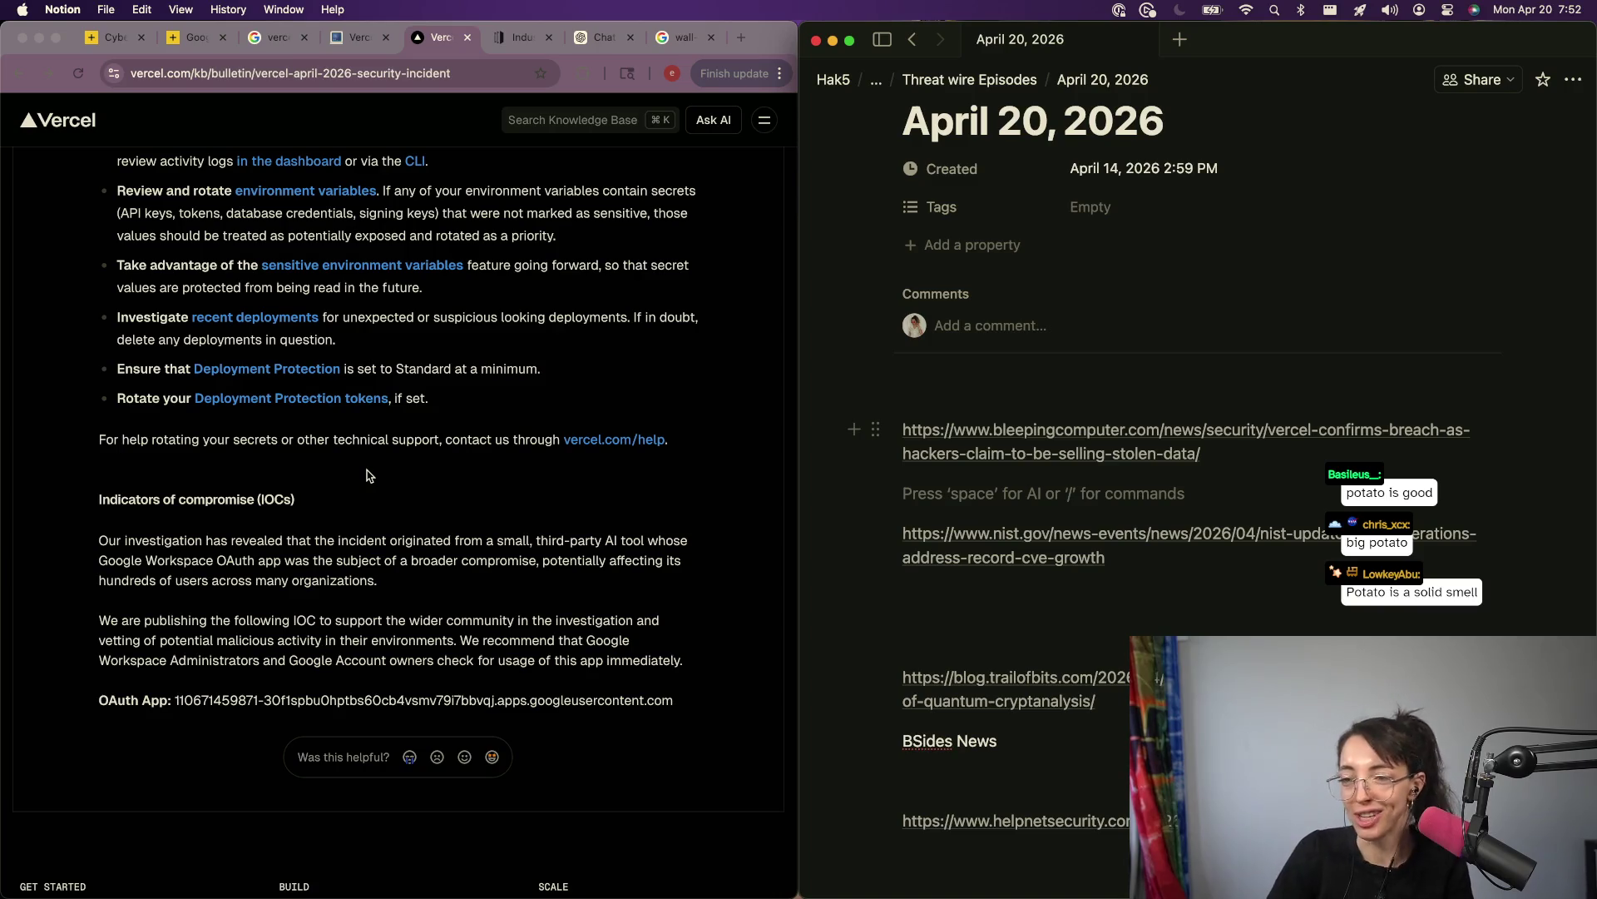
{"action": "scroll", "coordinate": [877, 397], "scroll_direction": "up", "scroll_amount": 3}
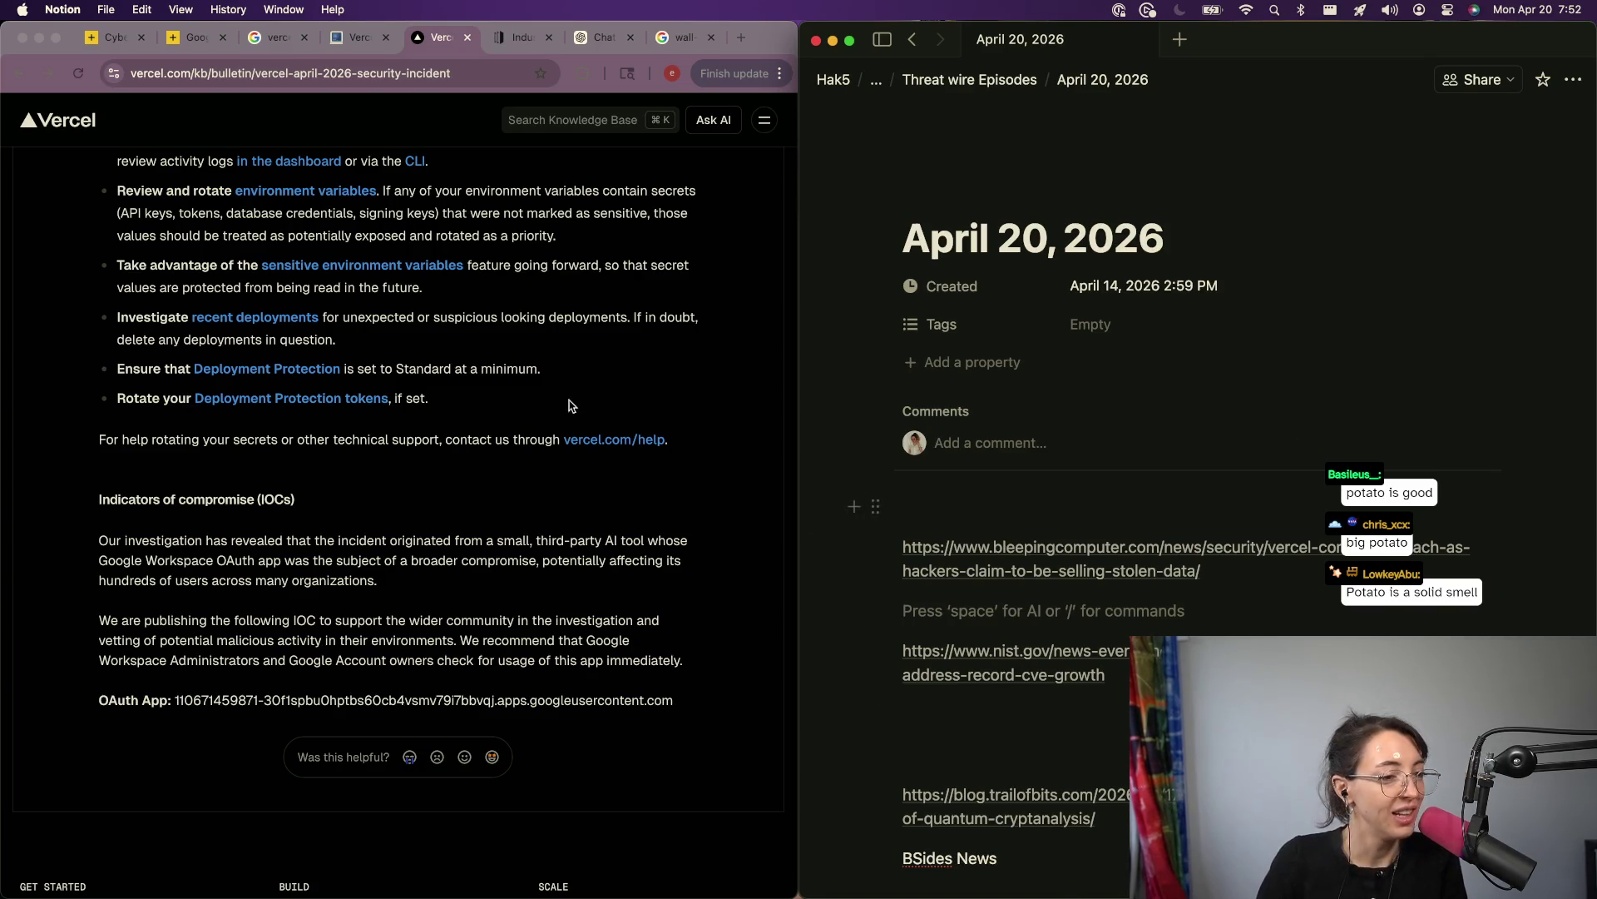
{"action": "left_click", "coordinate": [988, 673]}
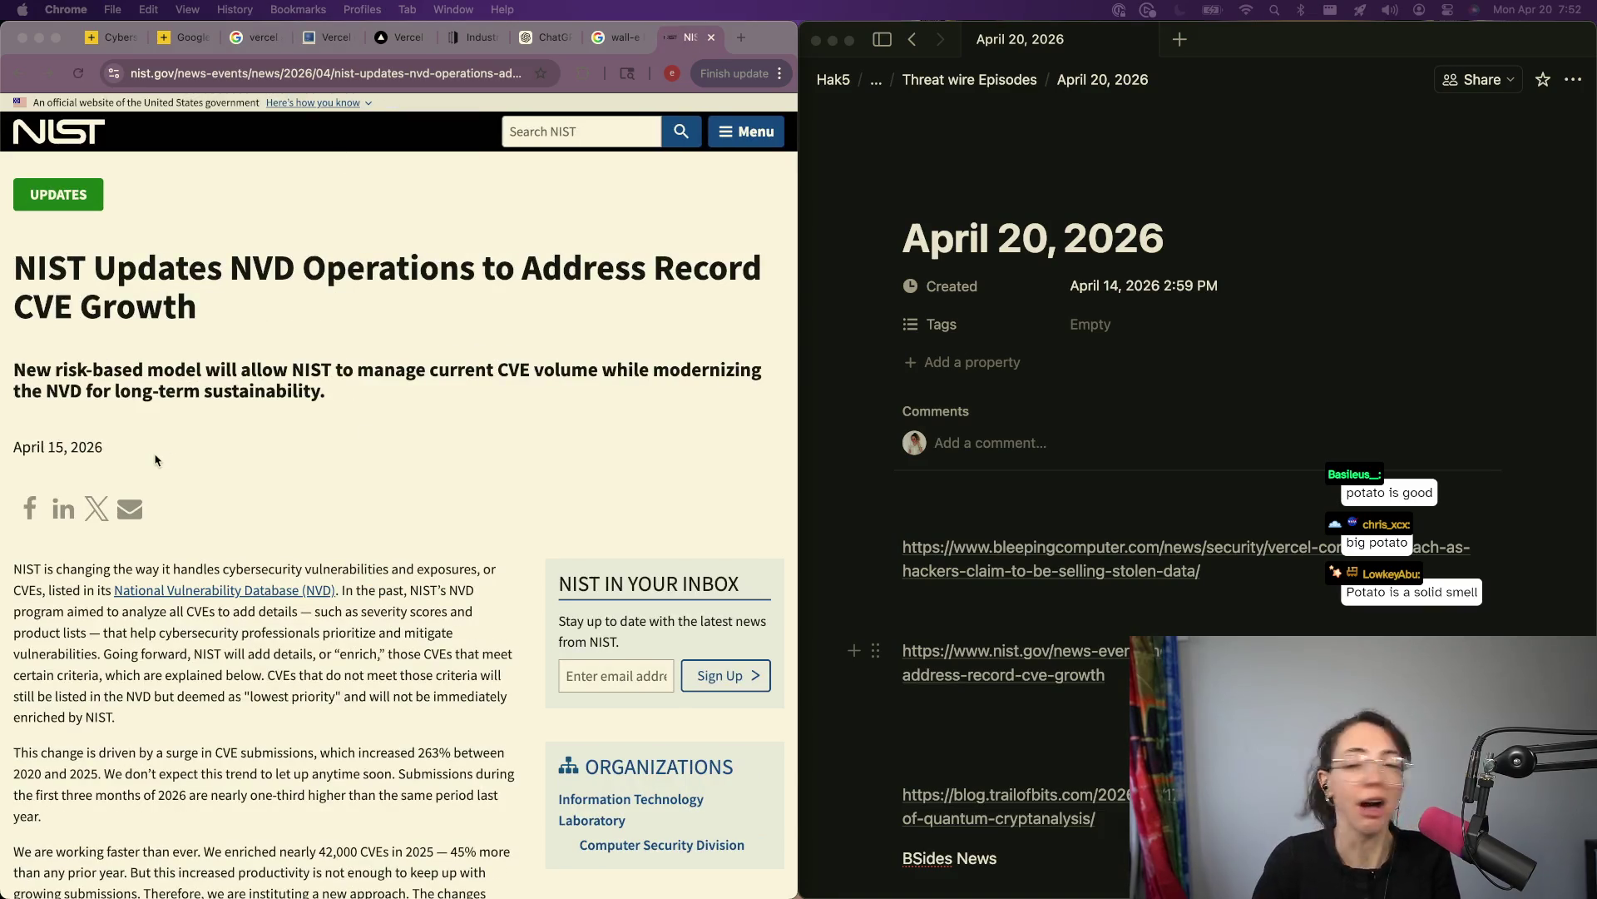
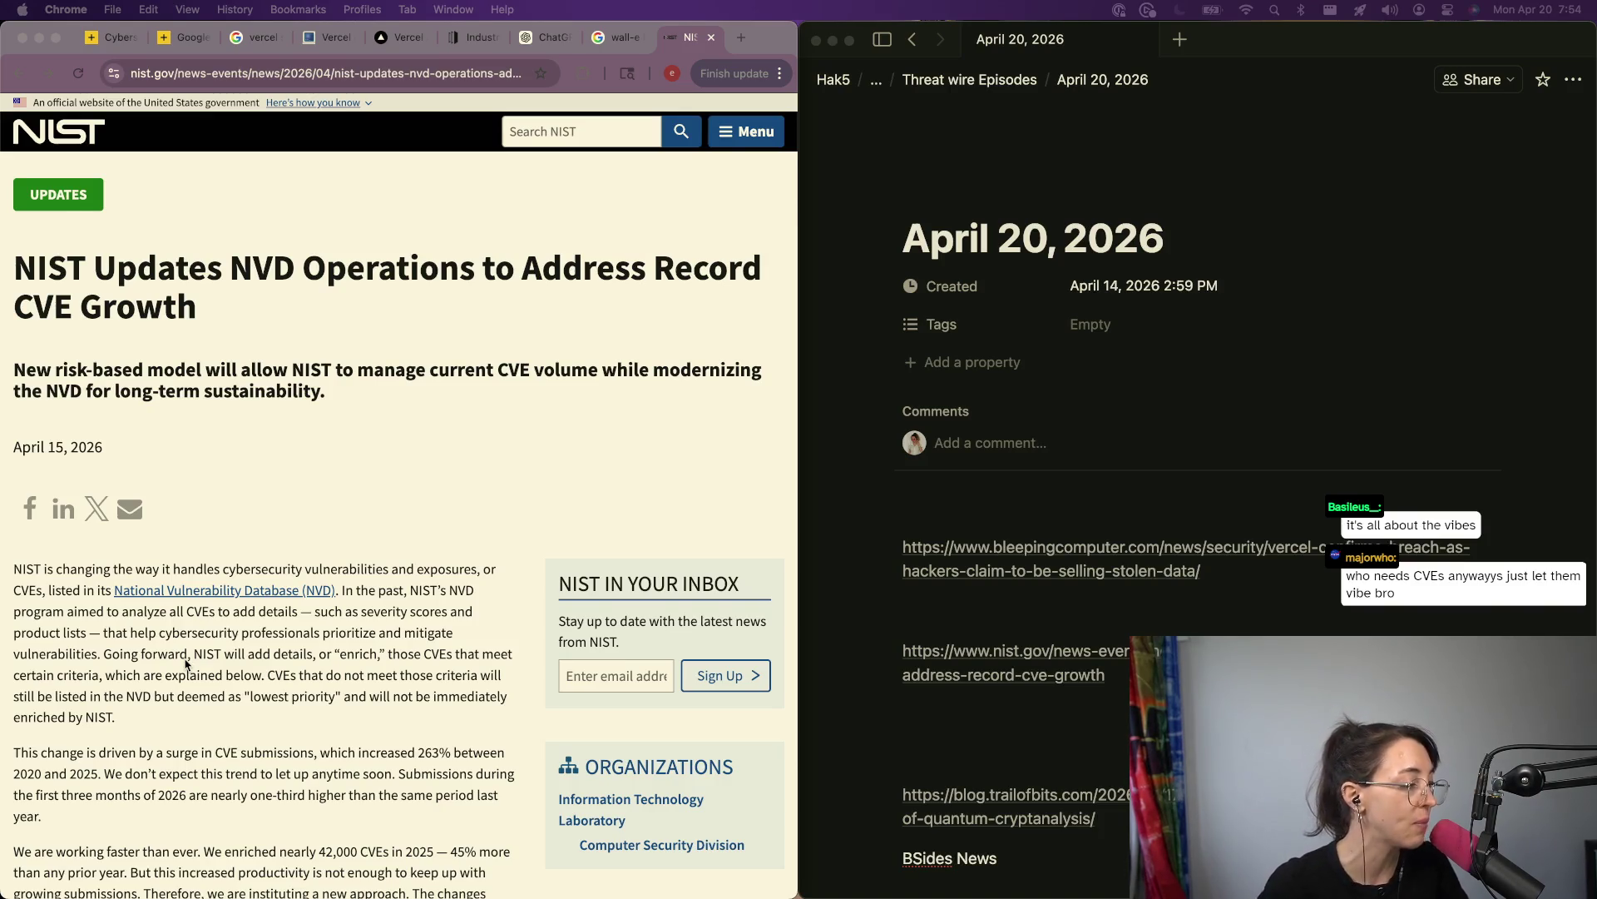
Step: Copy 'Executive Order 14028' from the NIST article and run a Google search for it in a new tab
{"action": "scroll", "coordinate": [187, 663], "scroll_direction": "down", "scroll_amount": 5}
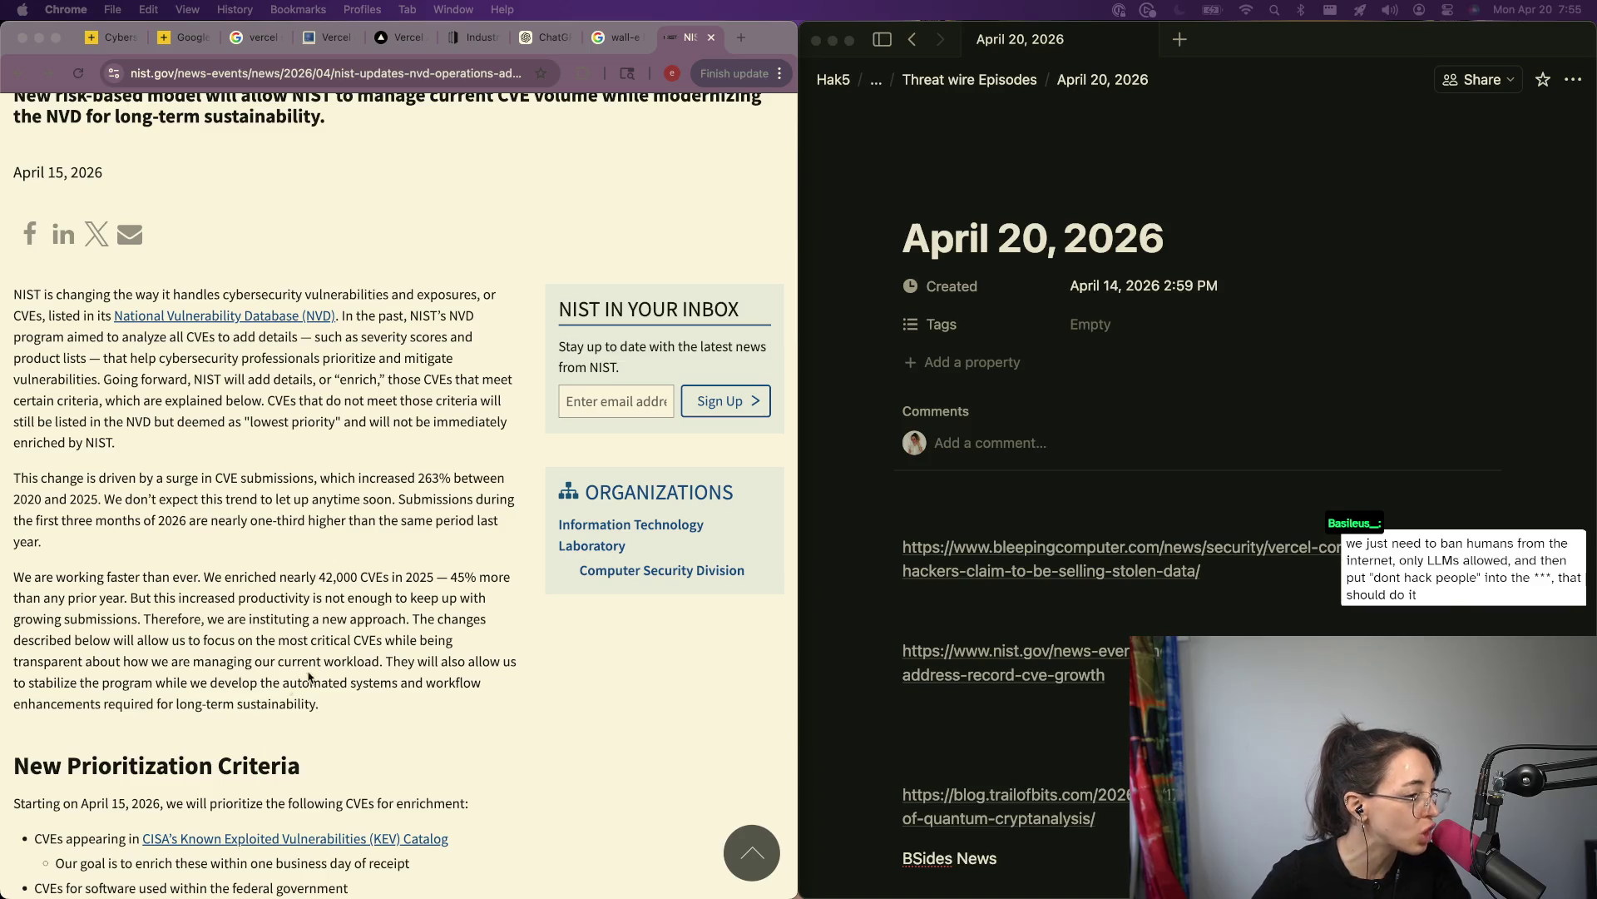
{"action": "left_click", "coordinate": [353, 643]}
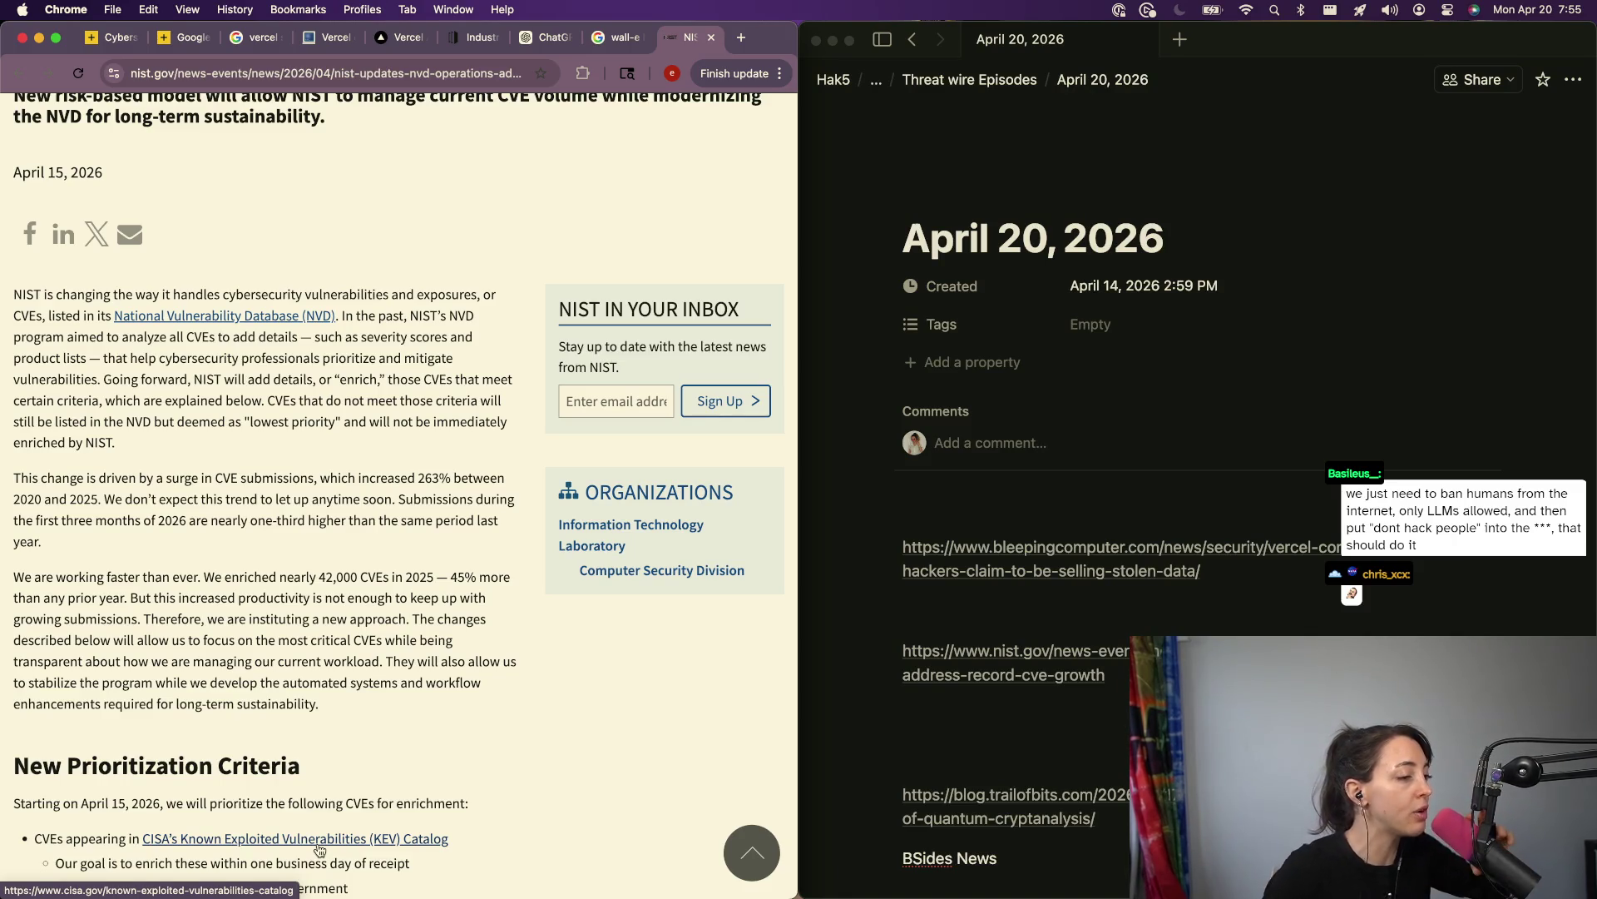
{"action": "scroll", "coordinate": [314, 743], "scroll_direction": "down", "scroll_amount": 5}
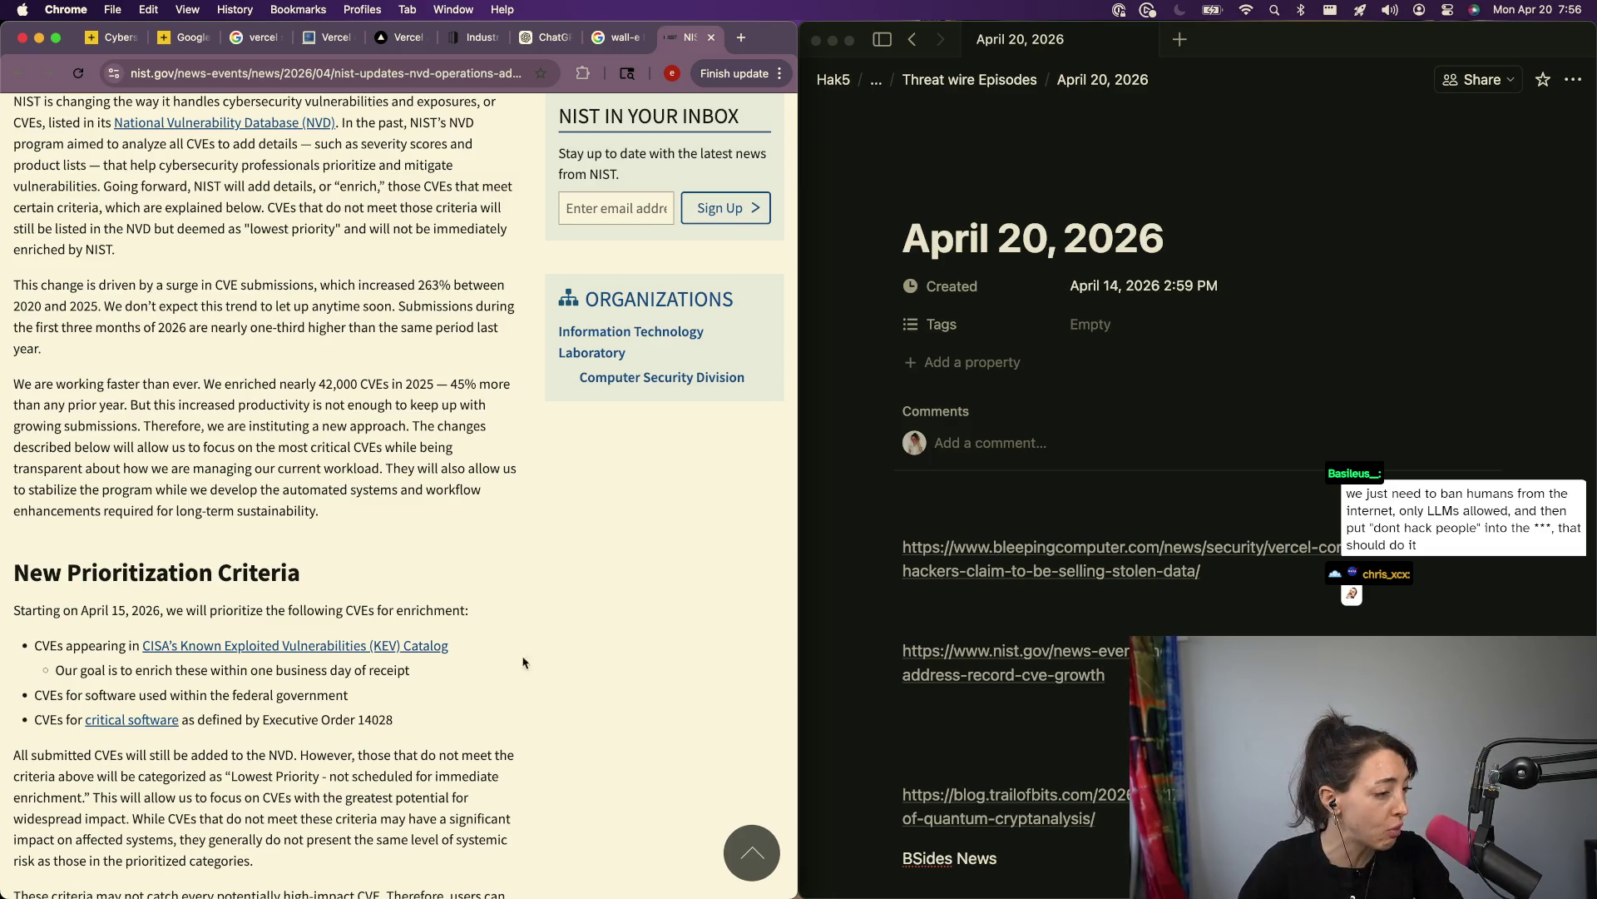
{"action": "left_click_drag", "start_coordinate": [398, 726], "coordinate": [258, 724]}
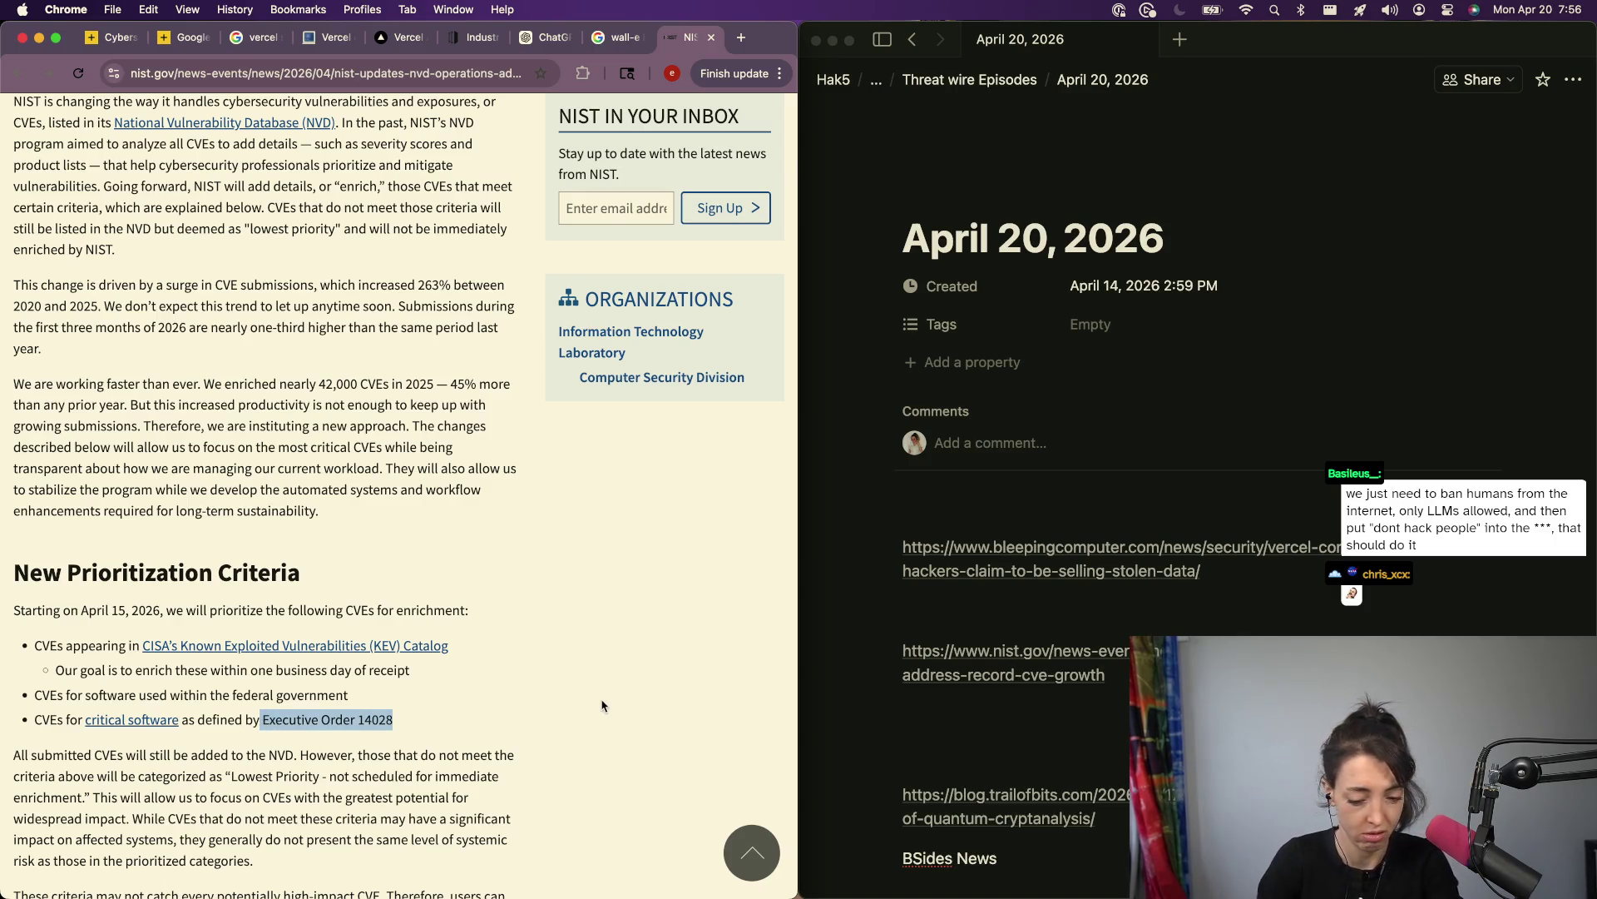
{"action": "key", "text": "super+c"}
{"action": "key", "text": "super+t"}
{"action": "key", "text": "super+v"}
{"action": "key", "text": "Return"}
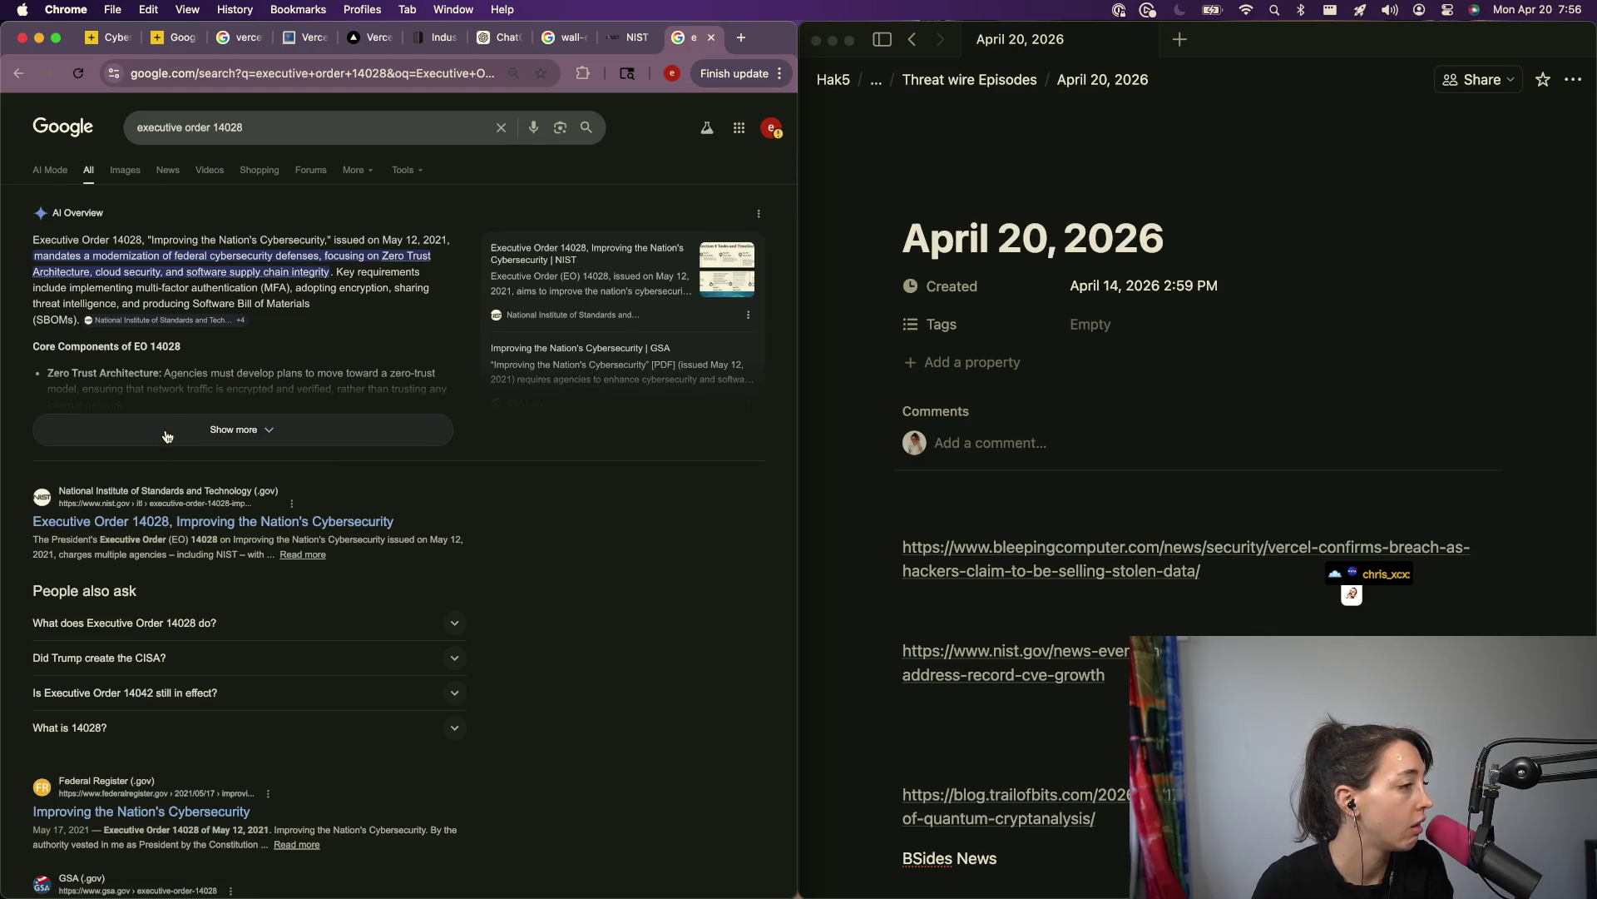
Step: Expand the People also ask answers on what Executive Order 14028 does and who created CISA
{"action": "left_click", "coordinate": [260, 622]}
{"action": "left_click", "coordinate": [260, 622]}
{"action": "left_click", "coordinate": [186, 657]}
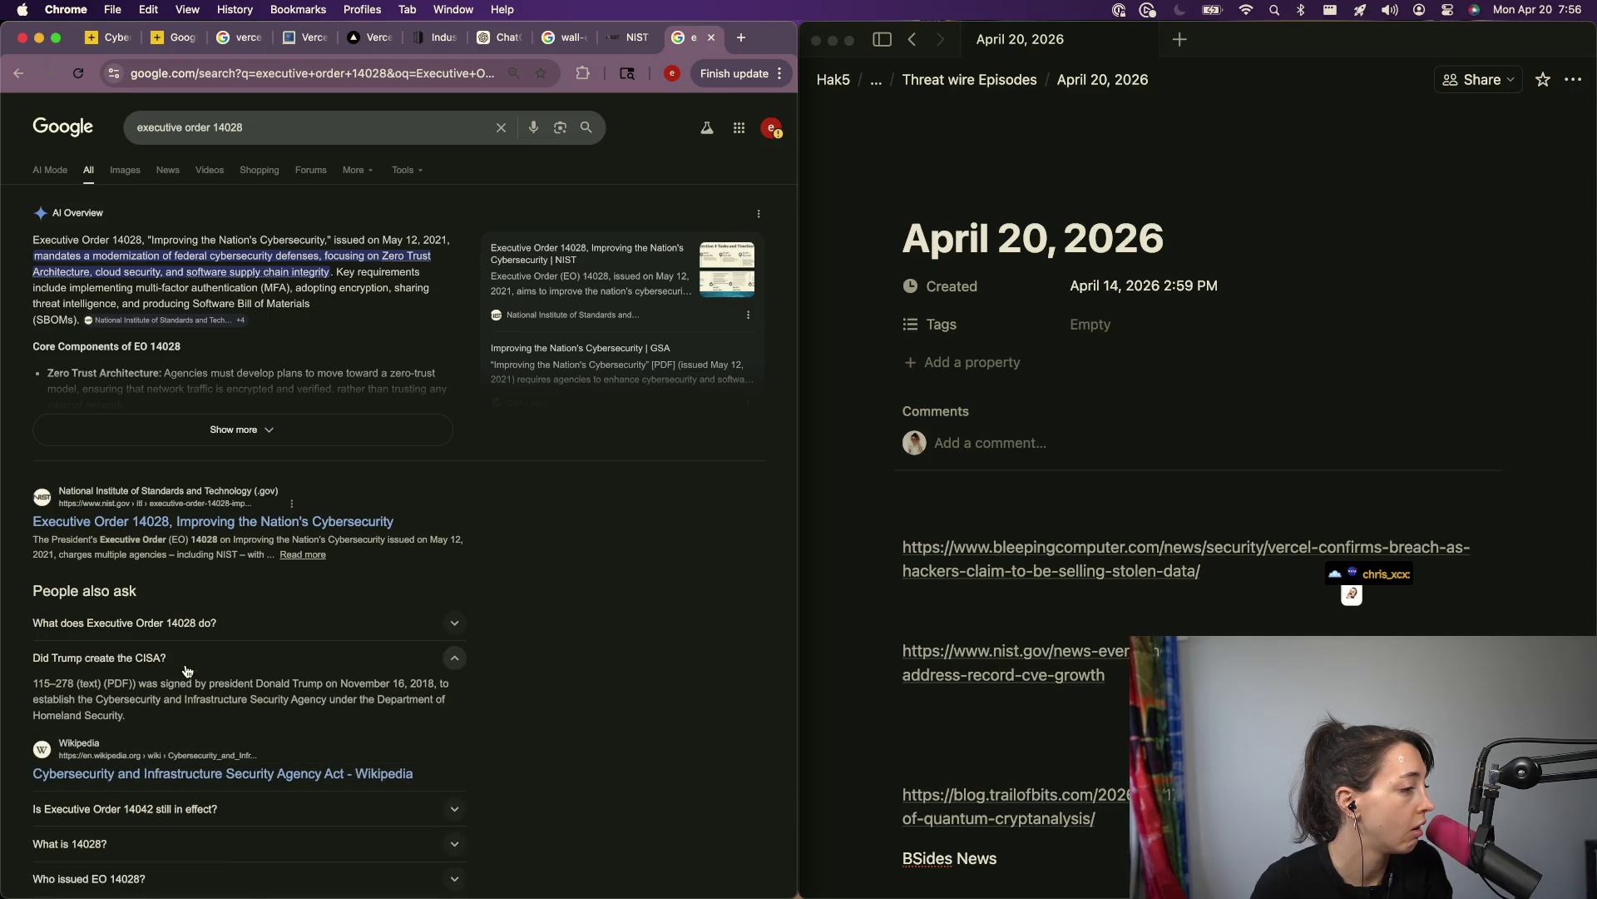
{"action": "left_click", "coordinate": [198, 657]}
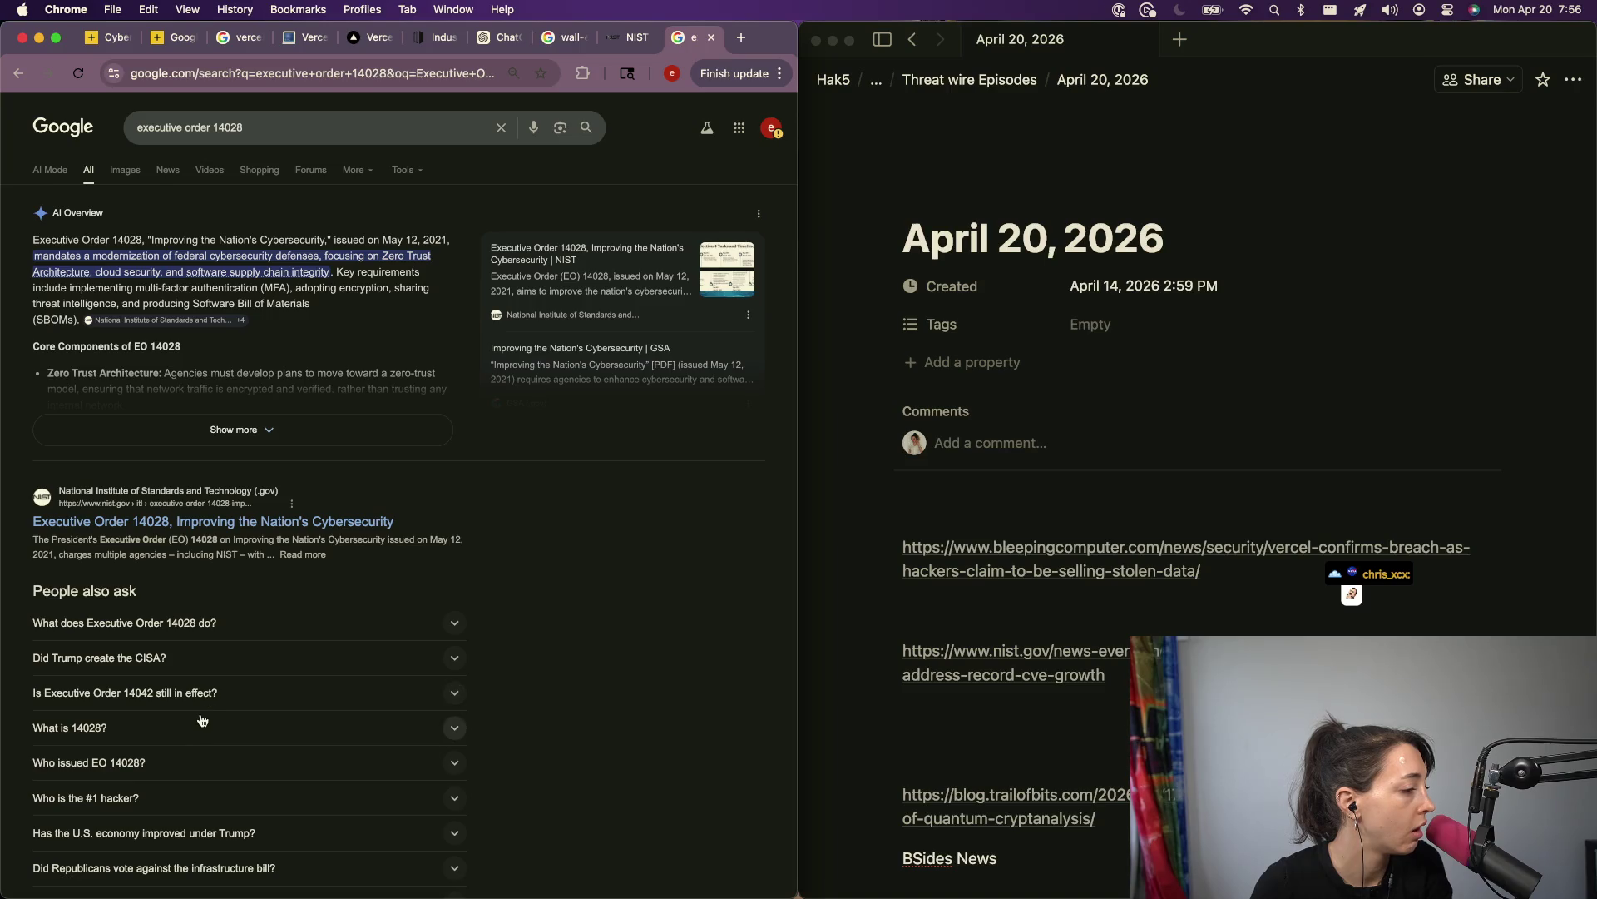
{"action": "scroll", "coordinate": [191, 703], "scroll_direction": "down", "scroll_amount": 2}
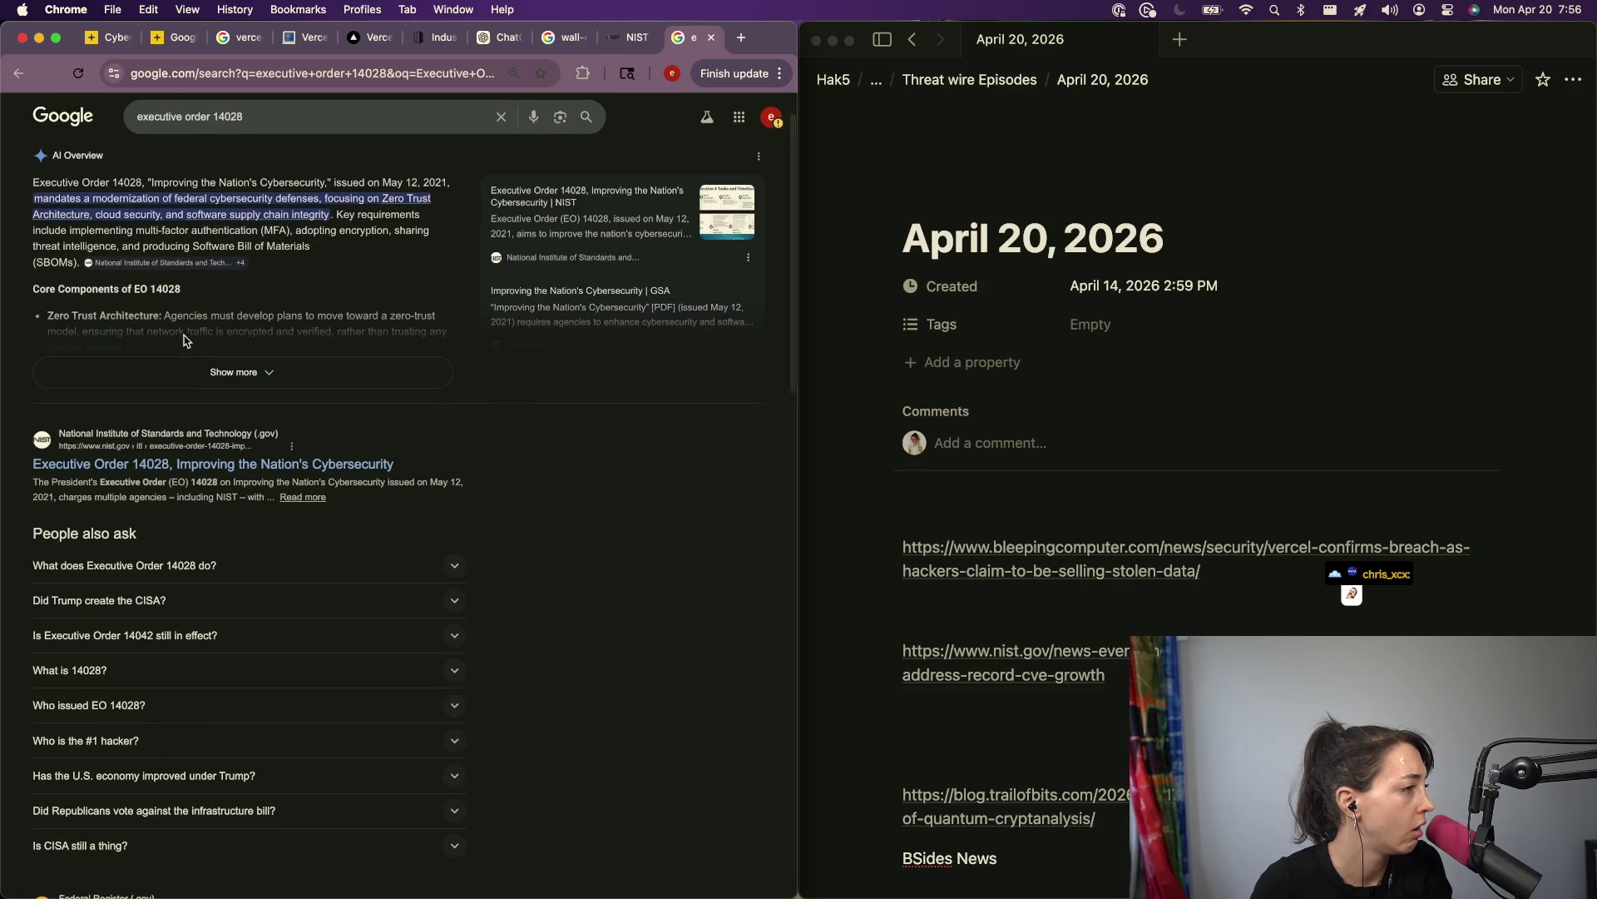
{"action": "scroll", "coordinate": [143, 319], "scroll_direction": "down", "scroll_amount": 5}
Step: Open NIST's 'Executive Order 14028, Improving the Nation's Cybersecurity' result and skim the page
{"action": "left_click", "coordinate": [190, 282]}
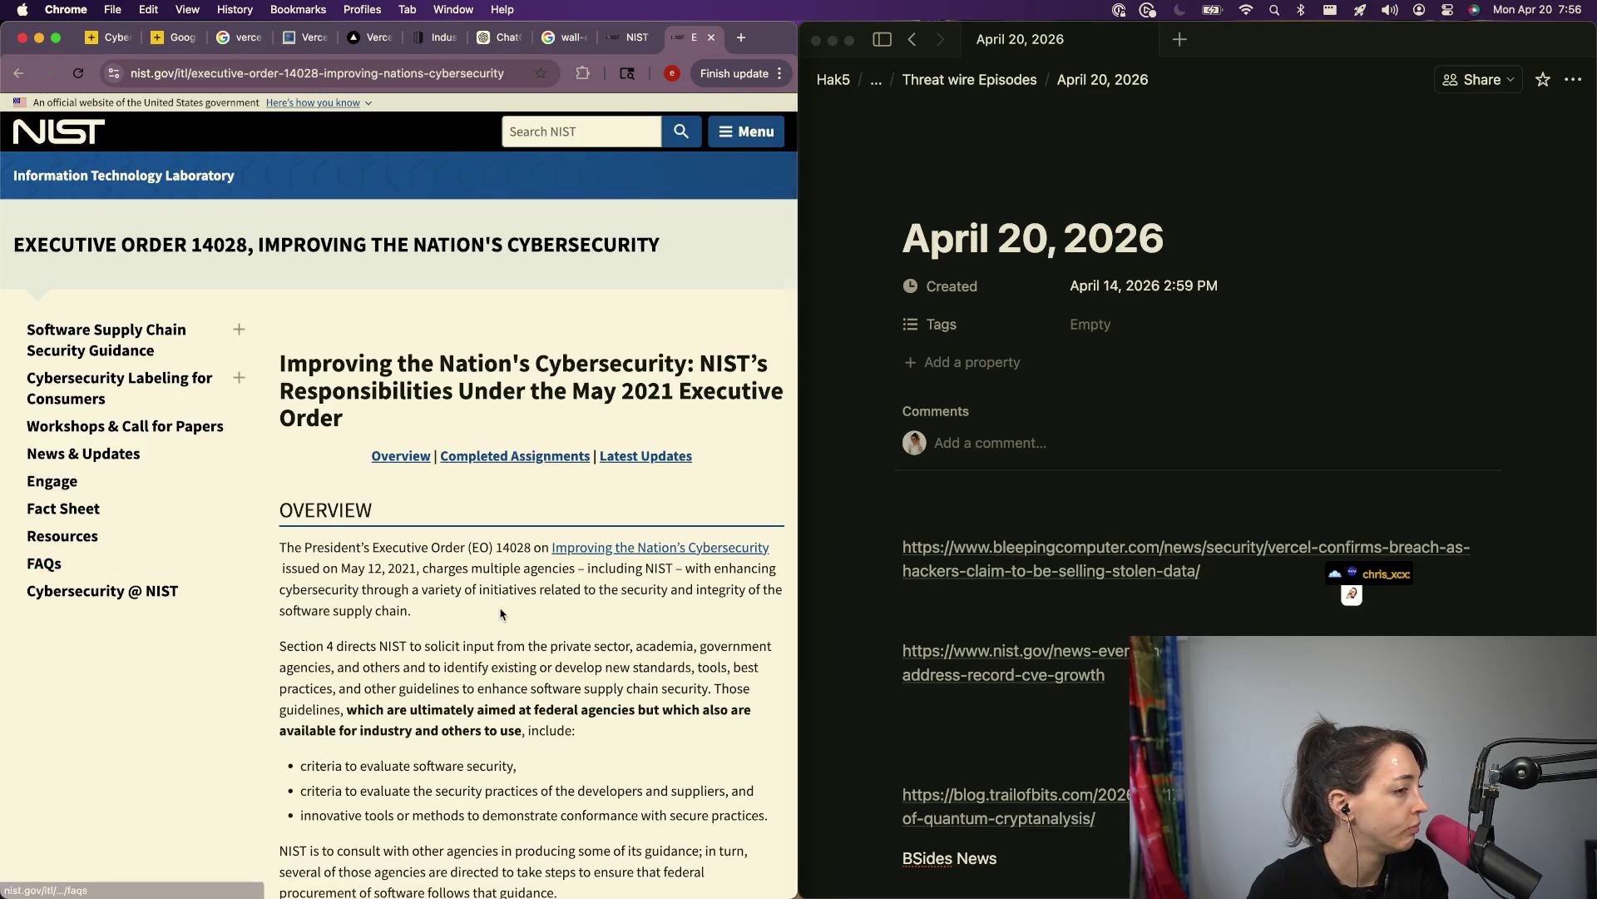
{"action": "scroll", "coordinate": [529, 625], "scroll_direction": "down", "scroll_amount": 4}
{"action": "scroll", "coordinate": [529, 625], "scroll_direction": "up", "scroll_amount": 3}
{"action": "scroll", "coordinate": [529, 626], "scroll_direction": "down", "scroll_amount": 20}
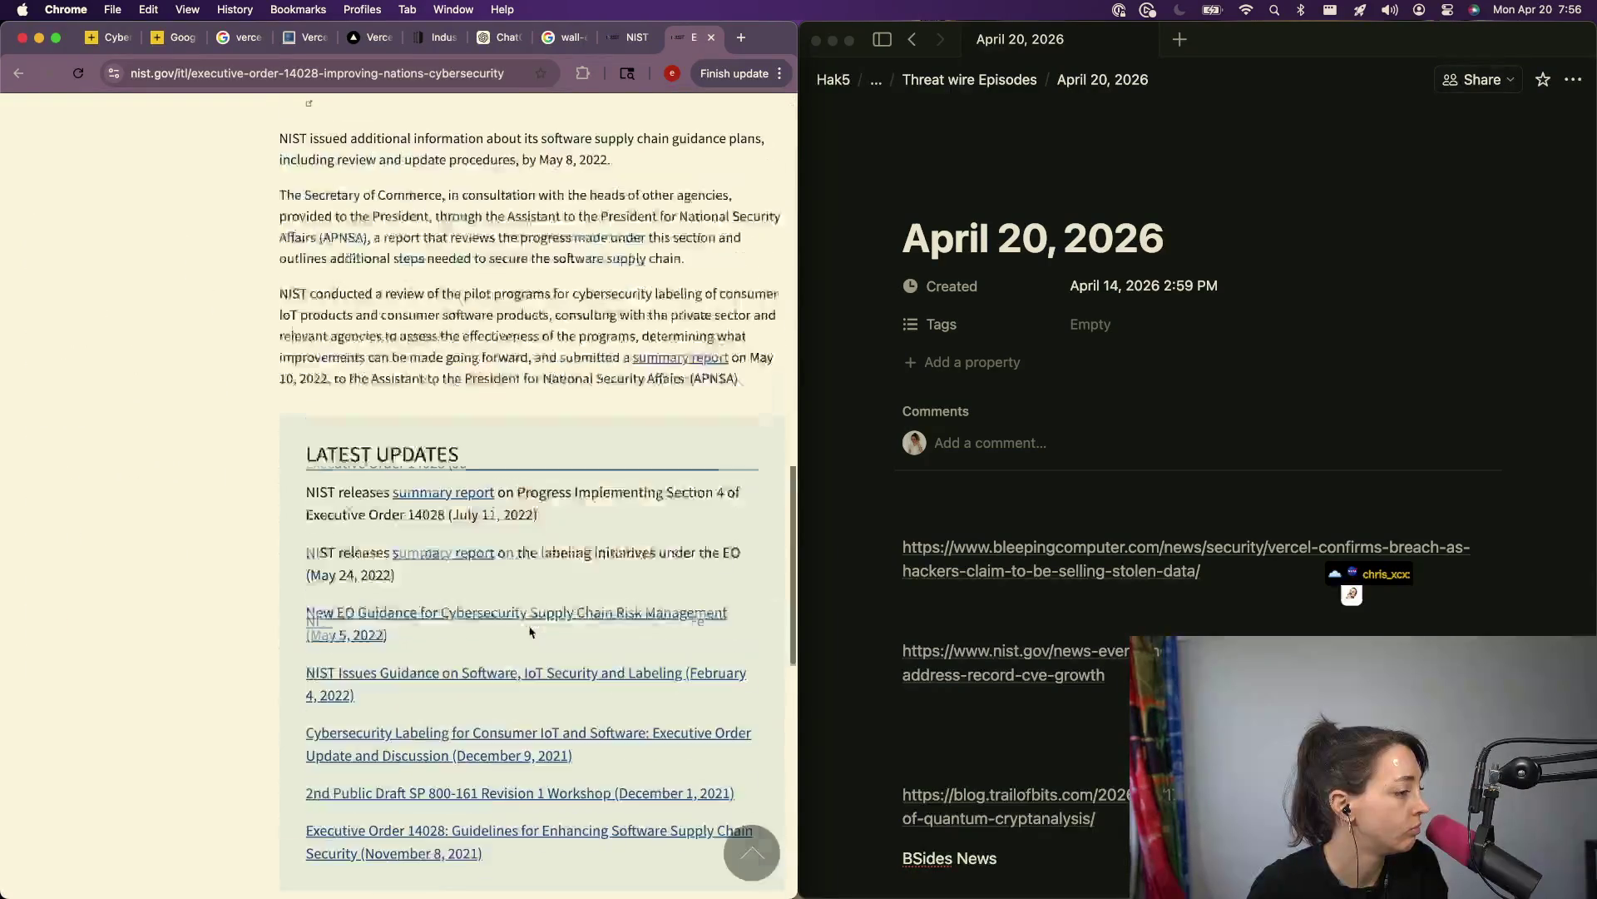
{"action": "scroll", "coordinate": [529, 632], "scroll_direction": "up", "scroll_amount": 20}
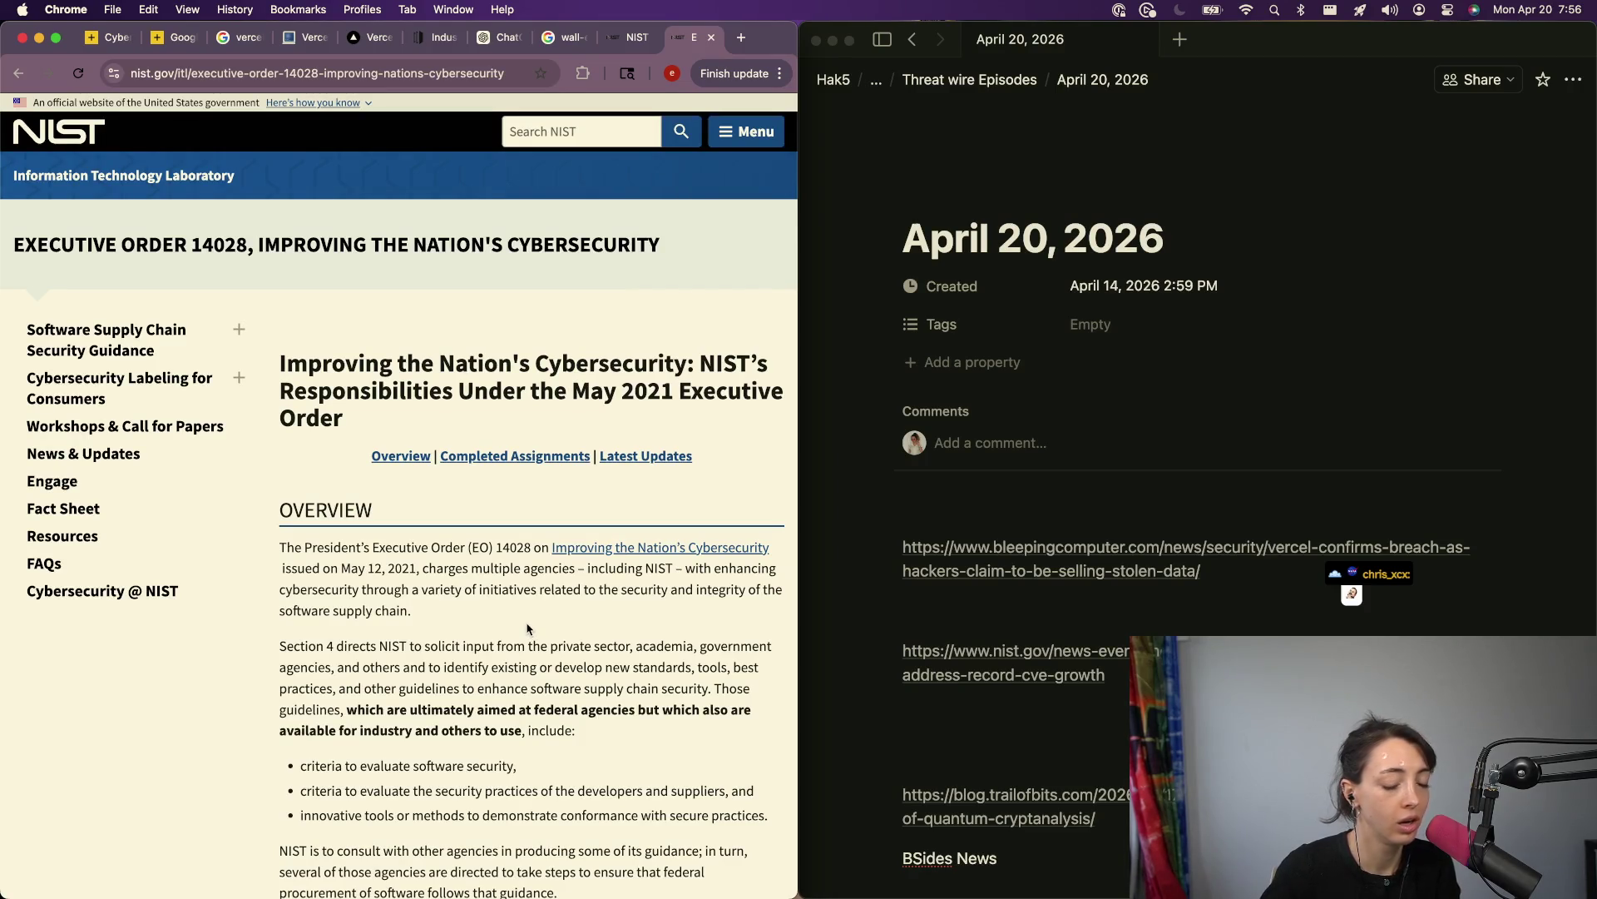
{"action": "key", "text": "super+t"}
Step: Search Google for 'trump presidency years' in the new tab
{"action": "type", "text": "trump rpesi"}
{"action": "key", "text": "BackSpace"}
{"action": "key", "text": "BackSpace"}
{"action": "key", "text": "BackSpace"}
{"action": "type", "text": "presidency ey"}
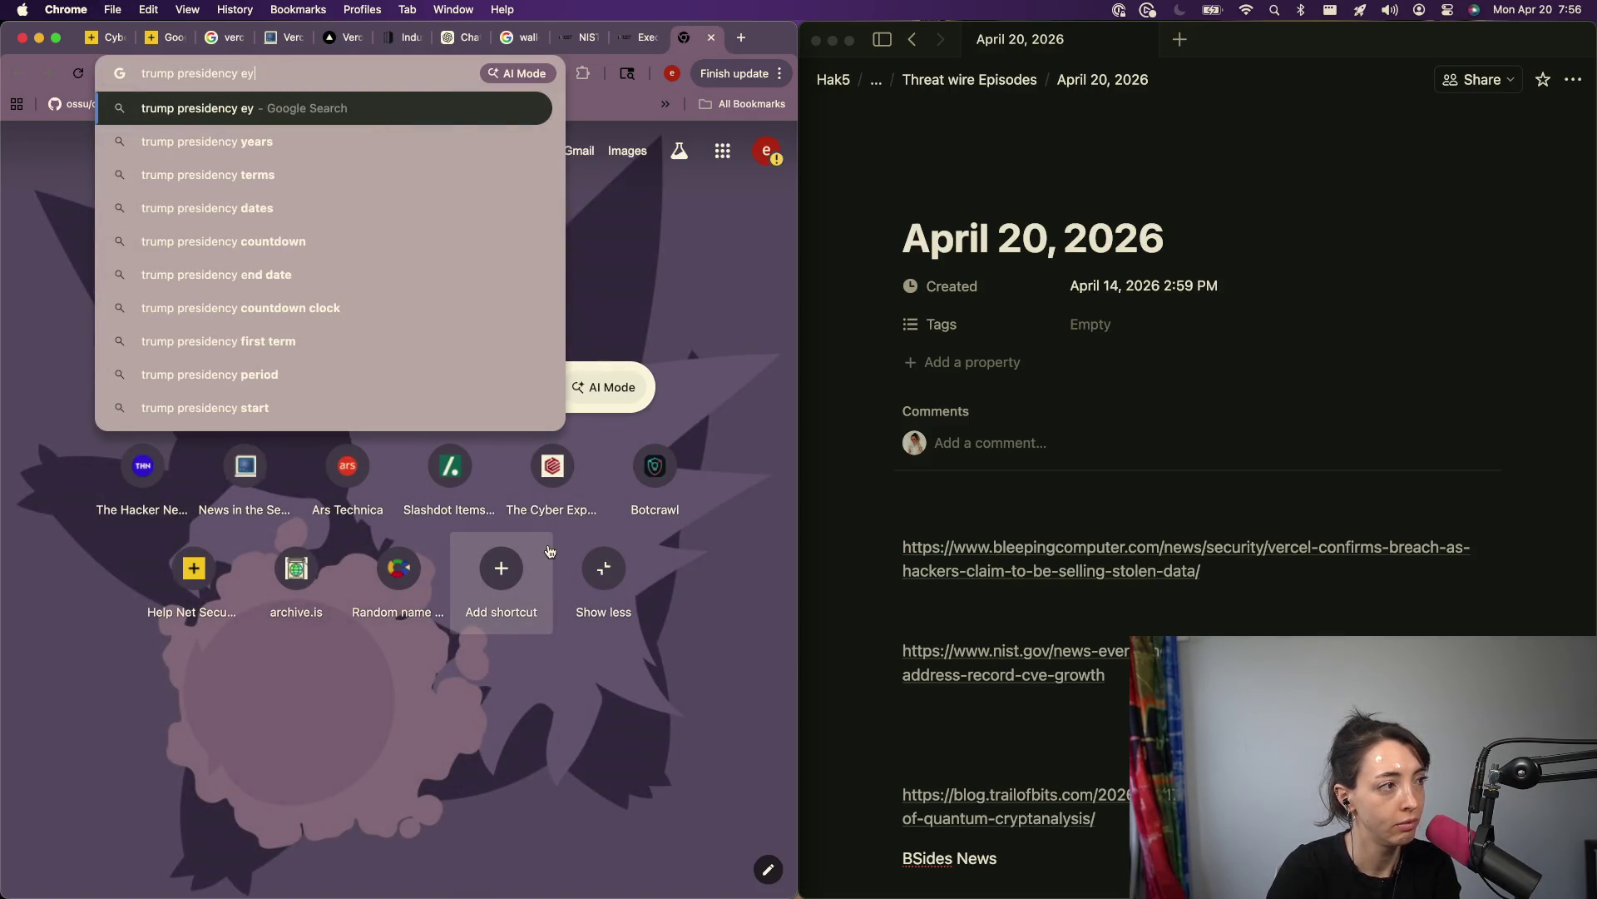
{"action": "type", "text": "ars"}
{"action": "key", "text": "Return"}
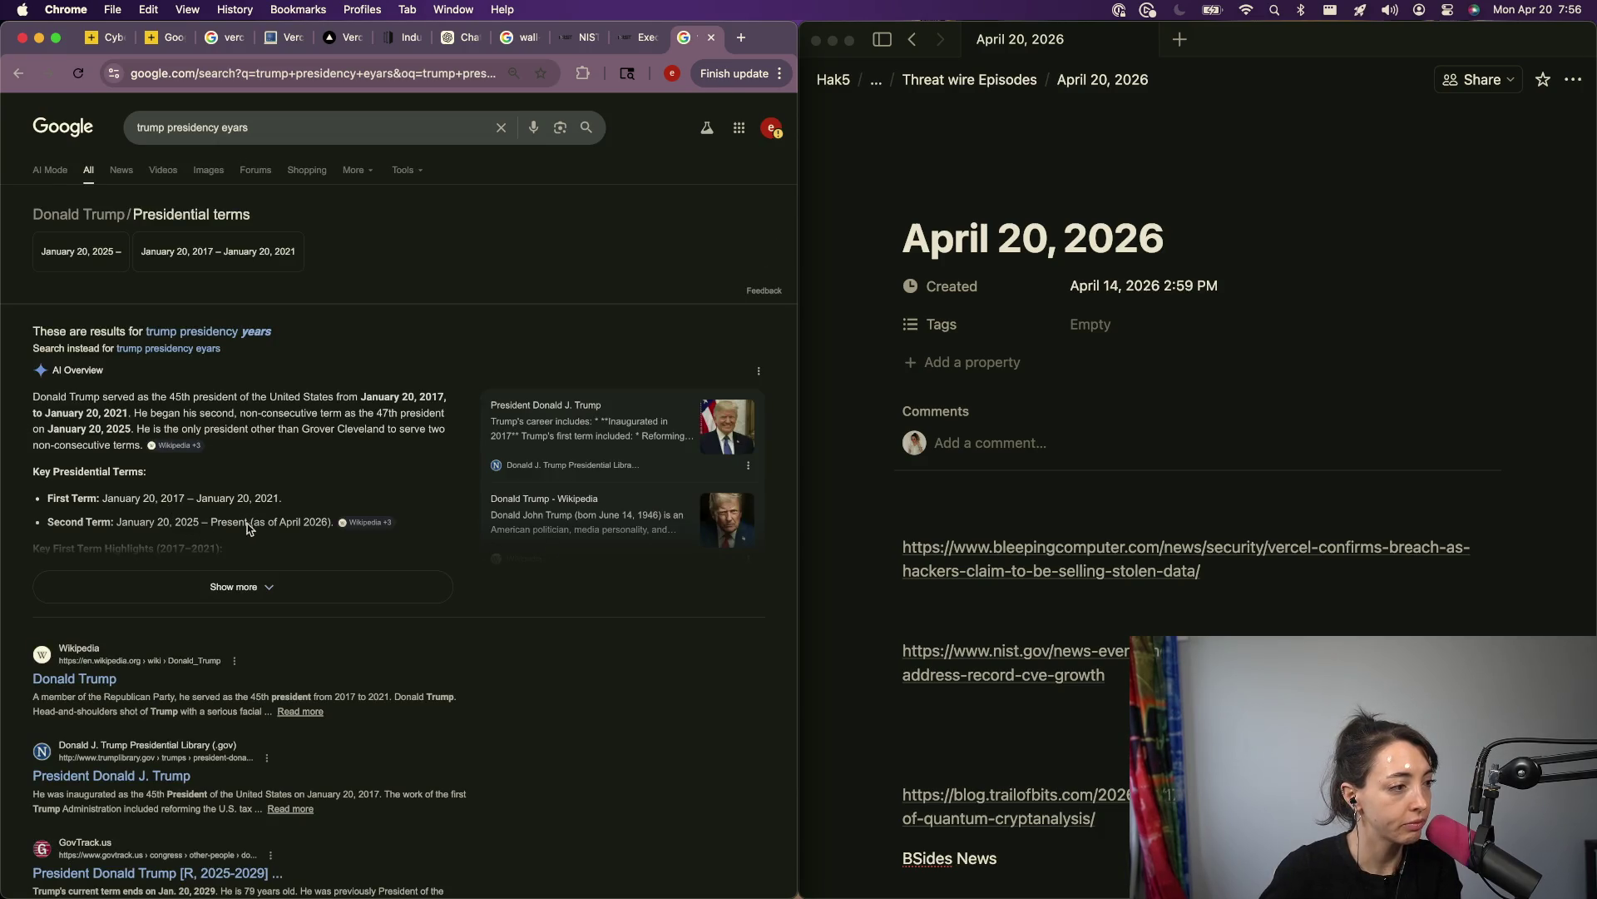
Step: Close the presidency results and return to the NIST NVD operations article
{"action": "left_click", "coordinate": [641, 39]}
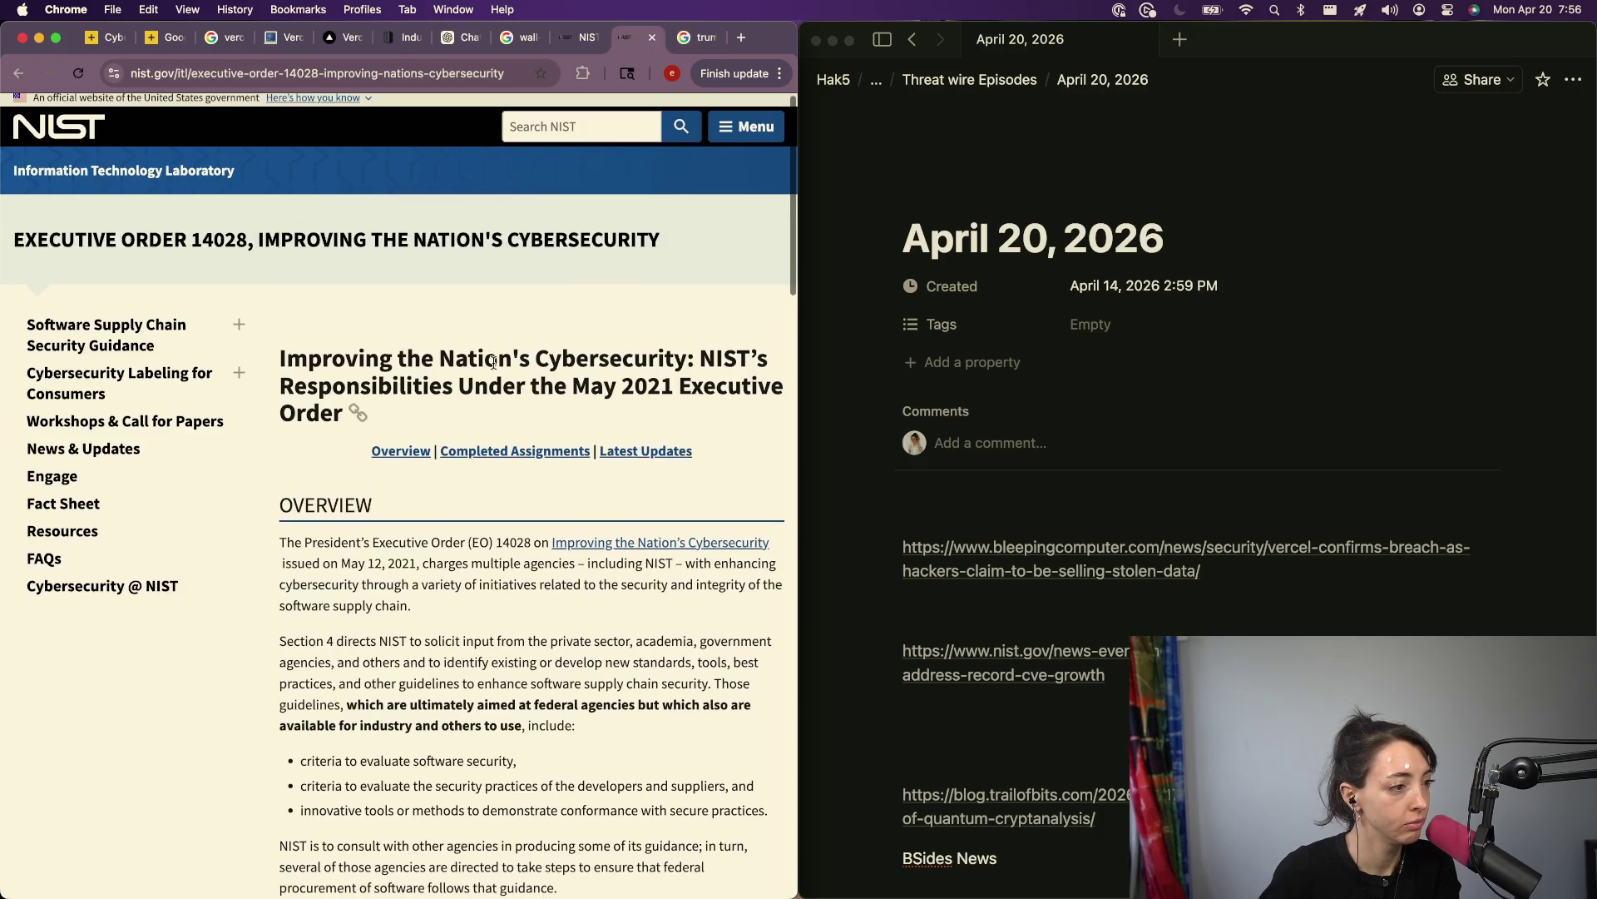
{"action": "left_click", "coordinate": [689, 39]}
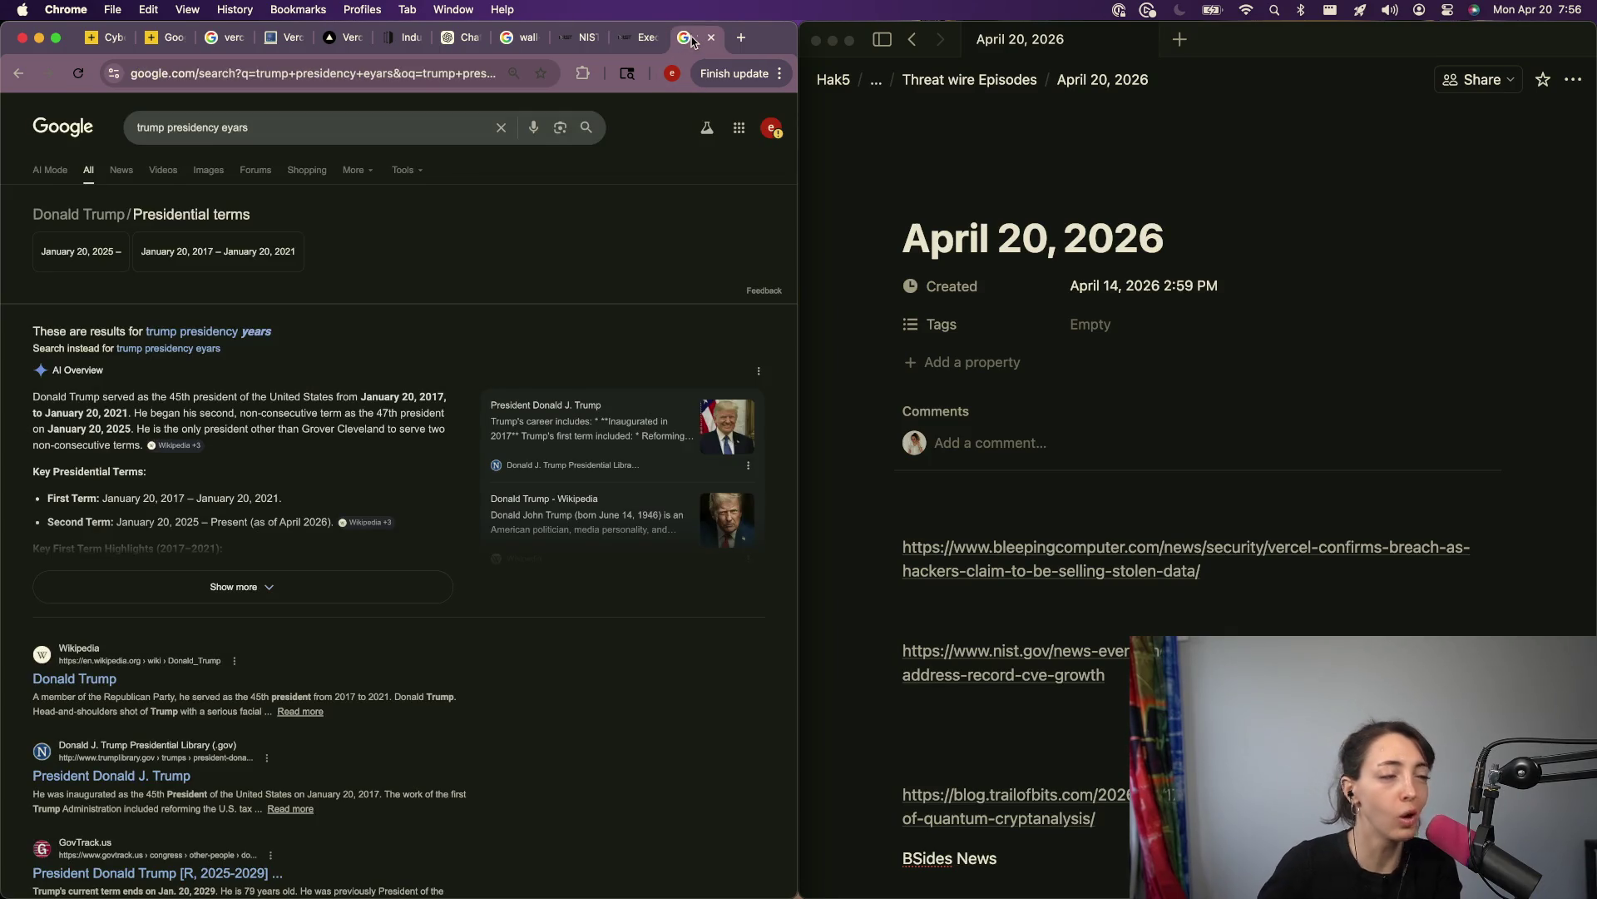
{"action": "key", "text": "super+w"}
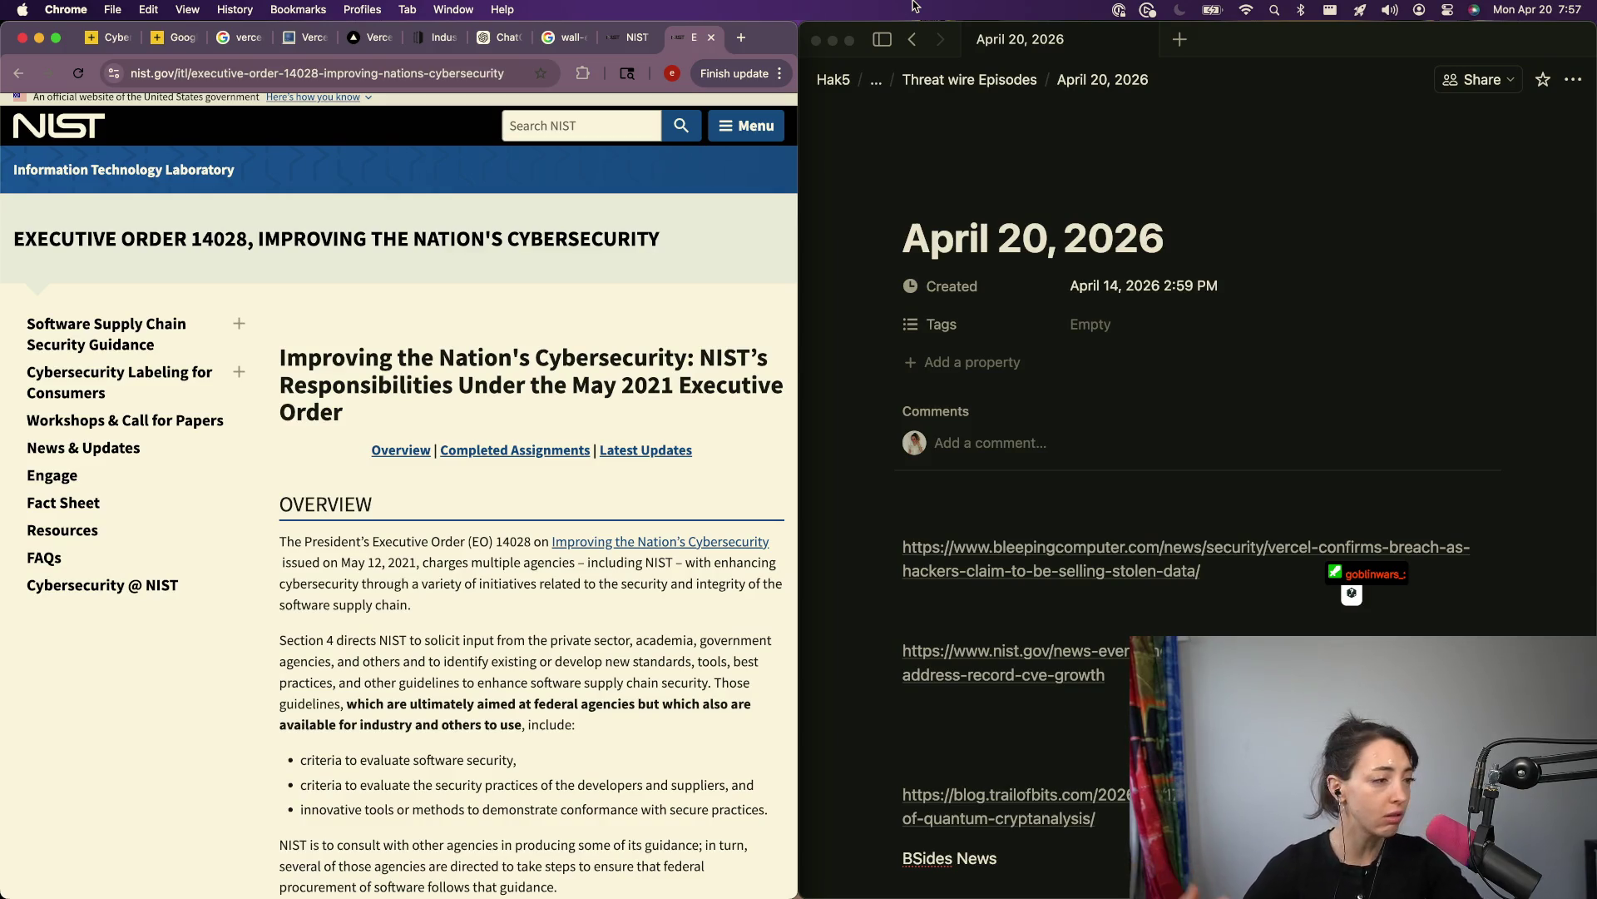
{"action": "left_click", "coordinate": [630, 38]}
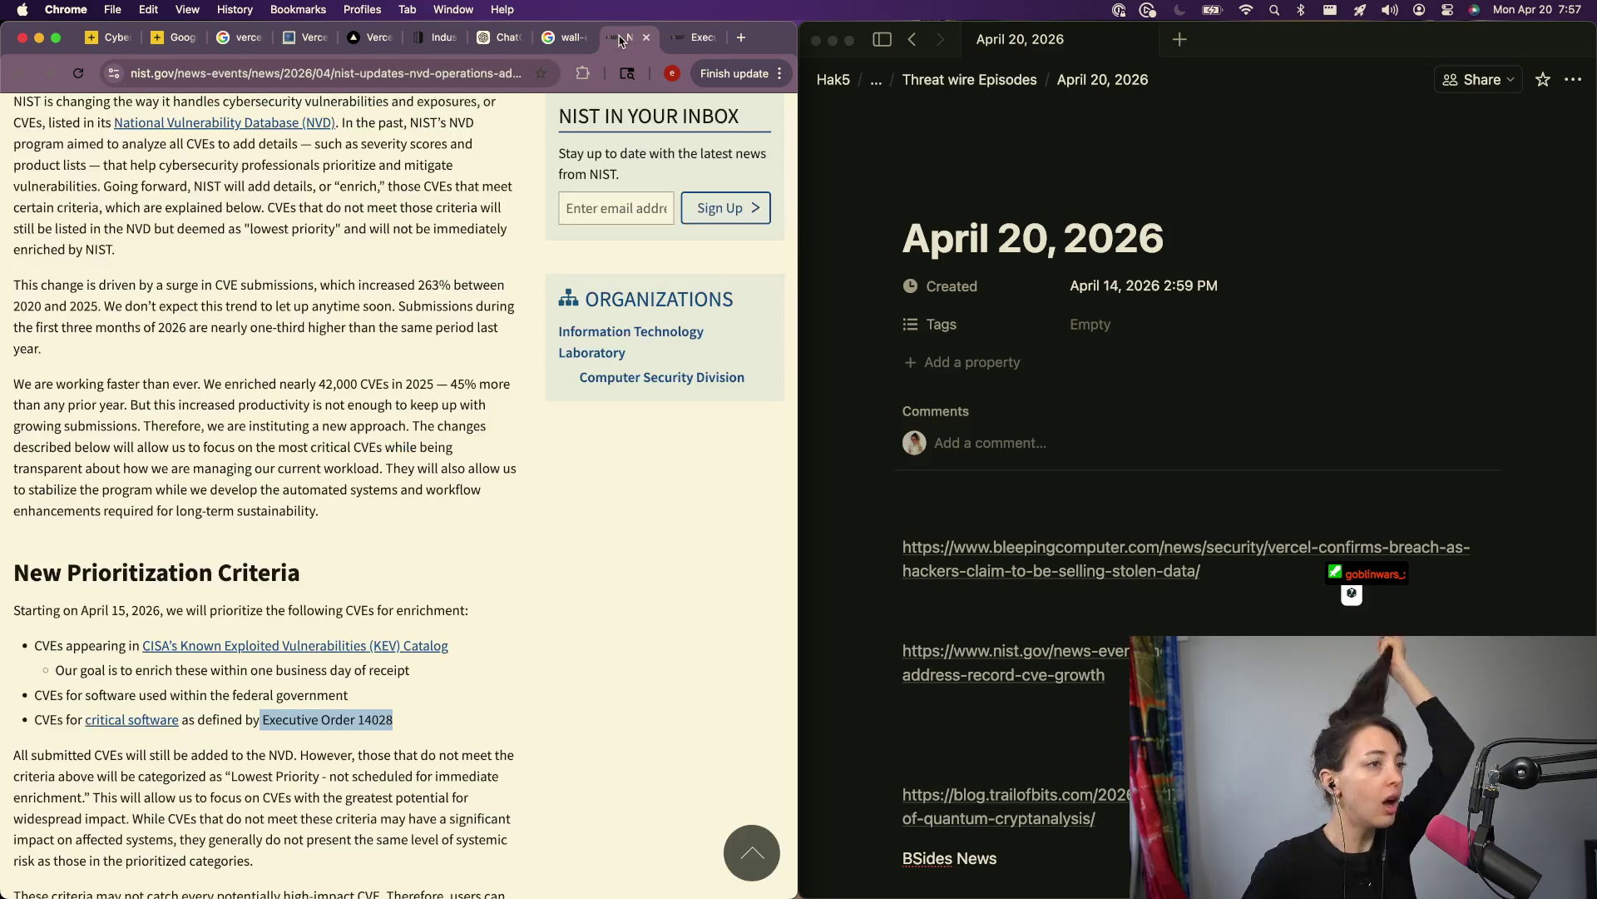
Step: Scroll through the rest of the NVD prioritization criteria, then start a new Google tab
{"action": "scroll", "coordinate": [406, 484], "scroll_direction": "down", "scroll_amount": 5}
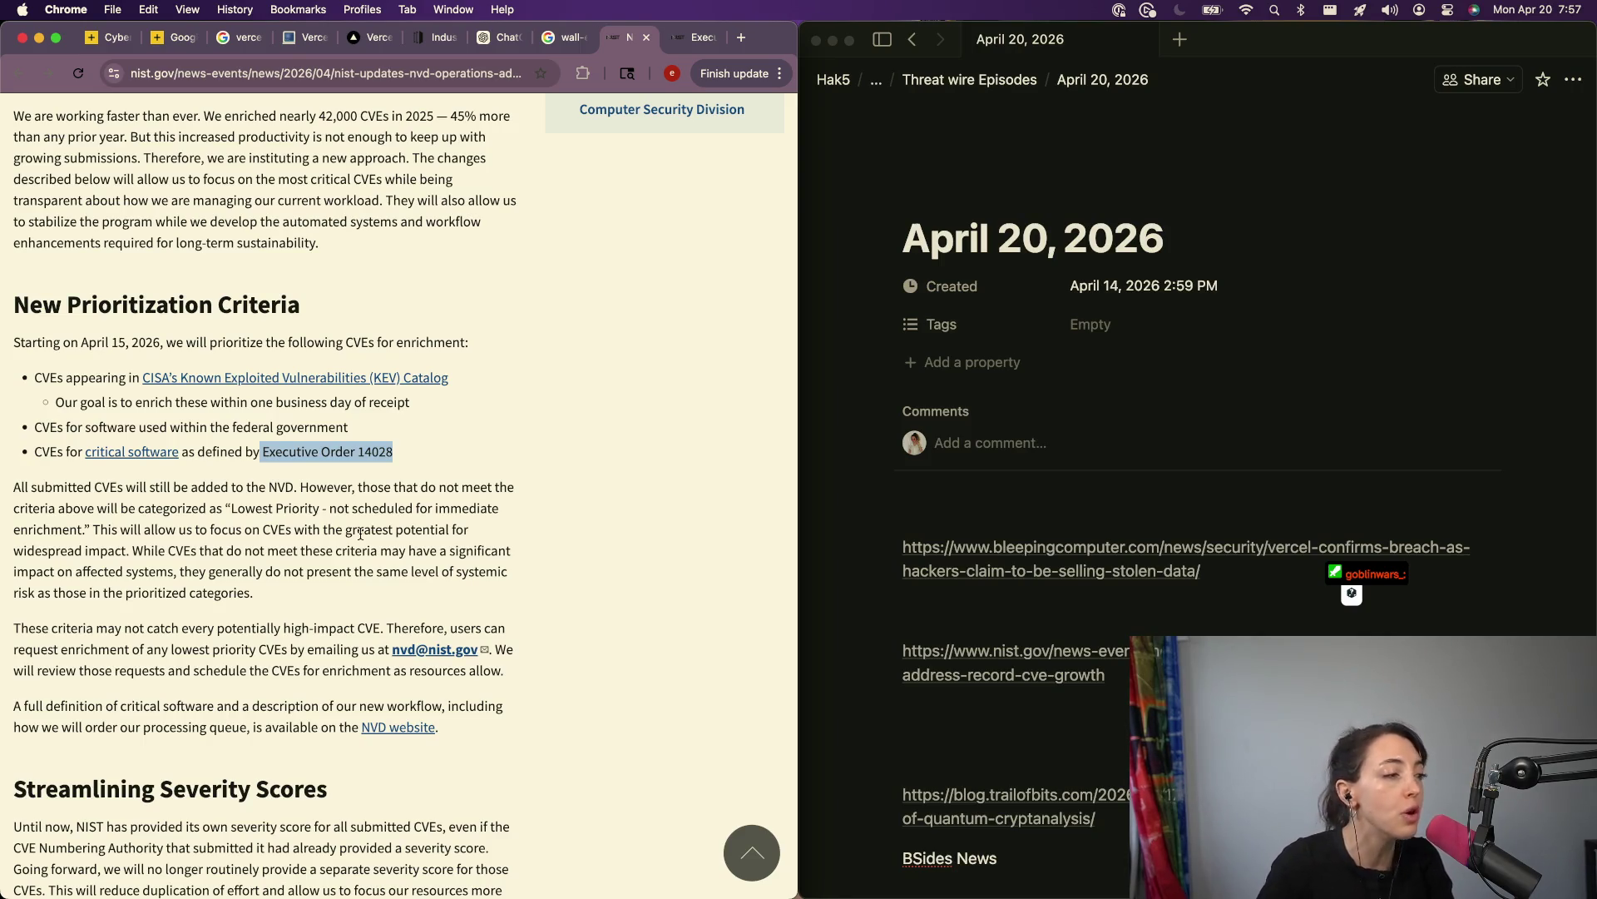
{"action": "left_click", "coordinate": [743, 38]}
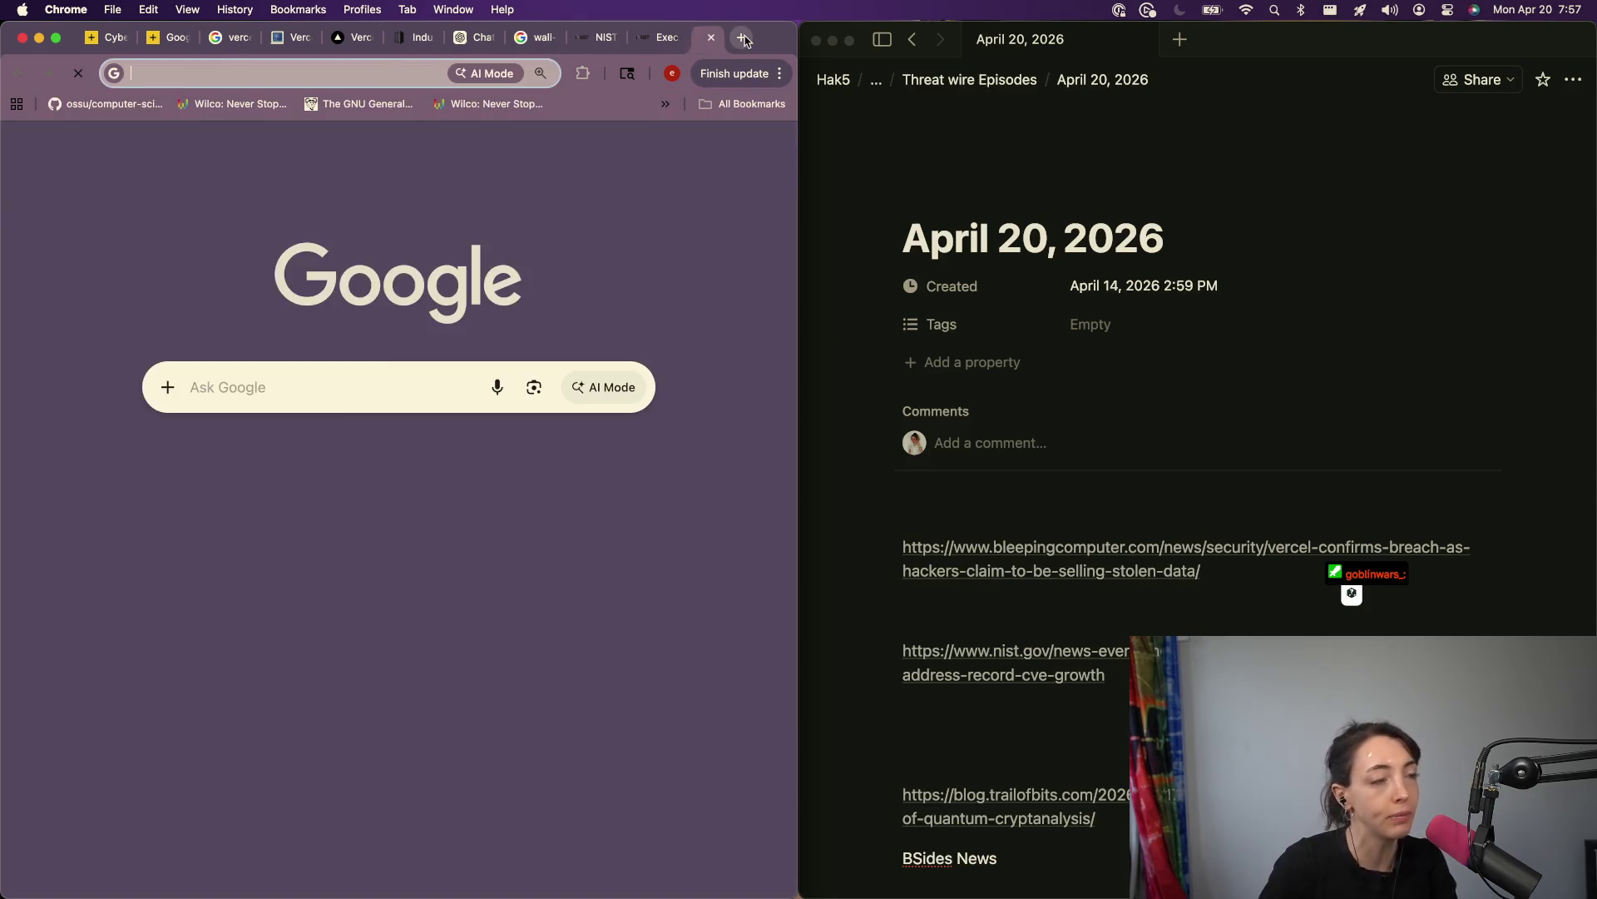
Step: Reach Google Trends through a web search and explore the search term 'cve'
{"action": "type", "text": "google trend"}
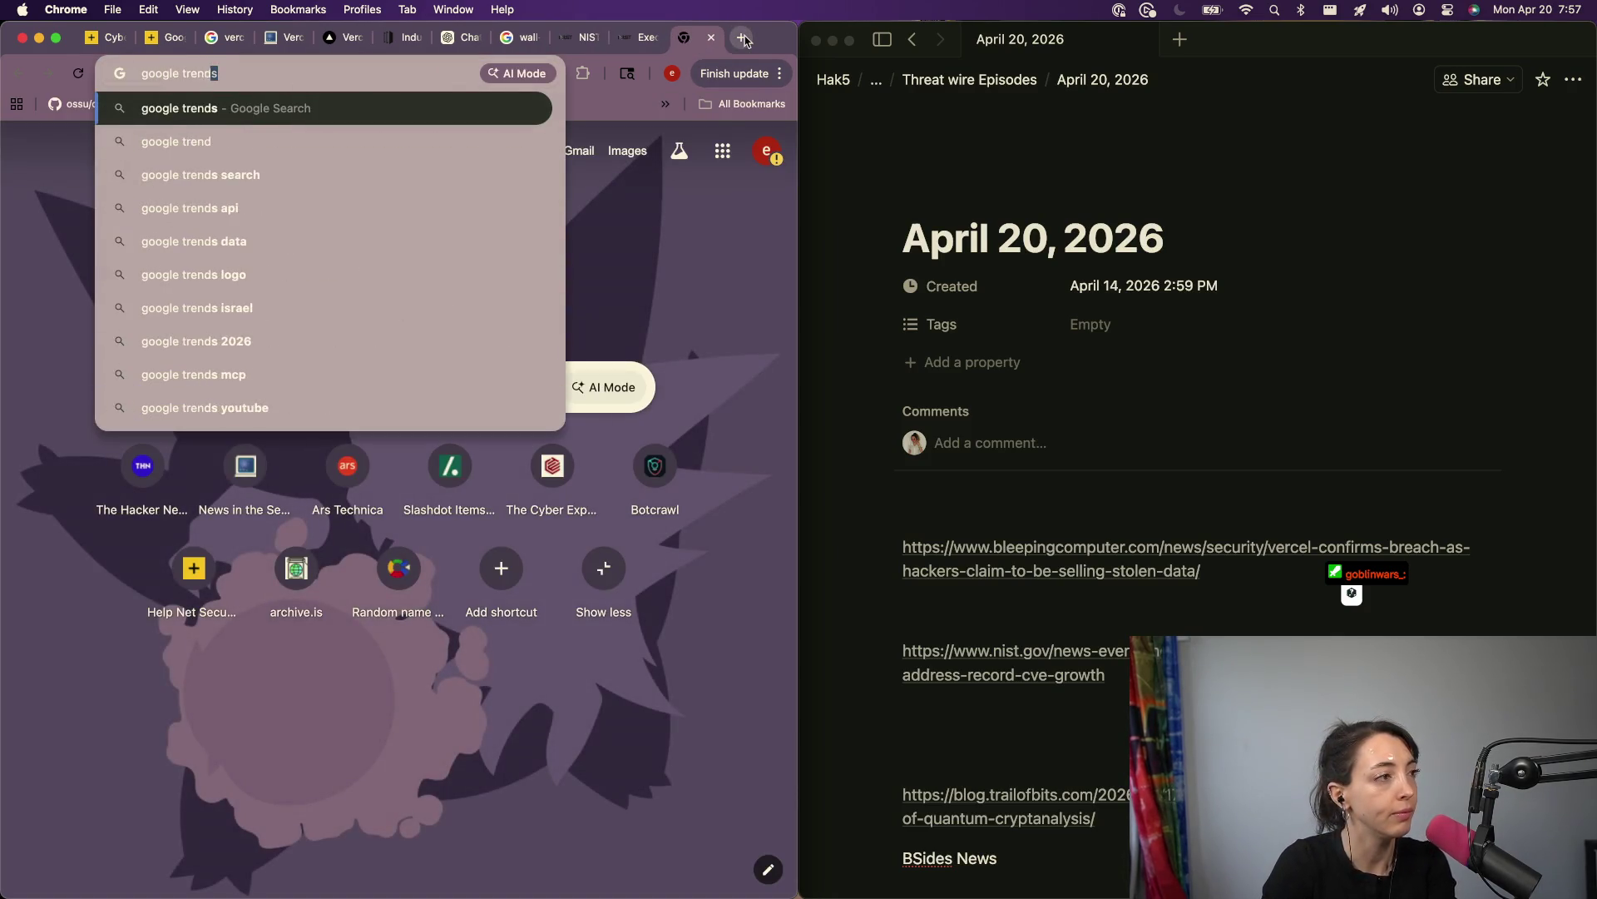
{"action": "key", "text": "Return"}
{"action": "left_click", "coordinate": [114, 249]}
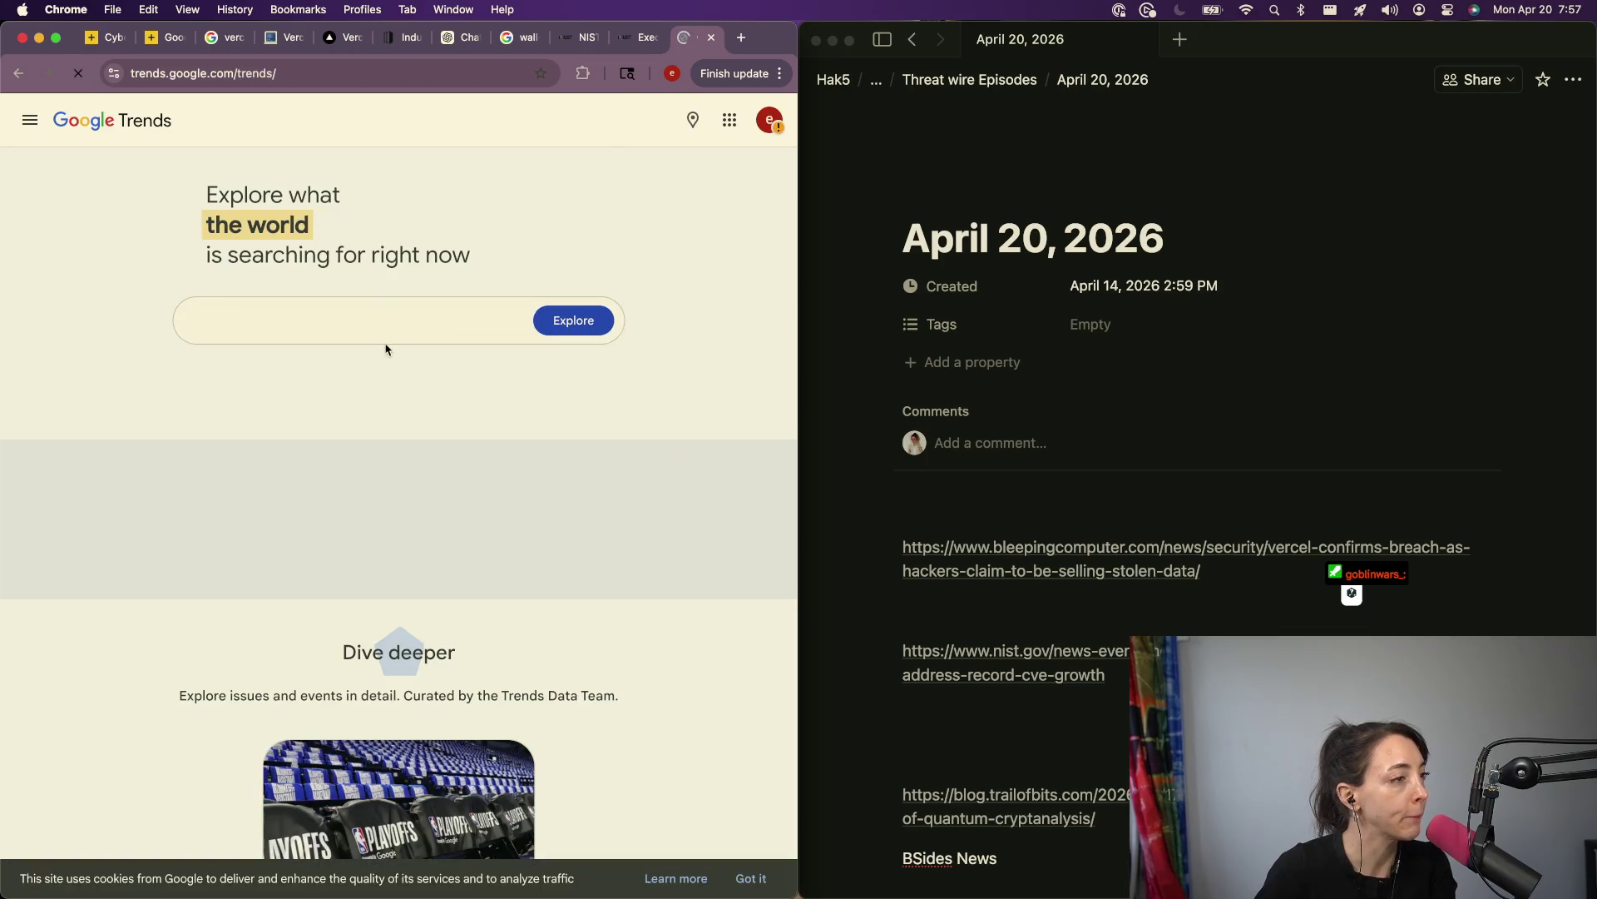
{"action": "left_click", "coordinate": [382, 325]}
{"action": "type", "text": "ce"}
{"action": "key", "text": "Left"}
{"action": "type", "text": "v"}
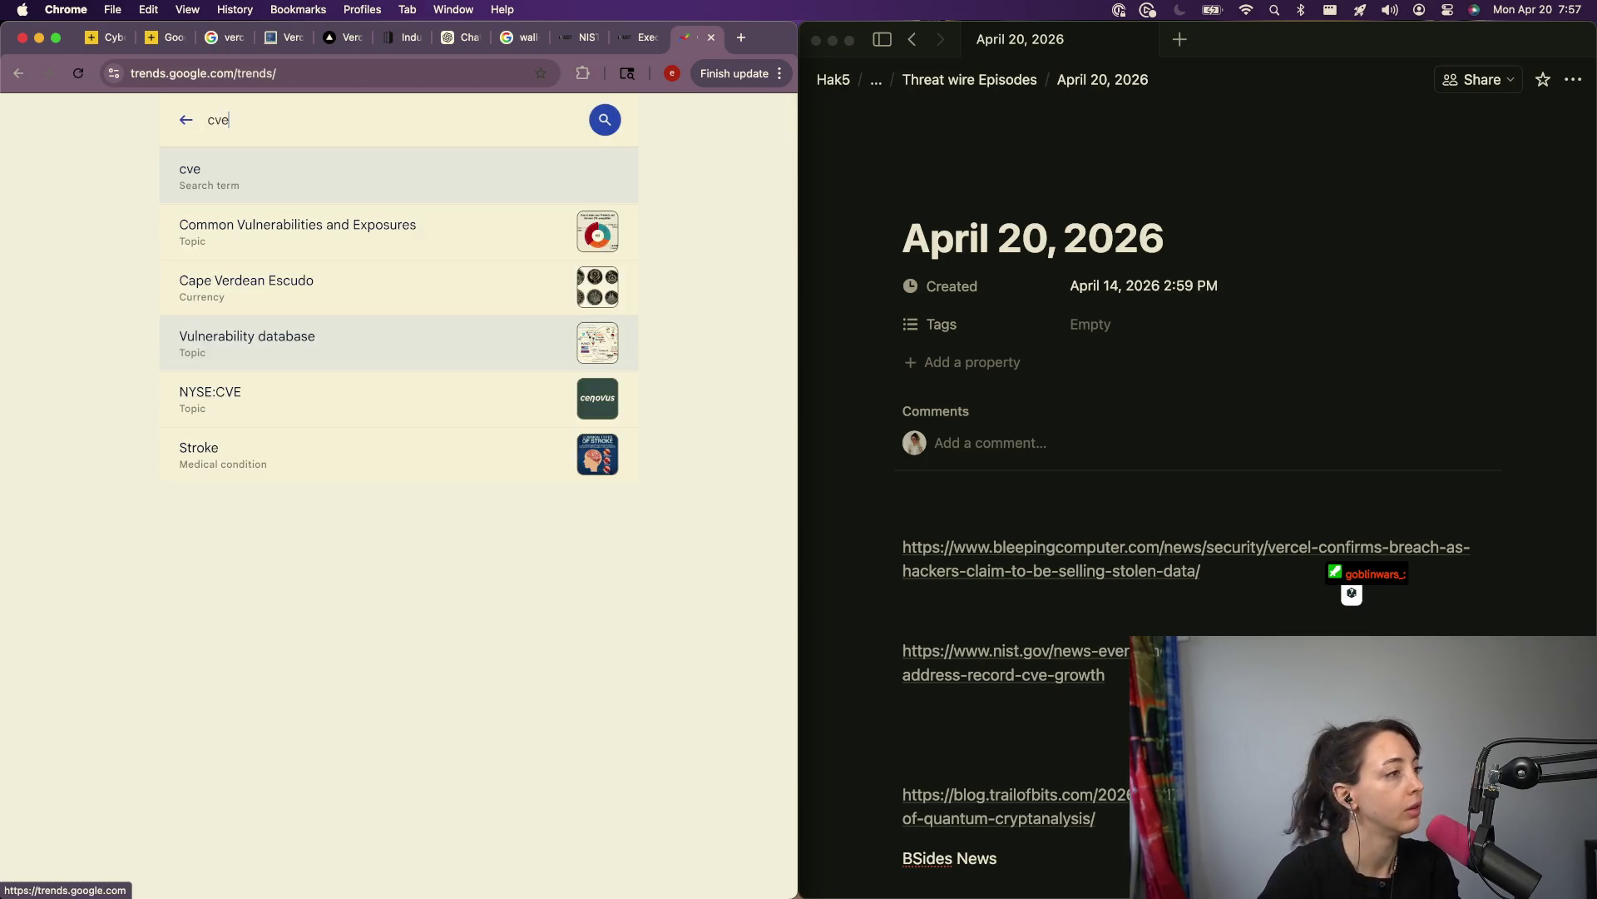
{"action": "left_click", "coordinate": [282, 185]}
Step: Set the cve term chart to the past 5 years, then return to the Trends home page
{"action": "scroll", "coordinate": [256, 326], "scroll_direction": "down", "scroll_amount": 3}
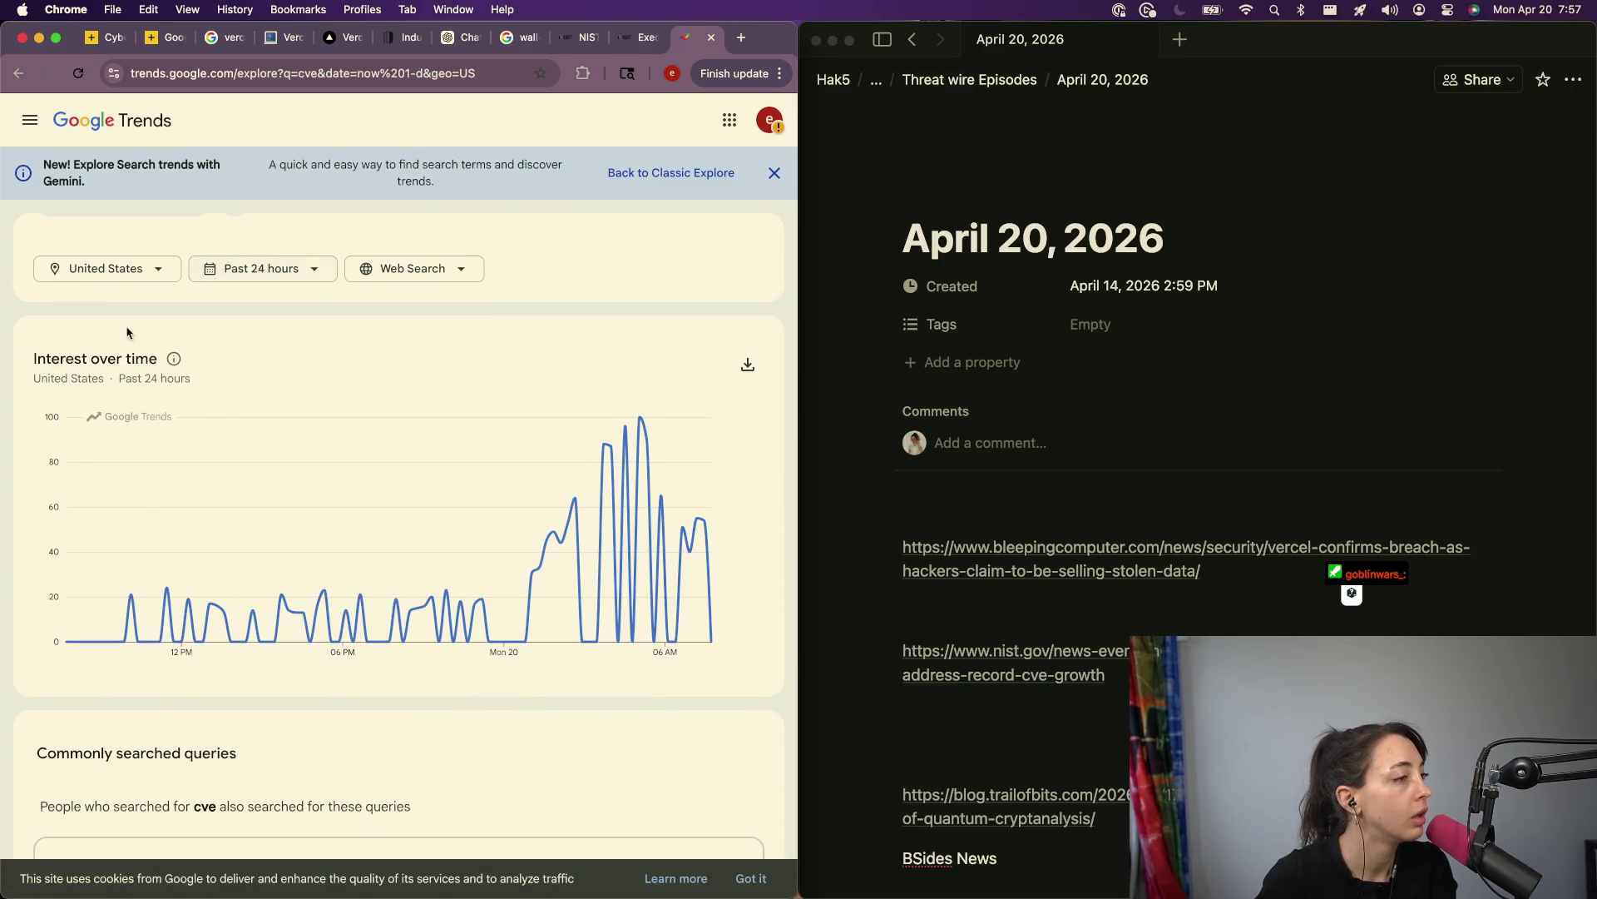
{"action": "left_click", "coordinate": [264, 267]}
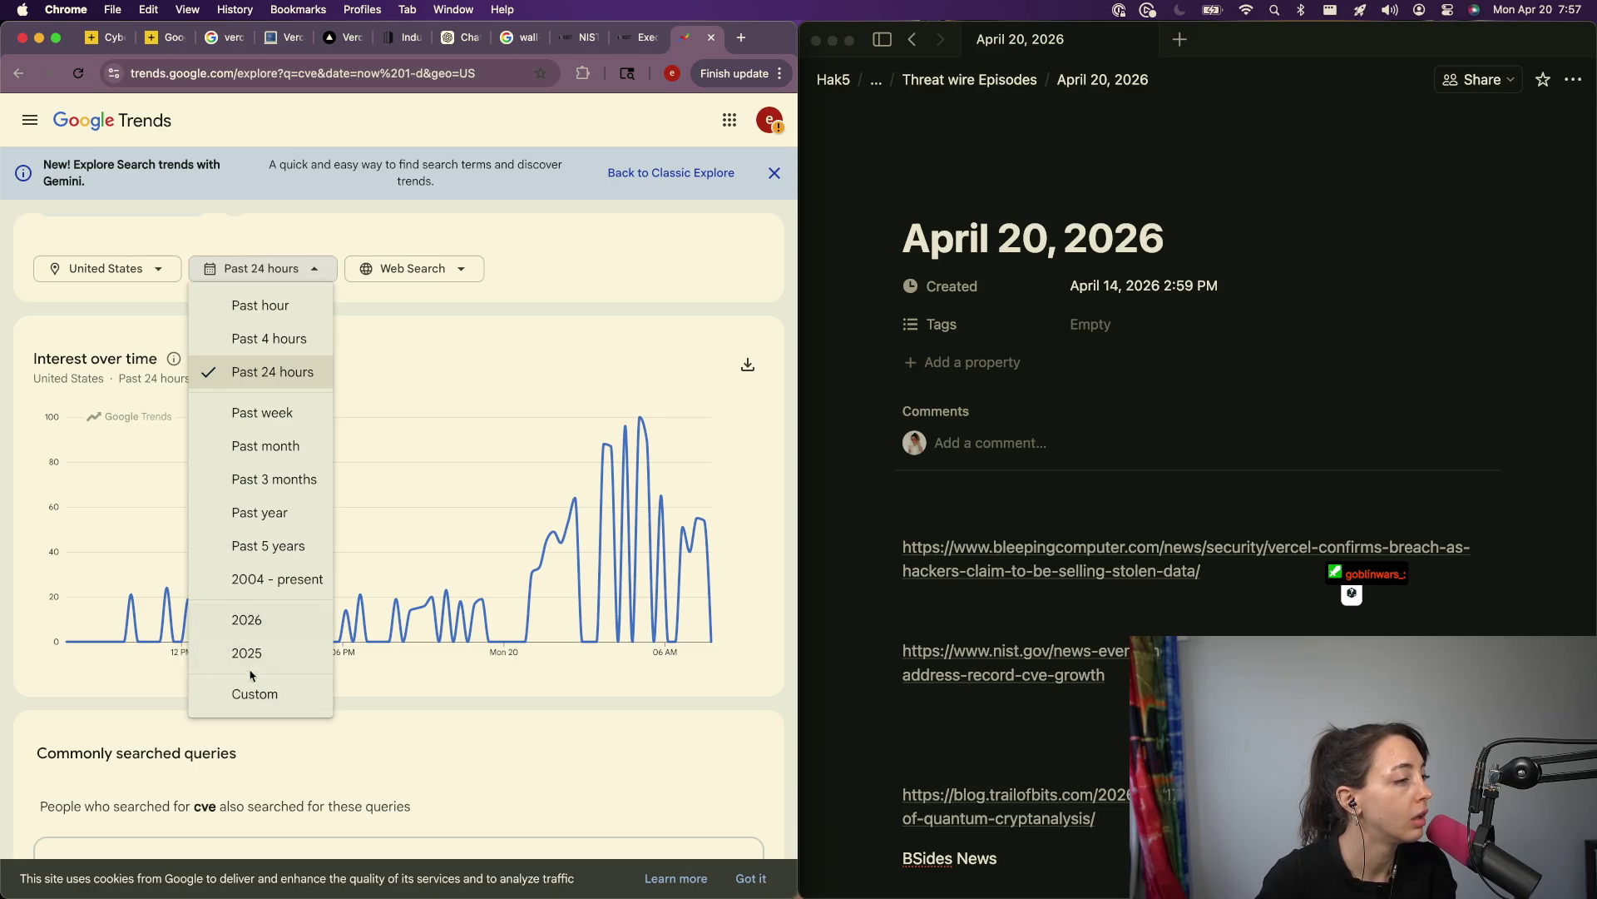
{"action": "left_click", "coordinate": [270, 545]}
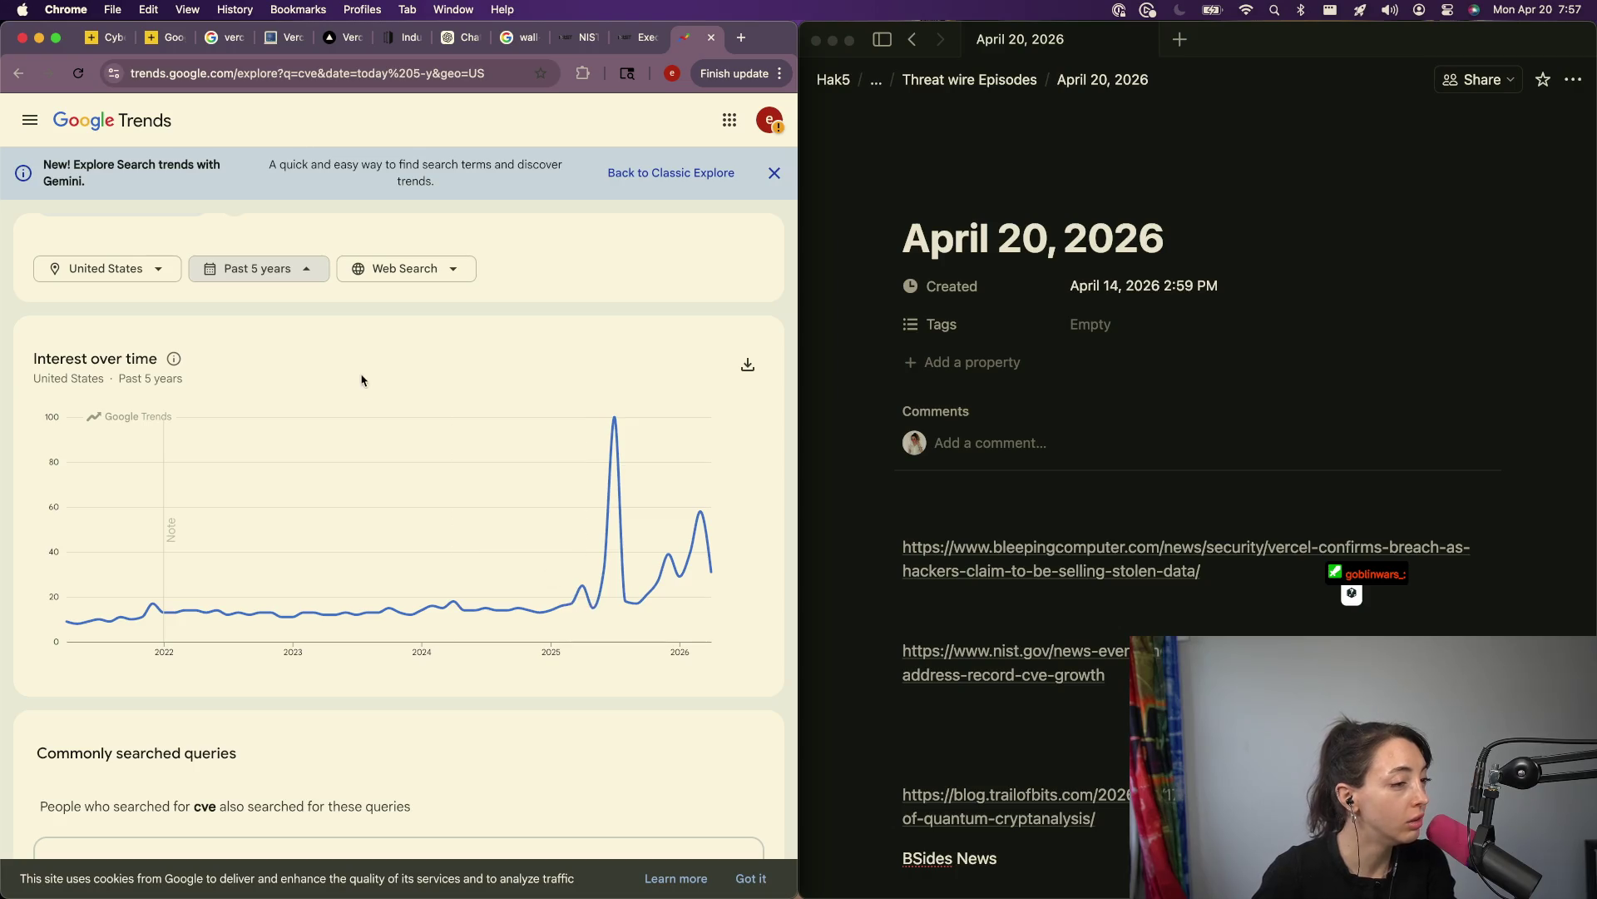
{"action": "mouse_move", "coordinate": [615, 424]}
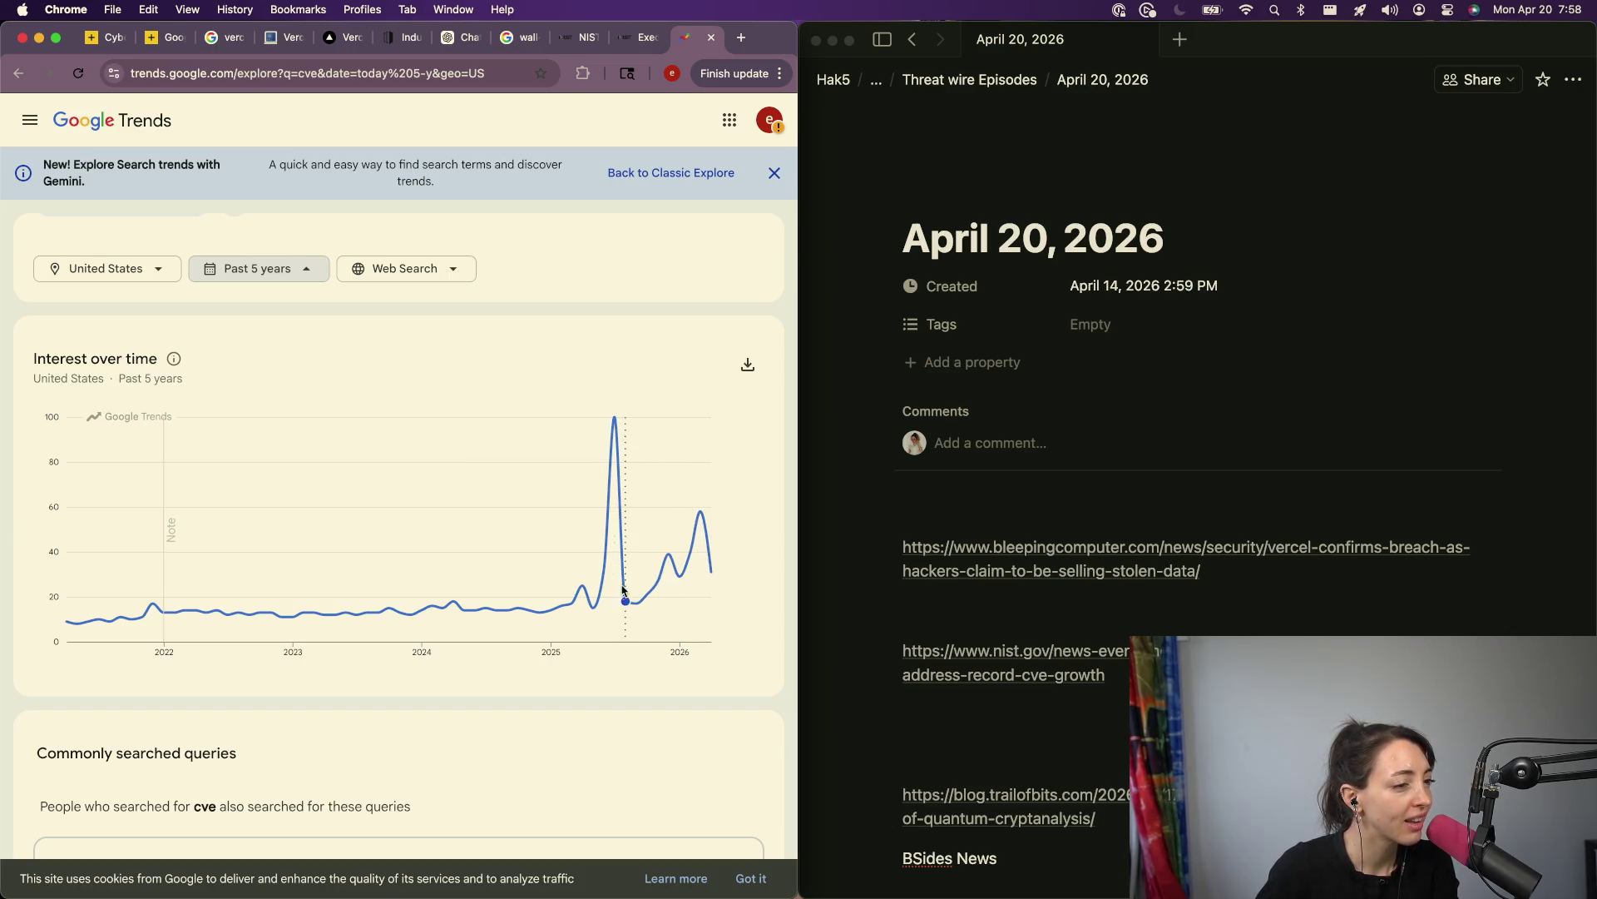
{"action": "key", "text": "super+bracketleft"}
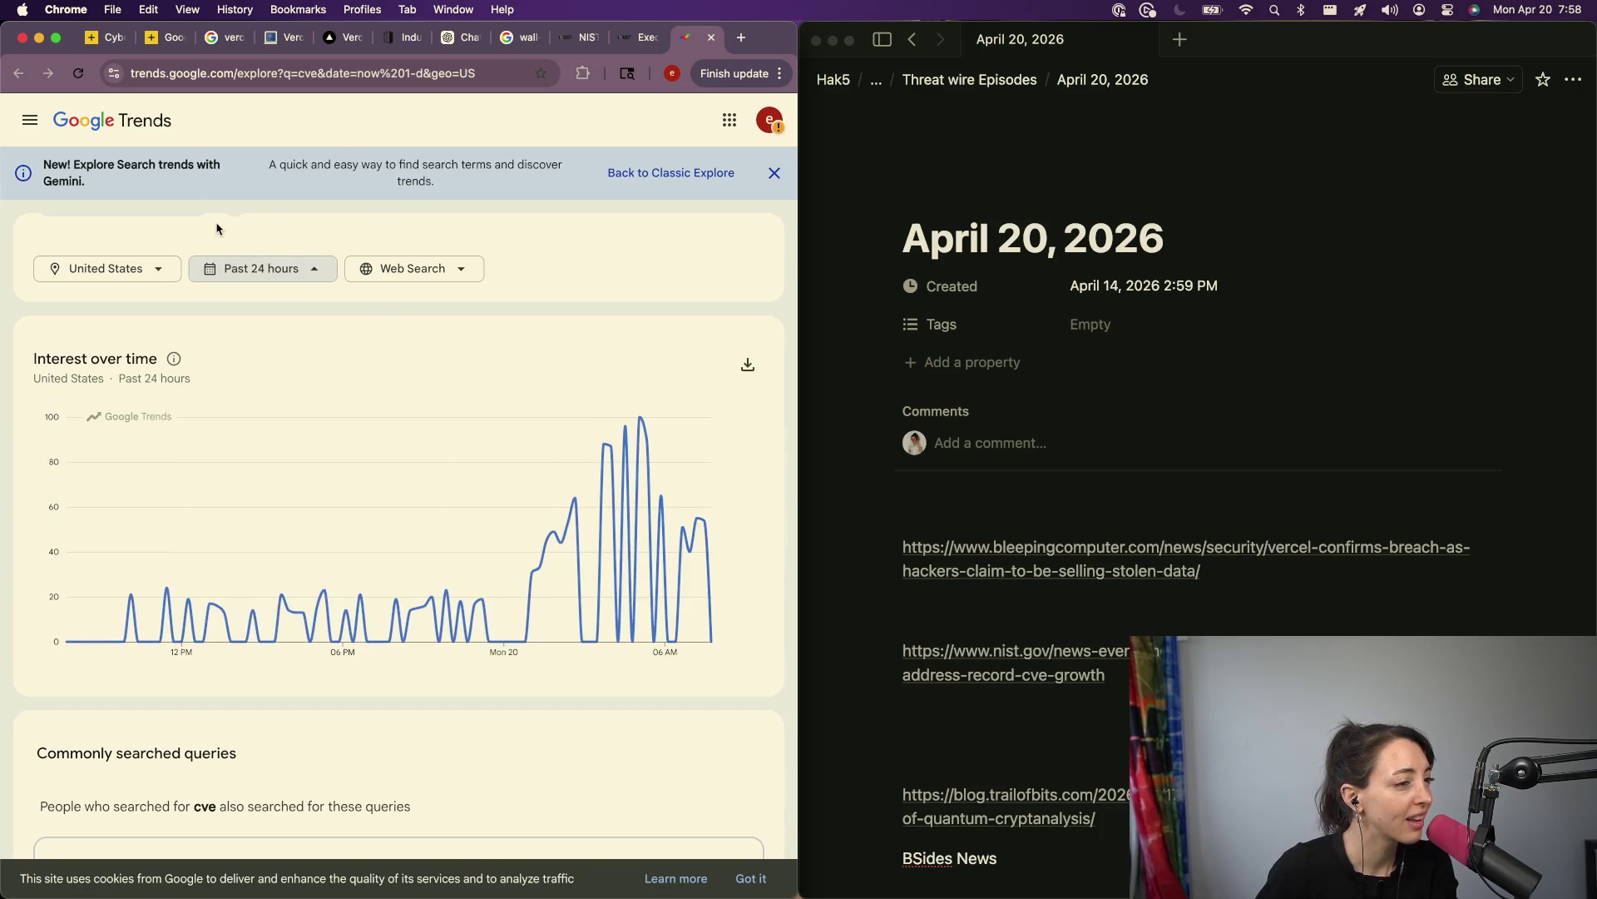
{"action": "key", "text": "super+bracketleft"}
{"action": "key", "text": "super+bracketleft"}
Step: Explore the Common Vulnerabilities and Exposures topic and widen its chart to the past 5 years
{"action": "left_click", "coordinate": [248, 337]}
{"action": "type", "text": "cve"}
{"action": "left_click", "coordinate": [328, 250]}
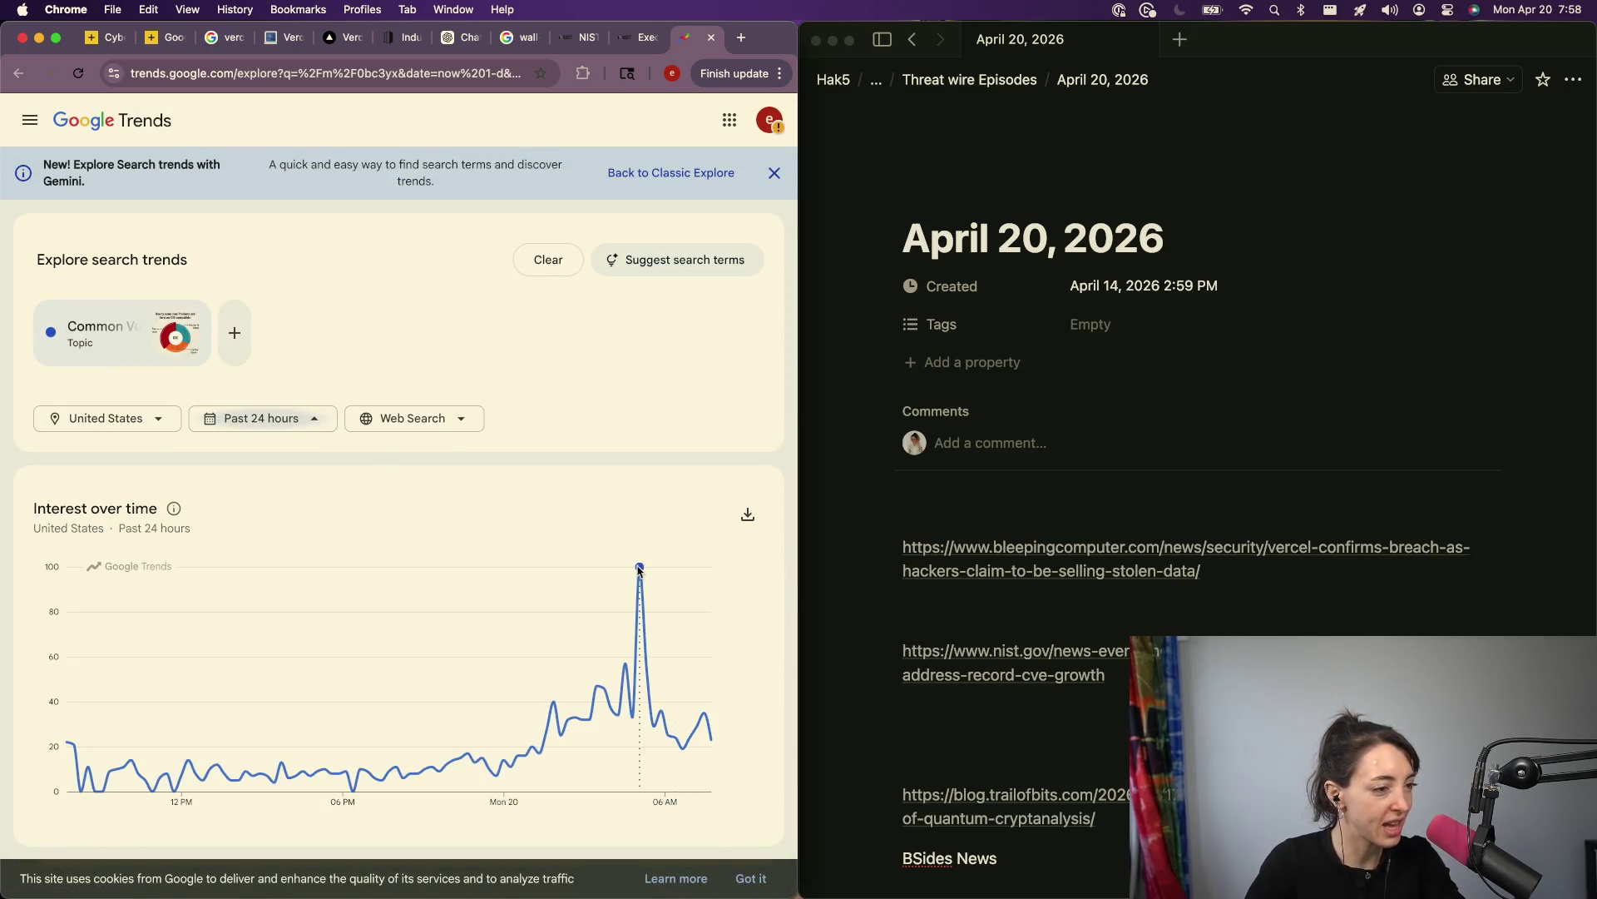
{"action": "mouse_move", "coordinate": [641, 580]}
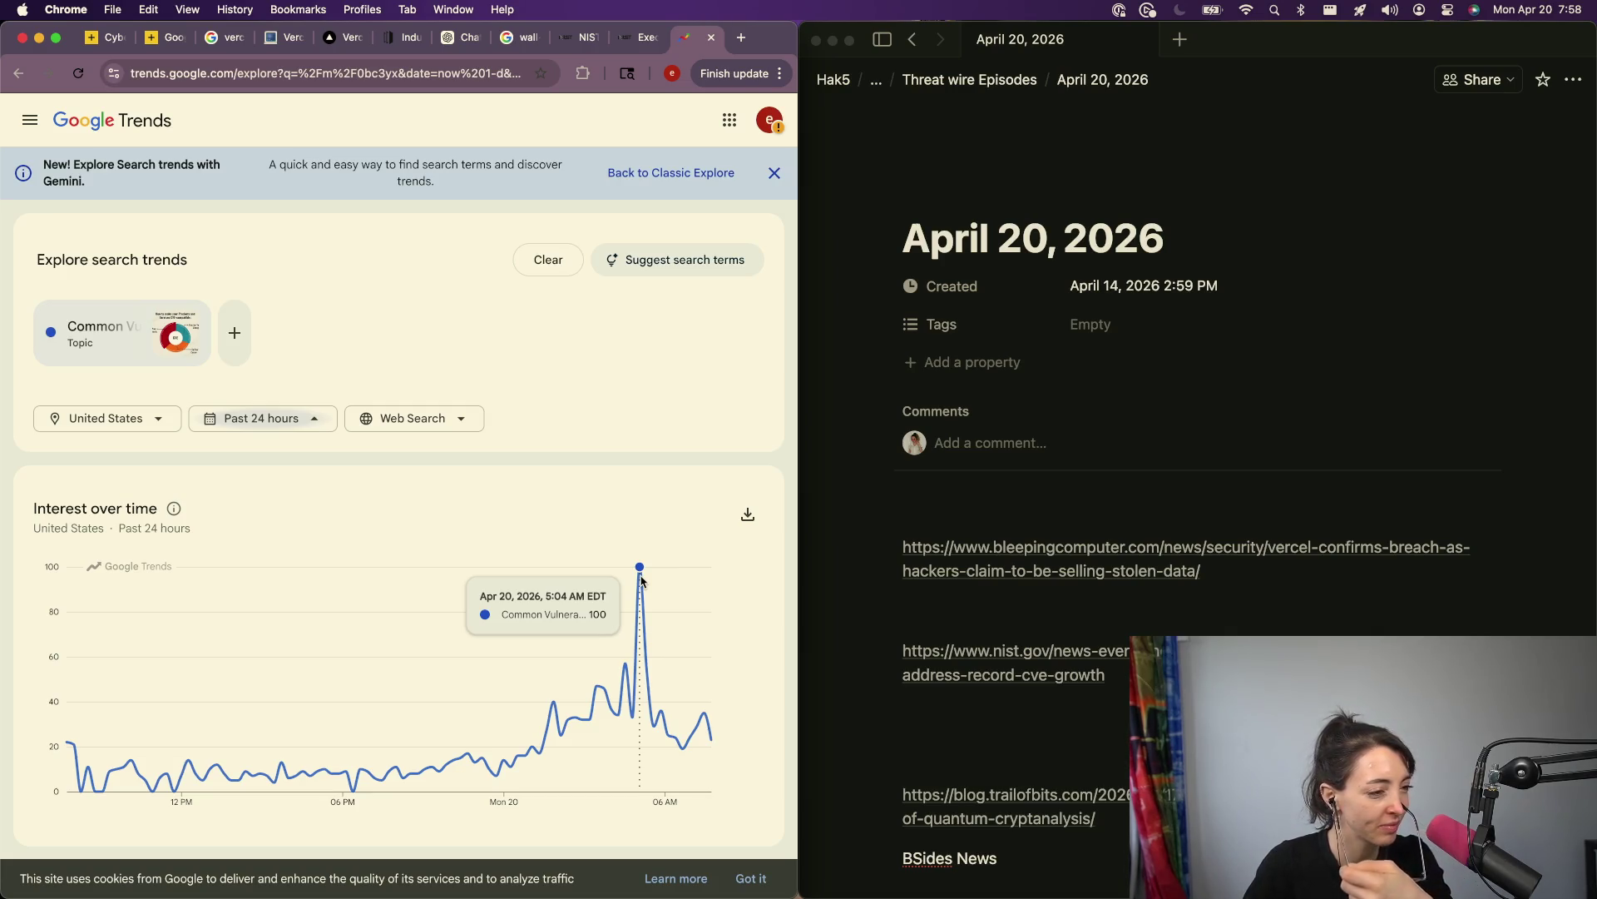
{"action": "left_click", "coordinate": [250, 416]}
{"action": "left_click", "coordinate": [283, 696]}
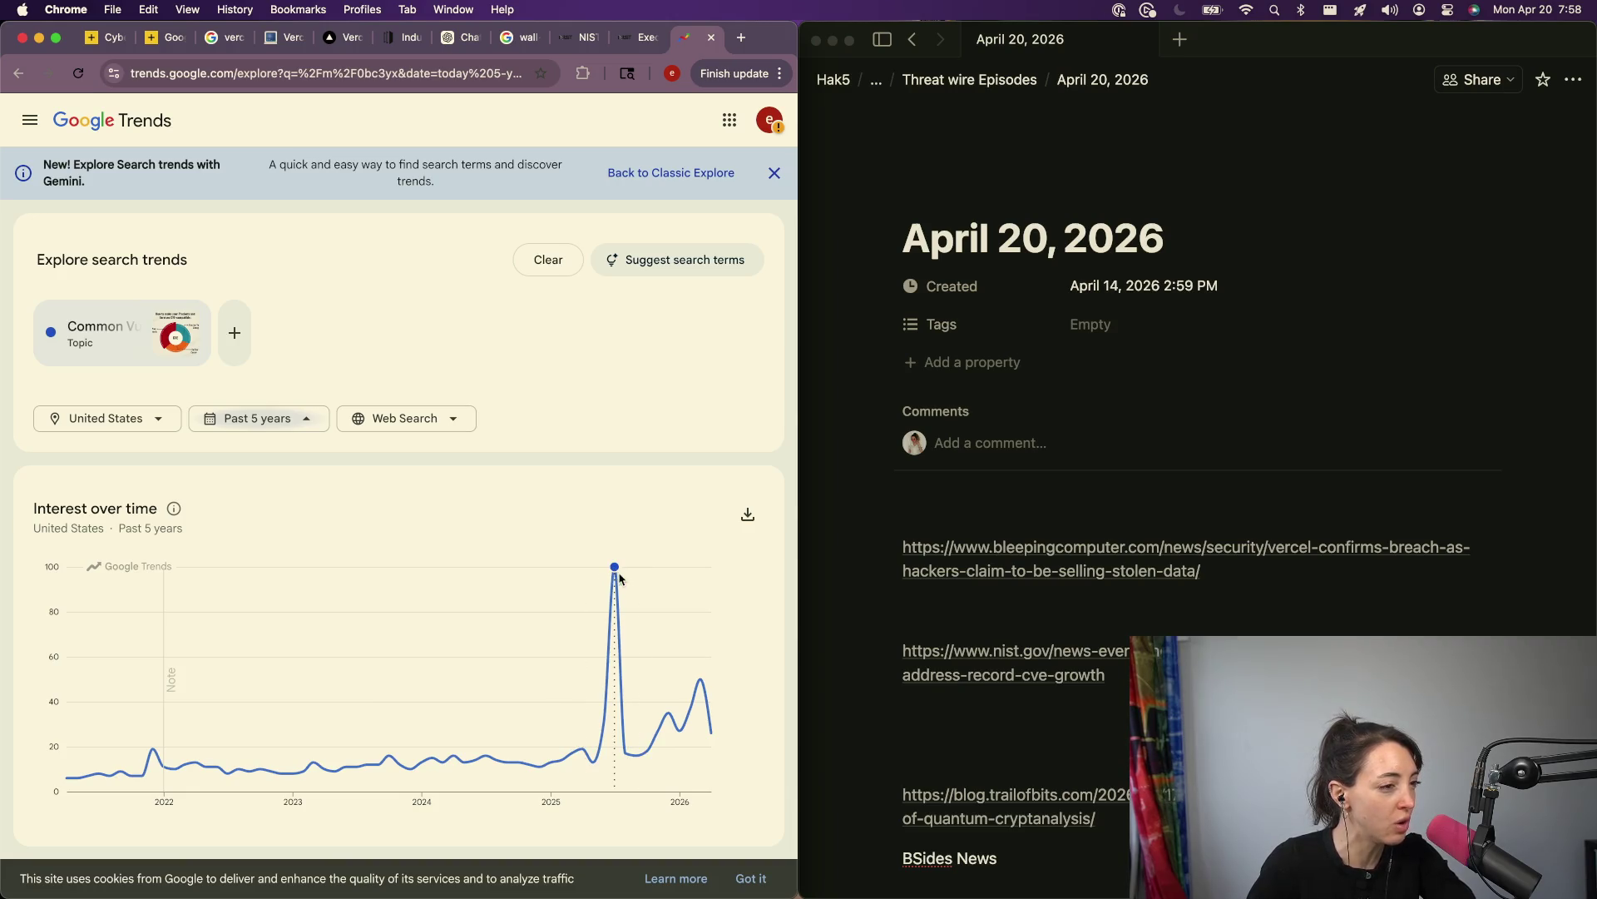
{"action": "mouse_move", "coordinate": [617, 576]}
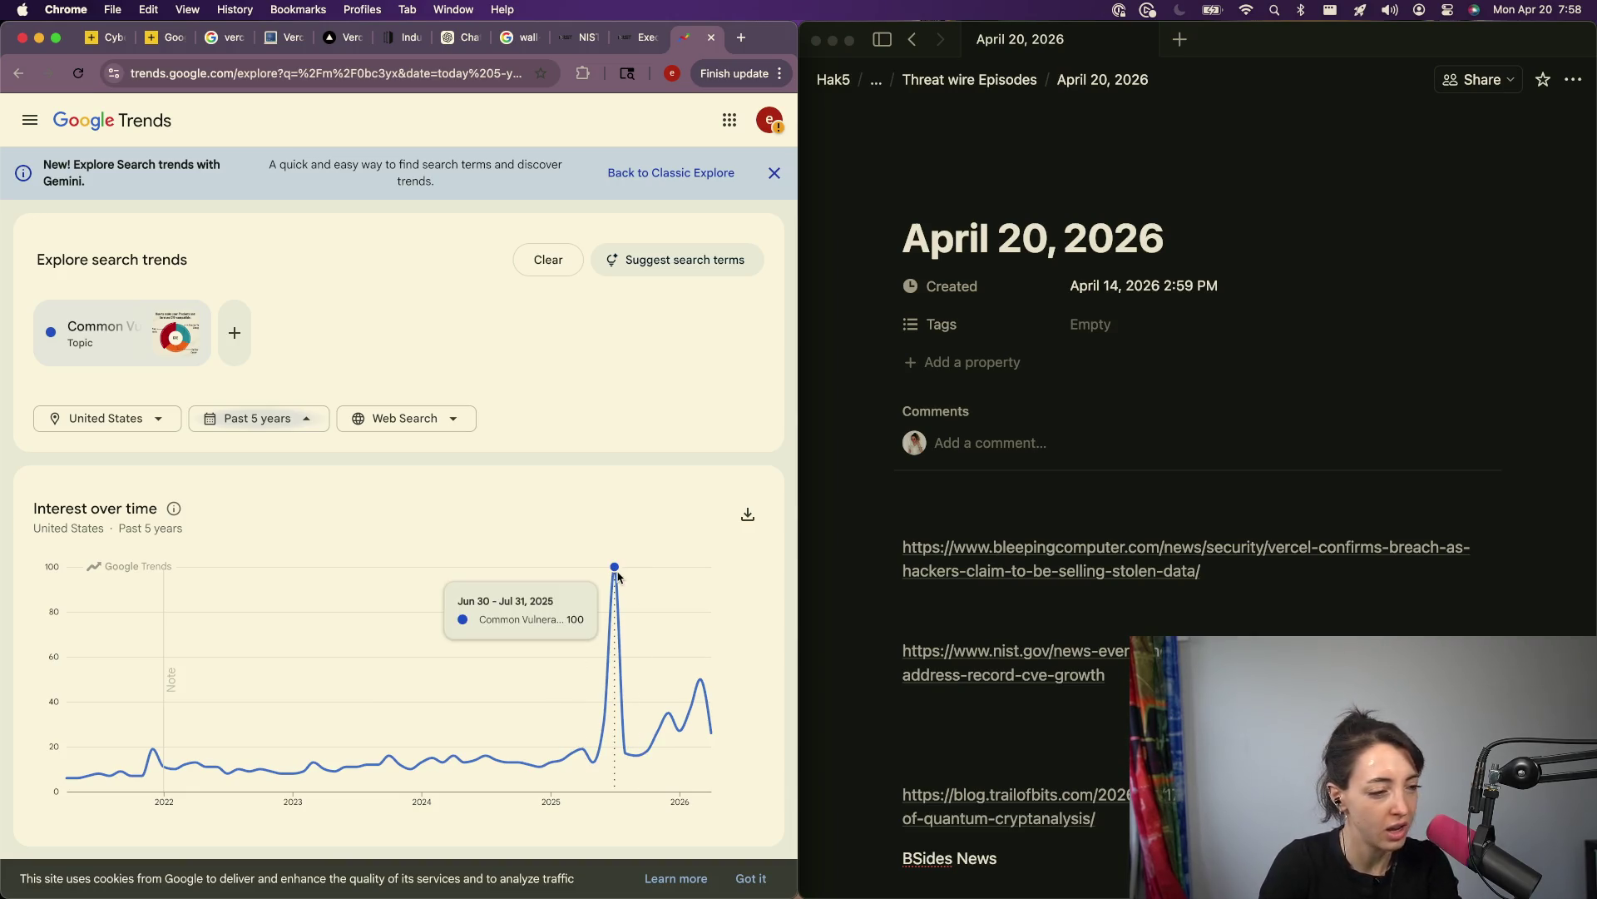
{"action": "key", "text": "super+t"}
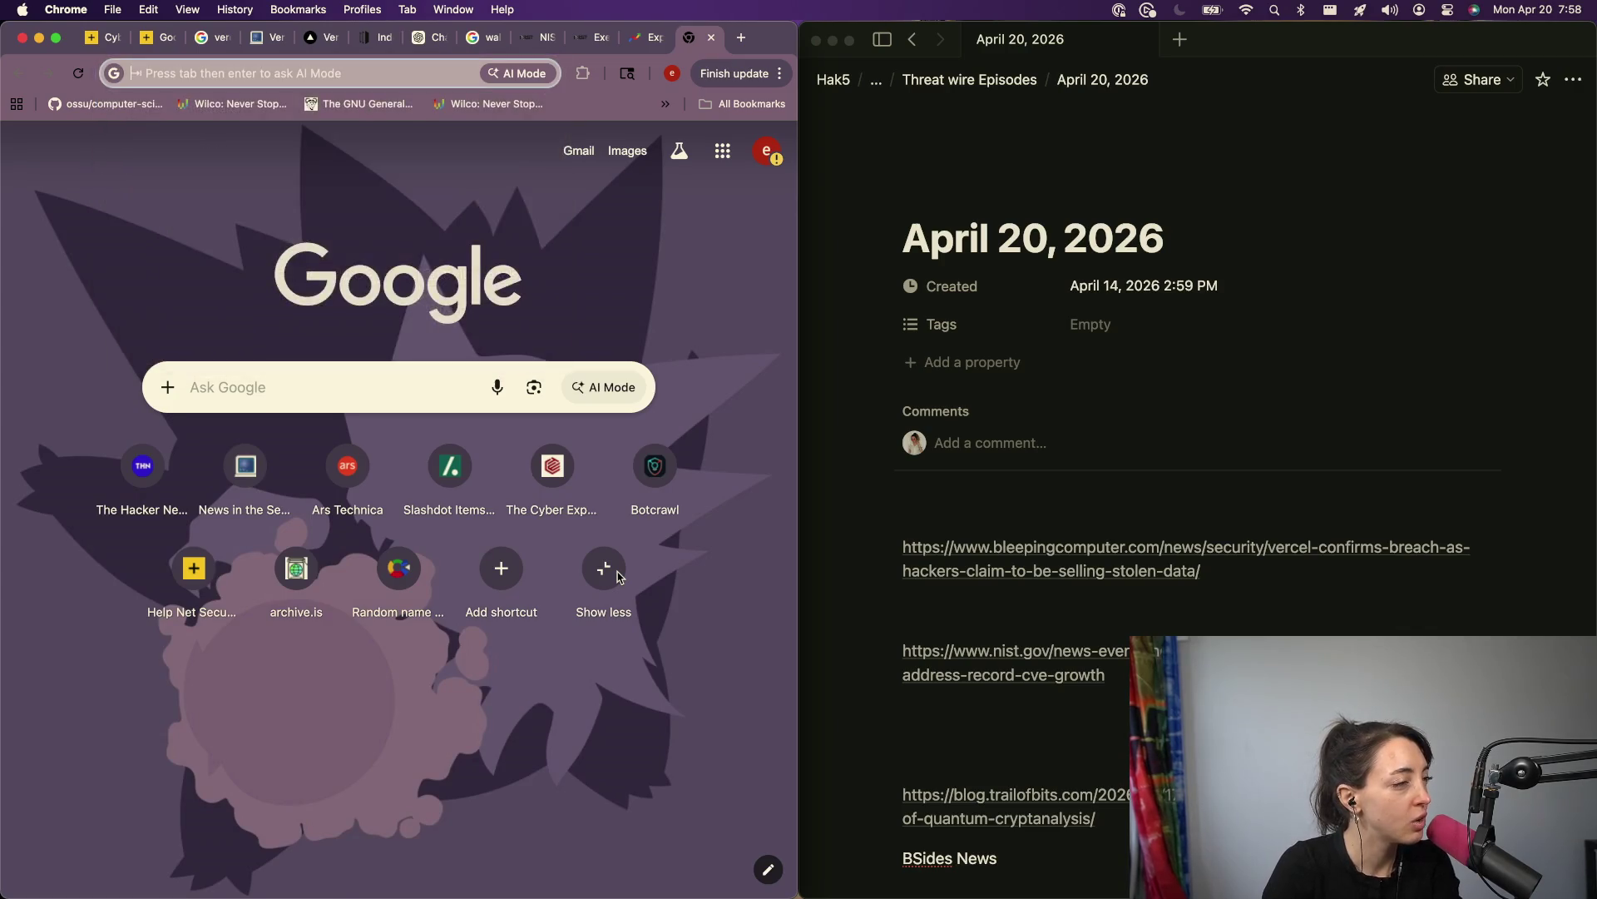
Step: Search Google for 'crowdstrike outage 2025' and close the results
{"action": "type", "text": "crowdstrike outage 2025"}
{"action": "key", "text": "Return"}
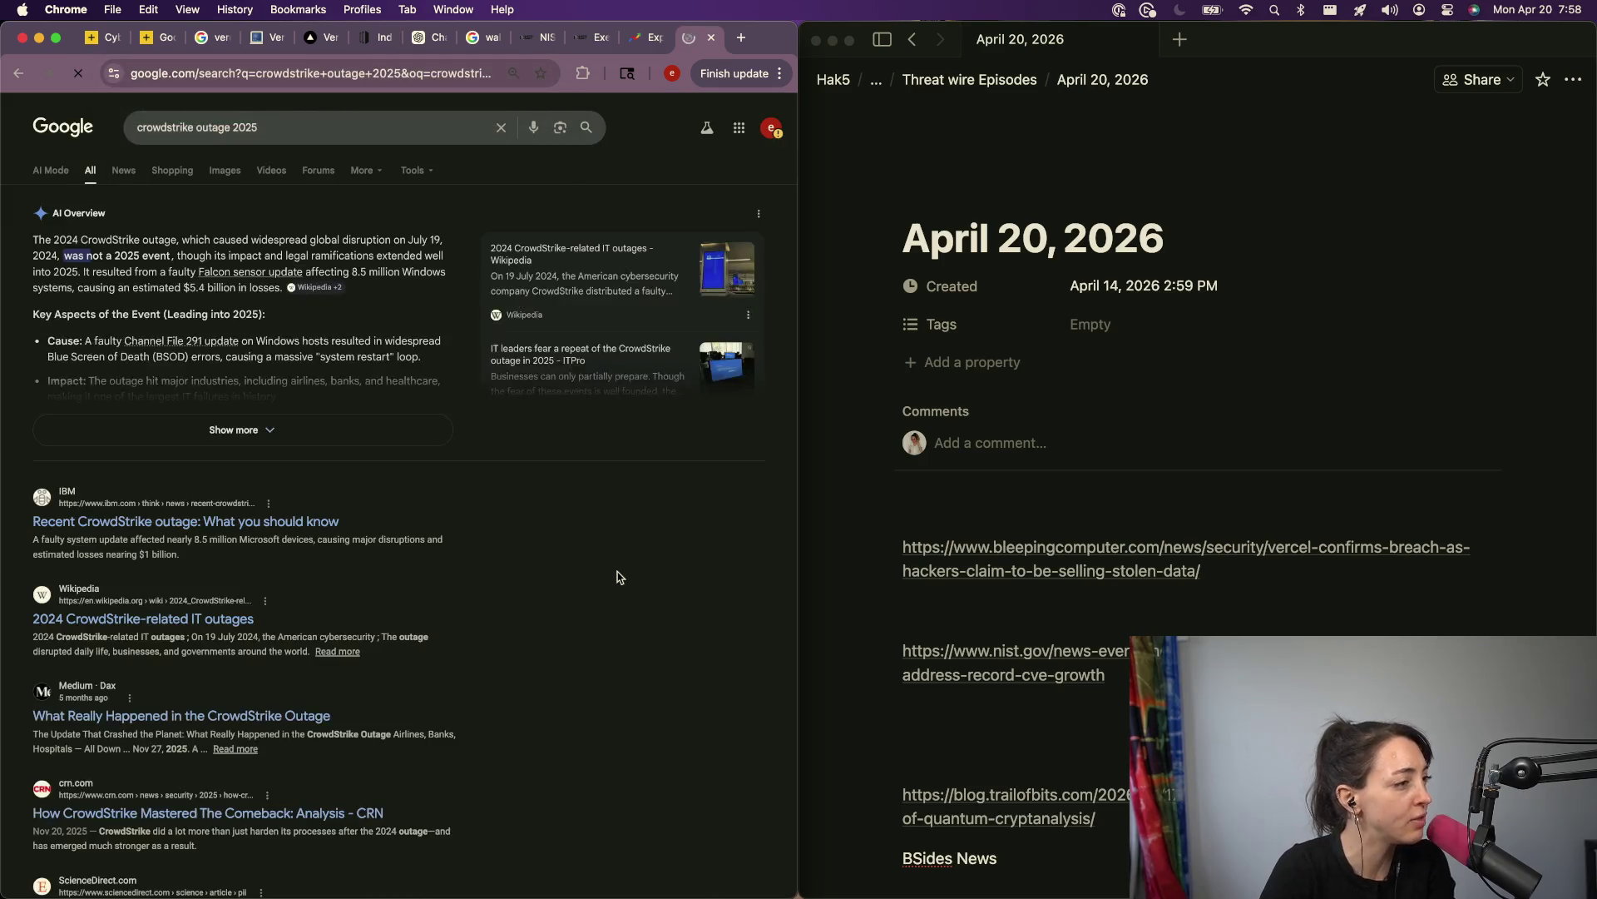
{"action": "key", "text": "super+w"}
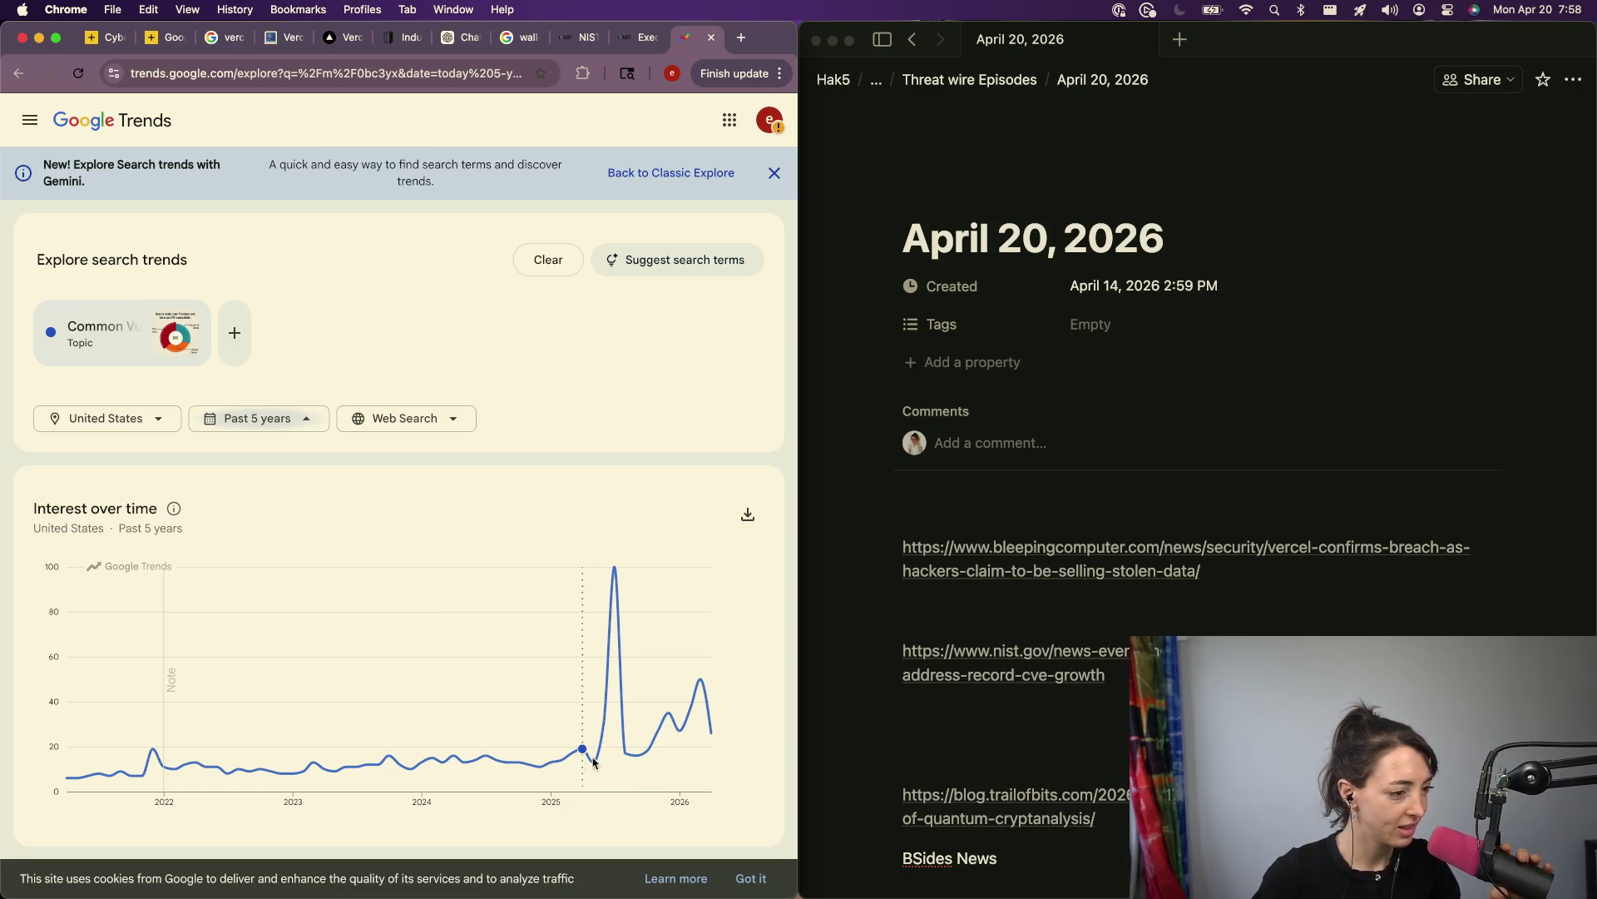
Step: Scroll through the Common Vulnerabilities and Exposures 5-year interest page on Trends
{"action": "scroll", "coordinate": [624, 732], "scroll_direction": "down", "scroll_amount": 6}
{"action": "scroll", "coordinate": [408, 689], "scroll_direction": "down", "scroll_amount": 3}
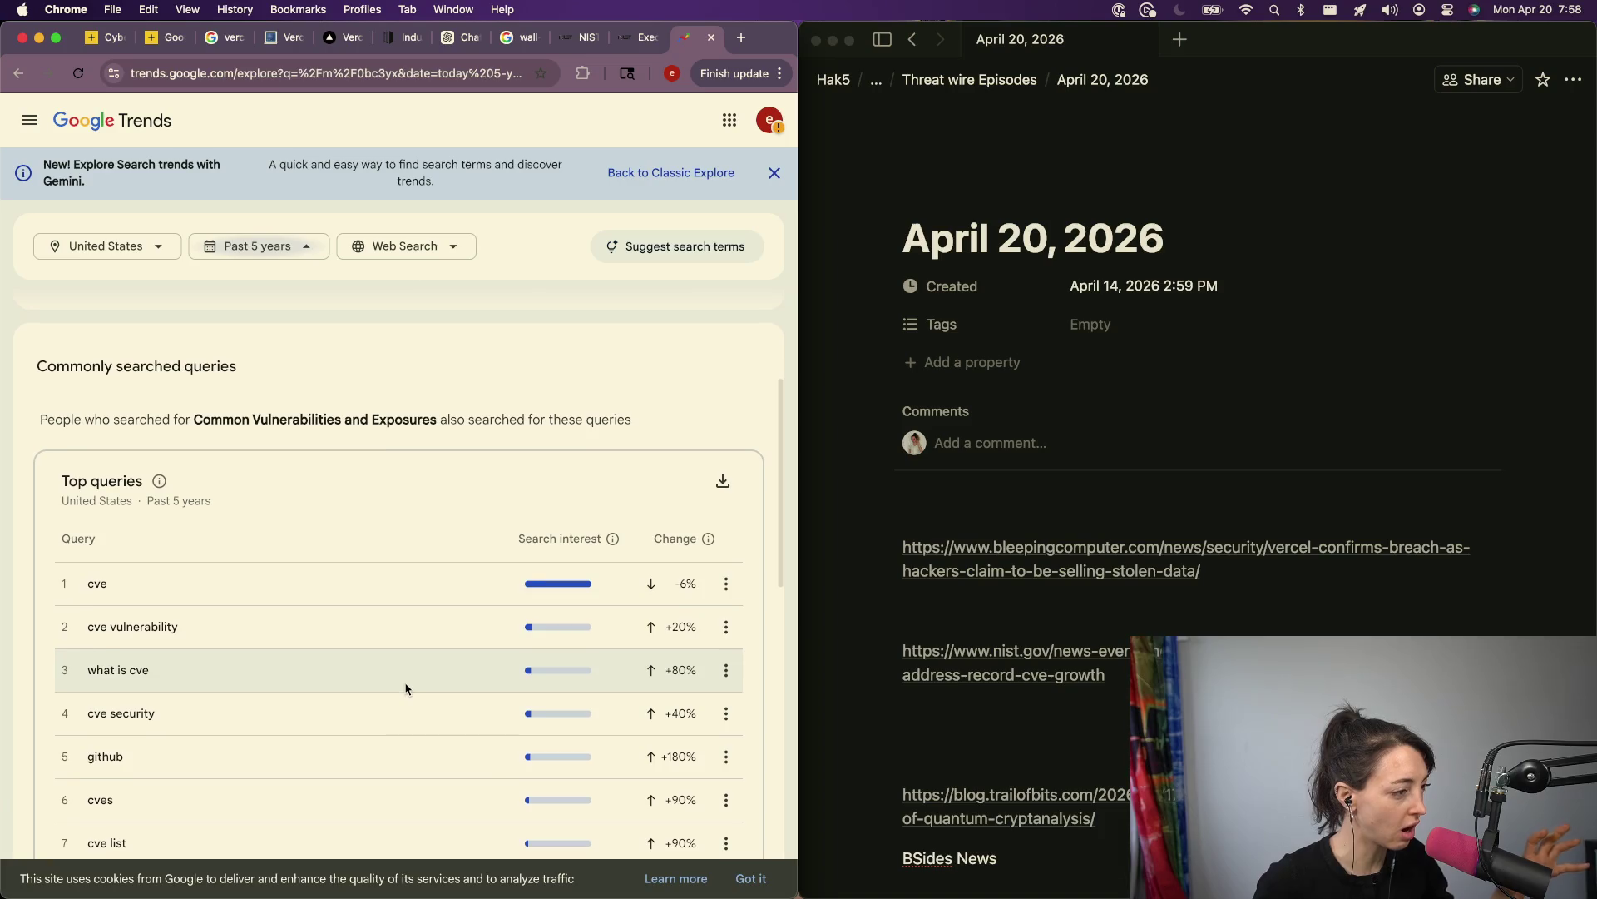
{"action": "scroll", "coordinate": [421, 615], "scroll_direction": "down", "scroll_amount": 2}
{"action": "scroll", "coordinate": [364, 490], "scroll_direction": "down", "scroll_amount": 10}
{"action": "scroll", "coordinate": [365, 490], "scroll_direction": "up", "scroll_amount": 15}
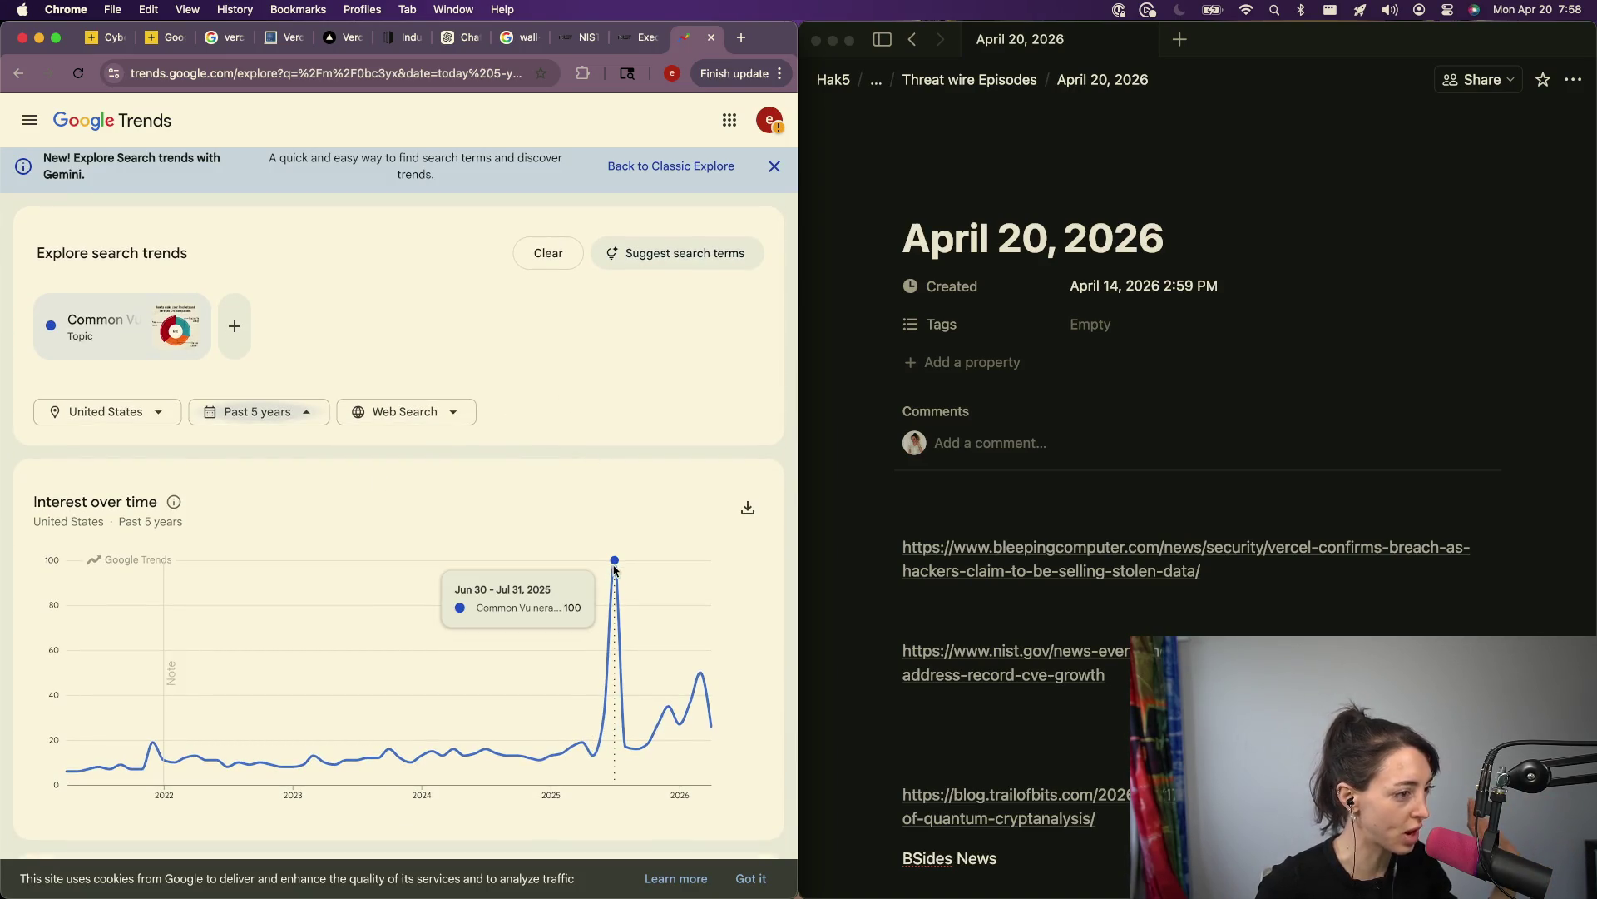
{"action": "scroll", "coordinate": [616, 569], "scroll_direction": "down", "scroll_amount": 5}
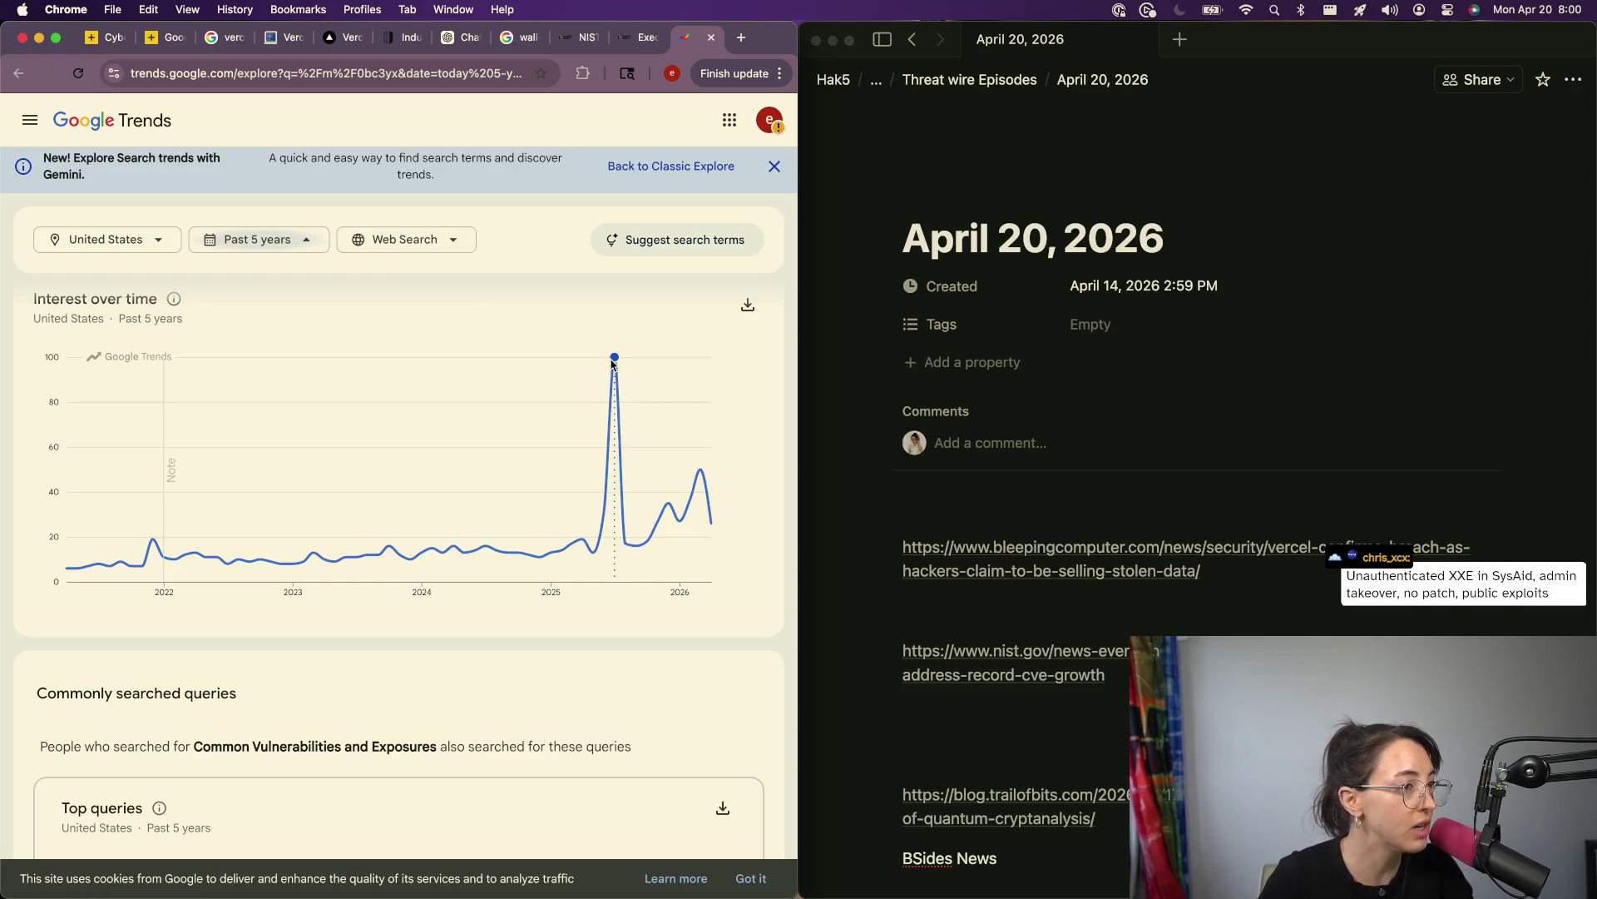
{"action": "scroll", "coordinate": [366, 309], "scroll_direction": "up", "scroll_amount": 3}
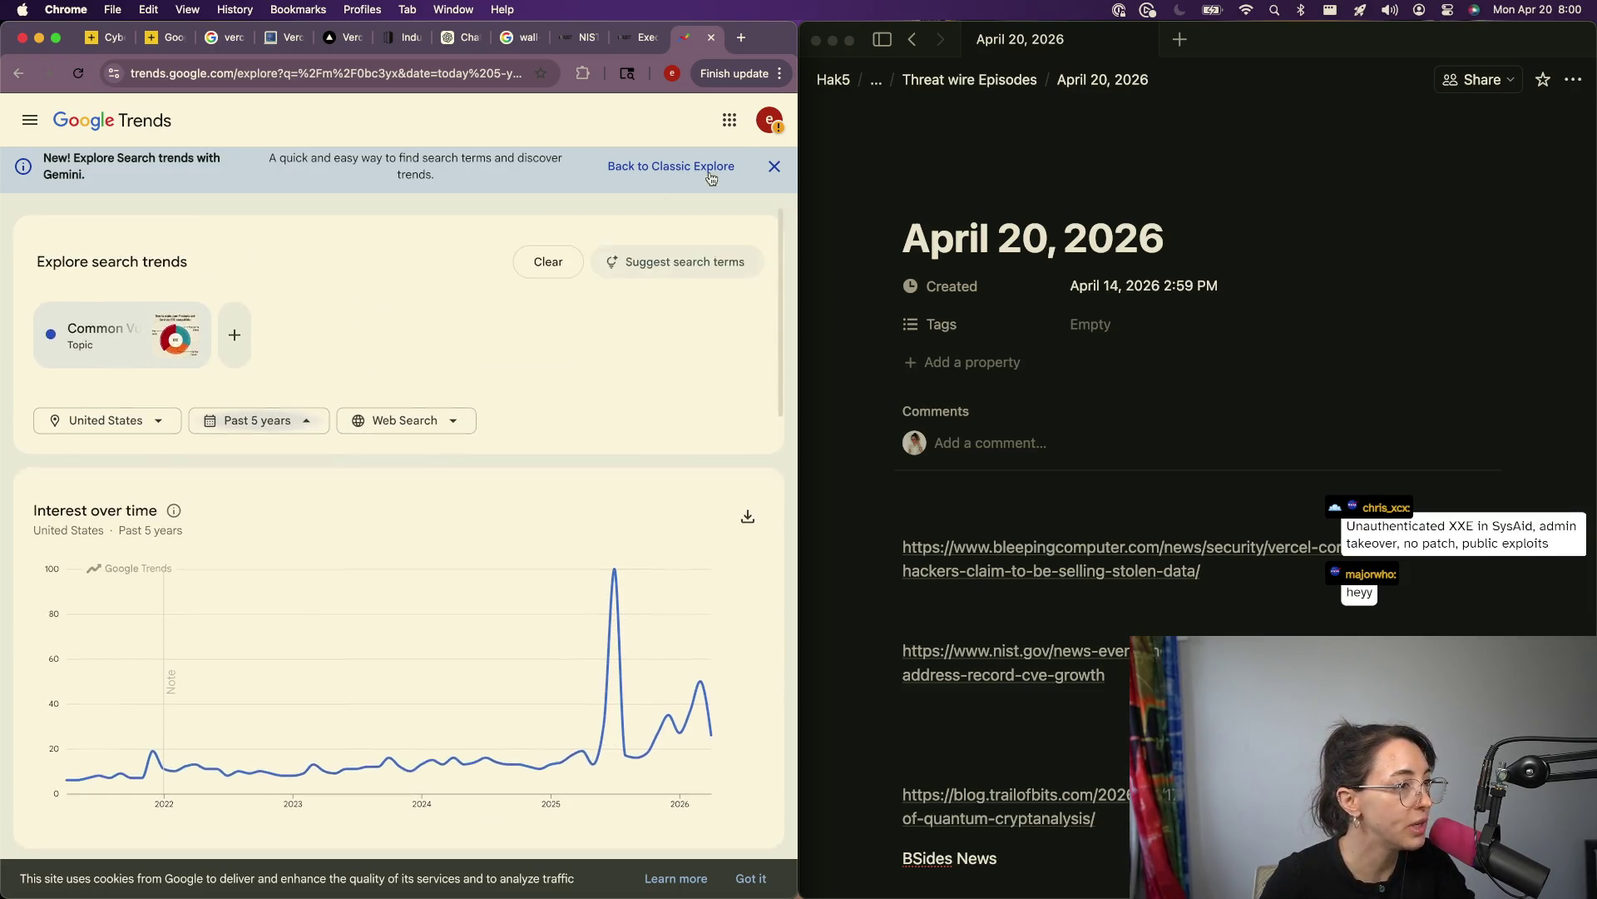
{"action": "scroll", "coordinate": [499, 519], "scroll_direction": "down", "scroll_amount": 5}
{"action": "scroll", "coordinate": [499, 519], "scroll_direction": "down", "scroll_amount": 4}
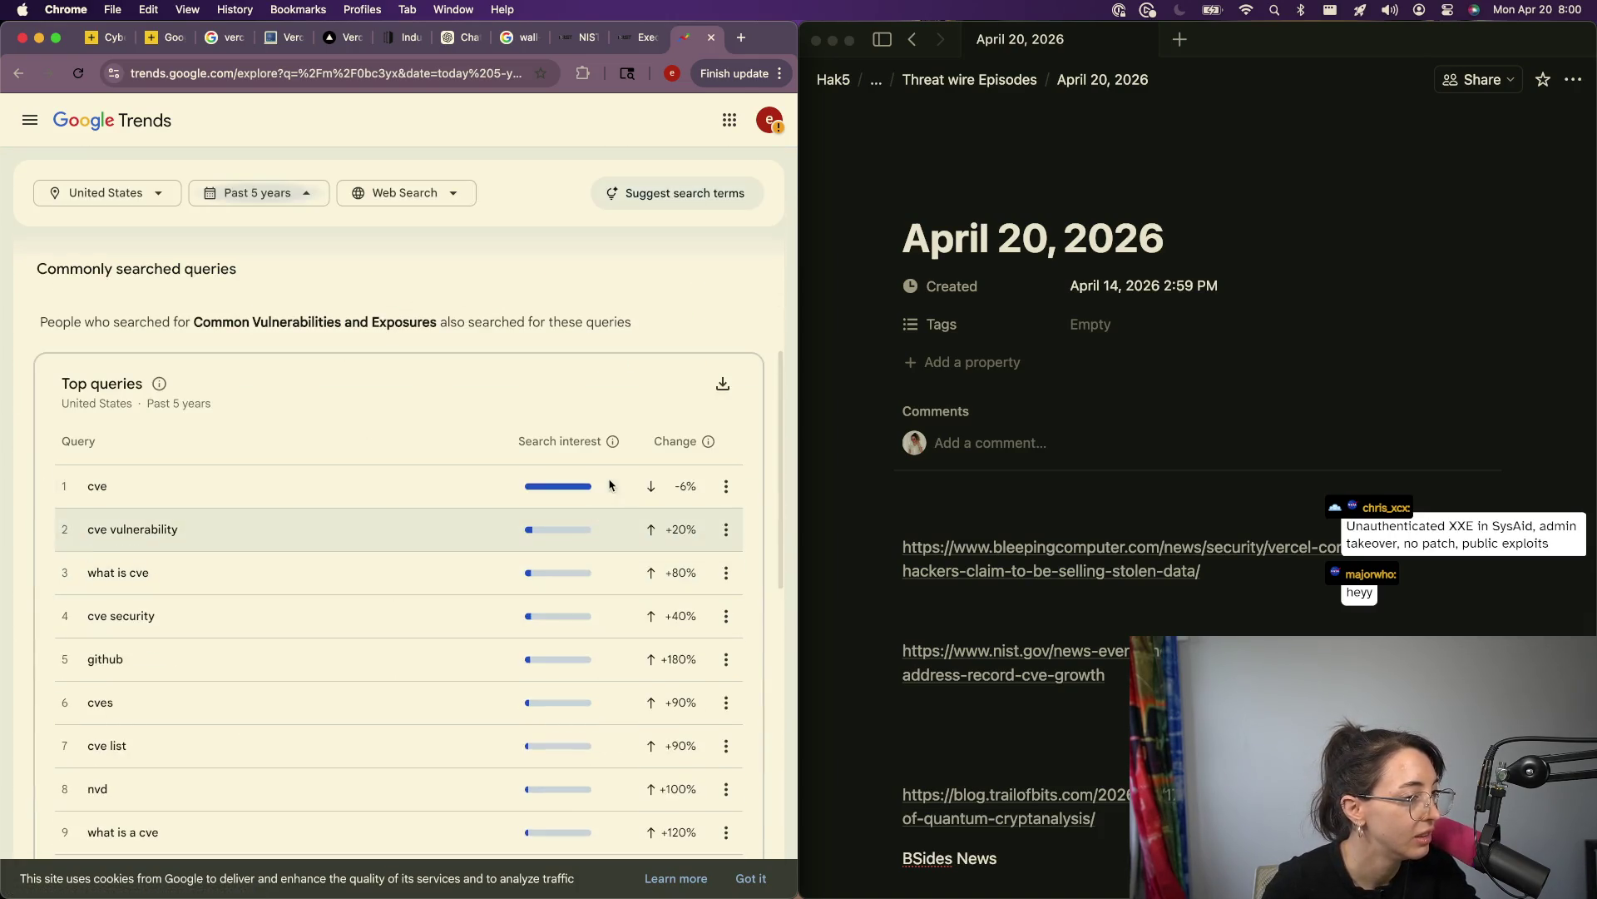
{"action": "scroll", "coordinate": [587, 554], "scroll_direction": "down", "scroll_amount": 5}
{"action": "scroll", "coordinate": [588, 549], "scroll_direction": "down", "scroll_amount": 5}
{"action": "scroll", "coordinate": [588, 546], "scroll_direction": "up", "scroll_amount": 2}
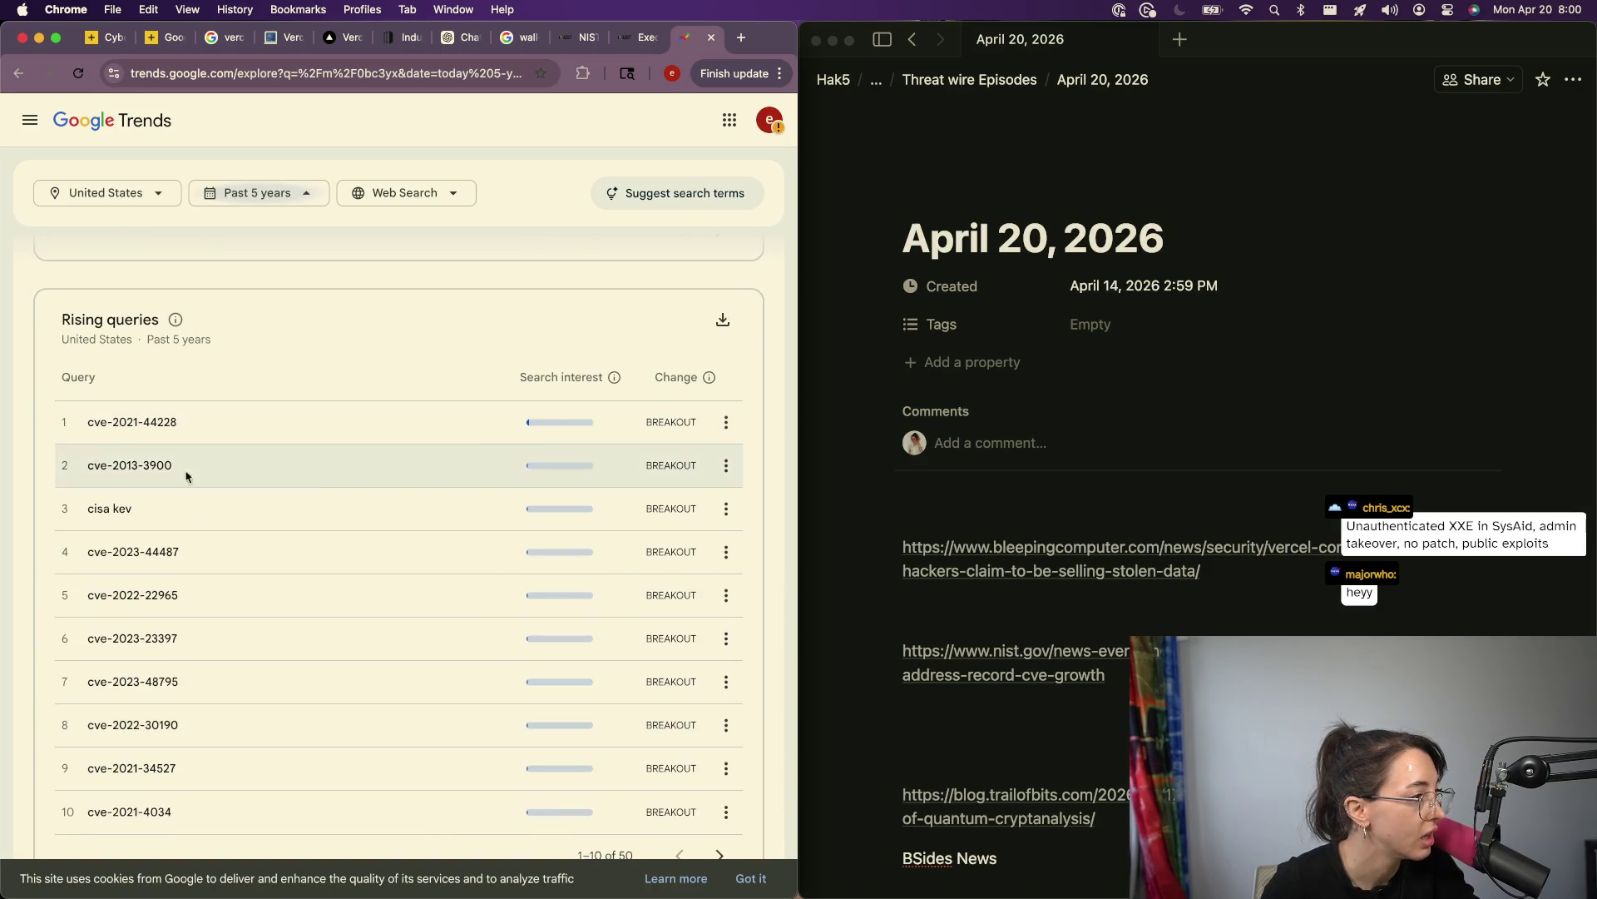
{"action": "scroll", "coordinate": [197, 547], "scroll_direction": "down", "scroll_amount": 2}
{"action": "scroll", "coordinate": [196, 549], "scroll_direction": "down", "scroll_amount": 3}
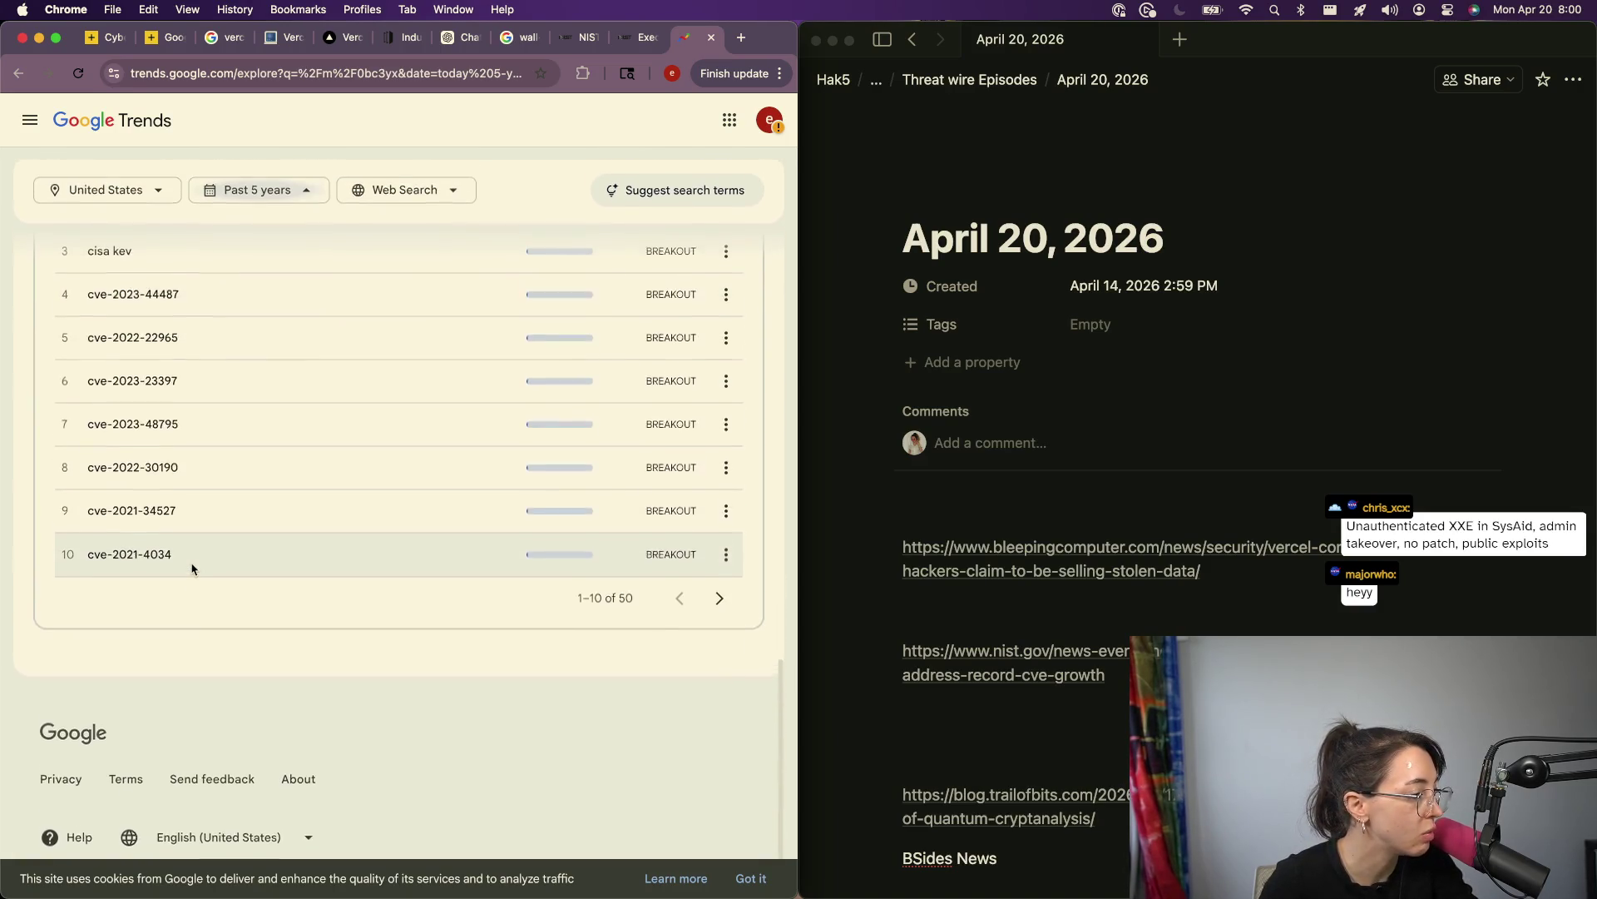
{"action": "scroll", "coordinate": [699, 603], "scroll_direction": "up", "scroll_amount": 2}
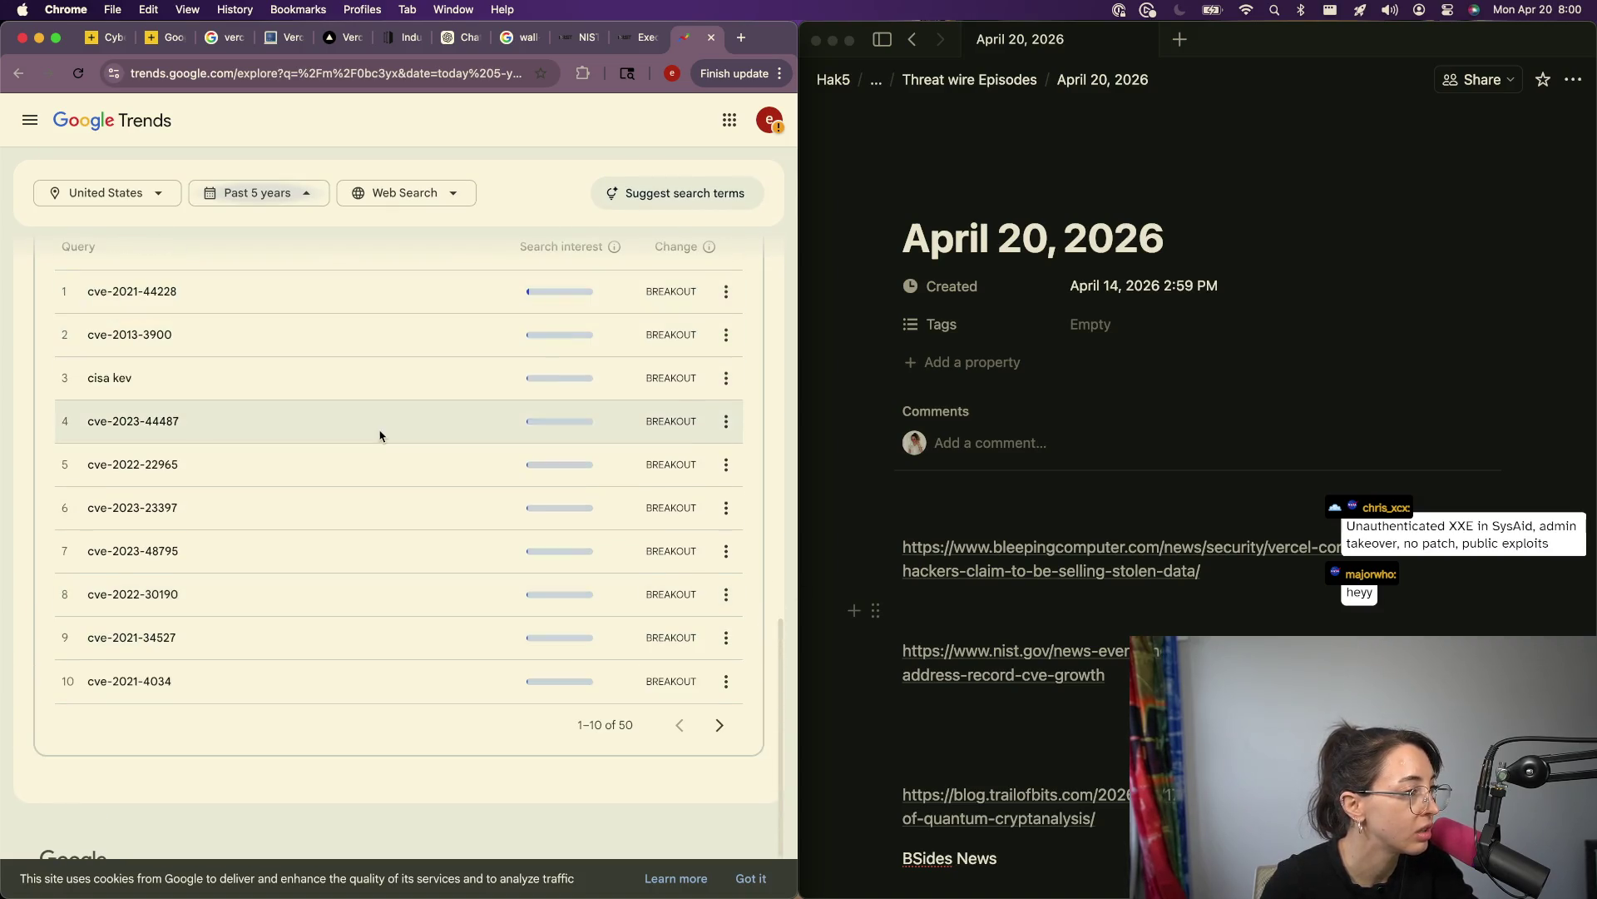
{"action": "scroll", "coordinate": [333, 433], "scroll_direction": "up", "scroll_amount": 6}
{"action": "scroll", "coordinate": [242, 428], "scroll_direction": "up", "scroll_amount": 8}
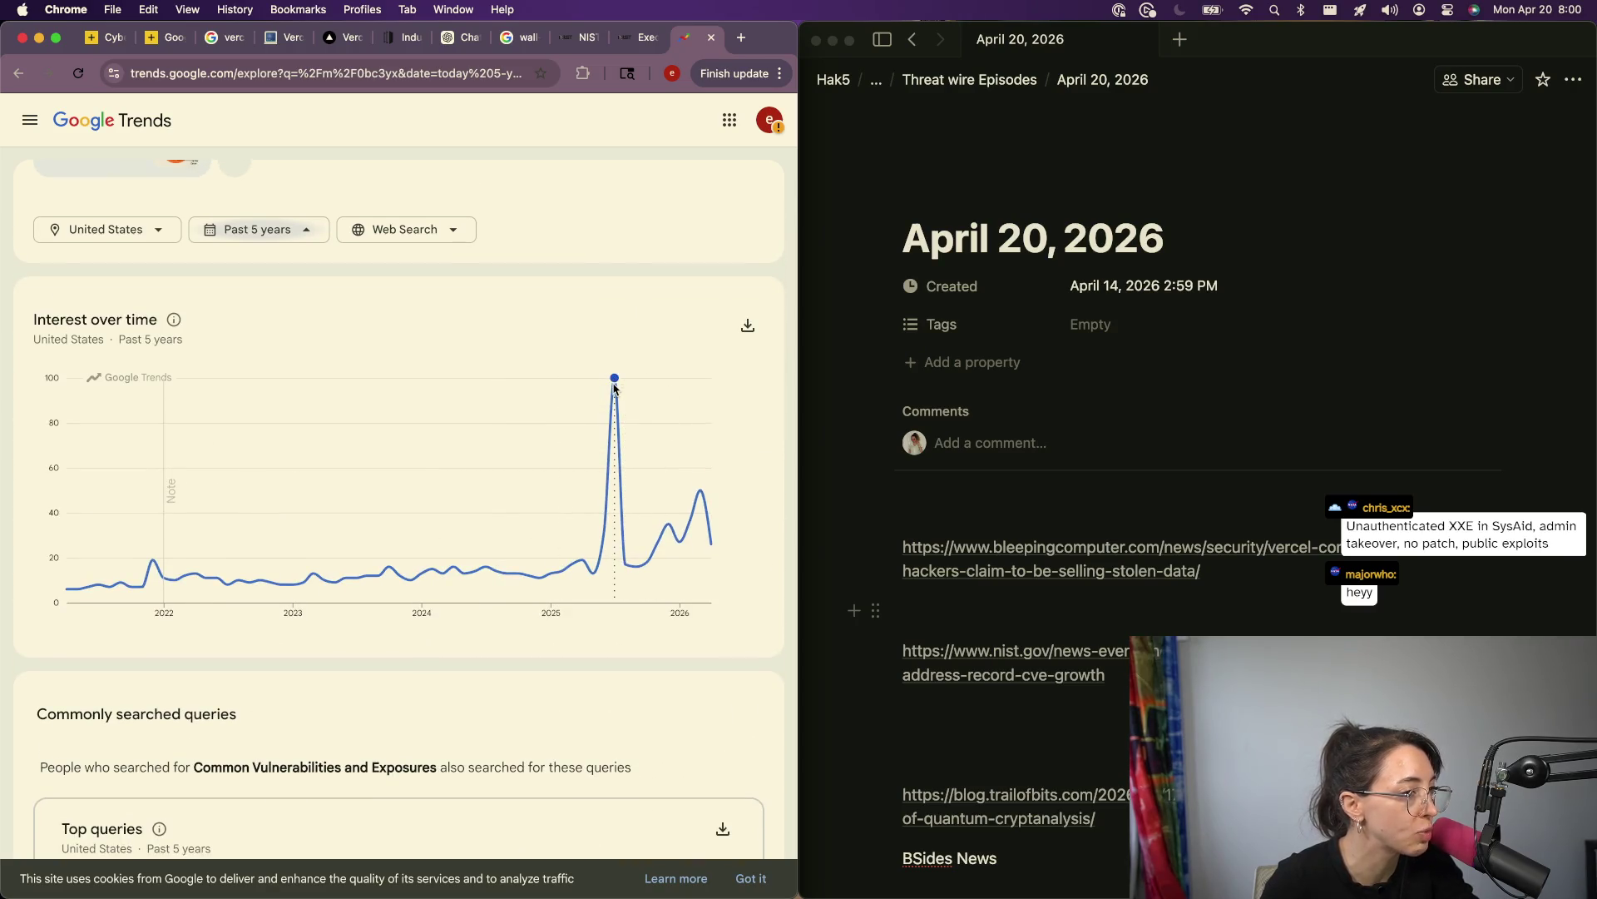
{"action": "mouse_move", "coordinate": [616, 388]}
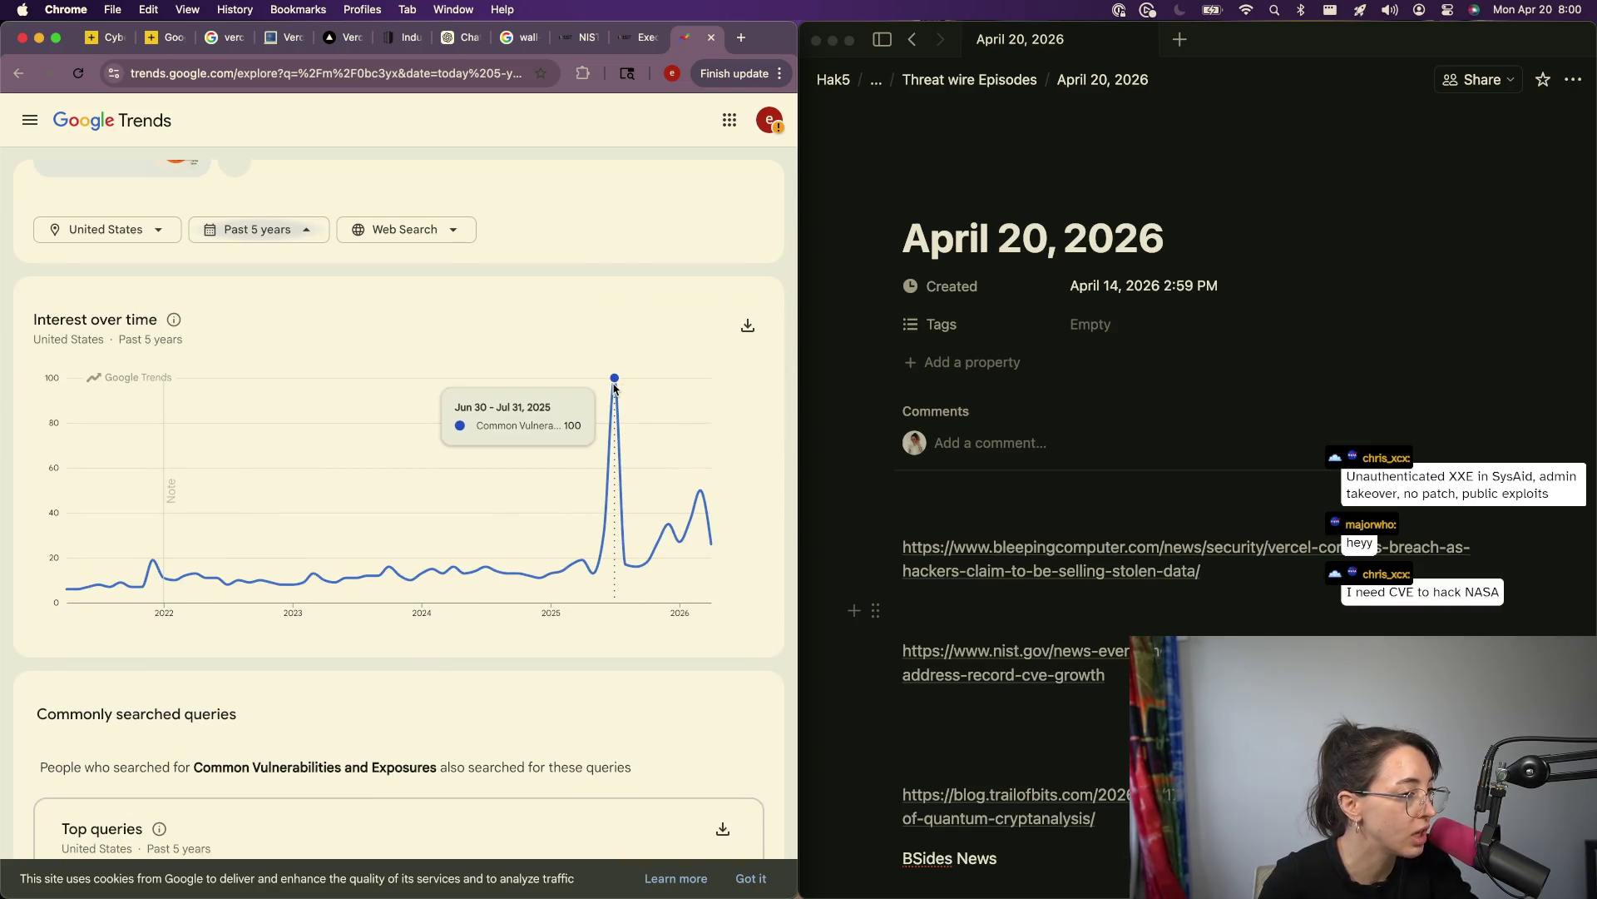
Step: Switch the chart to a Custom time range and begin entering June 30 as the start date
{"action": "left_click", "coordinate": [275, 229]}
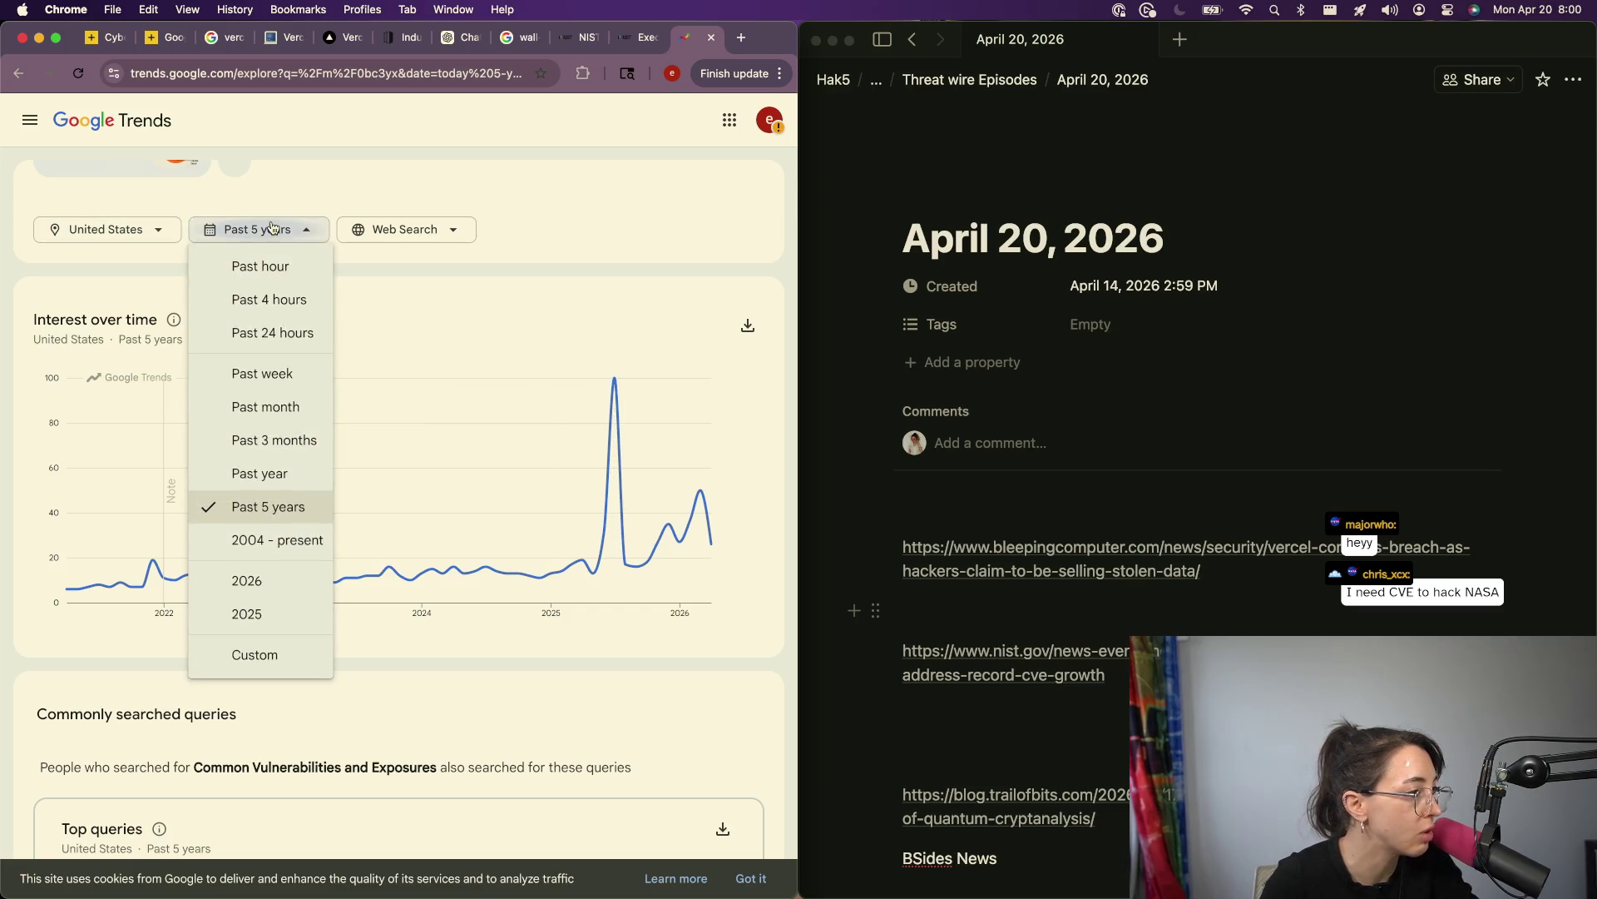
{"action": "left_click", "coordinate": [266, 669]}
{"action": "left_click", "coordinate": [343, 457]}
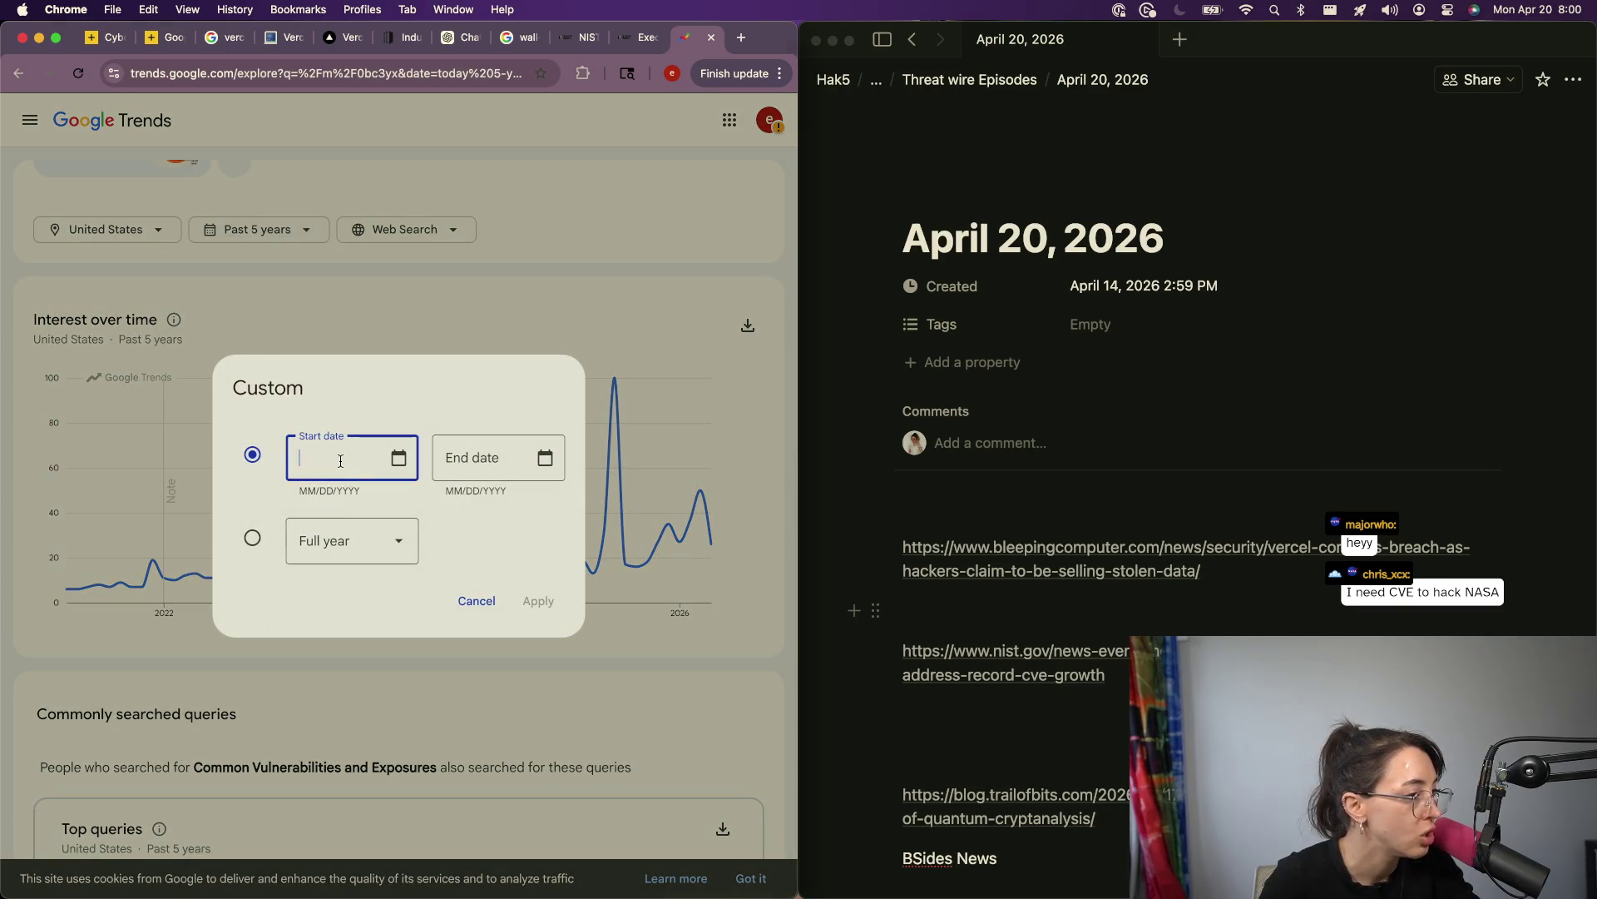
{"action": "type", "text": "june 20,"}
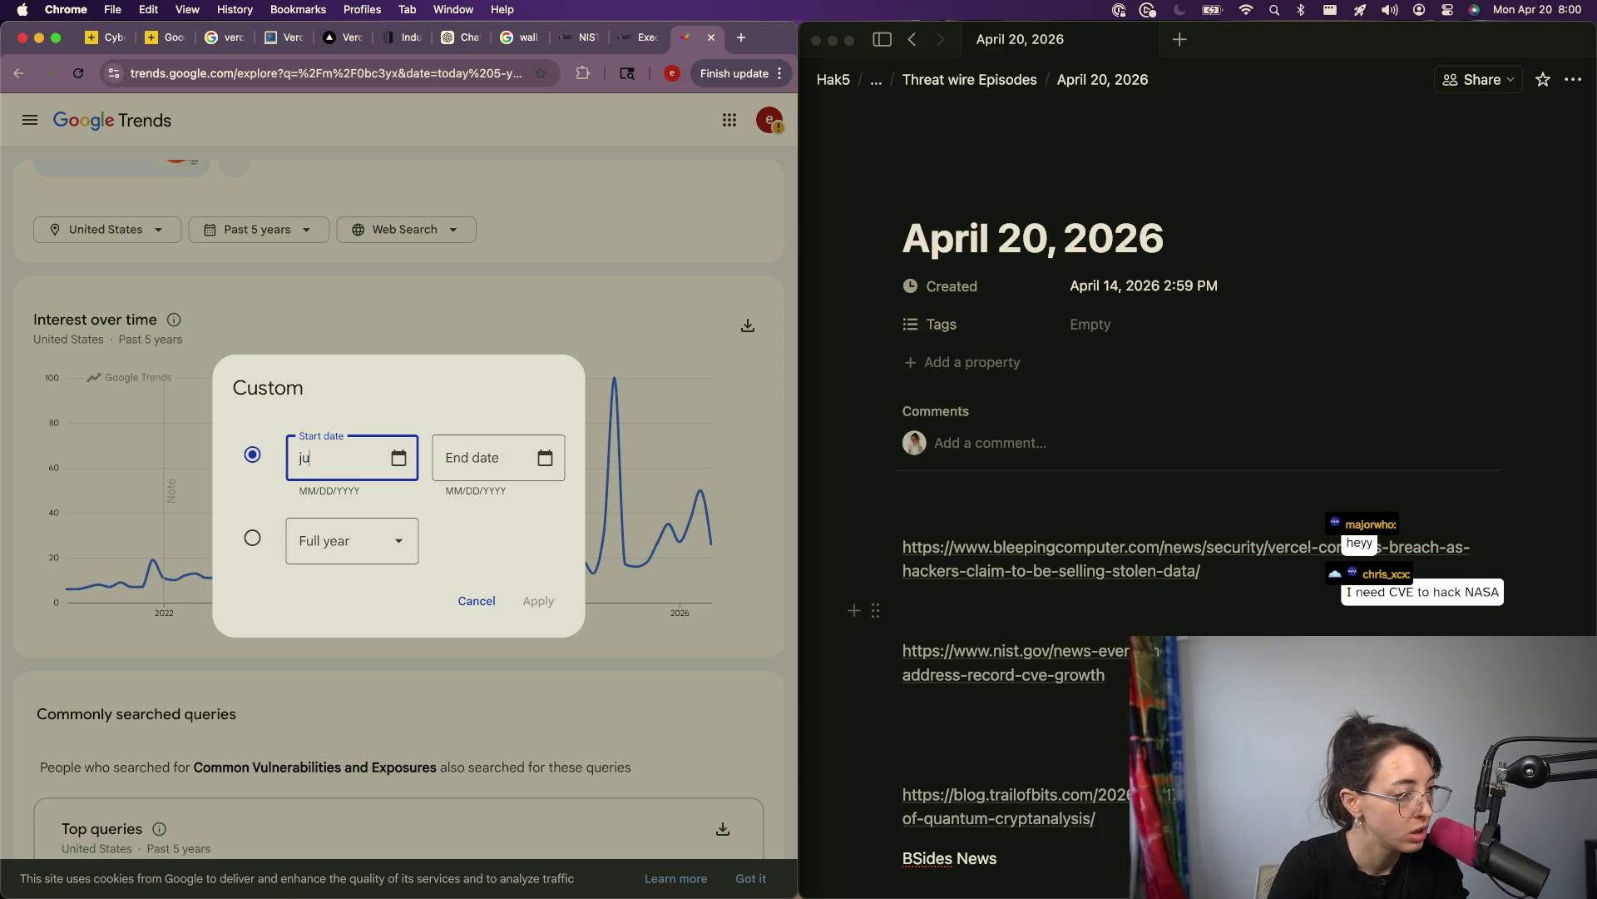
{"action": "key", "text": "BackSpace"}
{"action": "key", "text": "BackSpace"}
{"action": "key", "text": "BackSpace"}
{"action": "type", "text": "30,"}
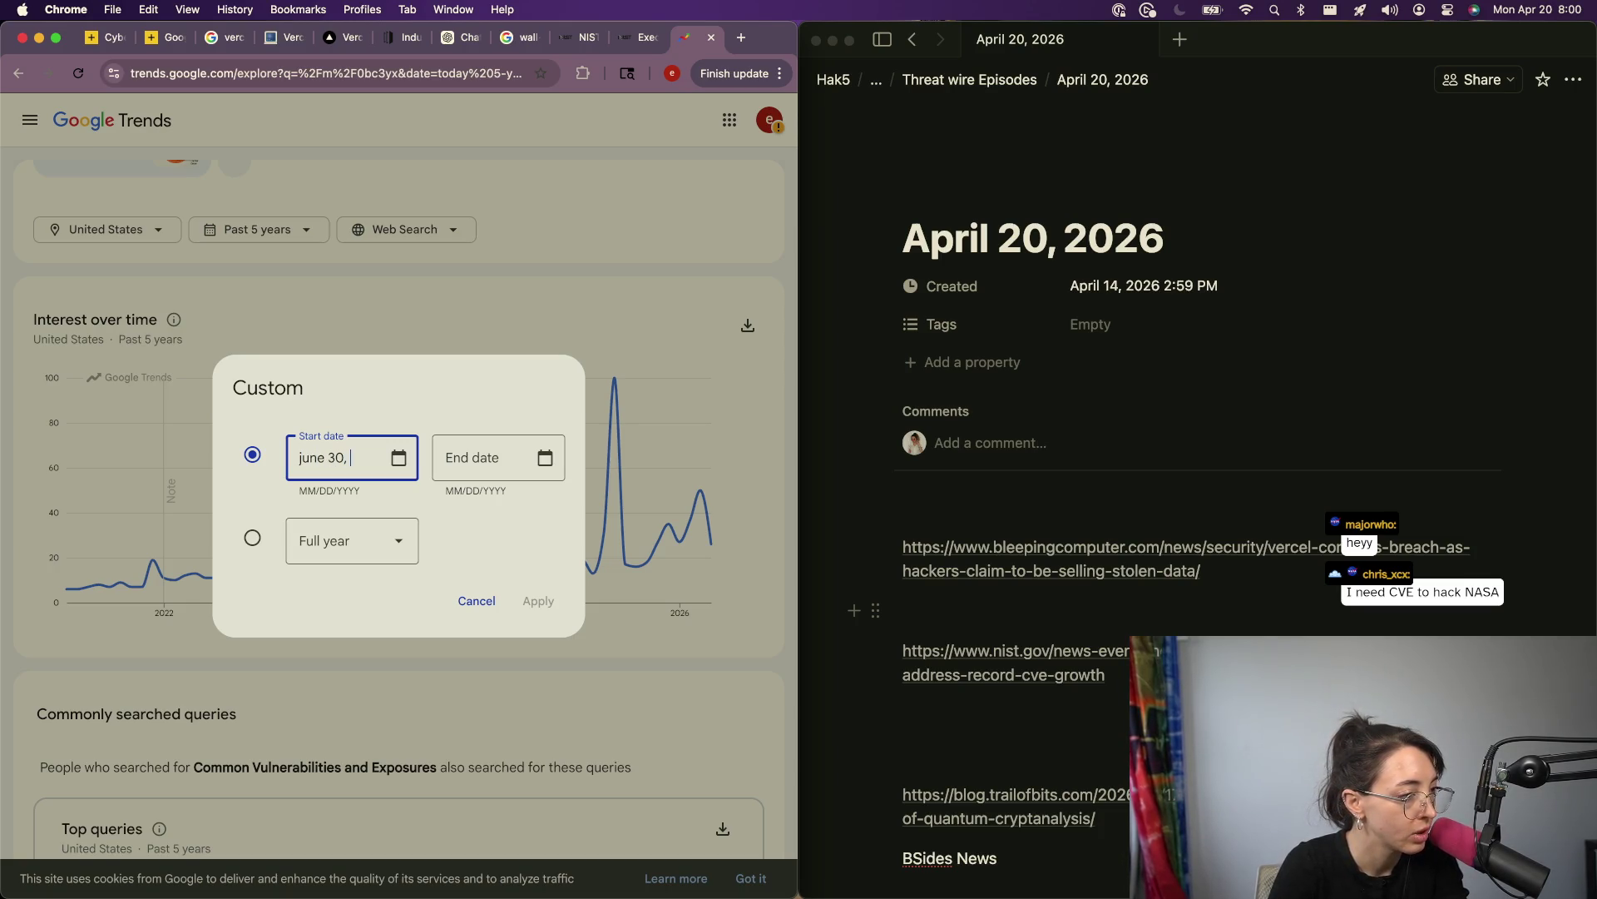
Step: Enter start date 06/30/2025 and end date 07/31/2025, then apply the range
{"action": "key", "text": "super+a"}
{"action": "key", "text": "BackSpace"}
{"action": "type", "text": "0/"}
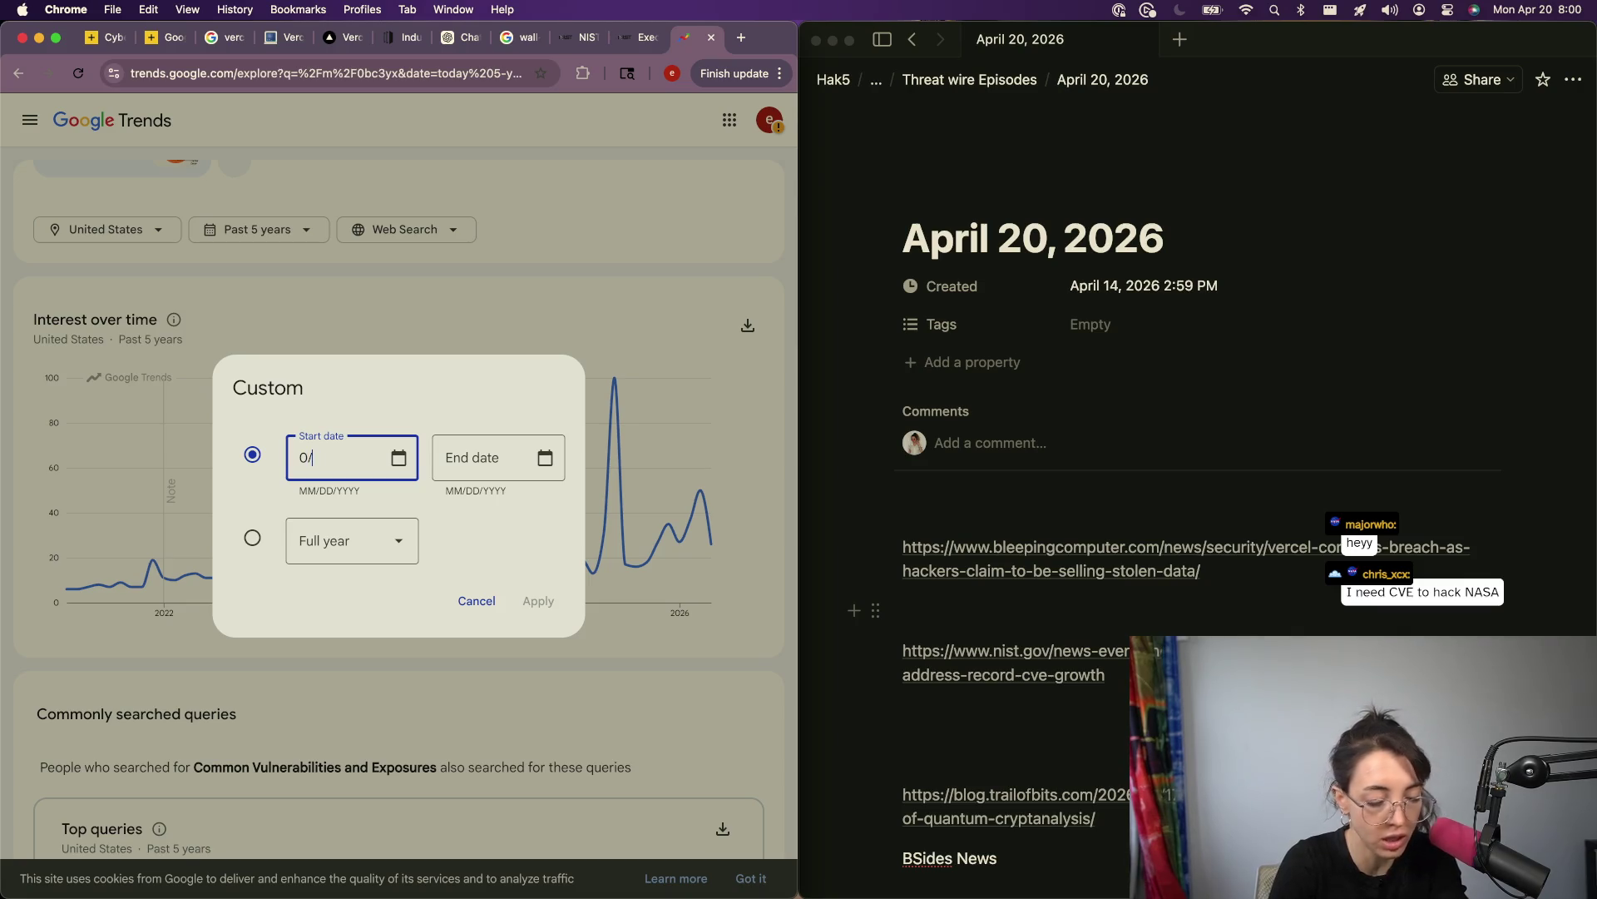
{"action": "key", "text": "BackSpace"}
{"action": "type", "text": "6/1"}
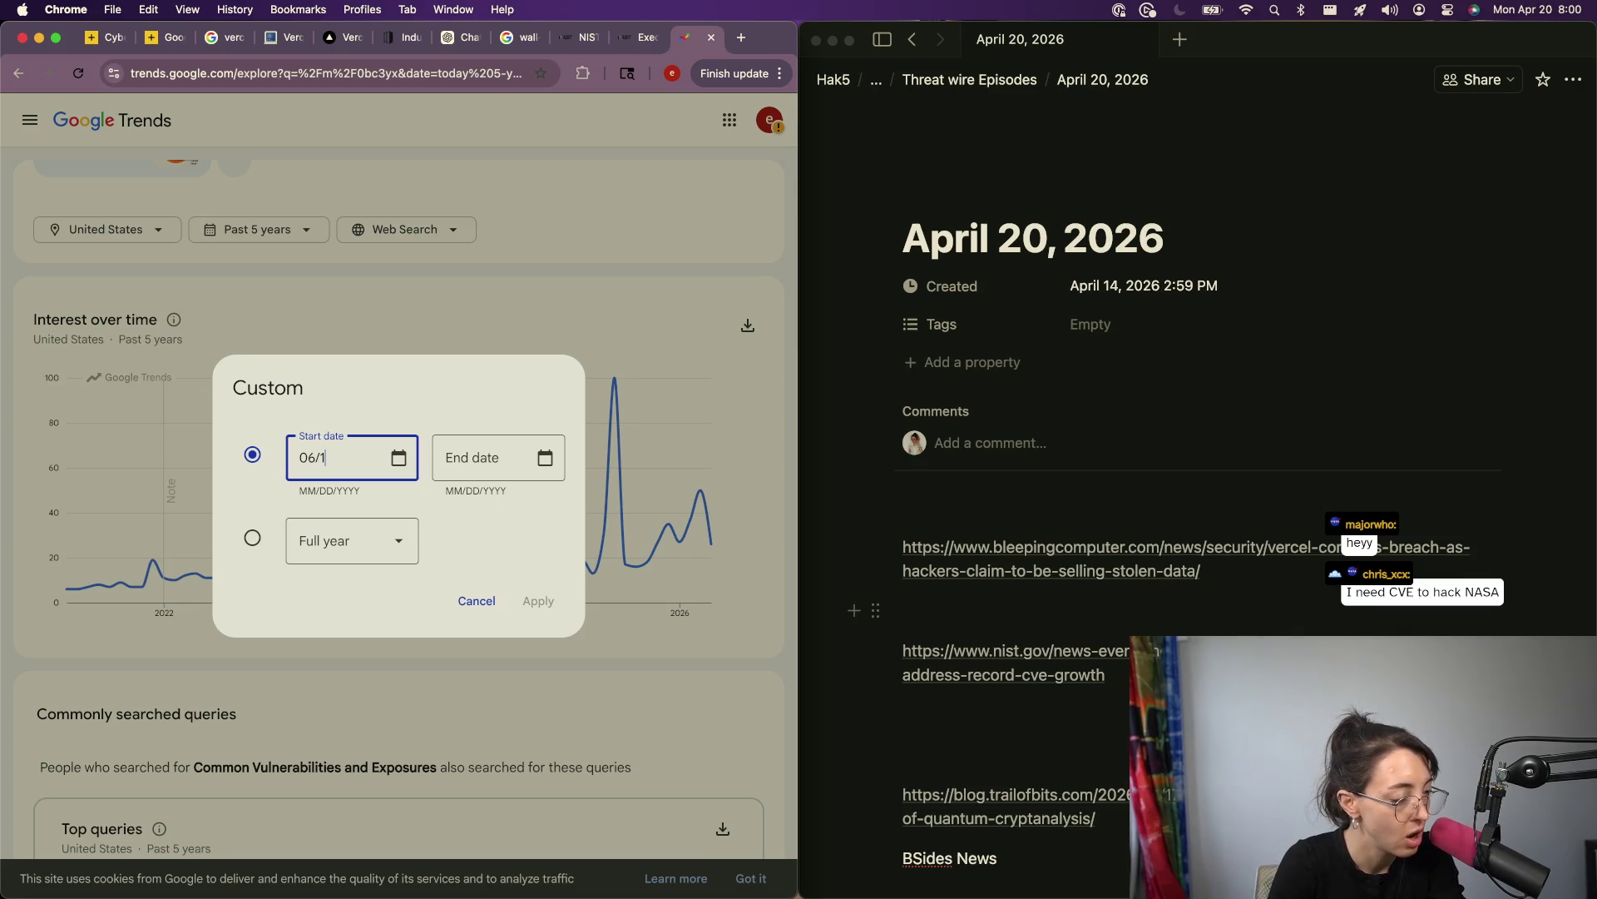
{"action": "key", "text": "BackSpace"}
{"action": "type", "text": "30/2025"}
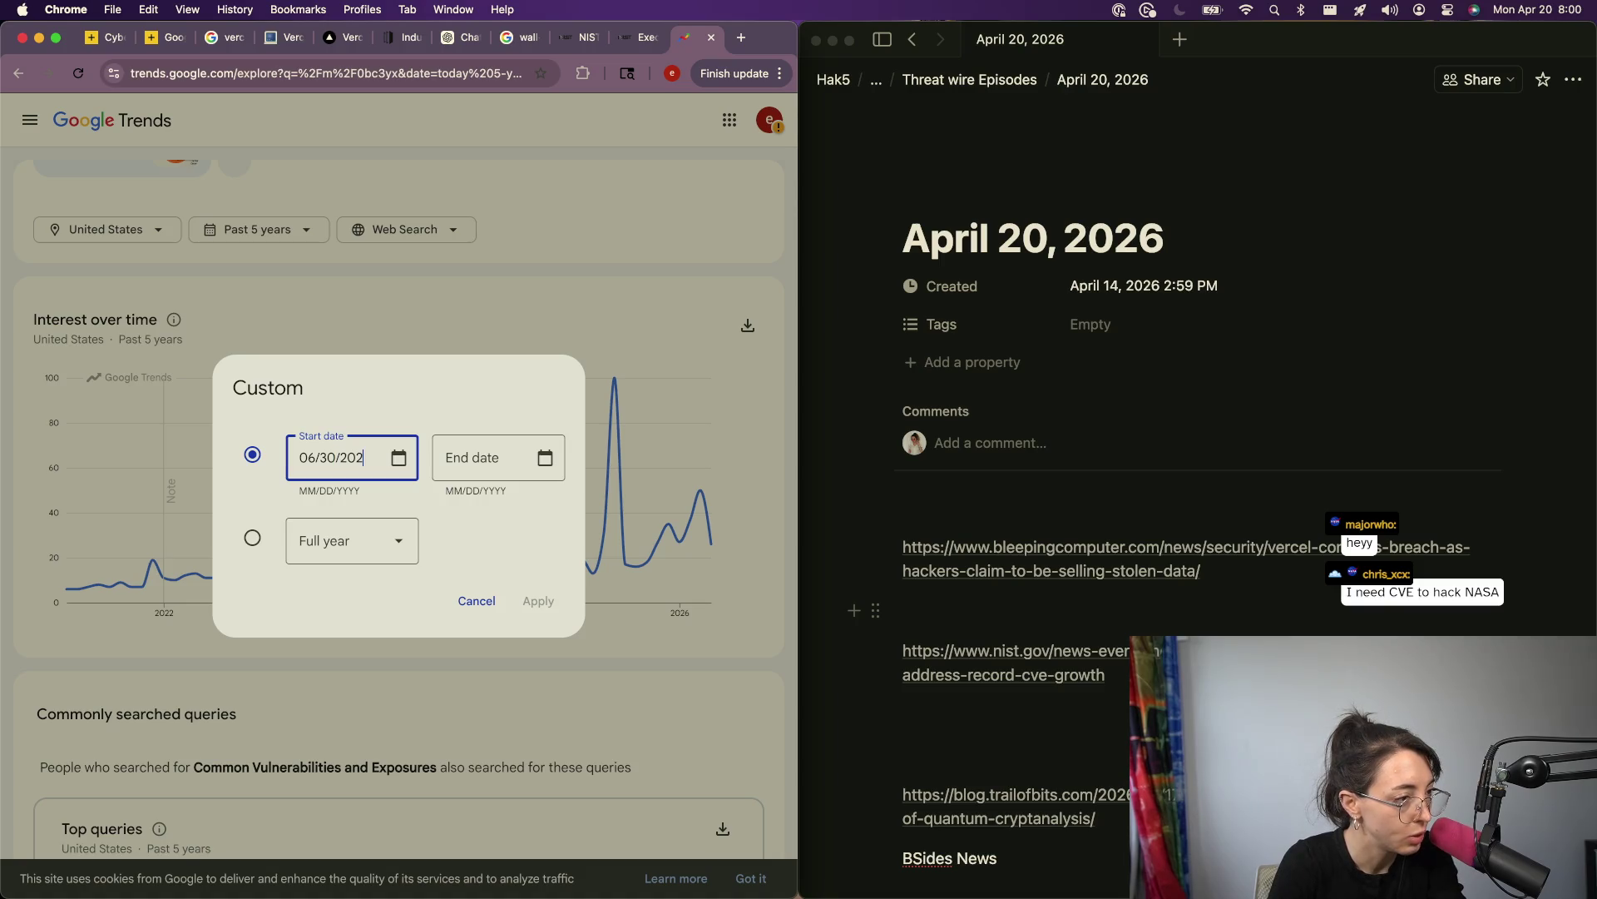
{"action": "key", "text": "Tab"}
{"action": "key", "text": "Tab"}
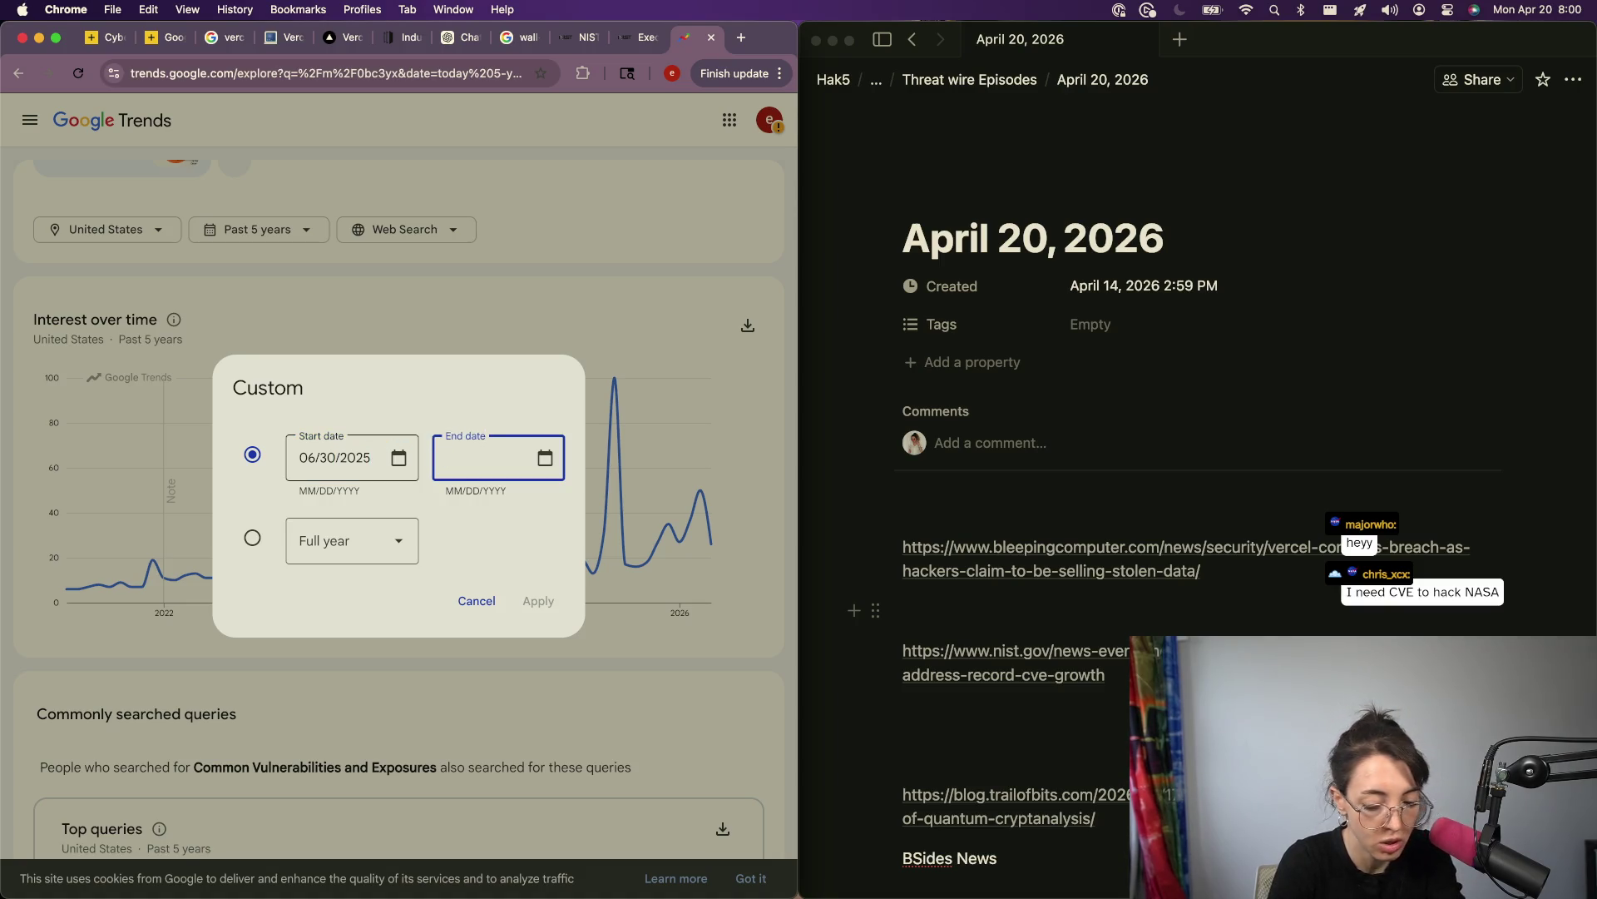
{"action": "type", "text": "07/"}
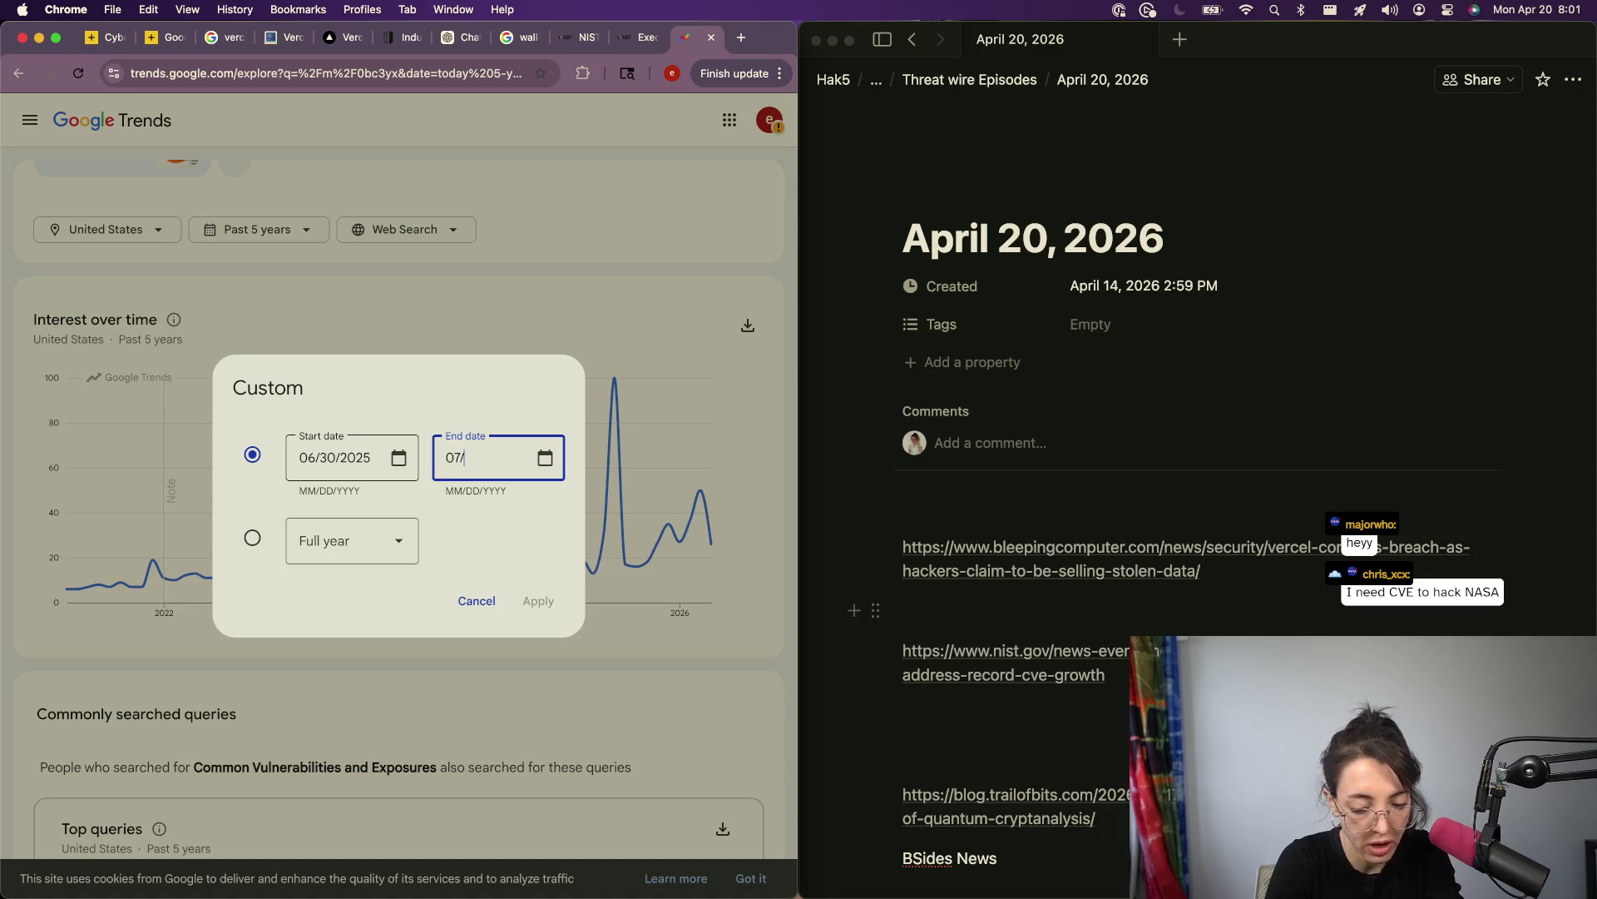
{"action": "type", "text": "31/2025"}
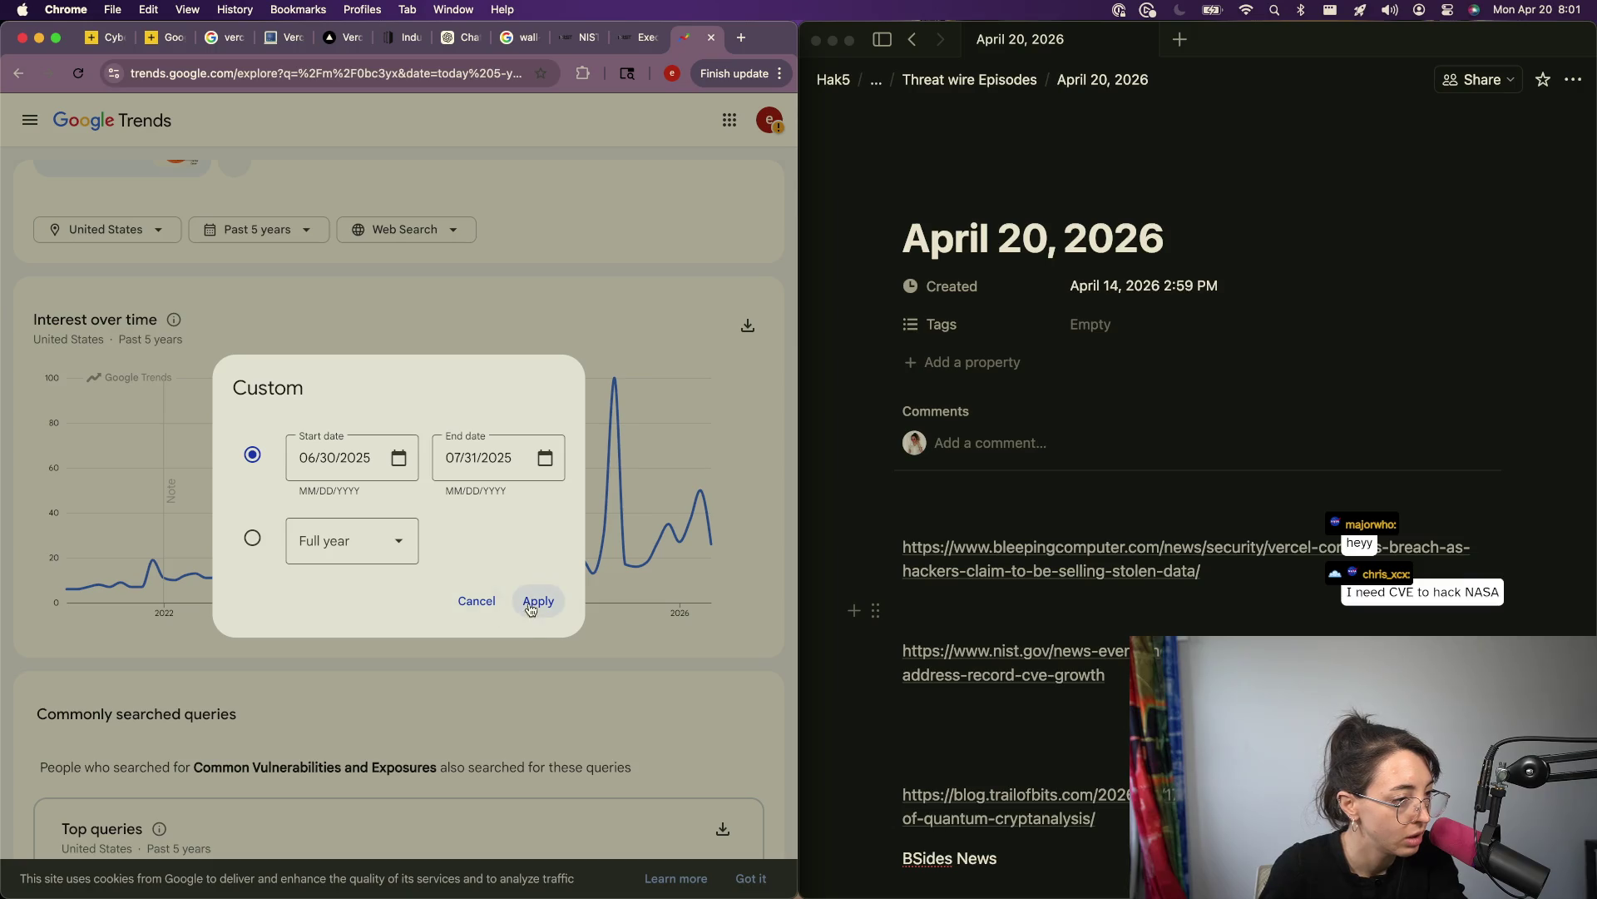
{"action": "left_click", "coordinate": [536, 600]}
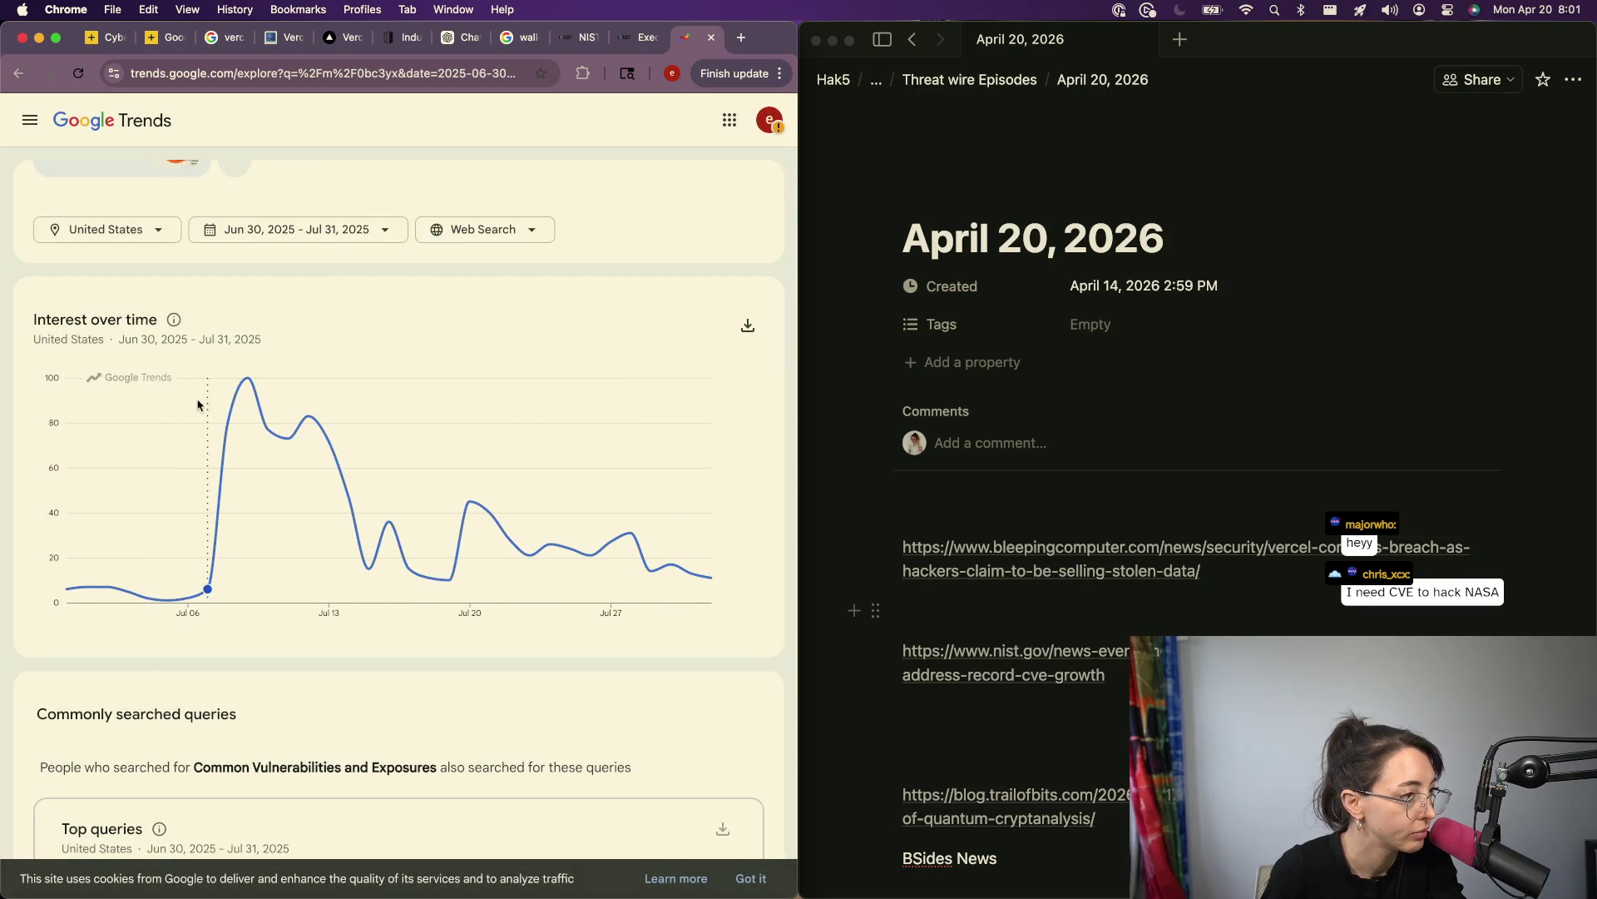
Step: Copy the breakout query 'cve-2025-53770' and search Google for it in a new tab
{"action": "scroll", "coordinate": [337, 722], "scroll_direction": "down", "scroll_amount": 5}
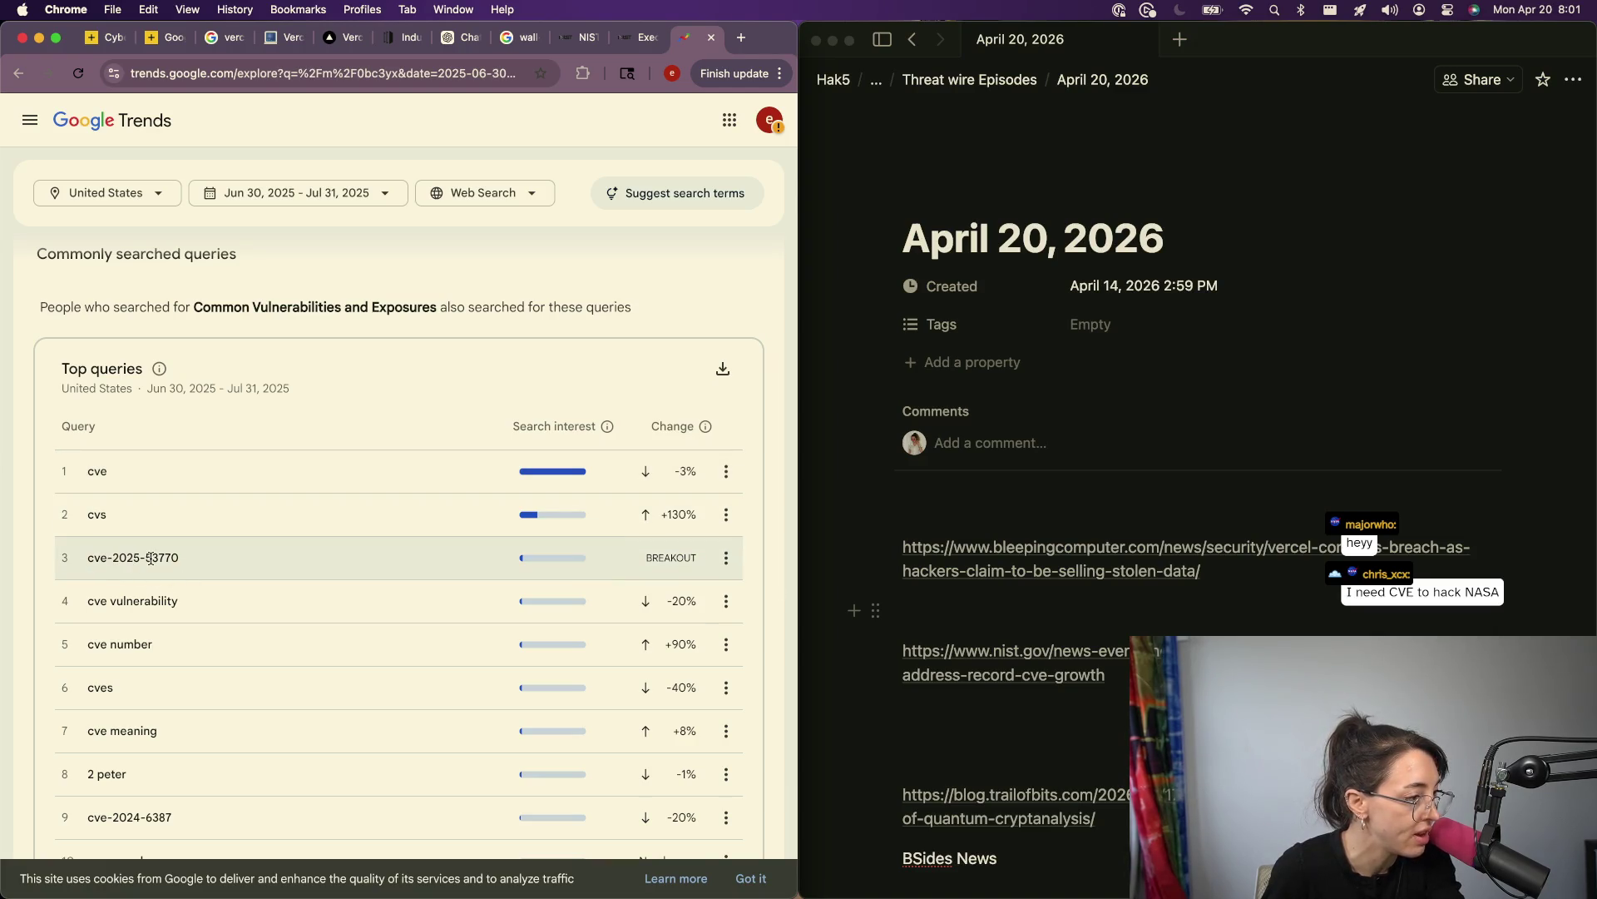
{"action": "left_click_drag", "start_coordinate": [185, 562], "coordinate": [83, 563]}
{"action": "key", "text": "super+c"}
{"action": "key", "text": "super+t"}
{"action": "key", "text": "super+v"}
{"action": "key", "text": "Return"}
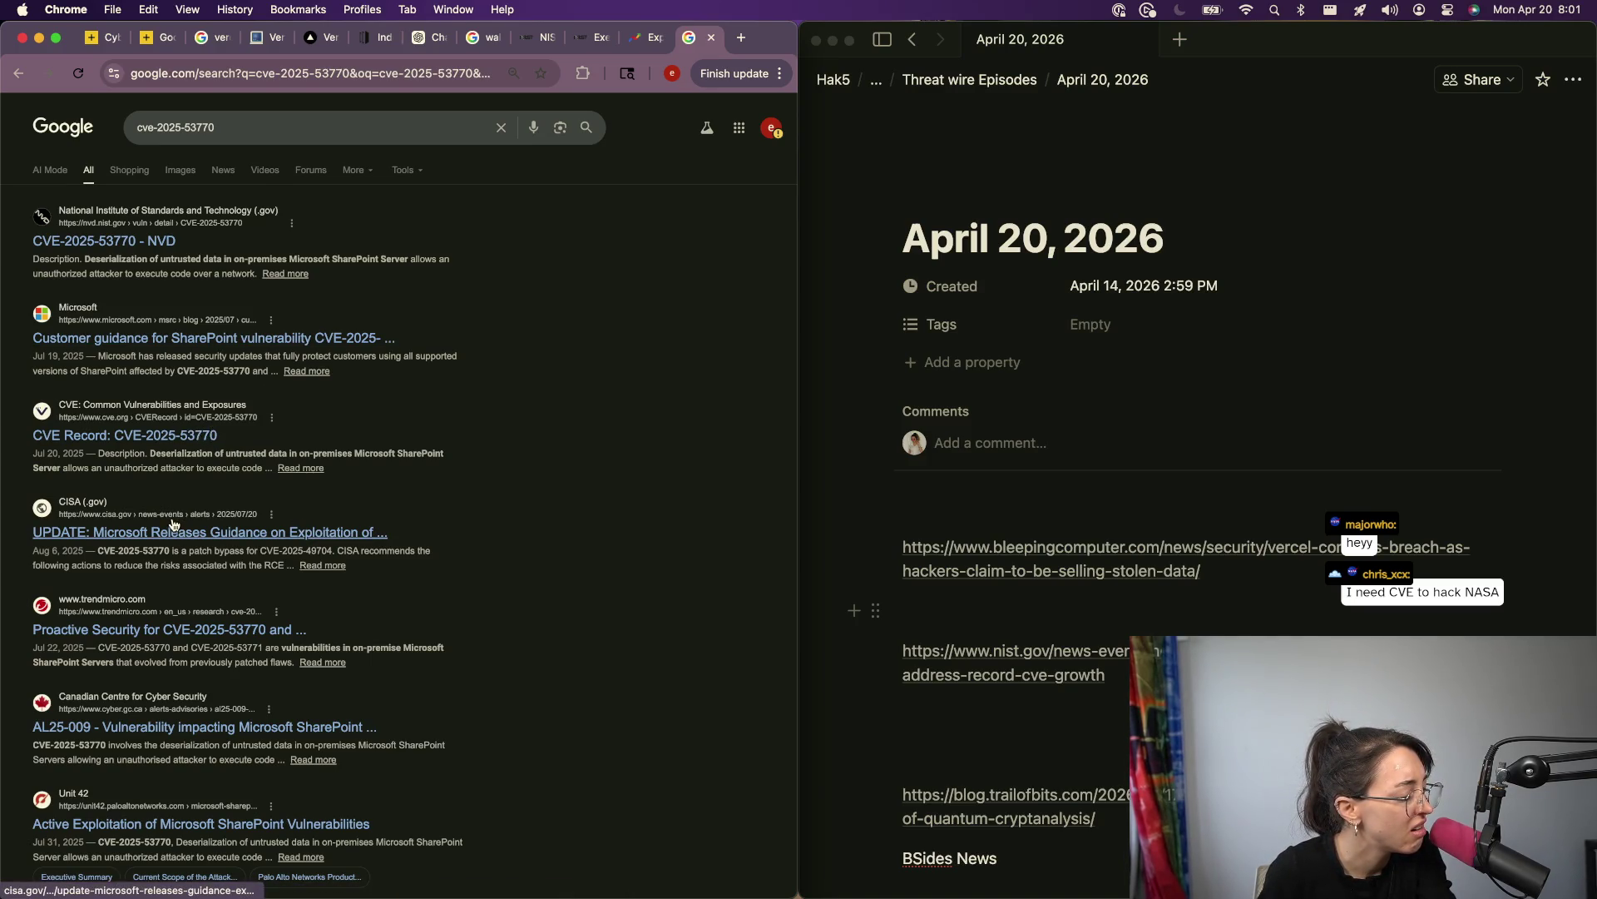
Step: Return to the Jun 30–Jul 31, 2025 Trends results and scroll through the charts and queries
{"action": "left_click", "coordinate": [648, 34]}
{"action": "scroll", "coordinate": [321, 696], "scroll_direction": "down", "scroll_amount": 3}
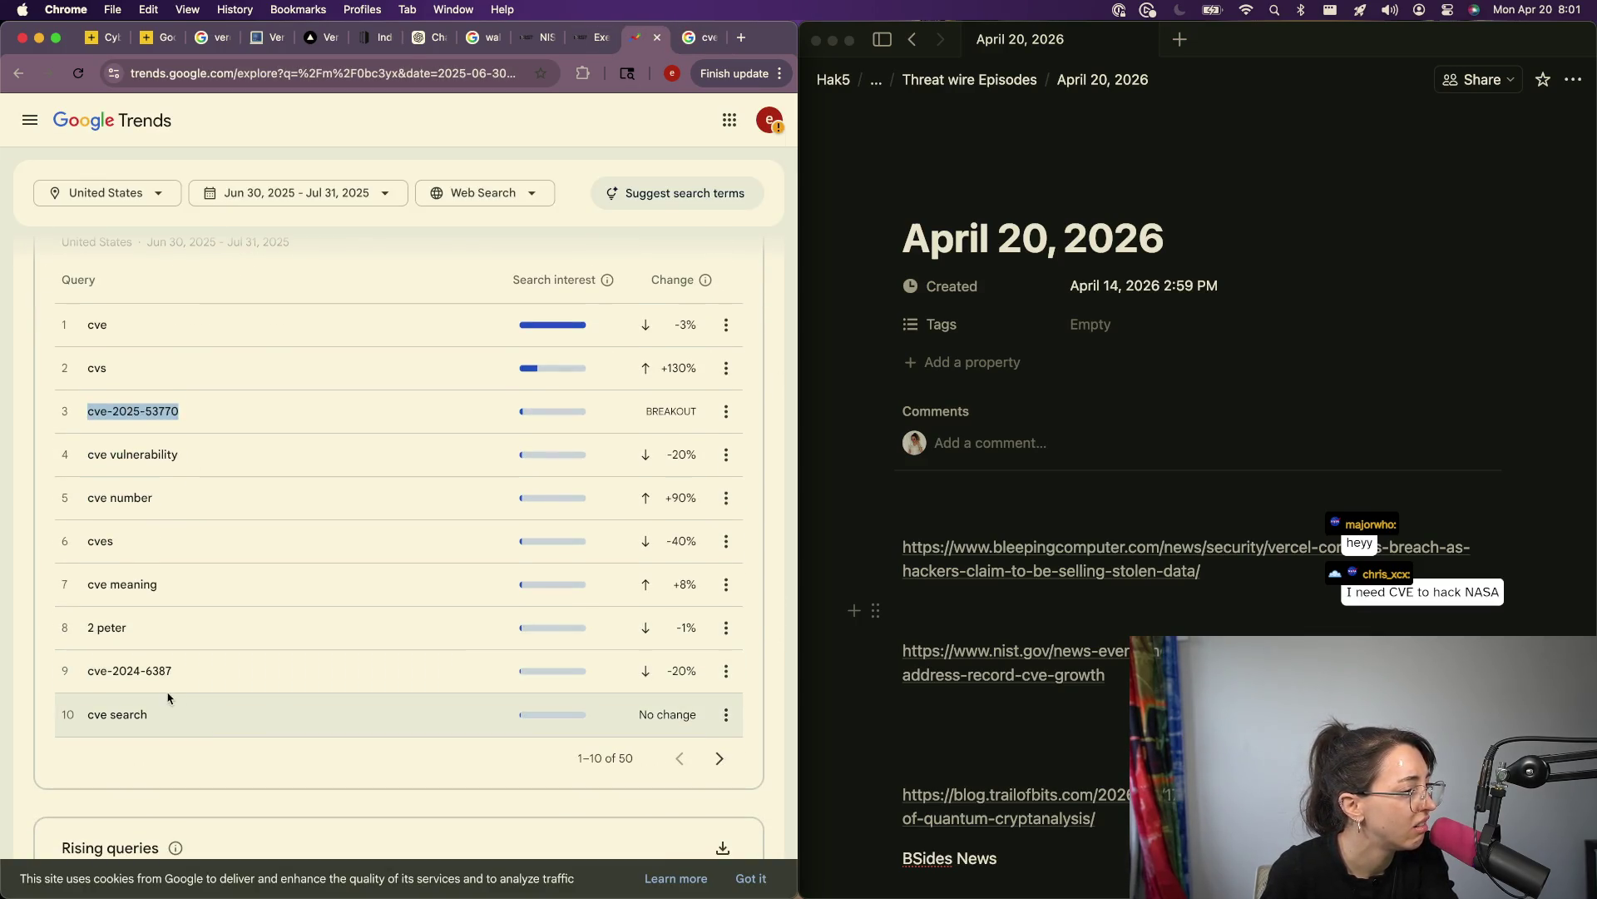
{"action": "scroll", "coordinate": [170, 691], "scroll_direction": "down", "scroll_amount": 5}
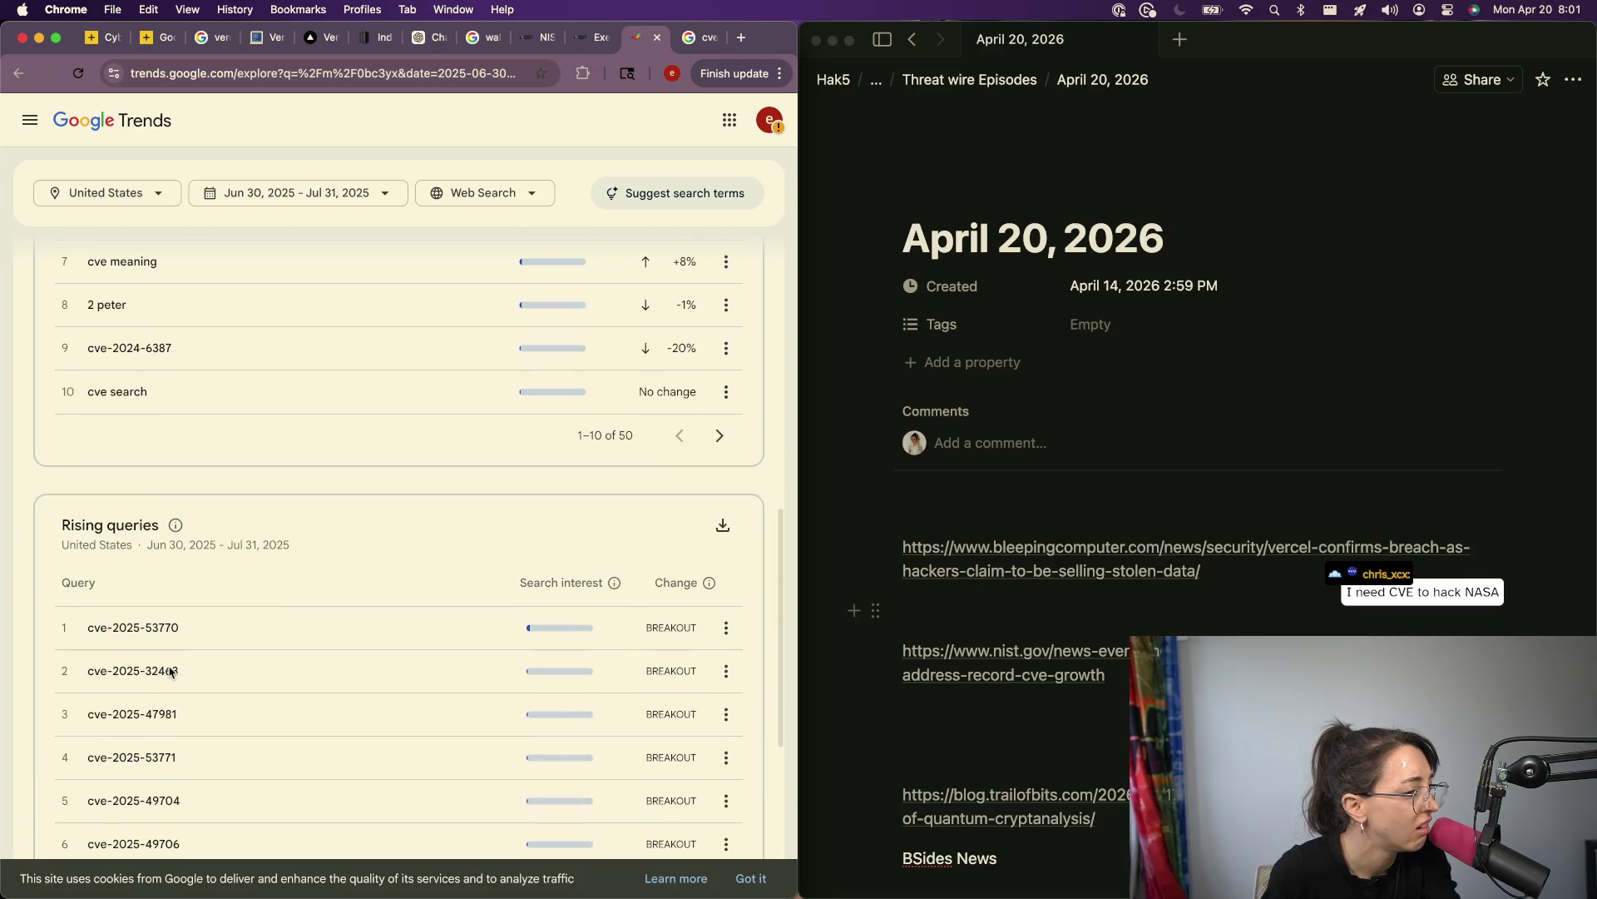
{"action": "scroll", "coordinate": [192, 663], "scroll_direction": "down", "scroll_amount": 1}
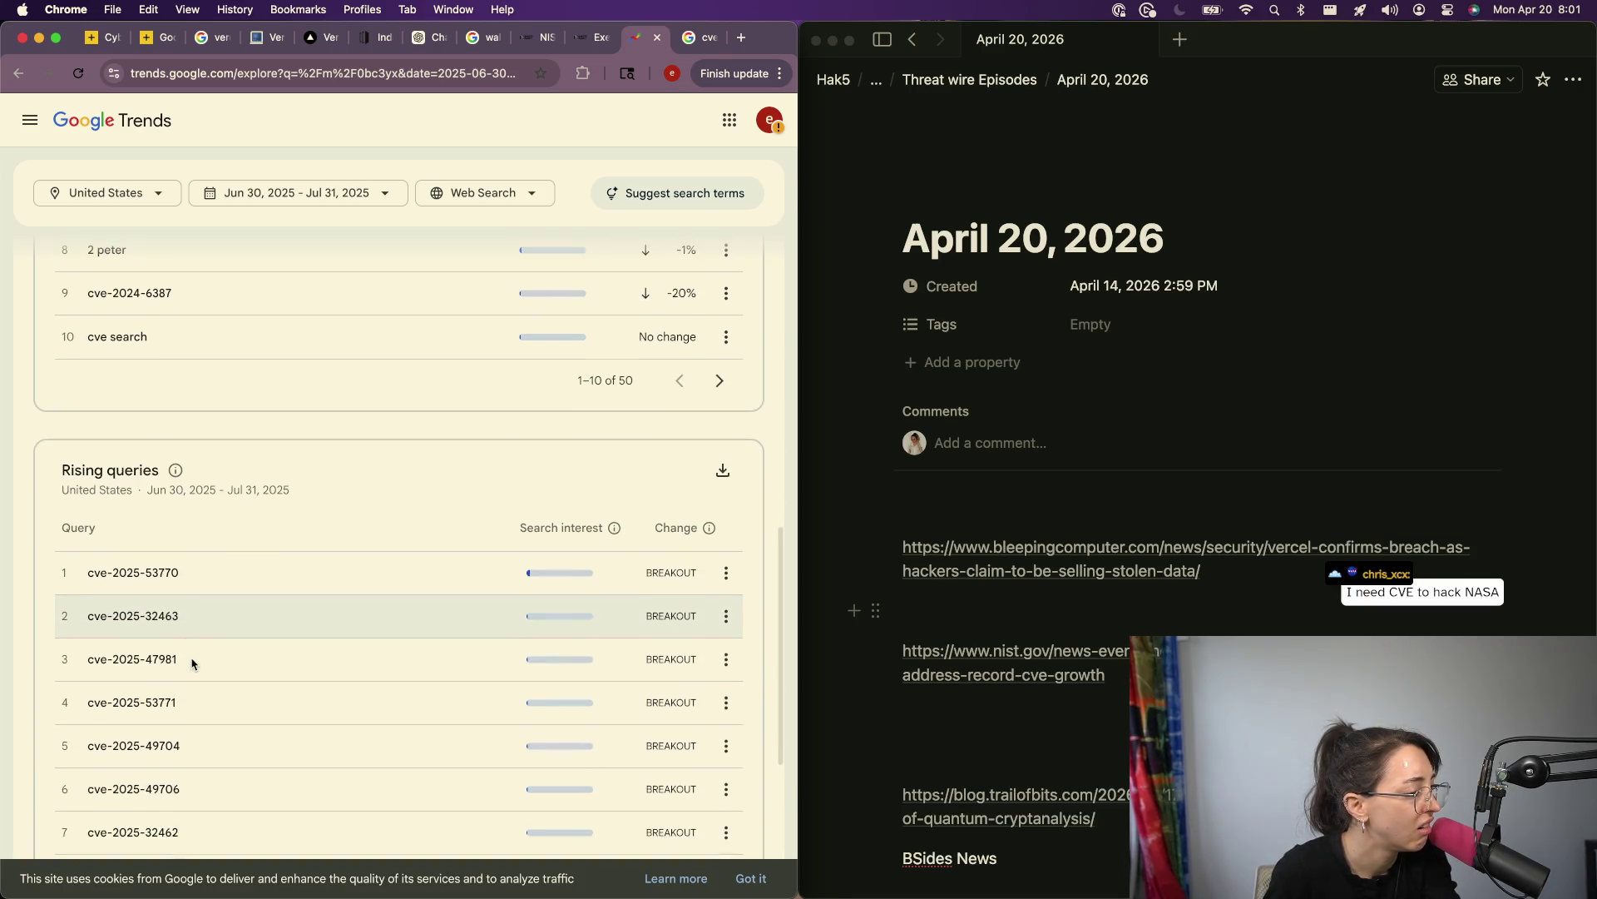
{"action": "scroll", "coordinate": [192, 663], "scroll_direction": "down", "scroll_amount": 1}
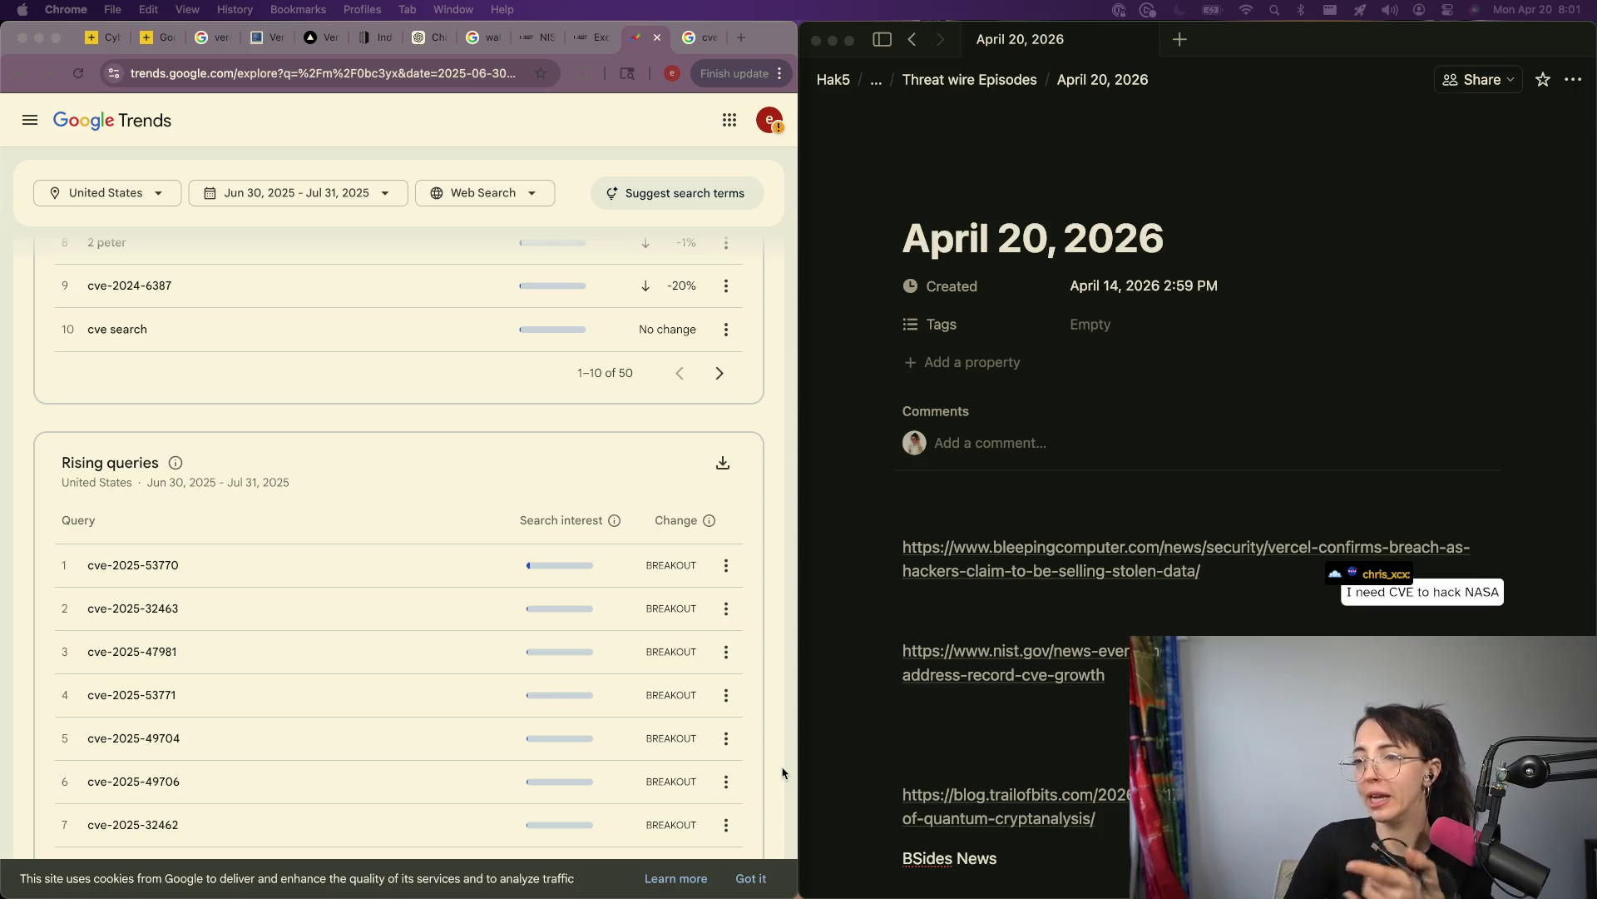
{"action": "scroll", "coordinate": [466, 836], "scroll_direction": "down", "scroll_amount": 5}
{"action": "scroll", "coordinate": [349, 542], "scroll_direction": "up", "scroll_amount": 10}
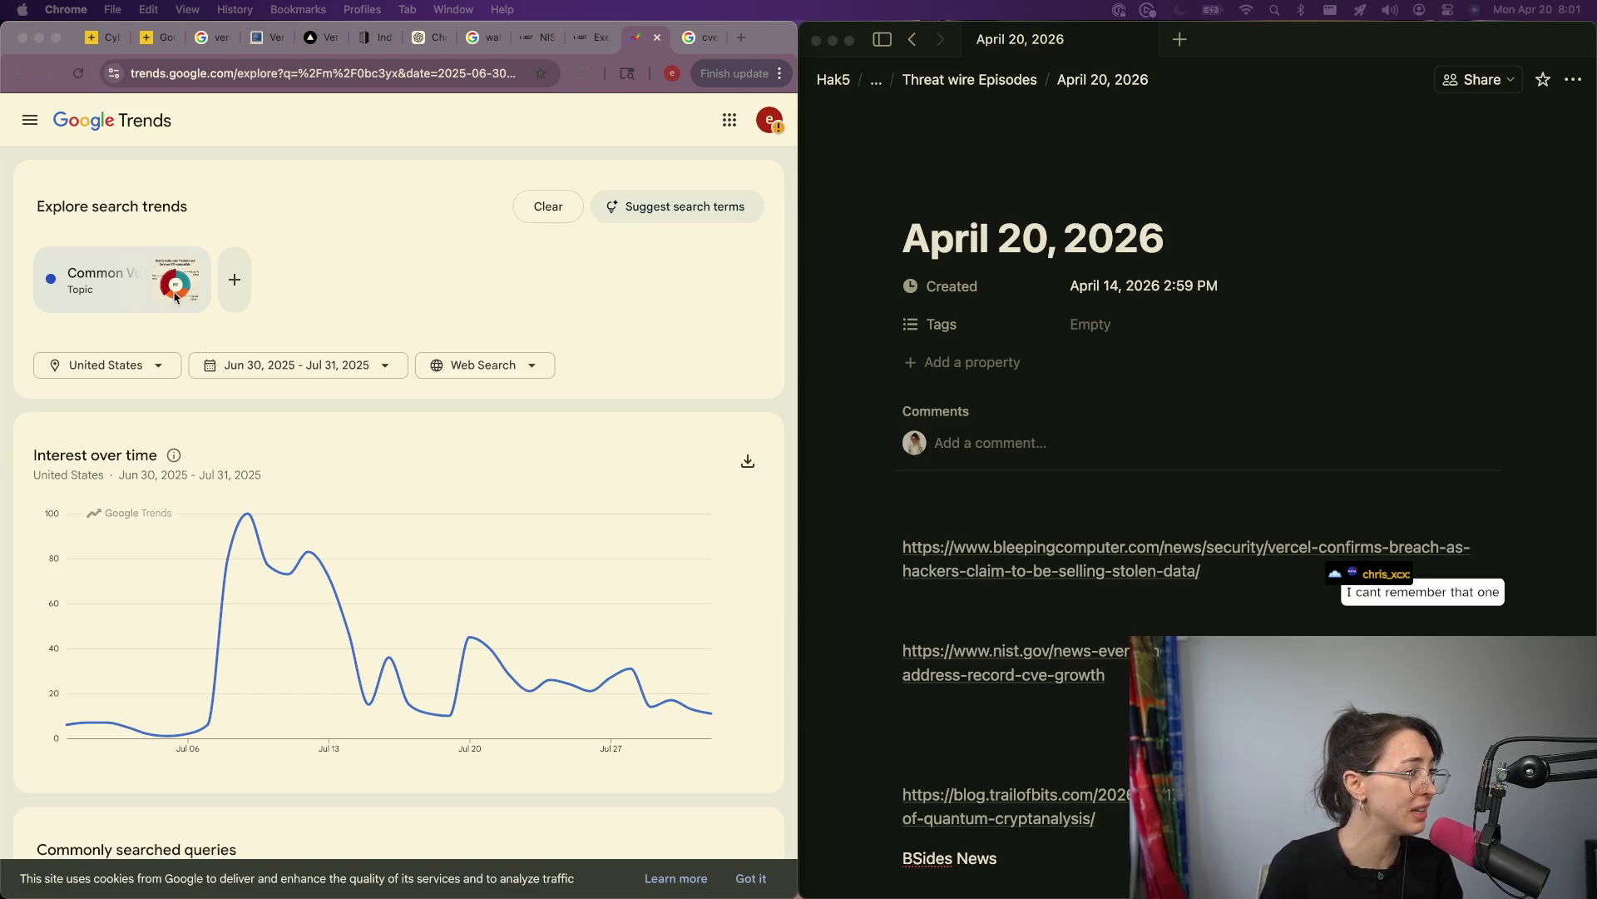
Step: Go back to the NIST NVD operations article and read down to The CVE Backlog section
{"action": "left_click", "coordinate": [595, 39]}
{"action": "scroll", "coordinate": [478, 165], "scroll_direction": "down", "scroll_amount": 1}
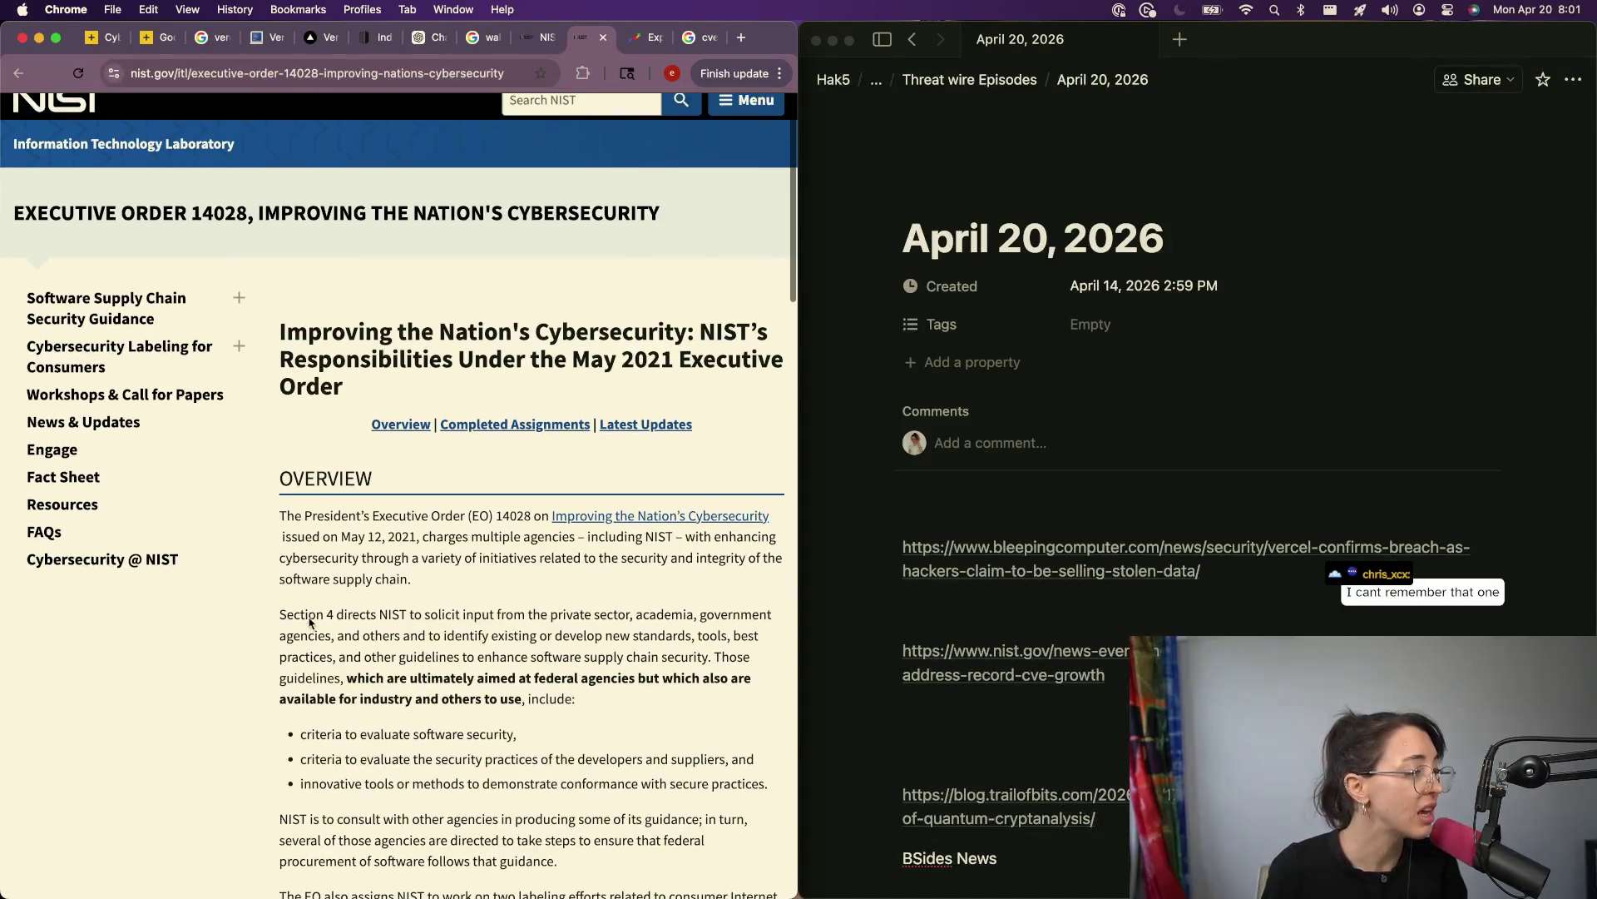
{"action": "left_click", "coordinate": [529, 38]}
{"action": "scroll", "coordinate": [170, 674], "scroll_direction": "down", "scroll_amount": 3}
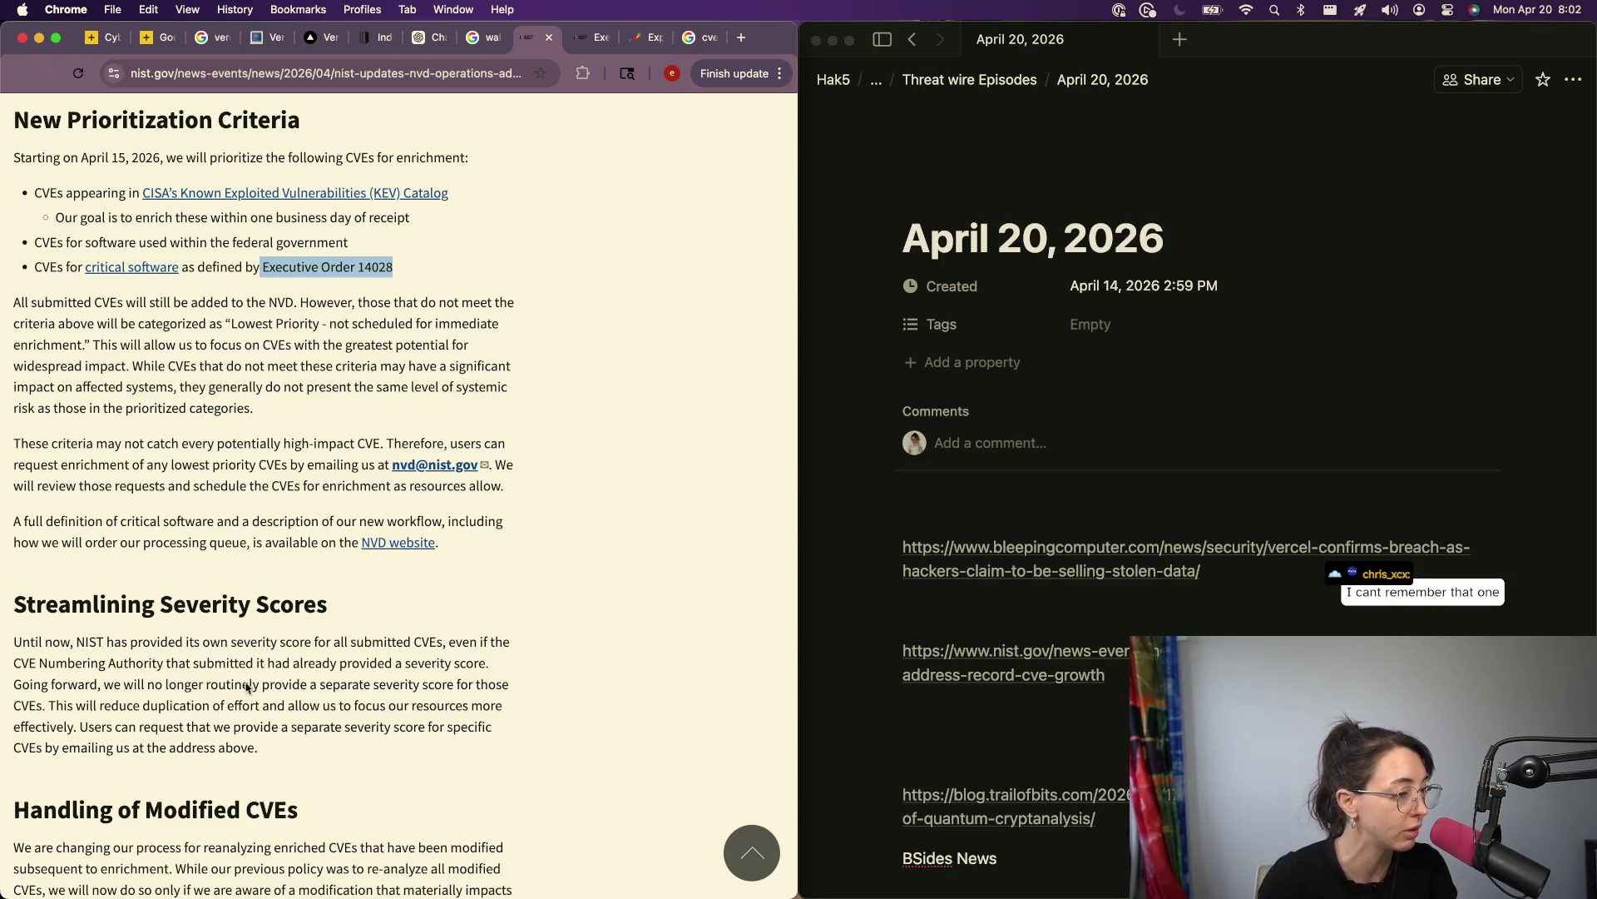
{"action": "scroll", "coordinate": [391, 614], "scroll_direction": "up", "scroll_amount": 3, "text": "ctrl"}
{"action": "scroll", "coordinate": [391, 614], "scroll_direction": "down", "scroll_amount": 3, "text": "ctrl"}
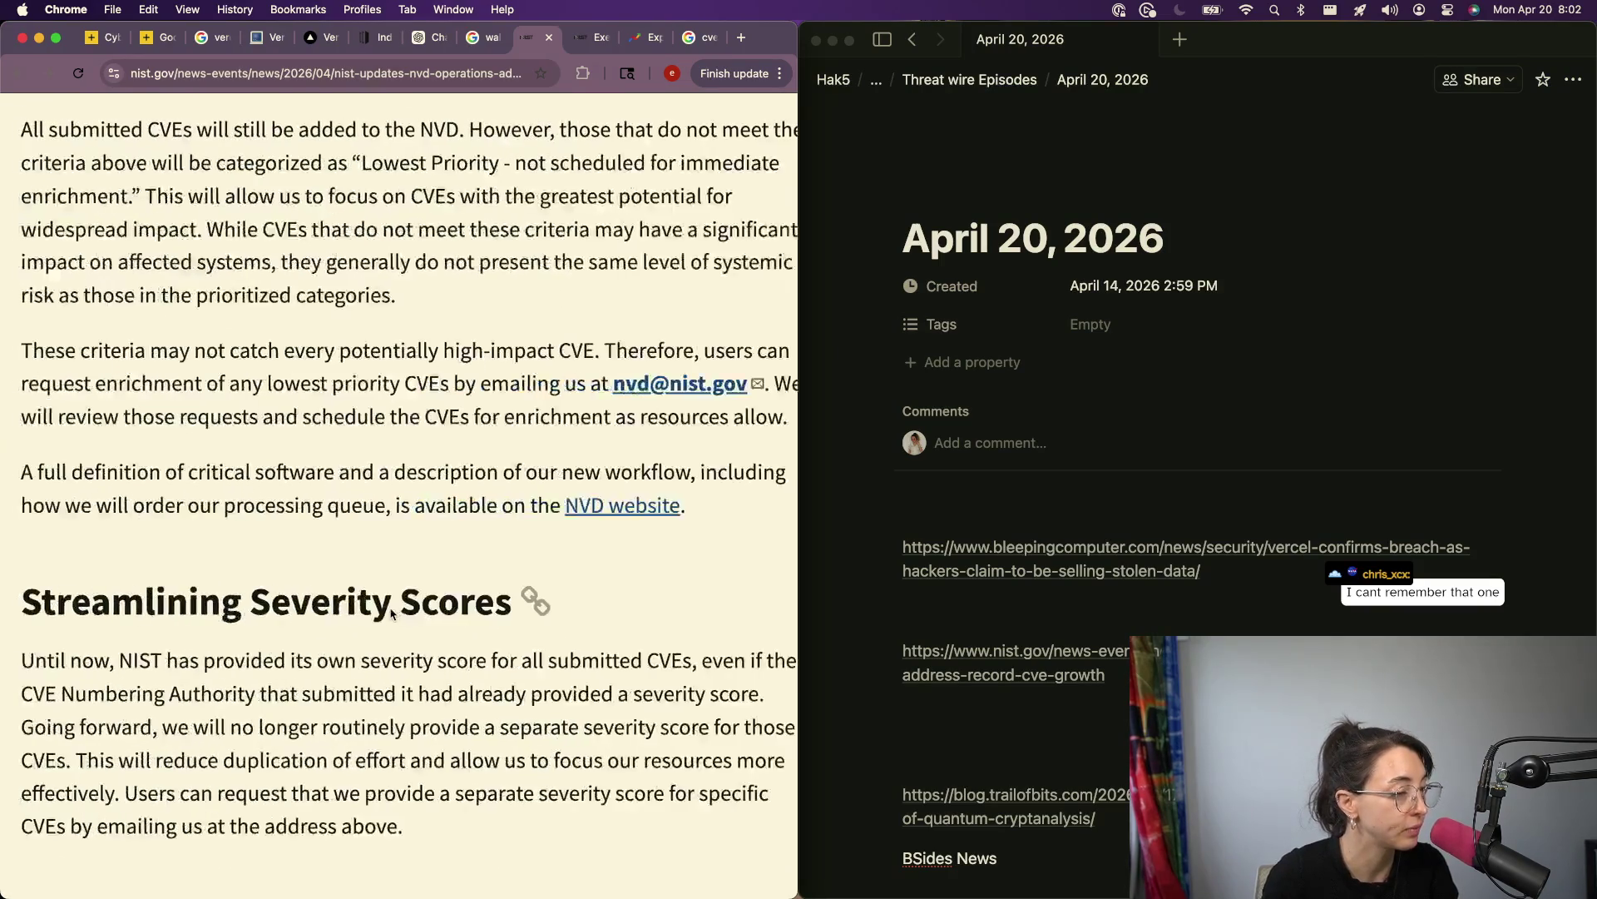
{"action": "scroll", "coordinate": [391, 612], "scroll_direction": "down", "scroll_amount": 5}
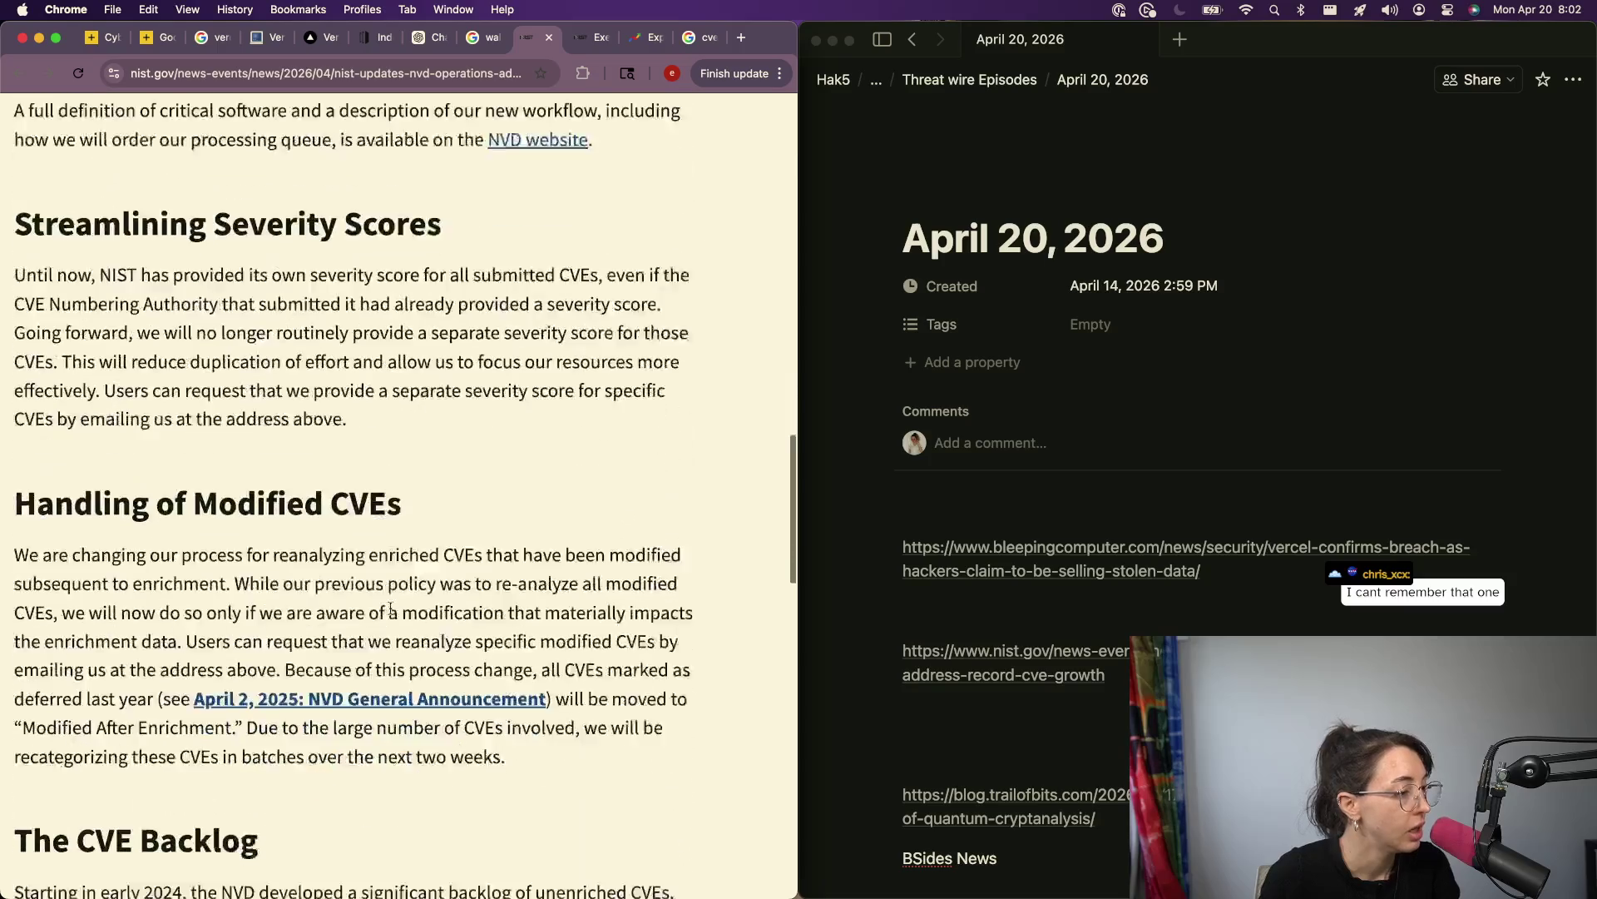
{"action": "scroll", "coordinate": [391, 608], "scroll_direction": "down", "scroll_amount": 1}
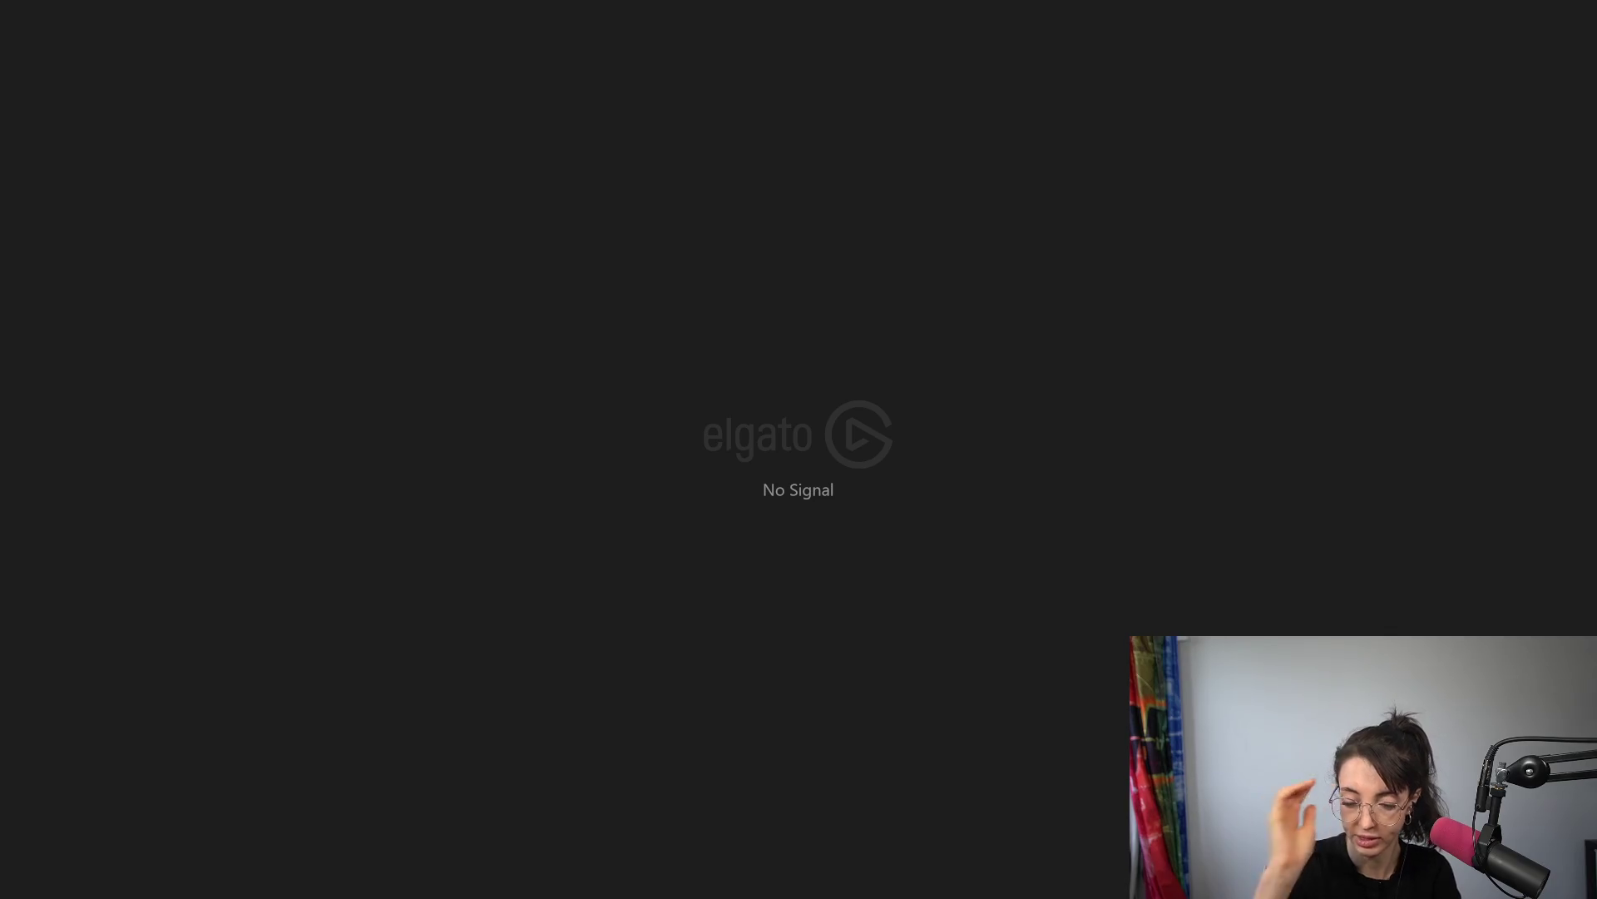
{"action": "scroll", "coordinate": [1190, 416], "scroll_direction": "down", "scroll_amount": 3}
{"action": "scroll", "coordinate": [351, 684], "scroll_direction": "down", "scroll_amount": 1}
{"action": "scroll", "coordinate": [351, 684], "scroll_direction": "down", "scroll_amount": 3}
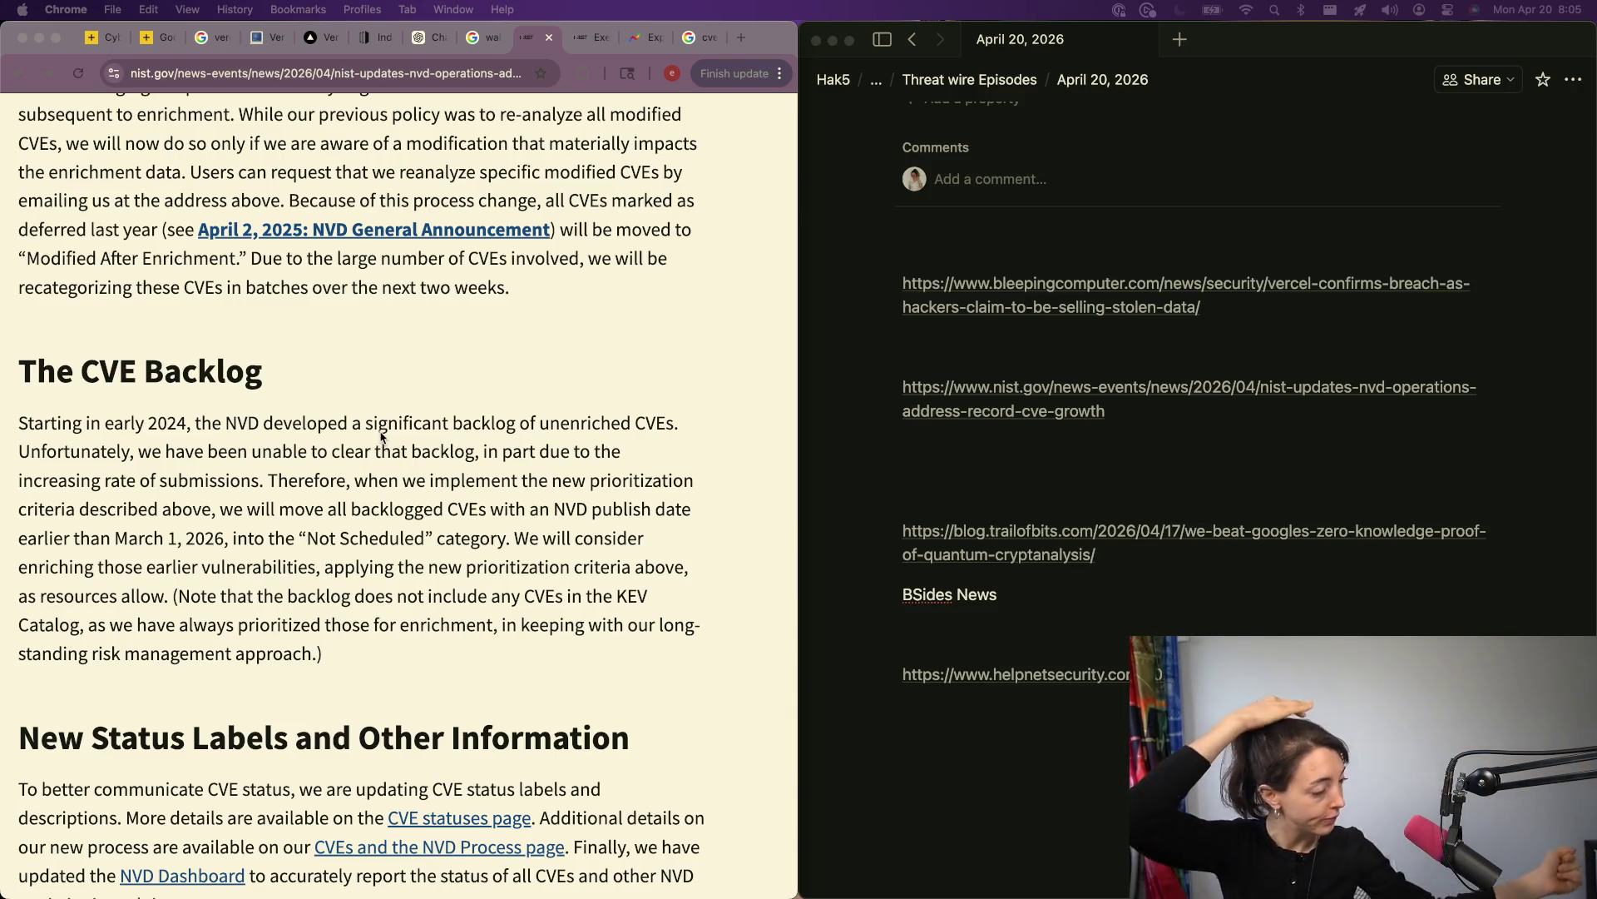
{"action": "scroll", "coordinate": [382, 436], "scroll_direction": "down", "scroll_amount": 5}
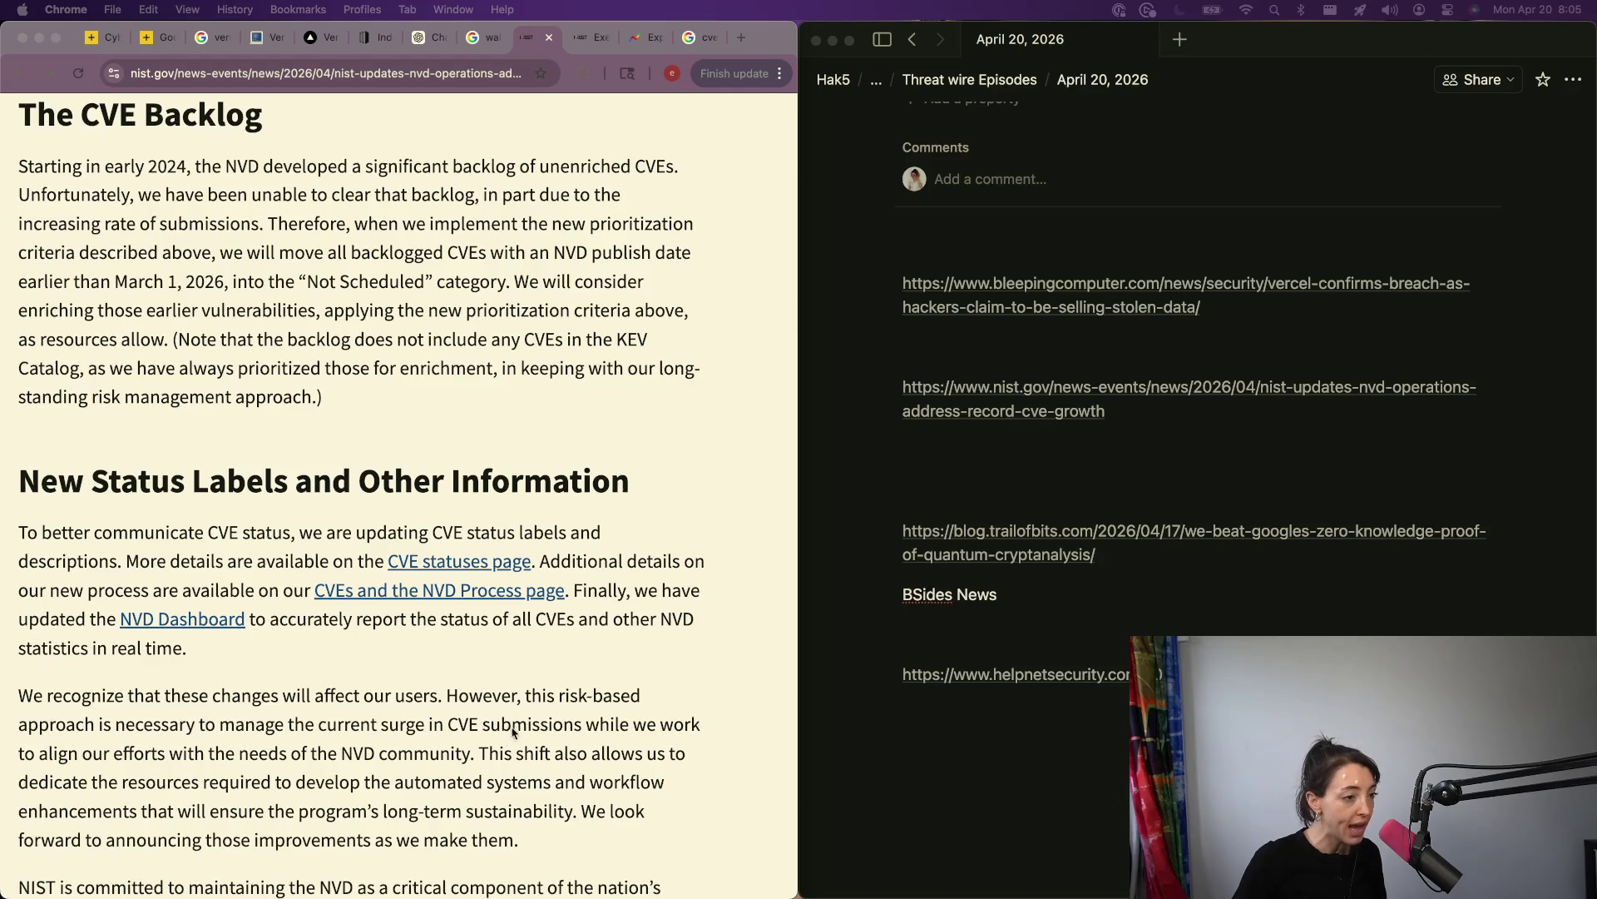
Step: Open the NVD Dashboard link (nvd.nist.gov/general/nvd-dashboard) in a new tab and switch to it
{"action": "right_click", "coordinate": [194, 630]}
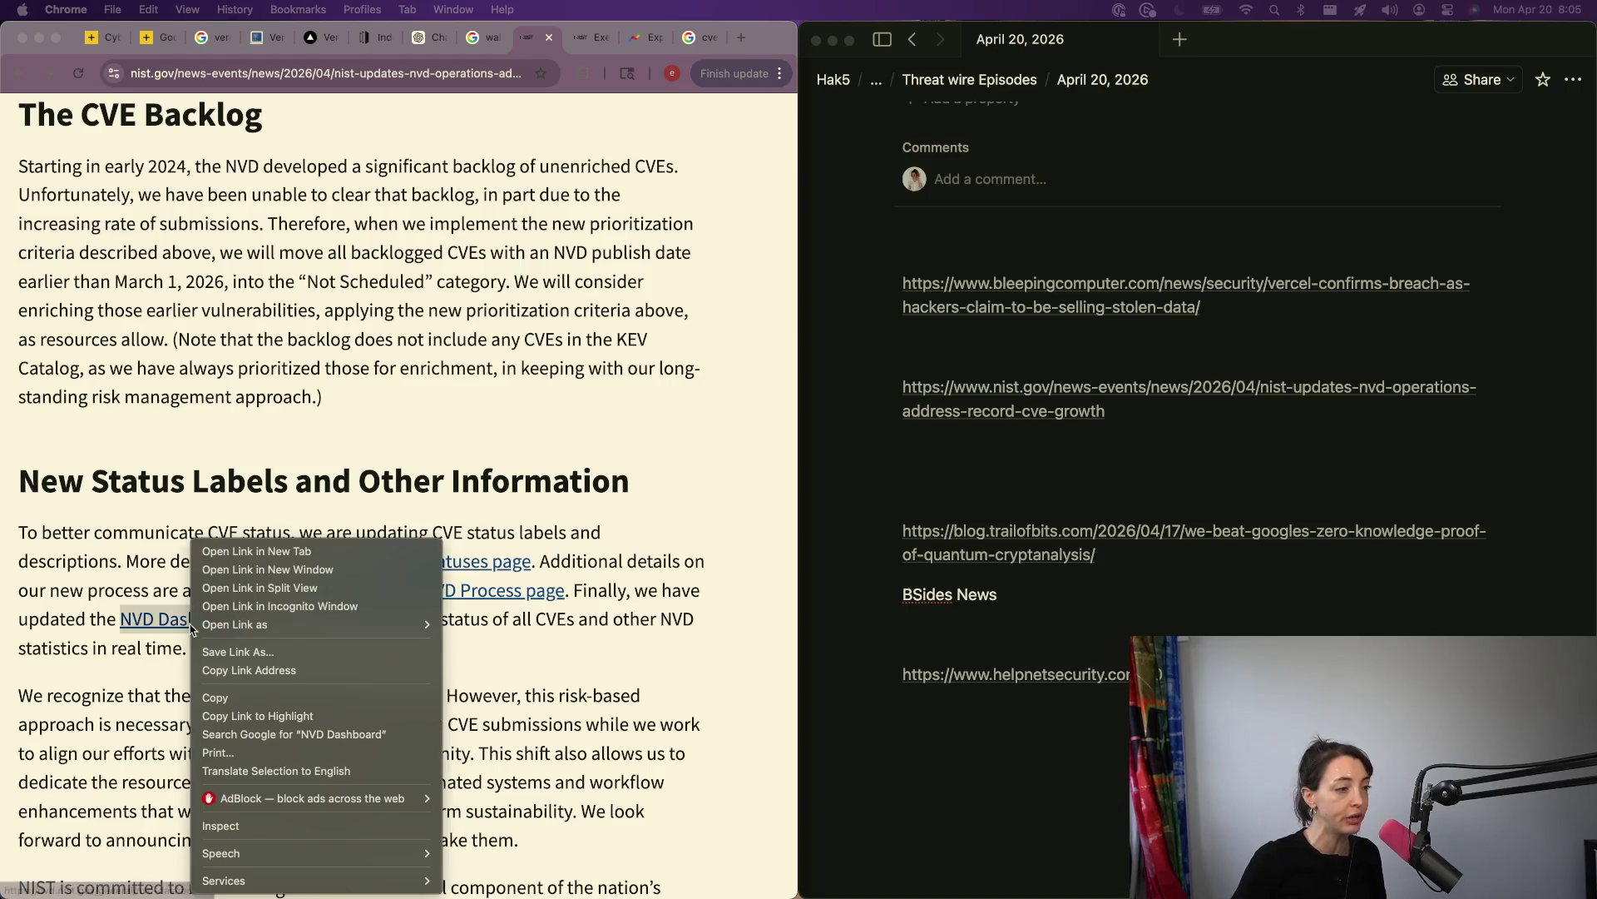
{"action": "left_click", "coordinate": [241, 546]}
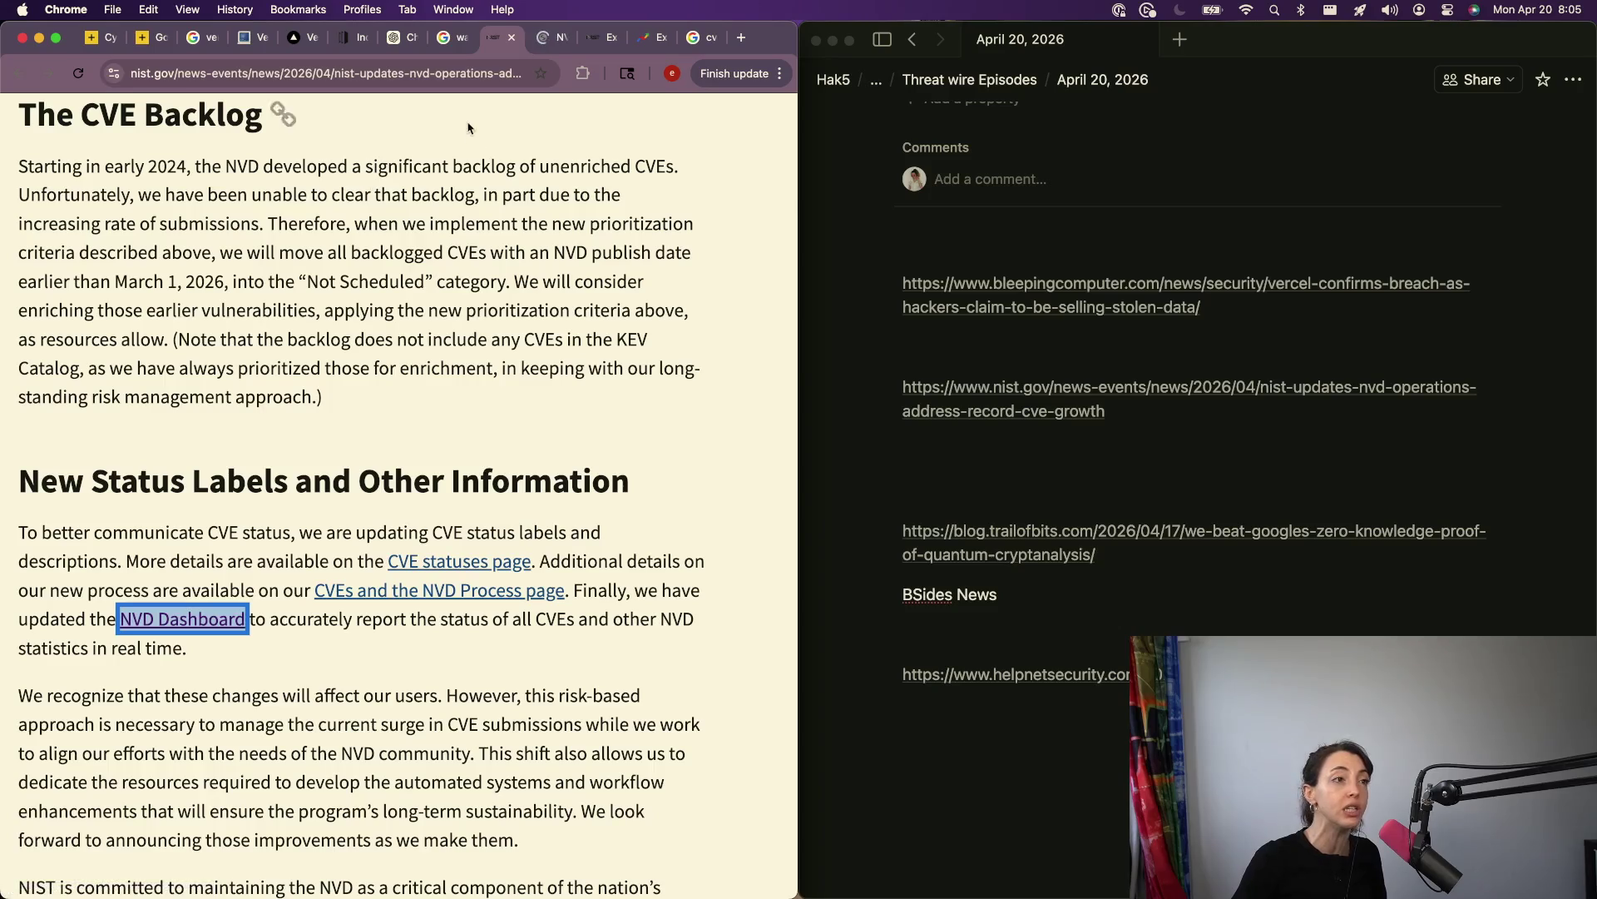
{"action": "left_click", "coordinate": [541, 40]}
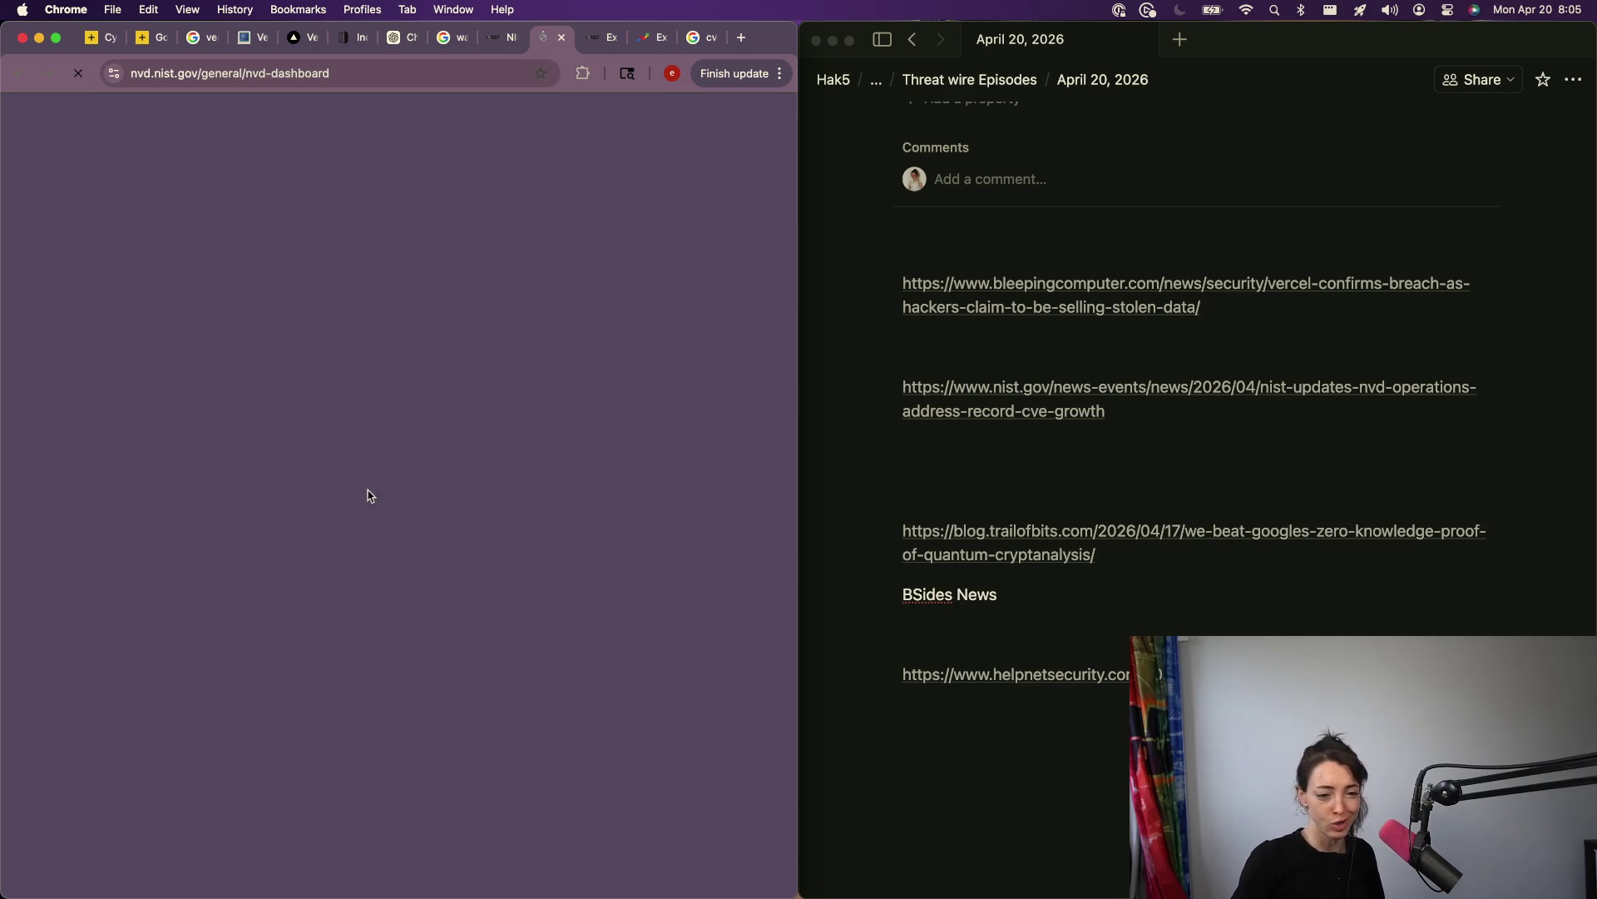
Step: Scroll the NVD Dashboard to CVE Status Count and select the 345288 total
{"action": "scroll", "coordinate": [170, 701], "scroll_direction": "down", "scroll_amount": 2}
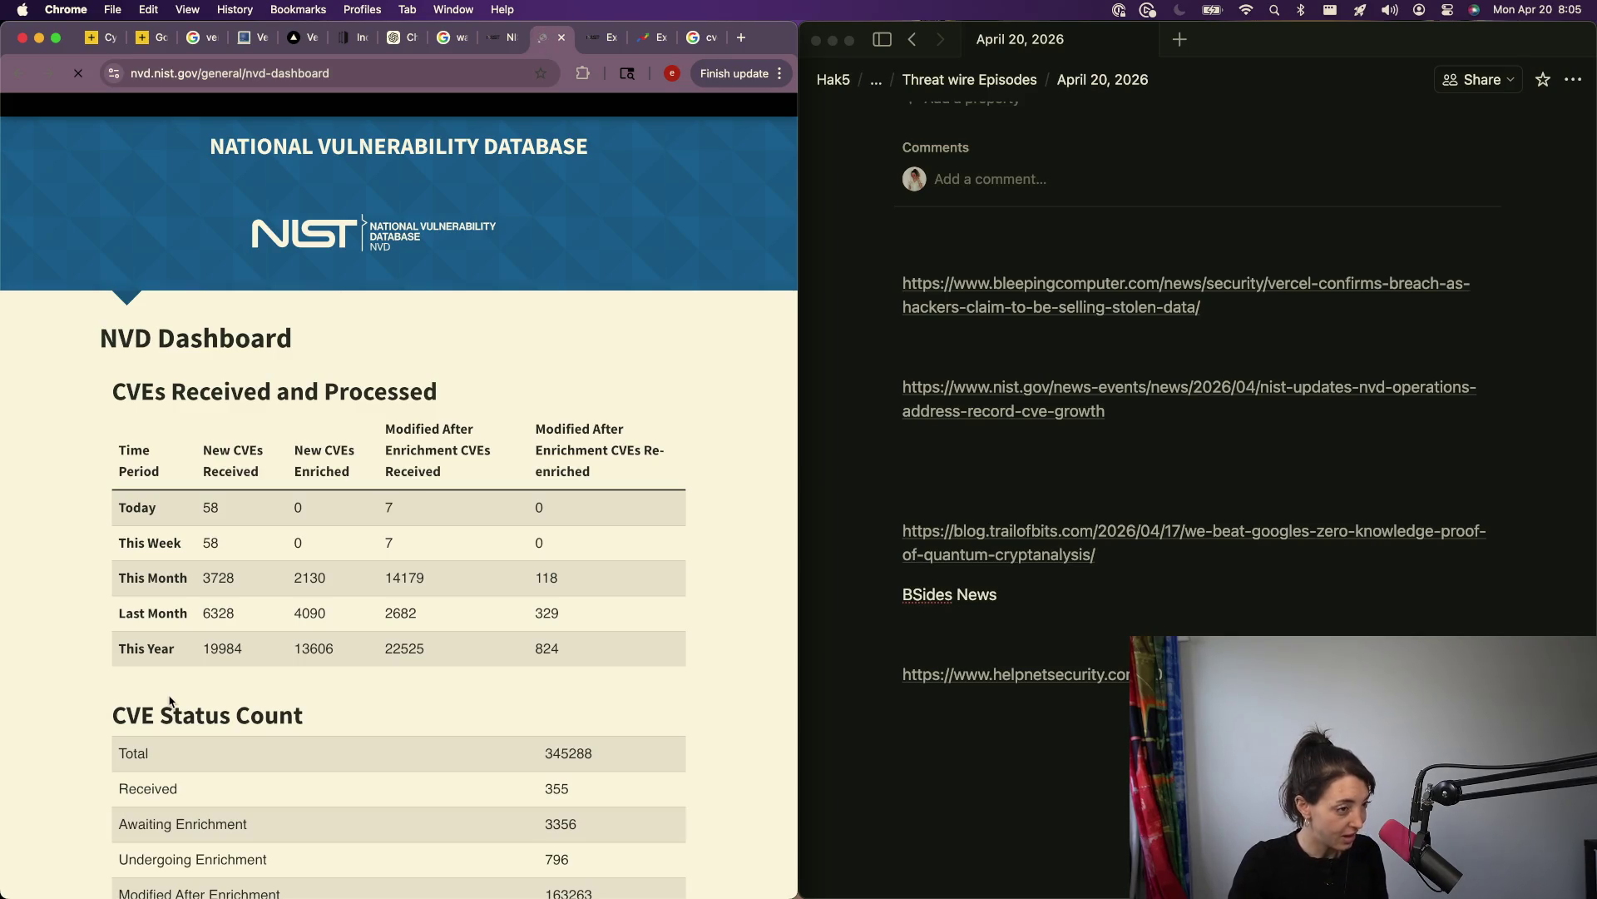
{"action": "scroll", "coordinate": [170, 701], "scroll_direction": "down", "scroll_amount": 3}
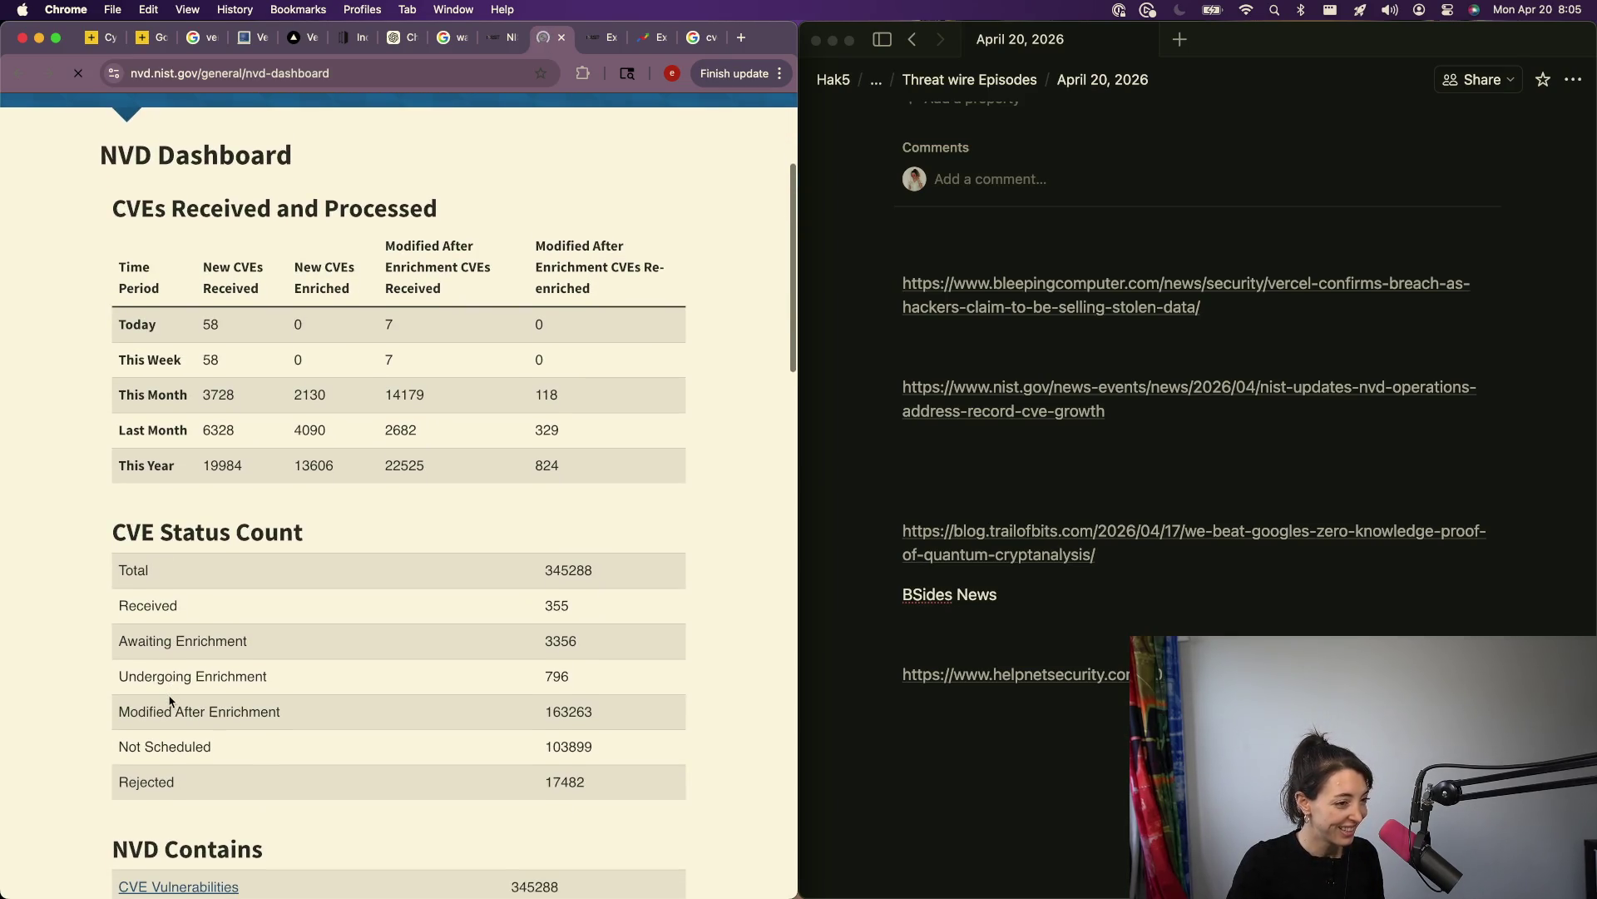
{"action": "scroll", "coordinate": [169, 702], "scroll_direction": "down", "scroll_amount": 1}
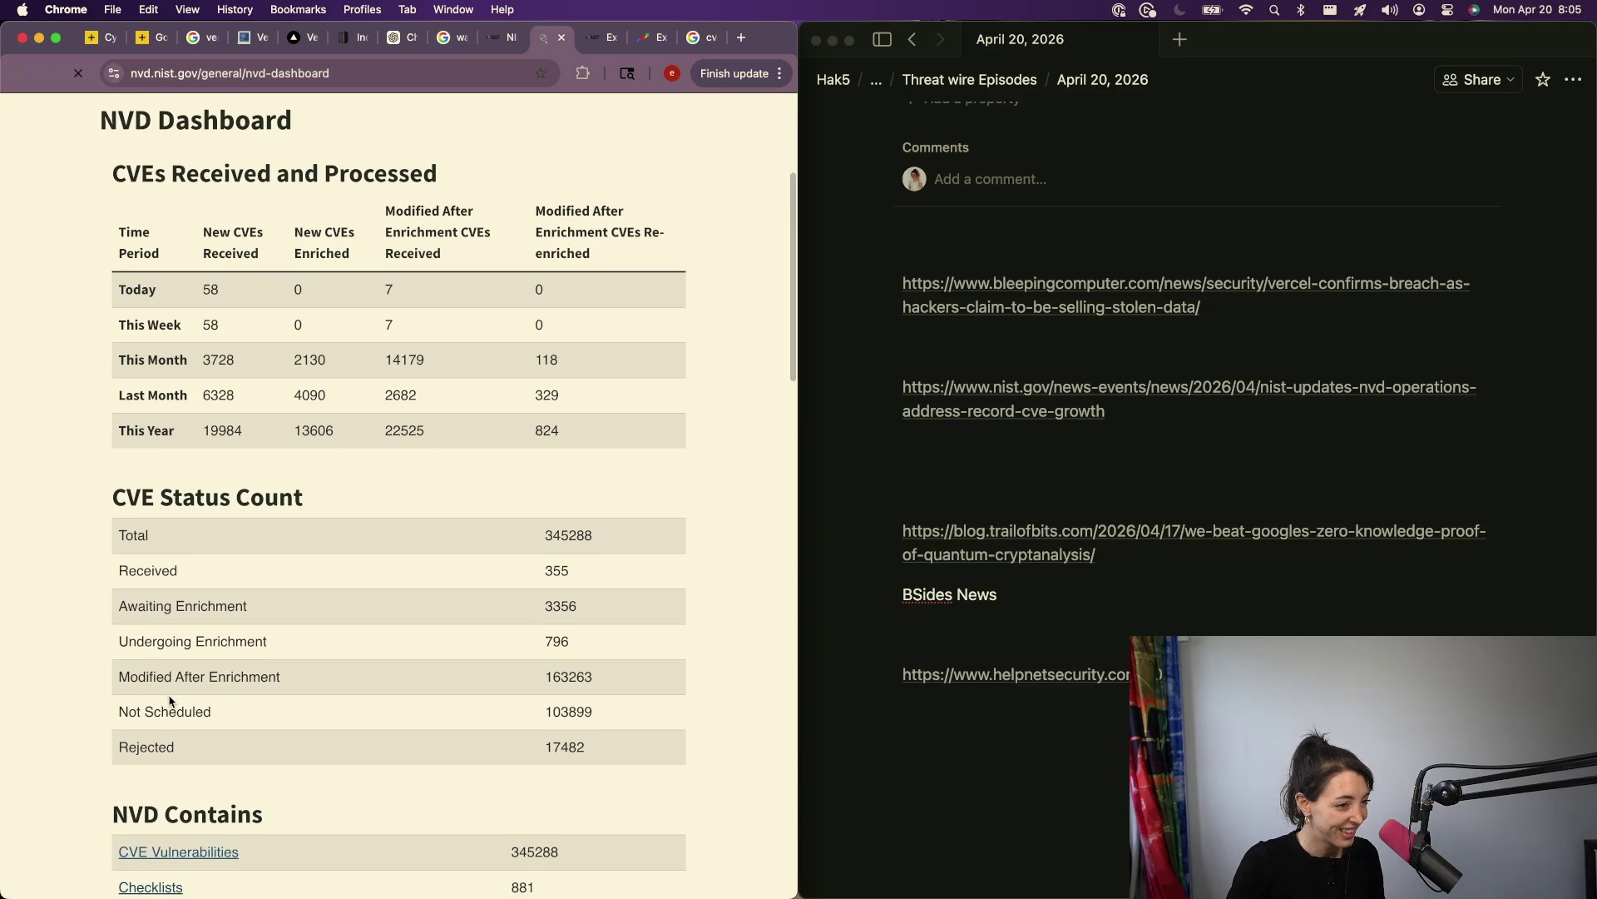
{"action": "scroll", "coordinate": [170, 702], "scroll_direction": "down", "scroll_amount": 1}
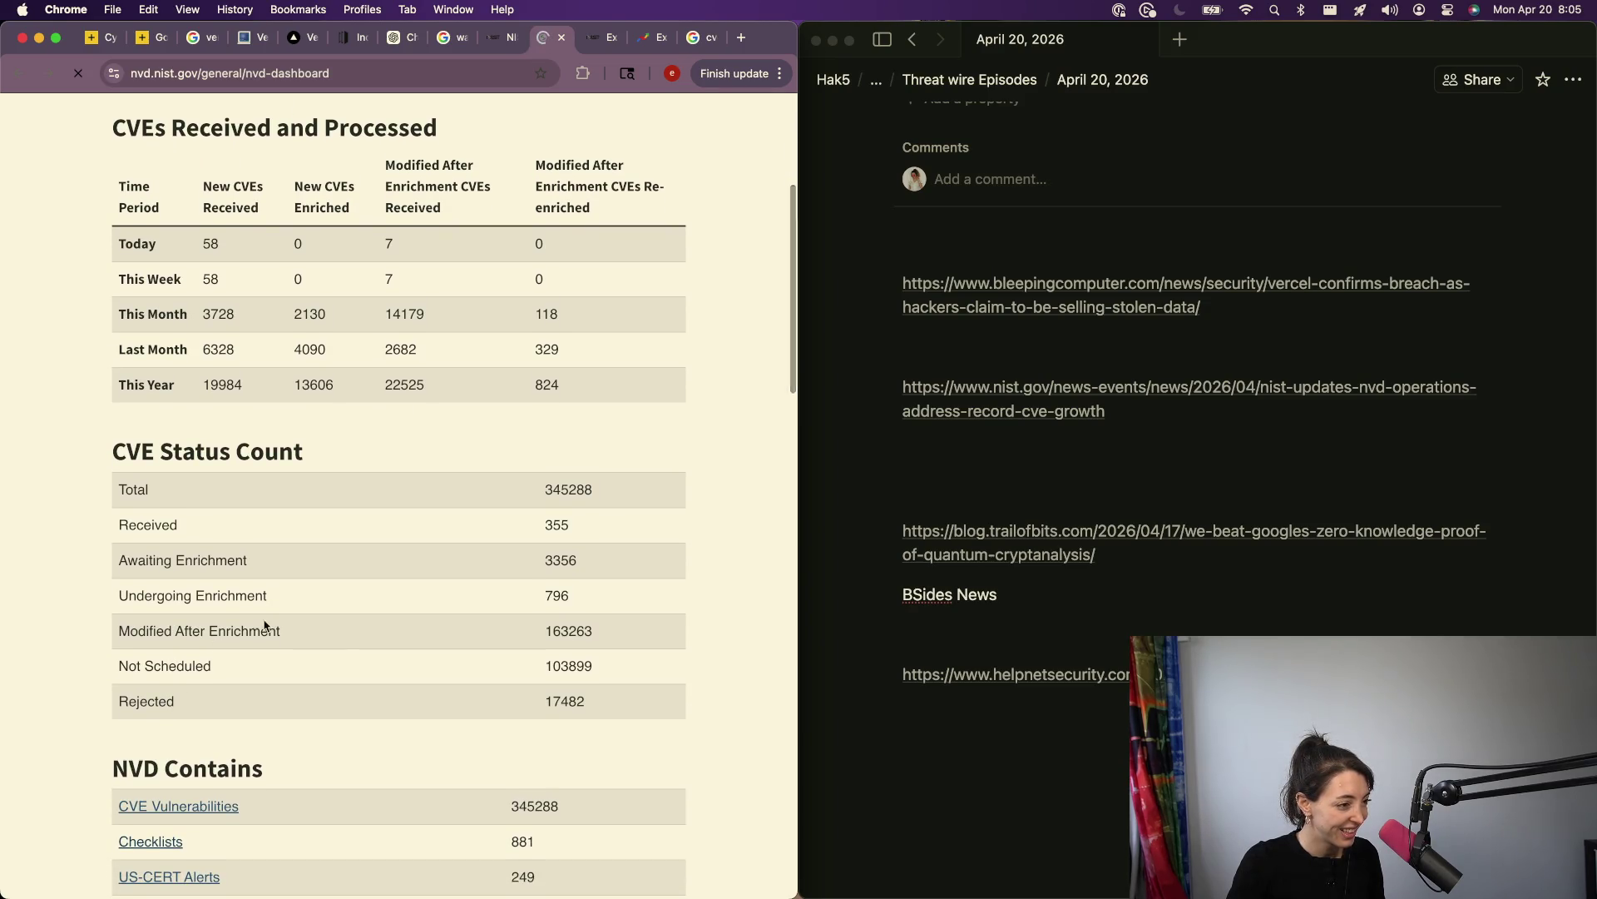
{"action": "scroll", "coordinate": [138, 724], "scroll_direction": "down", "scroll_amount": 3}
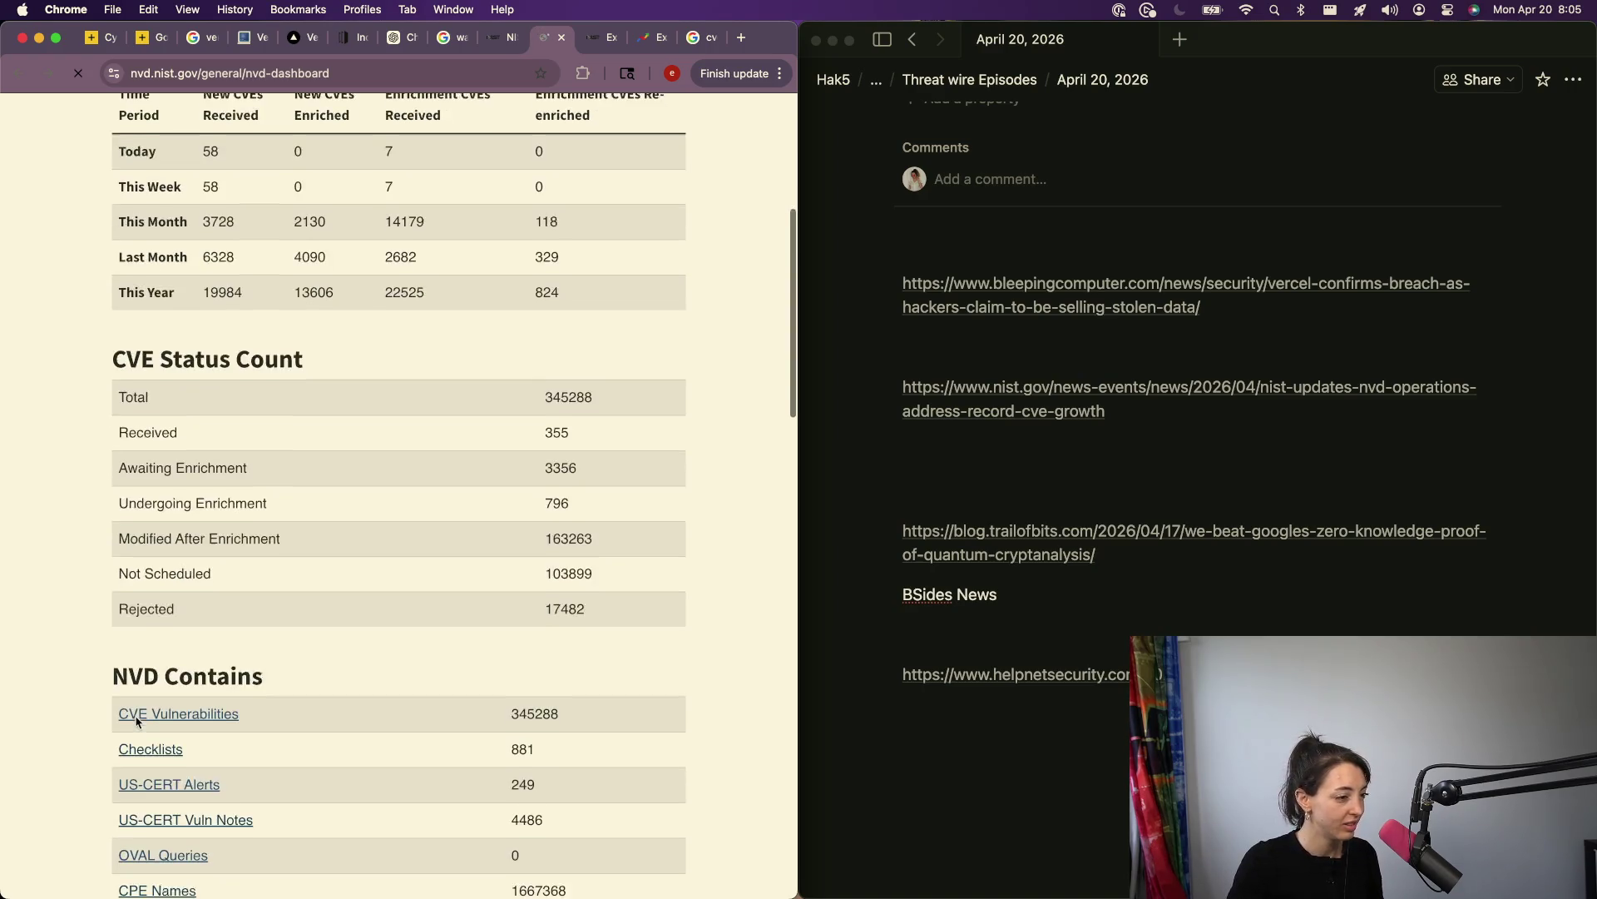
{"action": "scroll", "coordinate": [138, 722], "scroll_direction": "down", "scroll_amount": 2}
{"action": "scroll", "coordinate": [128, 353], "scroll_direction": "up", "scroll_amount": 3}
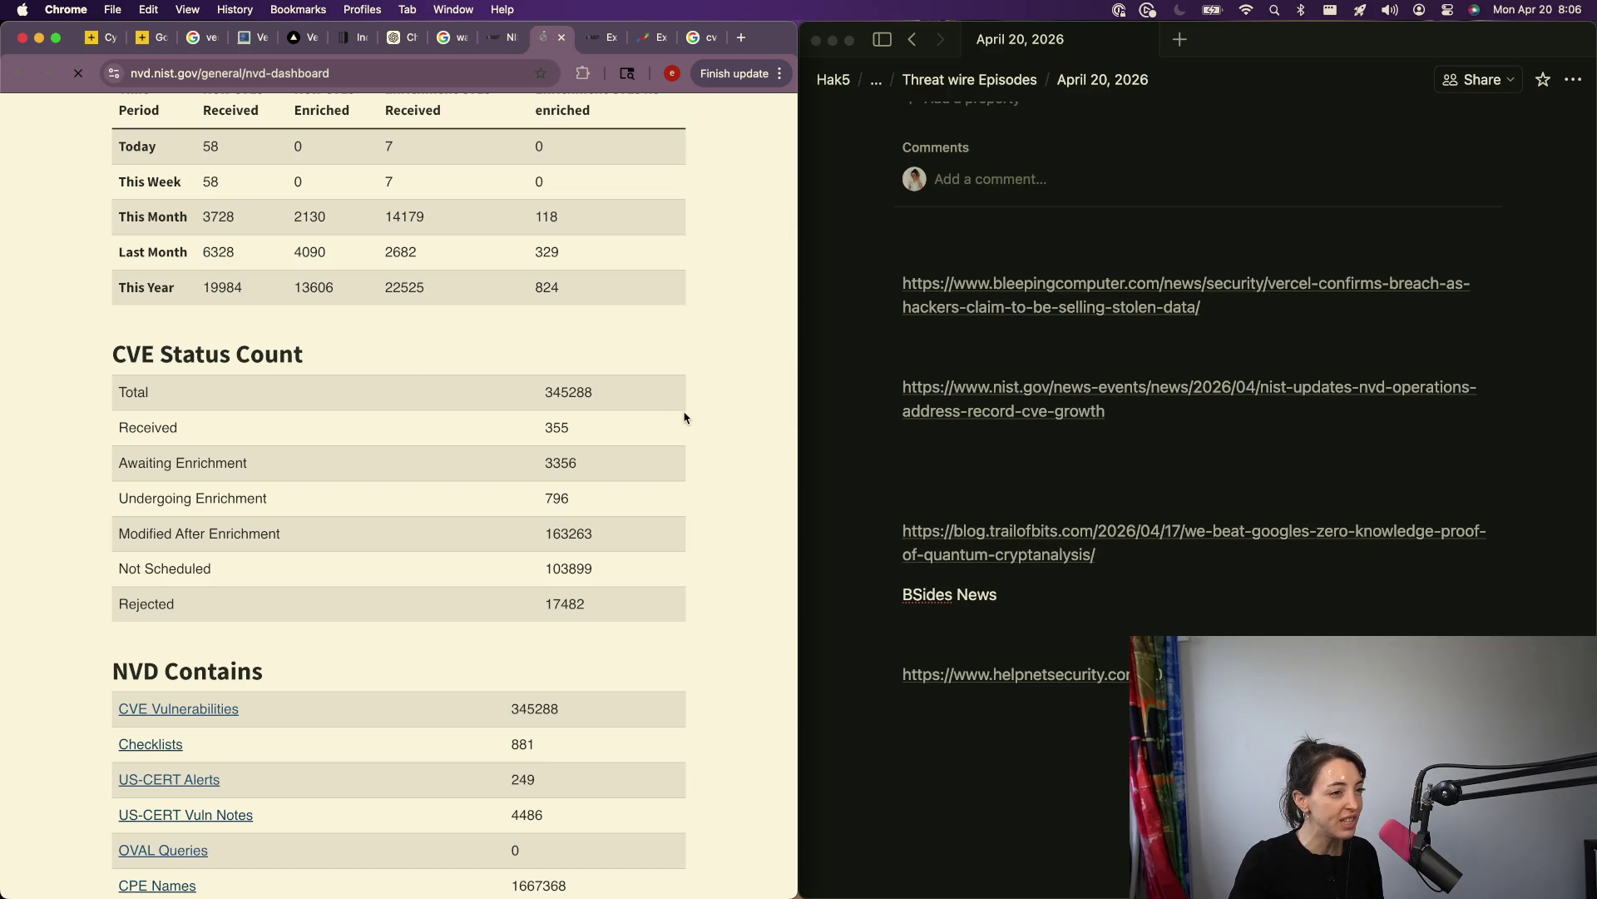
{"action": "scroll", "coordinate": [684, 417], "scroll_direction": "up", "scroll_amount": 5, "text": "ctrl"}
{"action": "scroll", "coordinate": [685, 418], "scroll_direction": "up", "scroll_amount": 2, "text": "ctrl"}
{"action": "left_click_drag", "start_coordinate": [269, 362], "coordinate": [427, 367]}
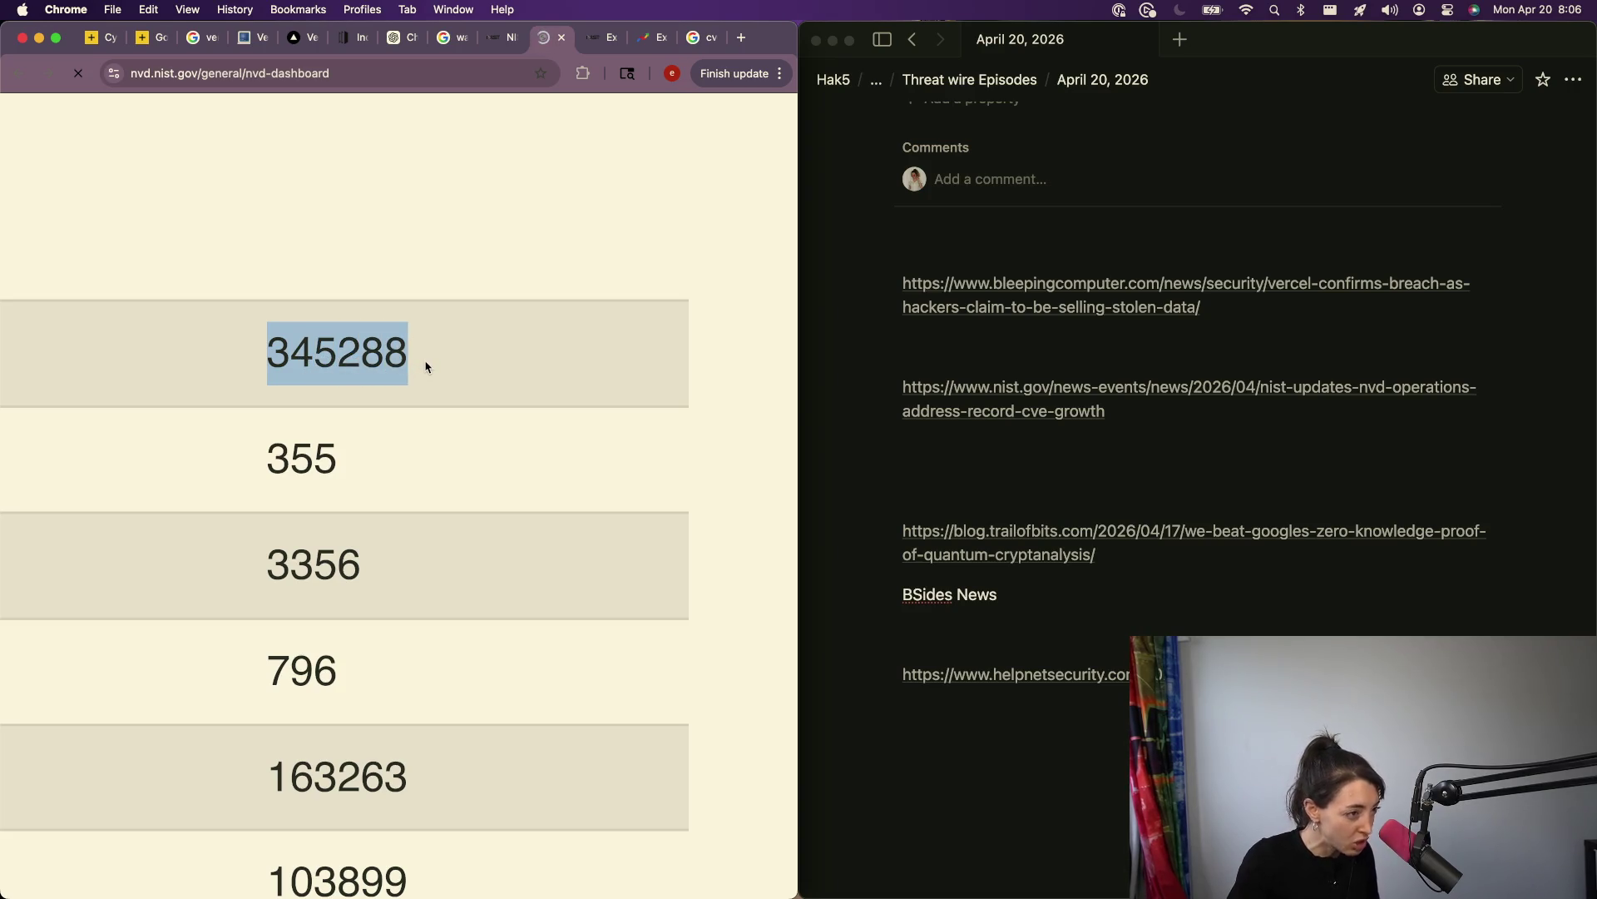
Step: Reset the page zoom, select the 355 Received count, and return to the NIST article
{"action": "key", "text": "super+0"}
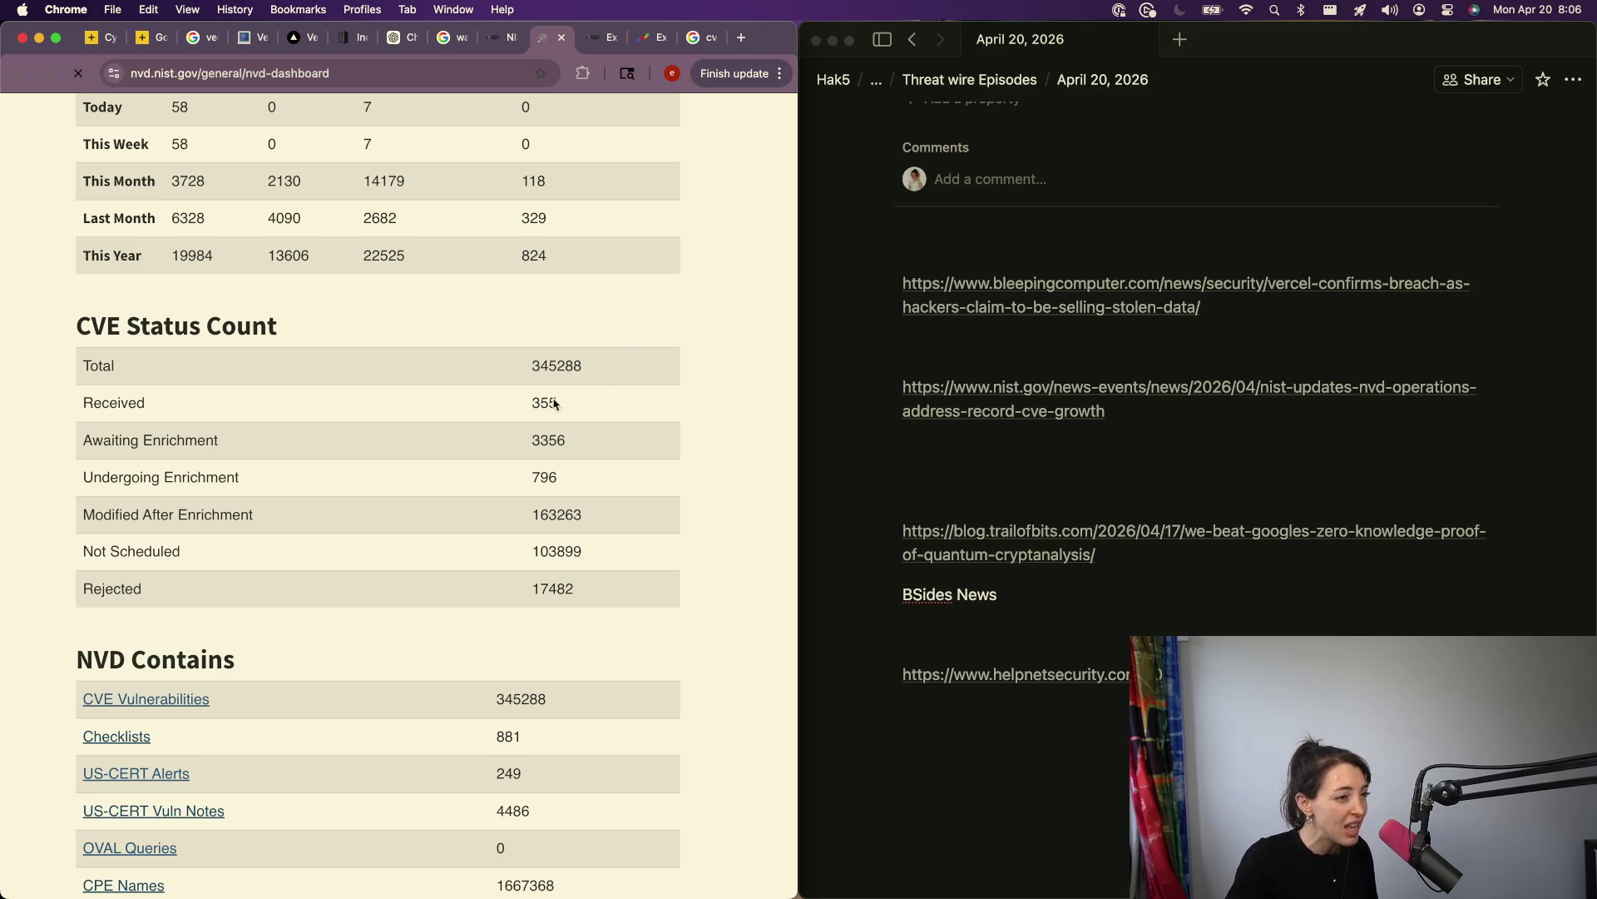
{"action": "double_click", "coordinate": [552, 406]}
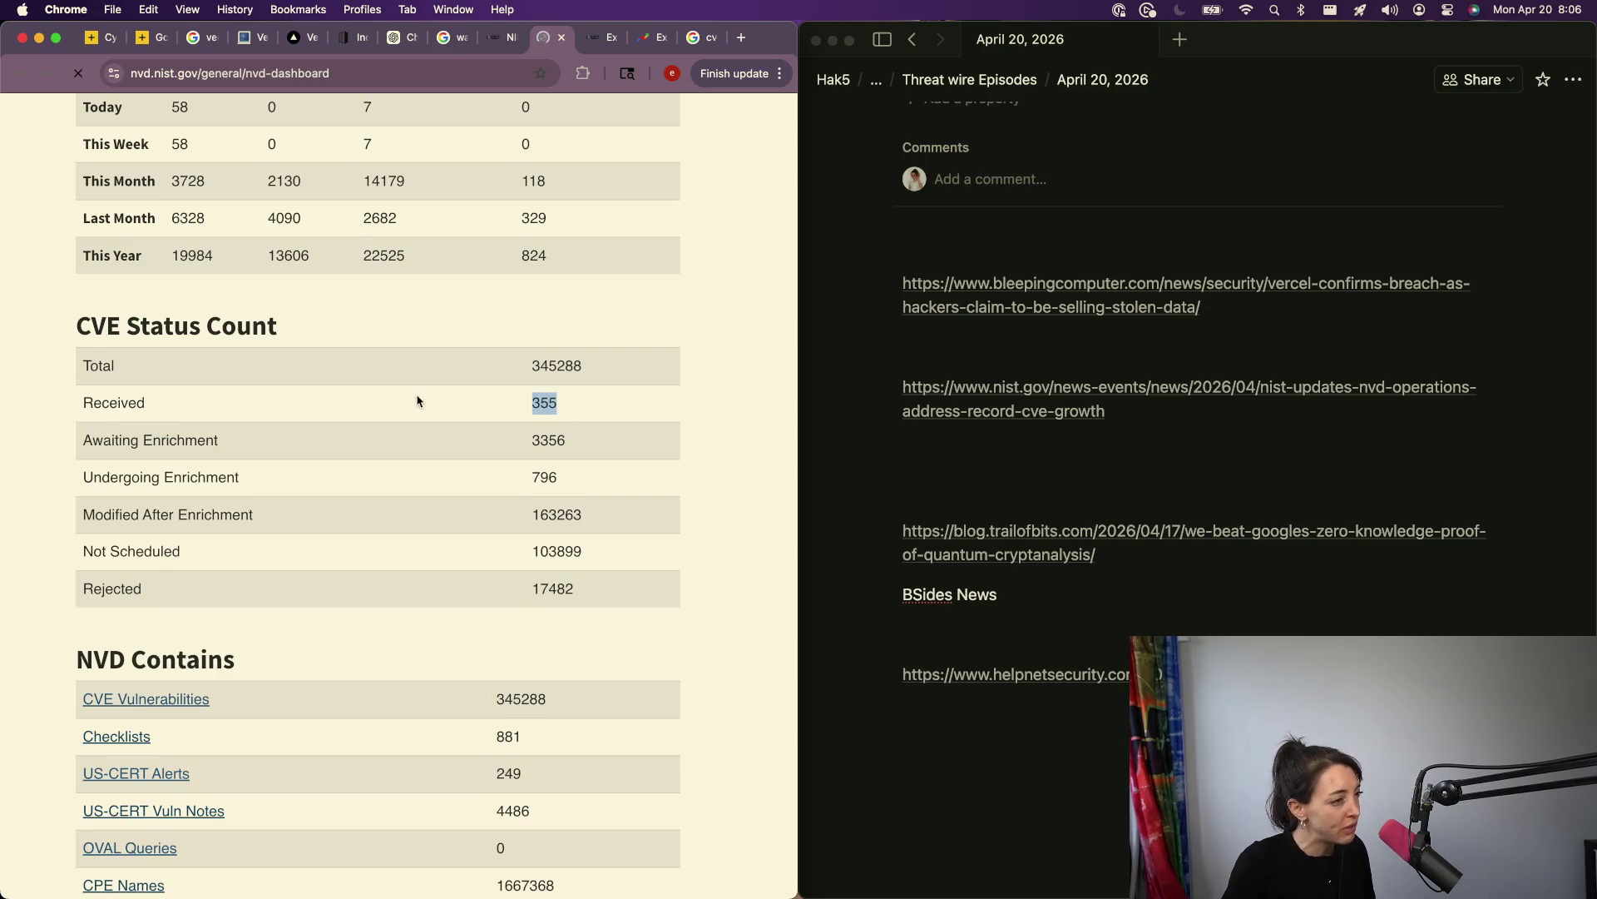
{"action": "scroll", "coordinate": [417, 400], "scroll_direction": "up", "scroll_amount": 2}
{"action": "scroll", "coordinate": [418, 401], "scroll_direction": "down", "scroll_amount": 1}
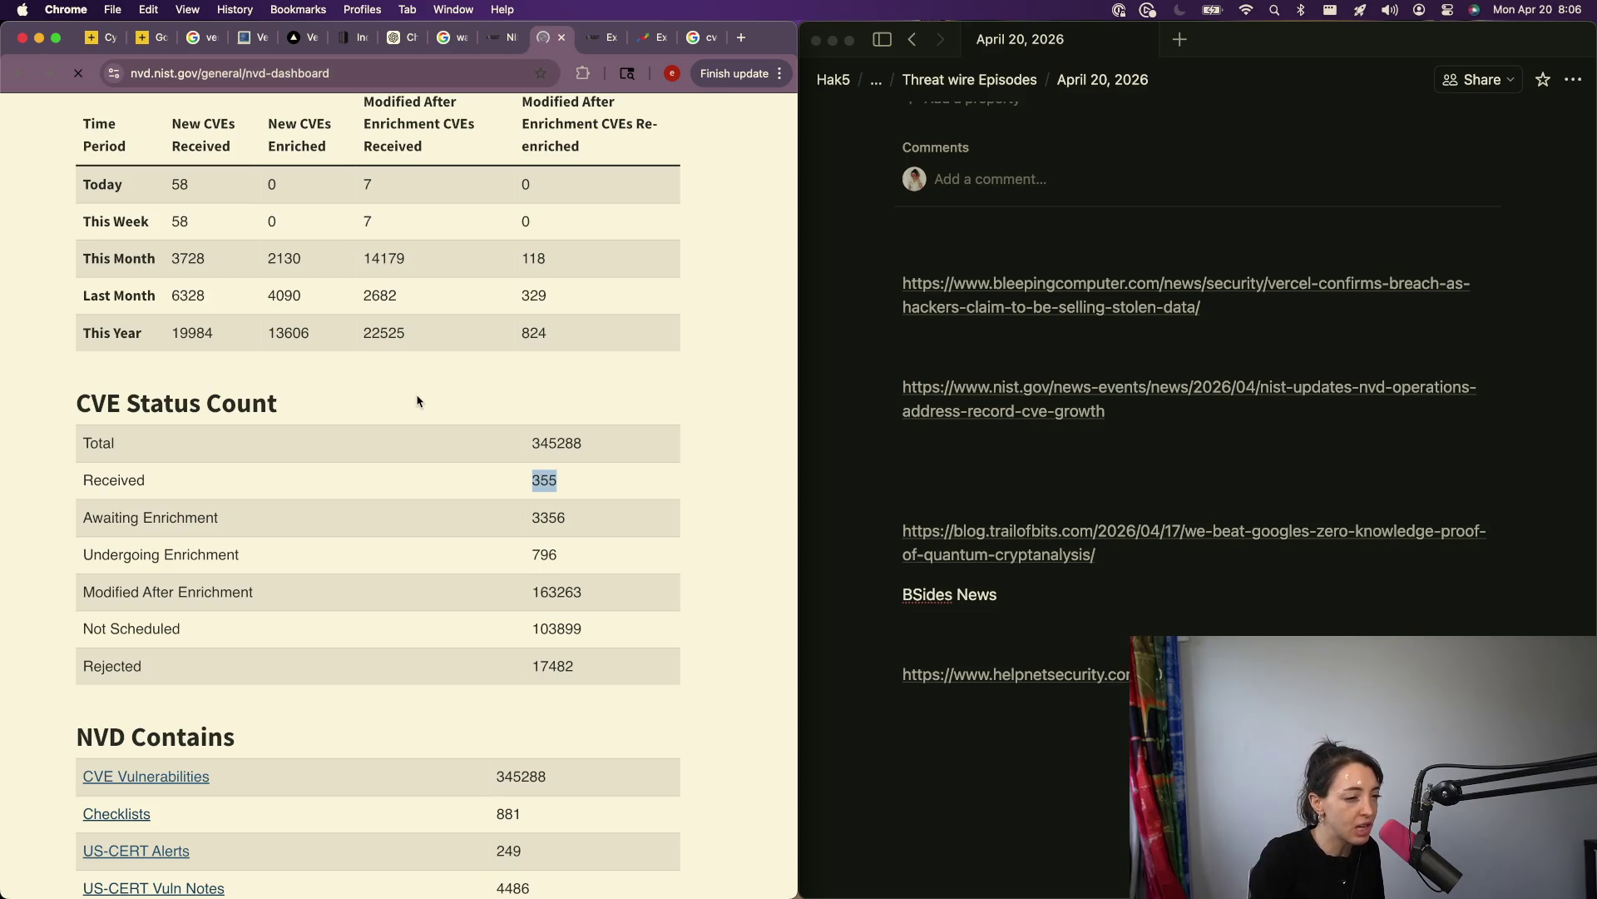
{"action": "left_click", "coordinate": [499, 40]}
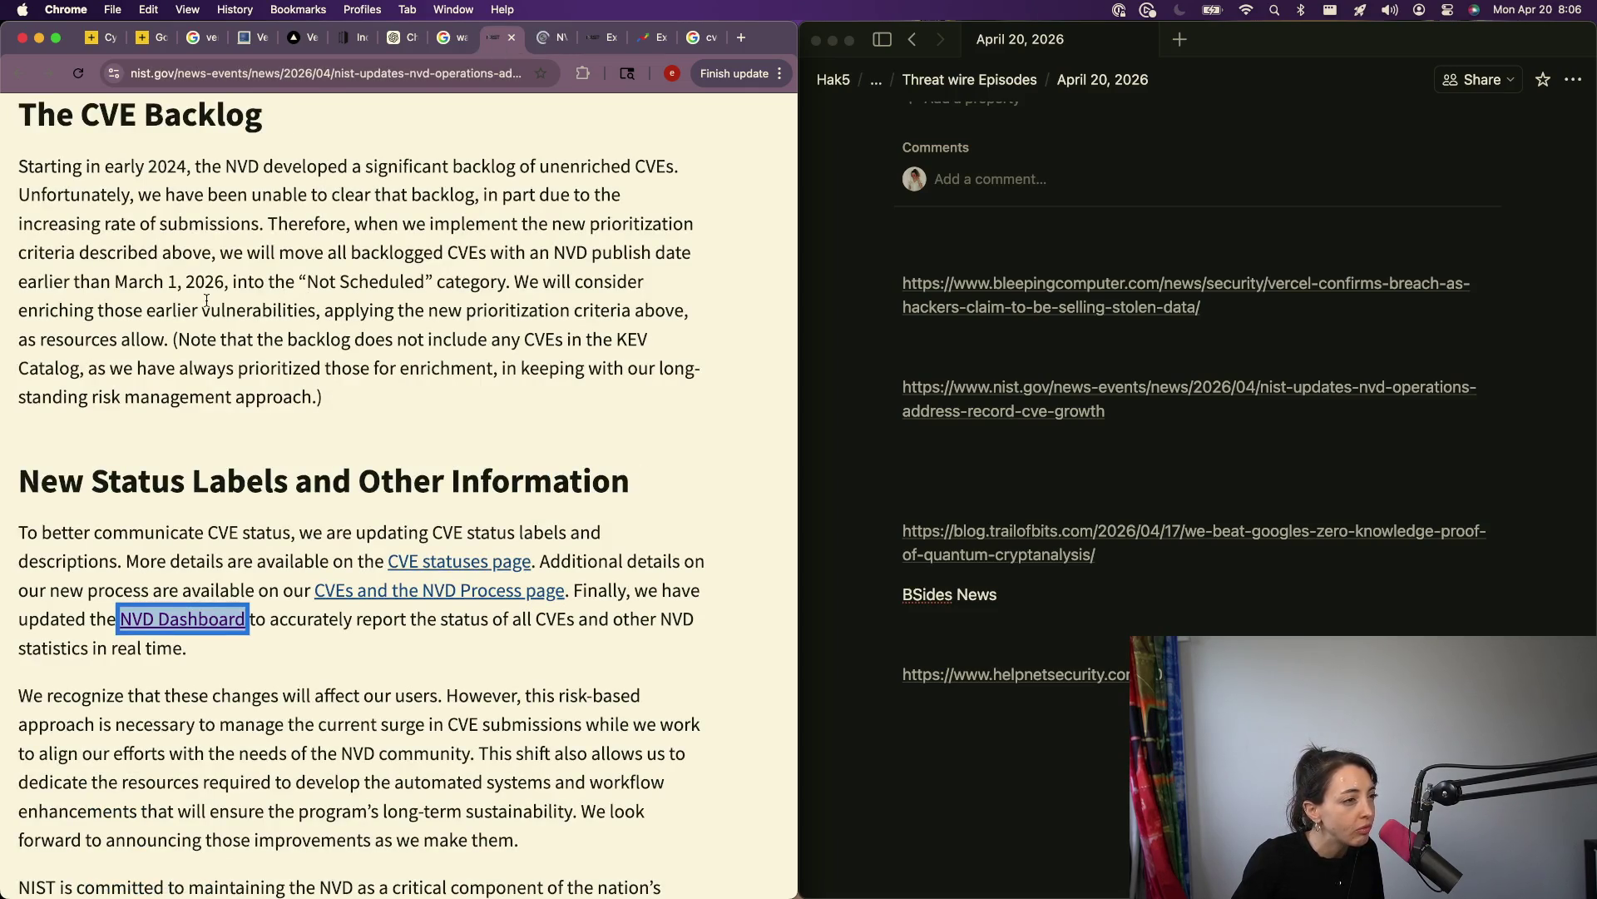
Step: Highlight the sentence on backlogged CVEs becoming Not Scheduled, then go back to the NVD Dashboard
{"action": "left_click_drag", "start_coordinate": [221, 254], "coordinate": [504, 273]}
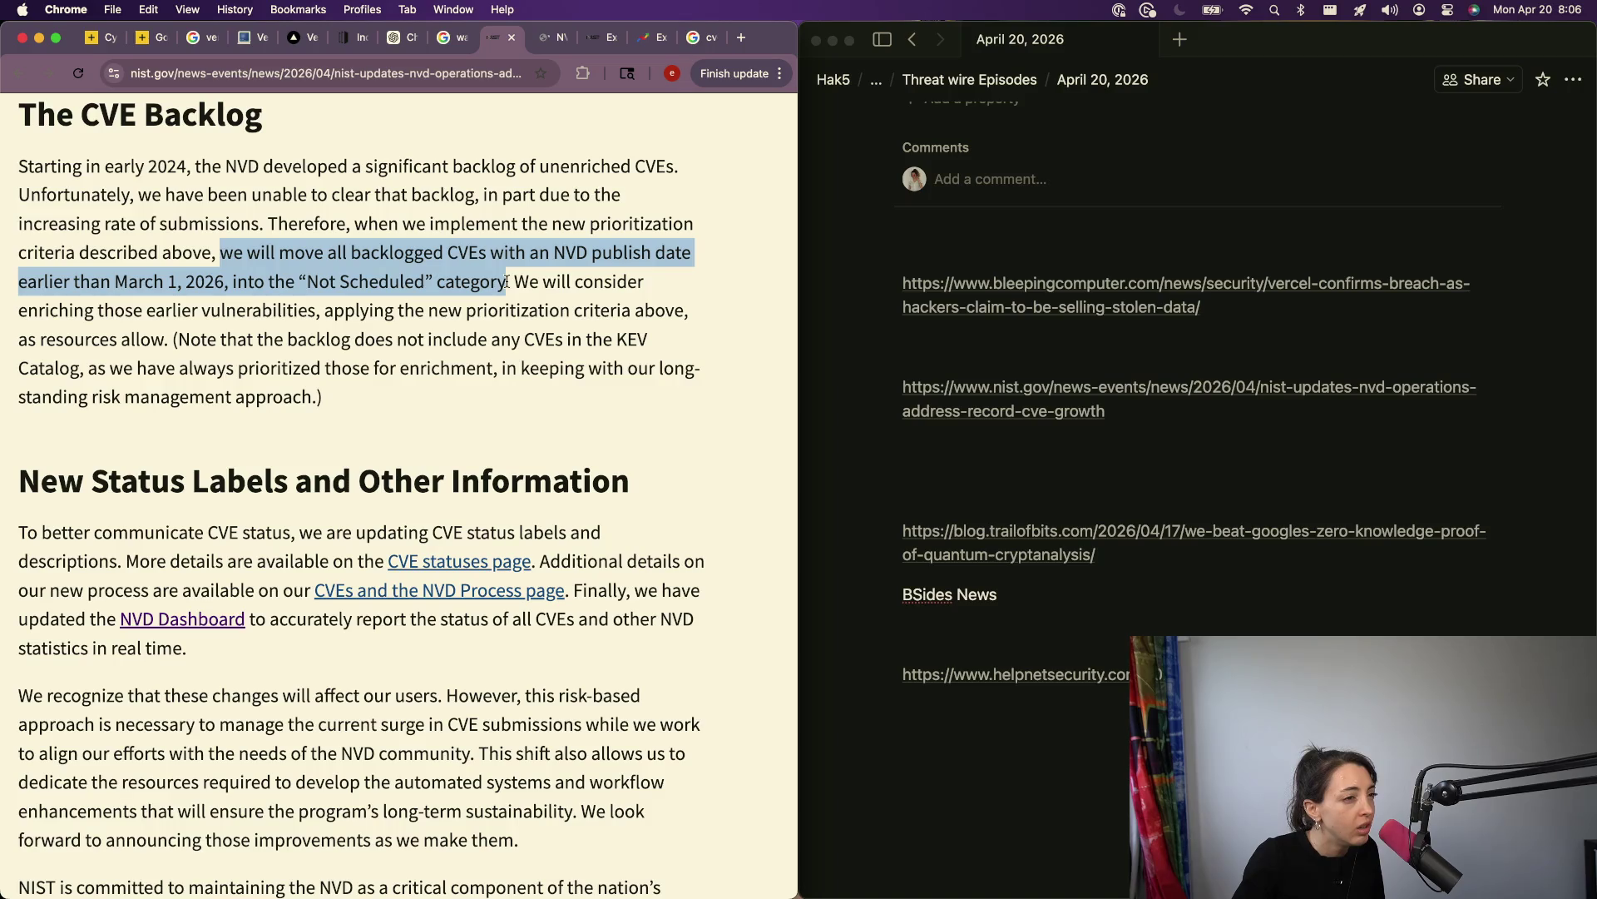
{"action": "left_click", "coordinate": [542, 36]}
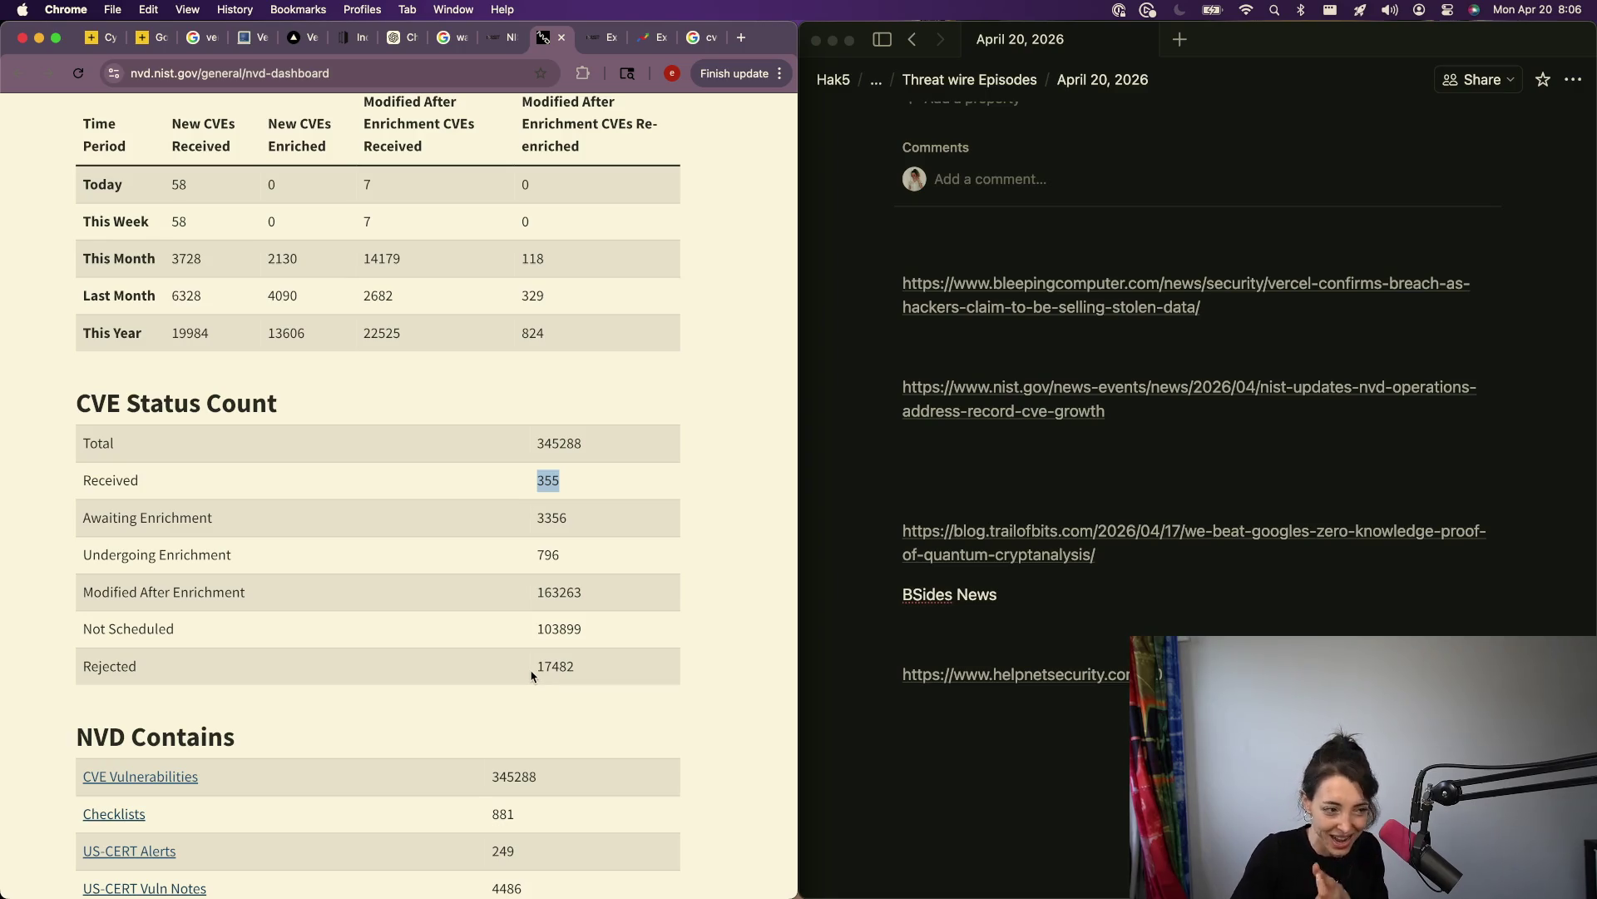
Step: Inspect the CVSS V3 Score Distribution pie chart slices, then return to the NIST article
{"action": "scroll", "coordinate": [509, 738], "scroll_direction": "down", "scroll_amount": 3}
{"action": "scroll", "coordinate": [563, 634], "scroll_direction": "up", "scroll_amount": 5}
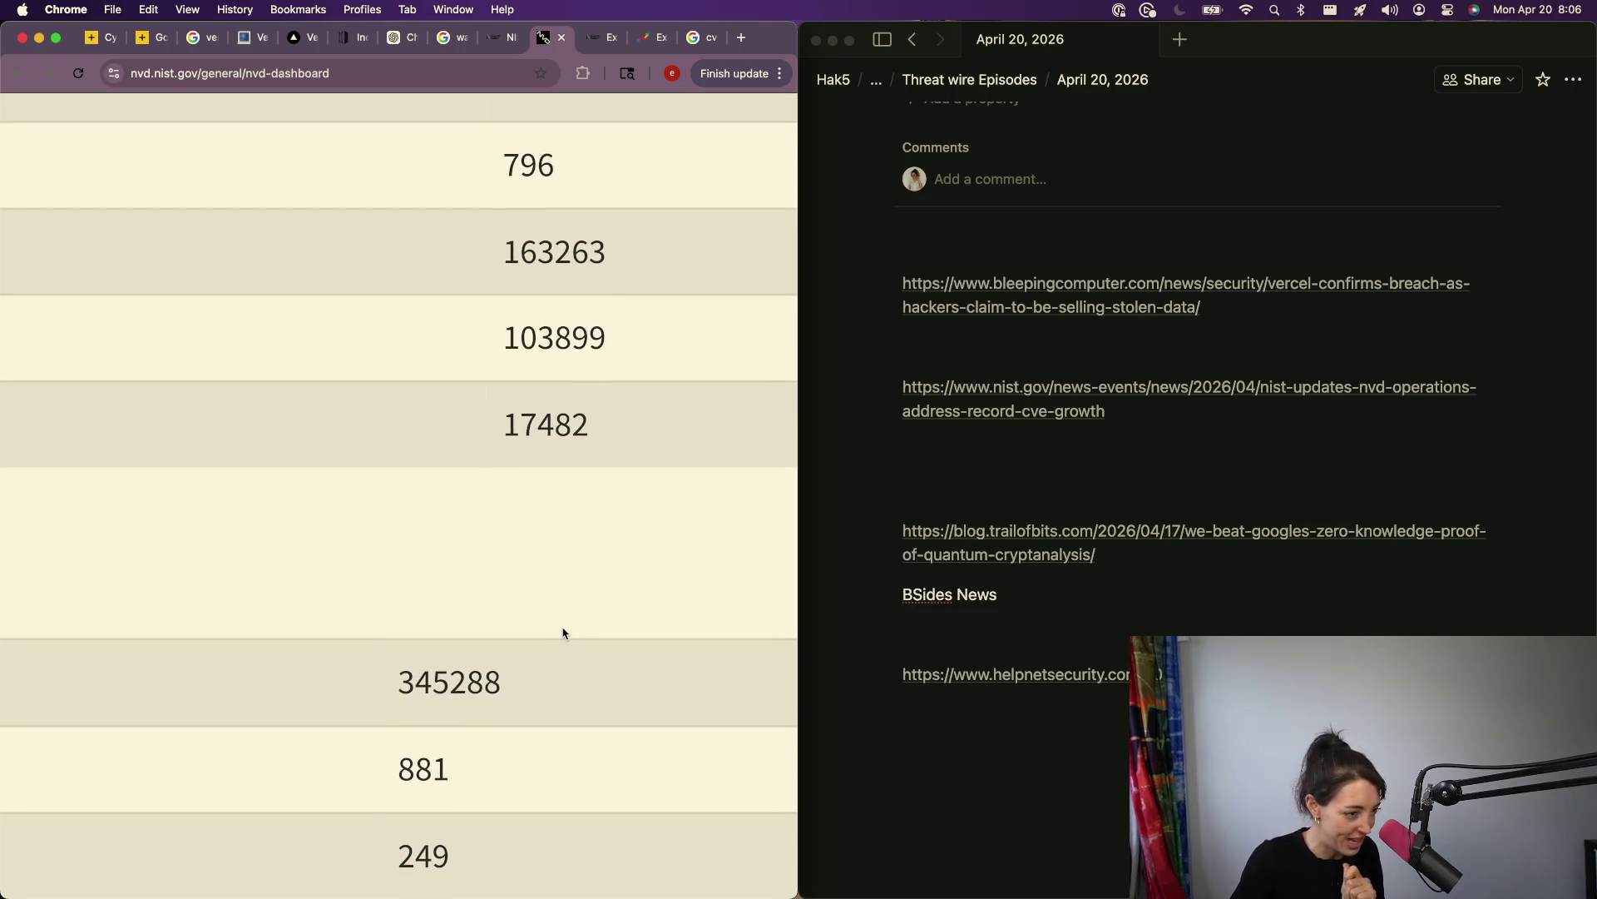
{"action": "scroll", "coordinate": [562, 634], "scroll_direction": "down", "scroll_amount": 5}
{"action": "scroll", "coordinate": [442, 790], "scroll_direction": "down", "scroll_amount": 7}
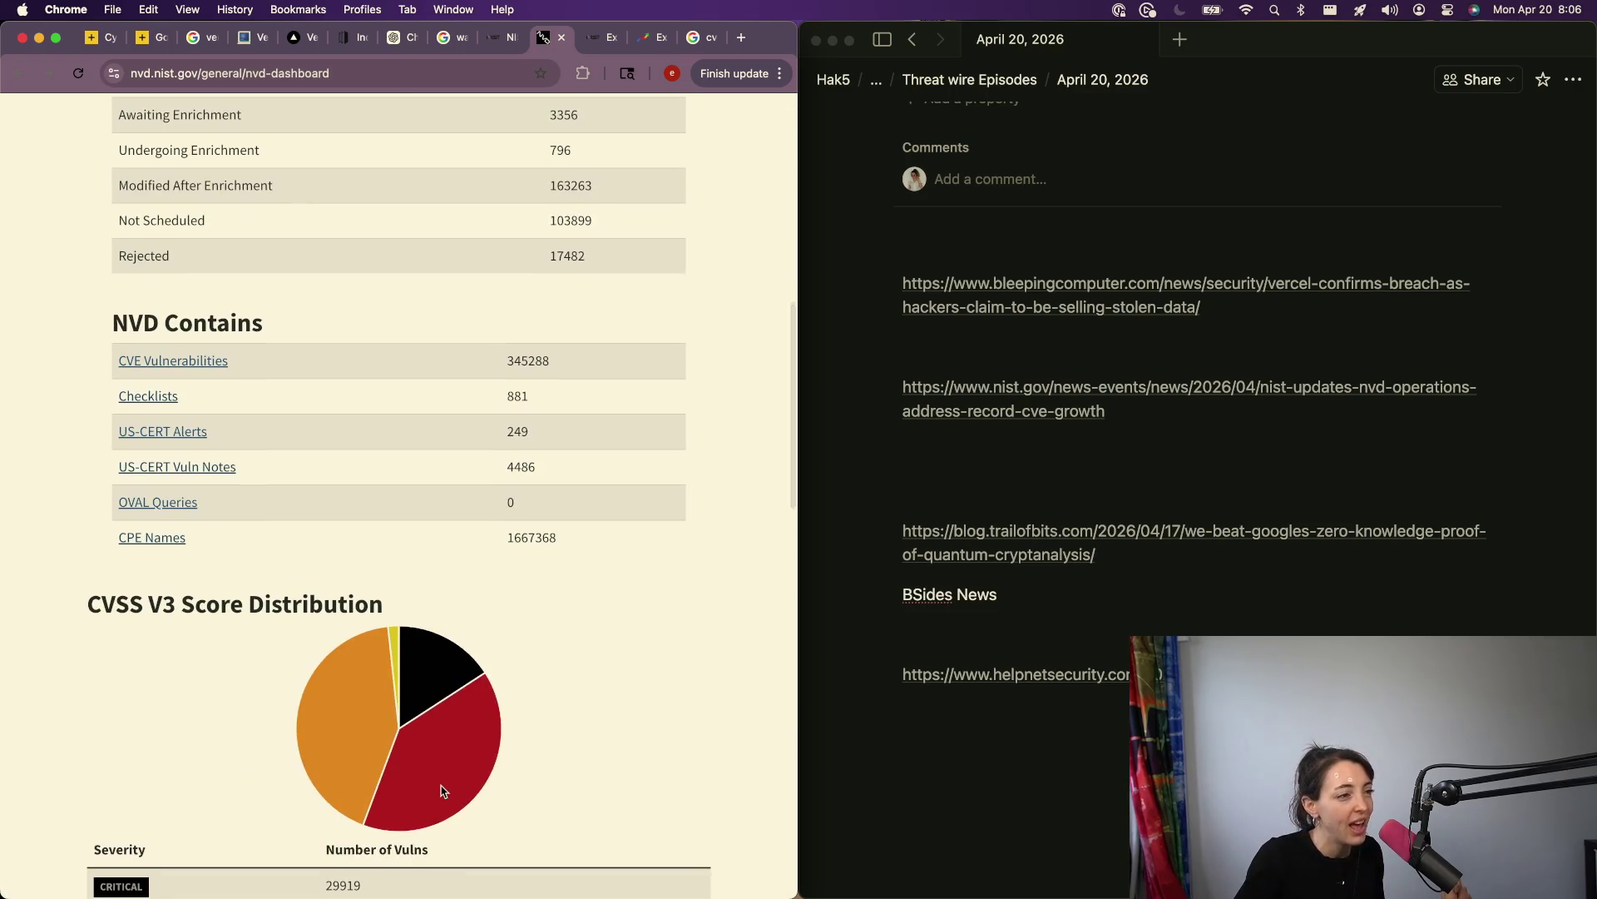
{"action": "mouse_move", "coordinate": [413, 689]}
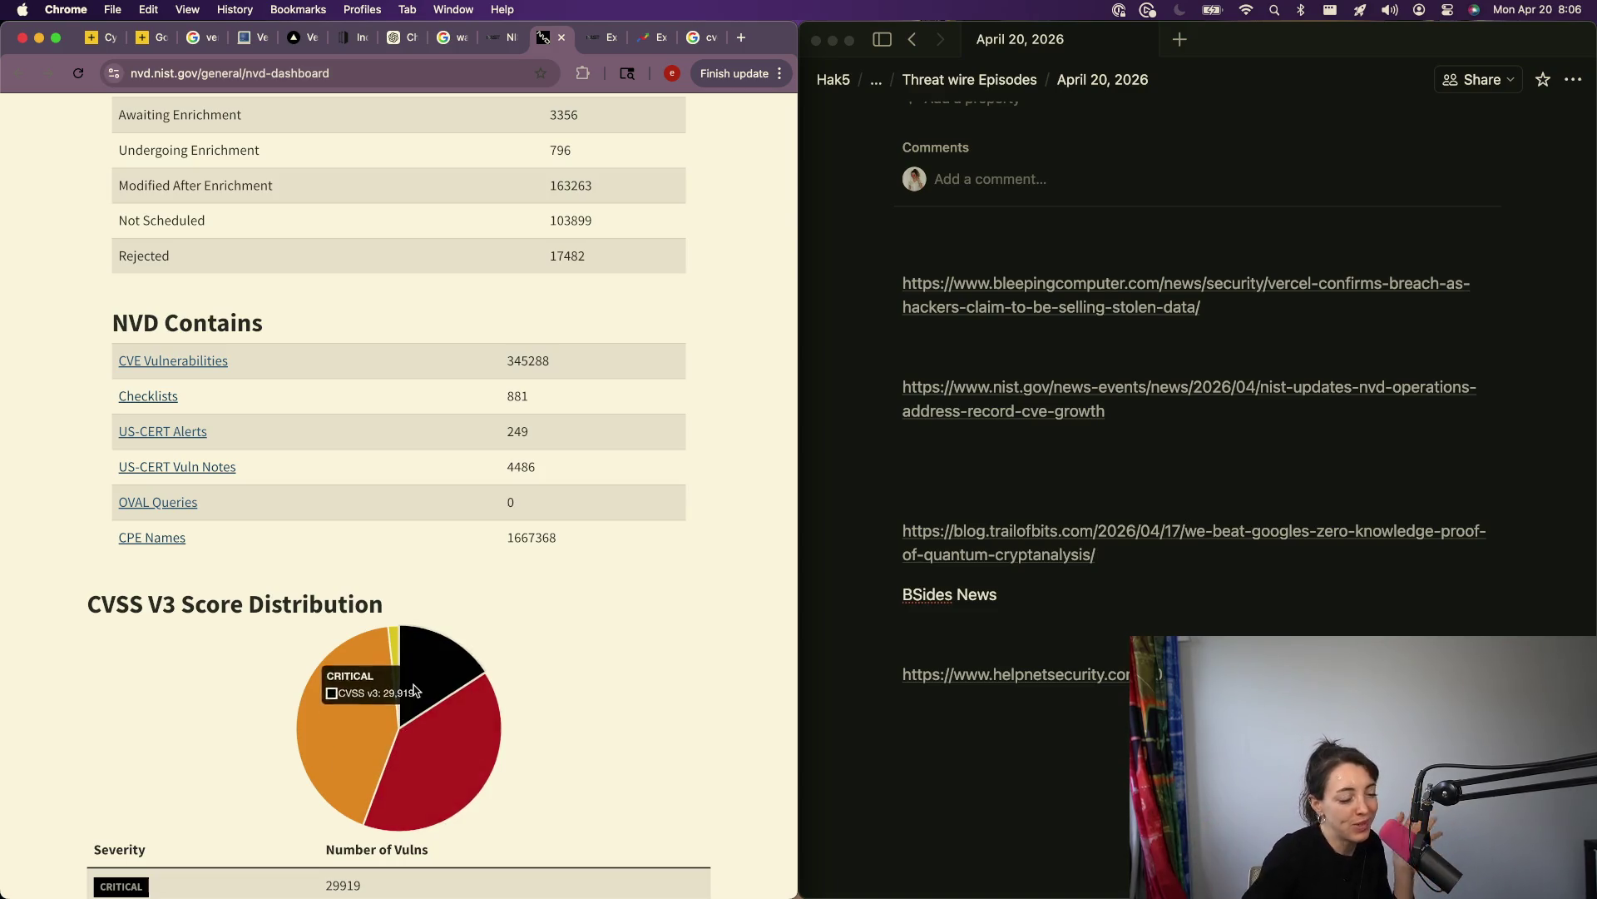
{"action": "scroll", "coordinate": [414, 689], "scroll_direction": "down", "scroll_amount": 5}
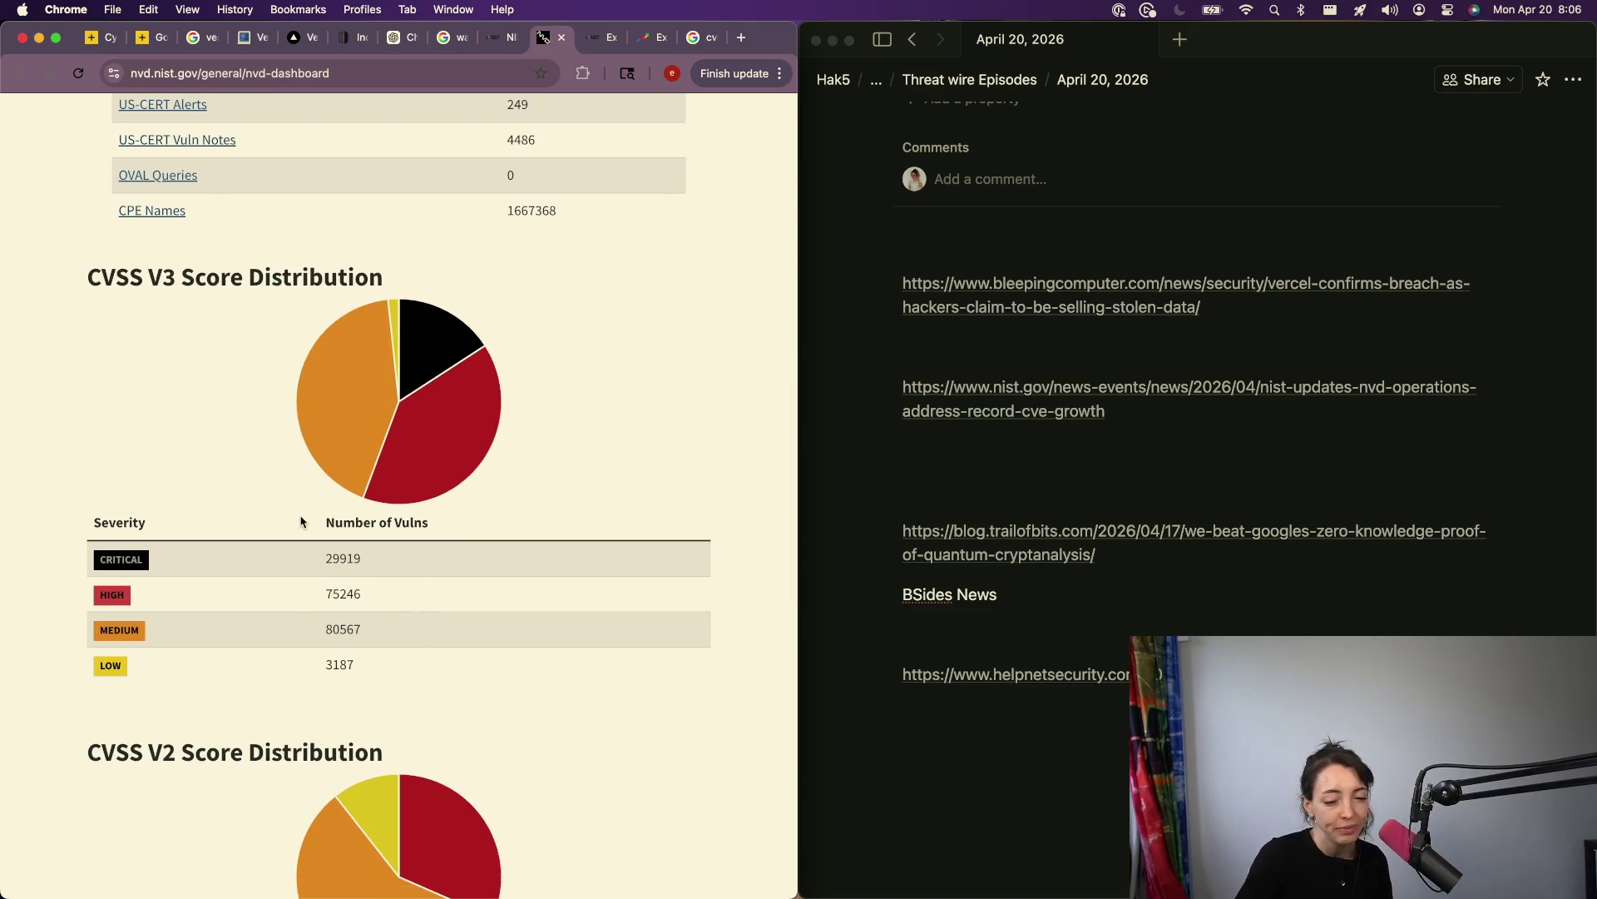
{"action": "left_click", "coordinate": [494, 47]}
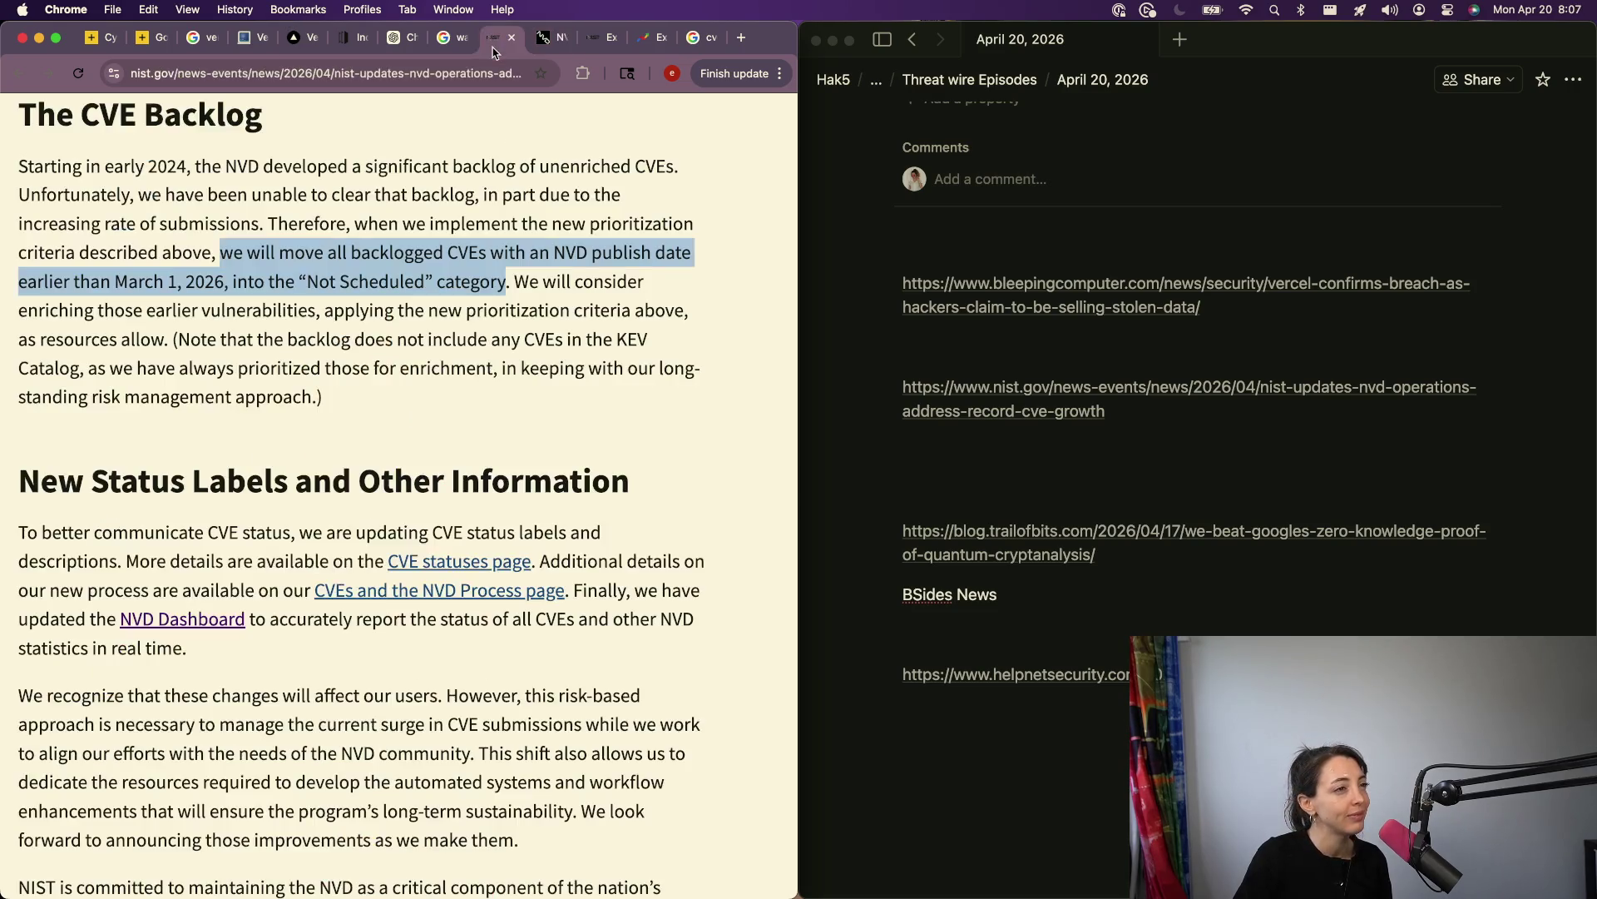
{"action": "scroll", "coordinate": [191, 567], "scroll_direction": "down", "scroll_amount": 4}
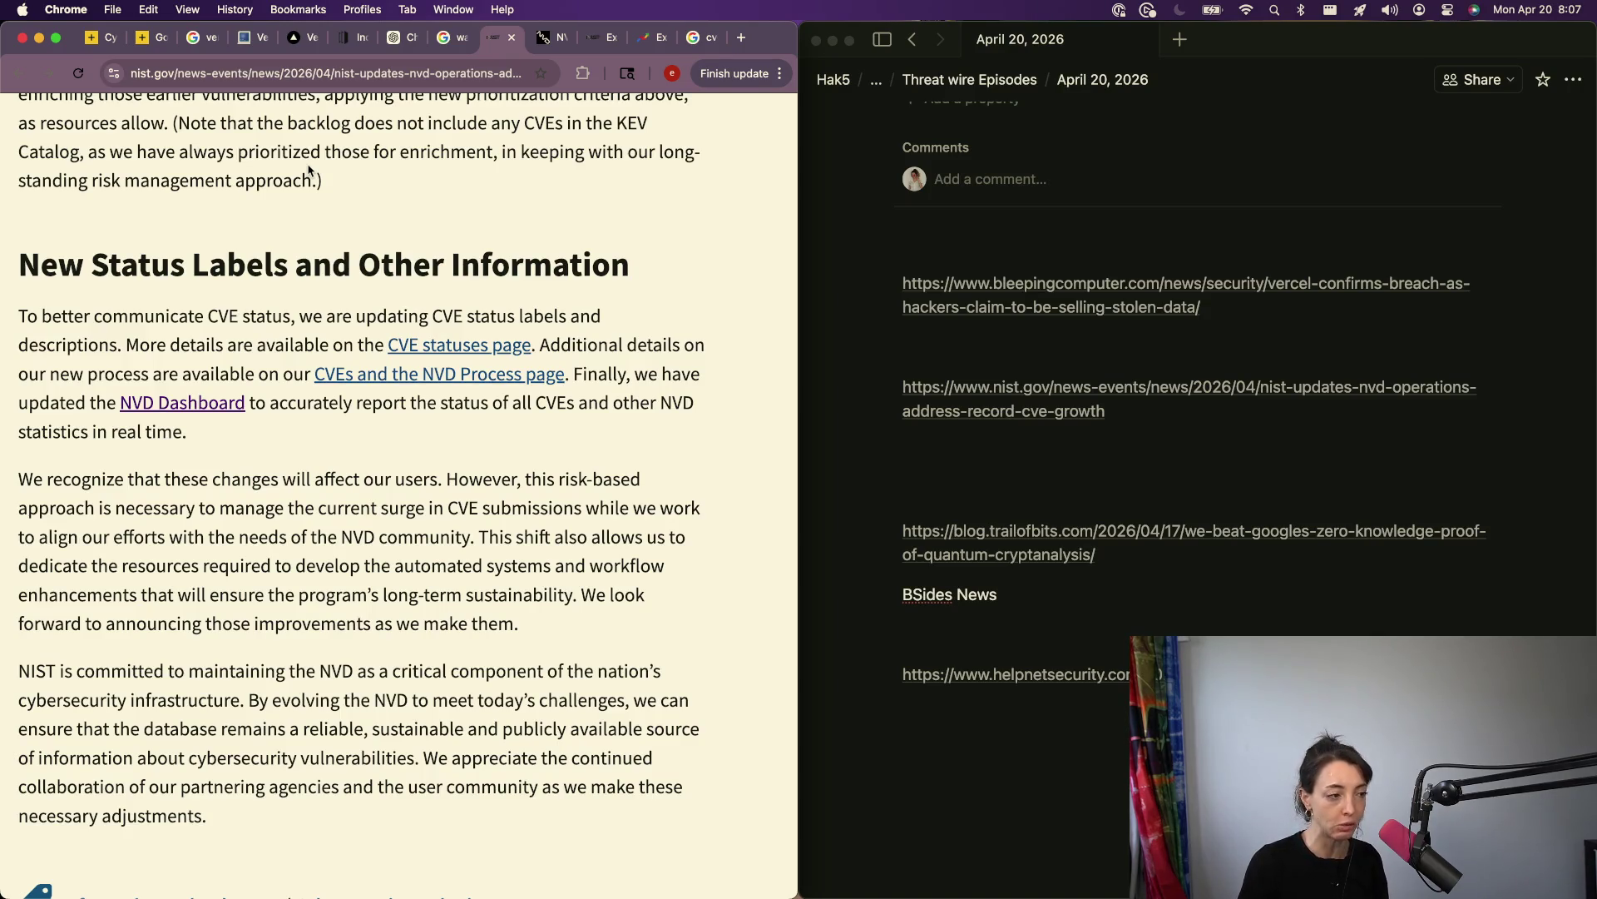
{"action": "scroll", "coordinate": [309, 171], "scroll_direction": "down", "scroll_amount": 10}
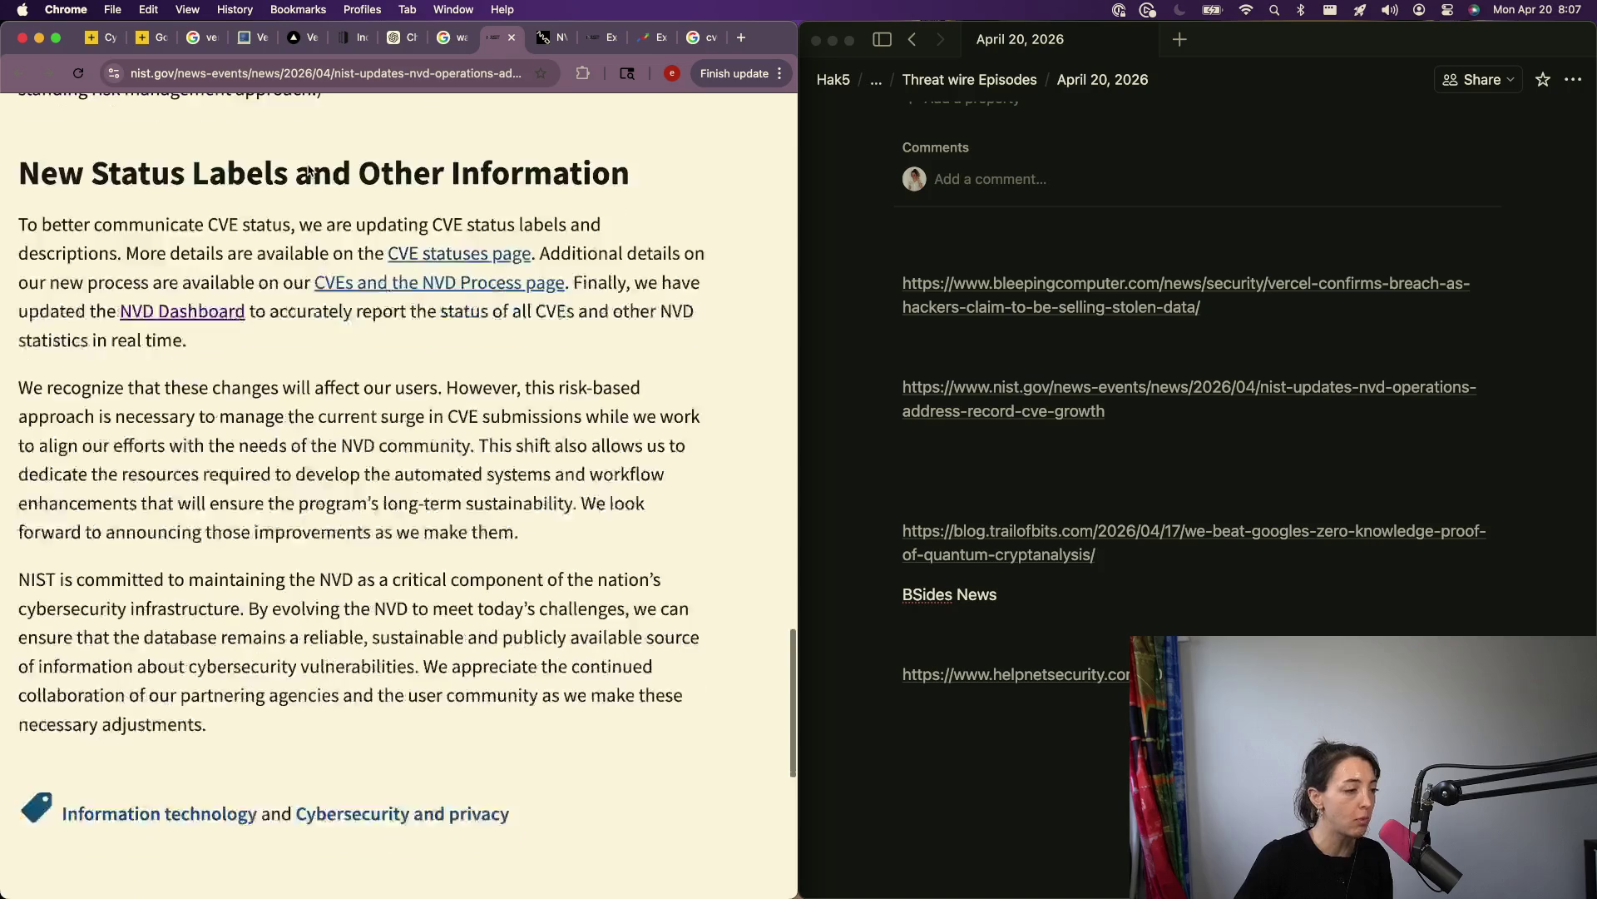
Step: Scroll the NIST NVD article back to the top and switch to the Google Trends chart
{"action": "scroll", "coordinate": [309, 171], "scroll_direction": "up", "scroll_amount": 2}
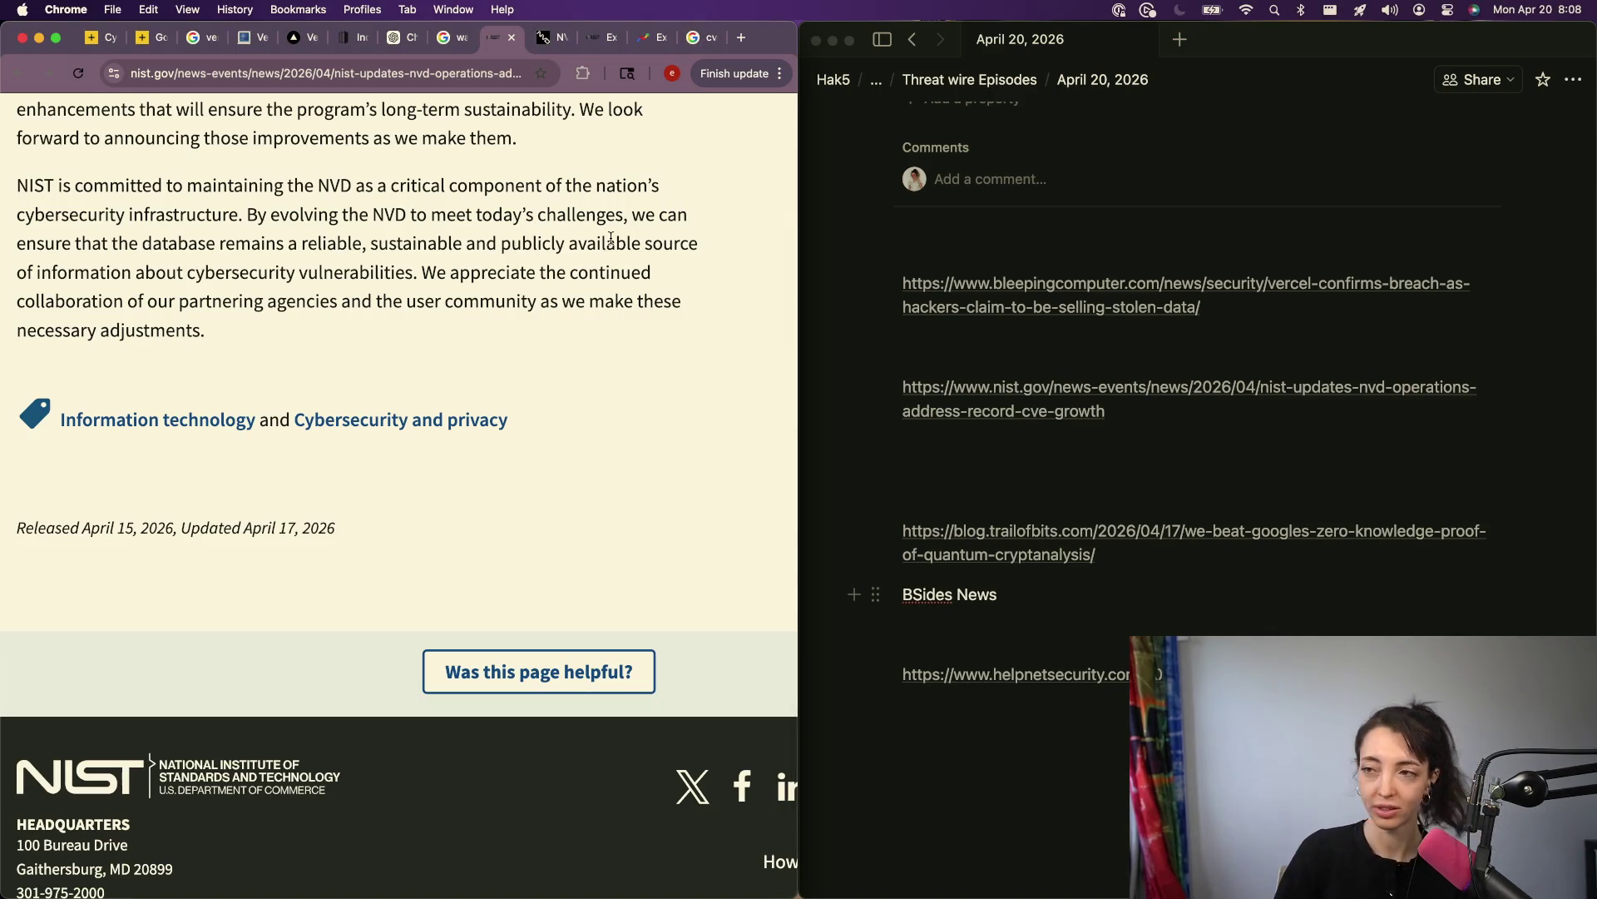
{"action": "left_click", "coordinate": [1030, 487]}
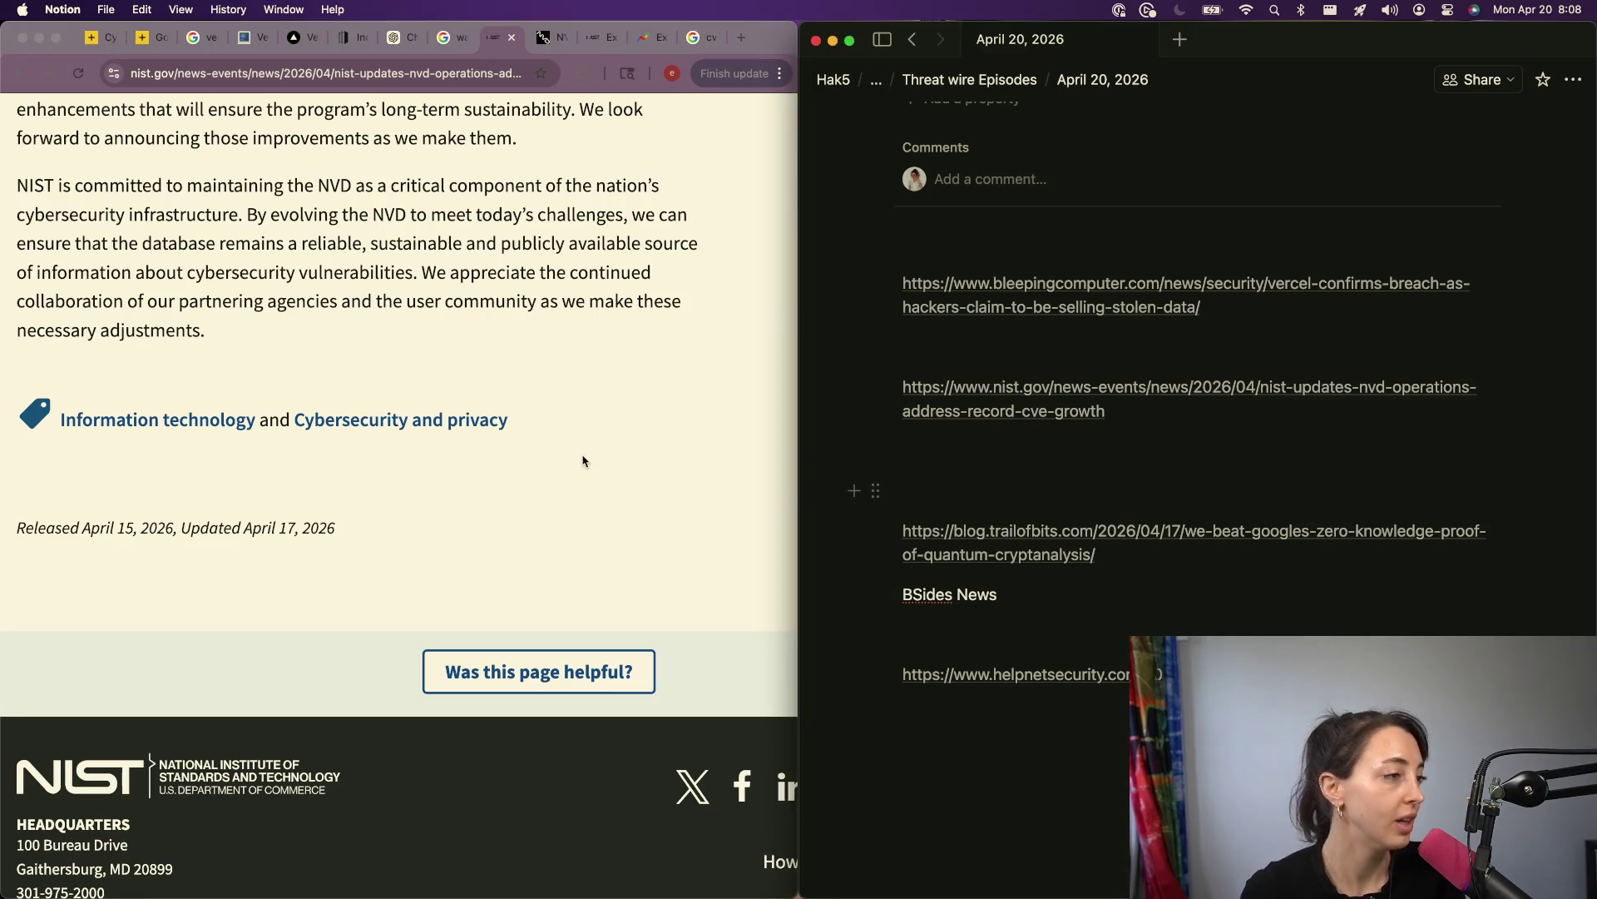
{"action": "scroll", "coordinate": [583, 460], "scroll_direction": "up", "scroll_amount": 10}
{"action": "scroll", "coordinate": [583, 461], "scroll_direction": "up", "scroll_amount": 10}
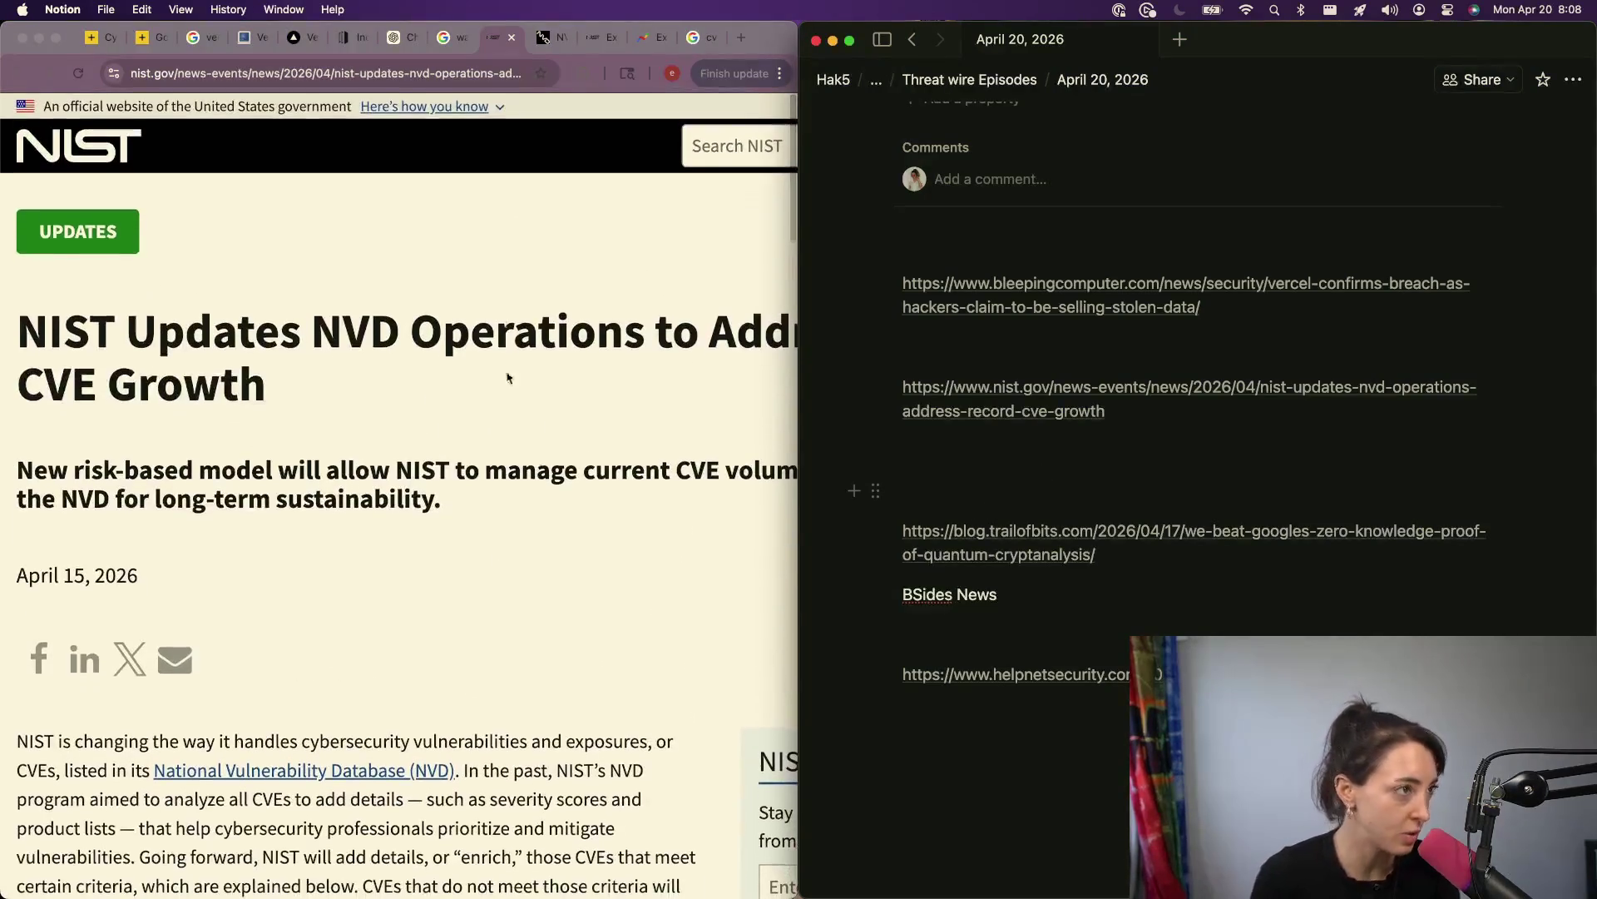
{"action": "left_click", "coordinate": [642, 41]}
{"action": "scroll", "coordinate": [374, 581], "scroll_direction": "down", "scroll_amount": 1}
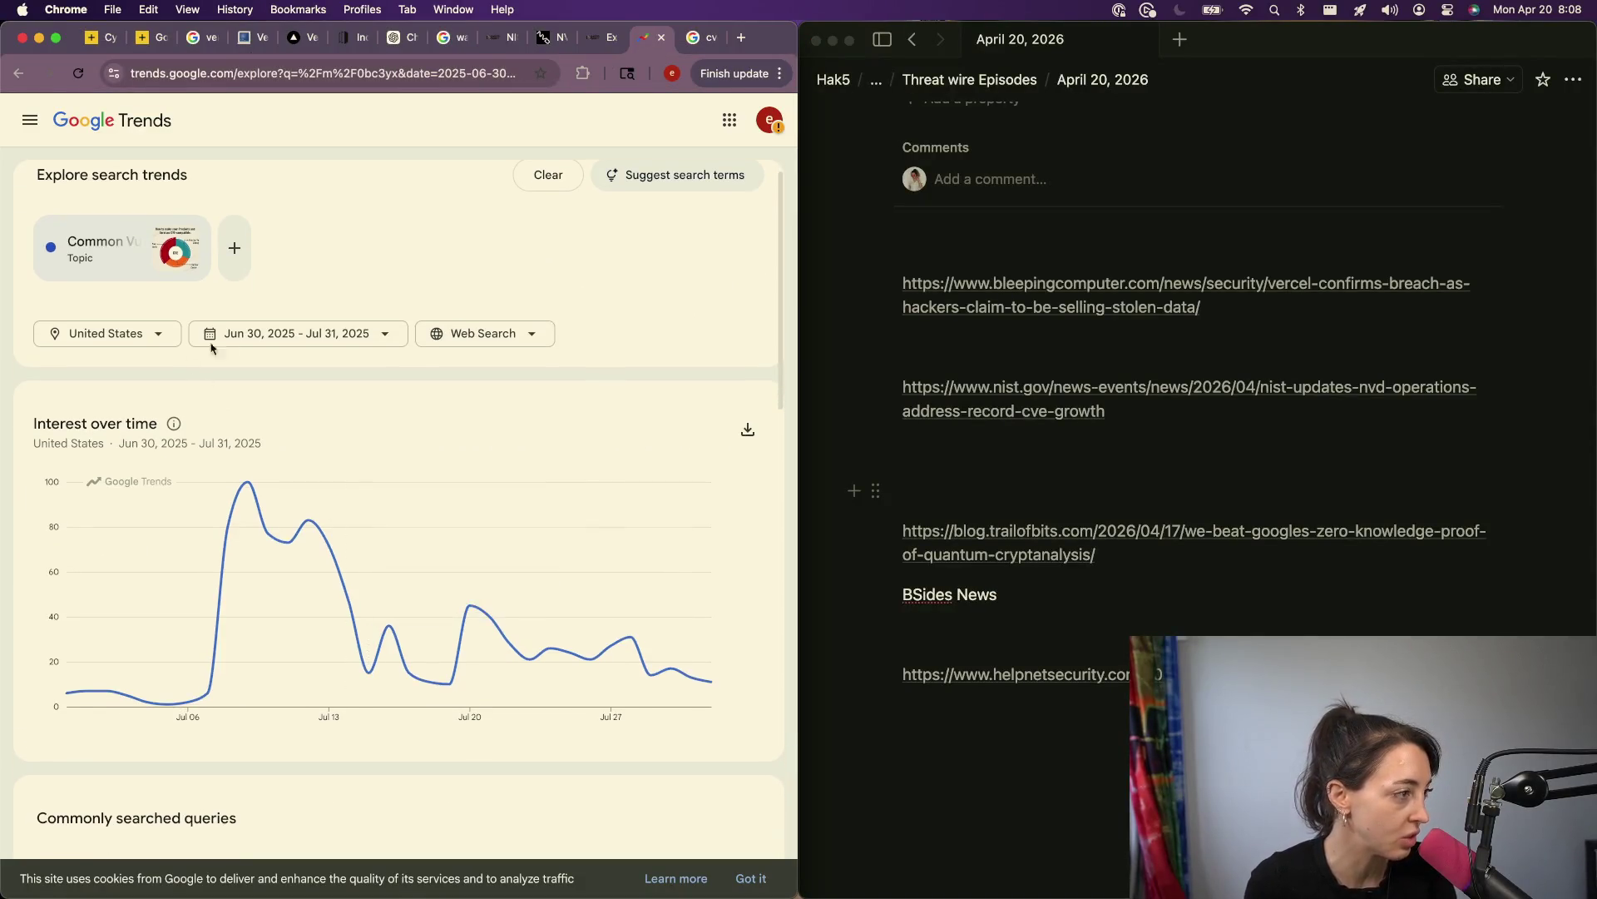
Step: Try the past 5 years range, then pick Custom and enter start date 01/01/2019
{"action": "left_click", "coordinate": [301, 335]}
{"action": "left_click", "coordinate": [306, 623]}
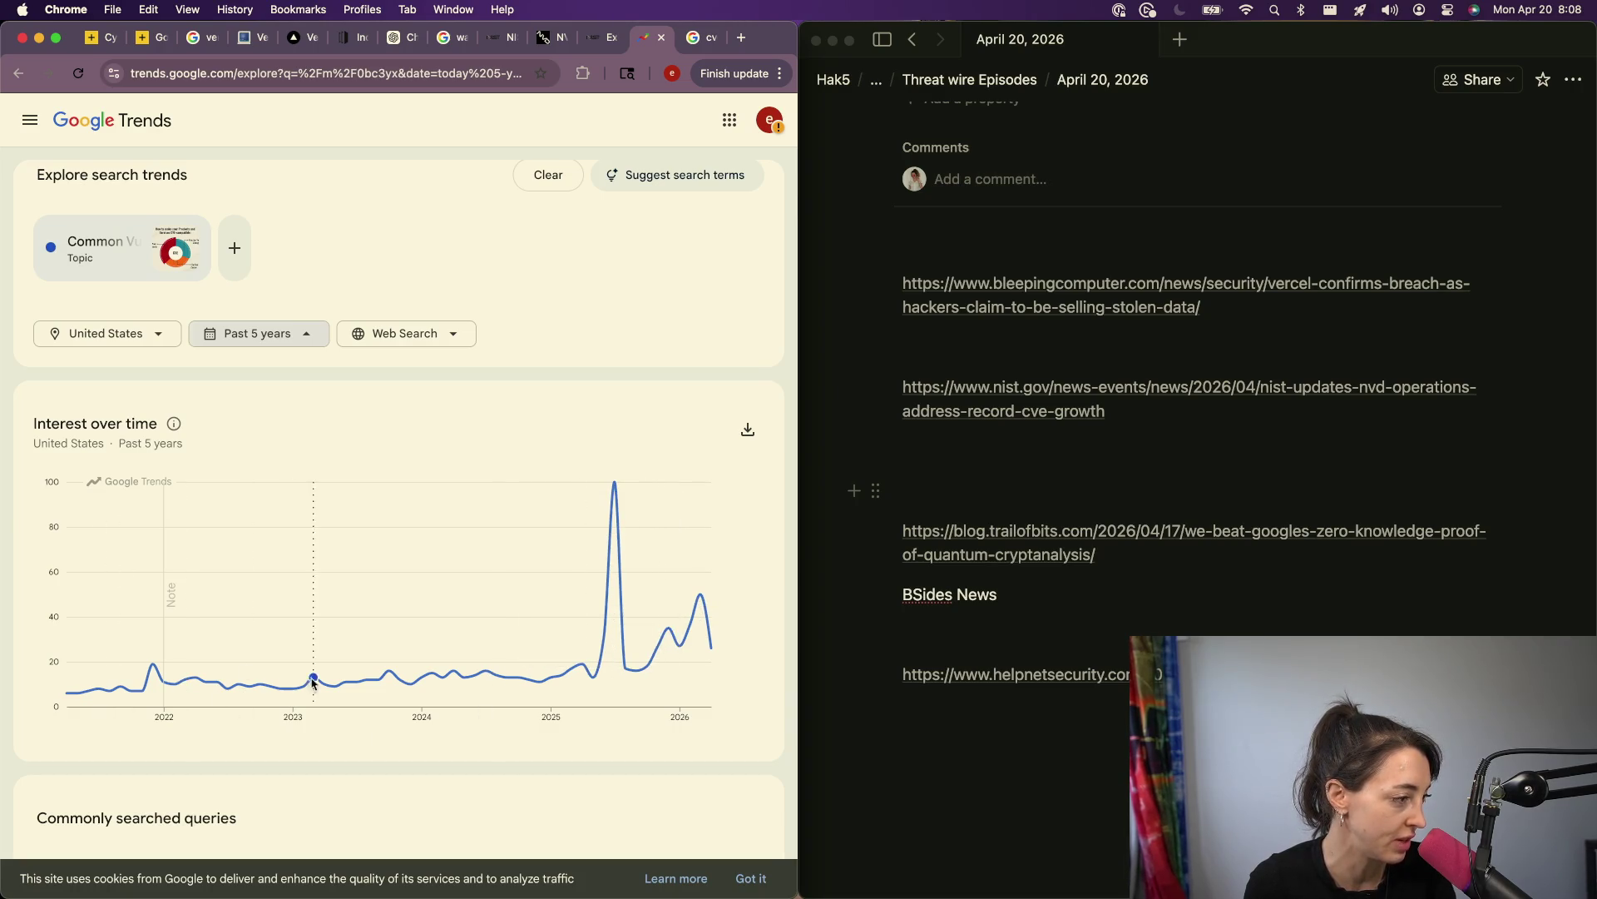
{"action": "left_click", "coordinate": [257, 331]}
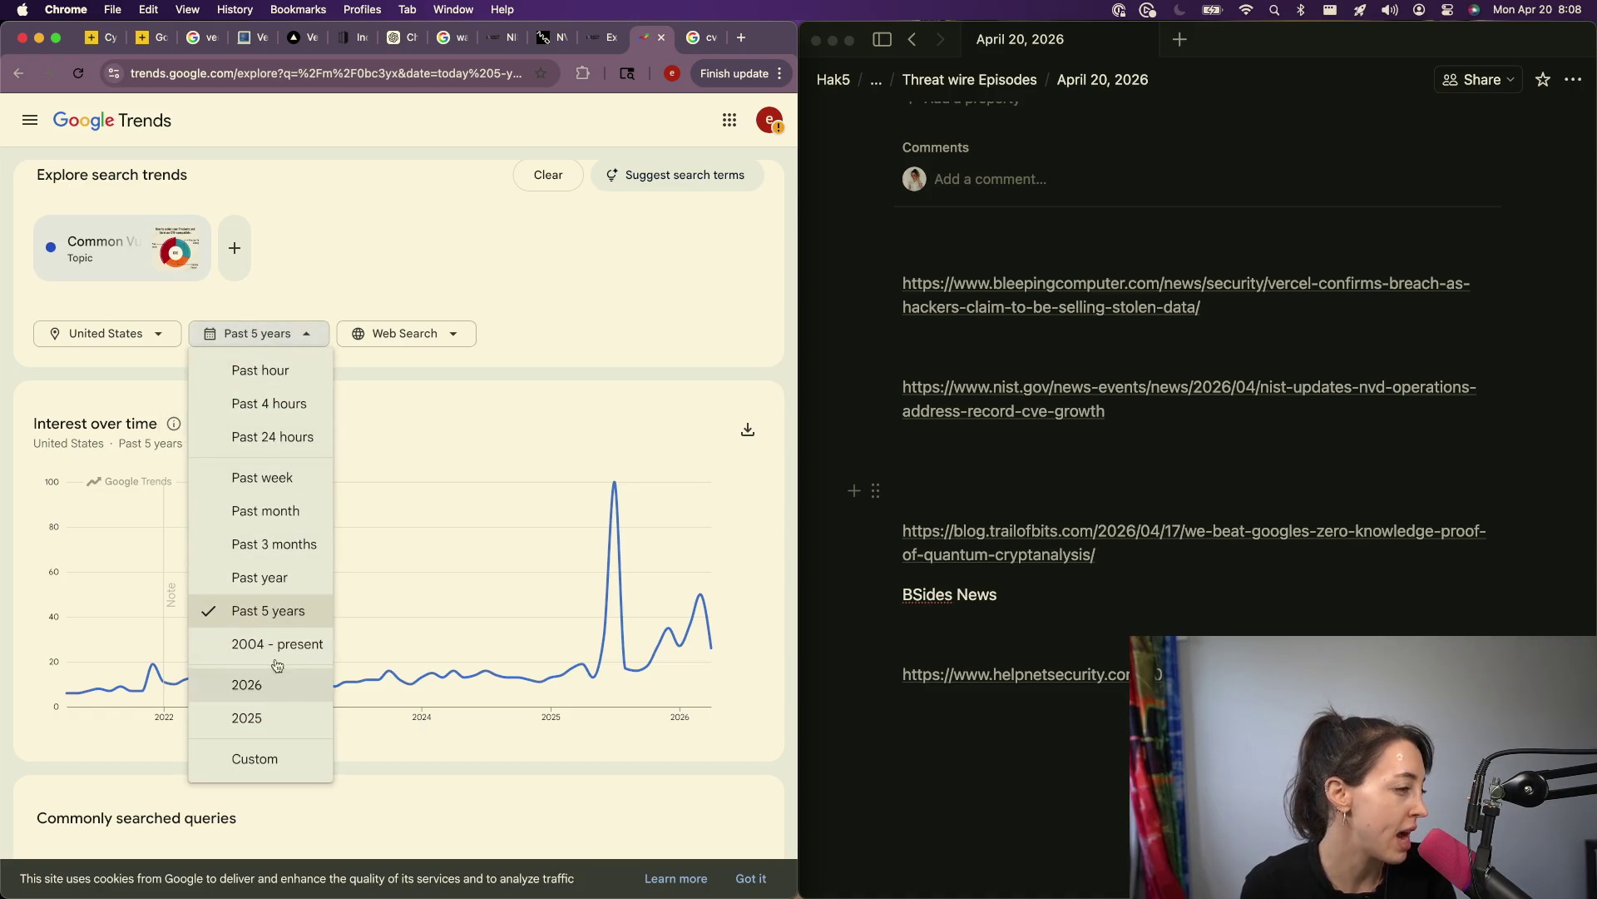
{"action": "left_click", "coordinate": [260, 758]}
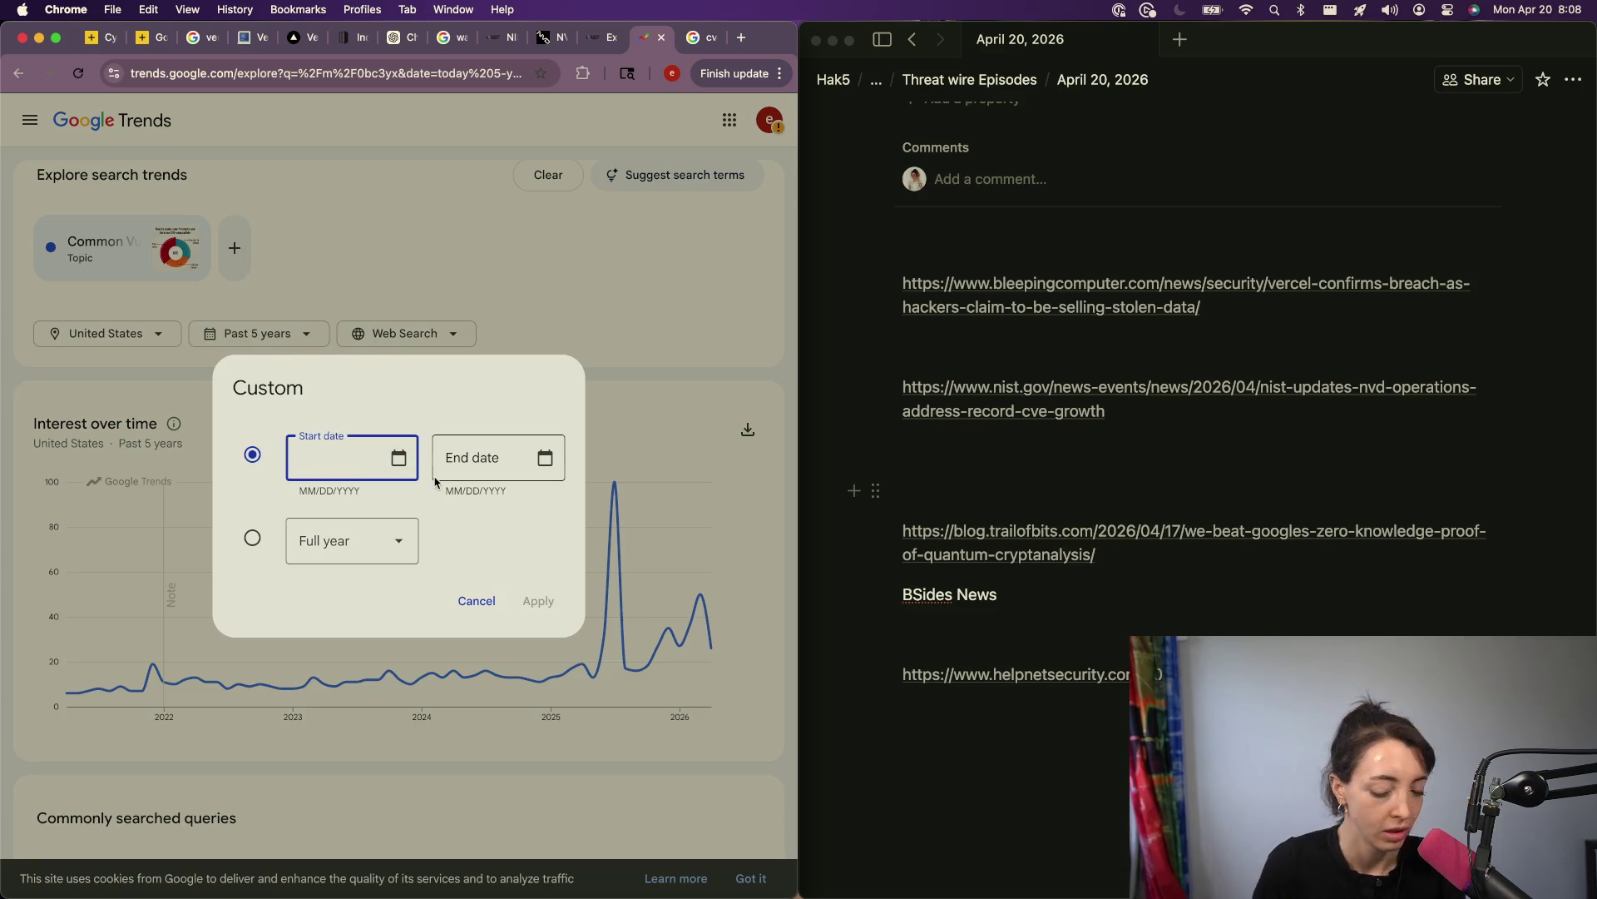
{"action": "type", "text": "01"}
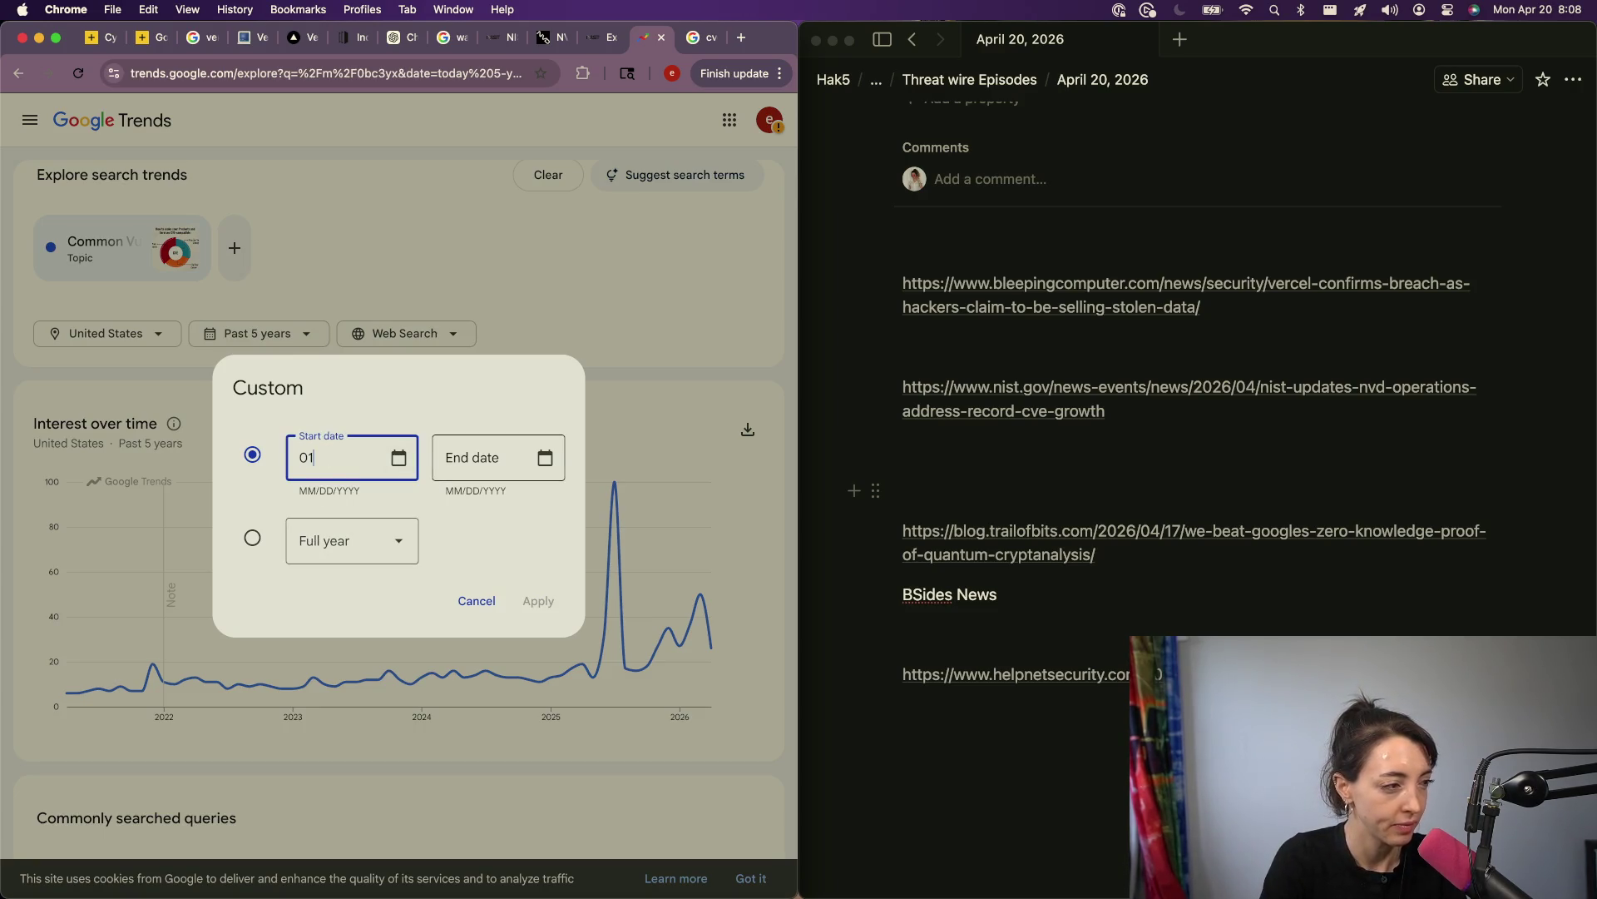
{"action": "type", "text": "/01/2025"}
{"action": "key", "text": "BackSpace"}
{"action": "key", "text": "BackSpace"}
{"action": "key", "text": "BackSpace"}
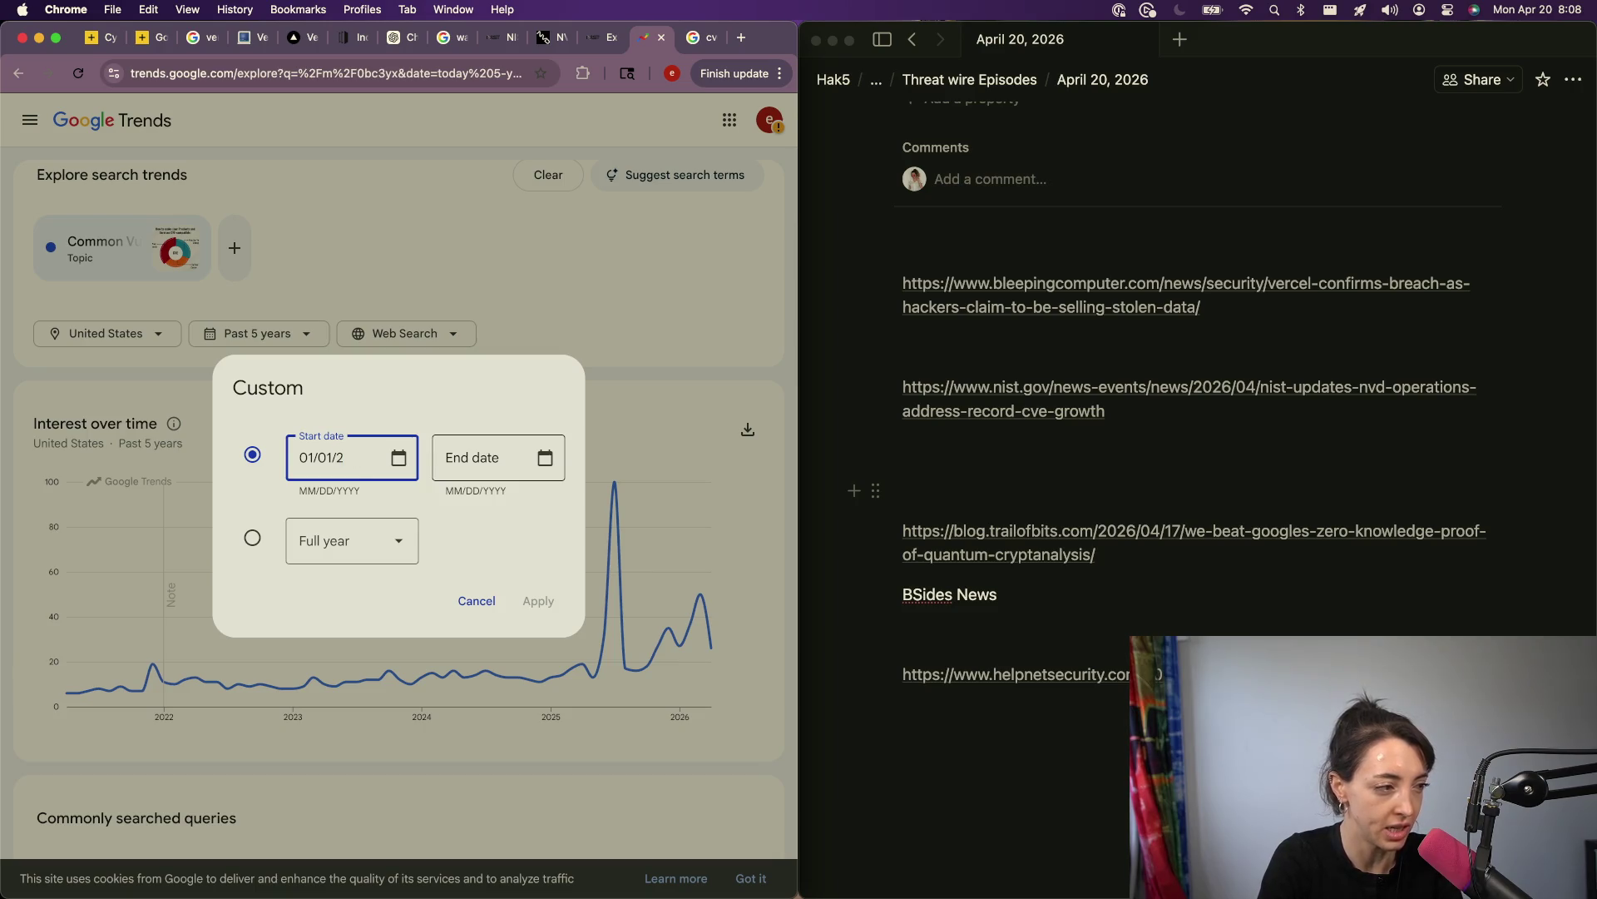
{"action": "type", "text": "019"}
Step: Enter end date 04/20/2026 and apply the custom date range
{"action": "key", "text": "Tab"}
{"action": "key", "text": "Tab"}
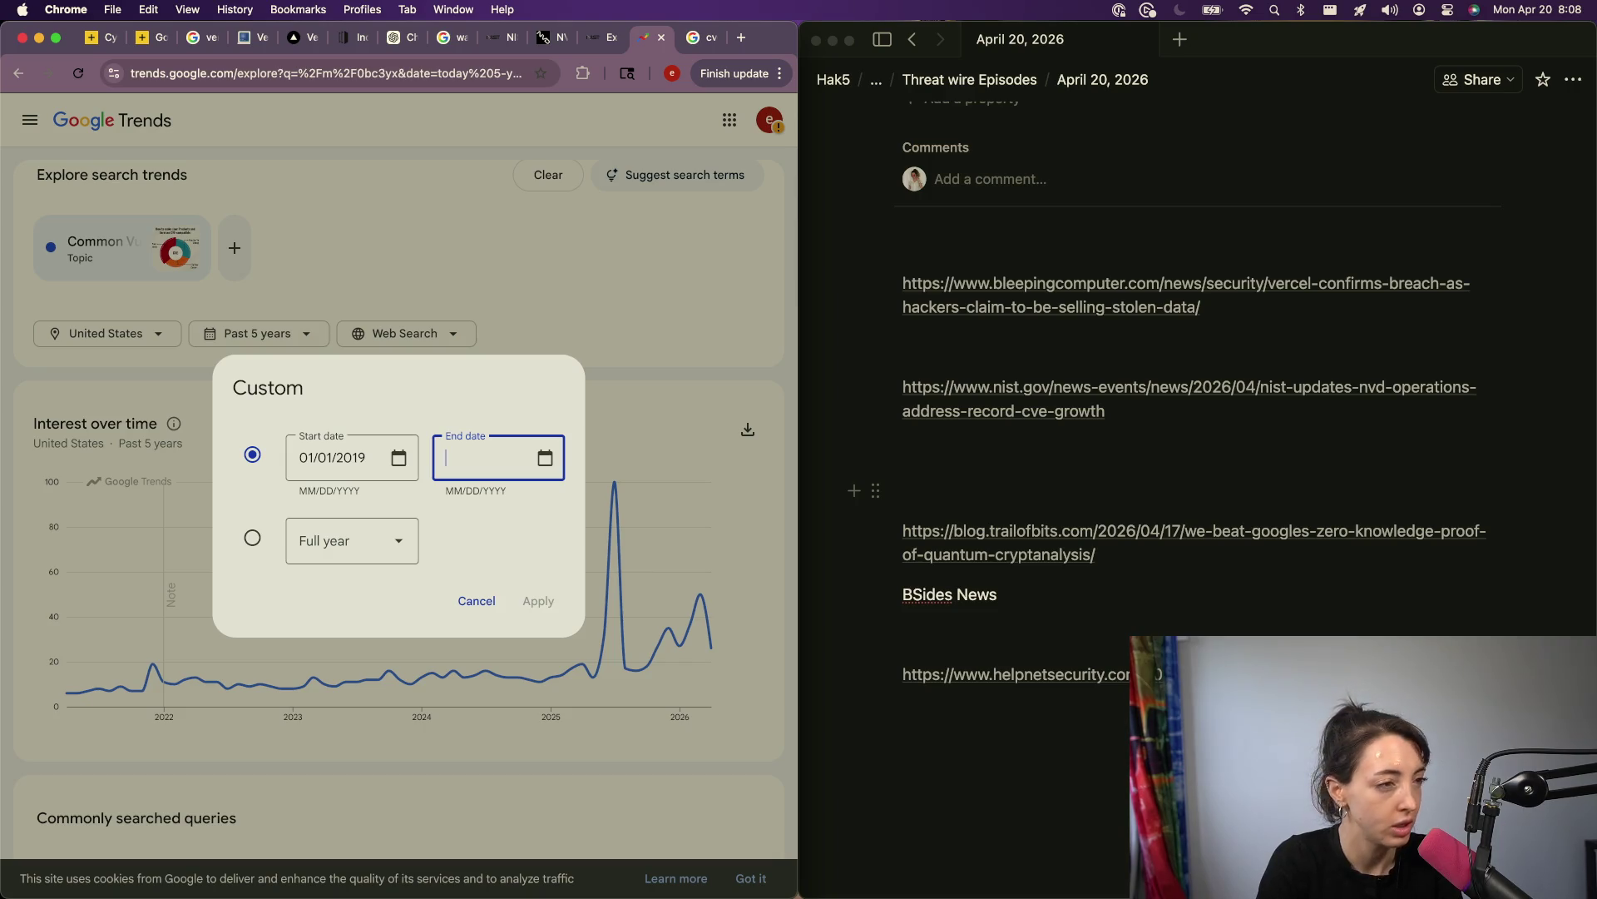
{"action": "type", "text": "40"}
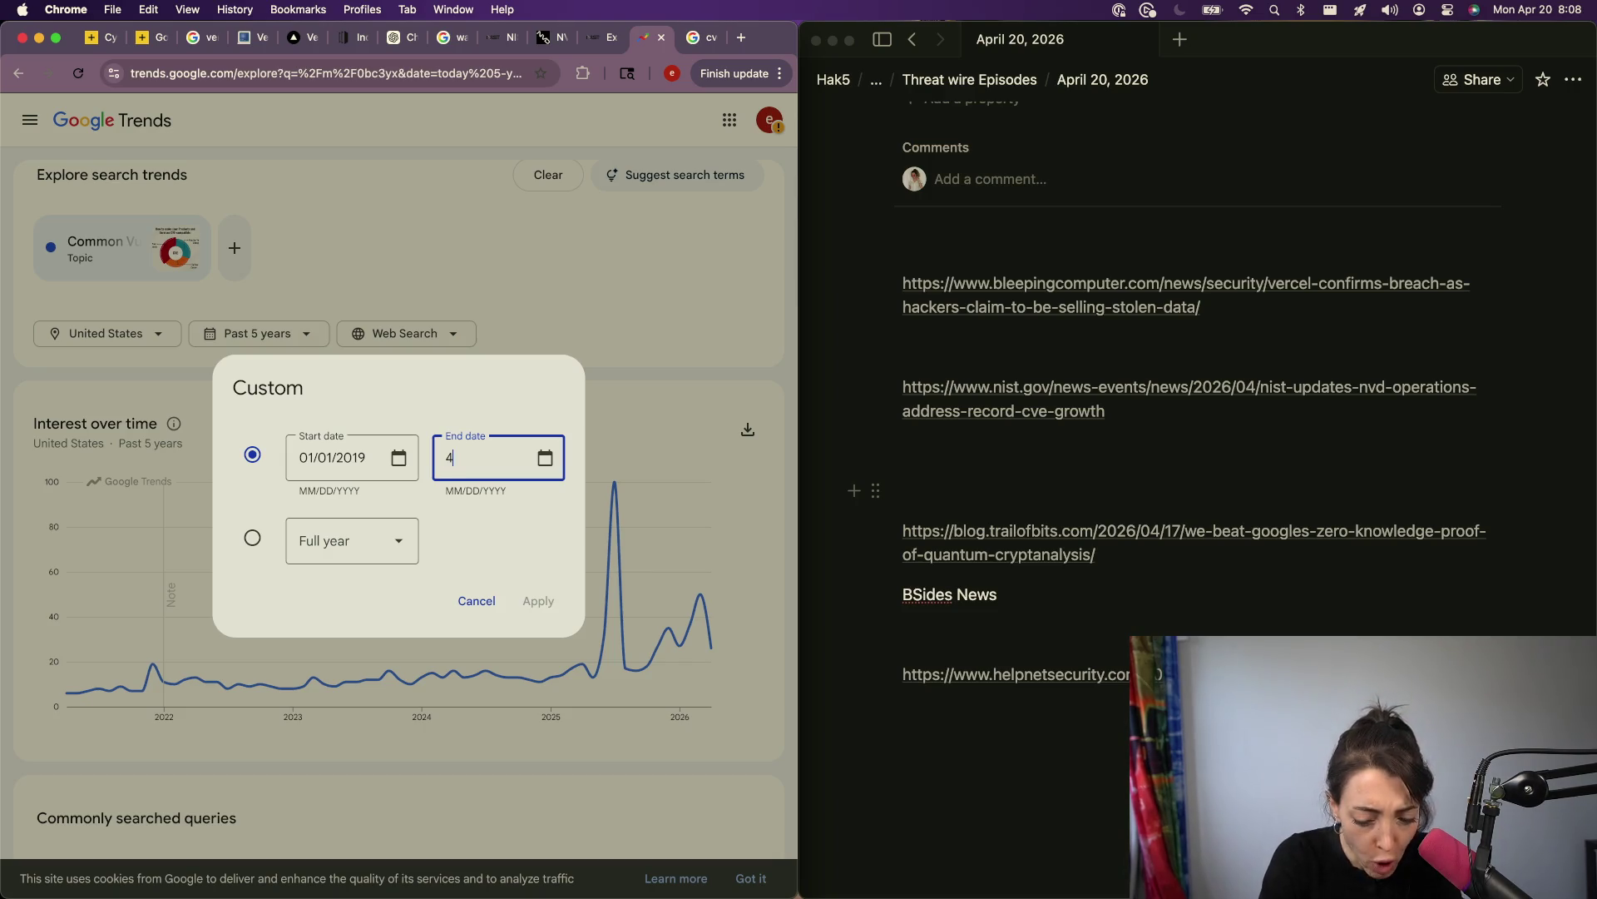
{"action": "key", "text": "BackSpace"}
{"action": "type", "text": "04"}
{"action": "key", "text": "BackSpace"}
{"action": "key", "text": "BackSpace"}
{"action": "key", "text": "BackSpace"}
{"action": "type", "text": "04/20/2026"}
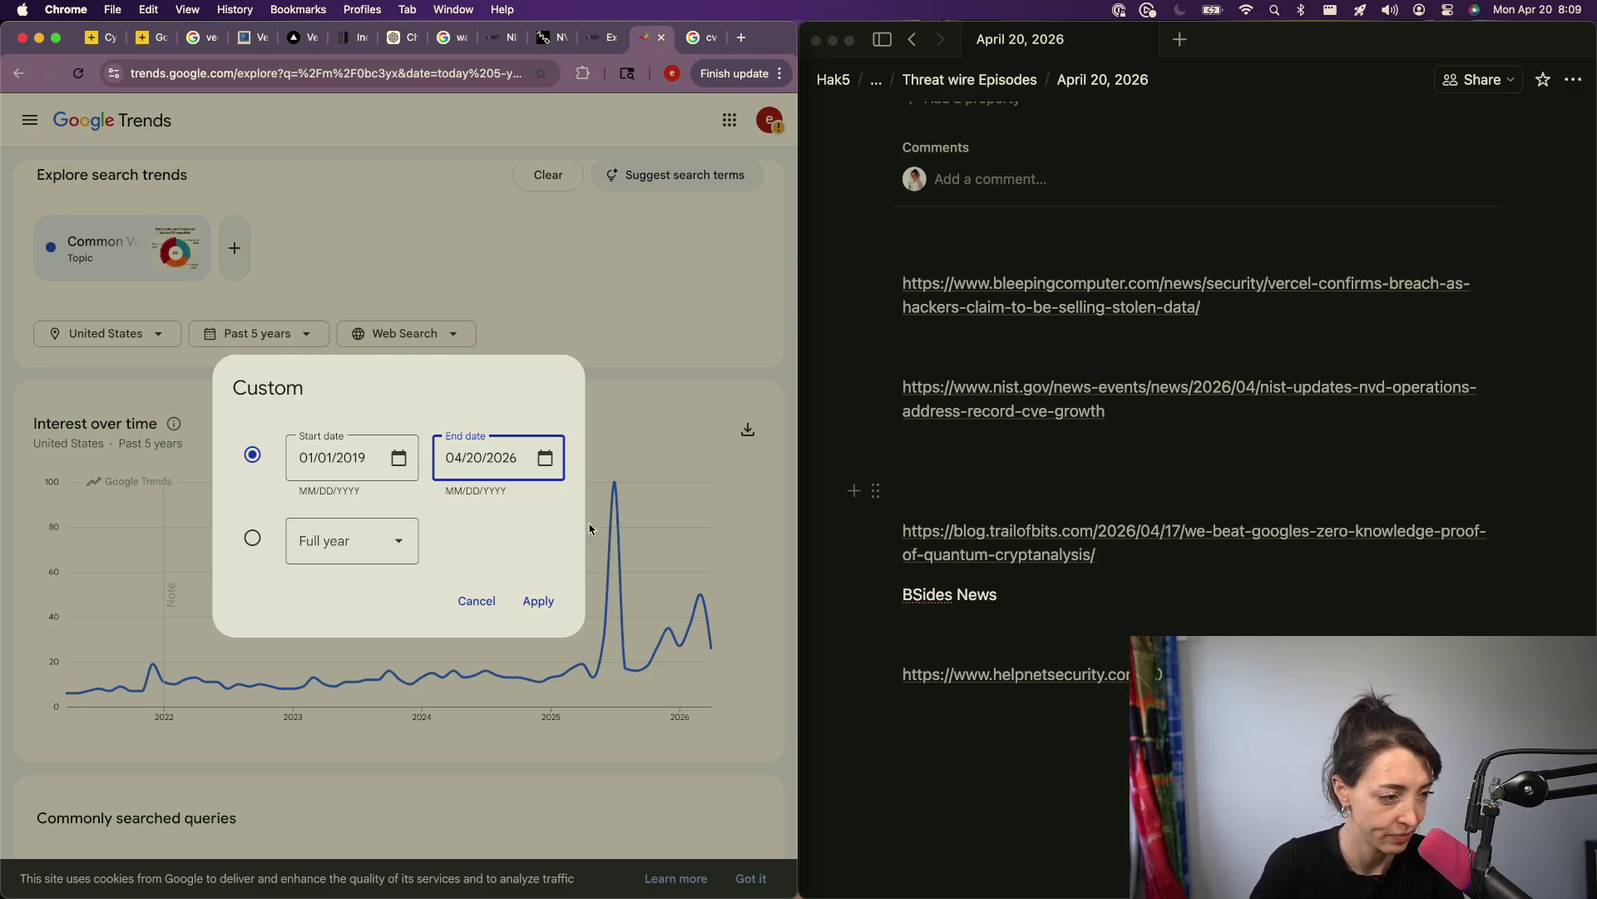
{"action": "left_click", "coordinate": [539, 601]}
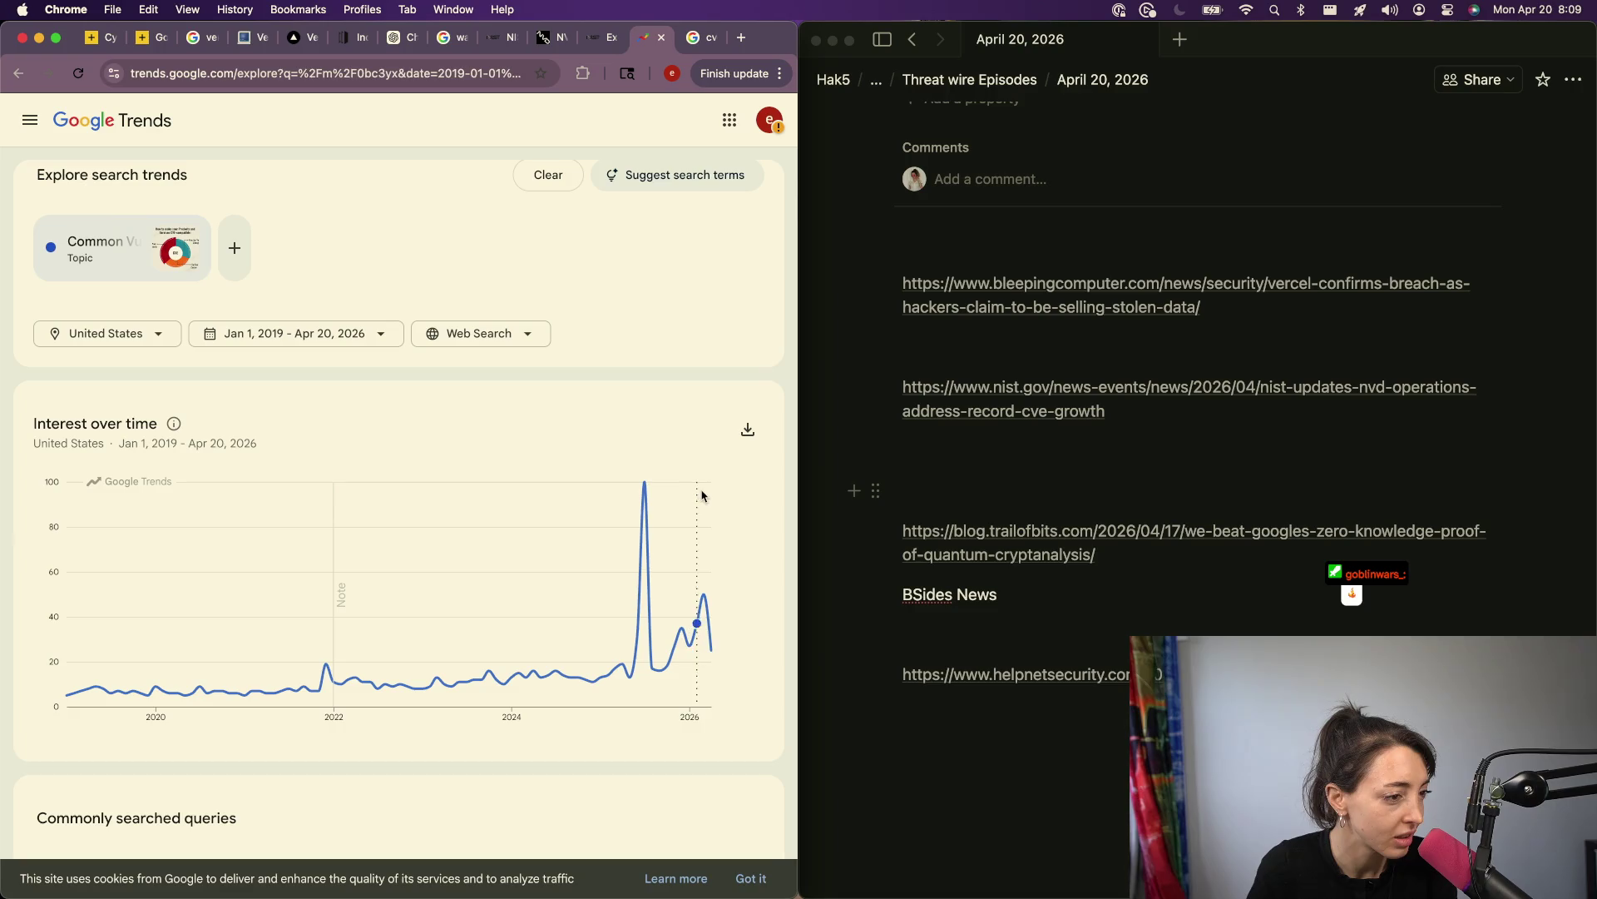
Step: Page the Top queries list to rows 11–20, then switch to the NIST Executive Order 14028 tab
{"action": "scroll", "coordinate": [513, 708], "scroll_direction": "down", "scroll_amount": 3}
{"action": "scroll", "coordinate": [185, 760], "scroll_direction": "down", "scroll_amount": 5}
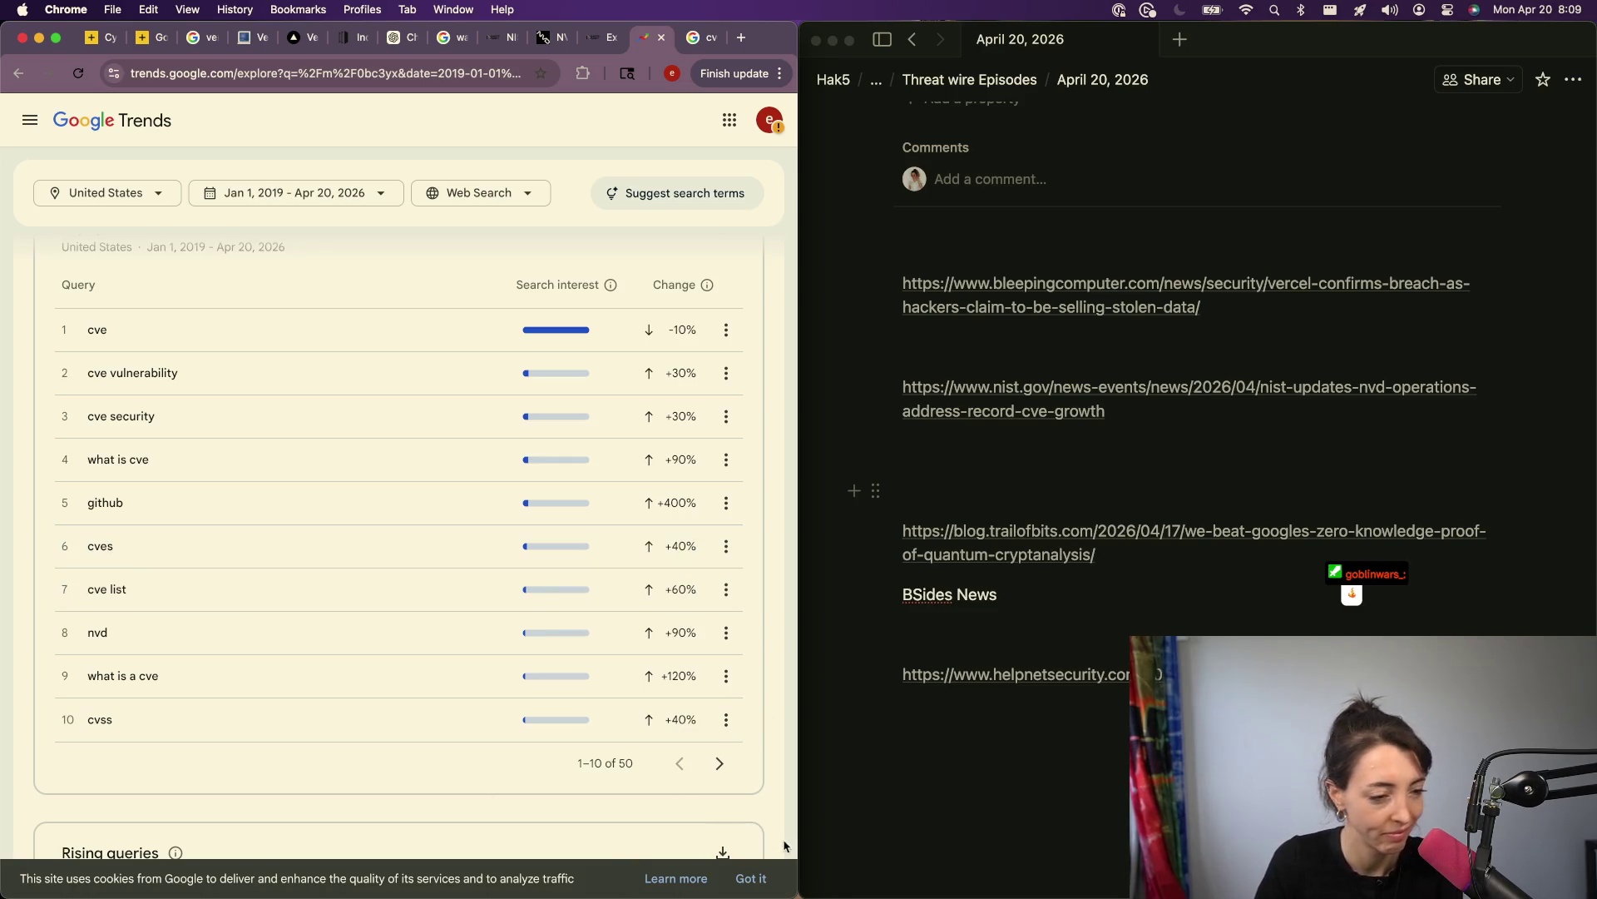
{"action": "left_click", "coordinate": [720, 763]}
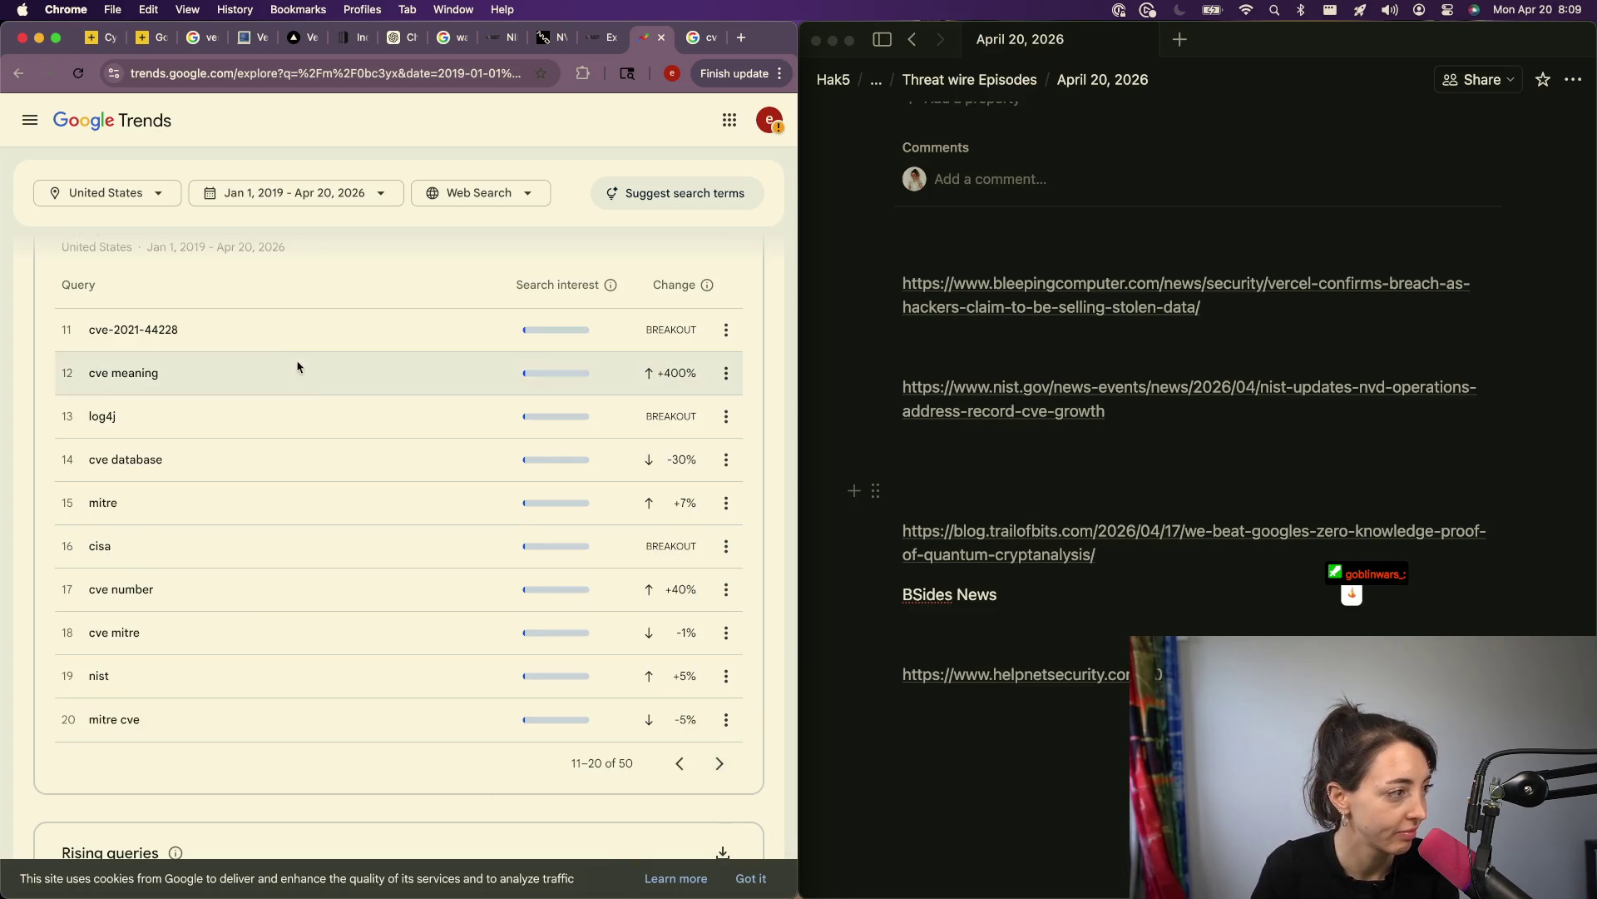
{"action": "scroll", "coordinate": [174, 333], "scroll_direction": "up", "scroll_amount": 1}
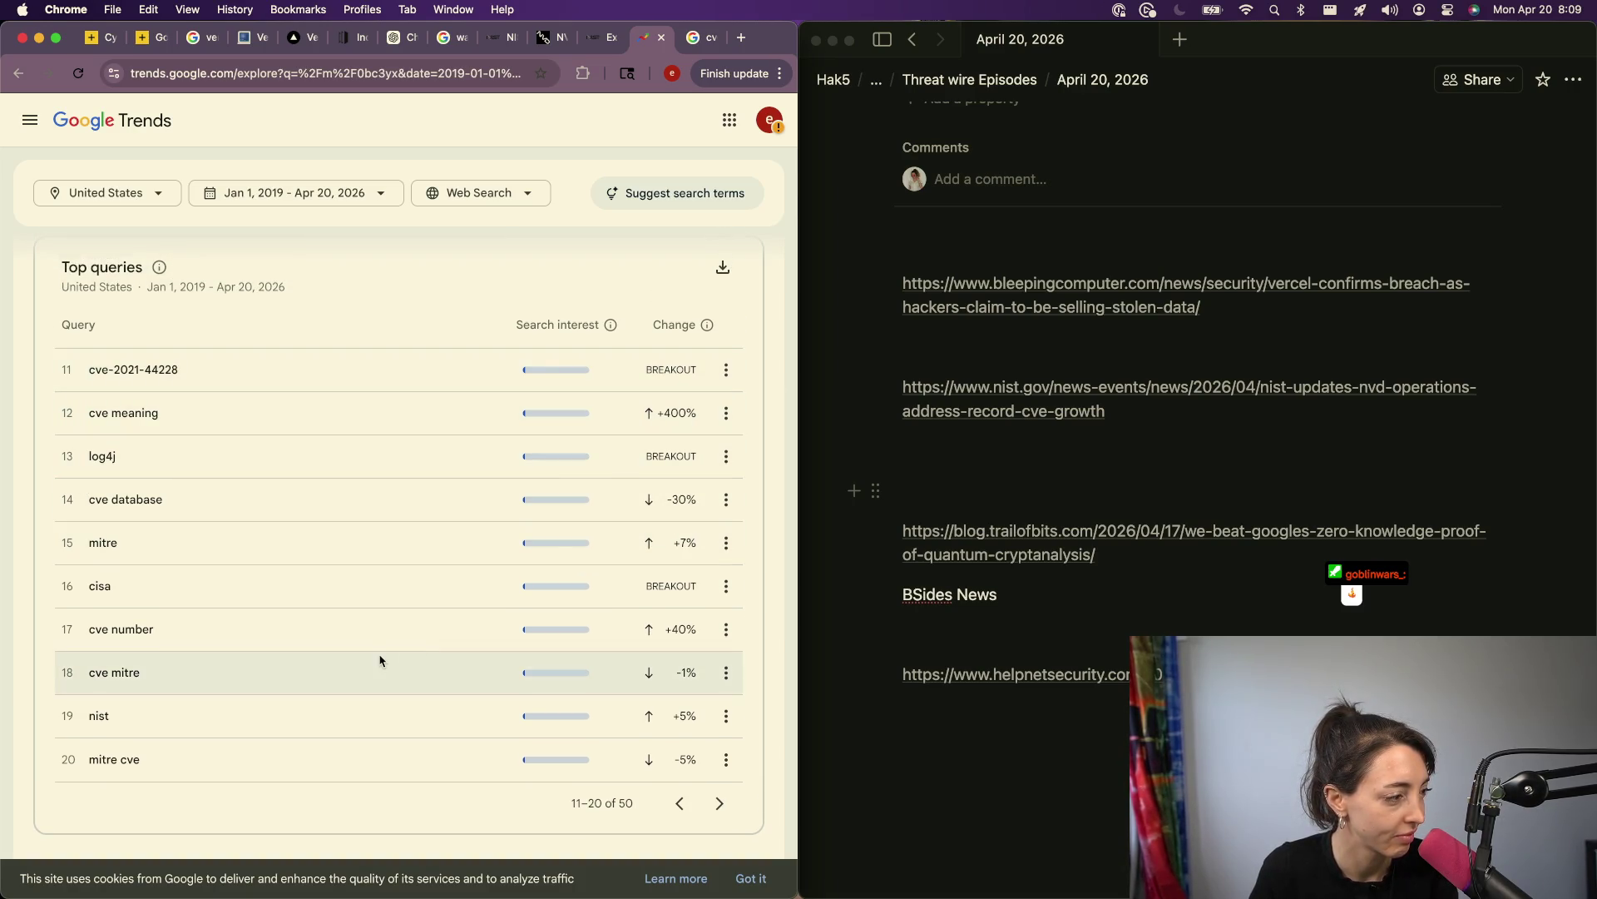
{"action": "scroll", "coordinate": [499, 339], "scroll_direction": "up", "scroll_amount": 2}
{"action": "scroll", "coordinate": [424, 354], "scroll_direction": "up", "scroll_amount": 1}
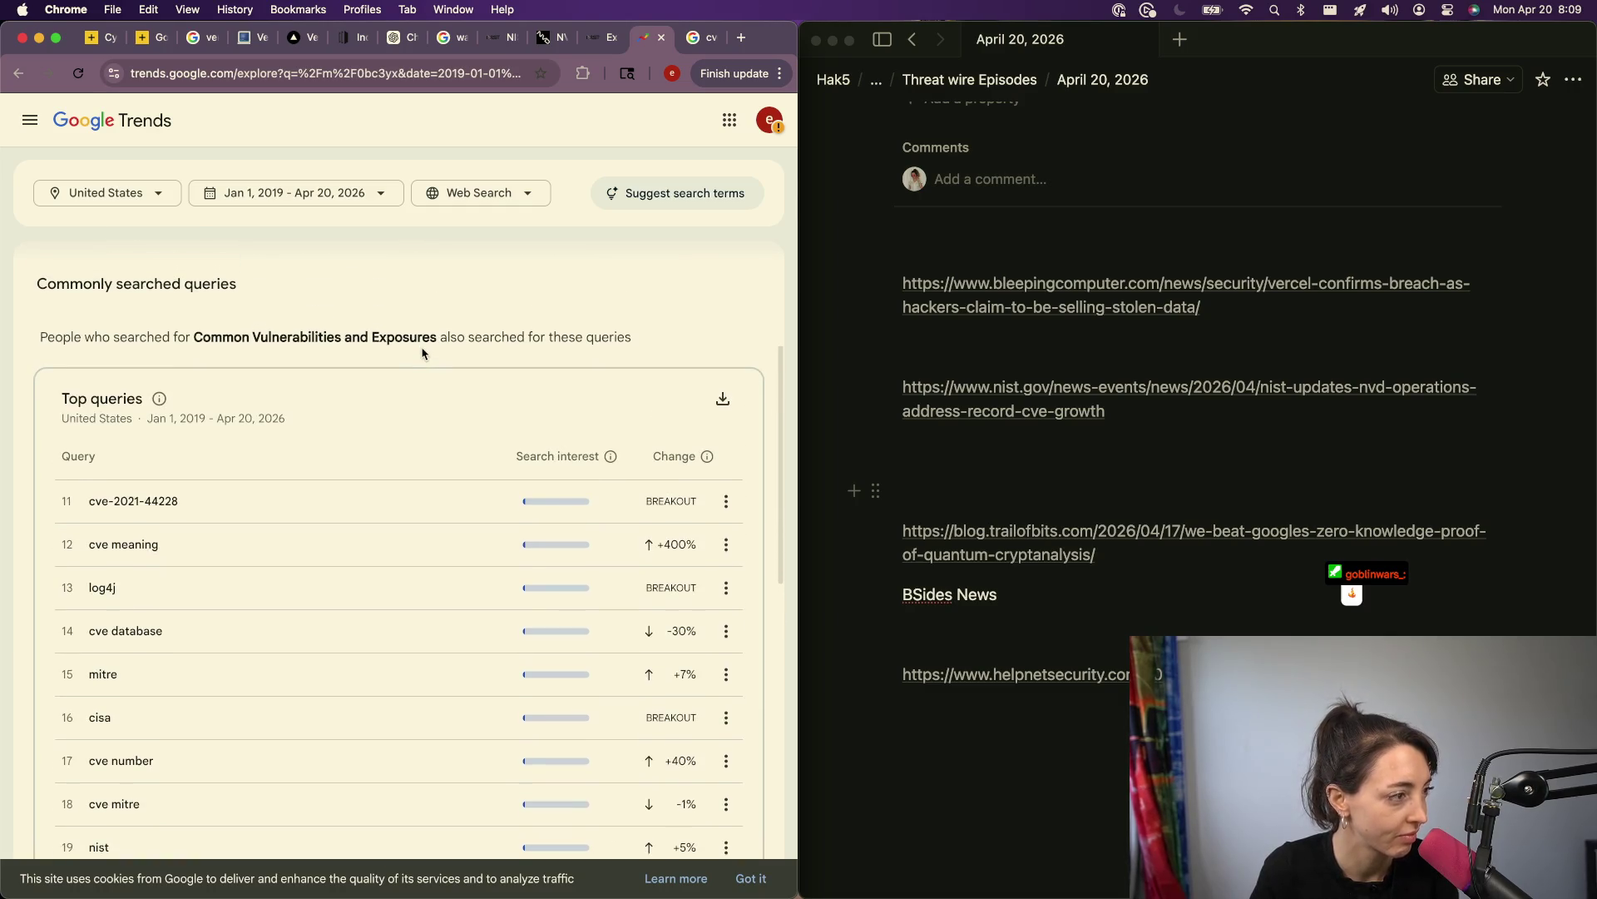
{"action": "left_click", "coordinate": [591, 38]}
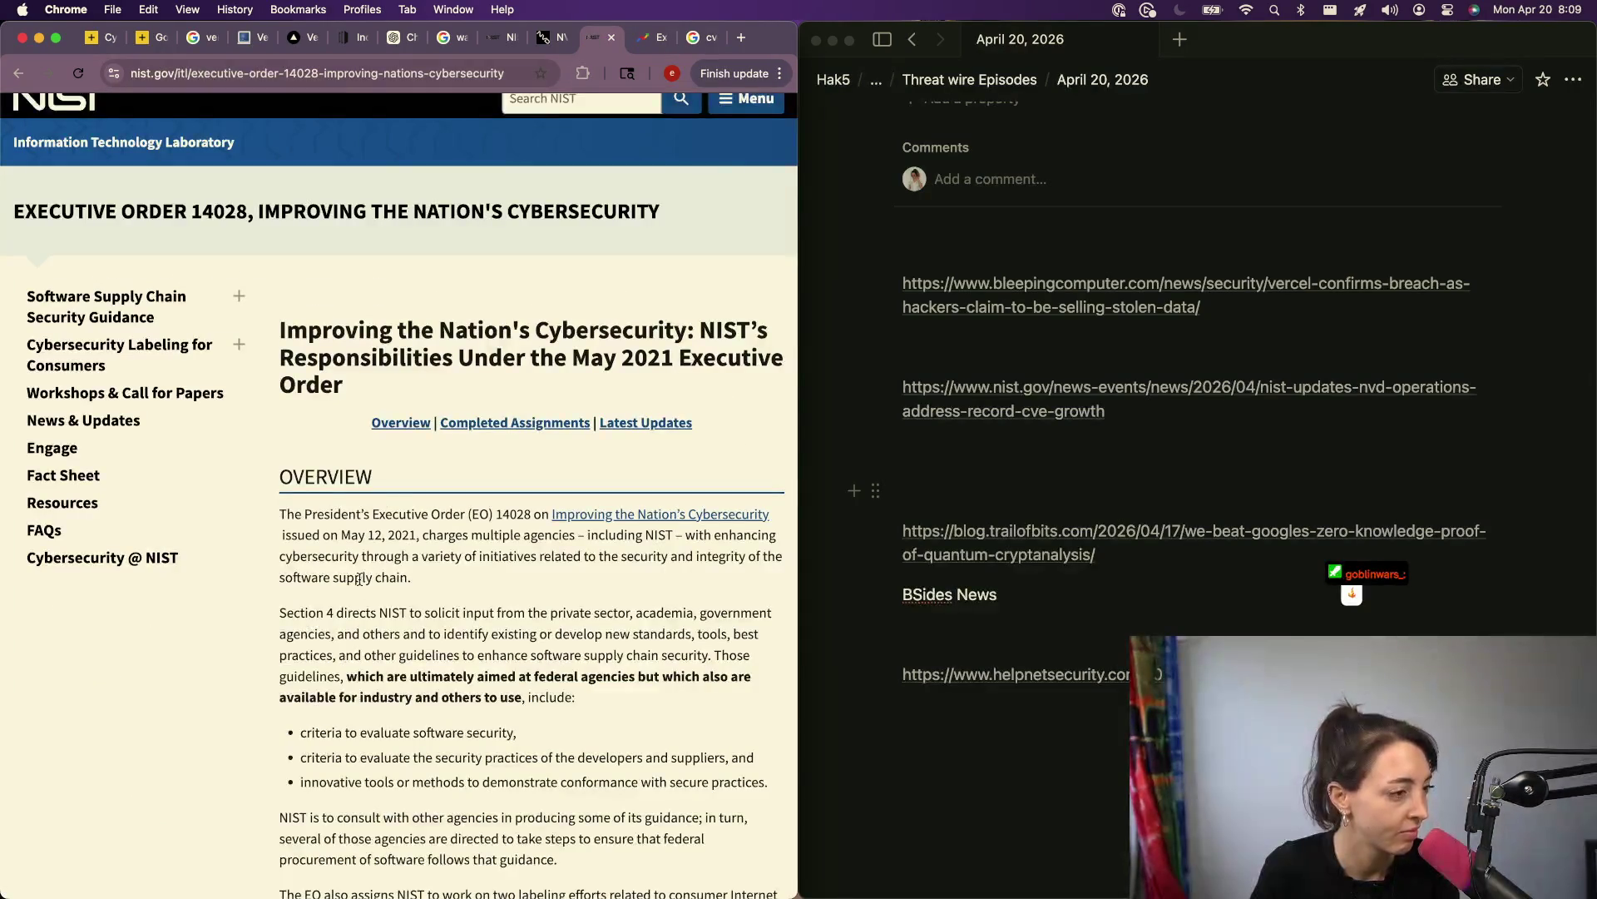
Step: Paste the NVD dashboard URL onto the empty line in the Notion notes
{"action": "left_click", "coordinate": [542, 39]}
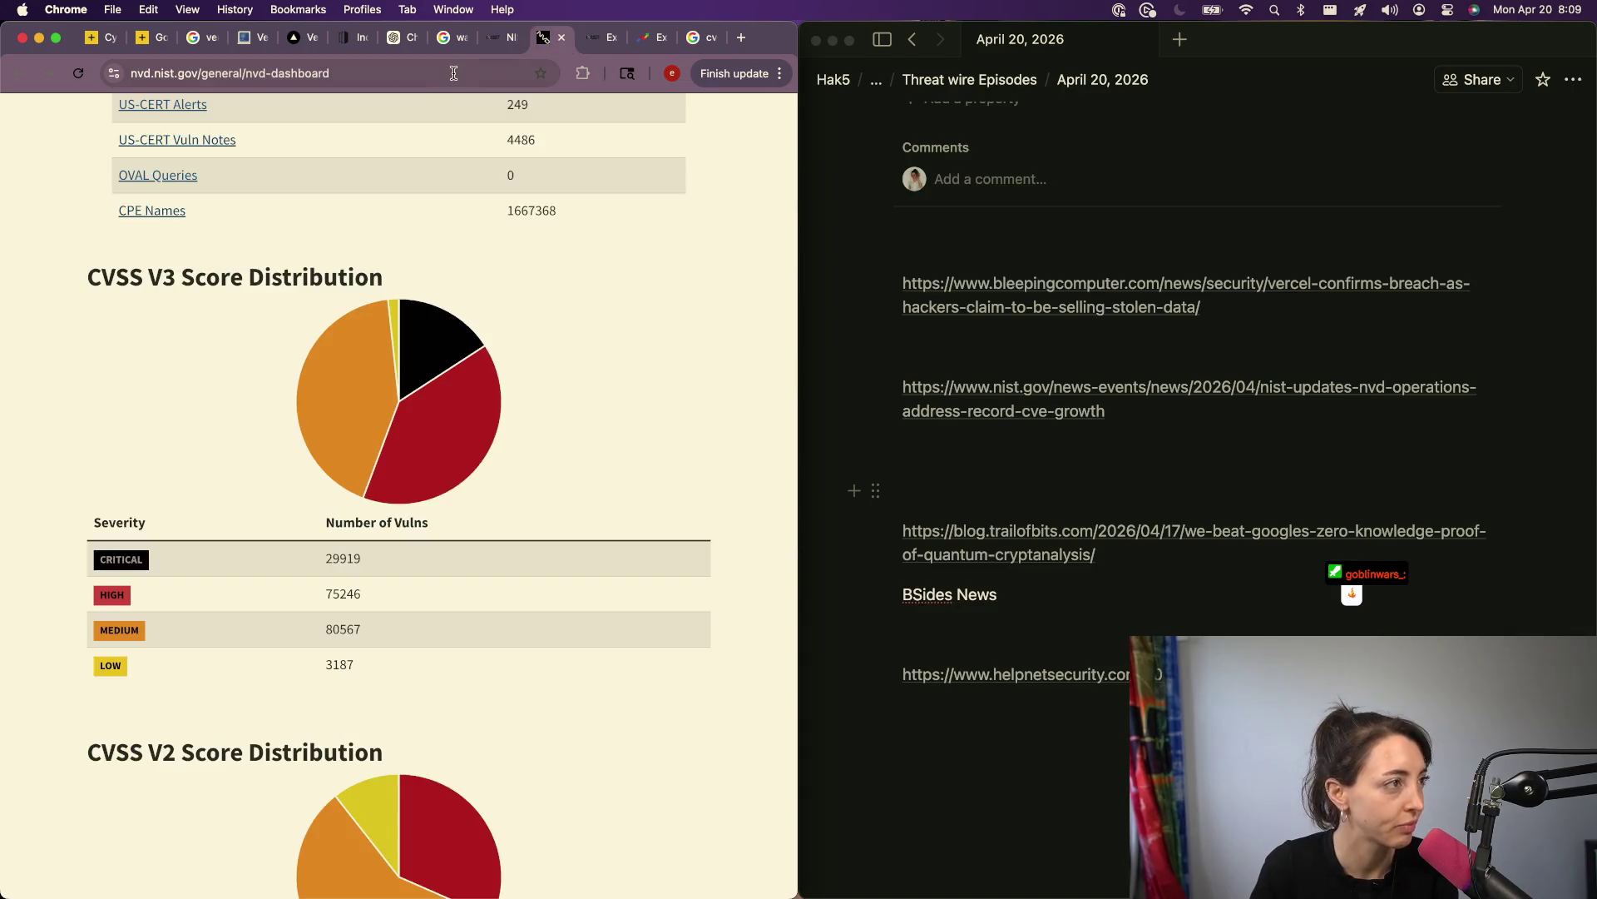
{"action": "left_click", "coordinate": [454, 73]}
{"action": "left_click", "coordinate": [1045, 450]}
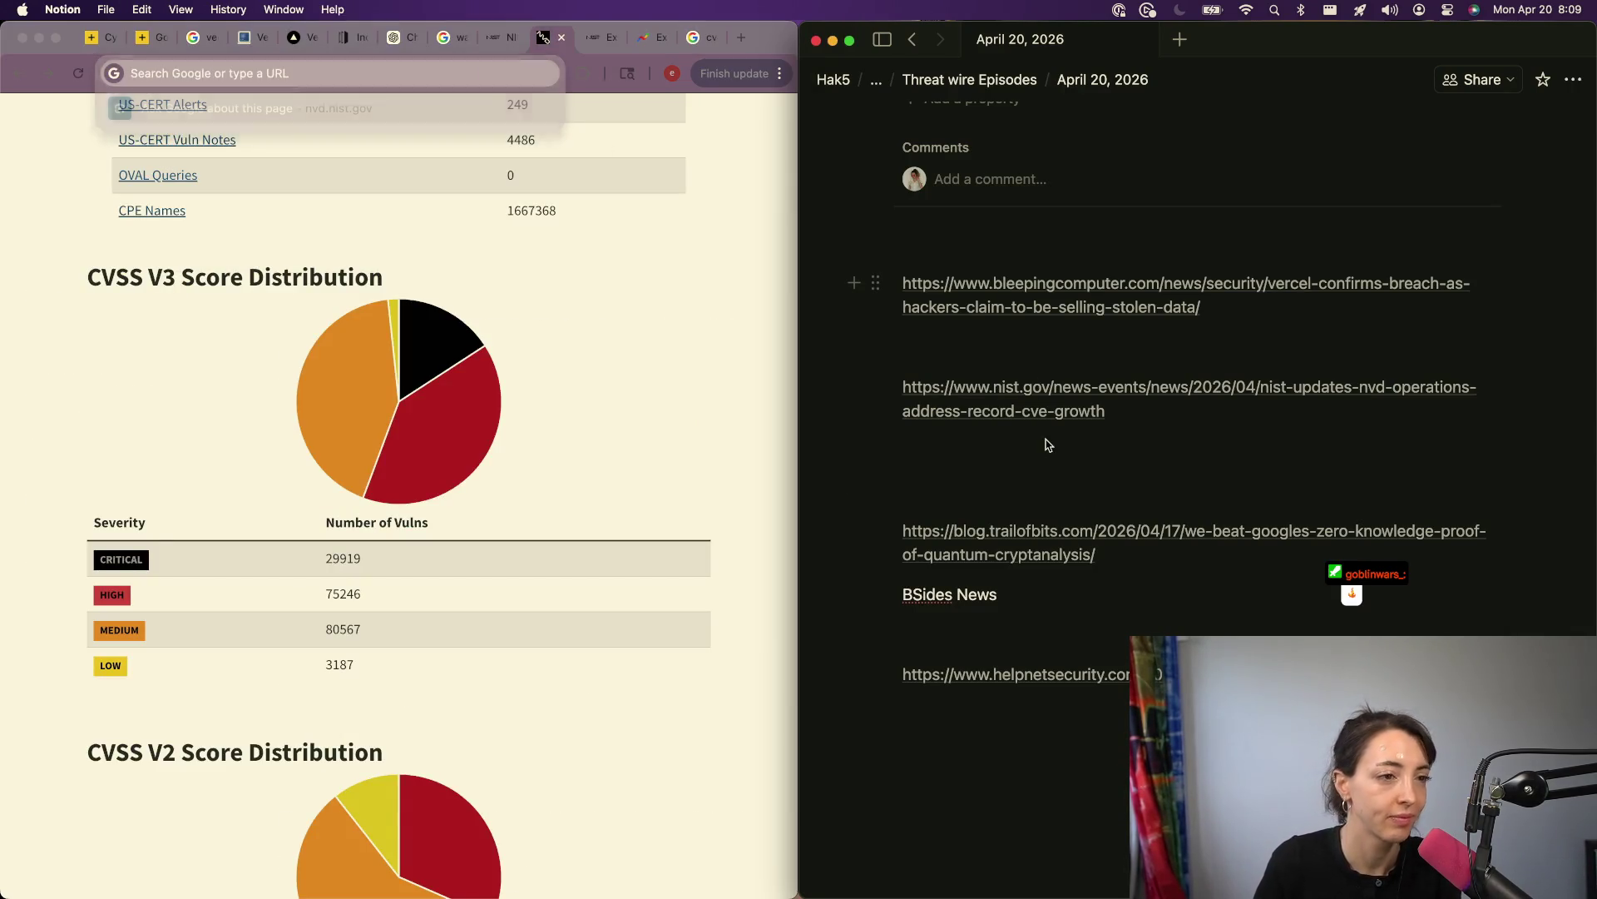
{"action": "type", "text": "https://nvd.nist.gov/general/nvd-dashboard"}
Step: Paste the Executive Order 14028 URL below it and add blank lines above the BSides News heading
{"action": "left_click", "coordinate": [705, 246]}
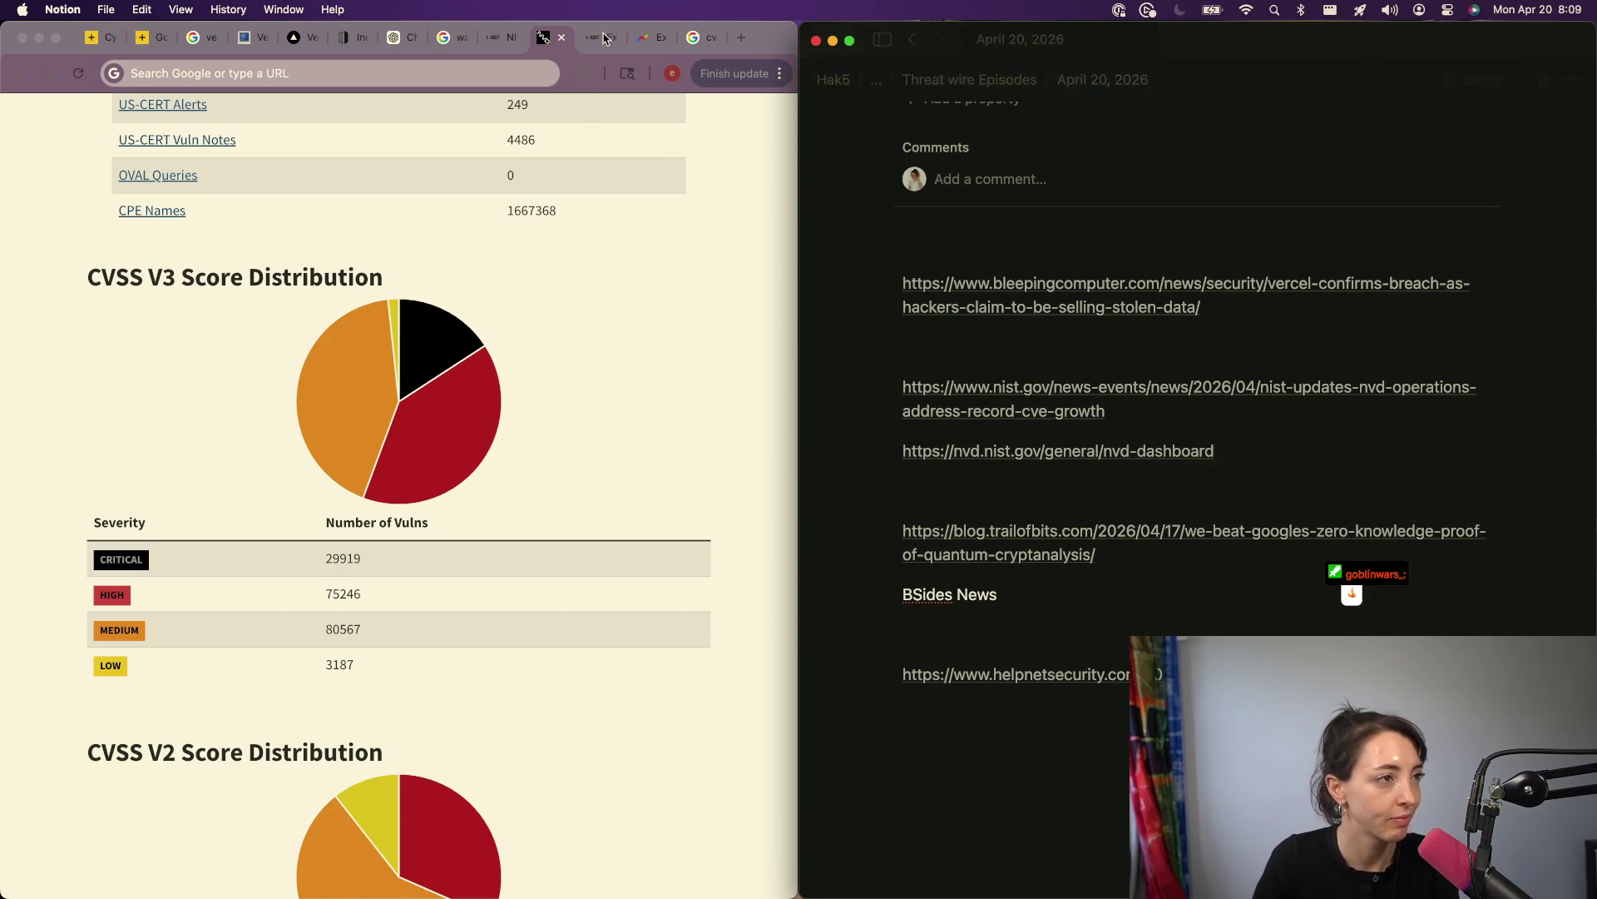
{"action": "key", "text": "ctrl+Tab"}
{"action": "key", "text": "super+l"}
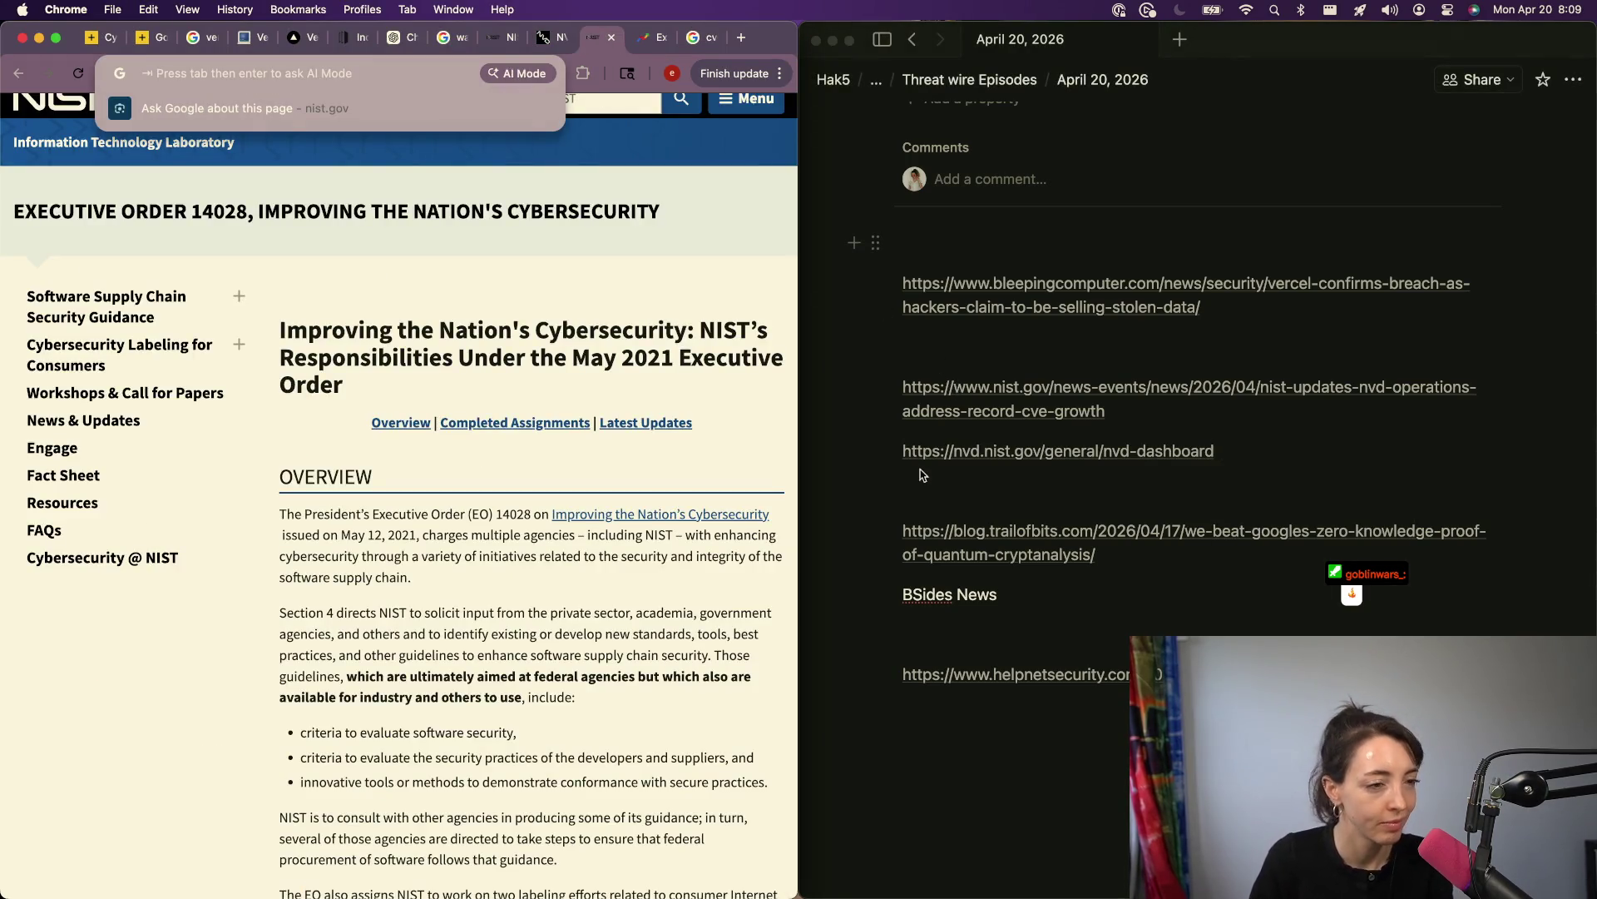
{"action": "left_click", "coordinate": [934, 469]}
{"action": "type", "text": "https://www.nist.gov/itl/executive-order-14028-improving-nations-cybersecurity"}
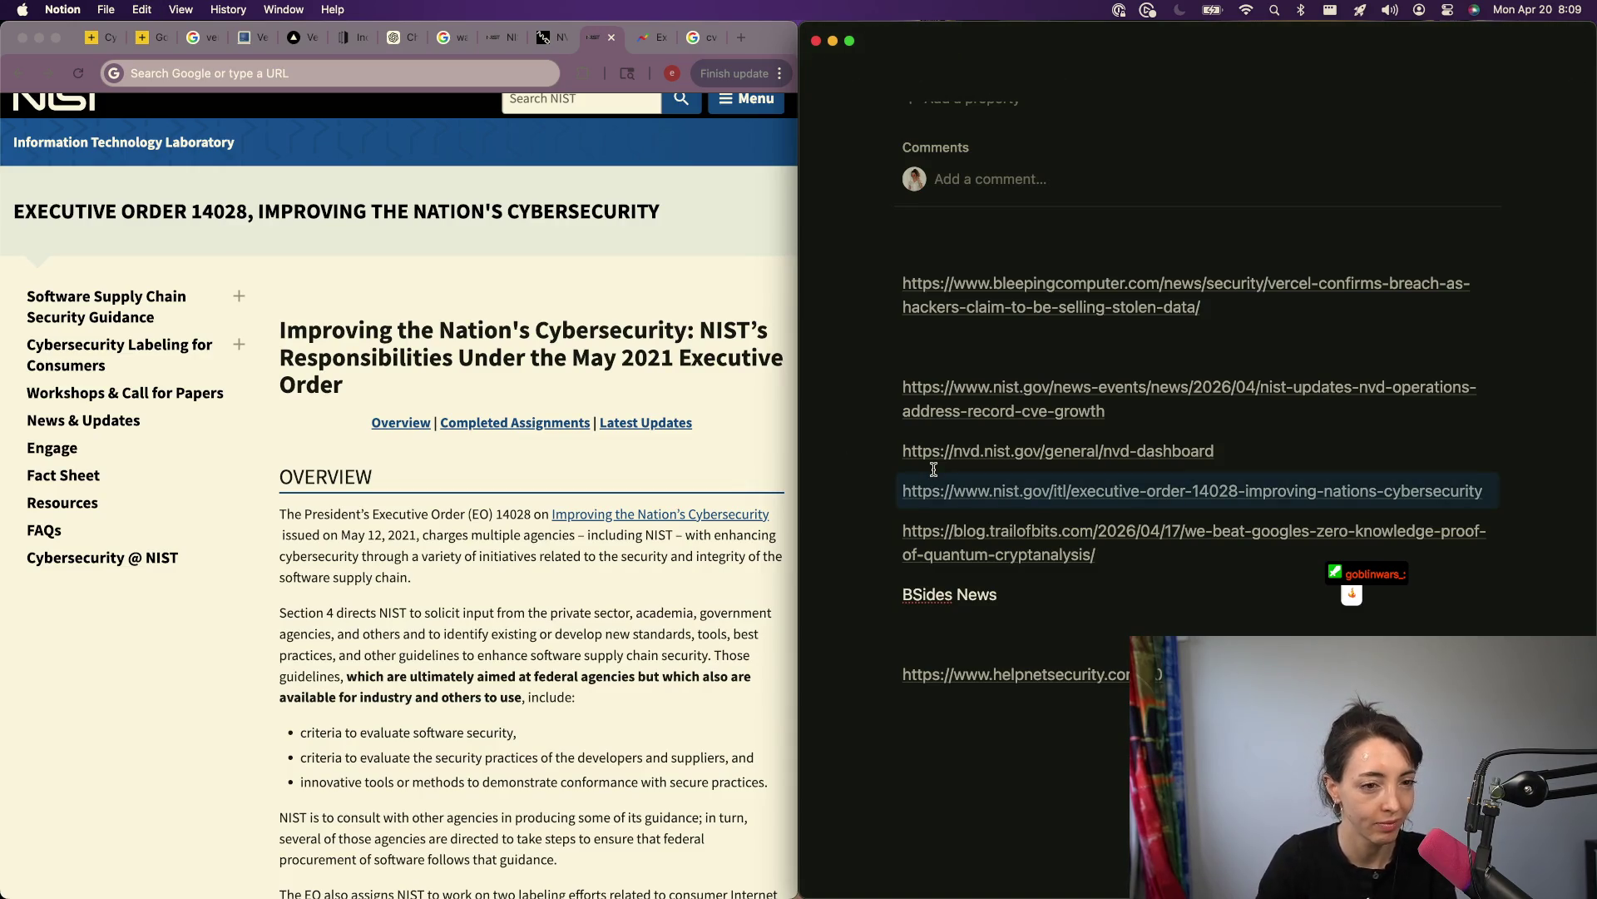
{"action": "key", "text": "Return"}
{"action": "key", "text": "Return"}
{"action": "key", "text": "Down"}
{"action": "key", "text": "Down"}
{"action": "key", "text": "Down"}
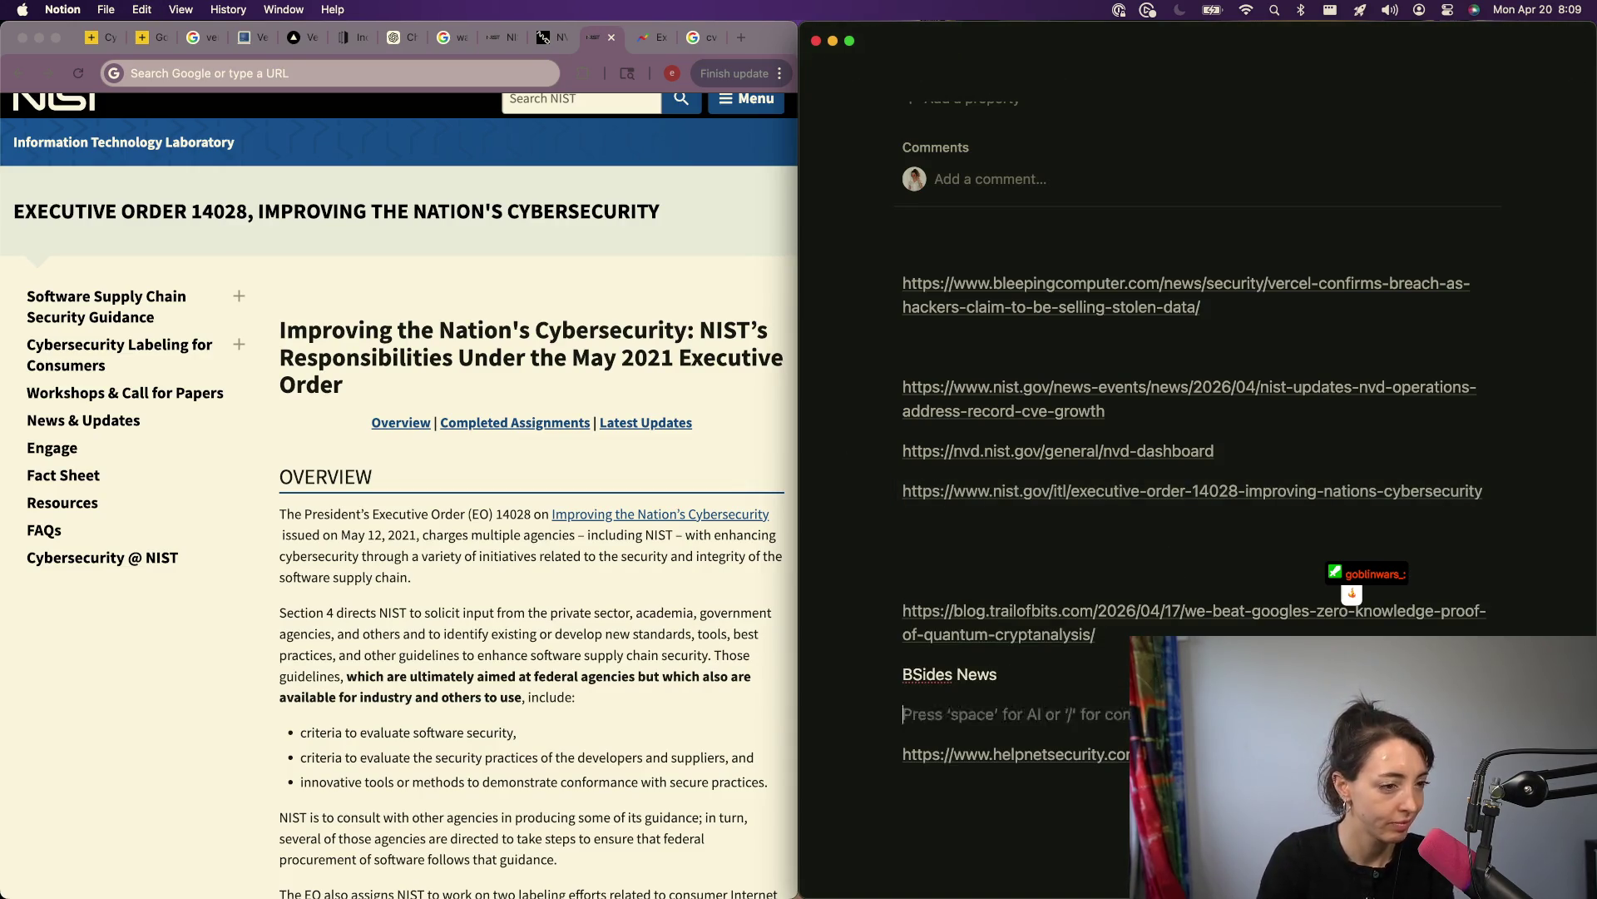
{"action": "left_click", "coordinate": [997, 674]}
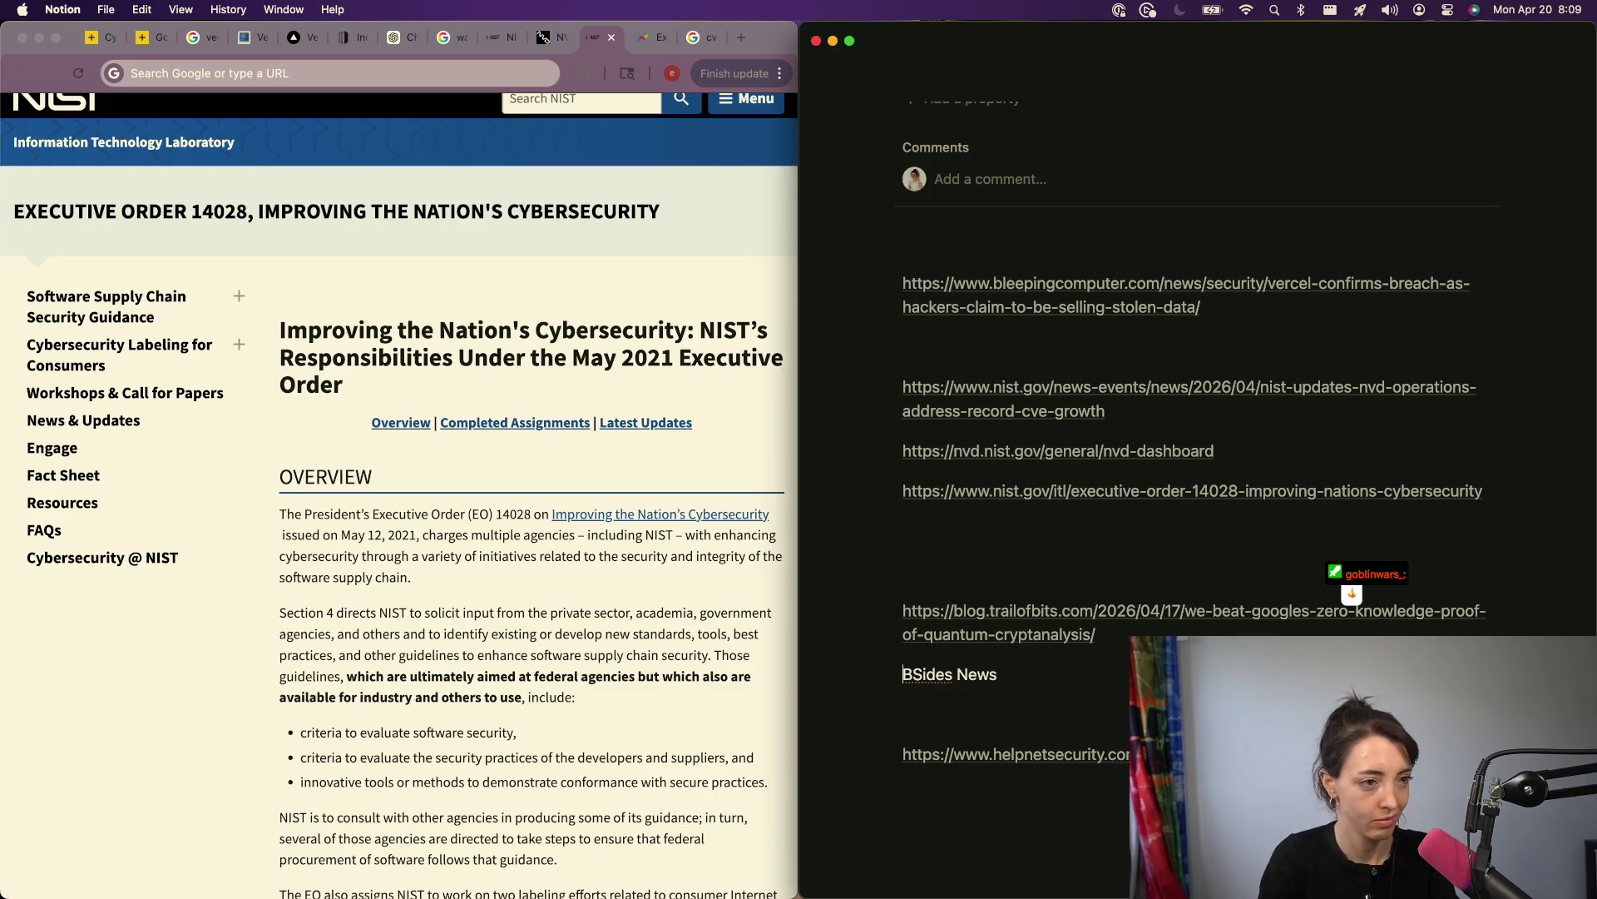
{"action": "key", "text": "Return"}
{"action": "key", "text": "Return"}
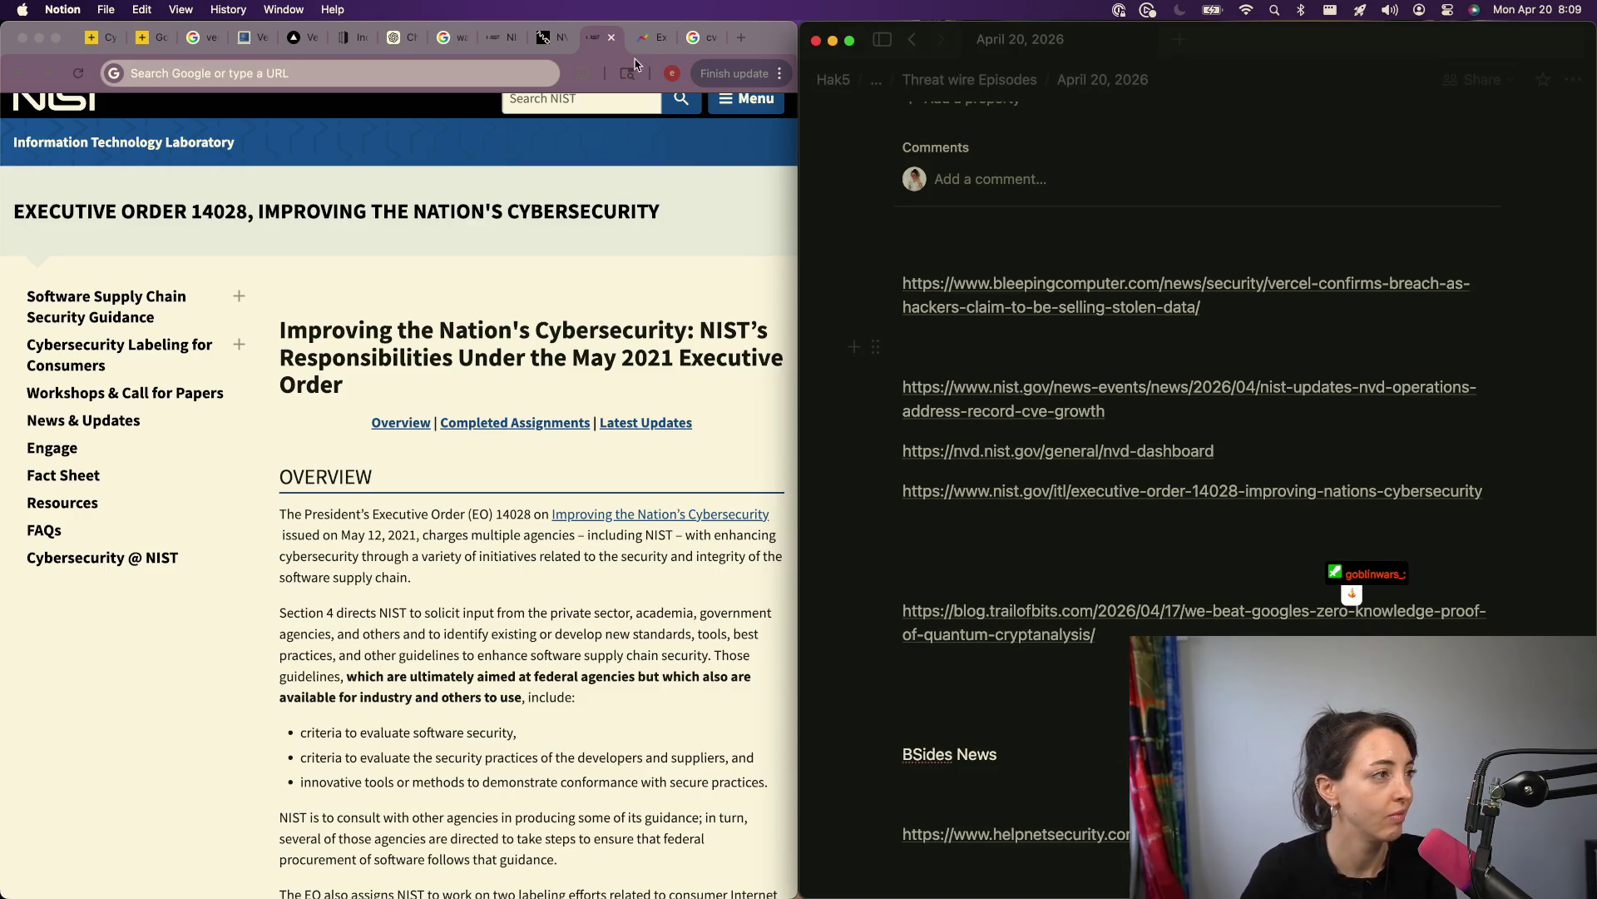
Step: Paste the Vercel security bulletin URL on a new line below the bleepingcomputer link
{"action": "left_click", "coordinate": [294, 37]}
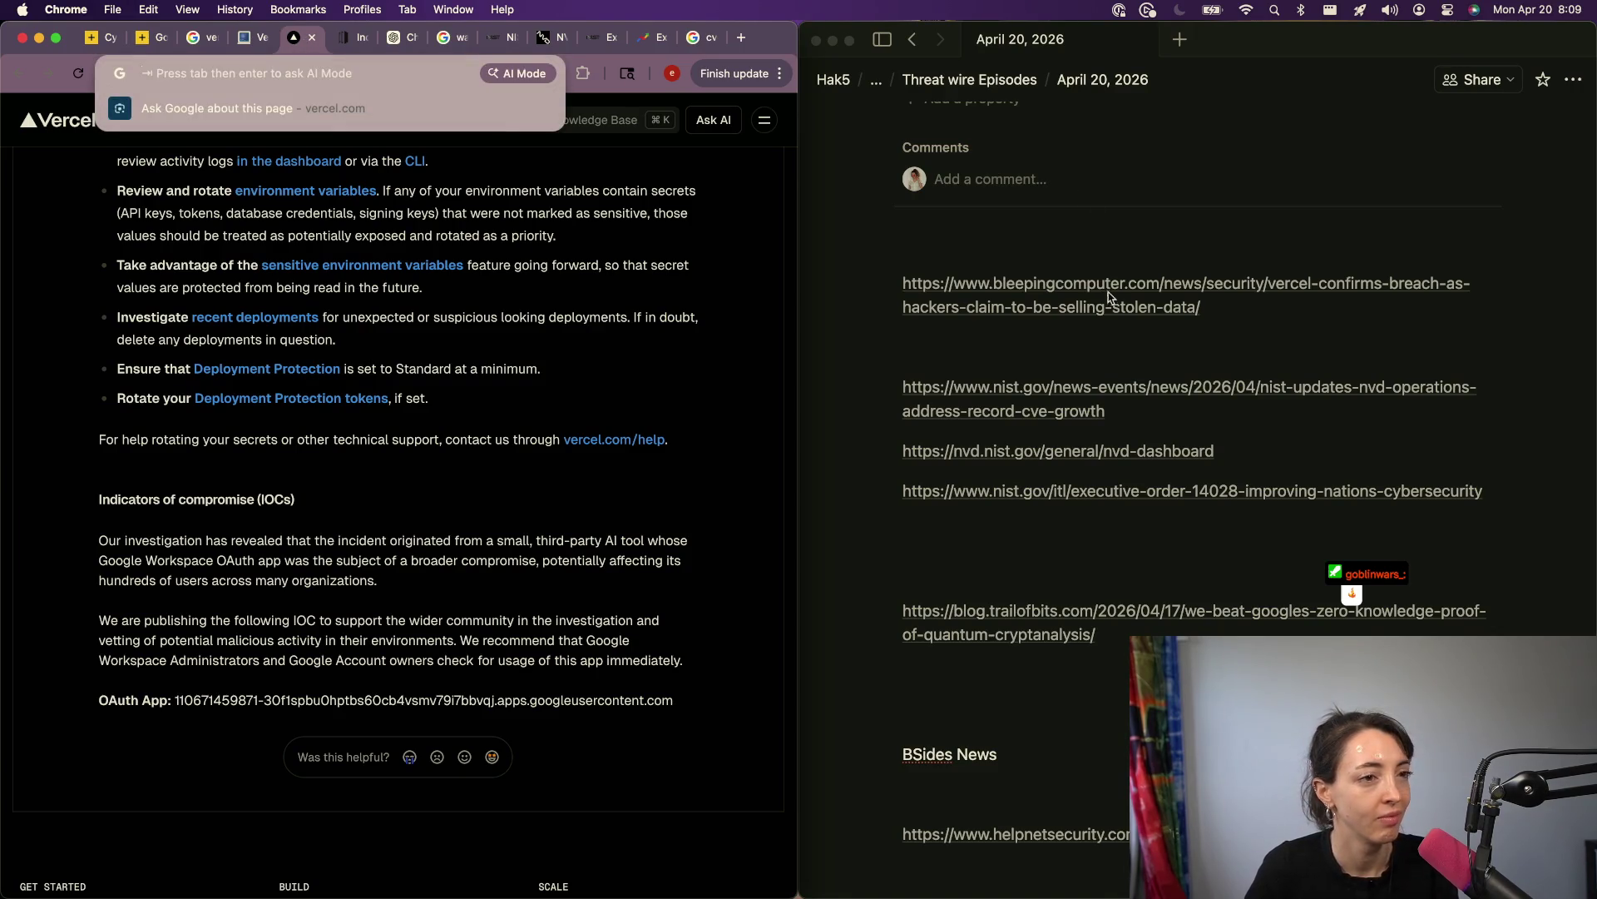
{"action": "left_click", "coordinate": [1214, 298]}
{"action": "key", "text": "Return"}
{"action": "type", "text": "https://vercel.com/kb/bulletin/vercel-april-2026-security-incident"}
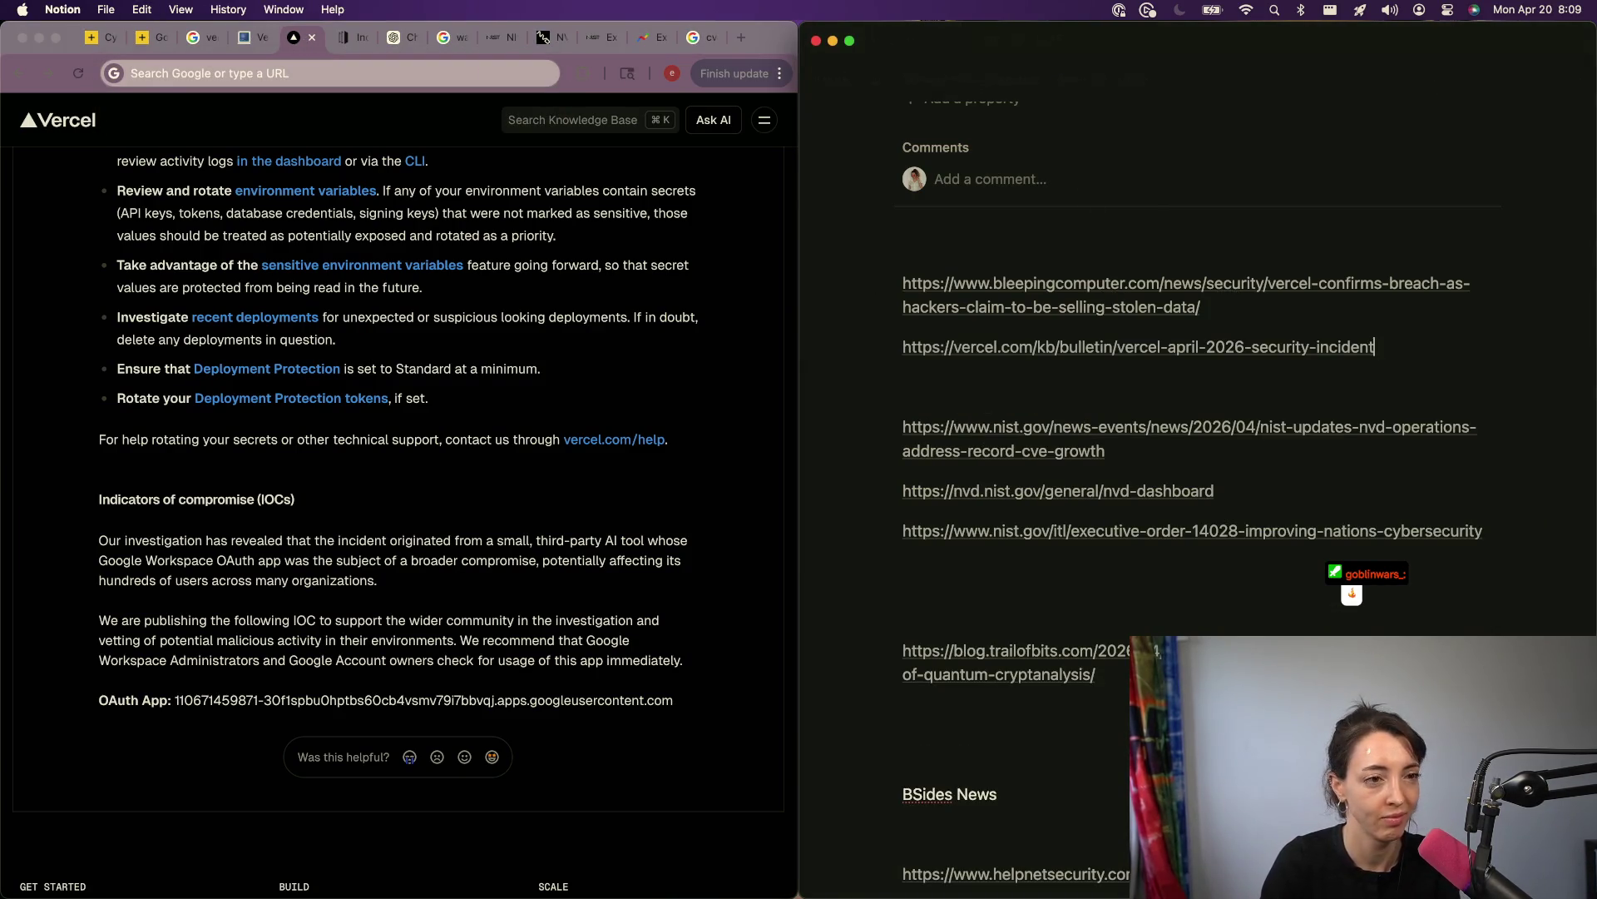
{"action": "key", "text": "Return"}
{"action": "key", "text": "Return"}
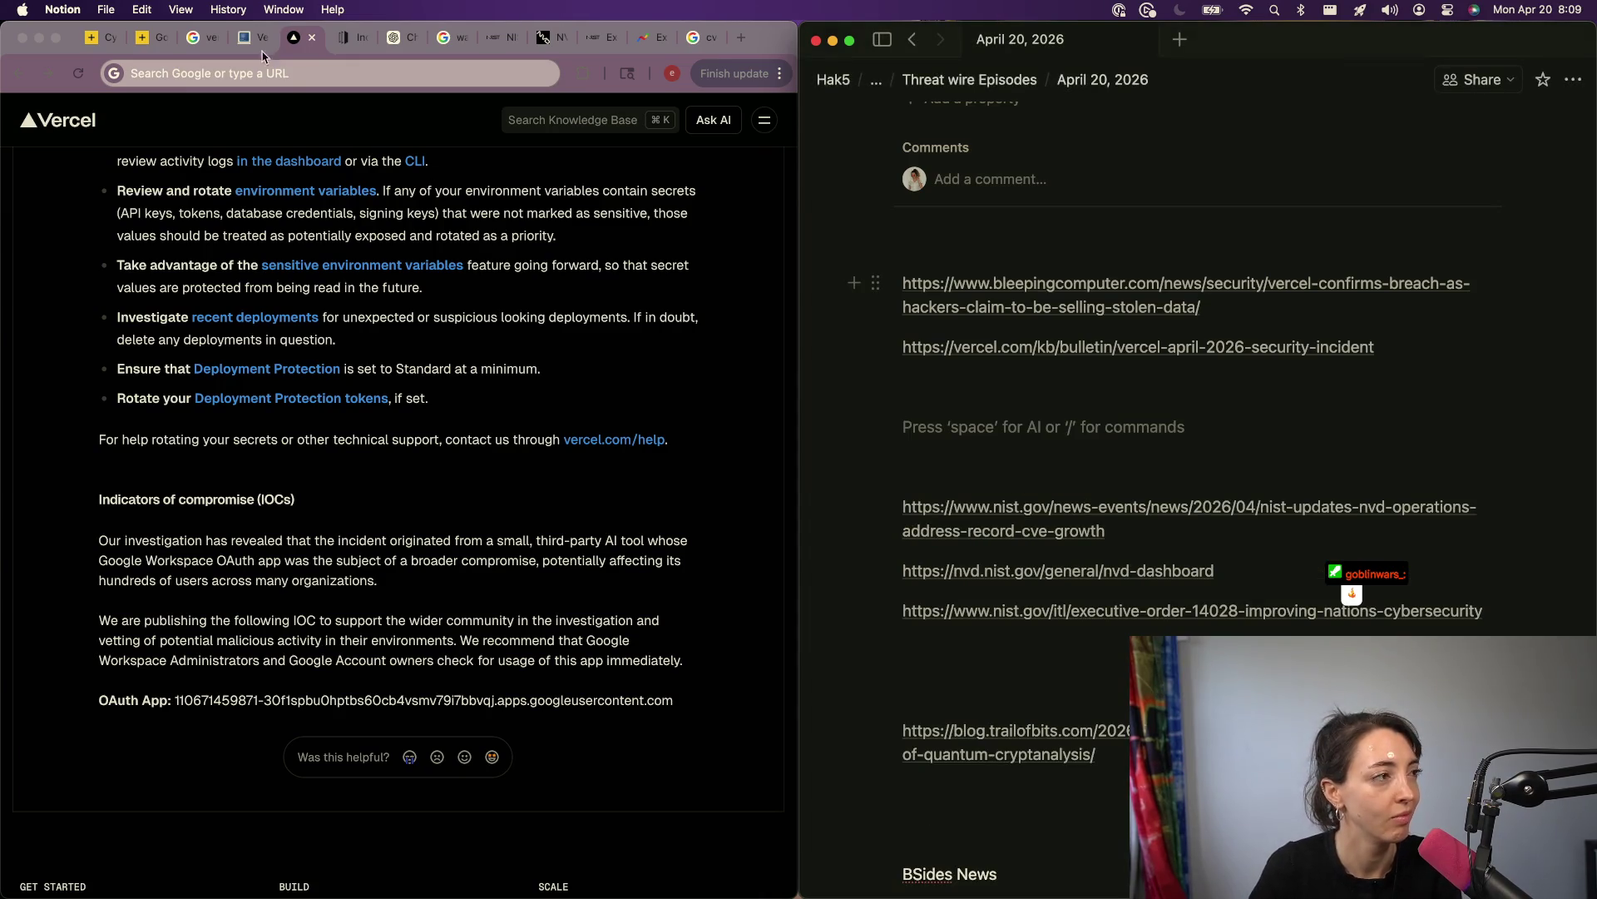
Step: Close the bleepingcomputer article and Vercel bulletin tabs
{"action": "left_click", "coordinate": [241, 38]}
{"action": "scroll", "coordinate": [445, 547], "scroll_direction": "up", "scroll_amount": 1}
{"action": "key", "text": "super+w"}
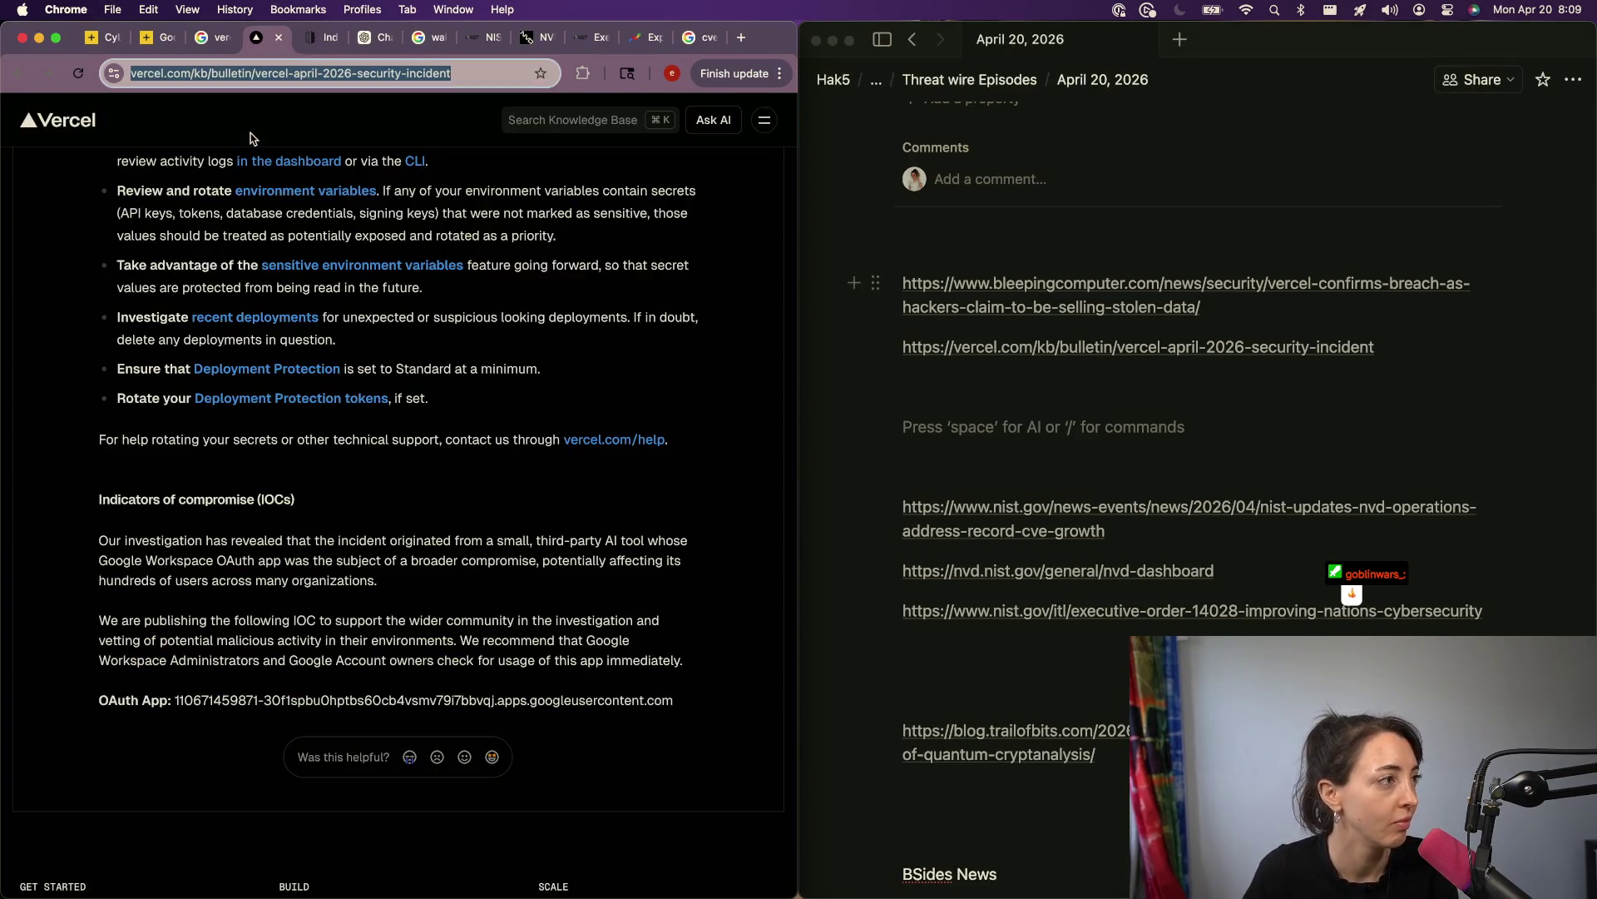
{"action": "key", "text": "super+w"}
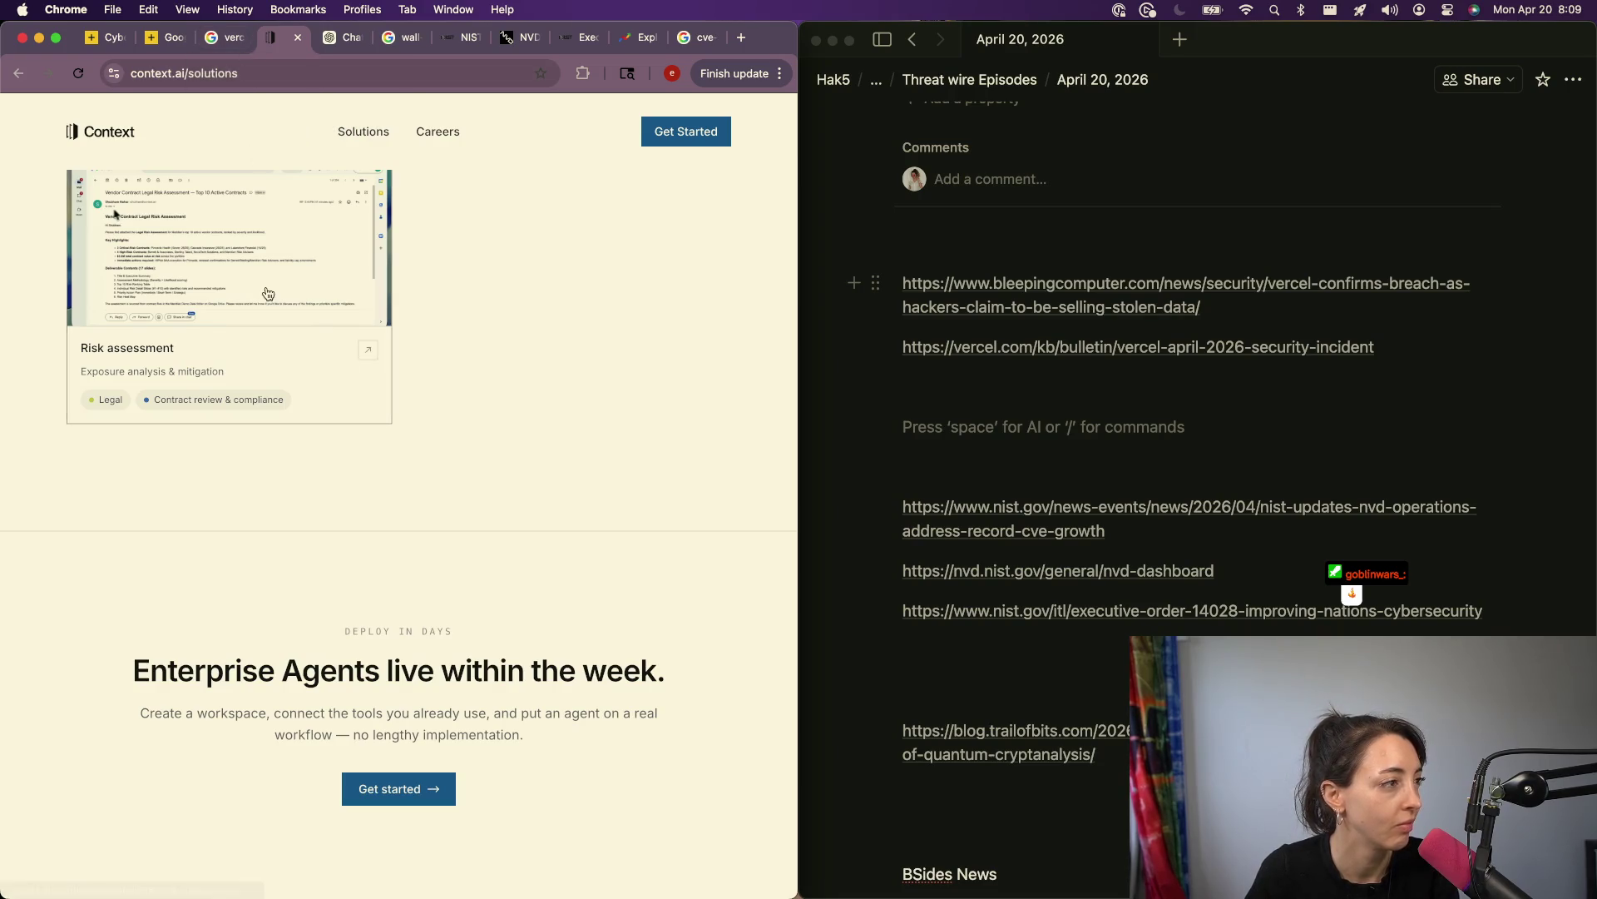
Step: Close the Context page, open the Hacker News Vercel breach story and its ShinyHunters source X post
{"action": "key", "text": "super+w"}
{"action": "left_click", "coordinate": [239, 38]}
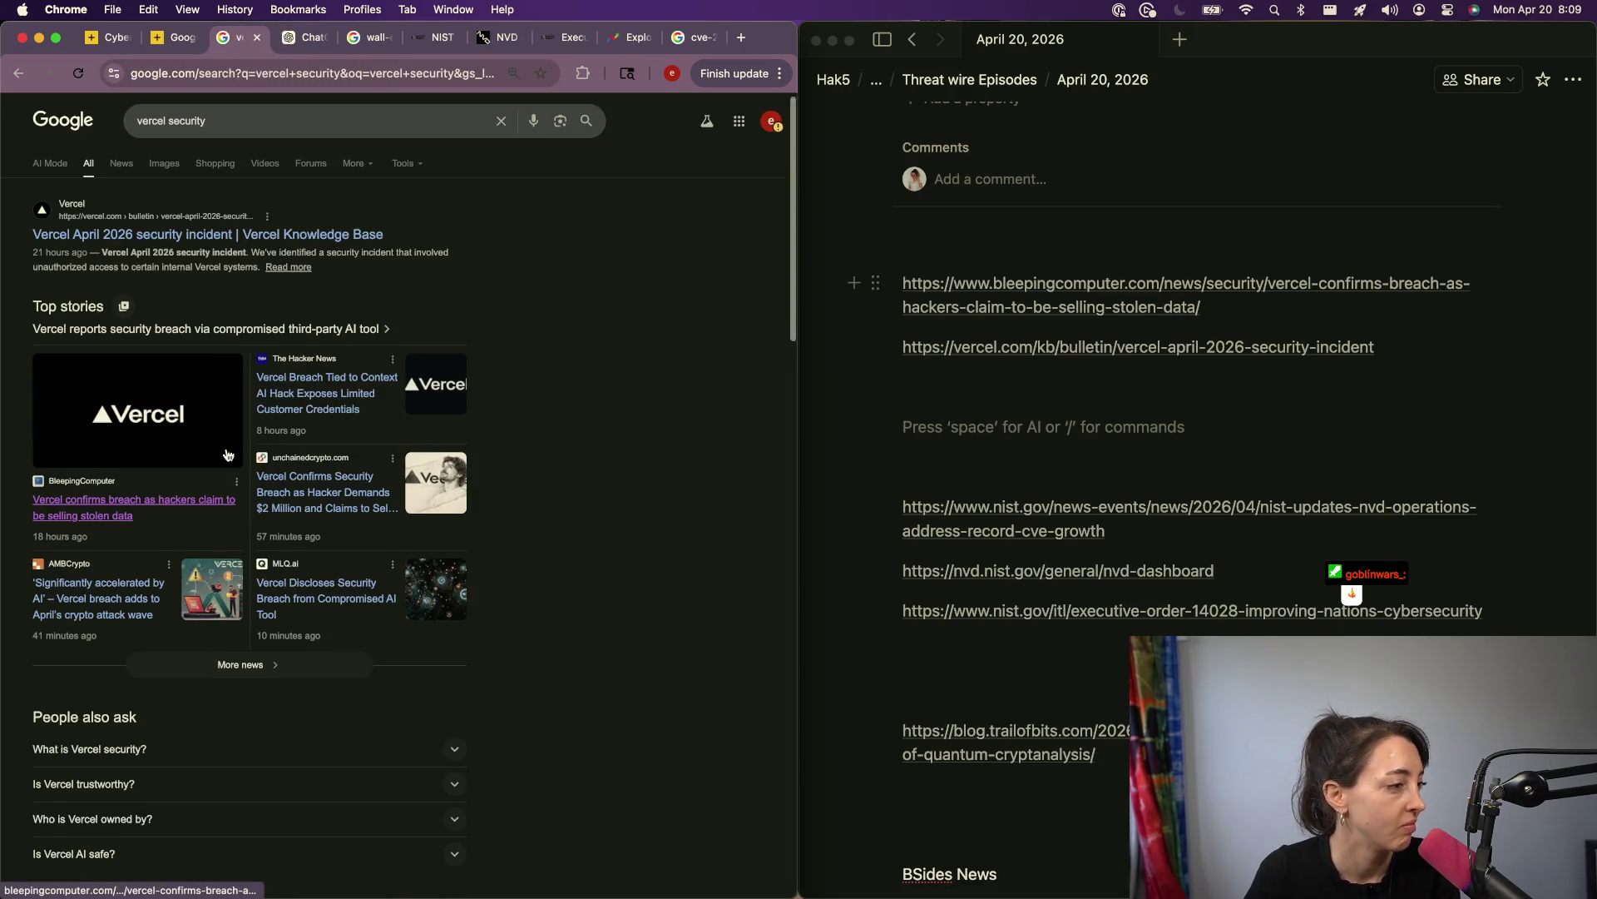
{"action": "scroll", "coordinate": [297, 366], "scroll_direction": "down", "scroll_amount": 1}
{"action": "left_click", "coordinate": [297, 366], "text": "super"}
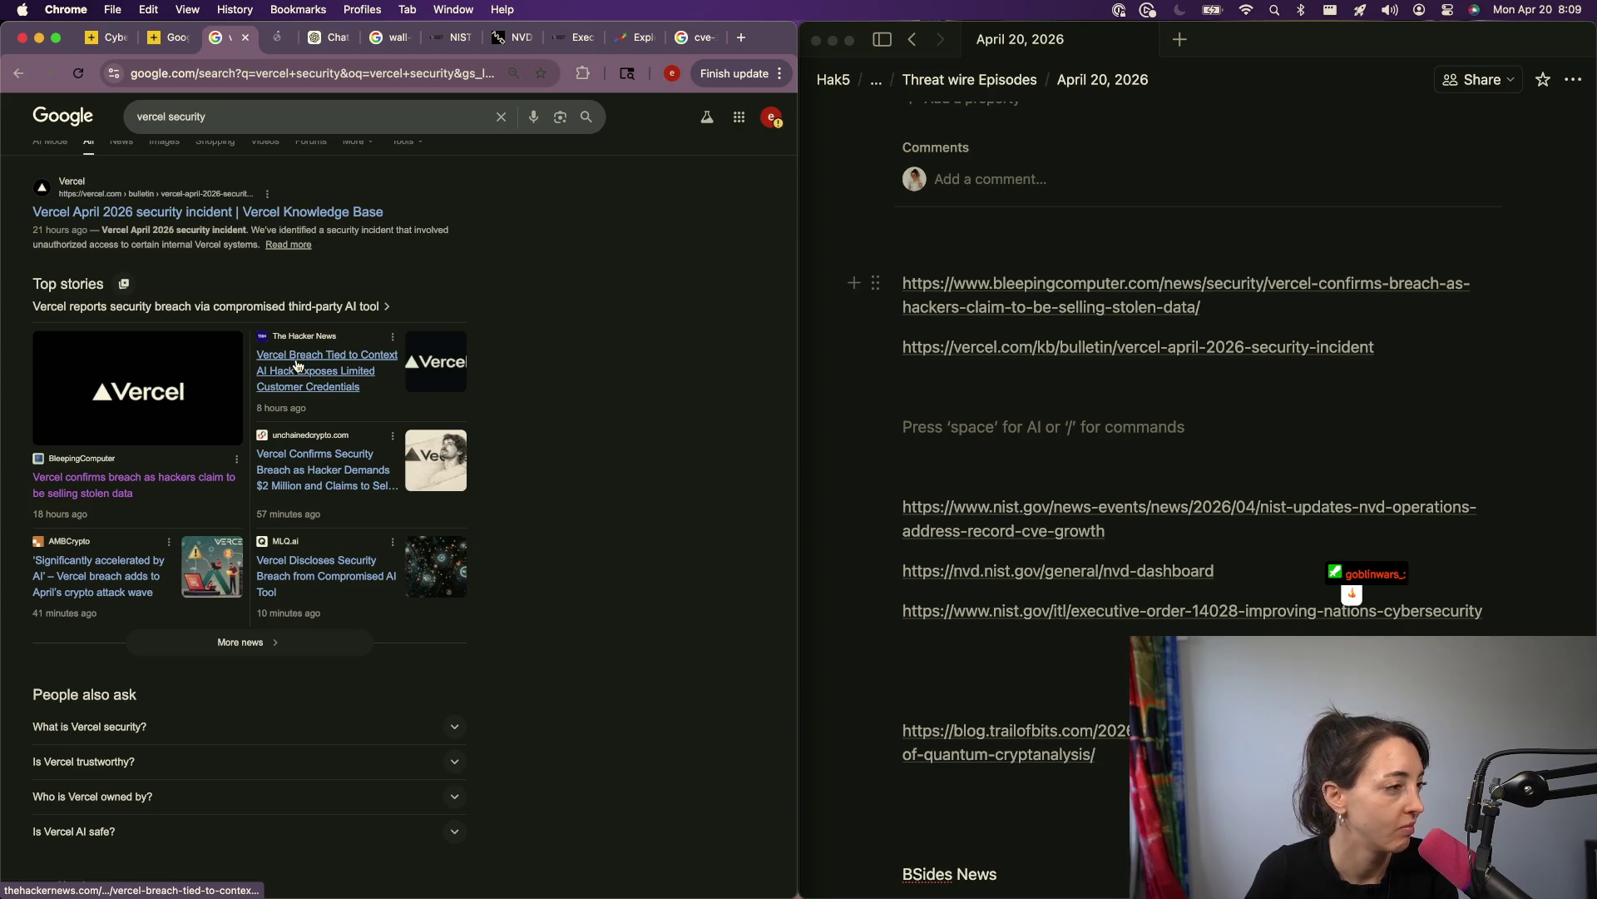
{"action": "left_click", "coordinate": [273, 39]}
{"action": "scroll", "coordinate": [287, 508], "scroll_direction": "down", "scroll_amount": 5}
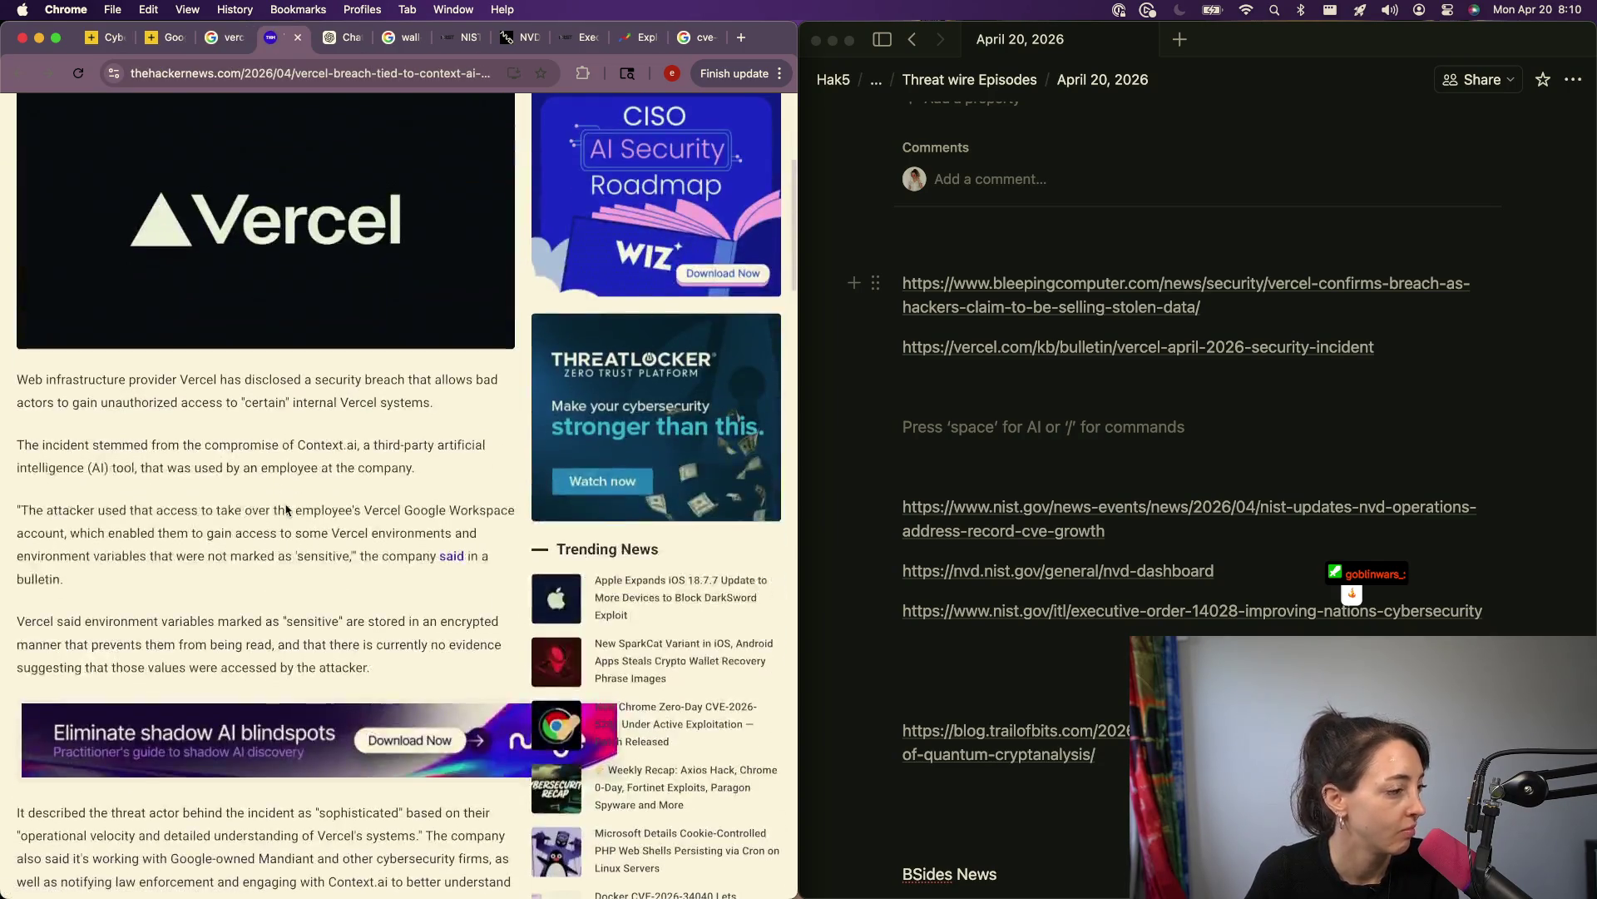
{"action": "scroll", "coordinate": [286, 509], "scroll_direction": "down", "scroll_amount": 2}
{"action": "scroll", "coordinate": [286, 509], "scroll_direction": "down", "scroll_amount": 10}
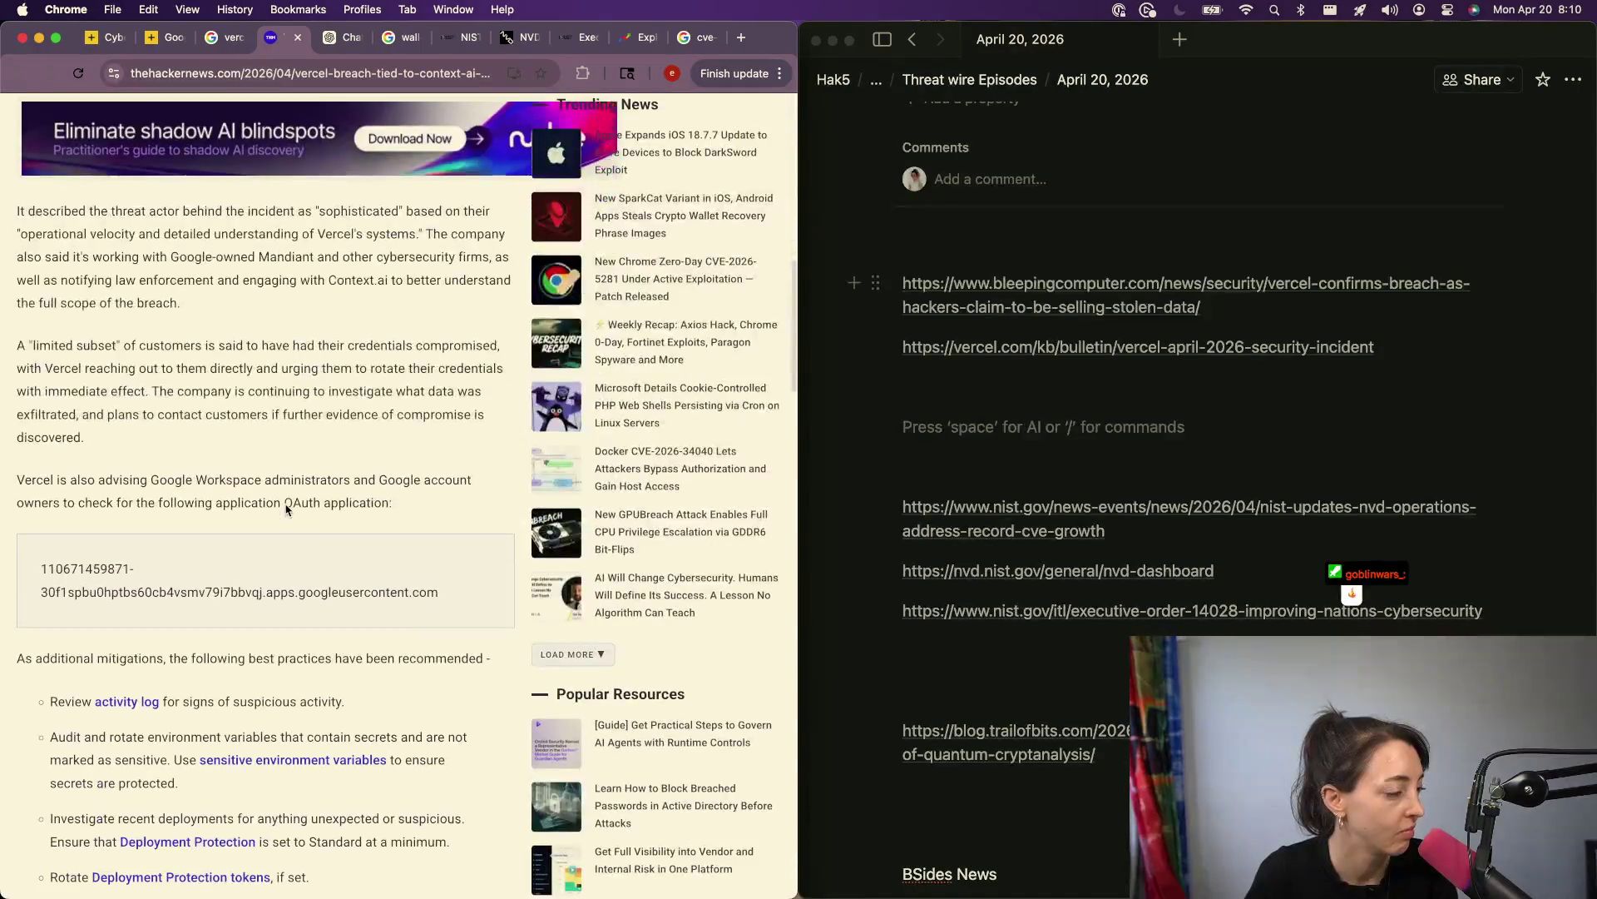
{"action": "scroll", "coordinate": [286, 510], "scroll_direction": "down", "scroll_amount": 3}
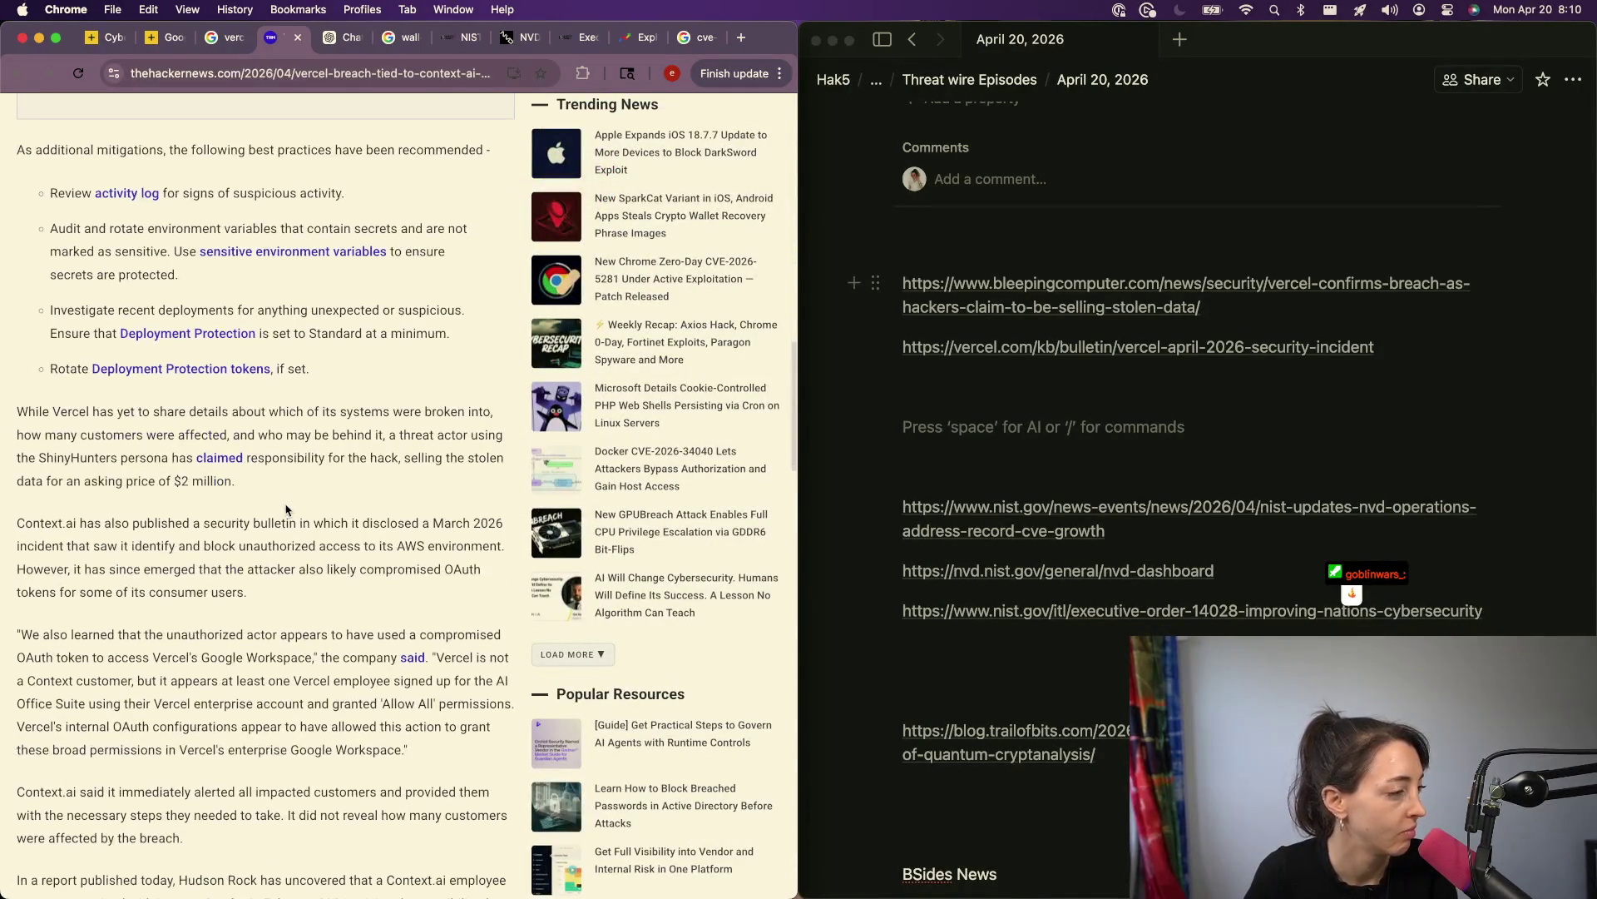
{"action": "left_click", "coordinate": [221, 457], "text": "super"}
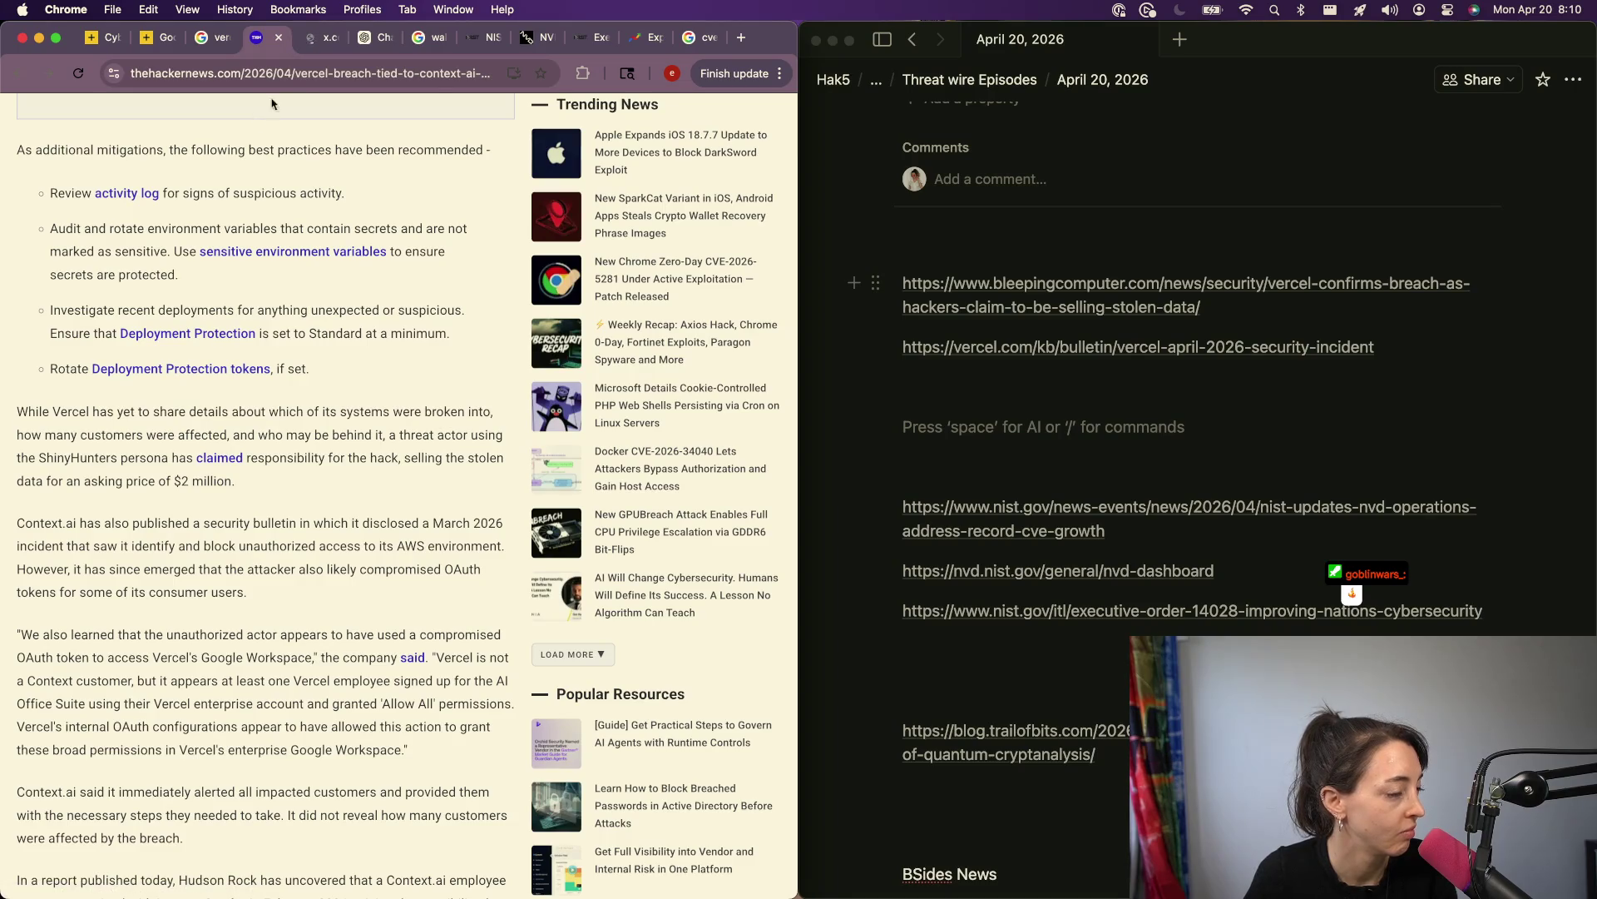
Step: Paste the X post URL into the notes under the Vercel links
{"action": "left_click", "coordinate": [312, 37]}
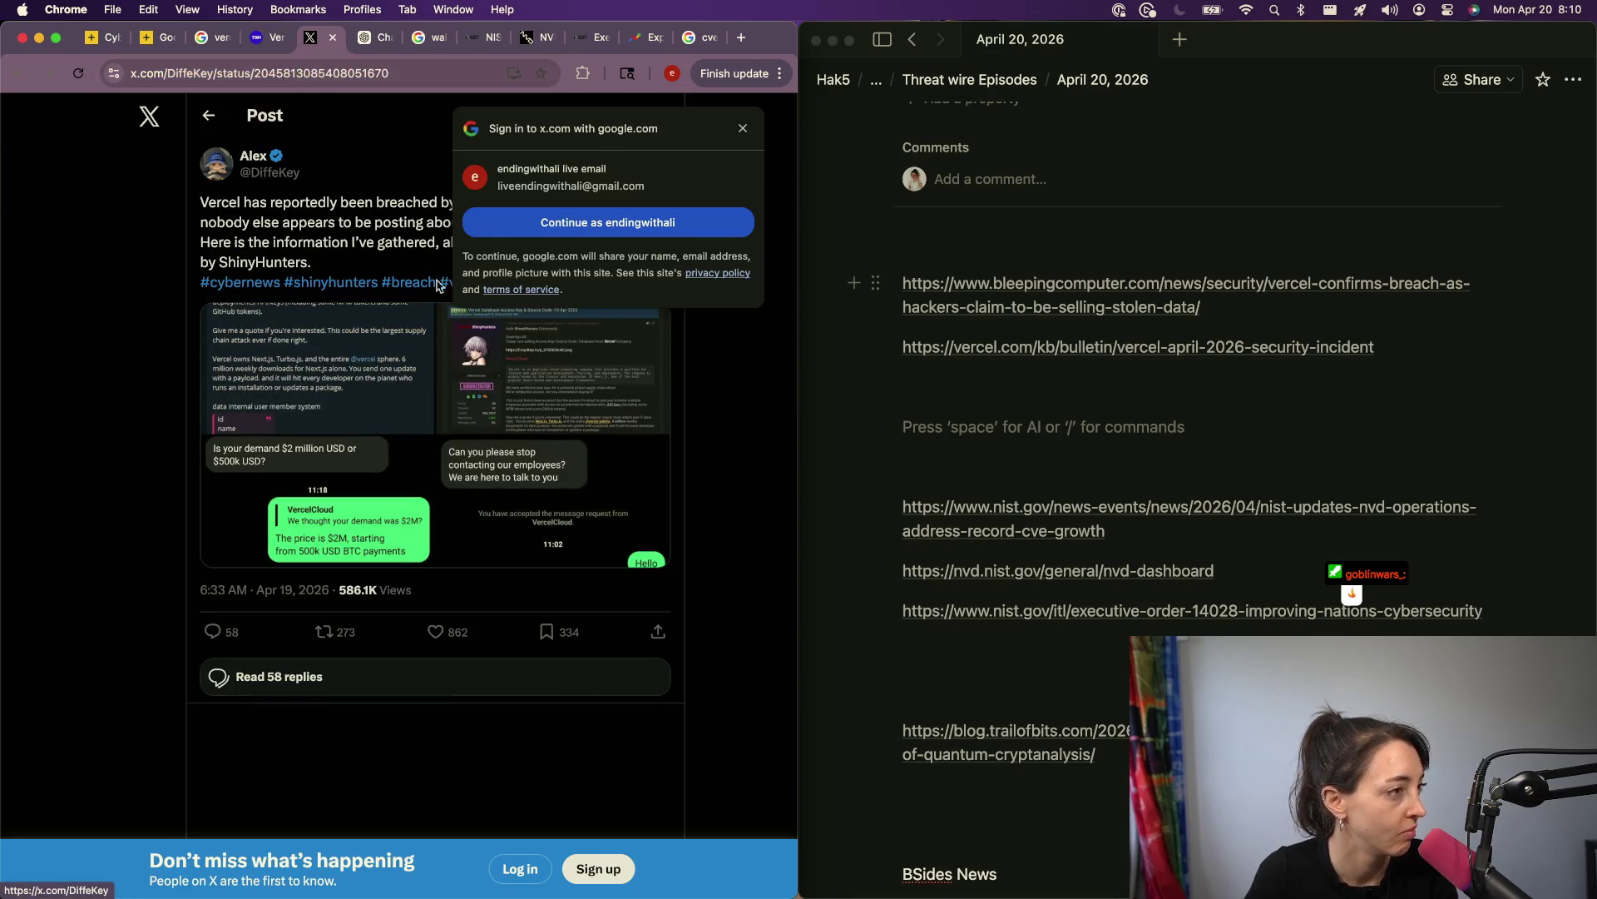
{"action": "left_click", "coordinate": [371, 73]}
{"action": "key", "text": "super+x"}
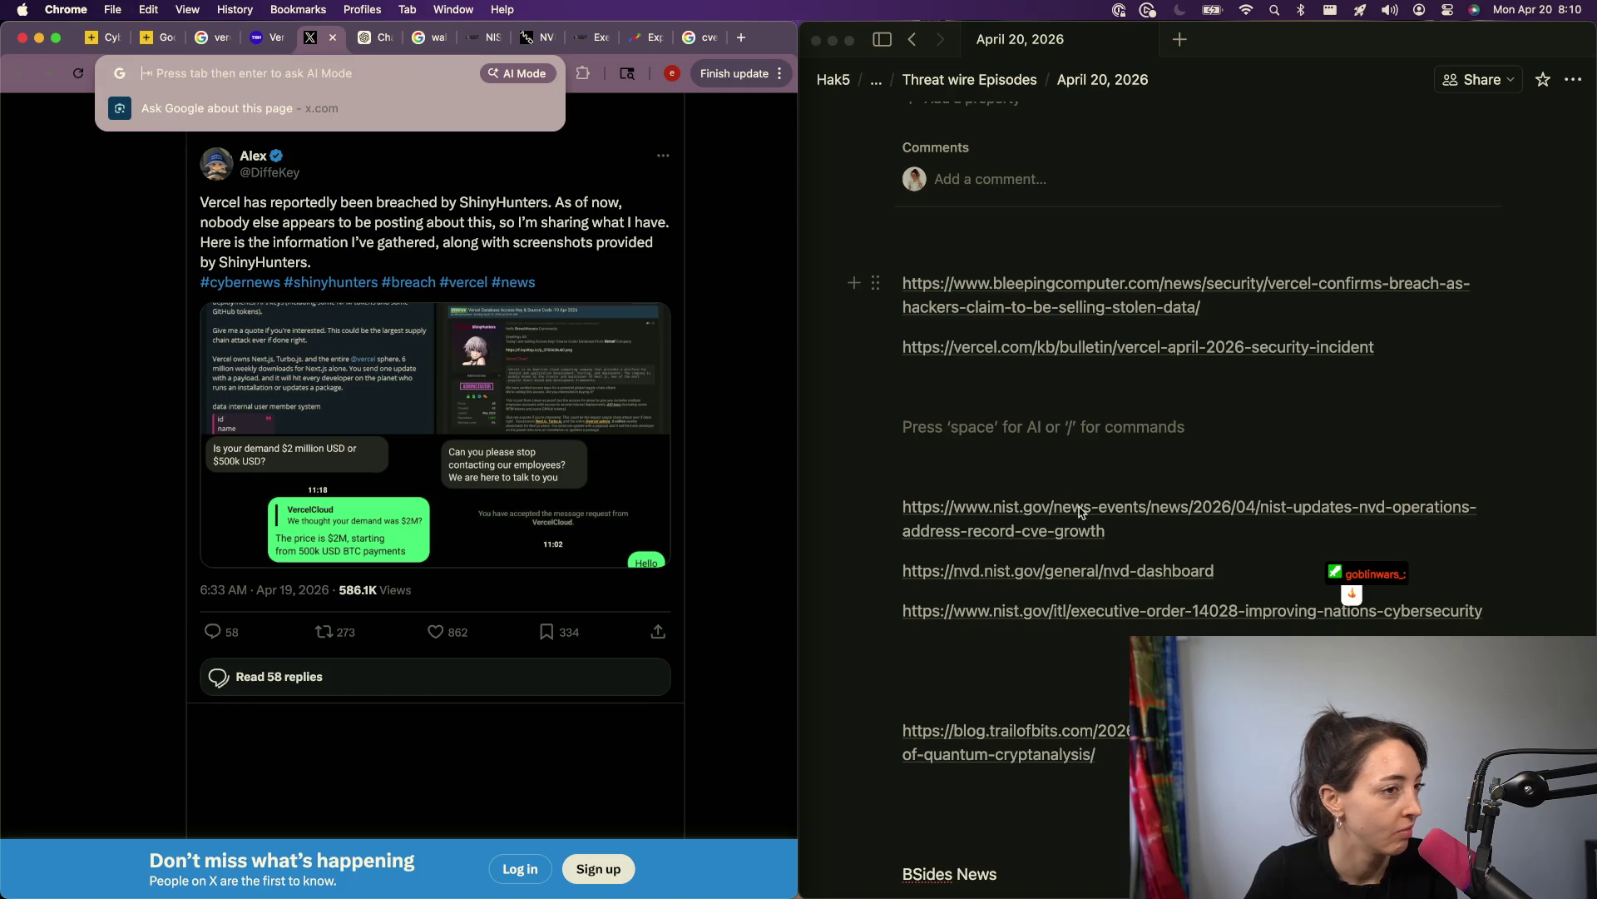
{"action": "left_click", "coordinate": [1096, 387]}
{"action": "key", "text": "super+v"}
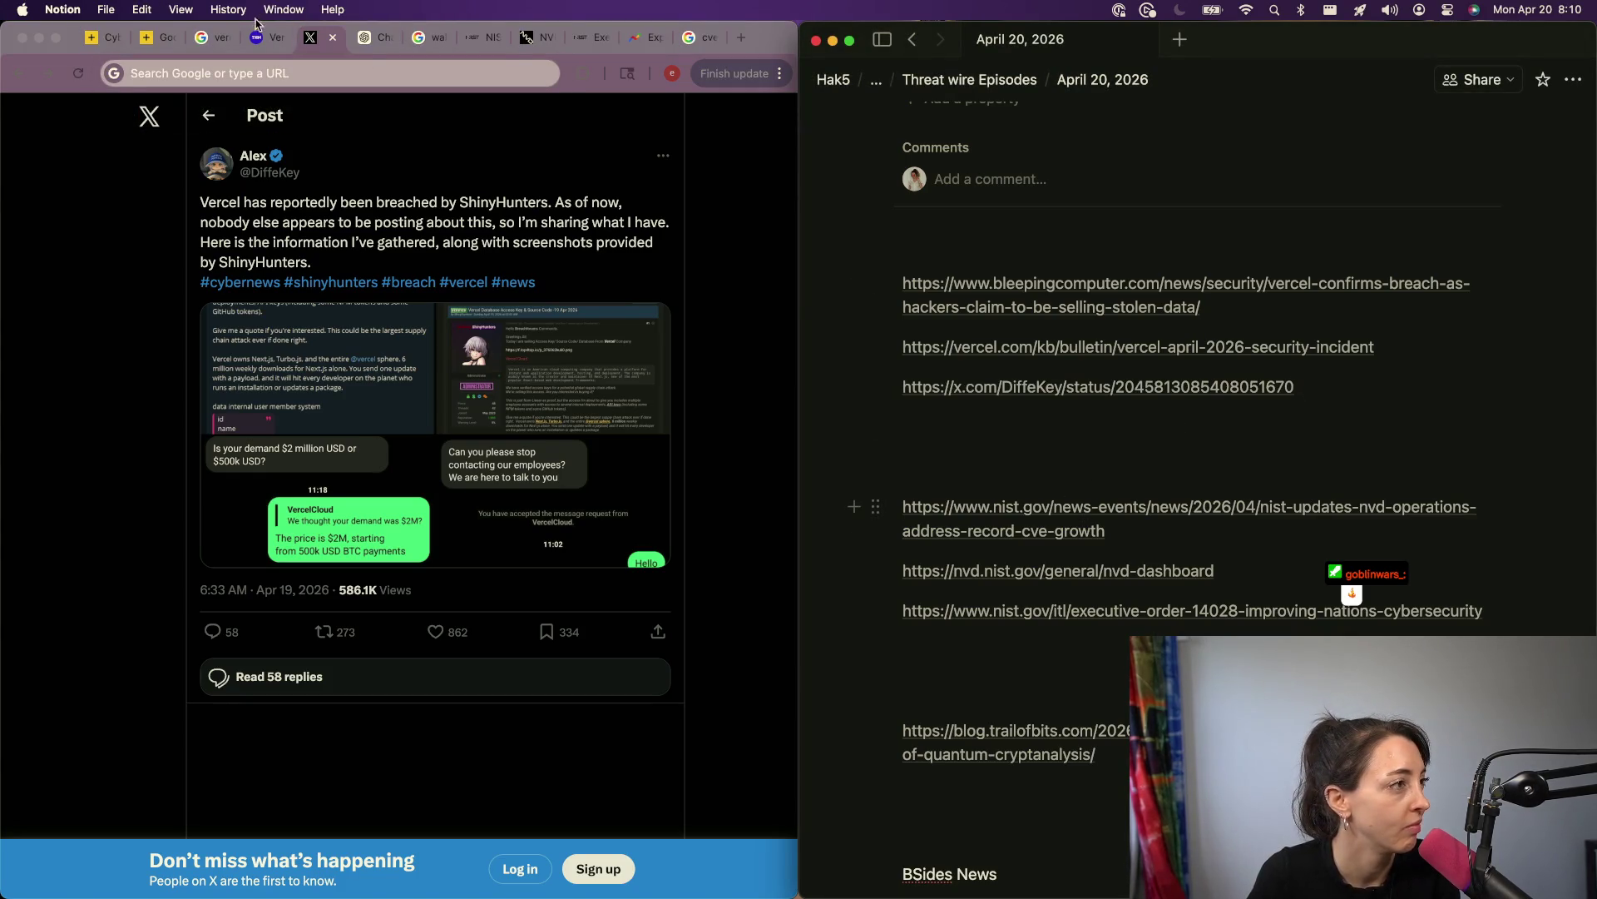
Step: Paste the Hacker News article URL below the X post link as a plain URL
{"action": "left_click", "coordinate": [258, 38]}
{"action": "left_click", "coordinate": [254, 73]}
{"action": "key", "text": "super+x"}
{"action": "left_click", "coordinate": [1016, 426]}
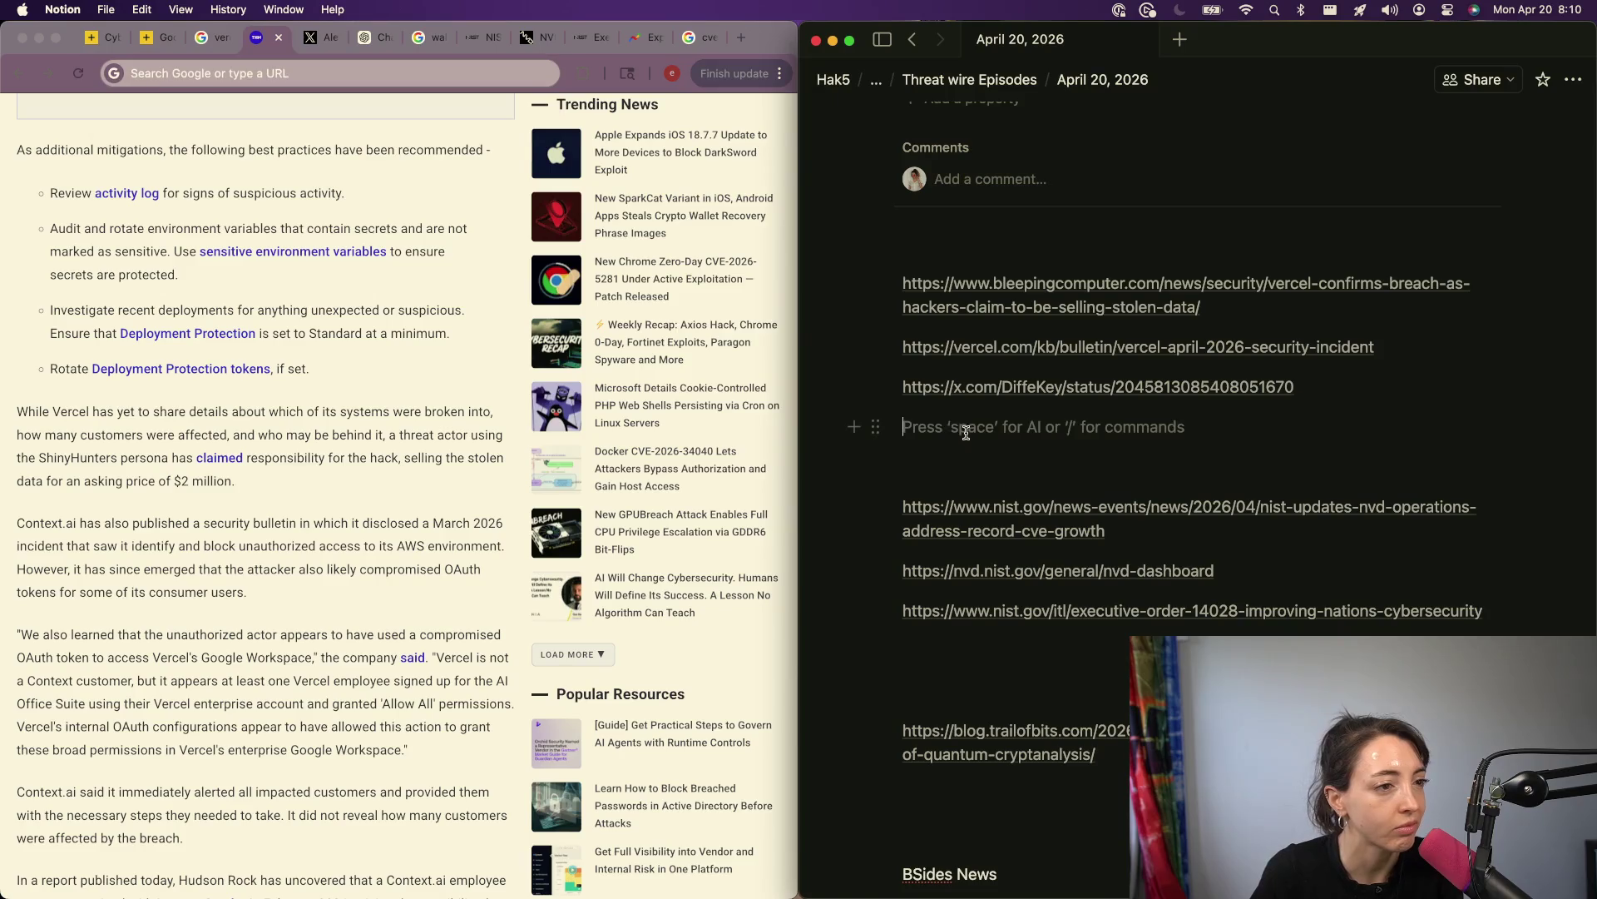
{"action": "key", "text": "super+v"}
{"action": "key", "text": "Escape"}
Step: Close the Lumma Stealer, X post, Hacker News, vercel search and ChatGPT tabs
{"action": "scroll", "coordinate": [359, 411], "scroll_direction": "down", "scroll_amount": 10}
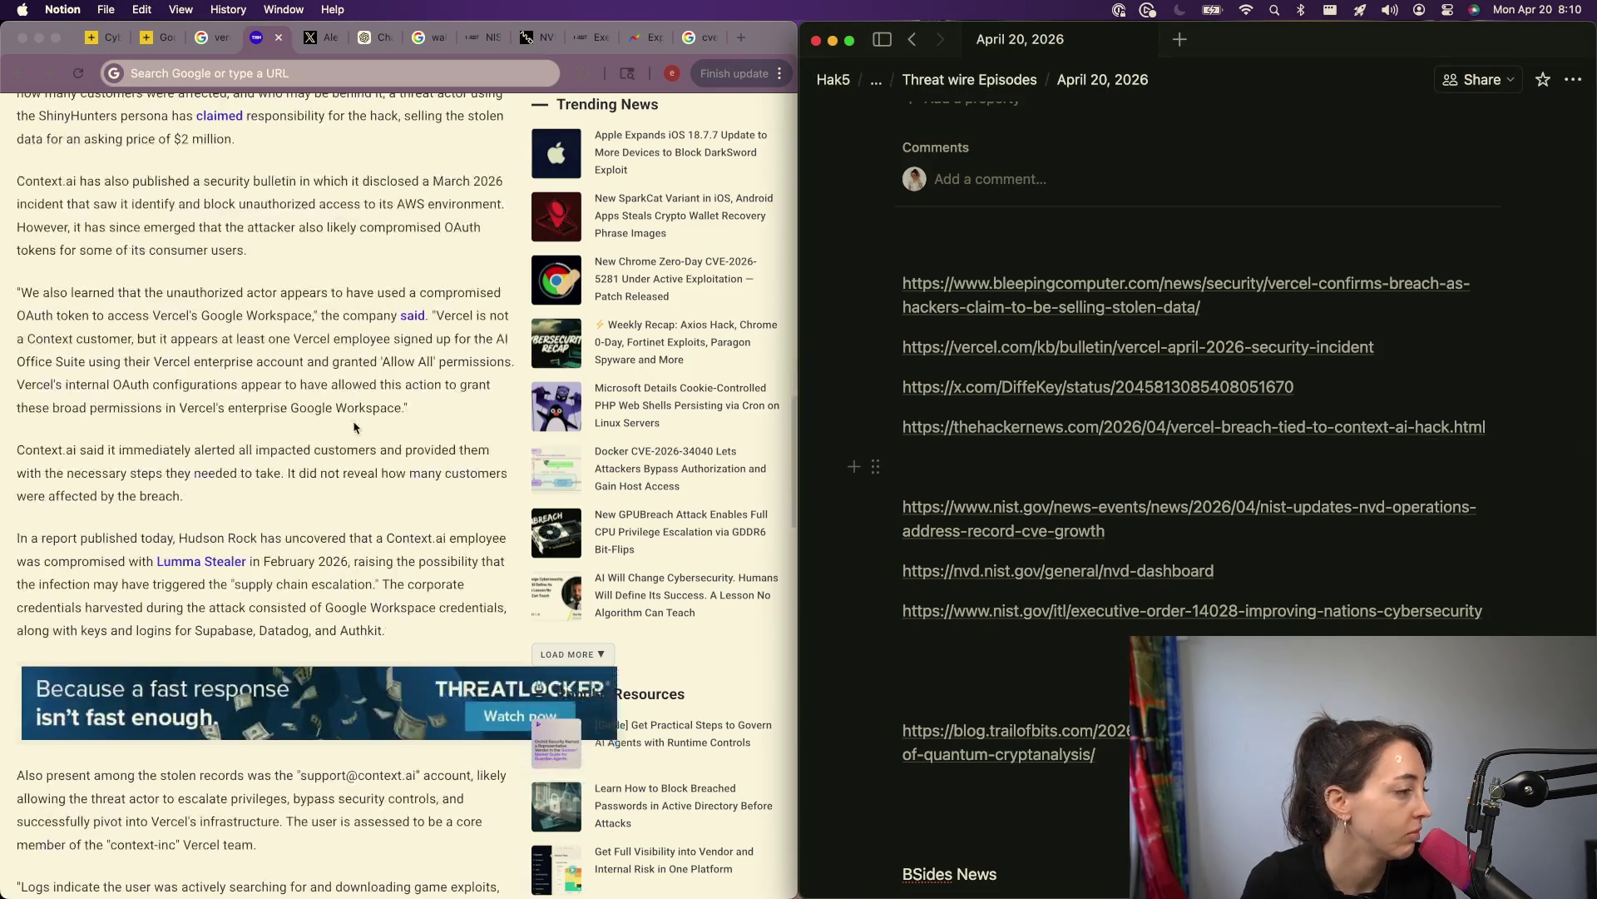
{"action": "key", "text": "super+Tab"}
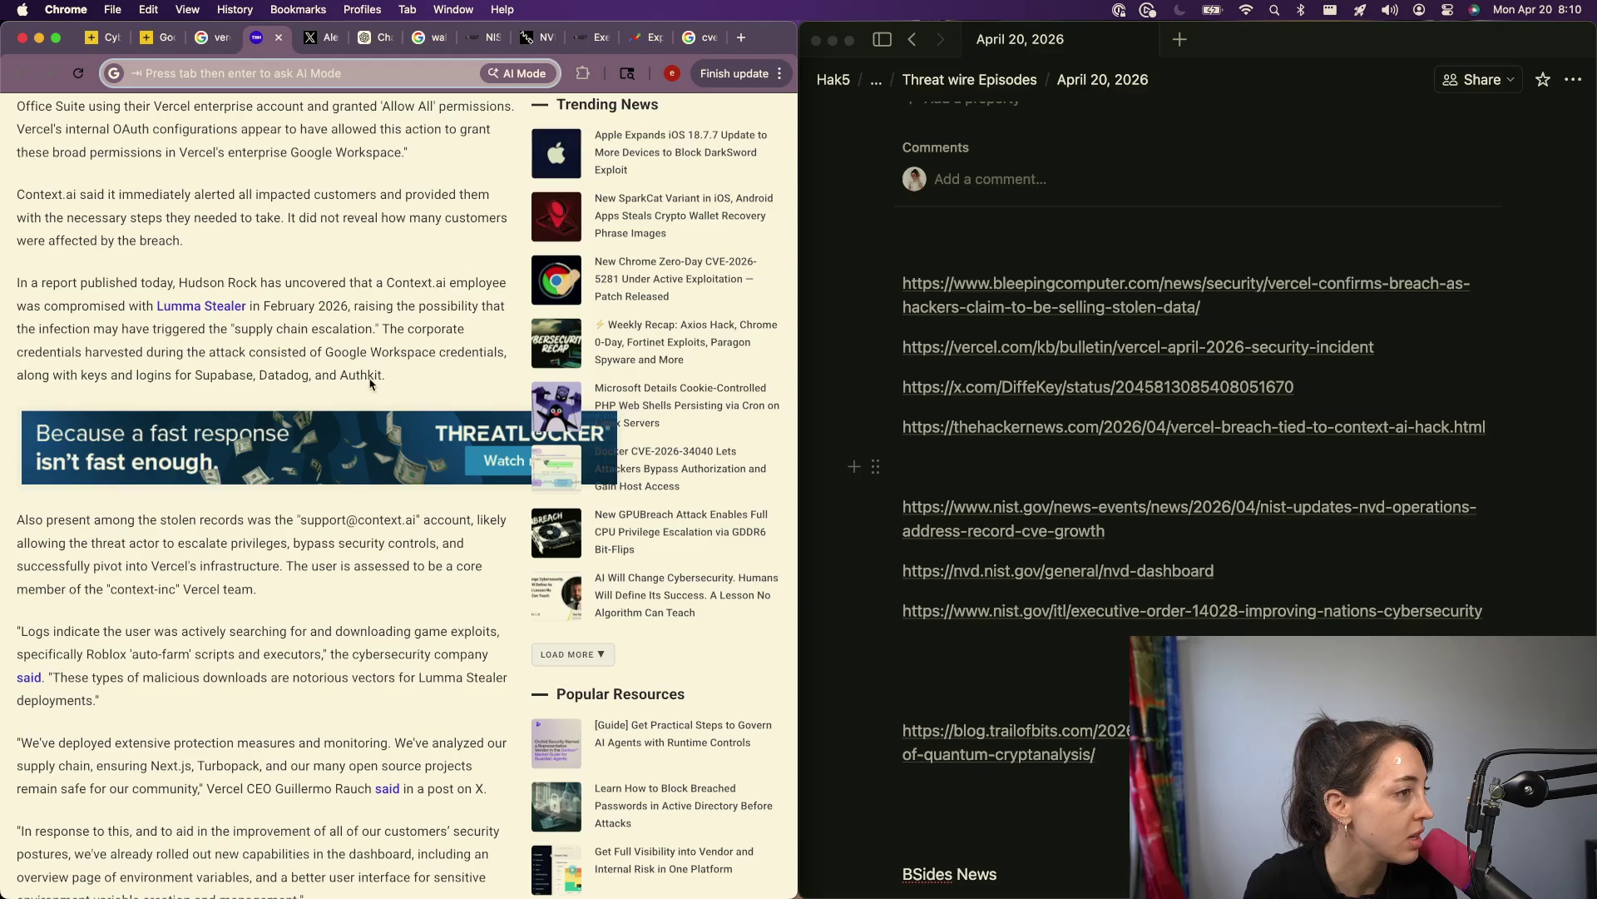
{"action": "left_click", "coordinate": [194, 308]}
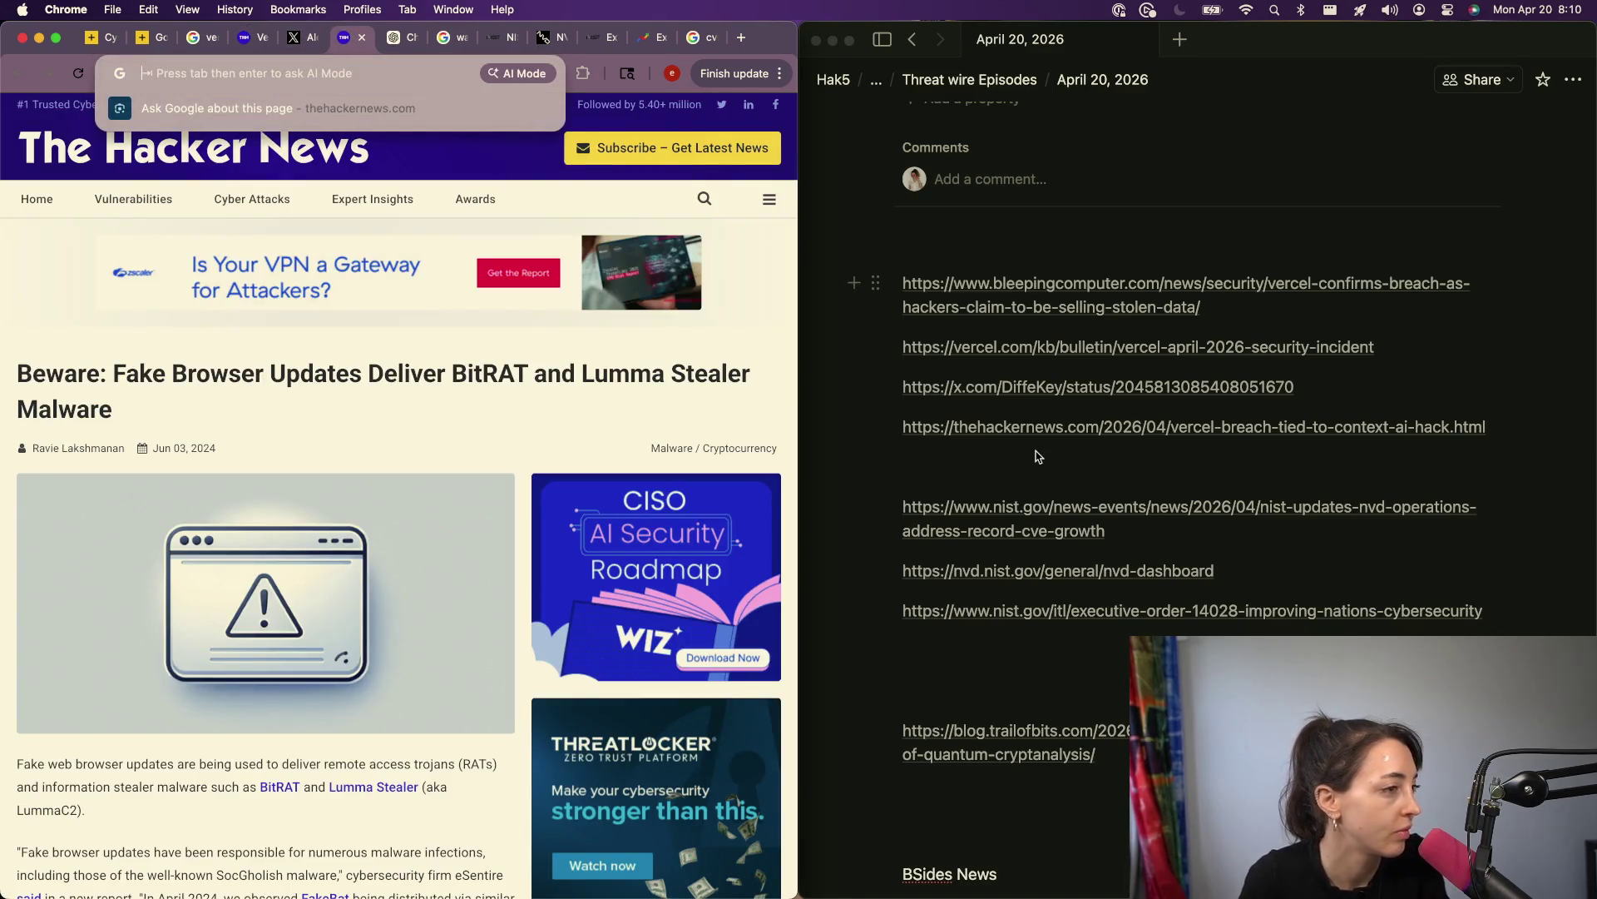
{"action": "left_click", "coordinate": [362, 37]}
{"action": "left_click", "coordinate": [254, 37]}
{"action": "left_click", "coordinate": [263, 38]}
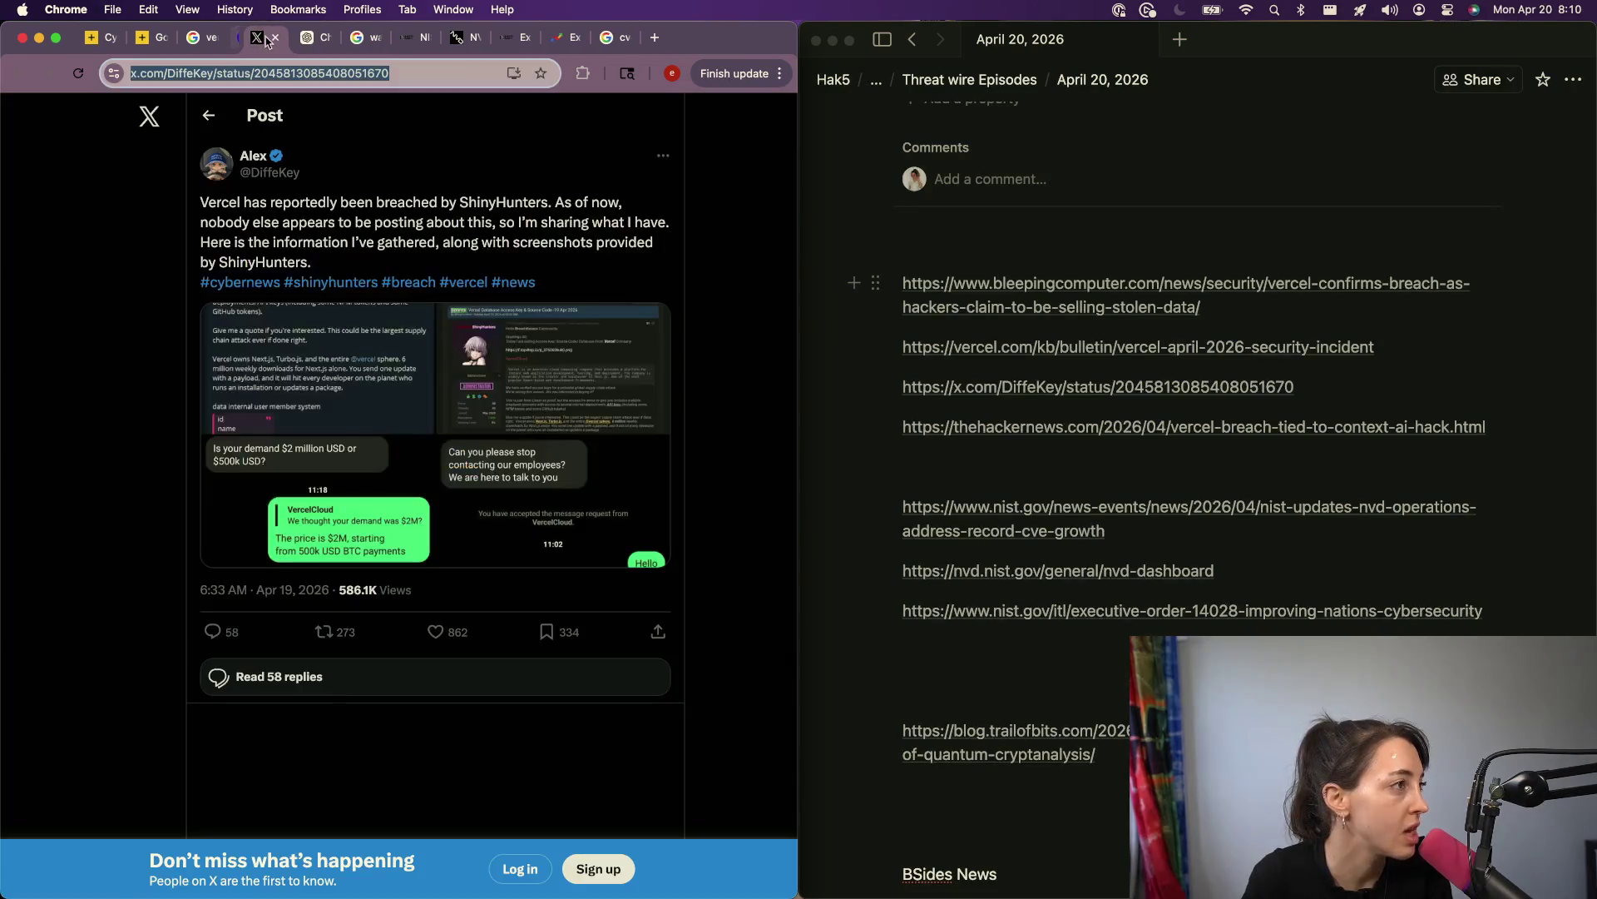
{"action": "left_click", "coordinate": [263, 37]}
{"action": "key", "text": "super+w"}
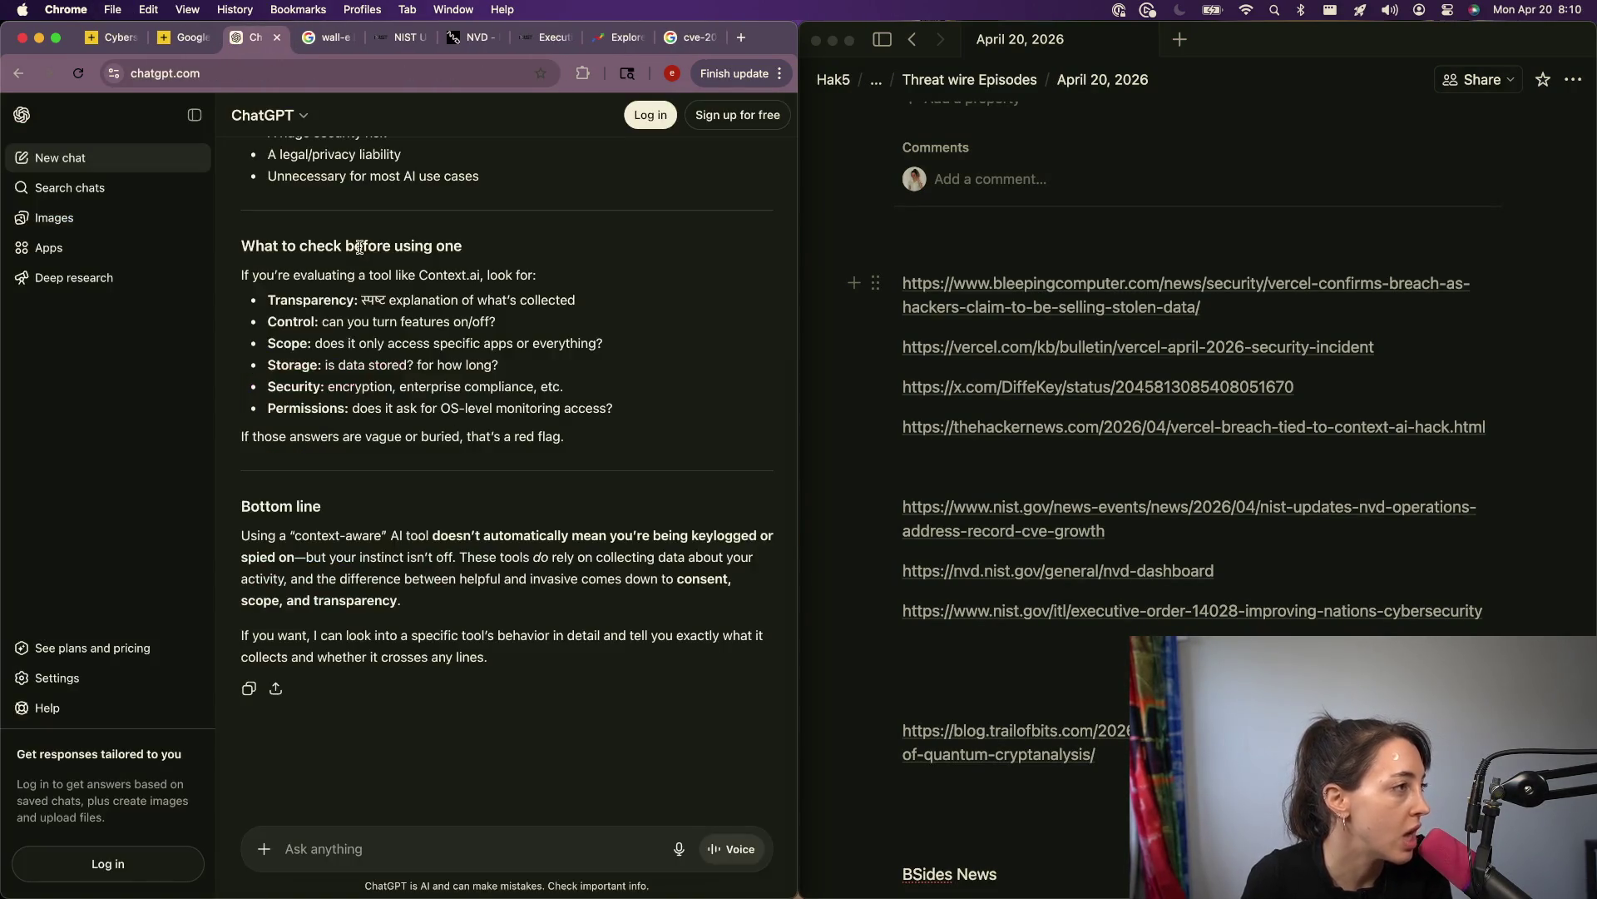
{"action": "key", "text": "super+w"}
{"action": "left_click", "coordinate": [1018, 471]}
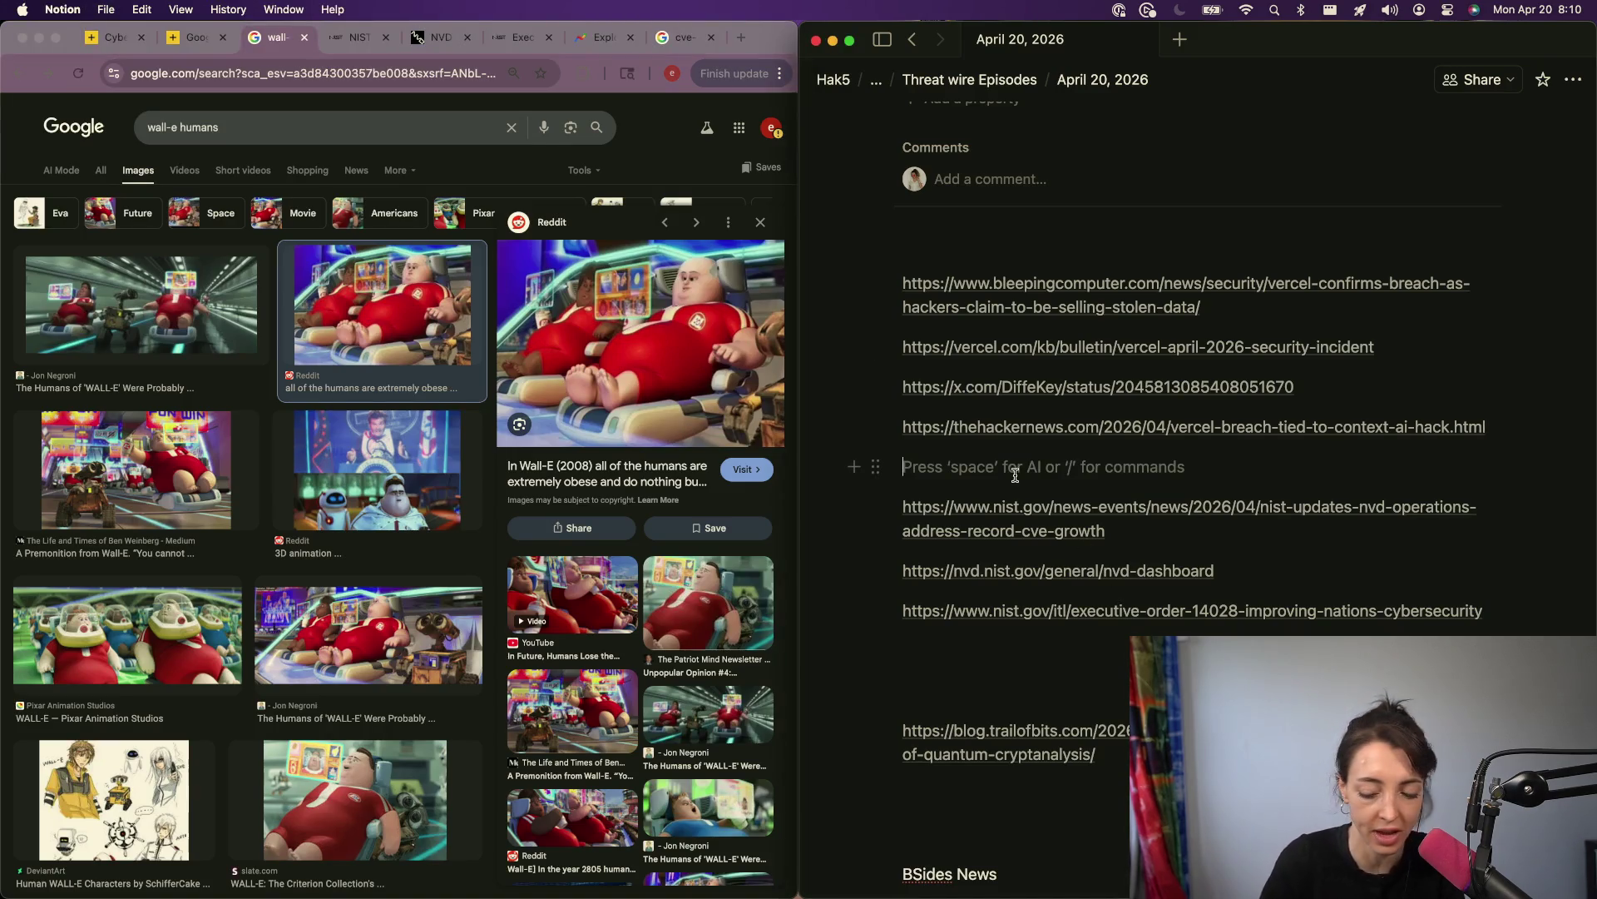
Step: Add the heading 'NIST Gives Up On CVEs' above the NIST links
{"action": "key", "text": "Return"}
{"action": "type", "text": "NIST gov"}
{"action": "key", "text": "BackSpace"}
{"action": "key", "text": "BackSpace"}
{"action": "key", "text": "BackSpace"}
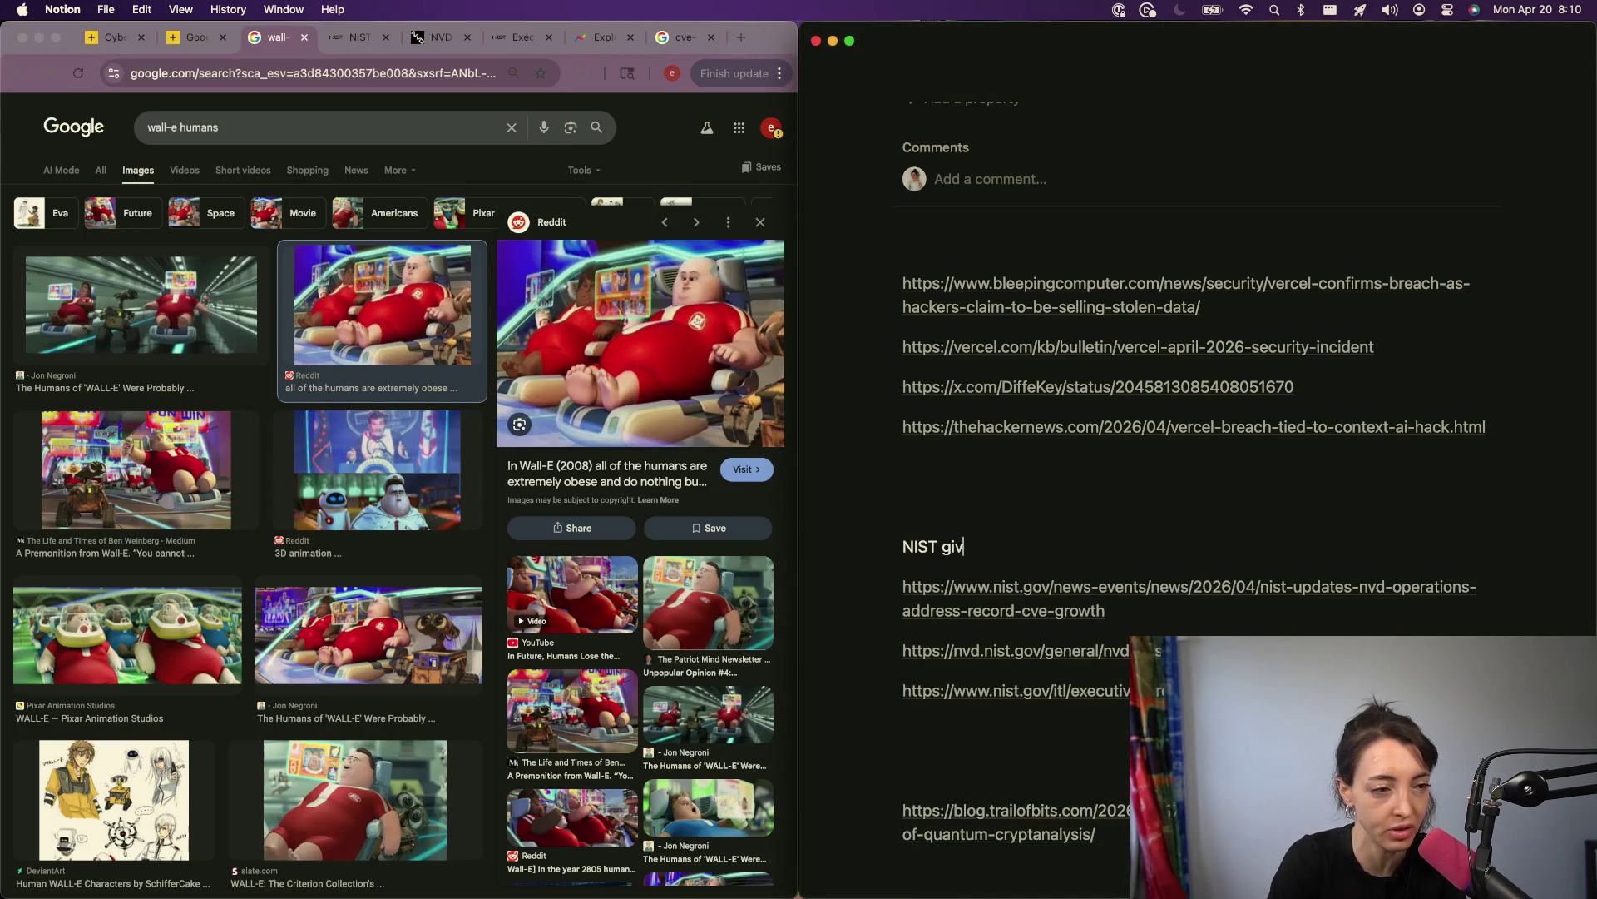
{"action": "type", "text": "Gives Up"}
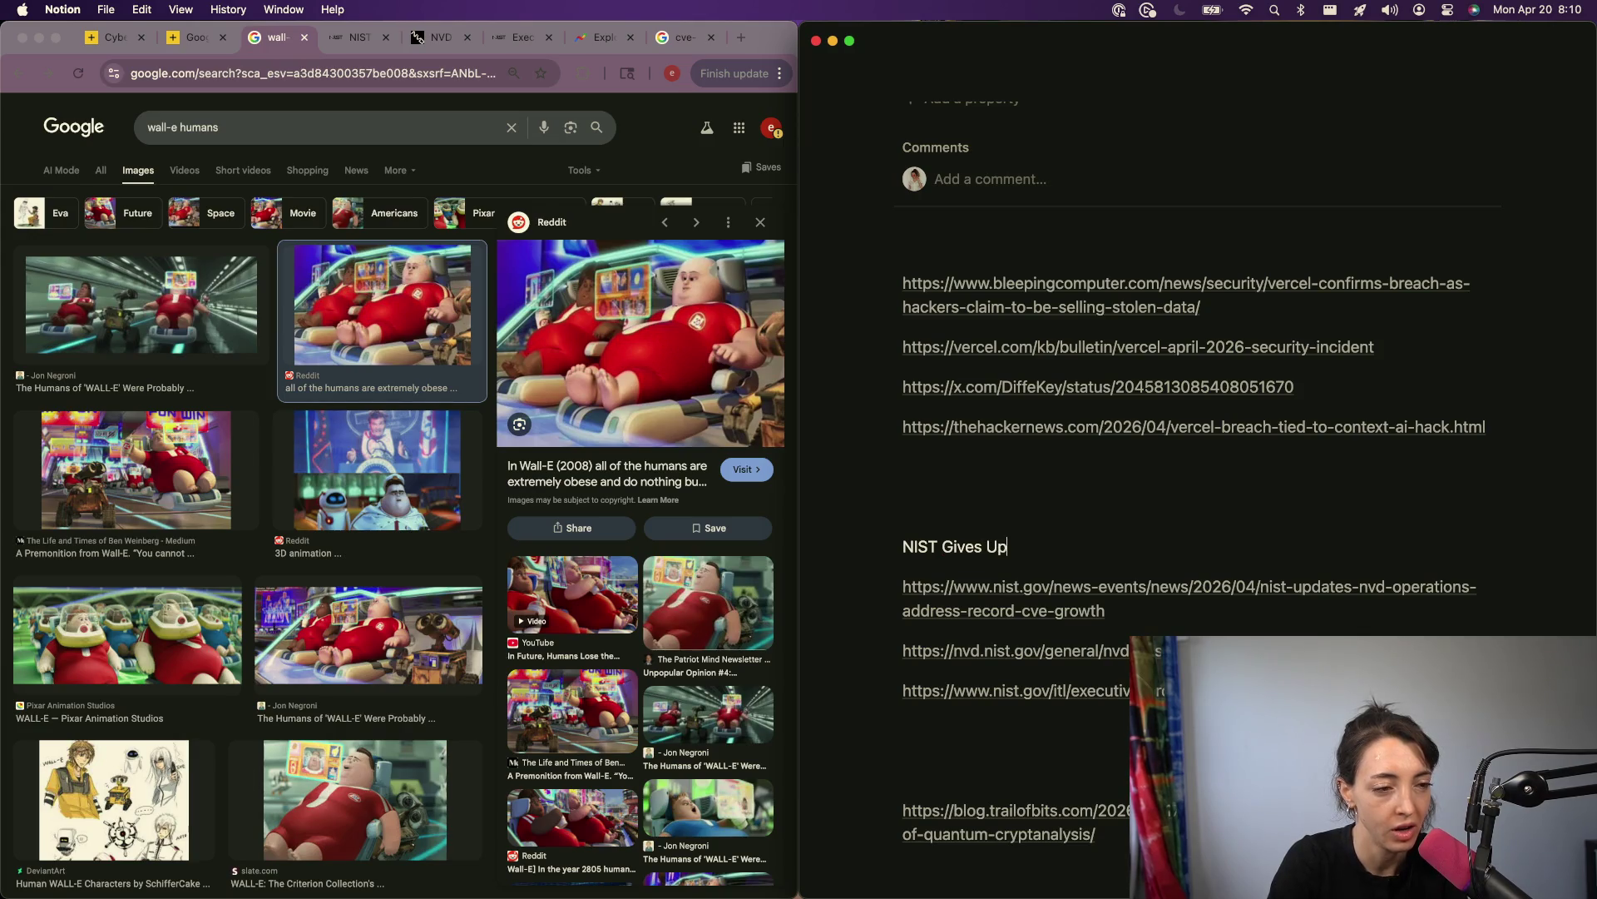
{"action": "type", "text": "ON CV"}
{"action": "key", "text": "BackSpace"}
{"action": "key", "text": "BackSpace"}
{"action": "key", "text": "BackSpace"}
{"action": "key", "text": "BackSpace"}
{"action": "type", "text": "CVEs"}
Step: Add the heading 'Vercel Compromise (What is AI Context)' above the Vercel links and close the wall-e humans tab
{"action": "left_click", "coordinate": [1025, 250]}
{"action": "key", "text": "Return"}
{"action": "type", "text": "Vercel Compromise "}
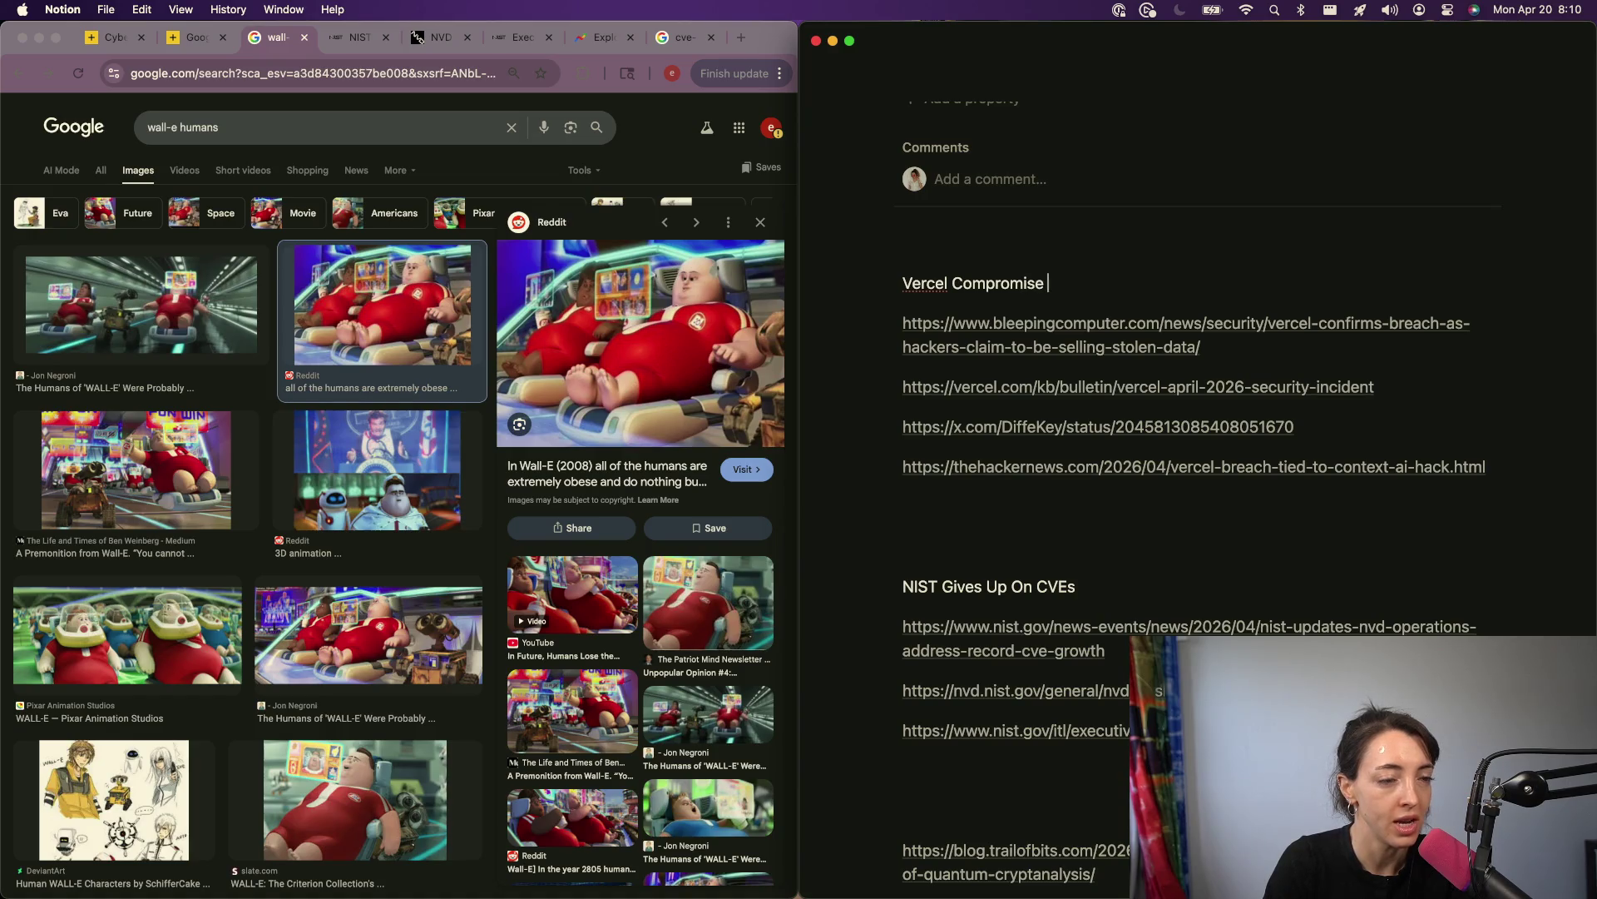
{"action": "type", "text": "(What is AI Context"}
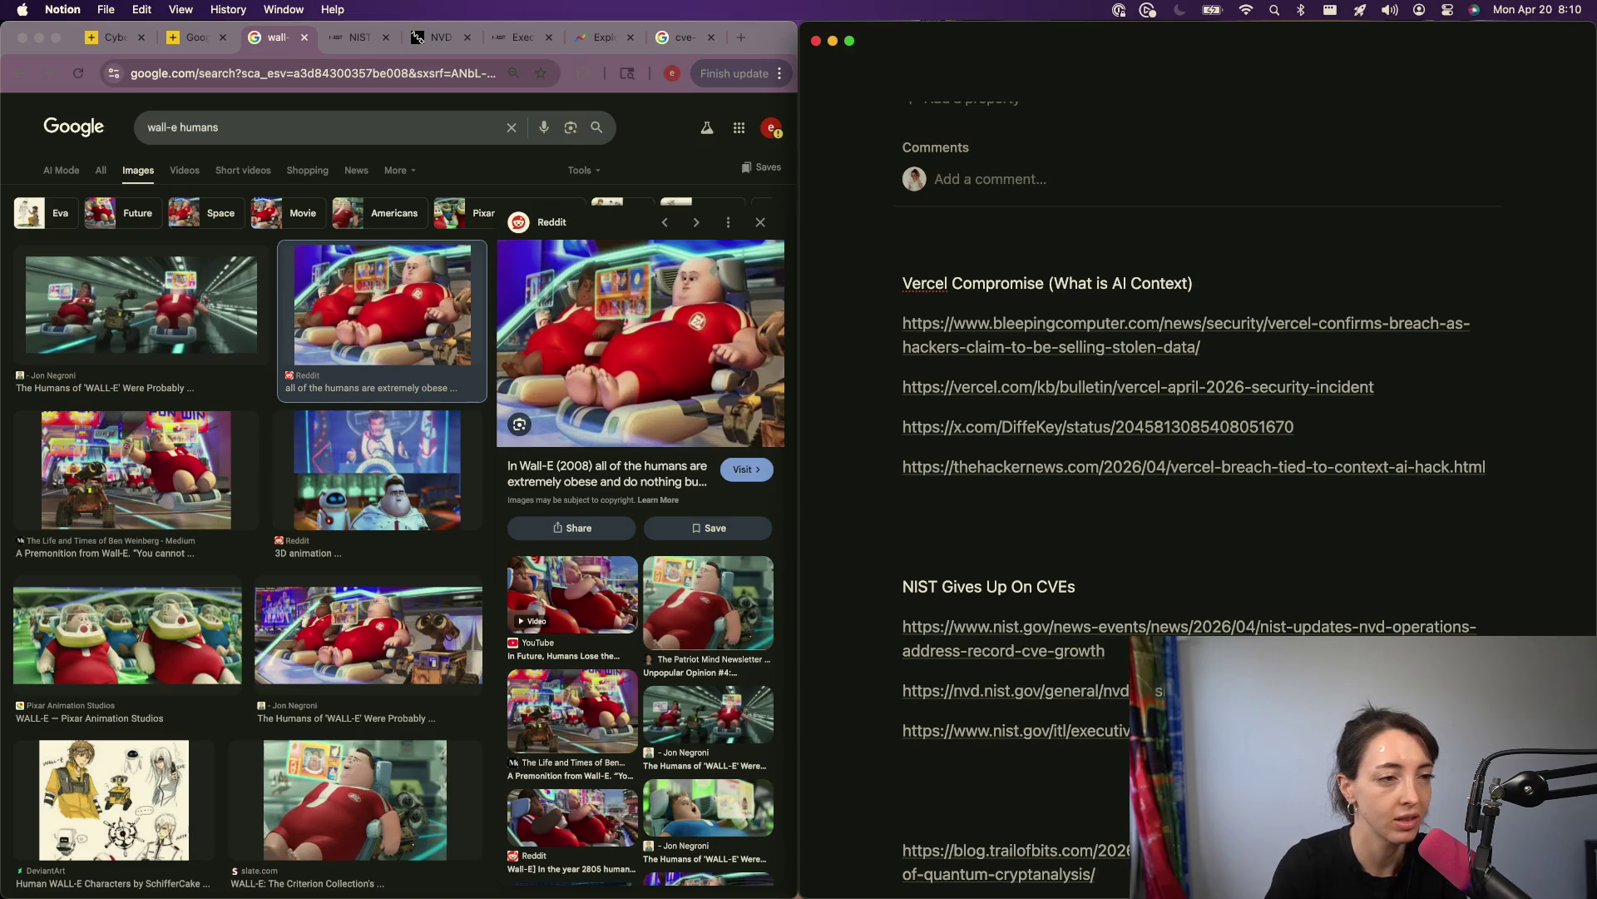
{"action": "left_click", "coordinate": [320, 38]}
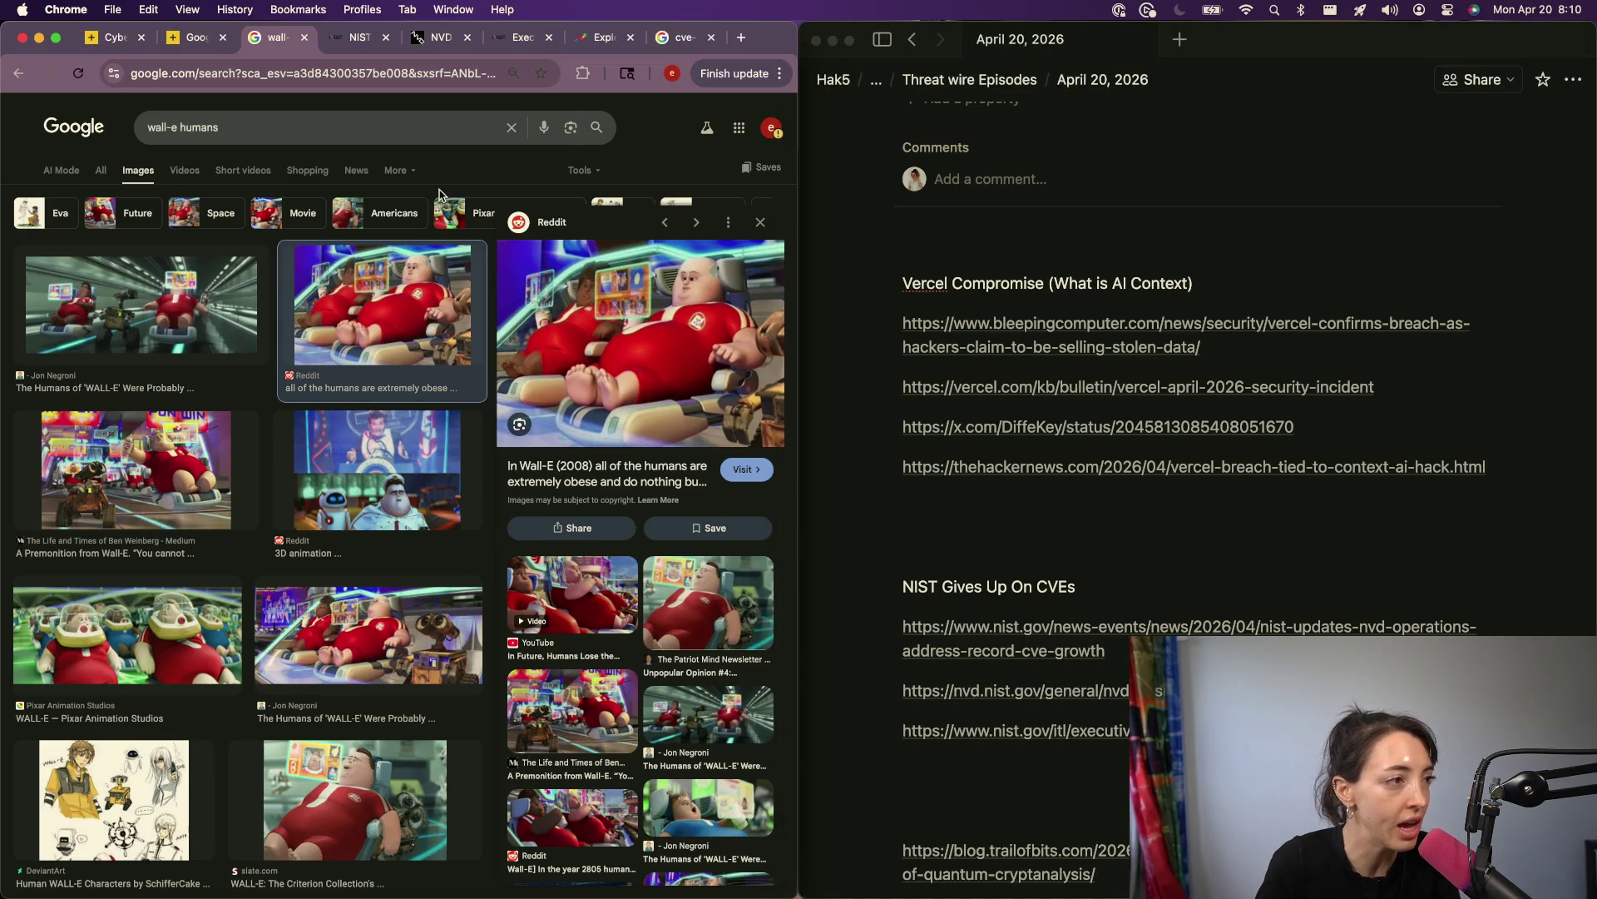
{"action": "left_click", "coordinate": [304, 37]}
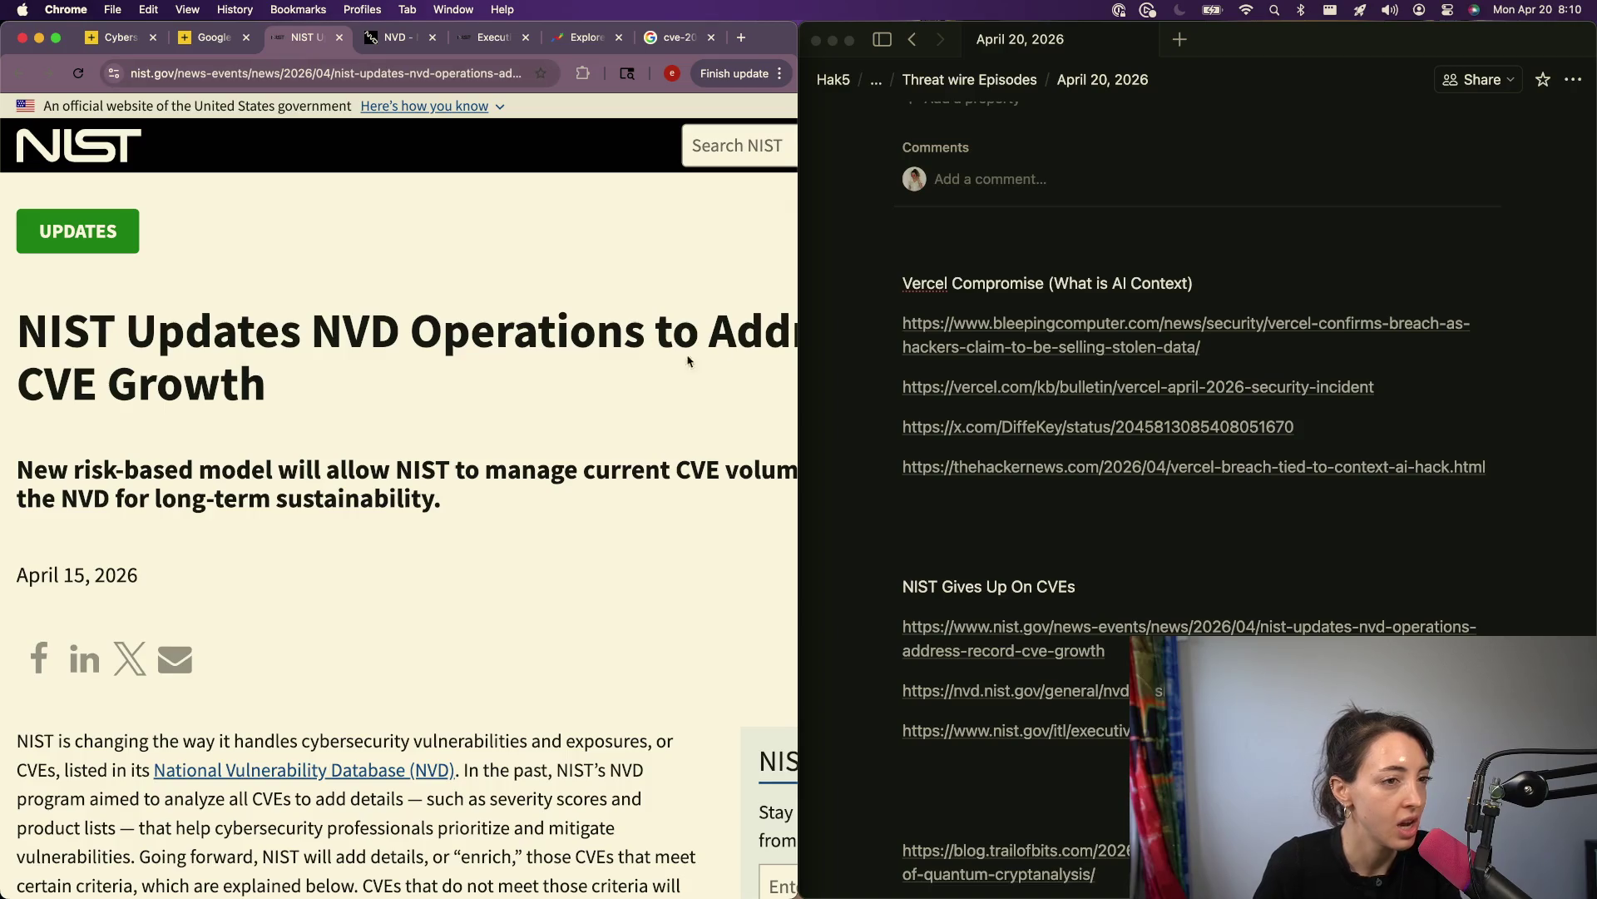
Step: Open a new line below the Vercel links for a viewer-context note
{"action": "left_click", "coordinate": [1070, 506]}
{"action": "key", "text": "Return"}
{"action": "left_click", "coordinate": [1075, 466]}
{"action": "key", "text": "Down"}
{"action": "key", "text": "Down"}
{"action": "key", "text": "Return"}
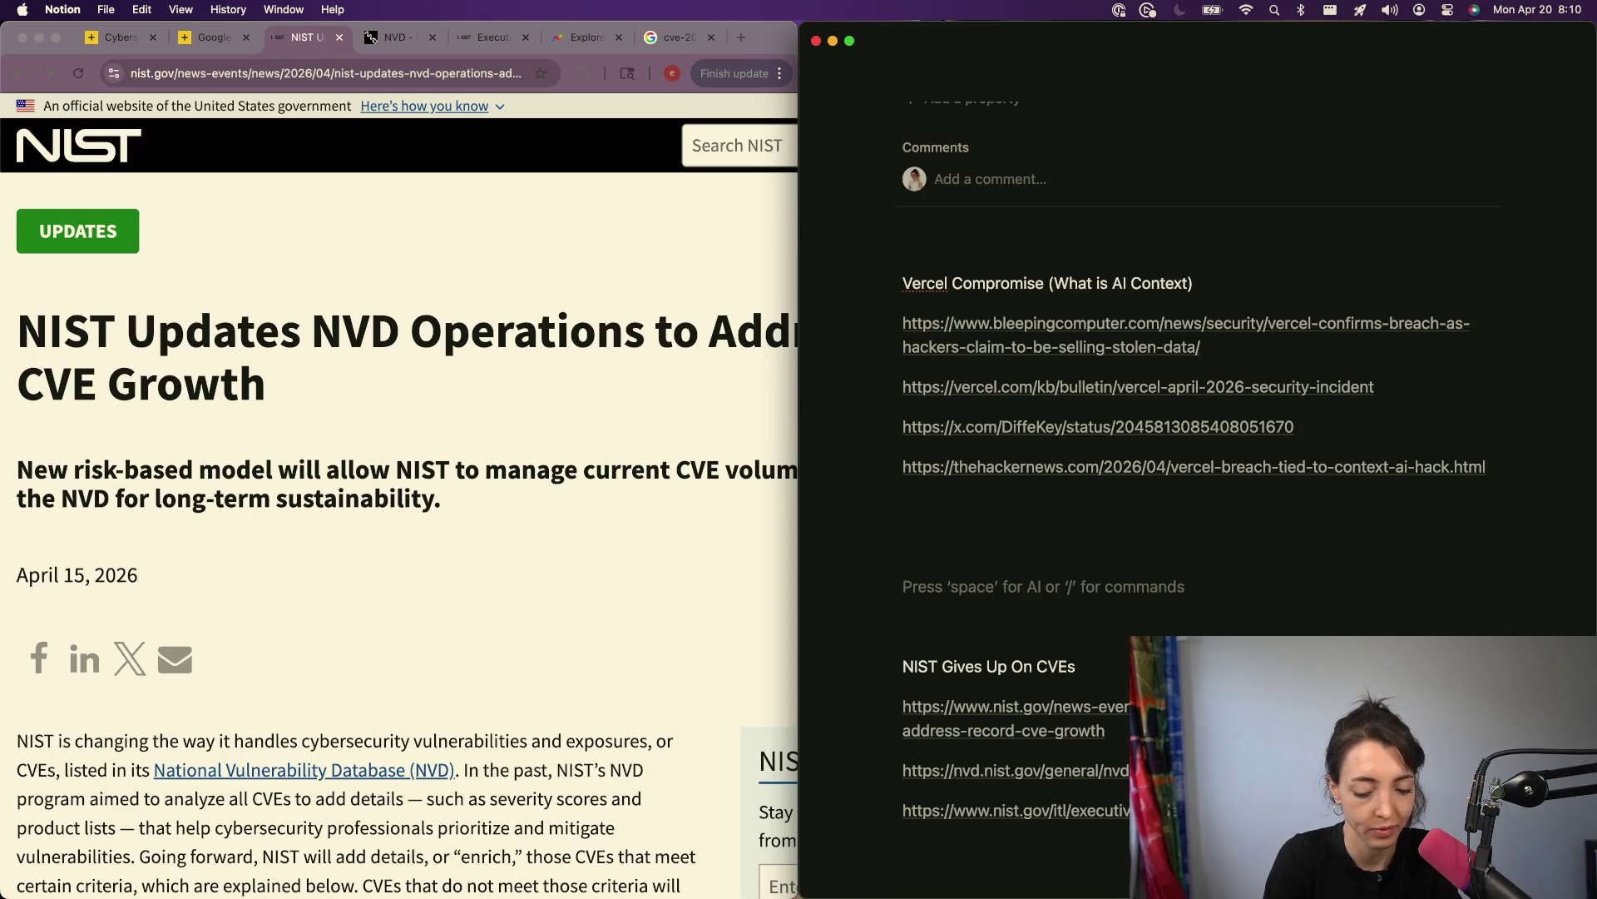
{"action": "type", "text": "To you"}
{"action": "key", "text": "BackSpace"}
{"action": "key", "text": "BackSpace"}
{"action": "key", "text": "BackSpace"}
{"action": "type", "text": "As a group of cybersecuirty sp"}
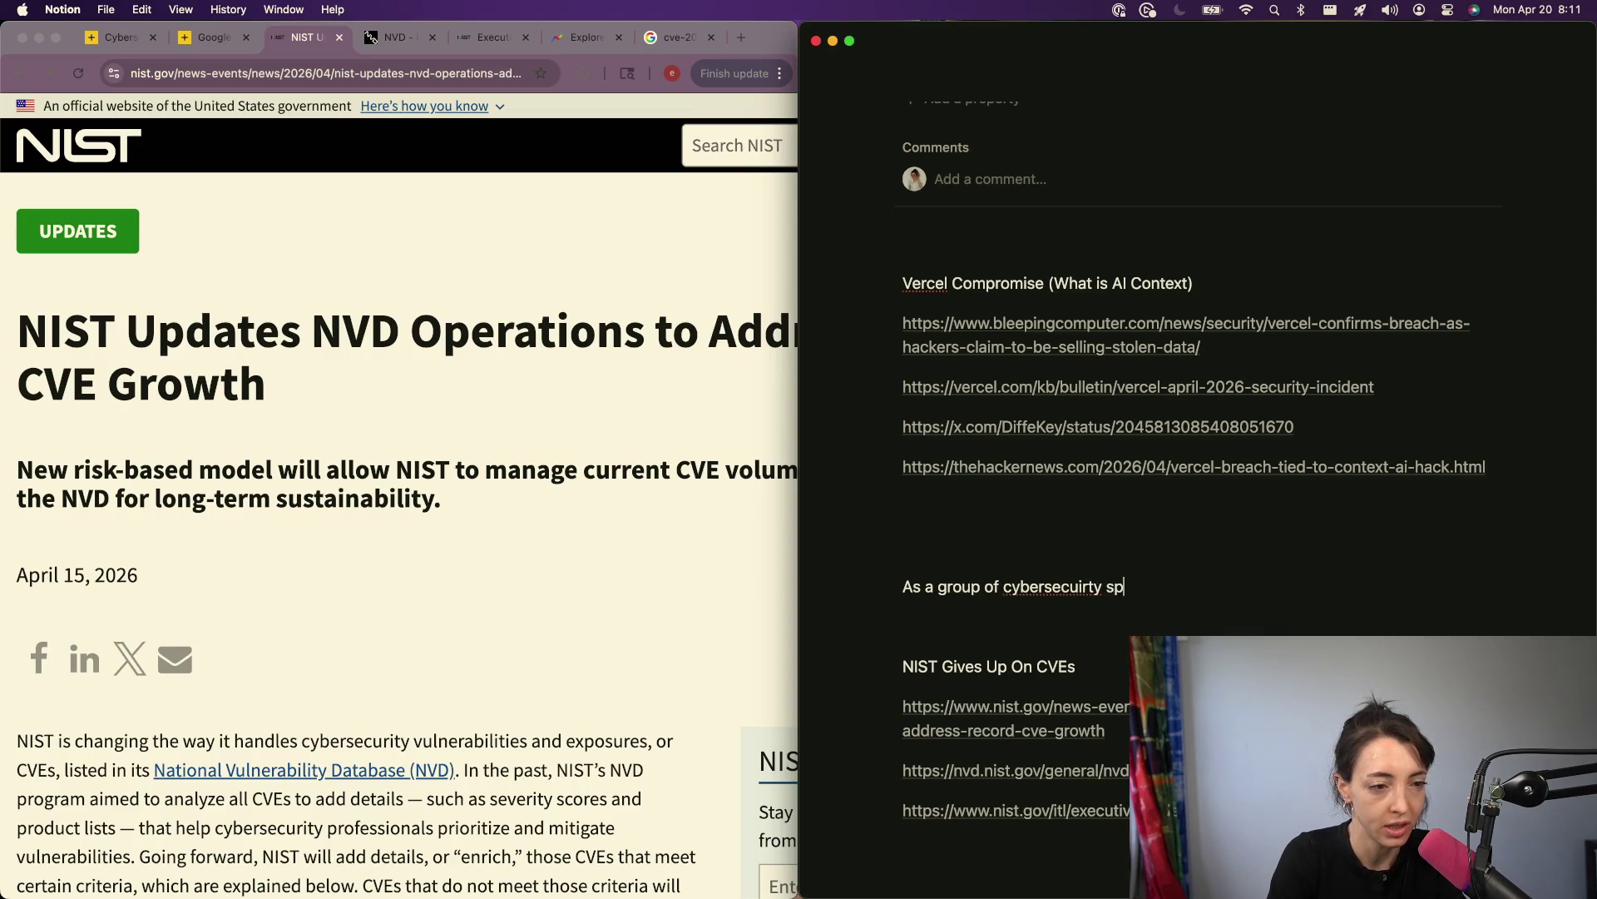
{"action": "key", "text": "alt+BackSpace"}
{"action": "key", "text": "alt+BackSpace"}
Step: Write 'A majority of the threatwire viewers are cybersecurity enthusiasts and professionals.'
{"action": "key", "text": "alt+BackSpace"}
{"action": "key", "text": "alt+BackSpace"}
{"action": "key", "text": "alt+BackSpace"}
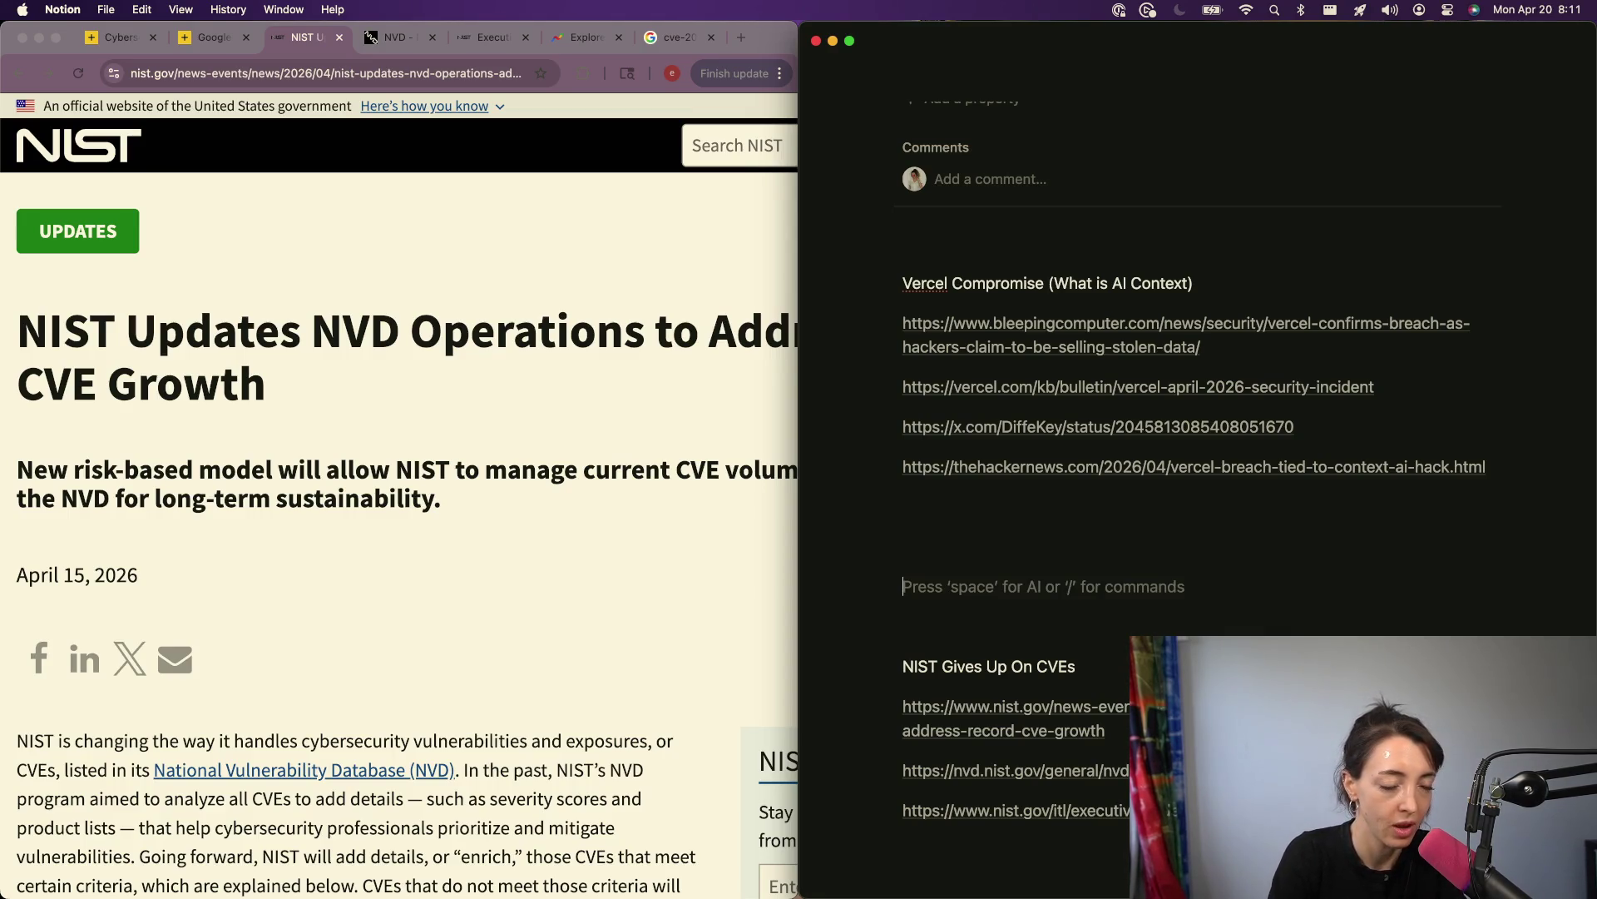
{"action": "type", "text": "Obviously"}
{"action": "key", "text": "alt+BackSpace"}
{"action": "type", "text": "A jmajor"}
{"action": "key", "text": "alt+BackSpace"}
{"action": "type", "text": "maj"}
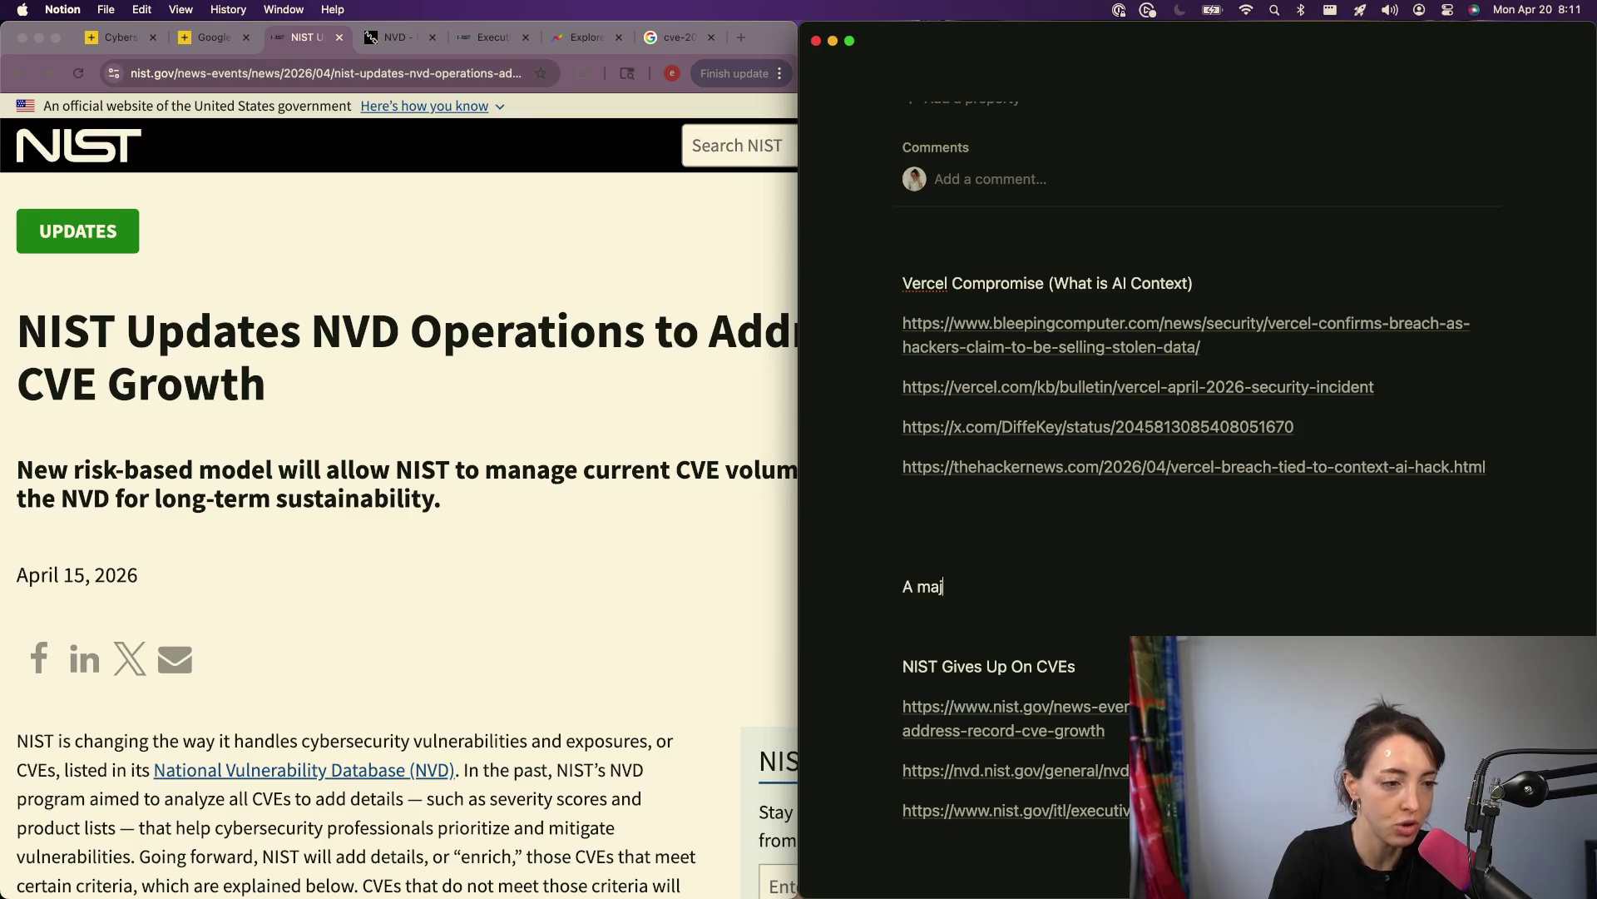
{"action": "type", "text": "ority of the threatwire lan"}
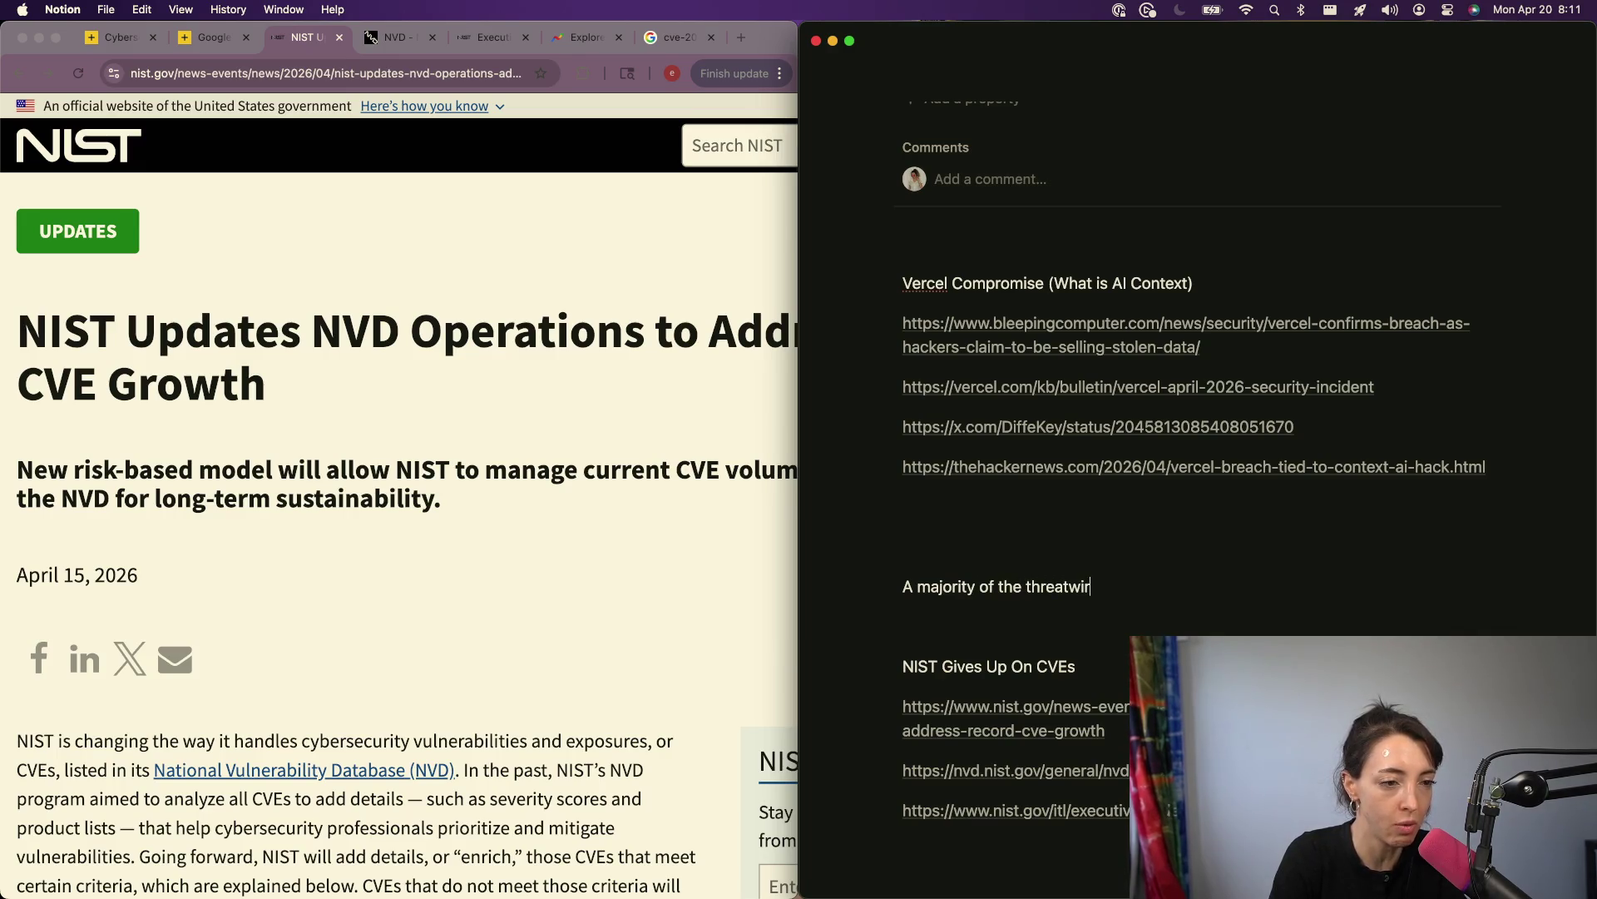
{"action": "key", "text": "alt+BackSpace"}
{"action": "type", "text": "viewe"}
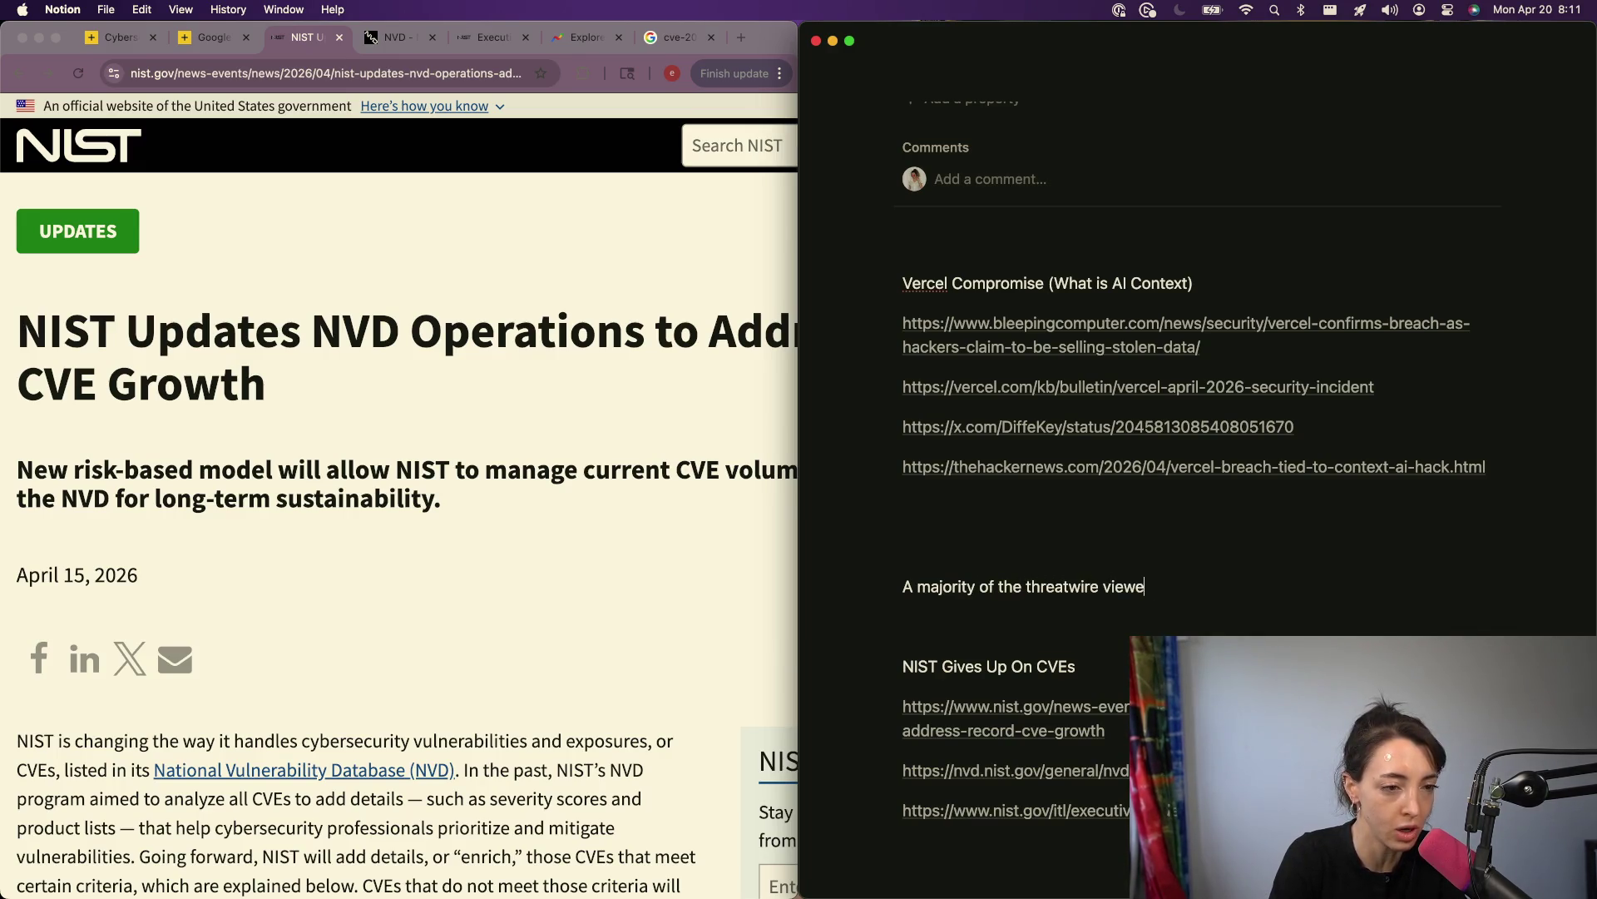
{"action": "type", "text": "rs are cybersecurity "}
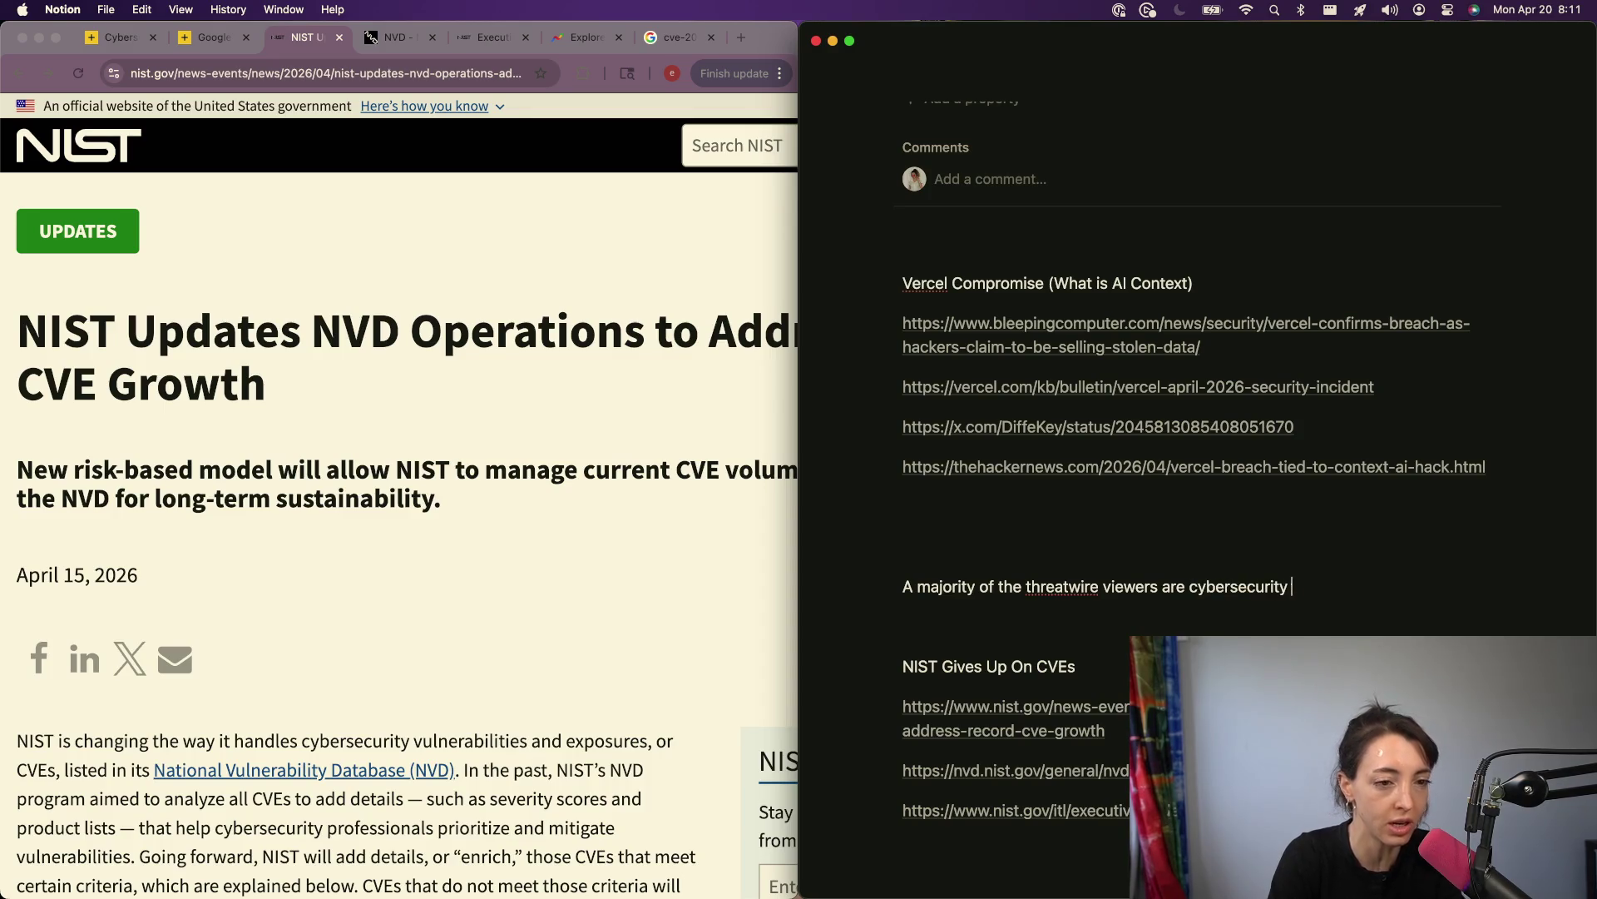
{"action": "type", "text": "enthusia"}
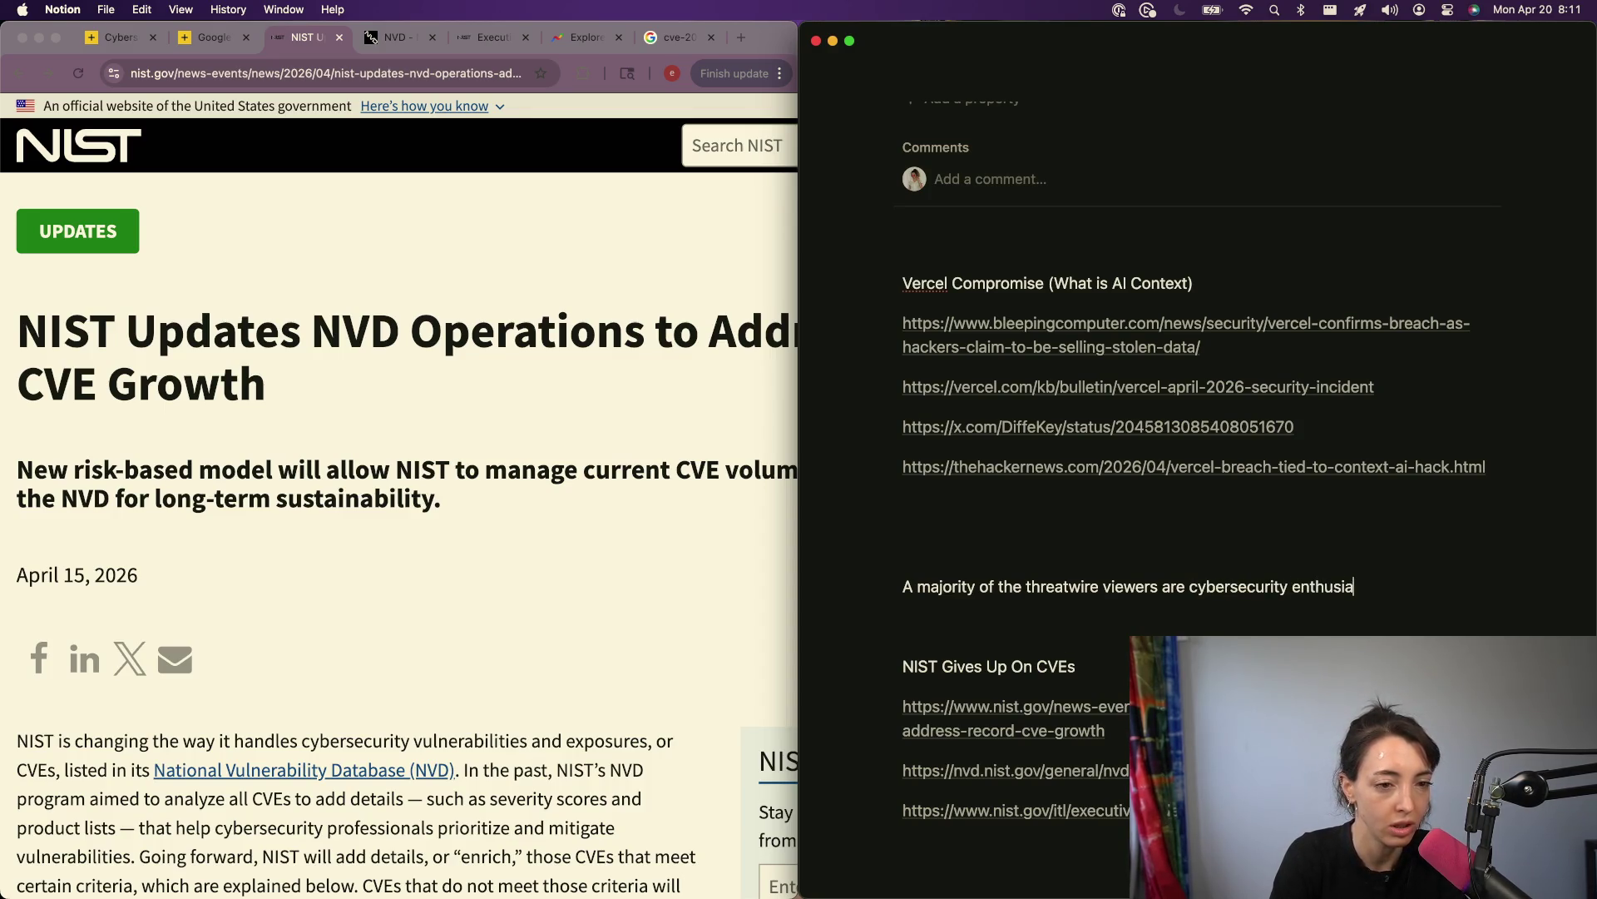
{"action": "type", "text": "sts and profo"}
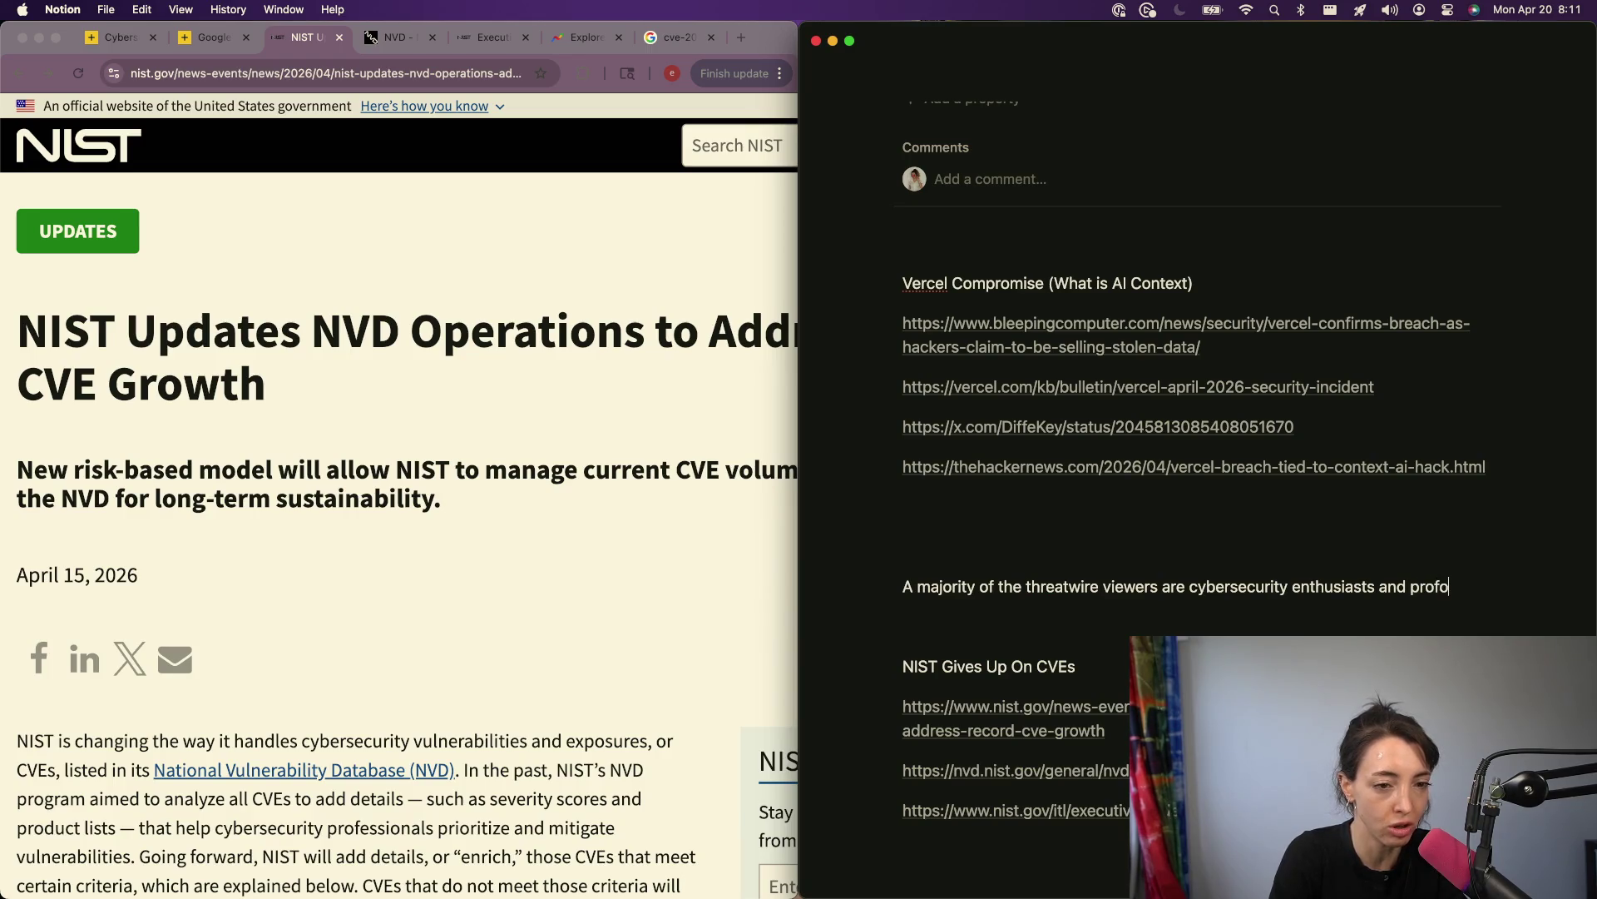
{"action": "key", "text": "BackSpace"}
{"action": "type", "text": "essionals. I was"}
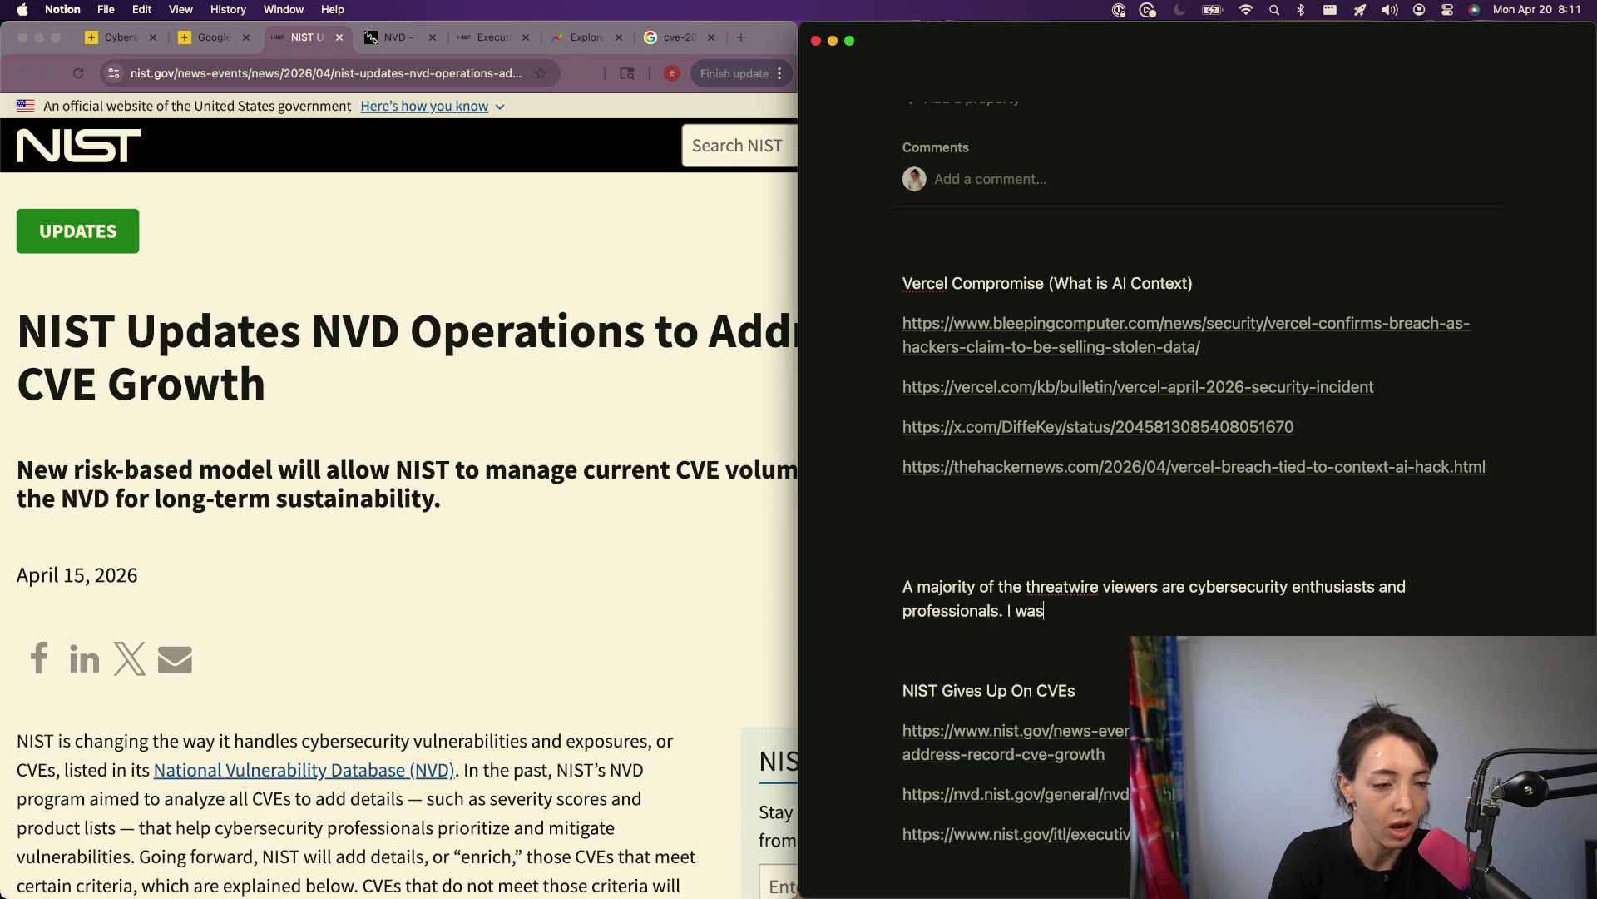
{"action": "type", "text": " wonderin"}
Step: Trim the unfinished trailing words so the note ends at 'professionals.'
{"action": "key", "text": "BackSpace"}
{"action": "key", "text": "BackSpace"}
{"action": "key", "text": "BackSpace"}
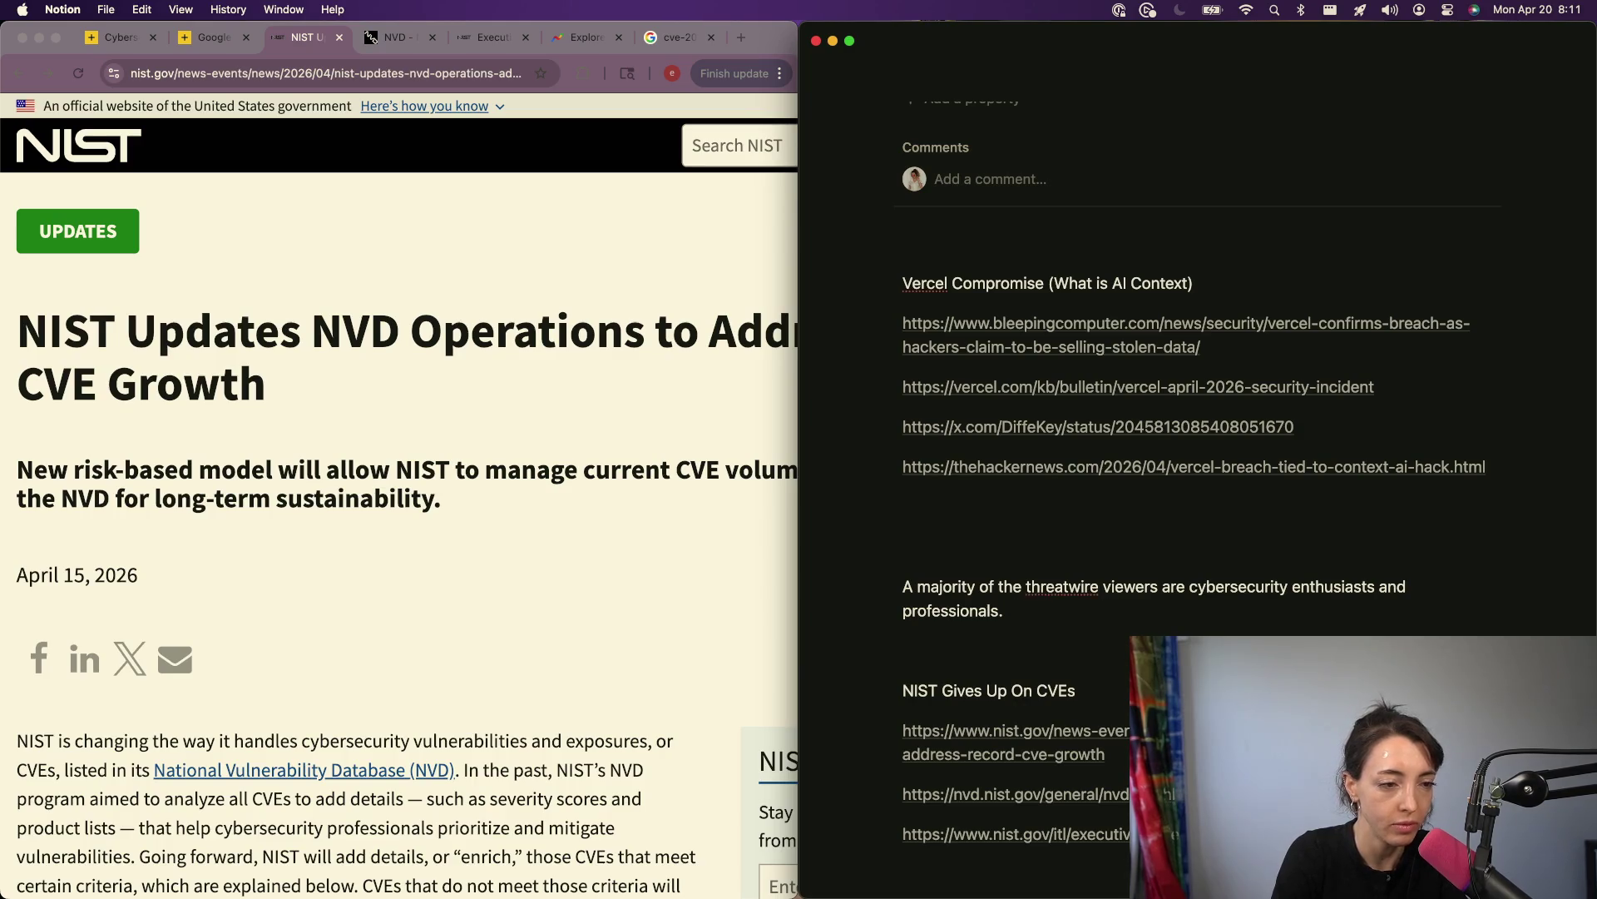
{"action": "type", "text": "was"}
{"action": "key", "text": "BackSpace"}
{"action": "key", "text": "BackSpace"}
{"action": "key", "text": "BackSpace"}
{"action": "type", "text": "have"}
{"action": "key", "text": "BackSpace"}
{"action": "key", "text": "BackSpace"}
{"action": "key", "text": "BackSpace"}
{"action": "type", "text": "Do you"}
{"action": "key", "text": "alt+BackSpace"}
{"action": "key", "text": "alt+BackSpace"}
{"action": "key", "text": "alt+BackSpace"}
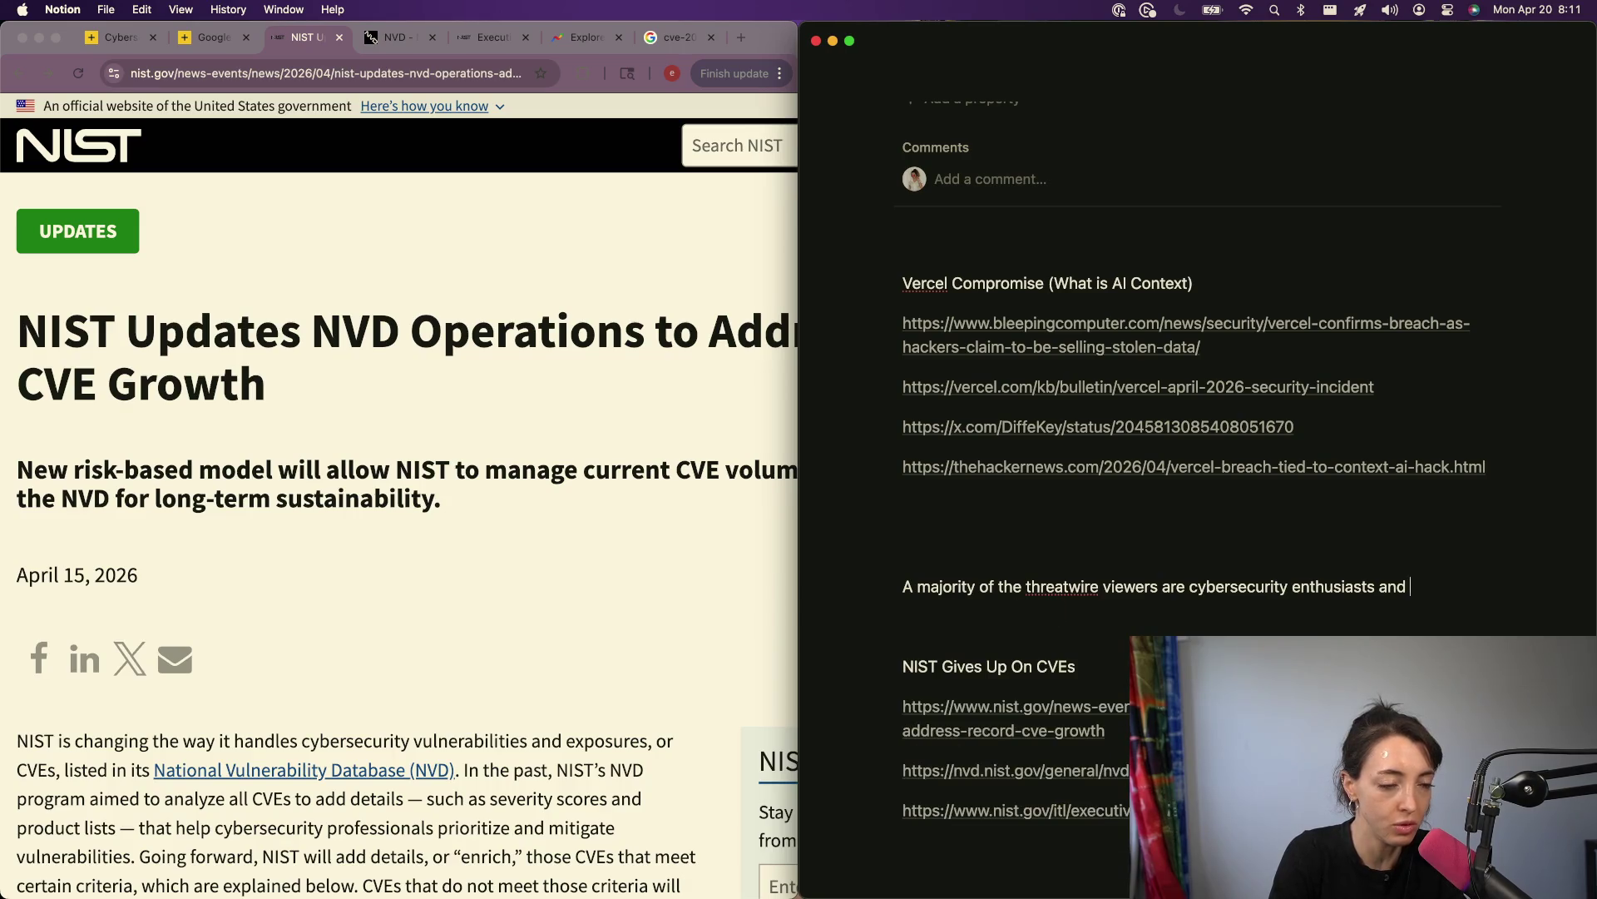
{"action": "key", "text": "super+BackSpace"}
{"action": "key", "text": "super+z"}
{"action": "key", "text": "alt+BackSpace"}
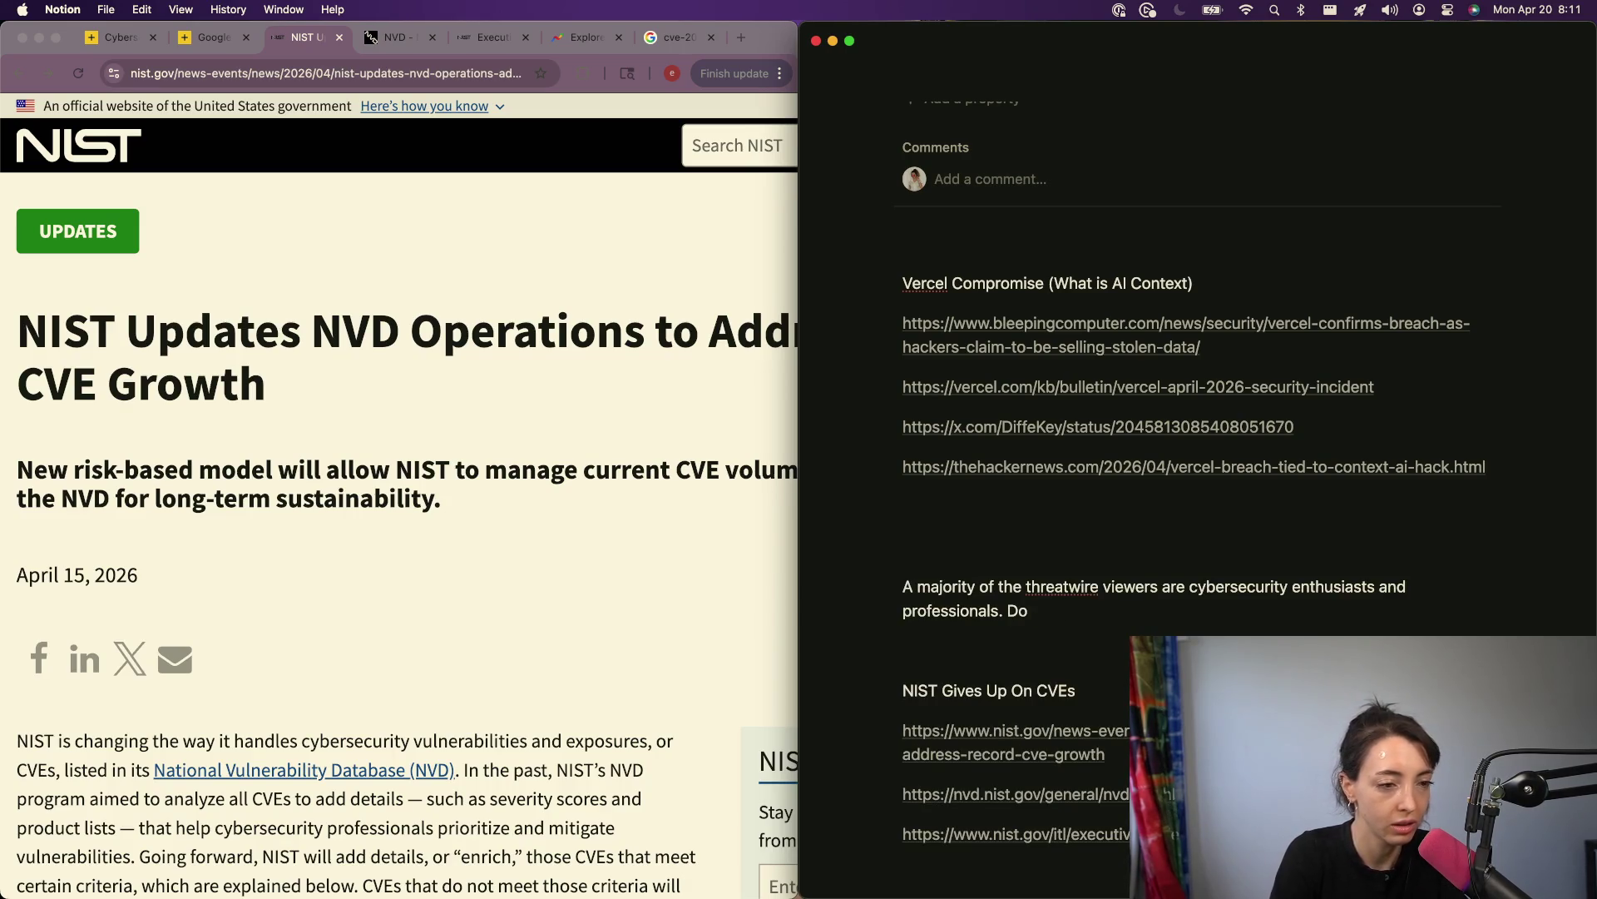
Step: Start the question 'Do you consider context aw…' on its own line
{"action": "key", "text": "alt+BackSpace"}
{"action": "key", "text": "Return"}
{"action": "type", "text": "Do you consider"}
{"action": "key", "text": "alt+BackSpace"}
{"action": "type", "text": "consider context aware"}
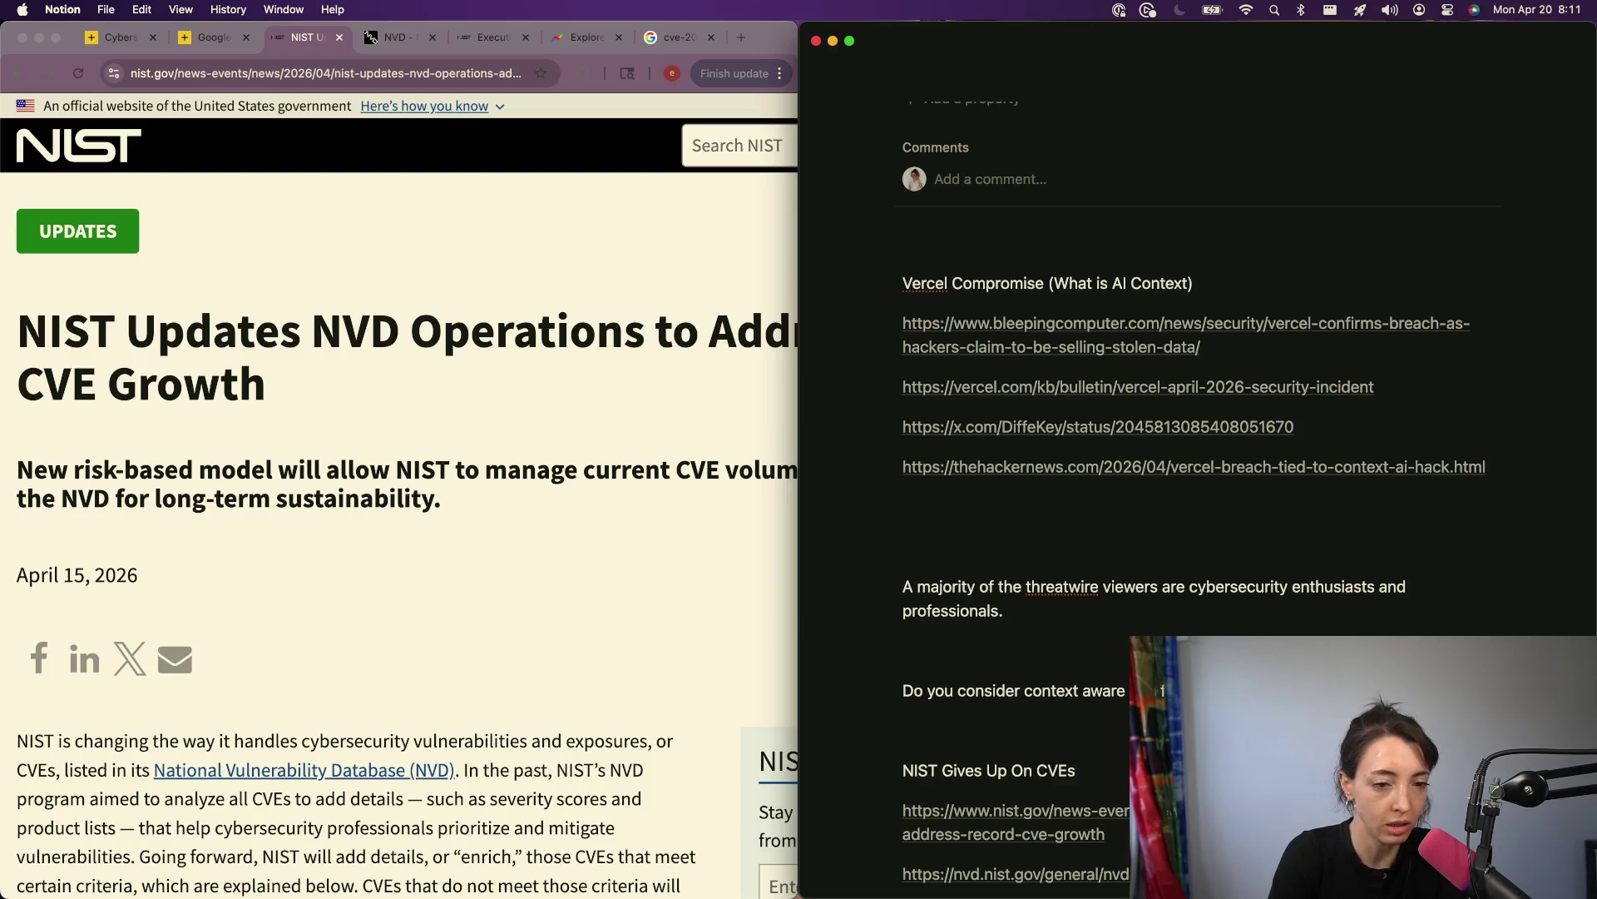
Step: Extend the question with 'collection on your internal system' and the fragility of the AI landscape
{"action": "type", "text": "collection on your "}
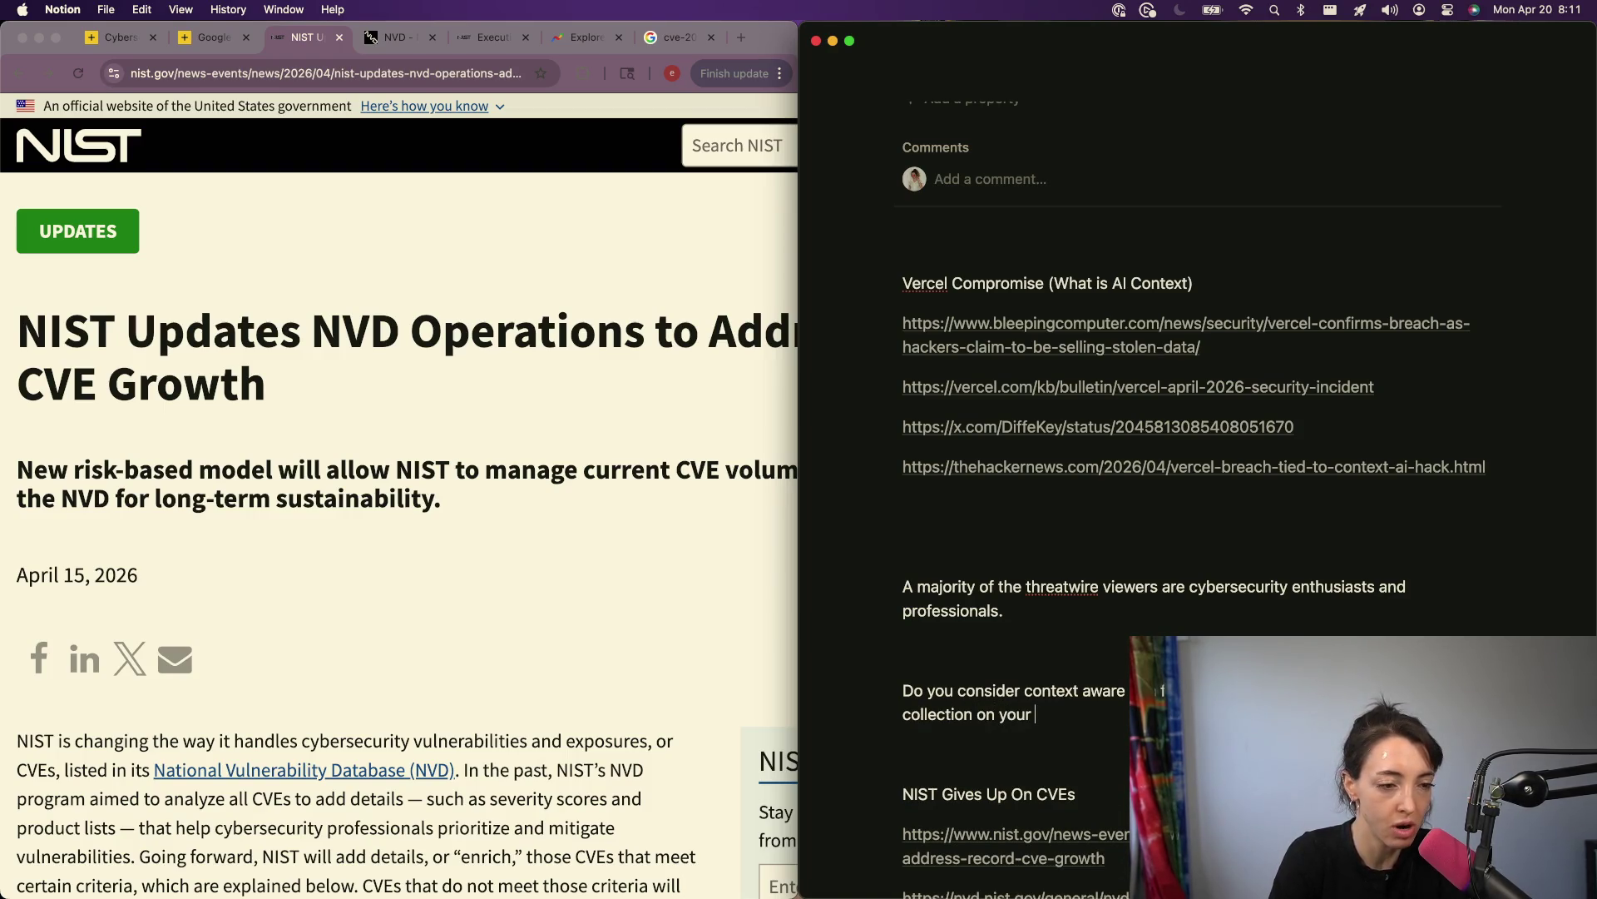
{"action": "type", "text": "interal system"}
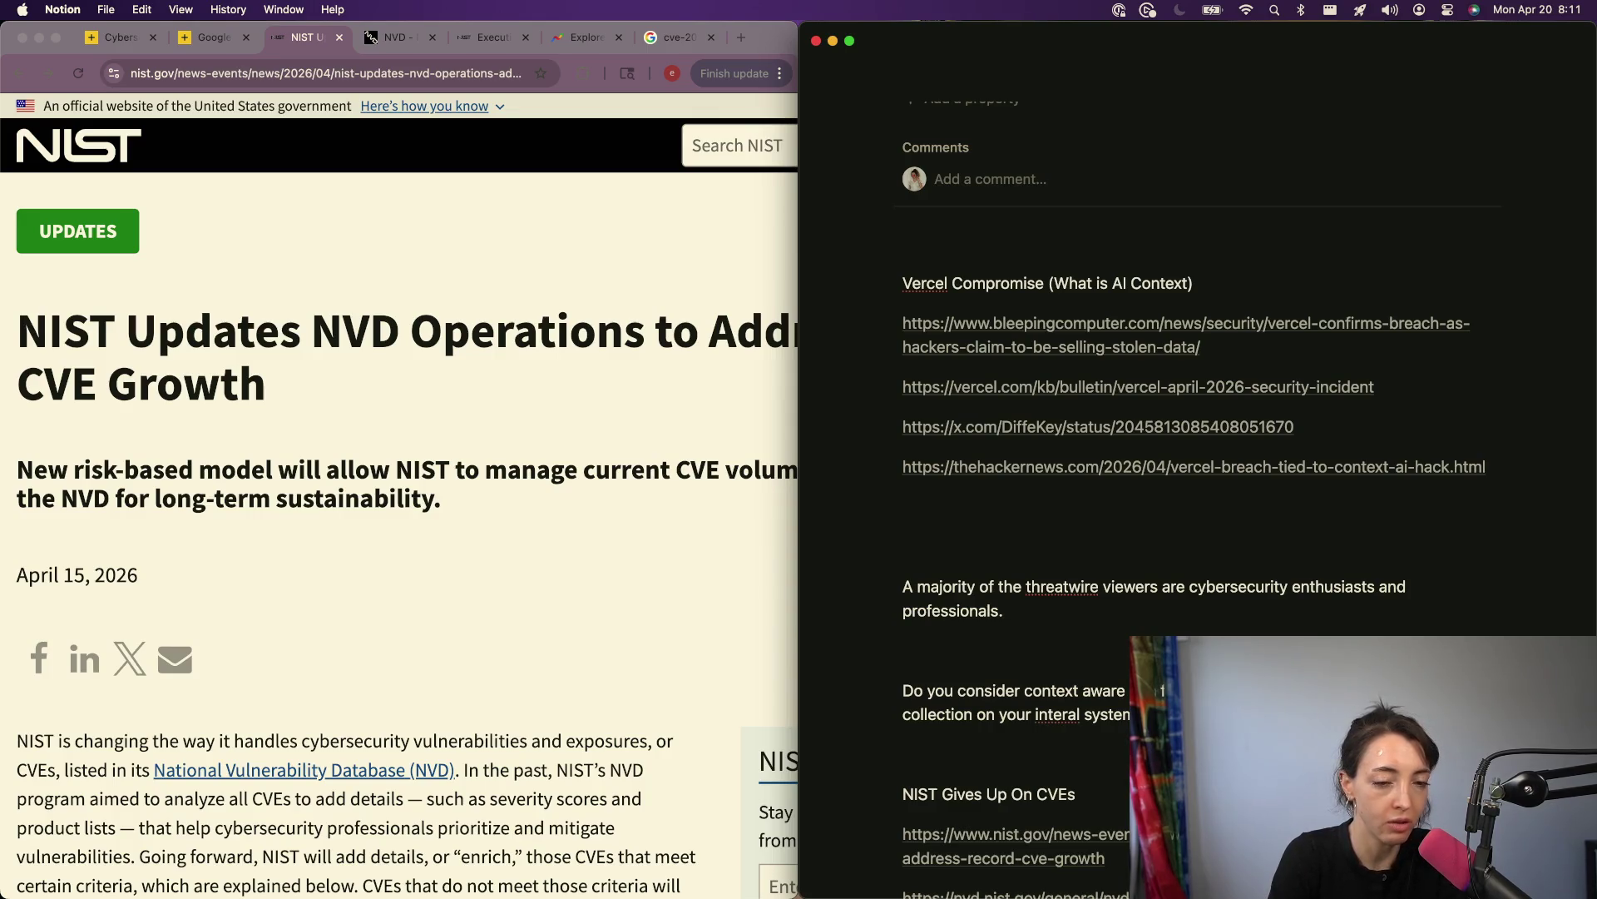
{"action": "type", "text": "fragility of "}
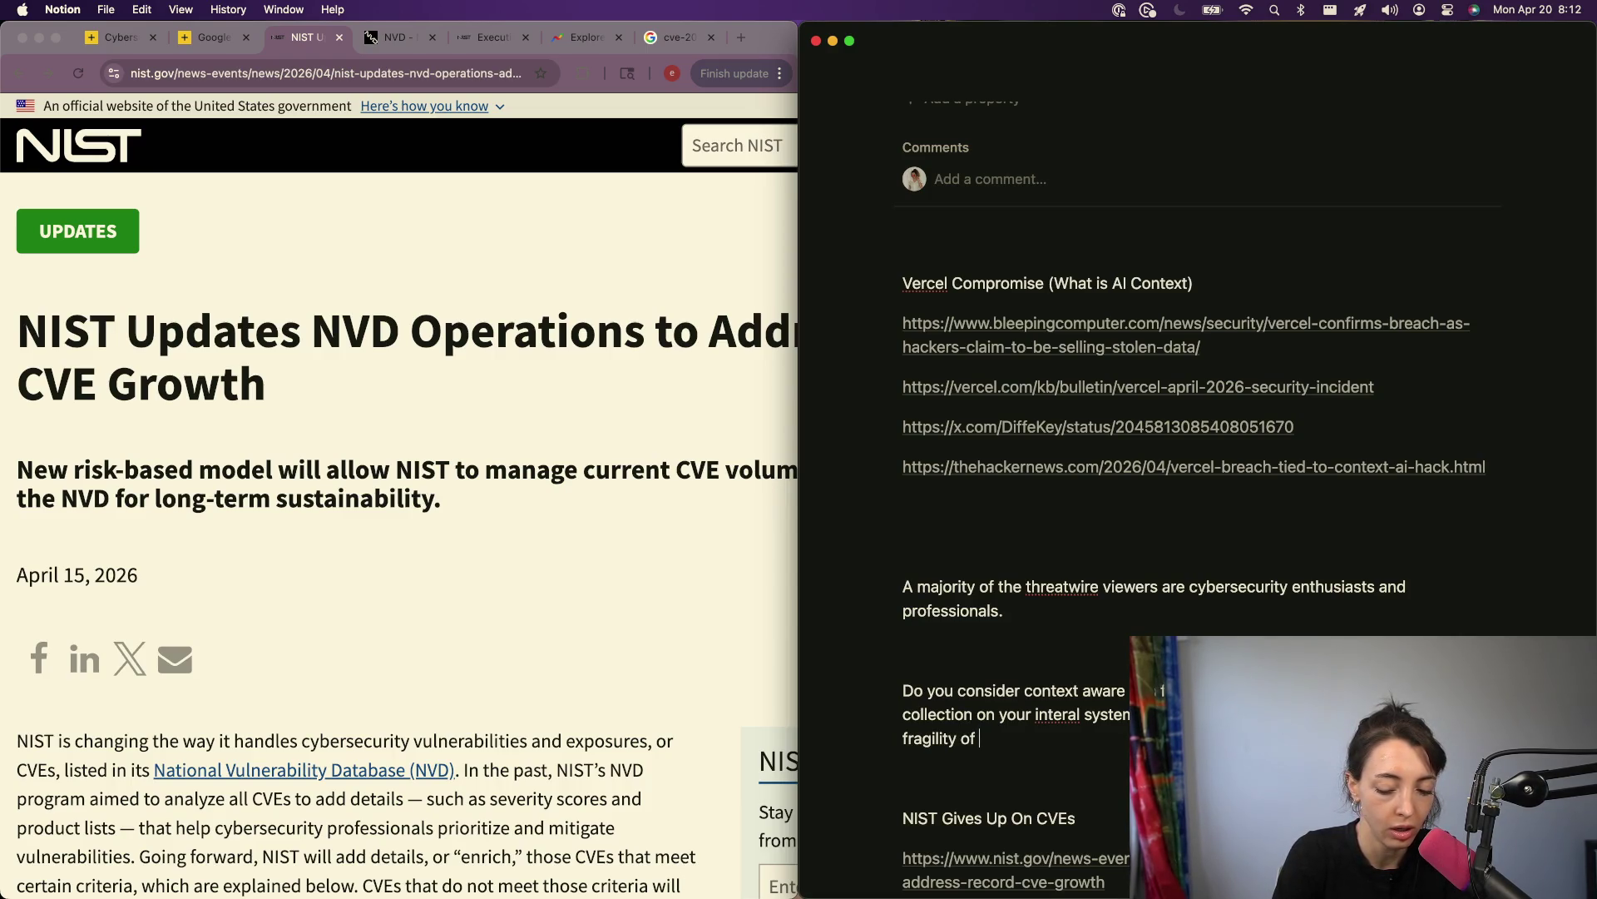
{"action": "type", "text": "the AI landscape, ho"}
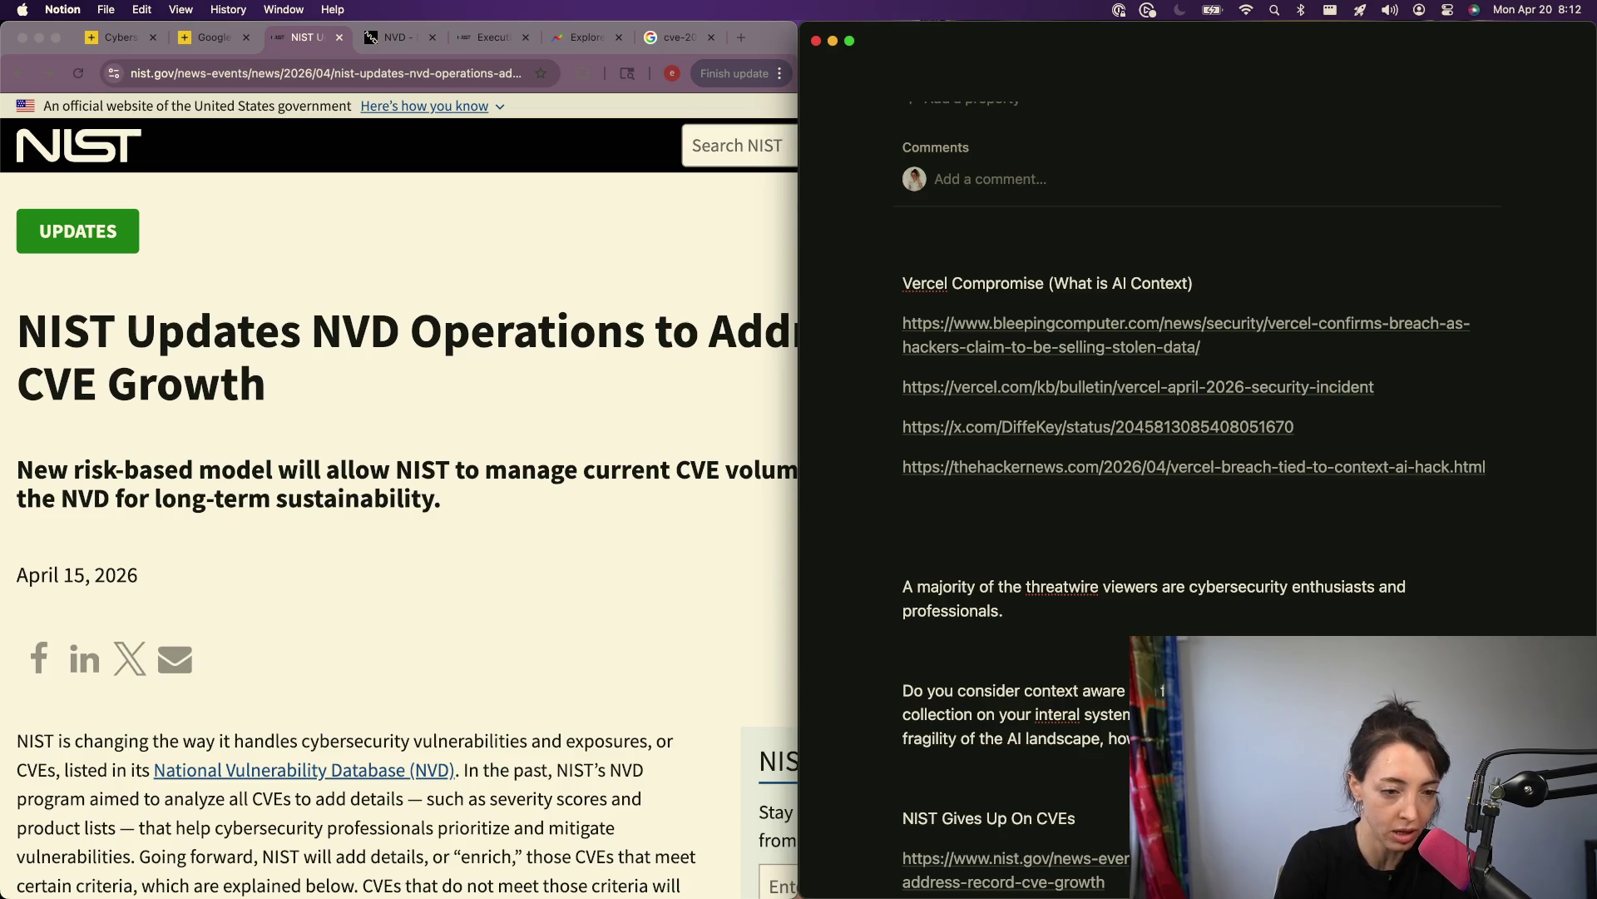
{"action": "key", "text": "BackSpace"}
{"action": "key", "text": "BackSpace"}
{"action": "key", "text": "BackSpace"}
{"action": "type", "text": "a"}
{"action": "key", "text": "Tab"}
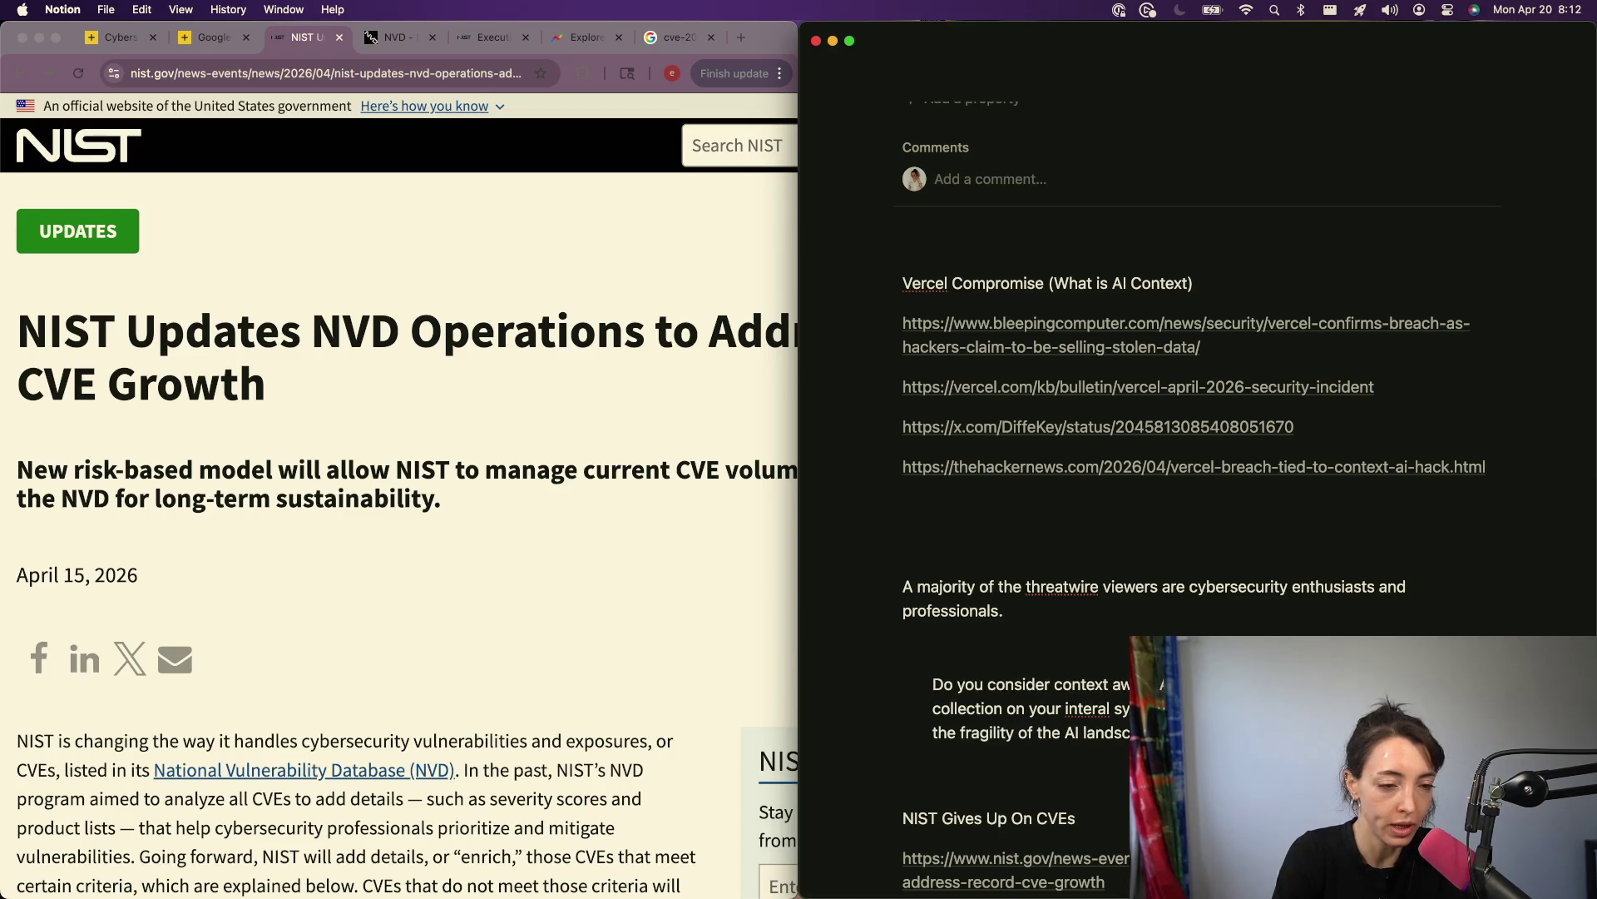
{"action": "key", "text": "shift+Tab"}
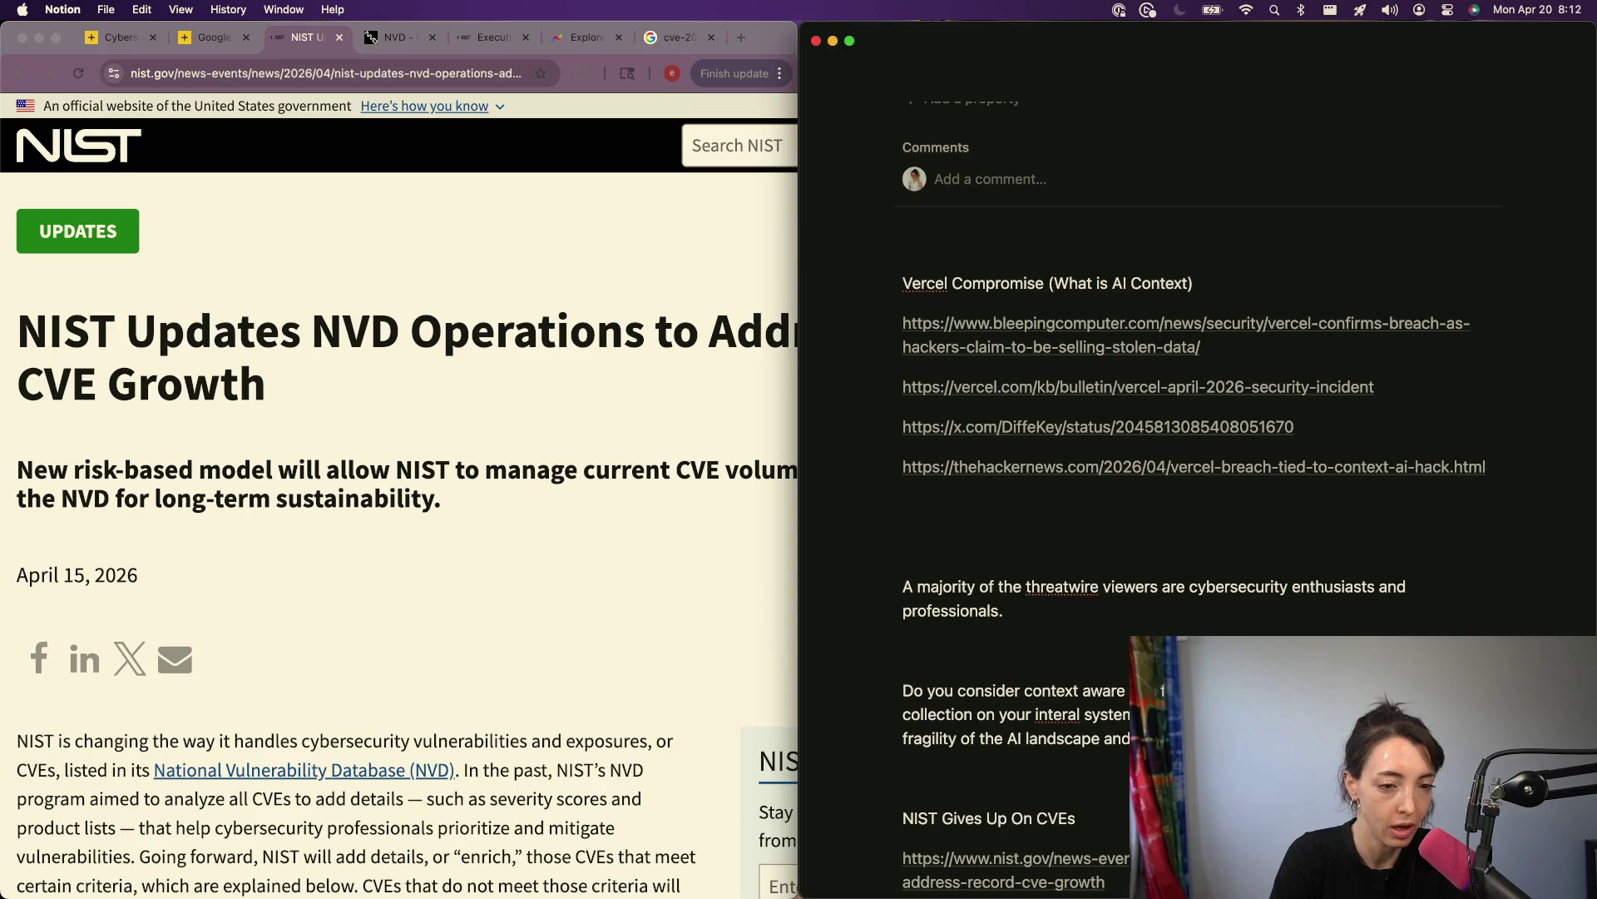
Step: Continue with 'do you believe these companies execute keylogging on sensitive and adjacent…'
{"action": "type", "text": "do you believe that"}
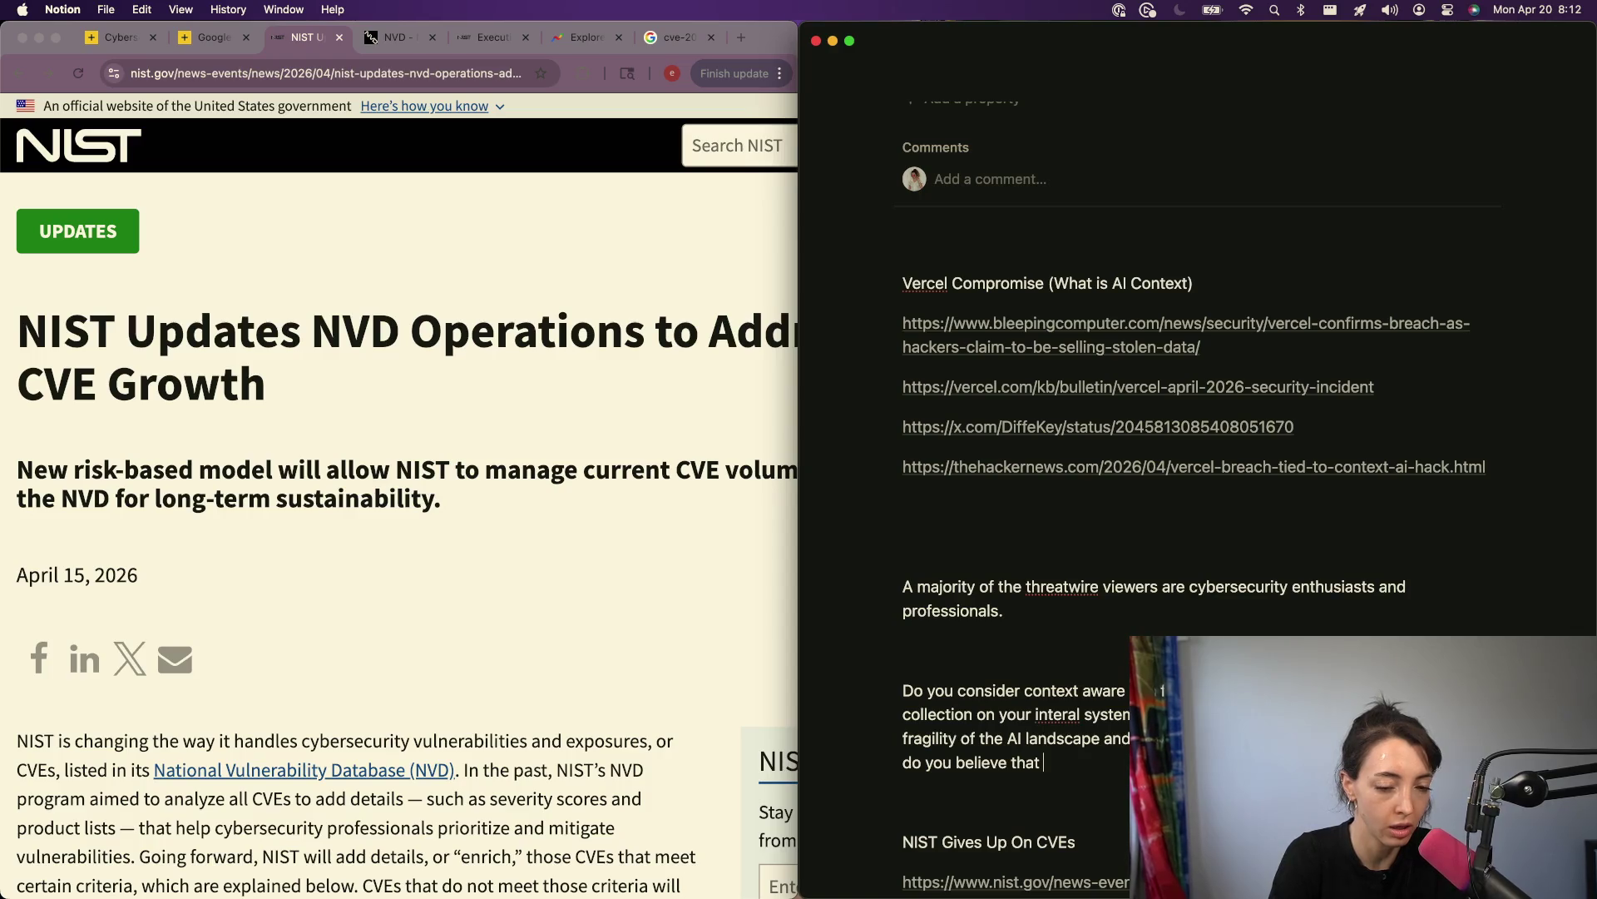
{"action": "key", "text": "alt+BackSpace"}
{"action": "key", "text": "alt+BackSpace"}
{"action": "key", "text": "alt+BackSpace"}
{"action": "type", "text": "tyou"}
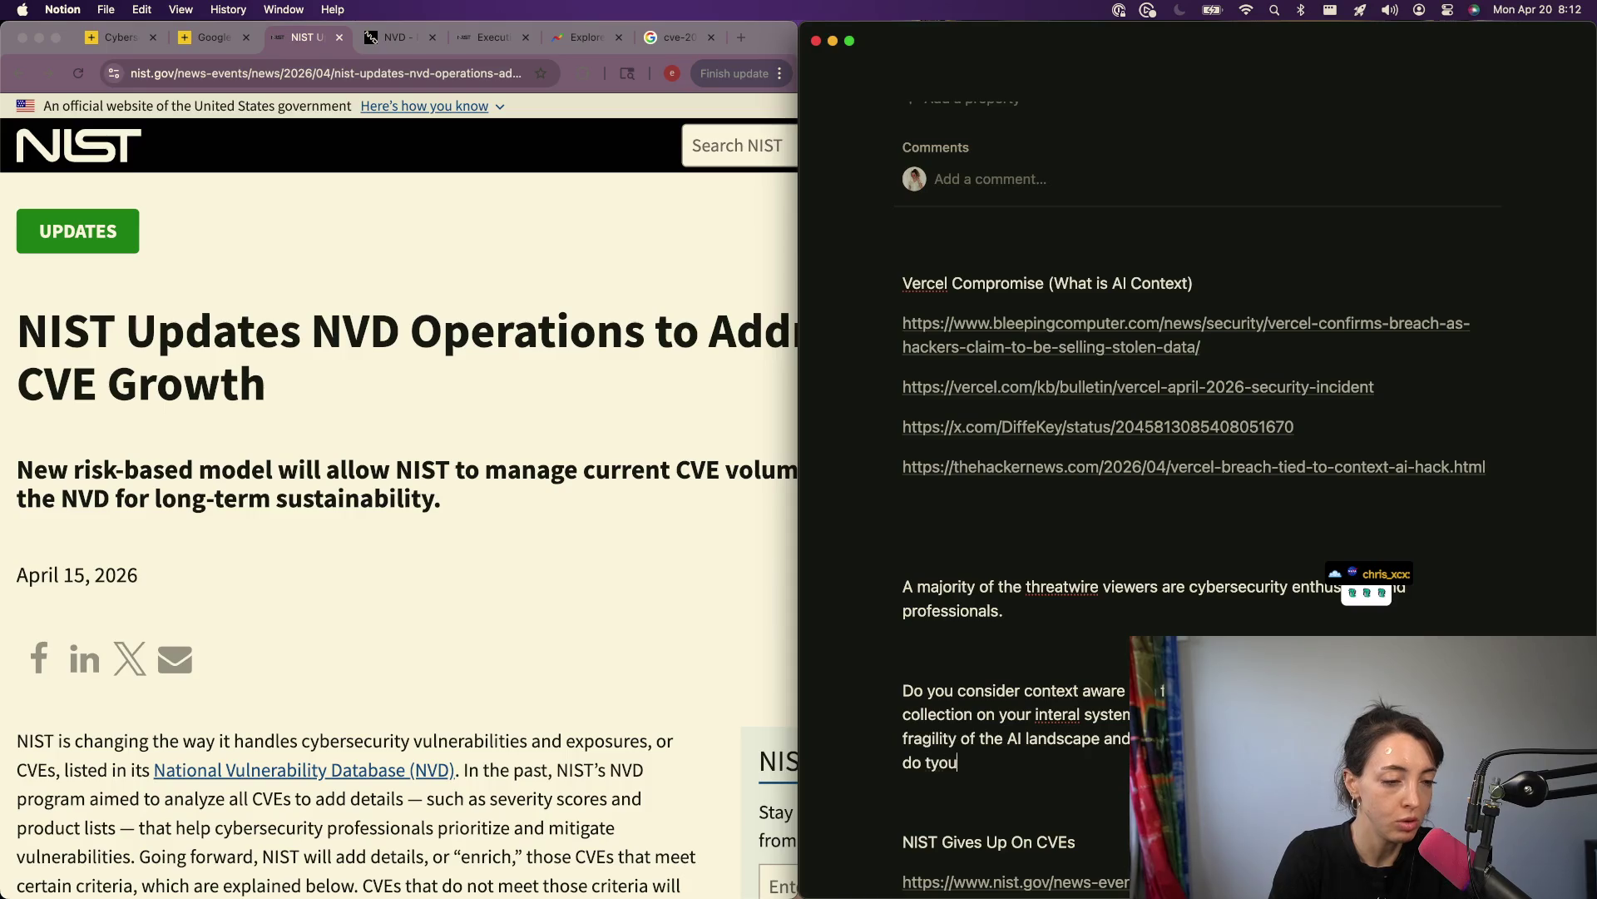
{"action": "key", "text": "BackSpace"}
{"action": "key", "text": "BackSpace"}
{"action": "key", "text": "BackSpace"}
{"action": "key", "text": "BackSpace"}
{"action": "type", "text": "you believe the"}
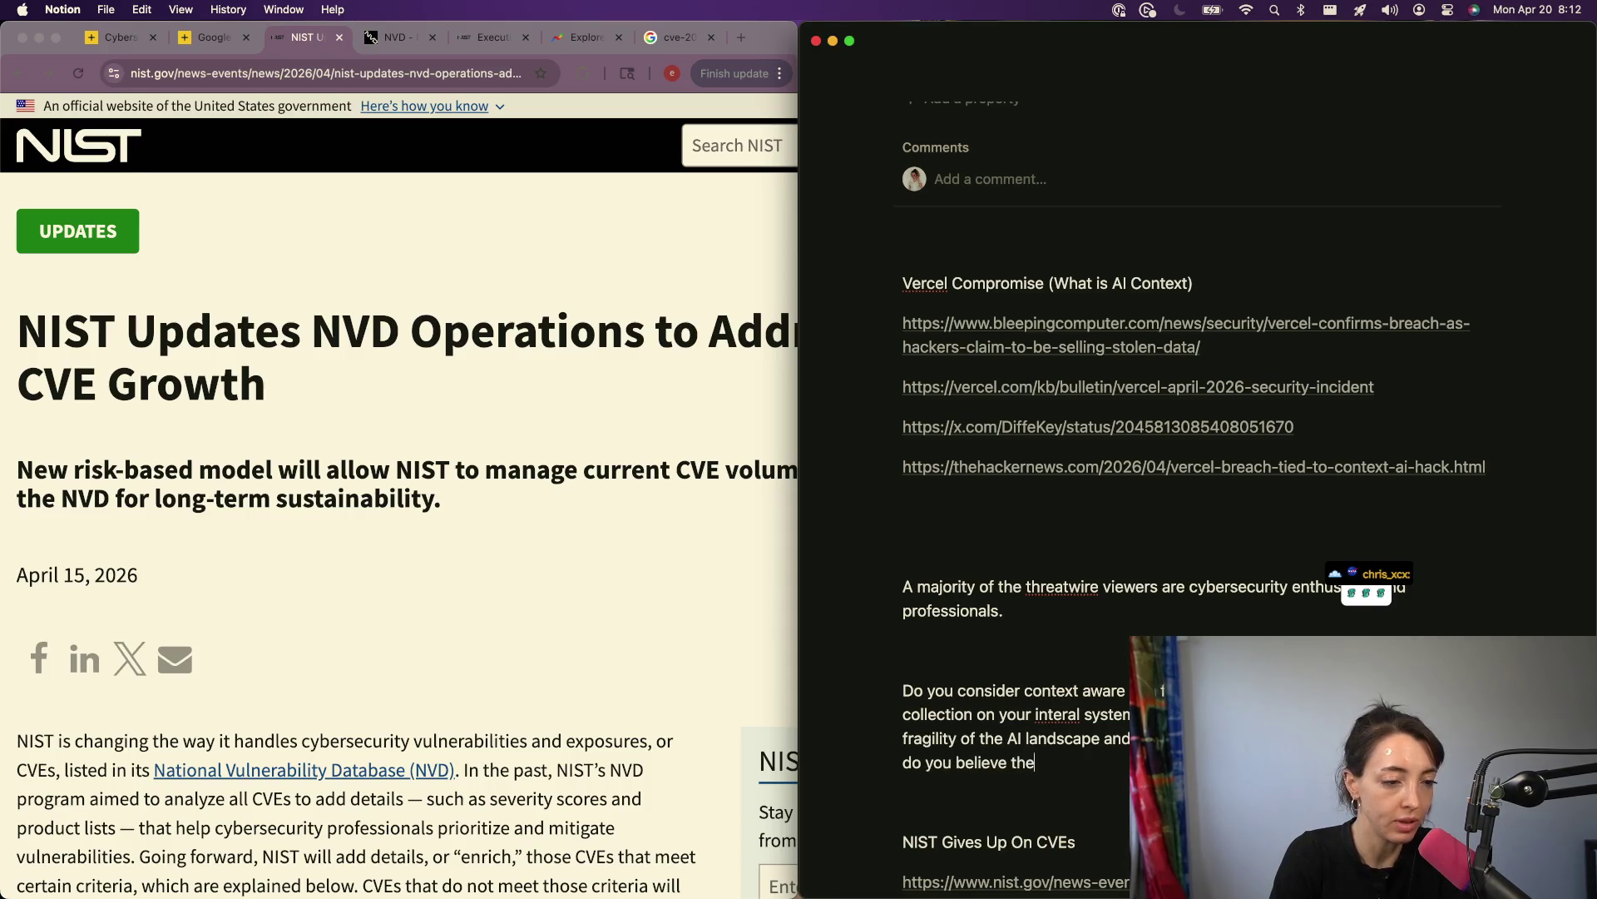
{"action": "type", "text": "se companies"}
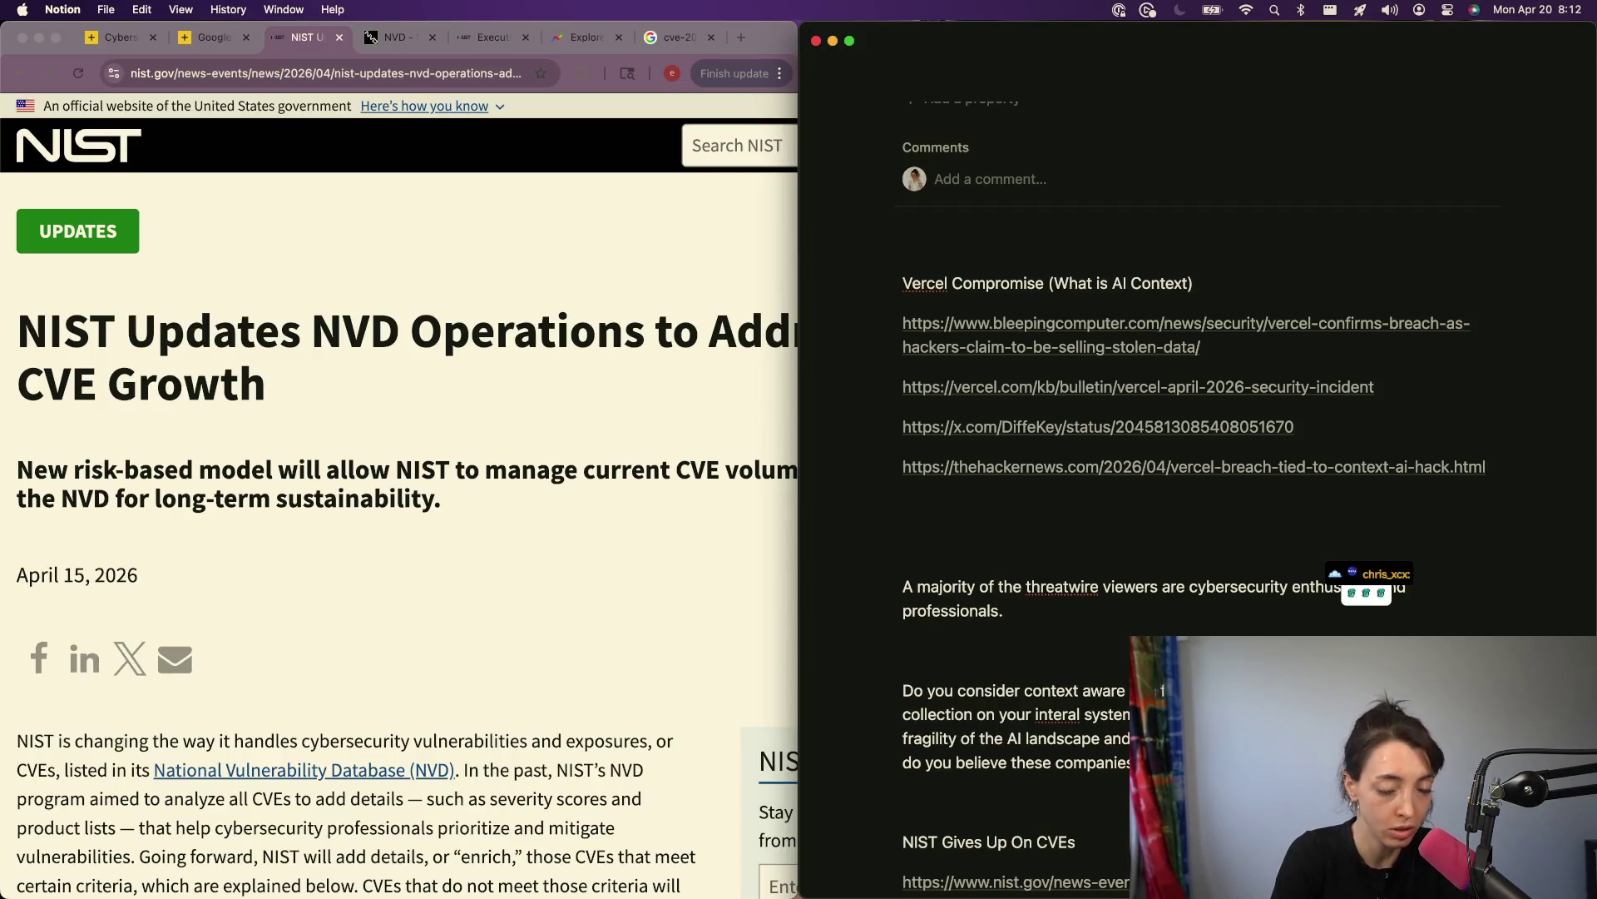
{"action": "type", "text": " executte keylogging on sensitive"}
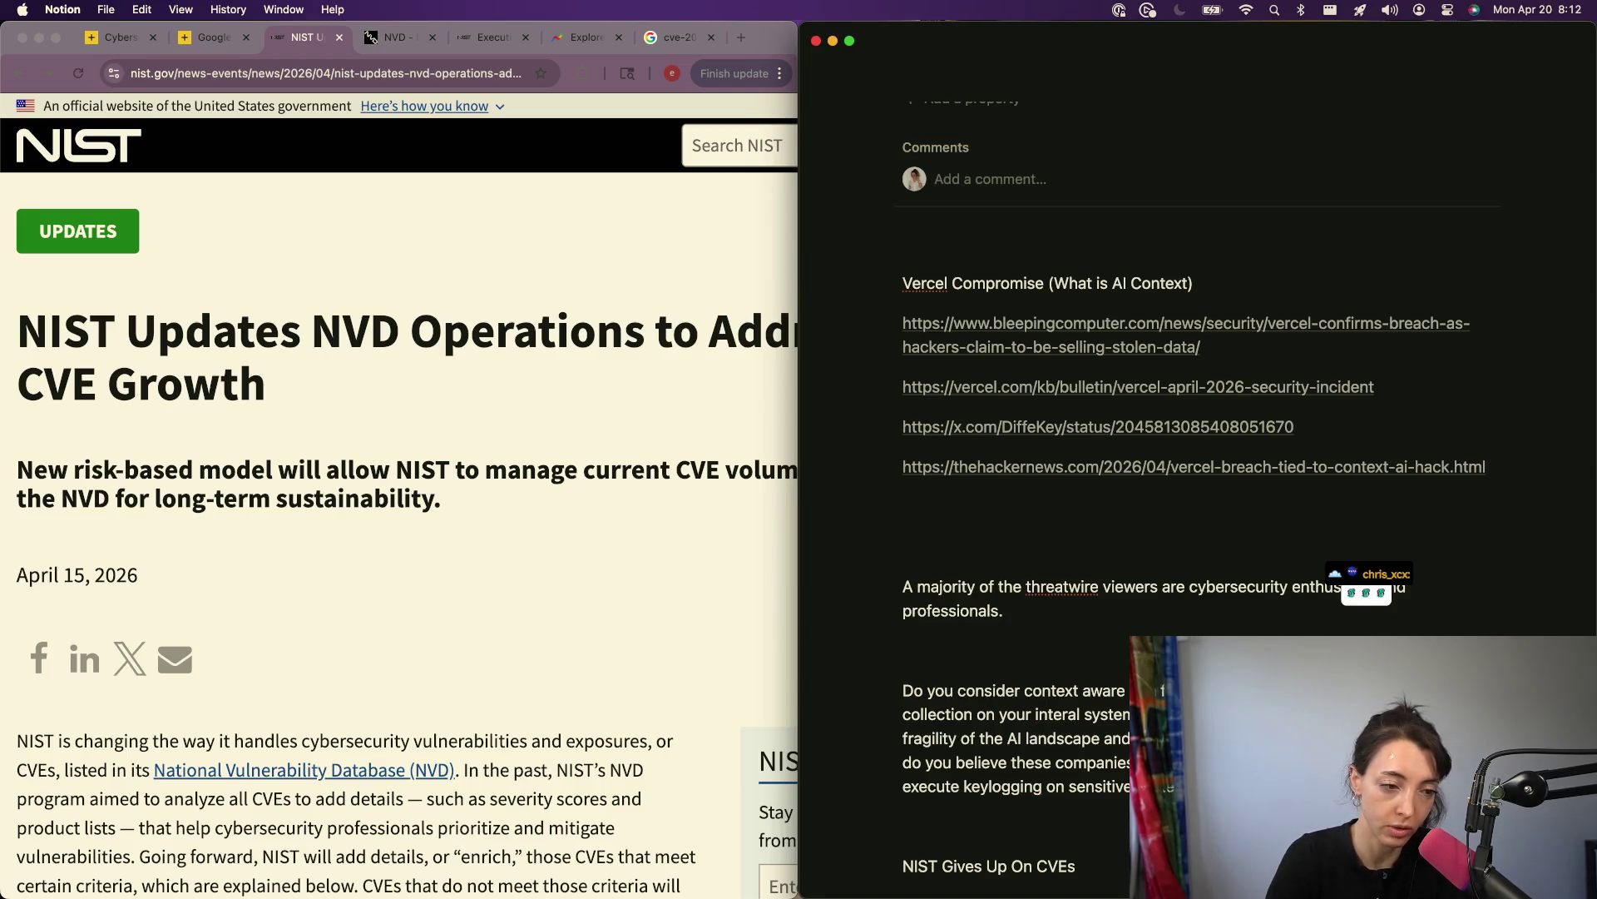
{"action": "type", "text": "an"}
{"action": "type", "text": "djacen"}
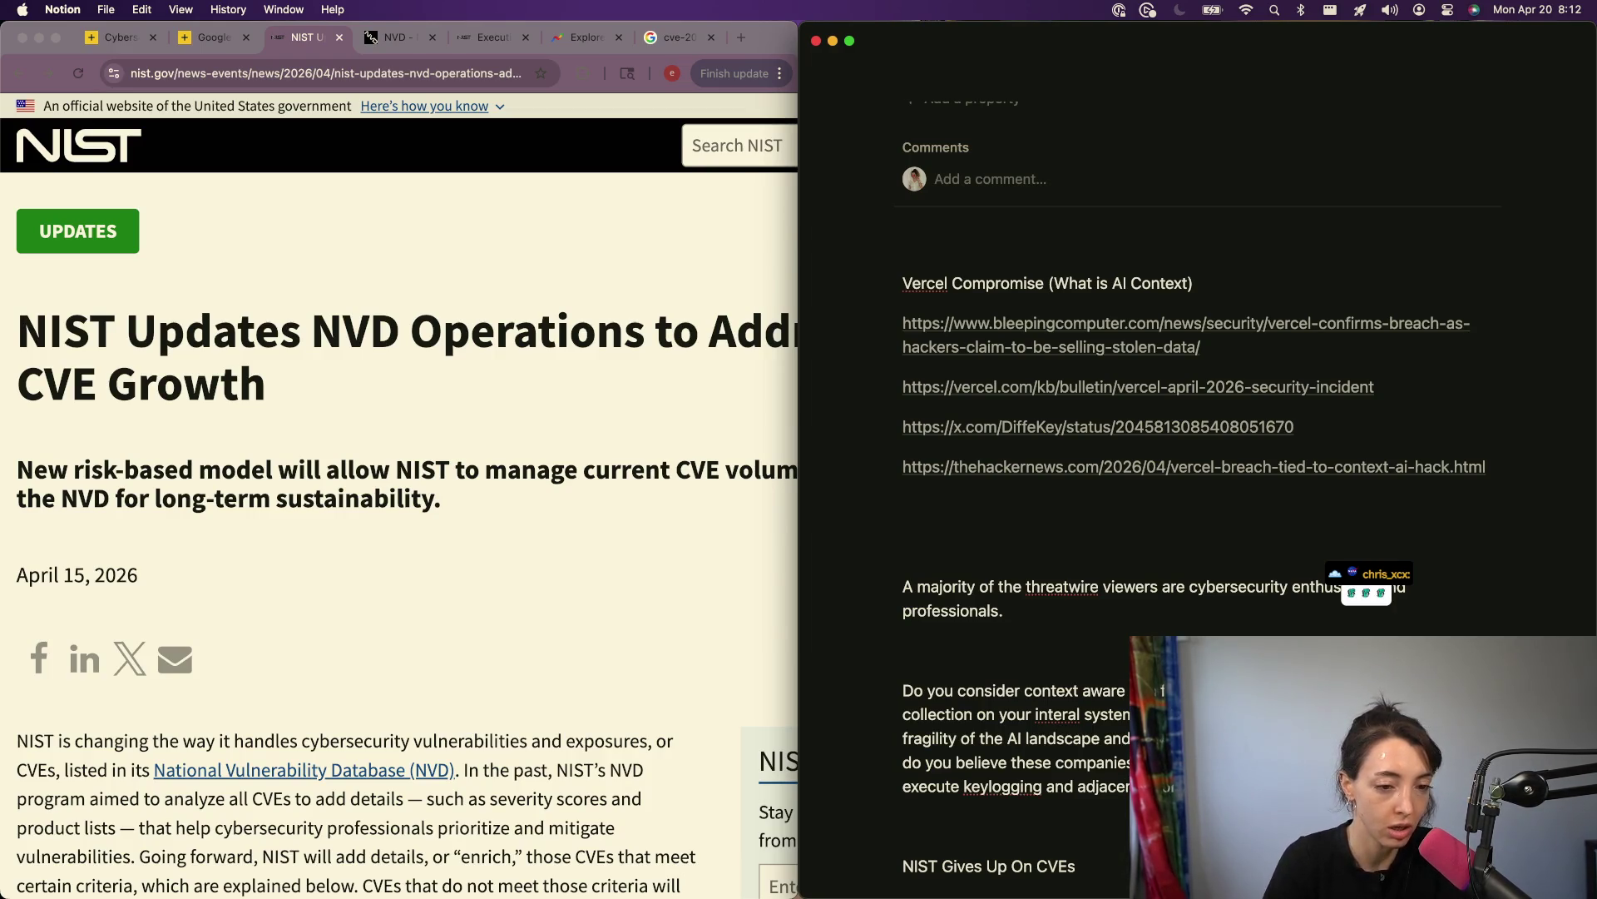
Step: Insert a new note above the question beginning 'Unclear whether this was the use of'
{"action": "key", "text": "Up"}
{"action": "key", "text": "Up"}
{"action": "key", "text": "Up"}
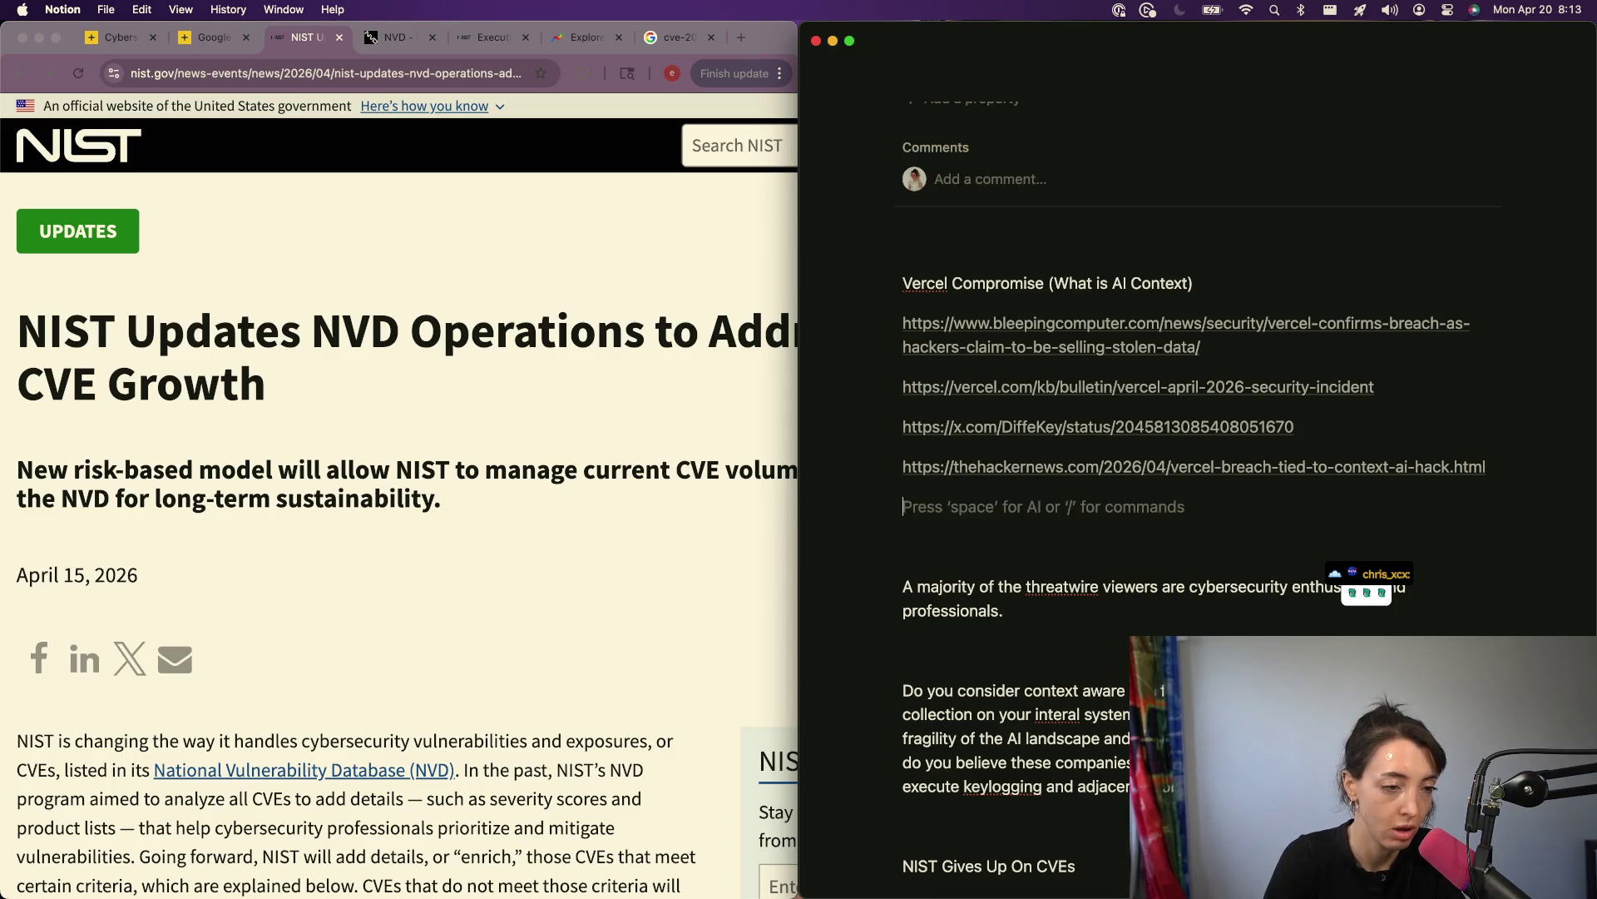
{"action": "key", "text": "Return"}
{"action": "key", "text": "Return"}
{"action": "type", "text": "T"}
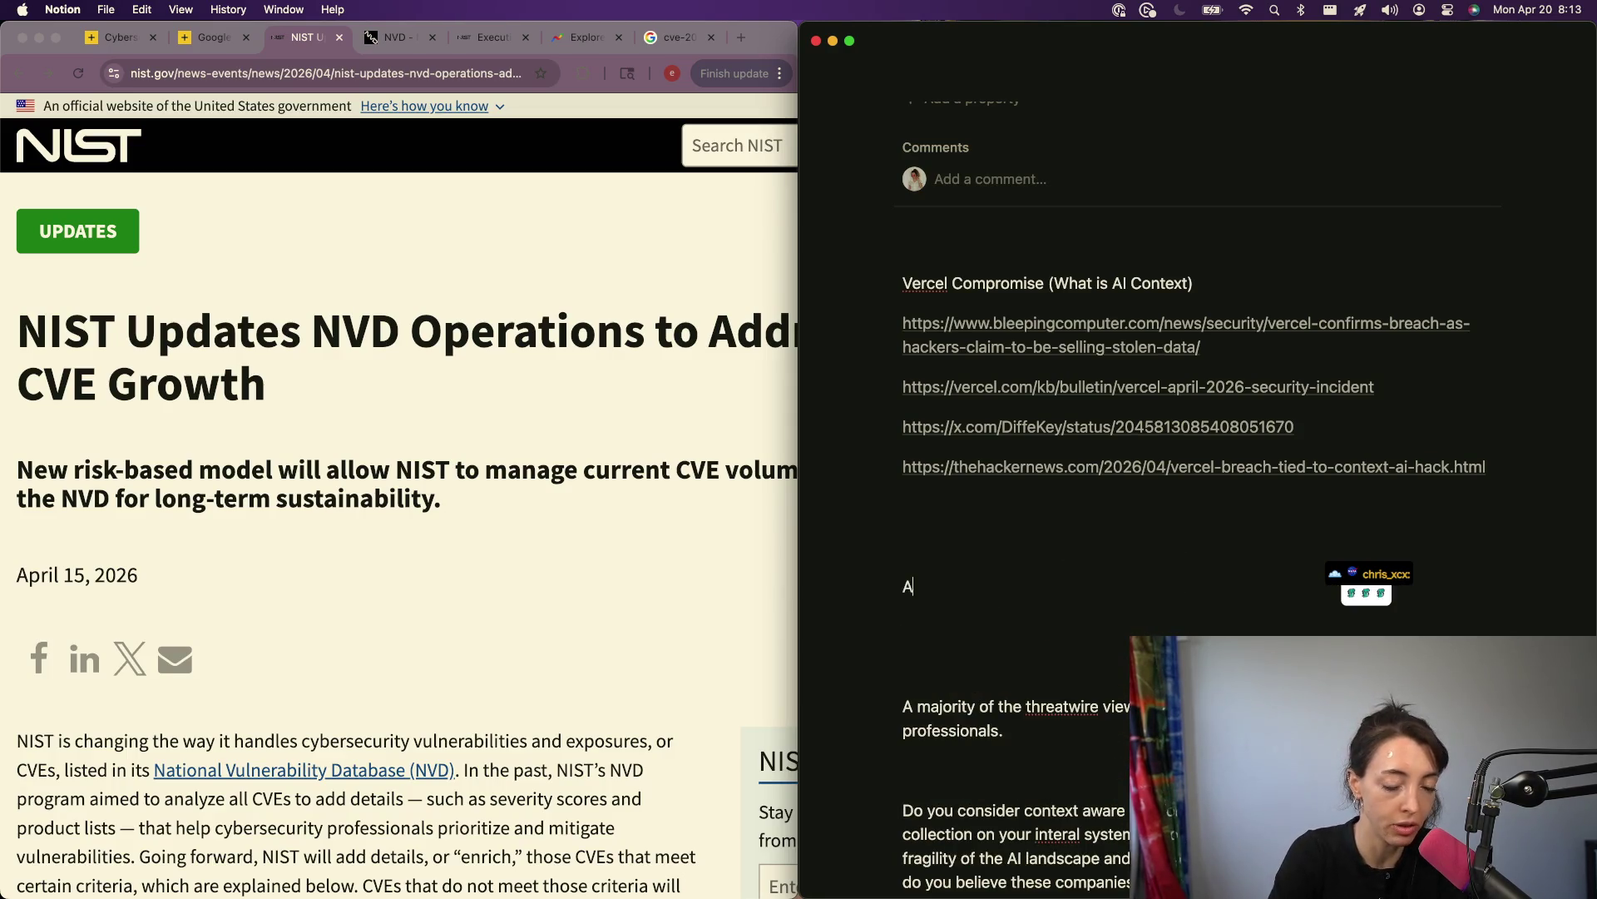
{"action": "type", "text": "he"}
{"action": "key", "text": "BackSpace"}
{"action": "key", "text": "BackSpace"}
{"action": "key", "text": "BackSpace"}
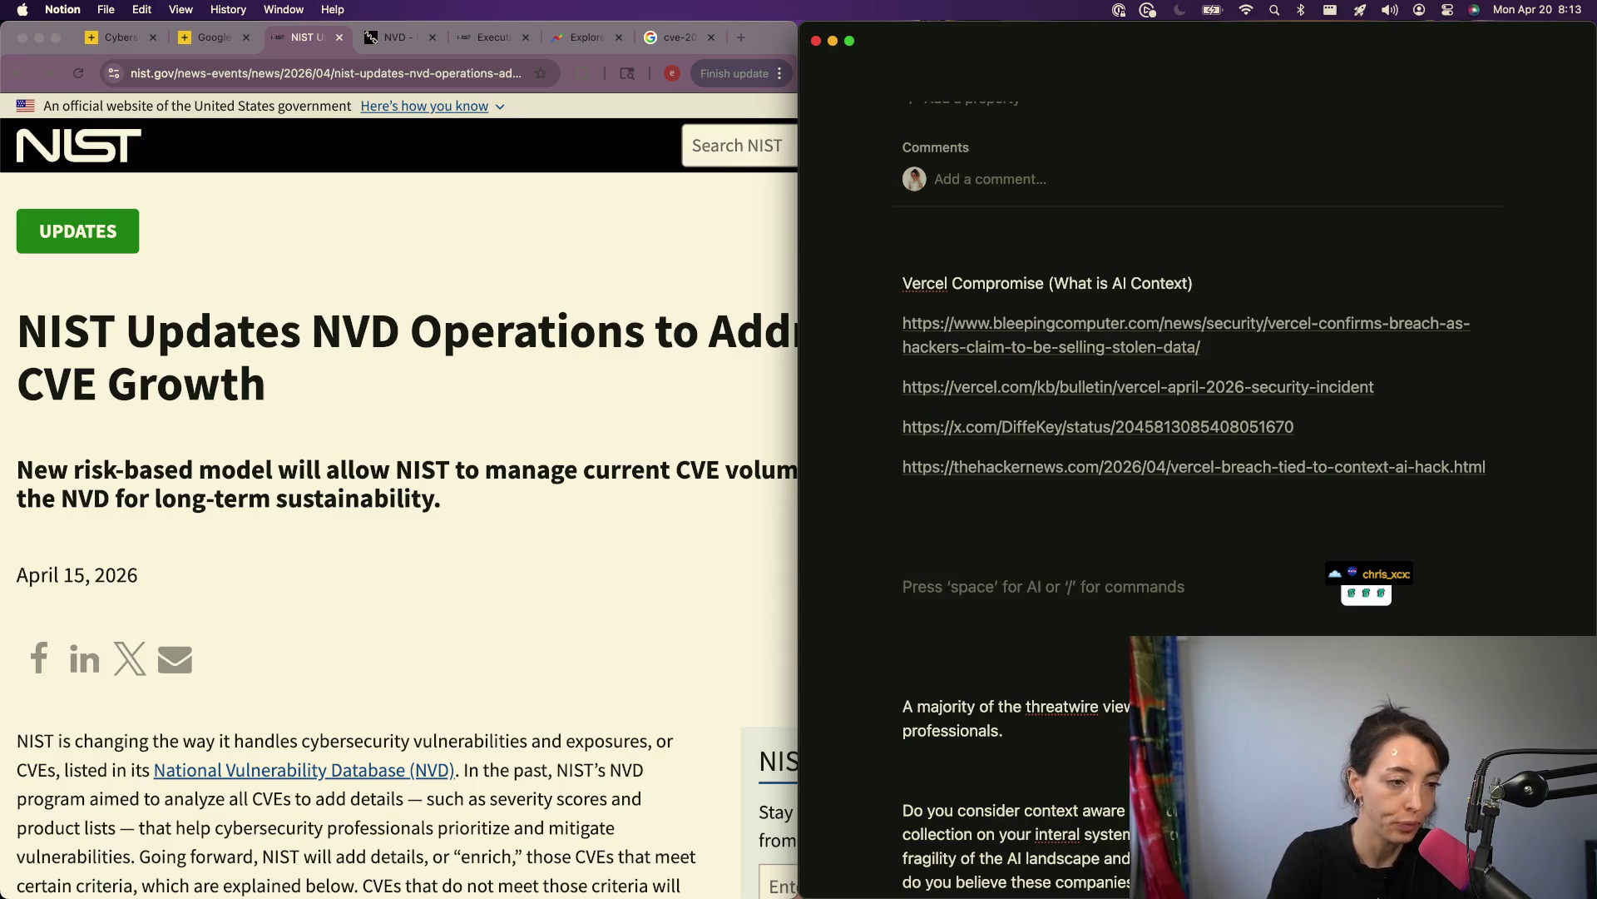
{"action": "type", "text": "Unclear whether thi w"}
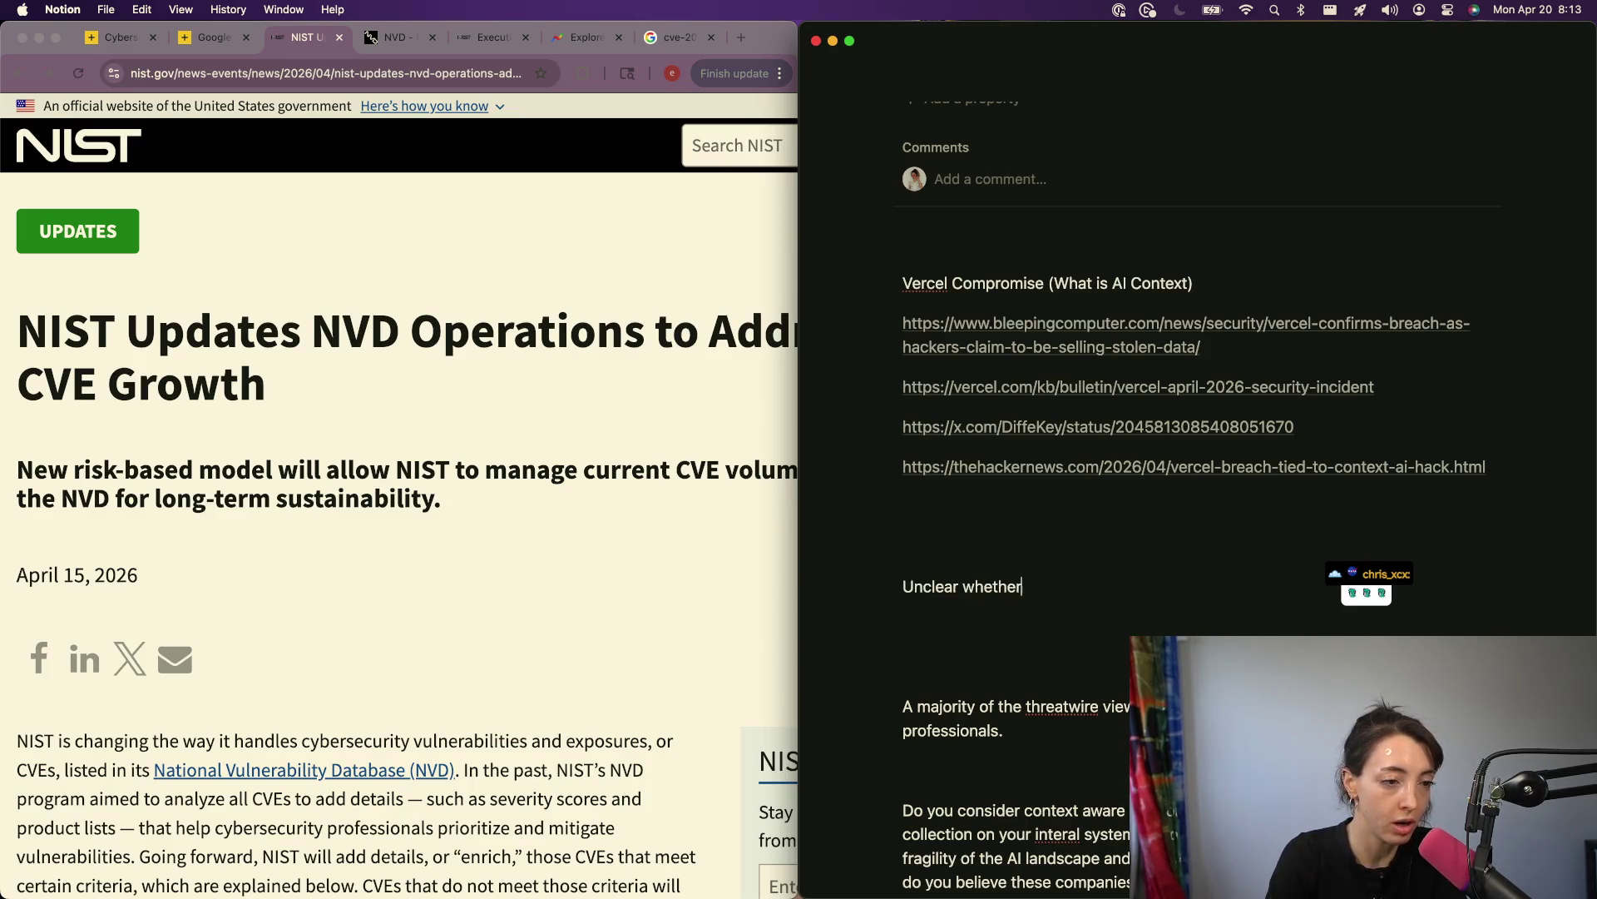
{"action": "key", "text": "BackSpace"}
{"action": "key", "text": "BackSpace"}
{"action": "type", "text": "s was the use of "}
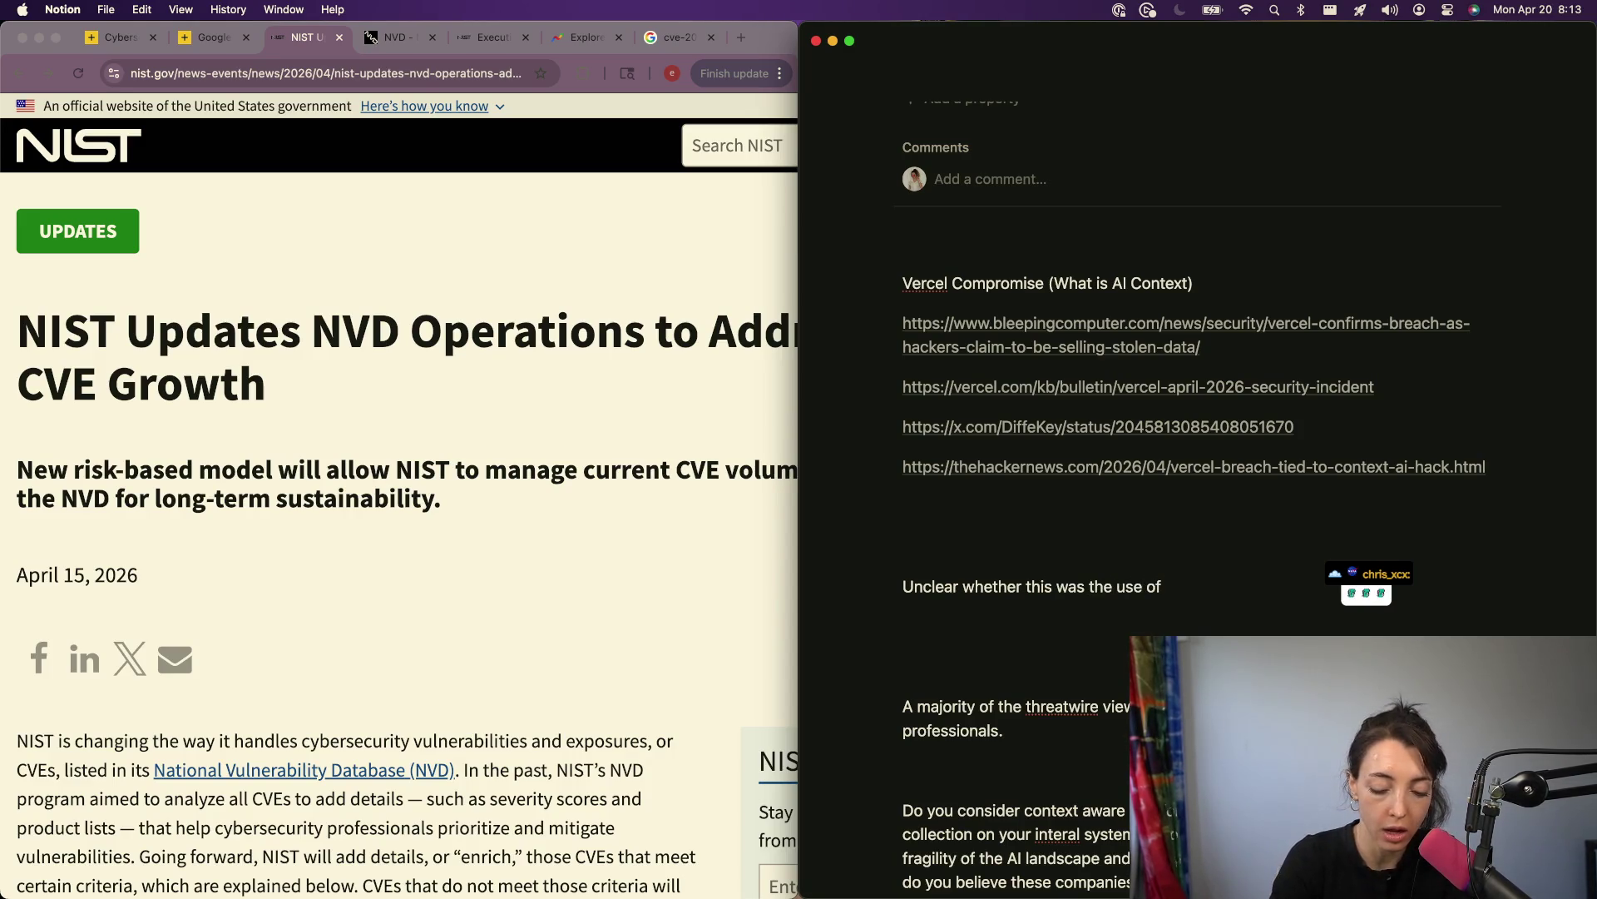
{"action": "type", "text": "shai"}
Step: Reword the note to ask if it was caused by shadow IT or an authorized third-party system
{"action": "key", "text": "BackSpace"}
{"action": "type", "text": "d"}
{"action": "key", "text": "alt+BackSpace"}
{"action": "key", "text": "alt+BackSpace"}
{"action": "key", "text": "alt+BackSpace"}
{"action": "key", "text": "alt+BackSpace"}
{"action": "type", "text": "ca"}
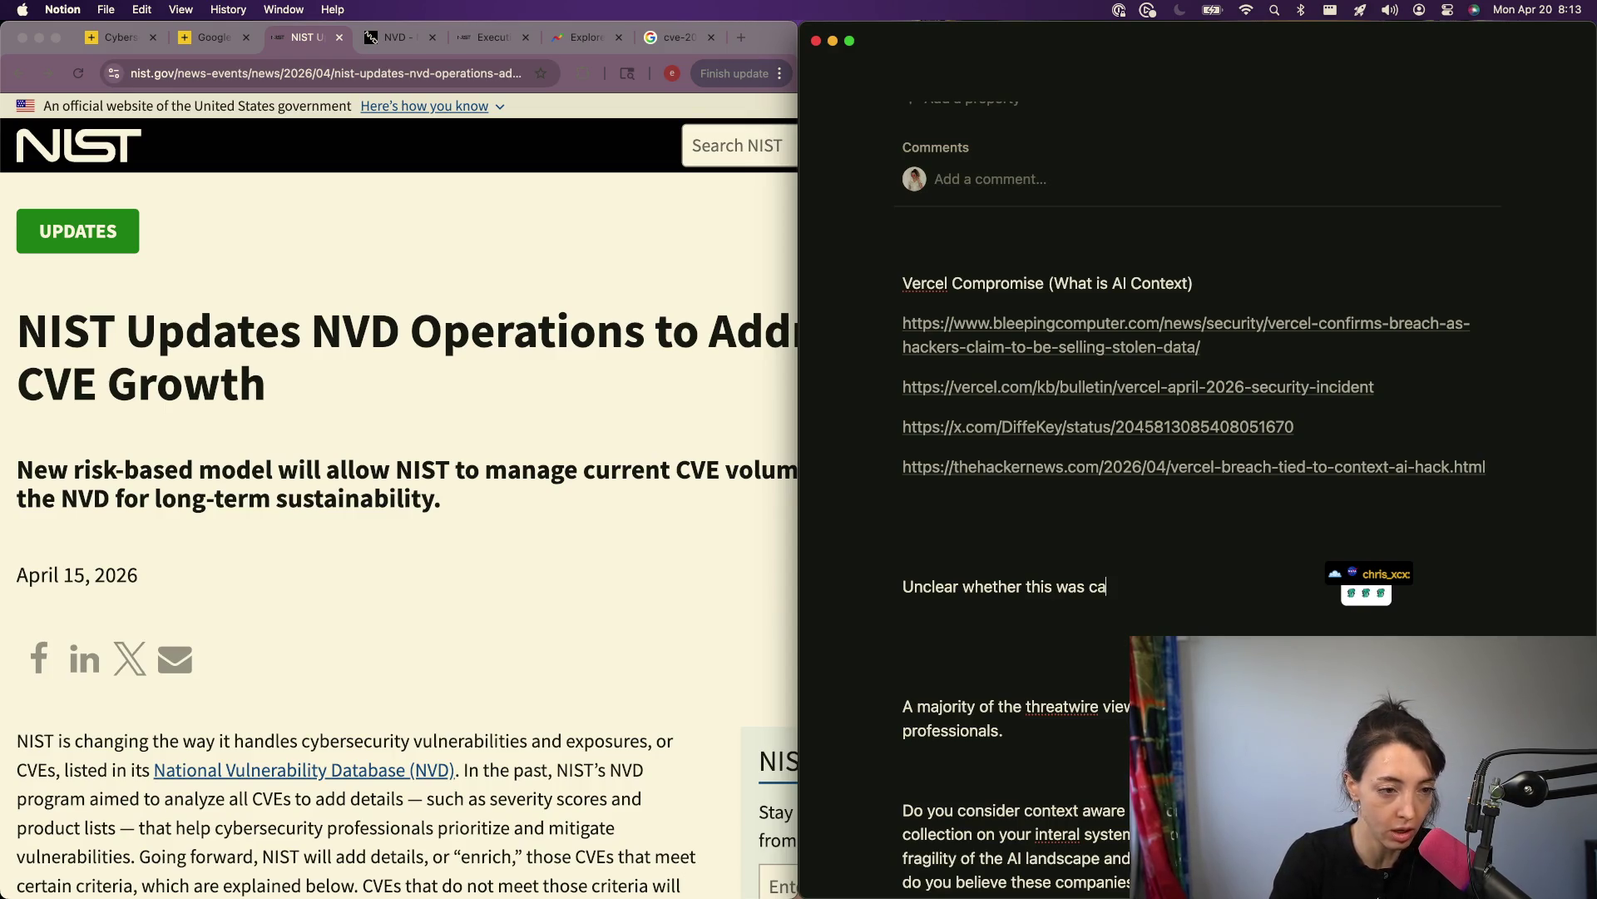
{"action": "type", "text": "used by shadow."}
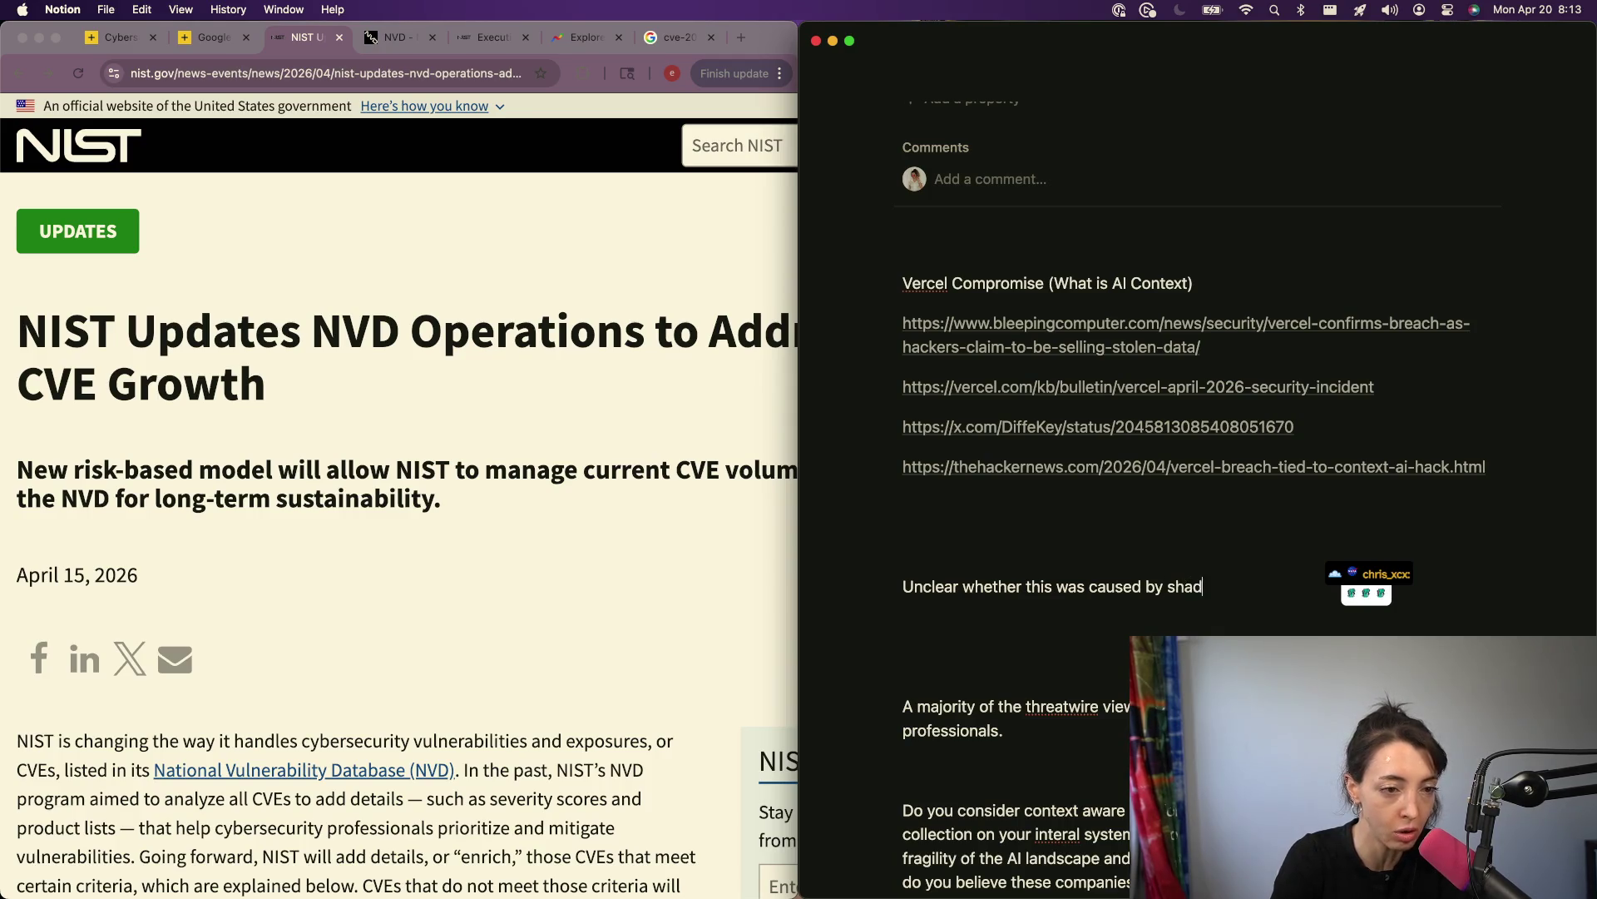
{"action": "key", "text": "BackSpace"}
{"action": "key", "text": "BackSpace"}
{"action": "type", "text": "IT or "}
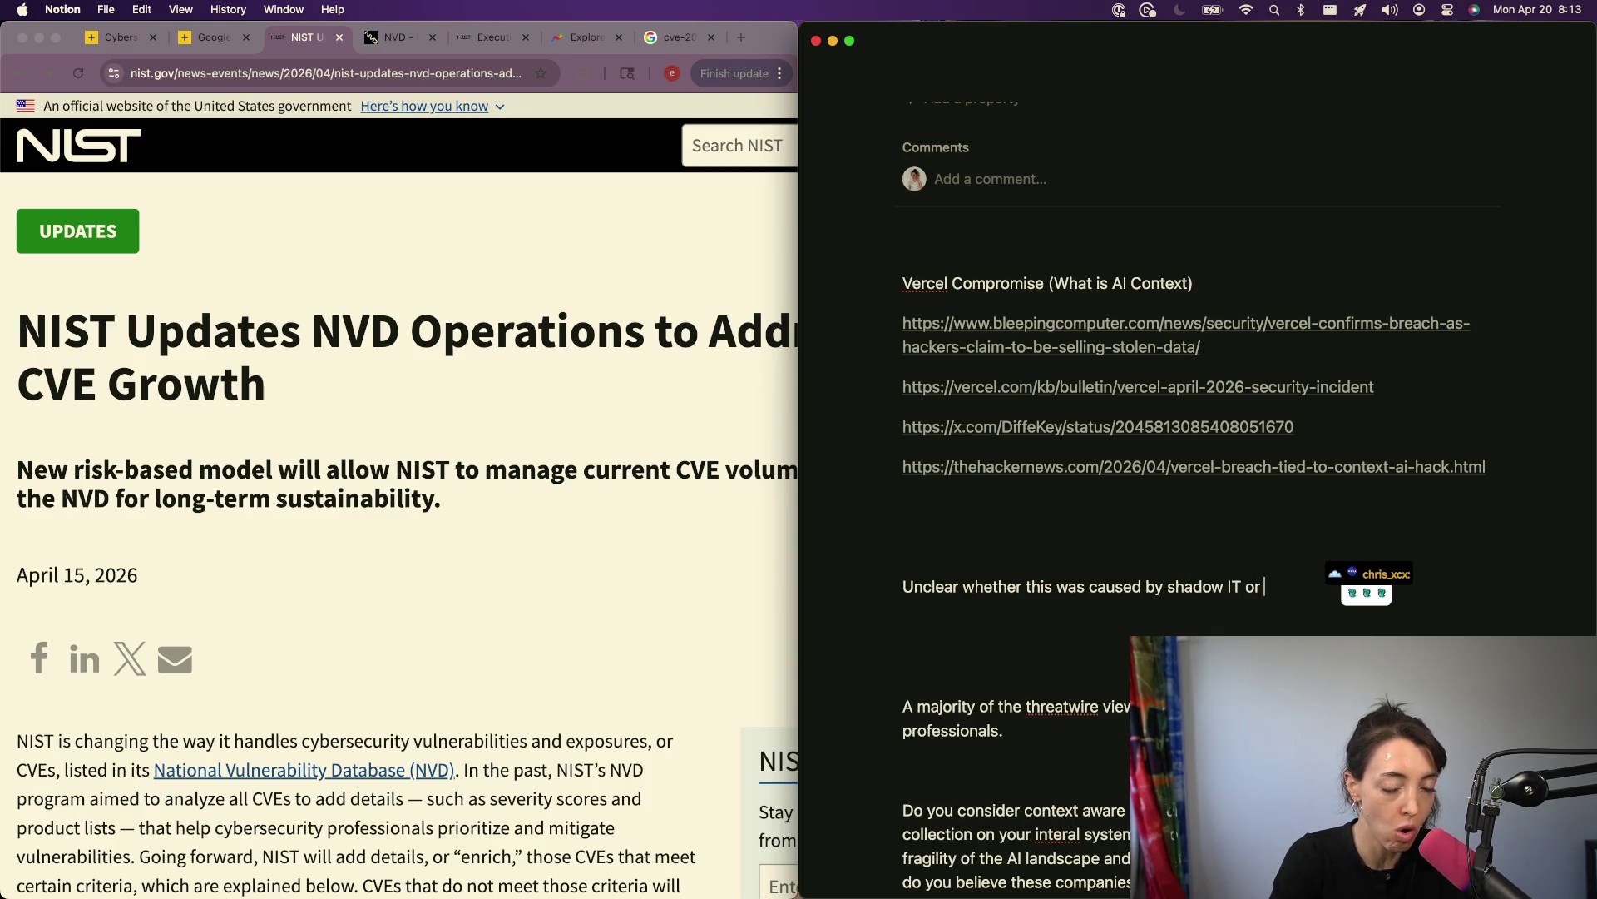
{"action": "type", "text": "it was an a"}
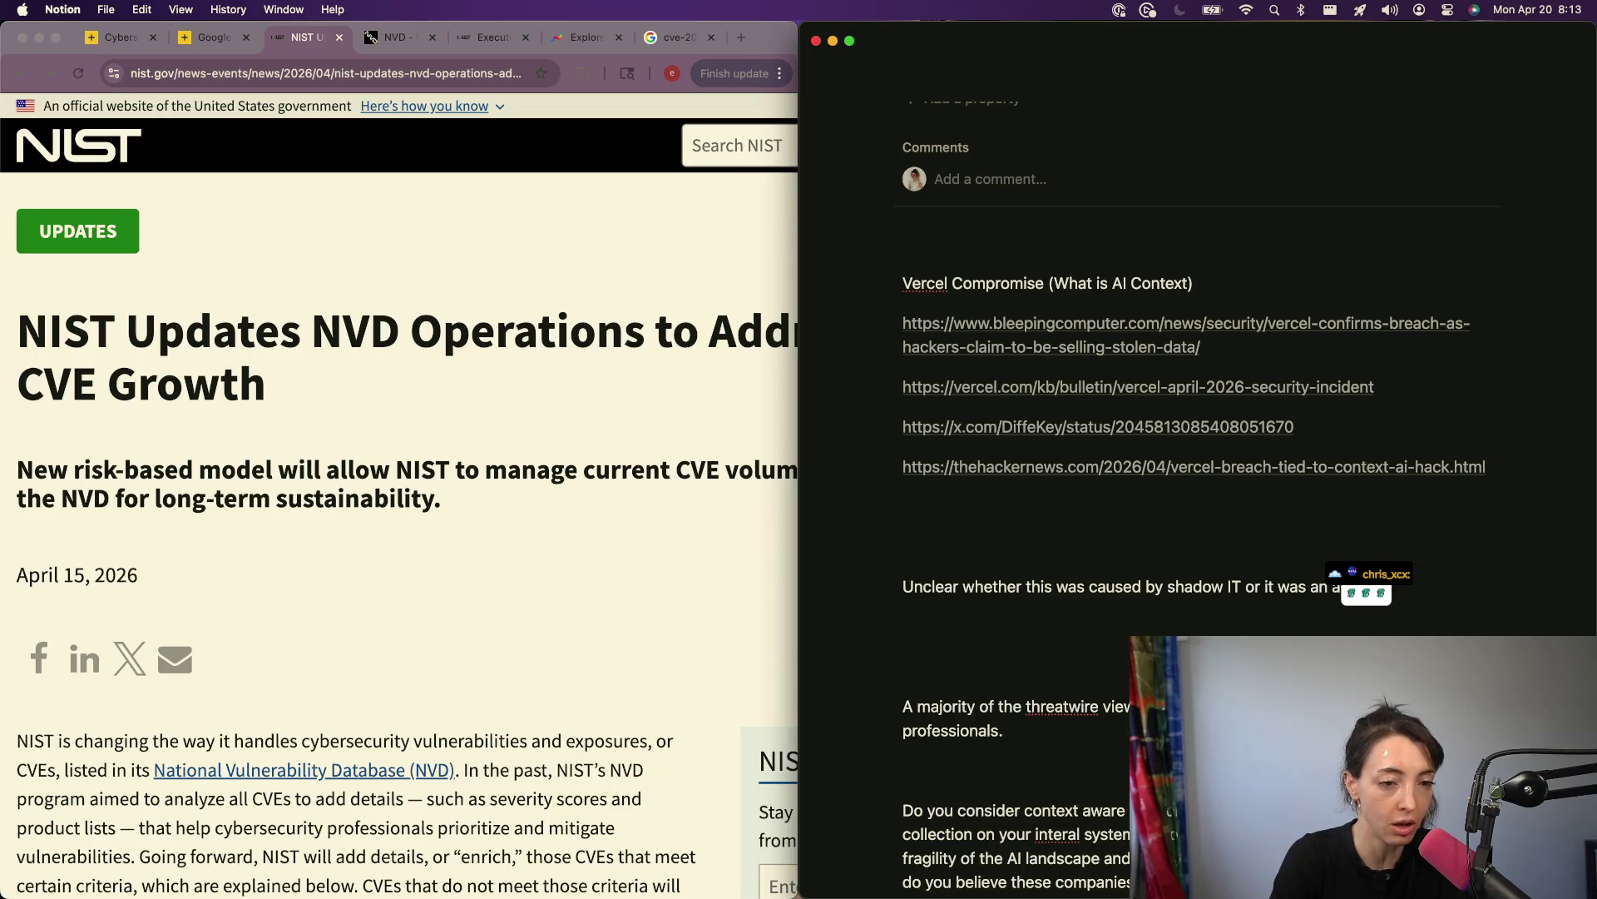
{"action": "type", "text": "ed third party "}
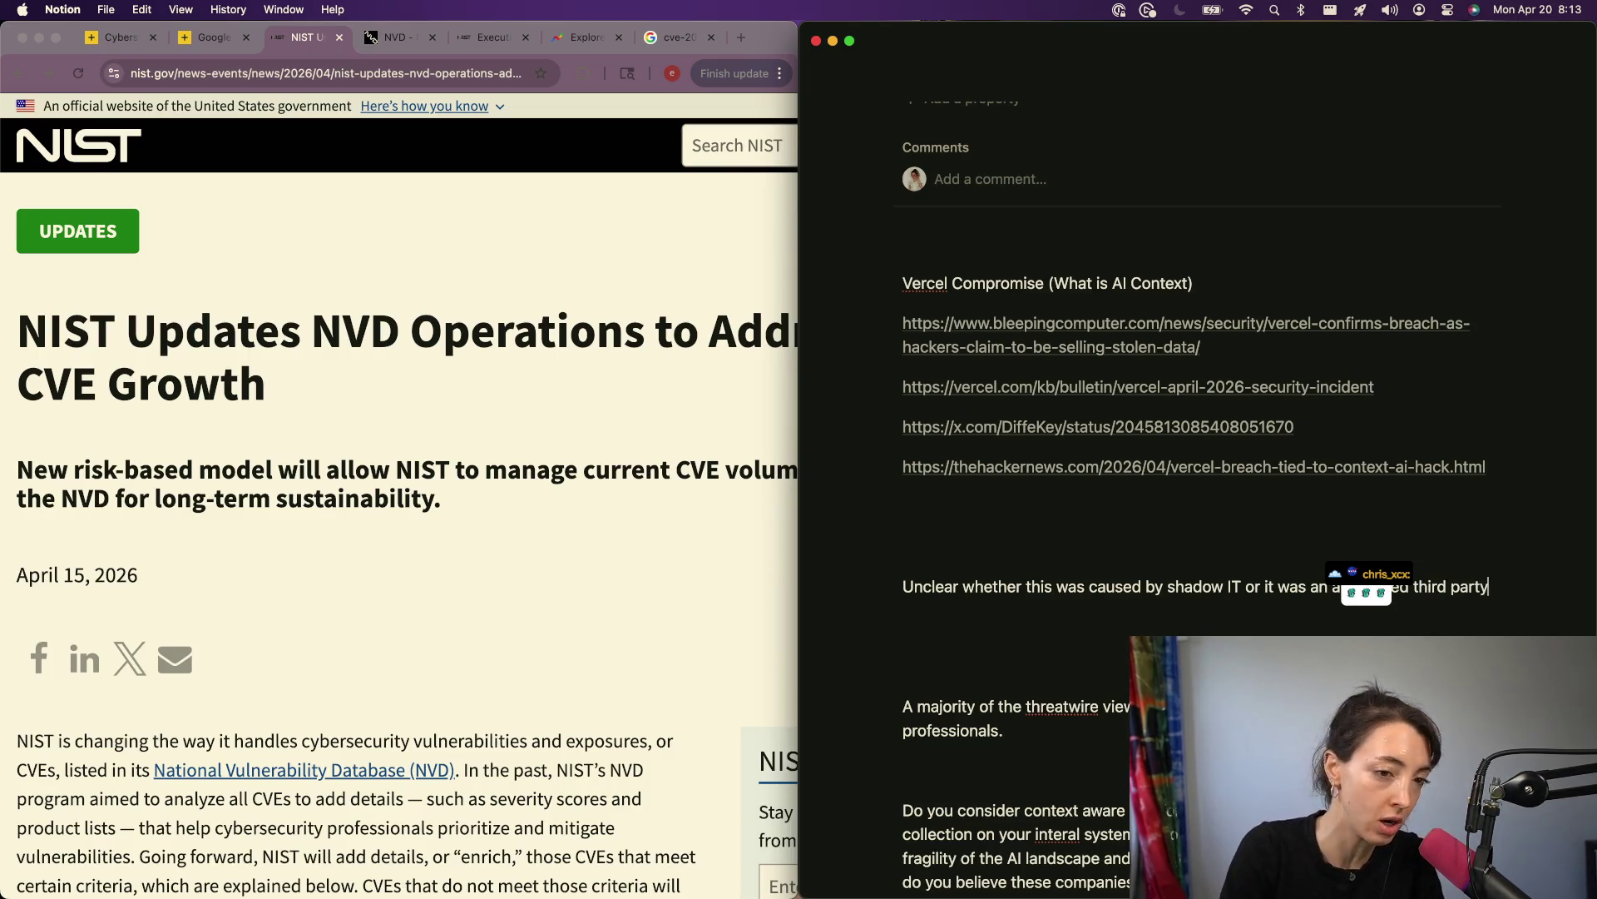
{"action": "type", "text": "system on the"}
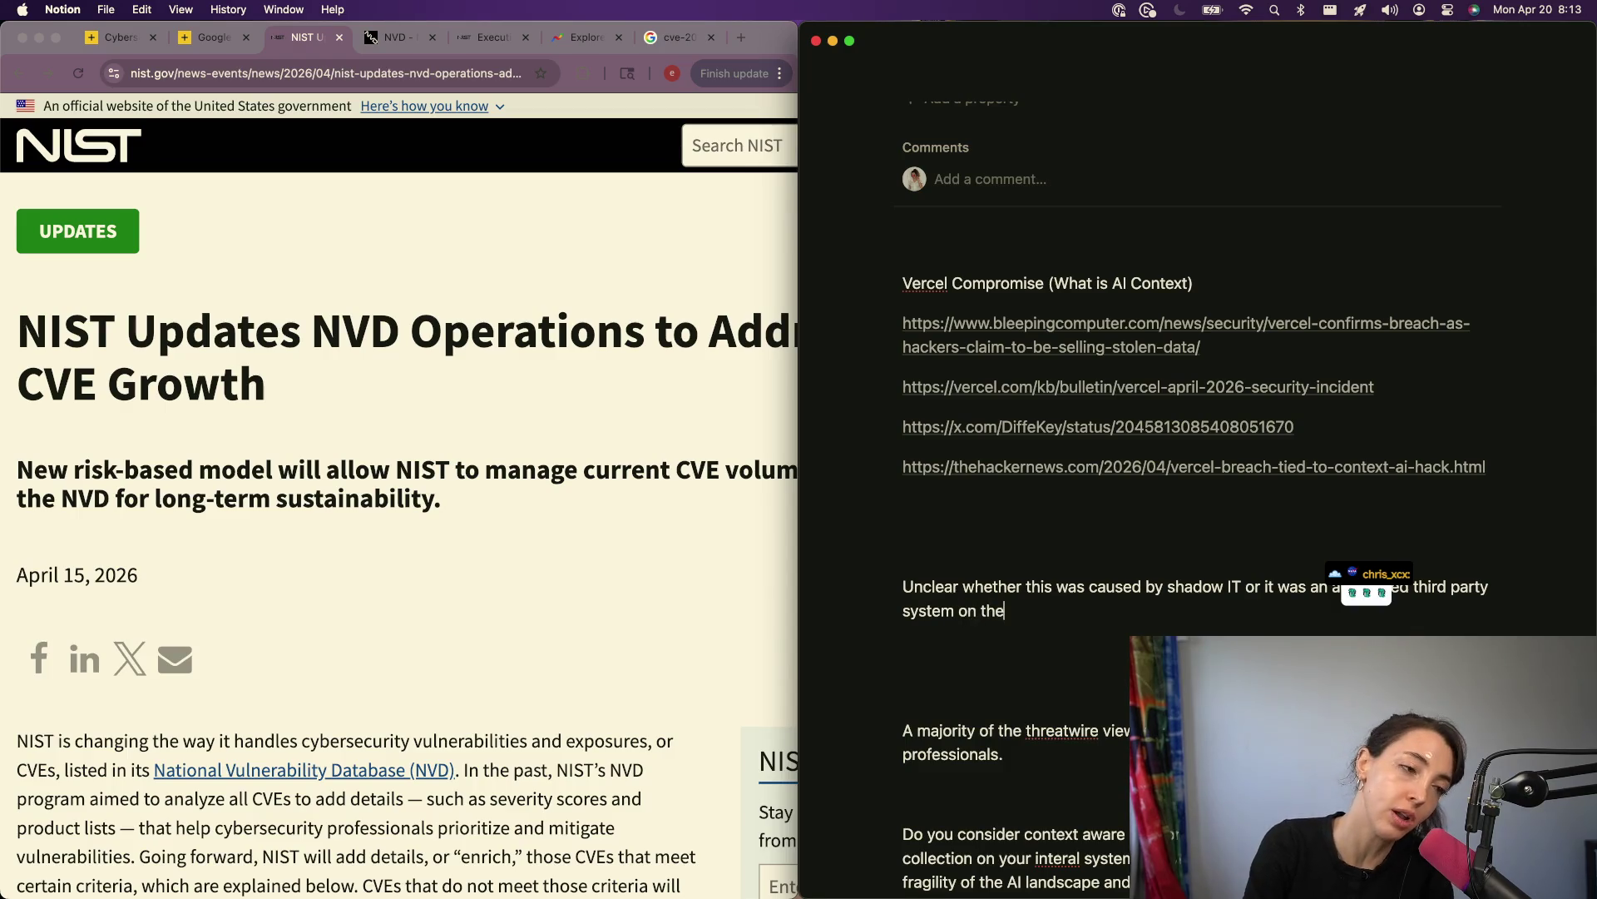
{"action": "type", "text": " vercel IT sy"}
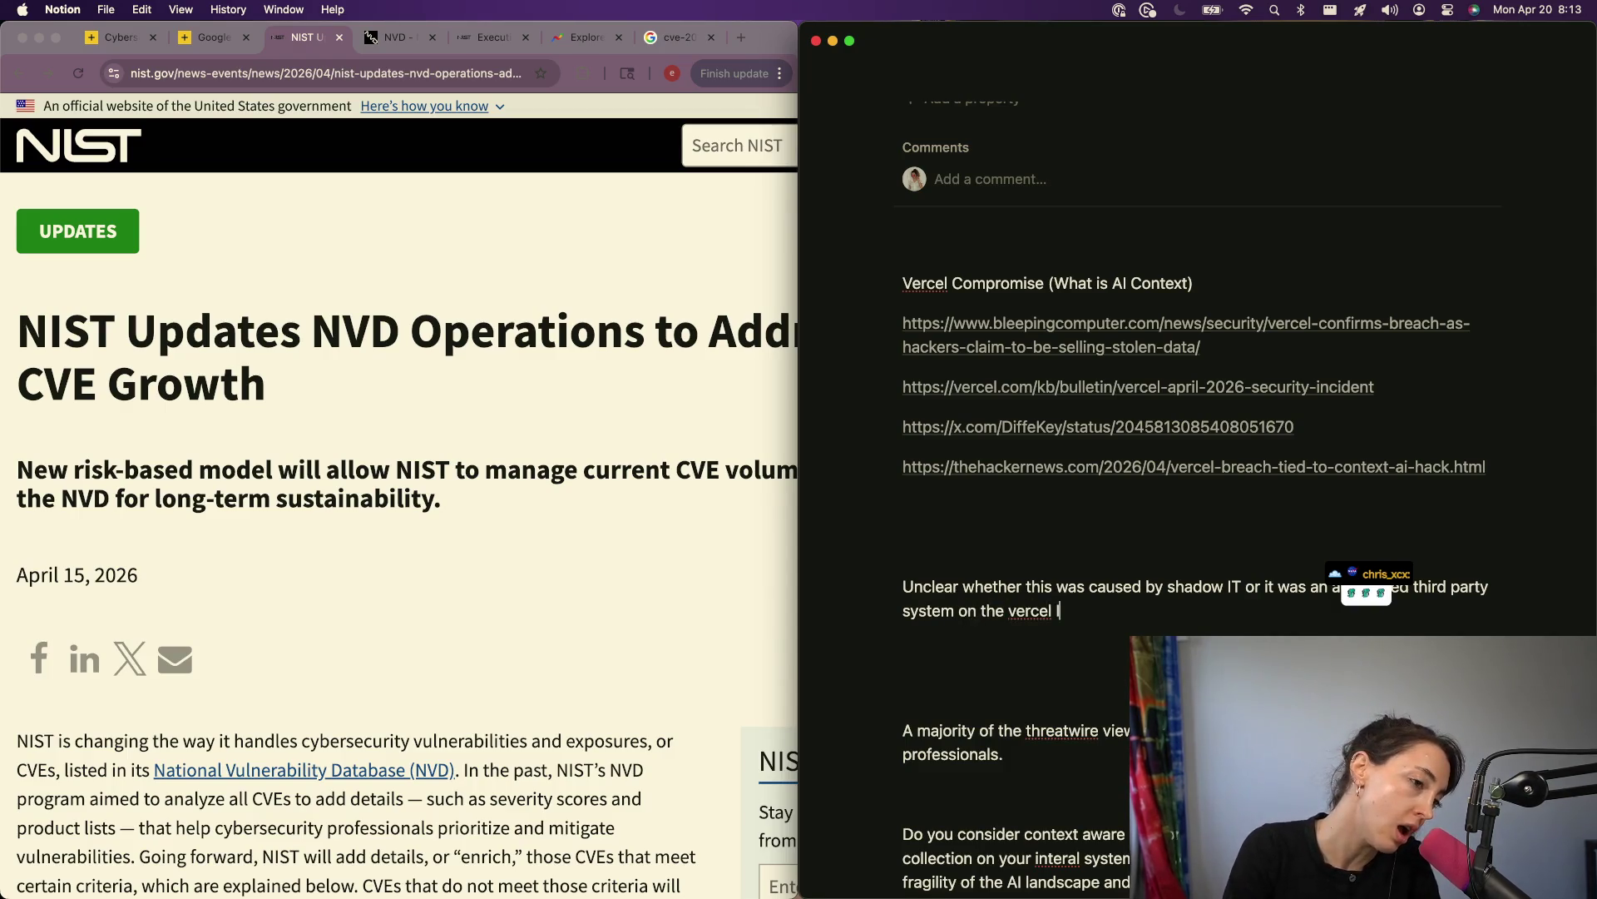
Step: Add 'ecosystem. Vercel and the CEO' plus a first attempt at the CEO's name
{"action": "key", "text": "BackSpace"}
{"action": "key", "text": "BackSpace"}
{"action": "type", "text": "ec"}
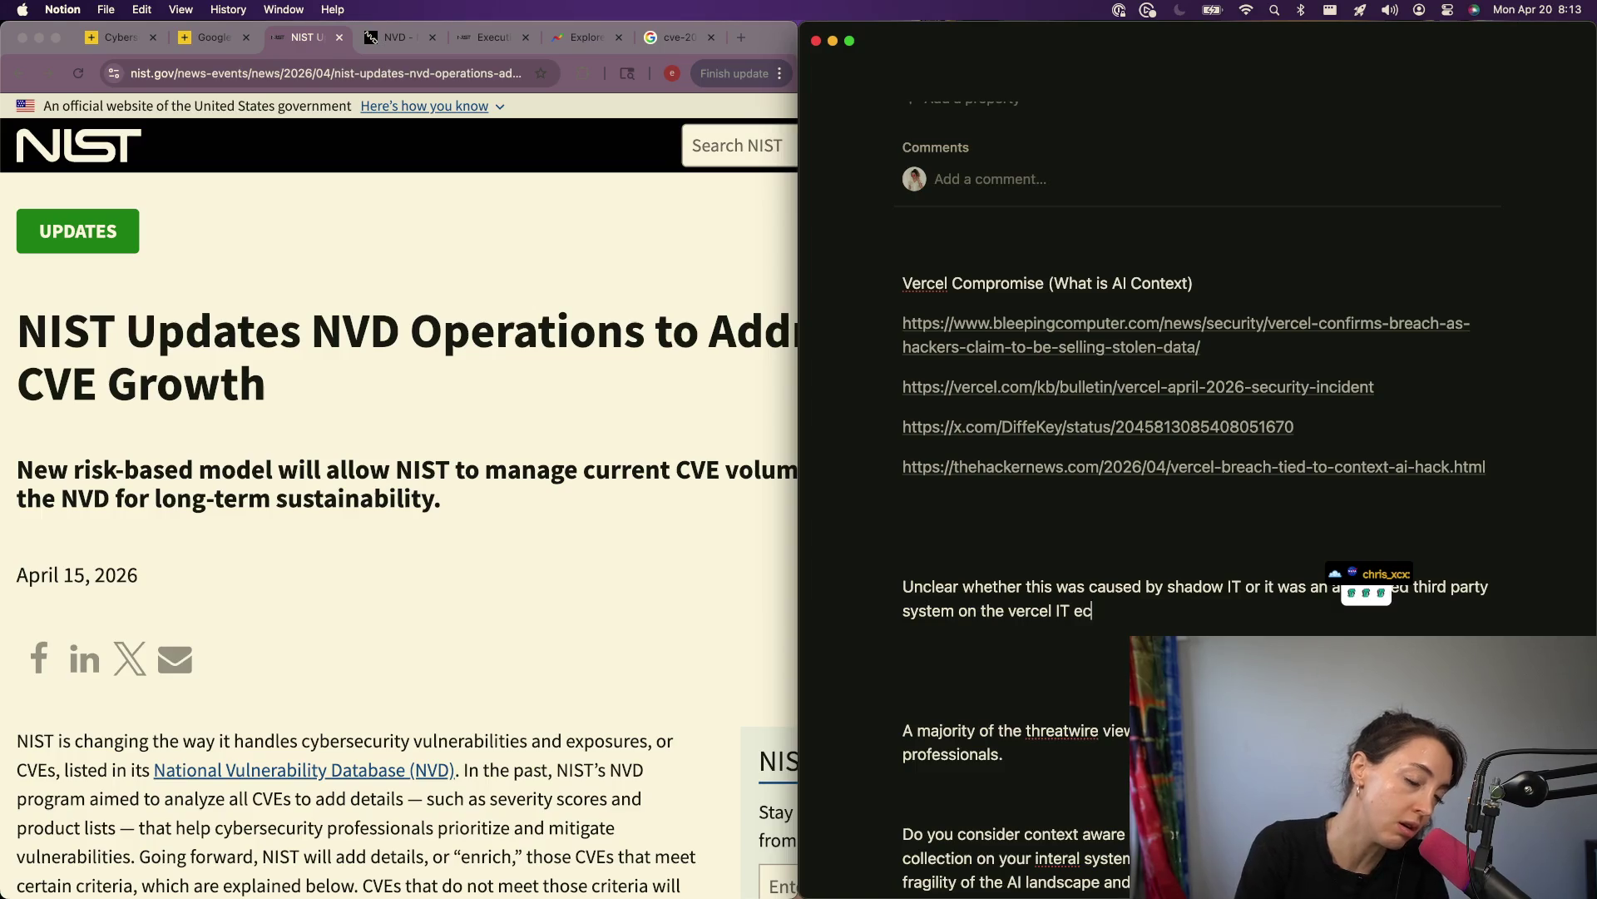
{"action": "type", "text": "osystem. V"}
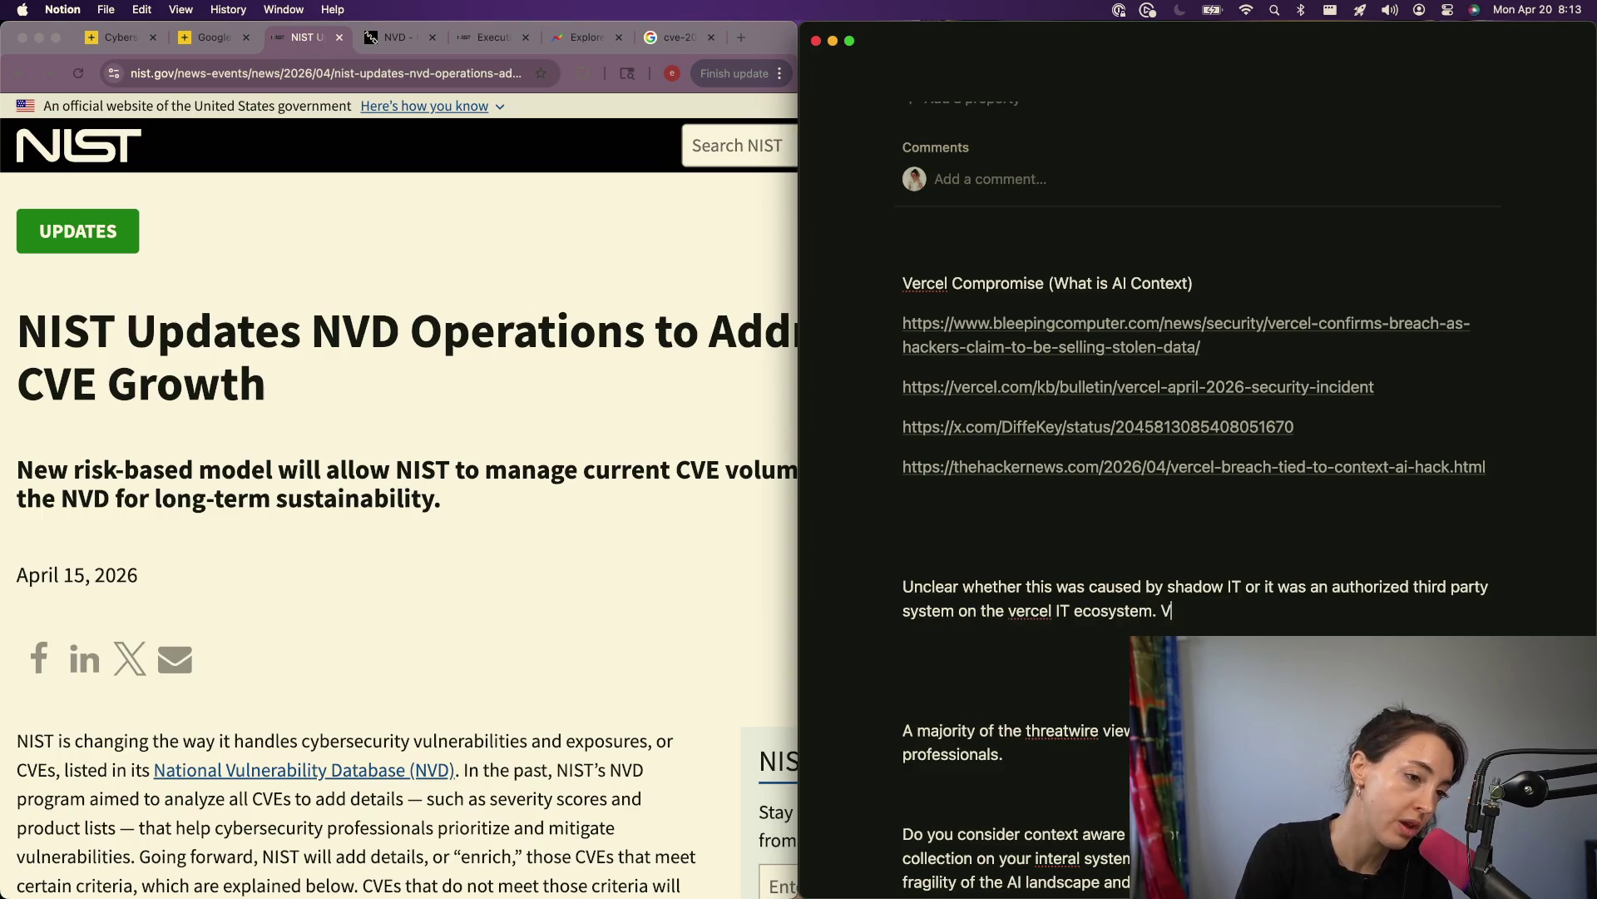
{"action": "type", "text": "ercel and the "}
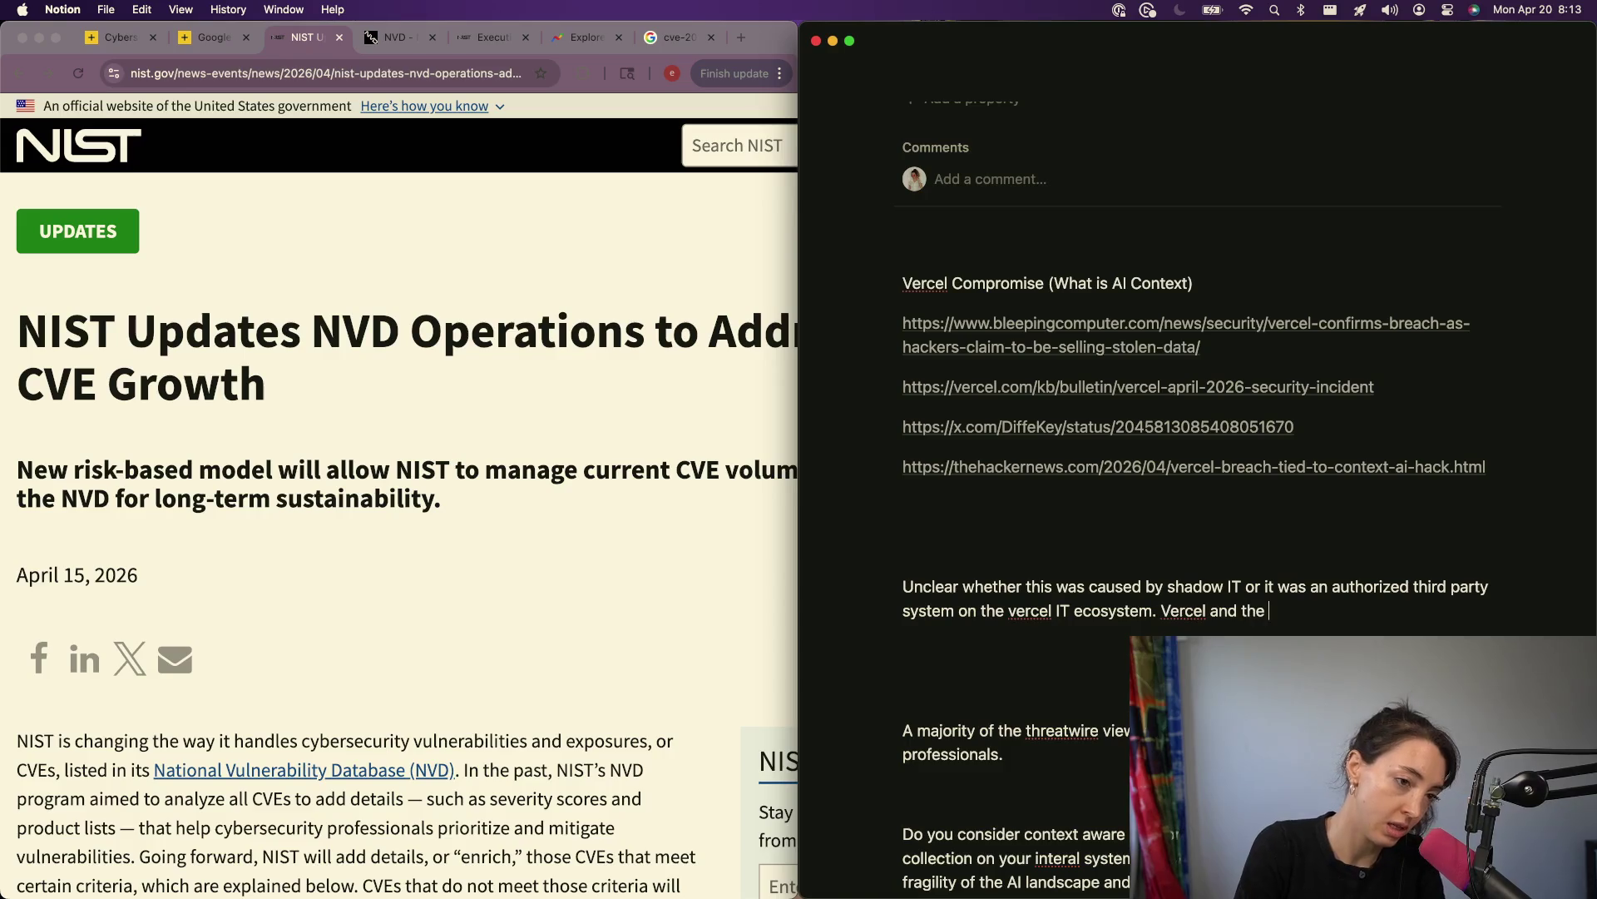
{"action": "type", "text": "CEO guer"}
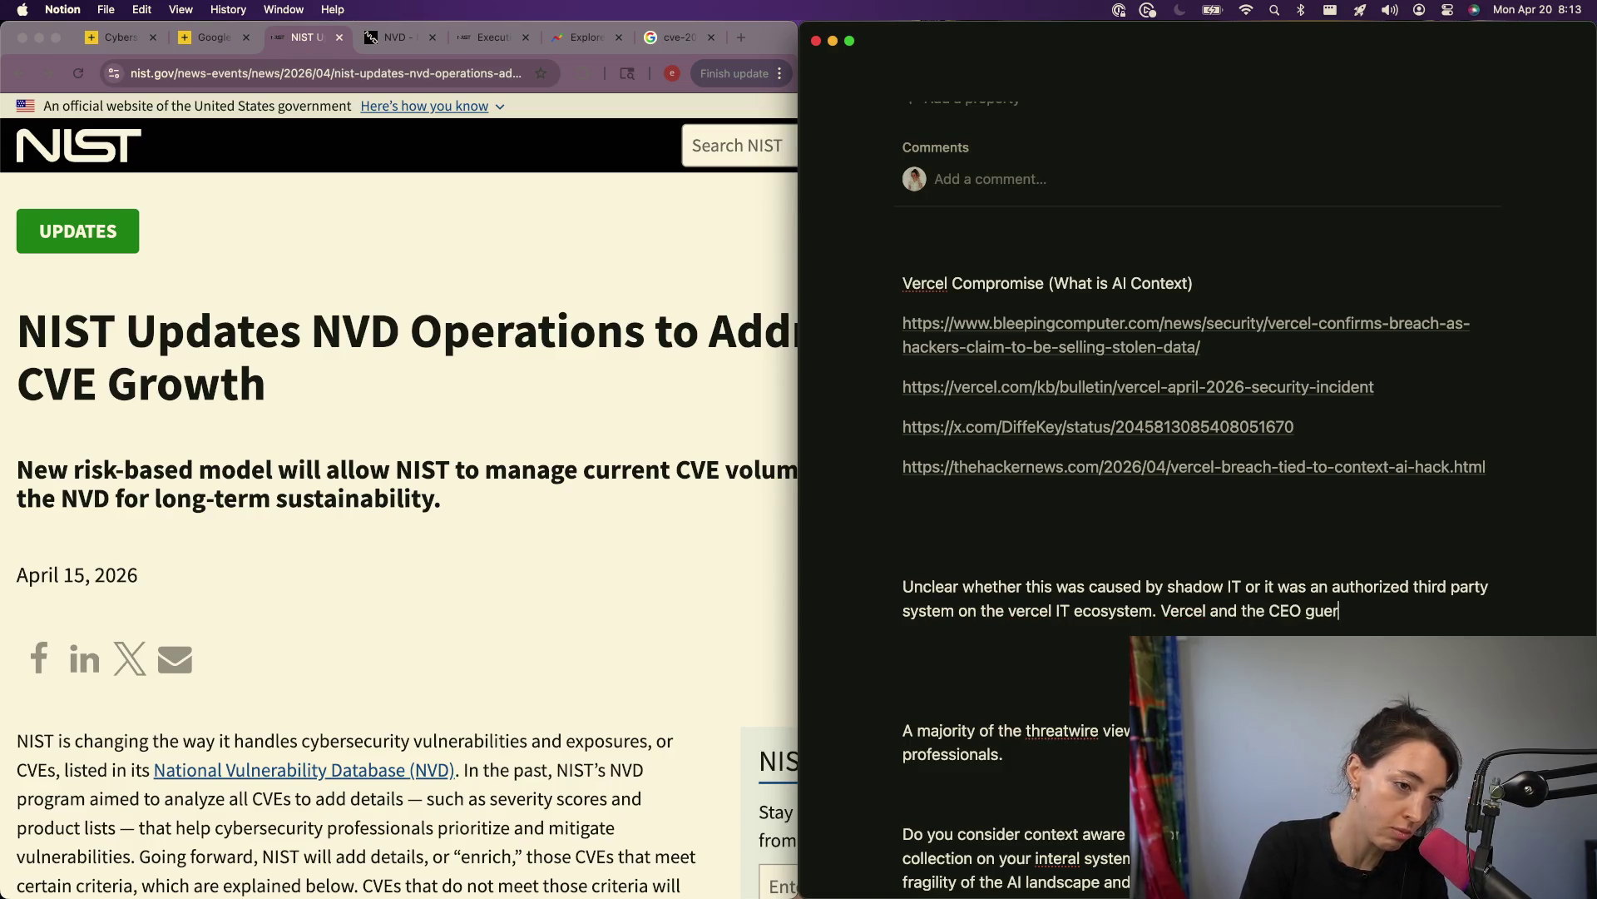
{"action": "key", "text": "BackSpace"}
{"action": "type", "text": "ier"}
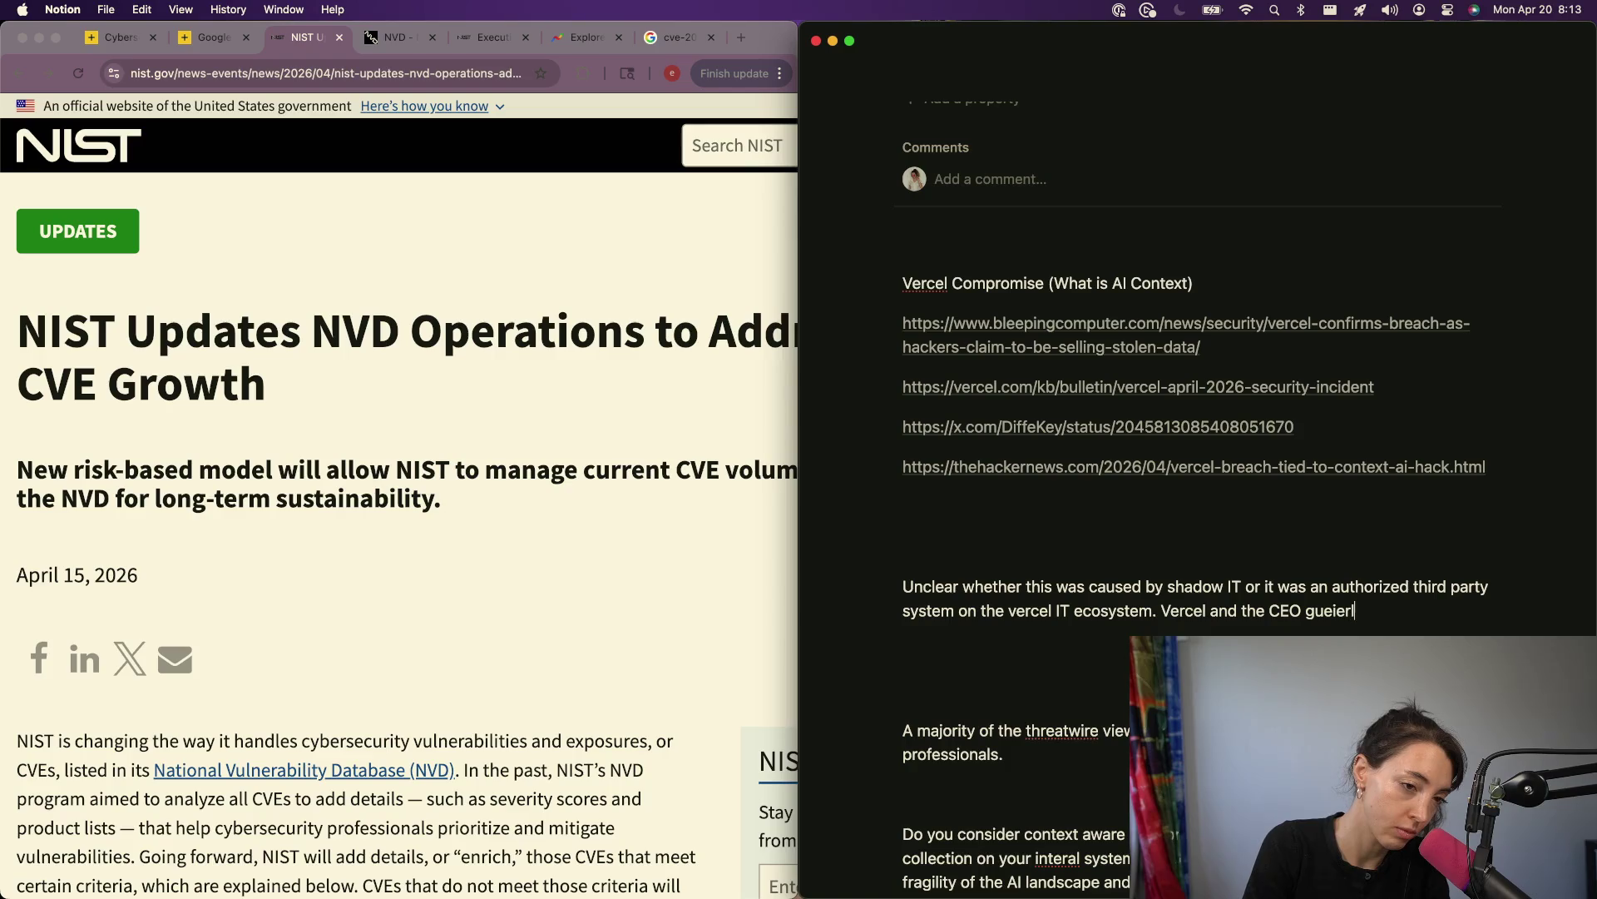
{"action": "key", "text": "BackSpace"}
{"action": "key", "text": "BackSpace"}
{"action": "key", "text": "BackSpace"}
{"action": "type", "text": "r"}
{"action": "key", "text": "BackSpace"}
{"action": "key", "text": "BackSpace"}
{"action": "key", "text": "BackSpace"}
{"action": "type", "text": "Gu"}
{"action": "type", "text": "ier"}
{"action": "type", "text": "m"}
{"action": "key", "text": "BackSpace"}
{"action": "type", "text": "n"}
{"action": "key", "text": "BackSpace"}
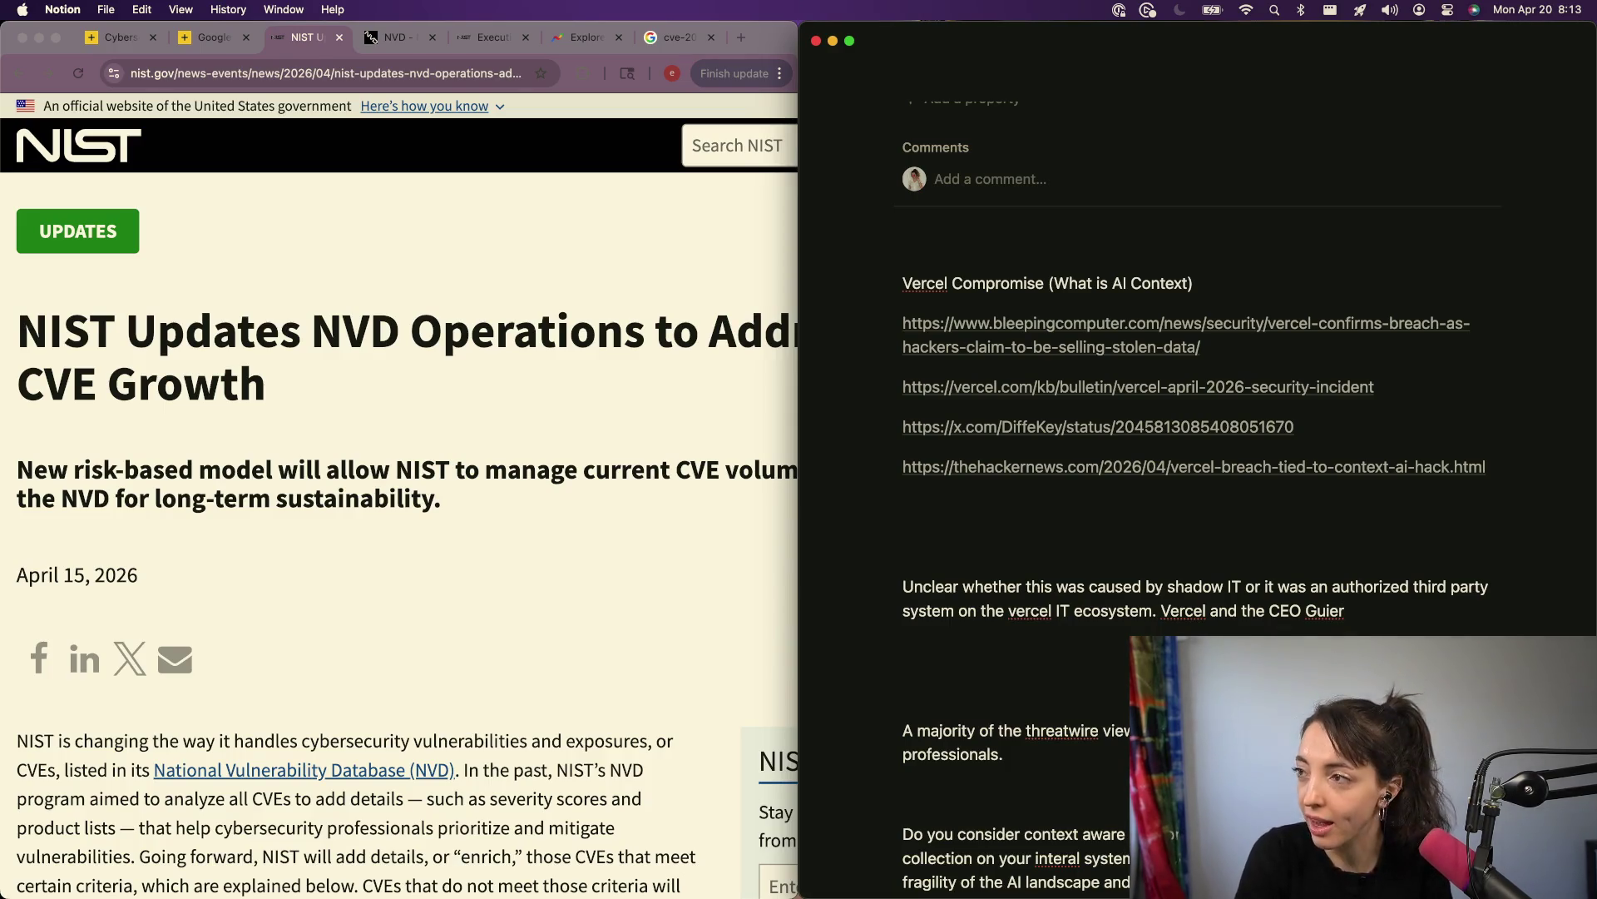
{"action": "type", "text": "llmo"}
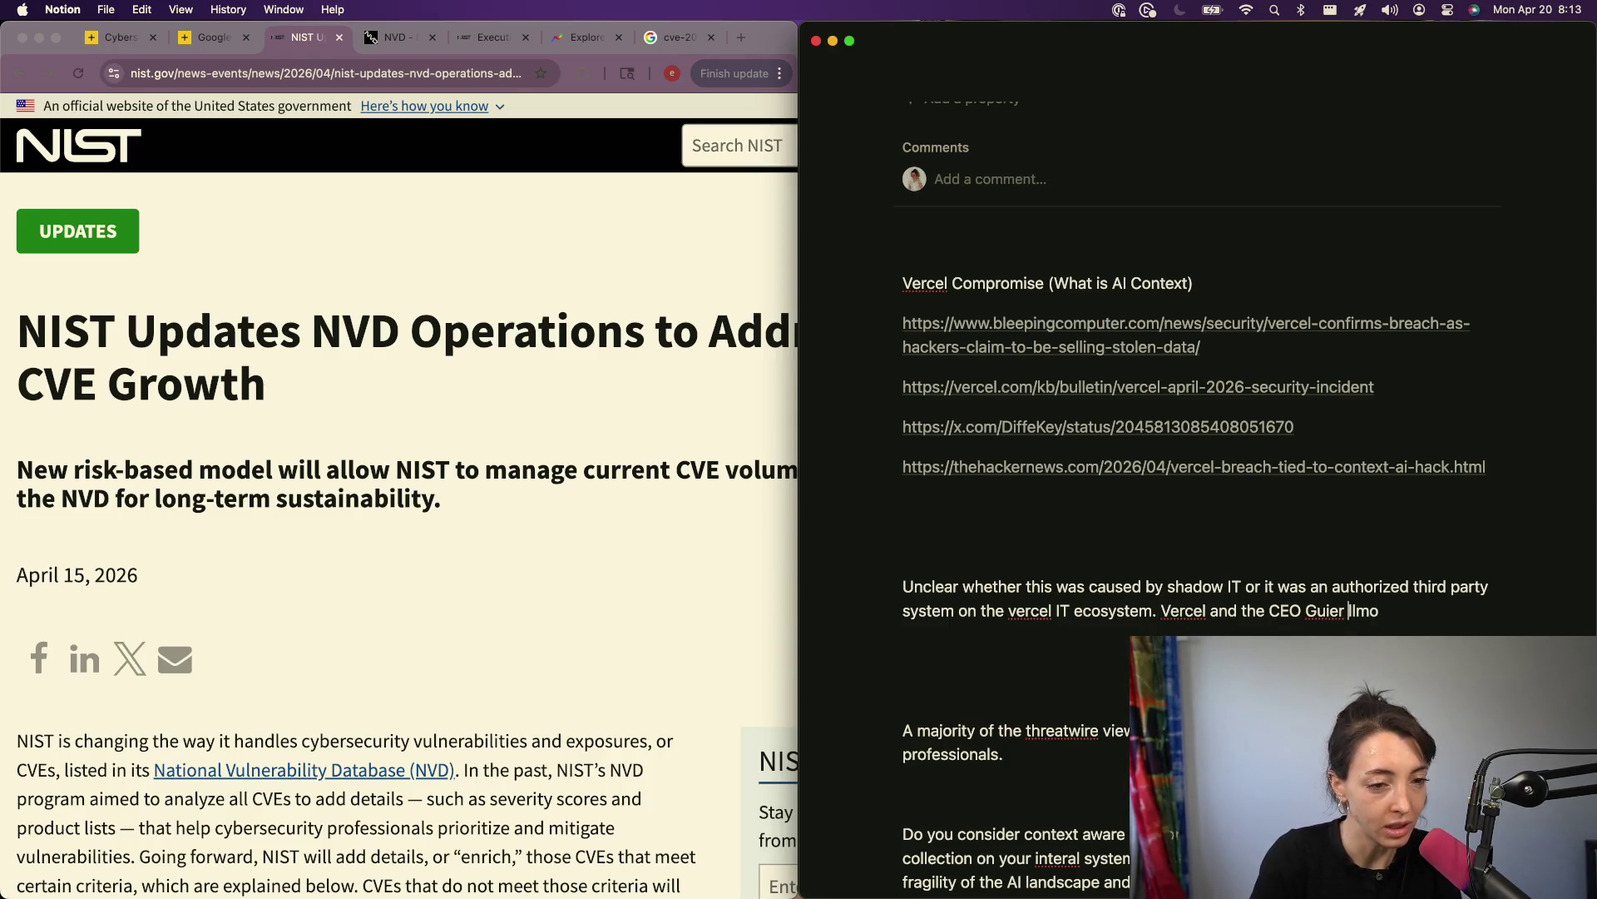
{"action": "left_click", "coordinate": [331, 596]}
Step: Correct the CEO's name and add 'have been going heads first into the AI ecosystem to claim their stake.'
{"action": "key", "text": "super+t"}
{"action": "type", "text": "guierl"}
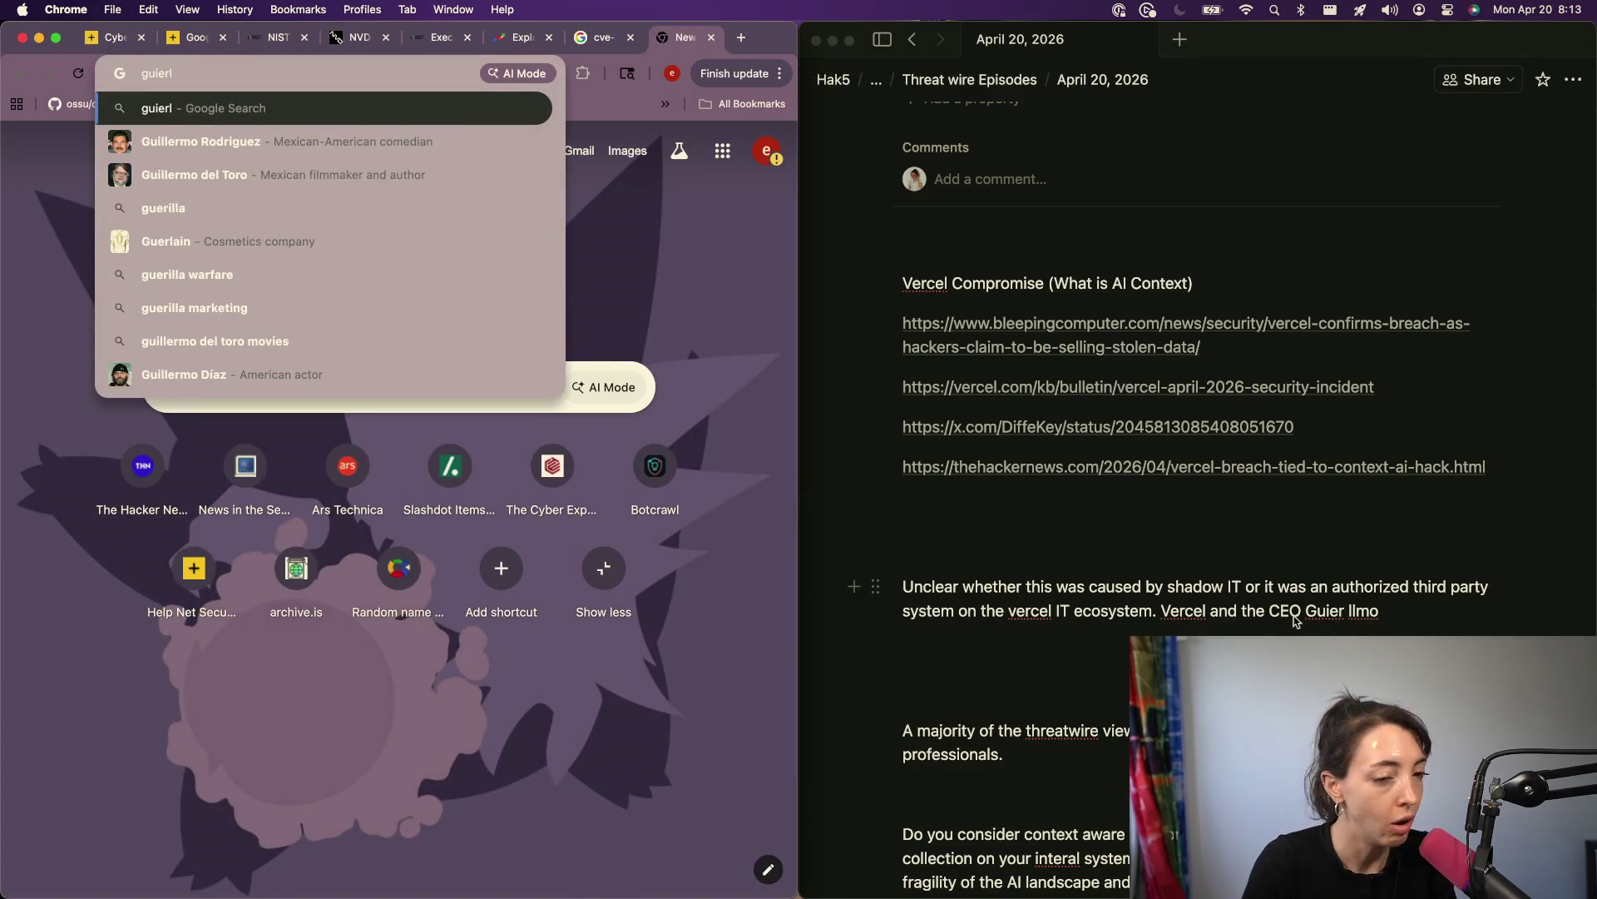
{"action": "left_click", "coordinate": [1349, 612]}
{"action": "key", "text": "BackSpace"}
{"action": "key", "text": "BackSpace"}
{"action": "key", "text": "BackSpace"}
{"action": "key", "text": "Right"}
{"action": "key", "text": "Right"}
{"action": "type", "text": "er"}
{"action": "key", "text": "Right"}
{"action": "key", "text": "Right"}
{"action": "type", "text": "Rauch "}
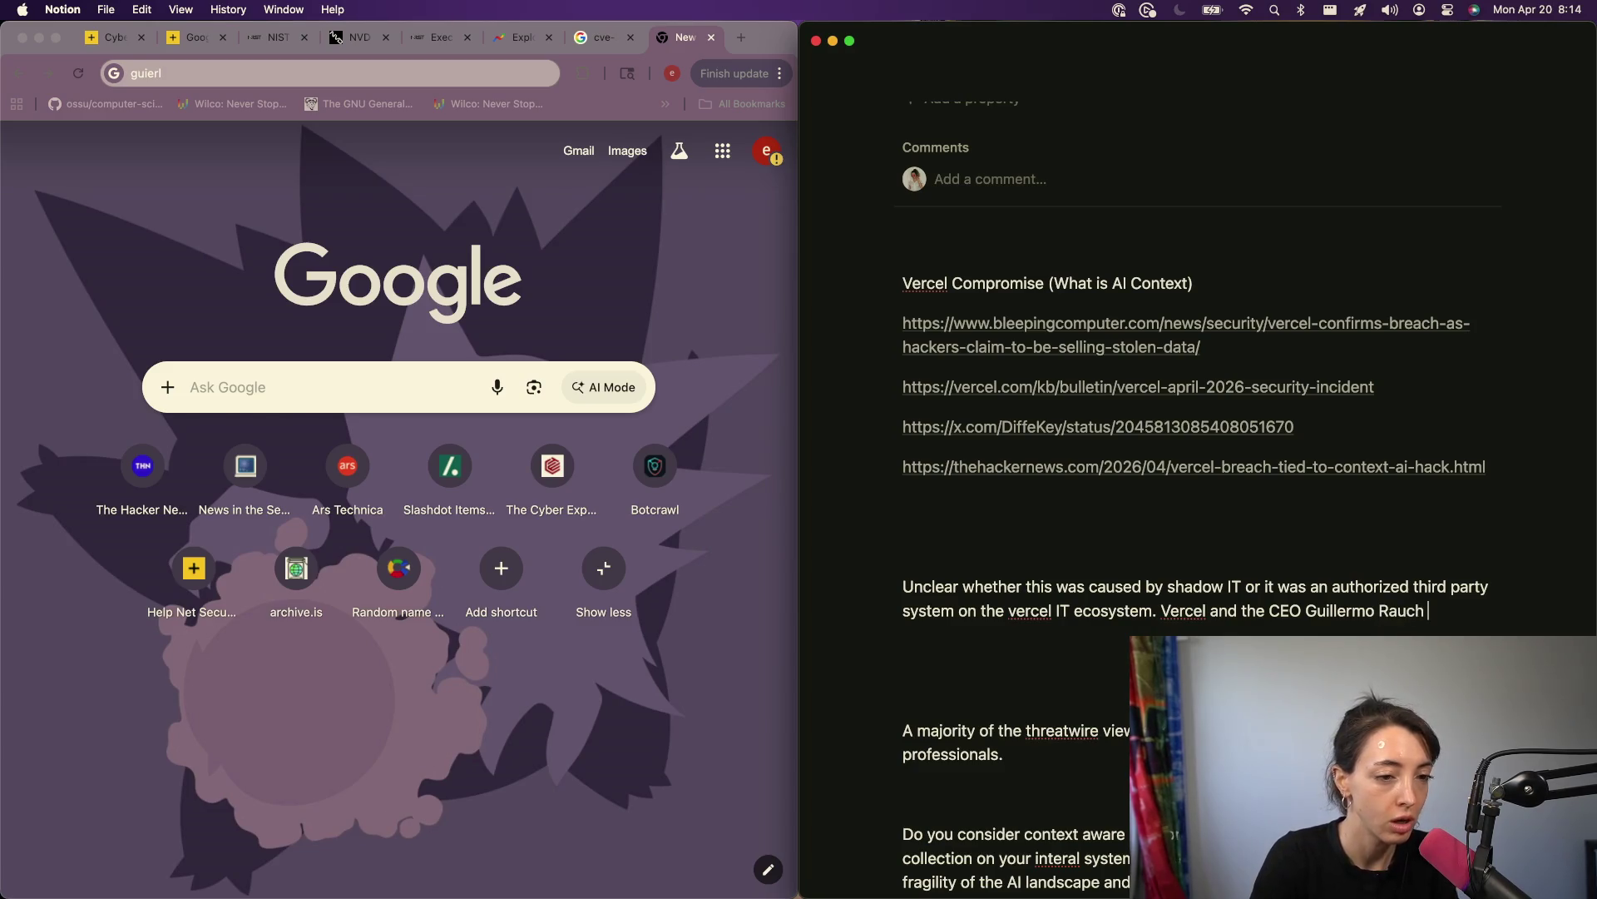
{"action": "type", "text": "have been g"}
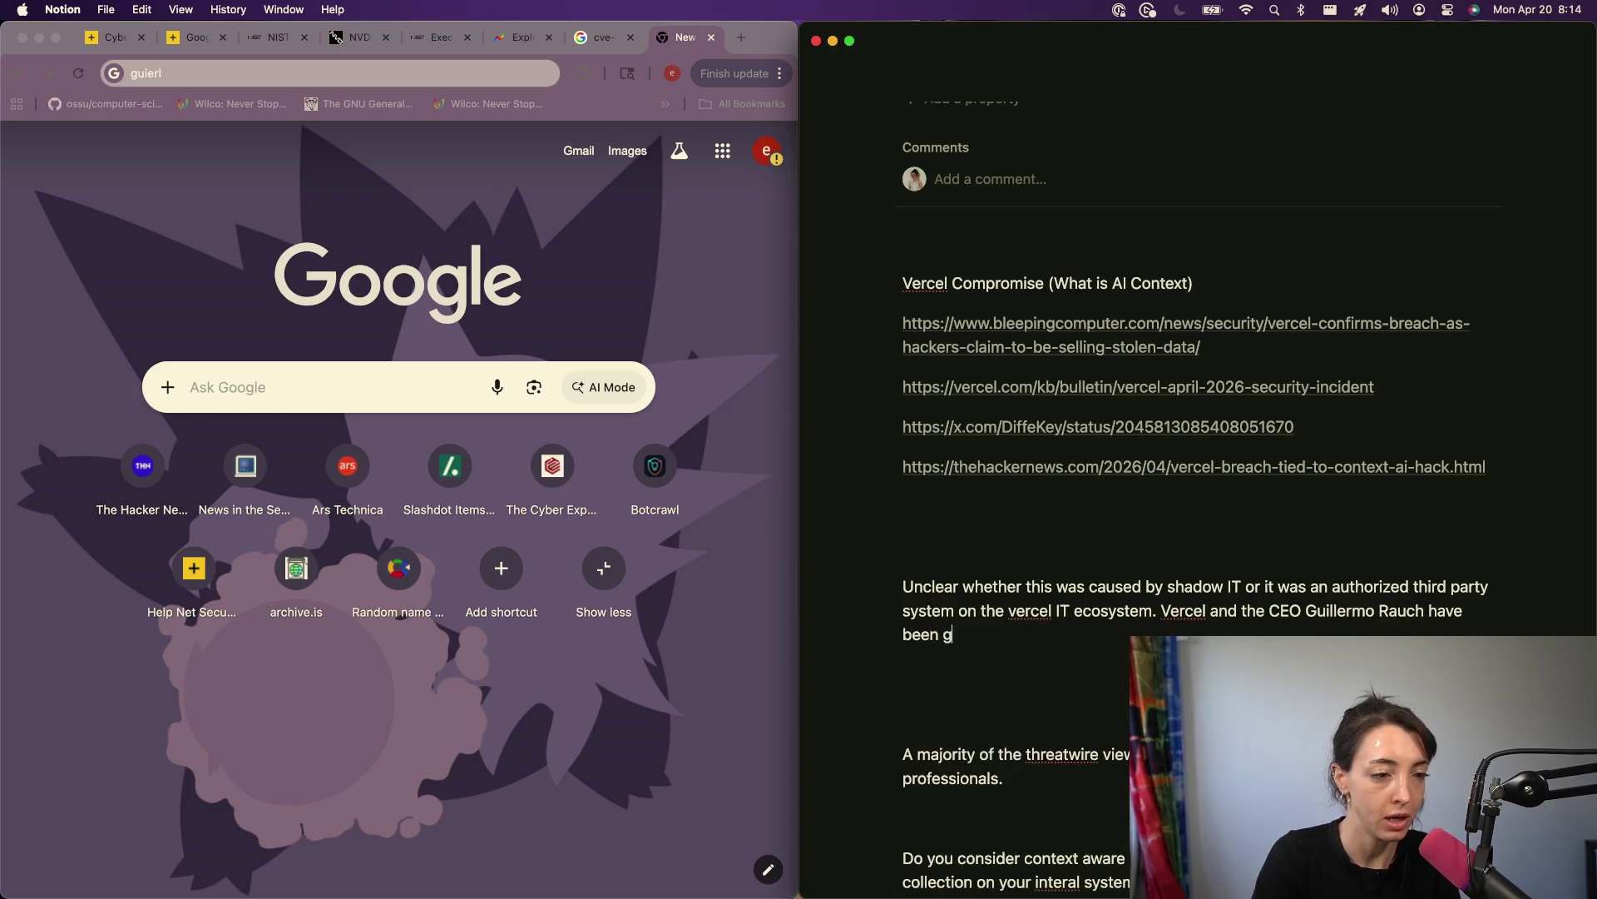
{"action": "type", "text": "oing heads"}
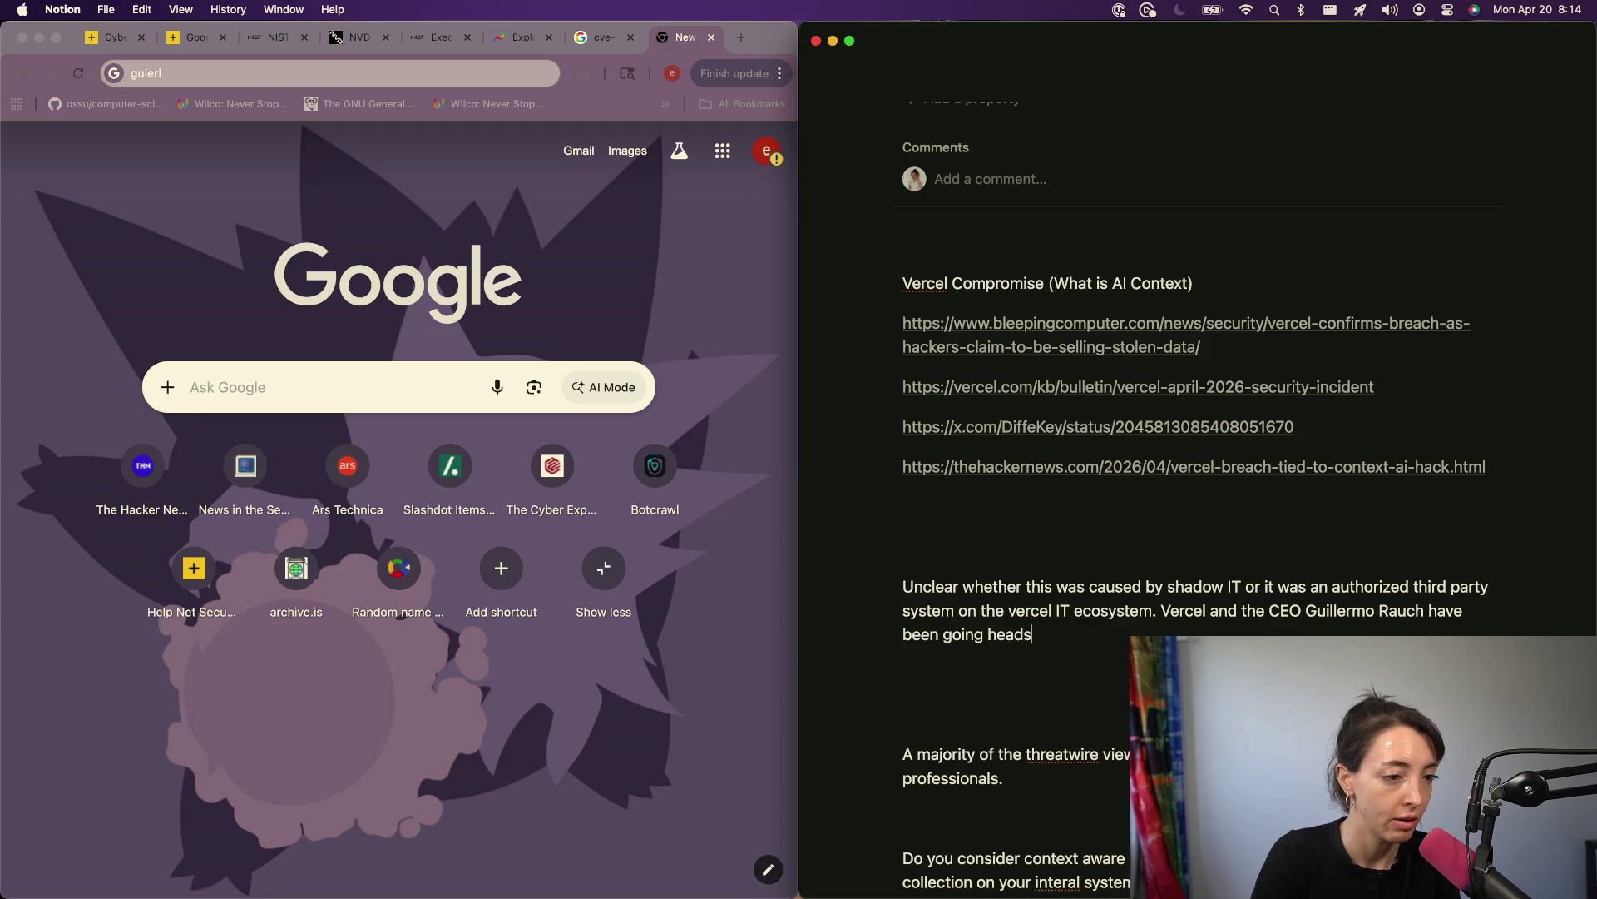
{"action": "type", "text": " iirst into the AI"}
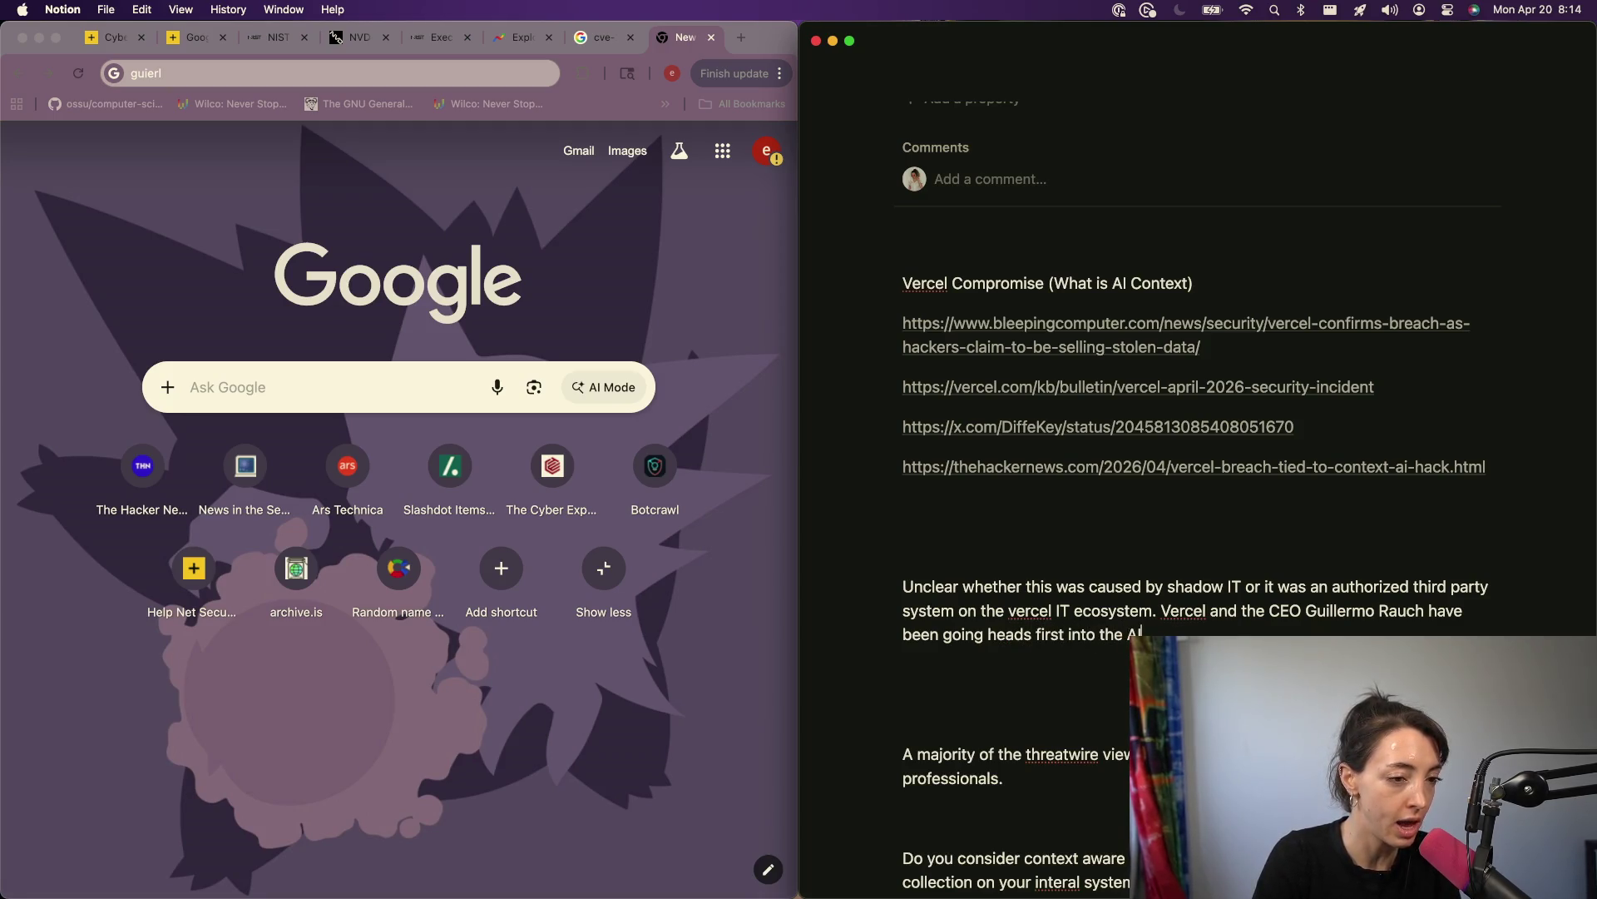
{"action": "type", "text": " ecosystem to"}
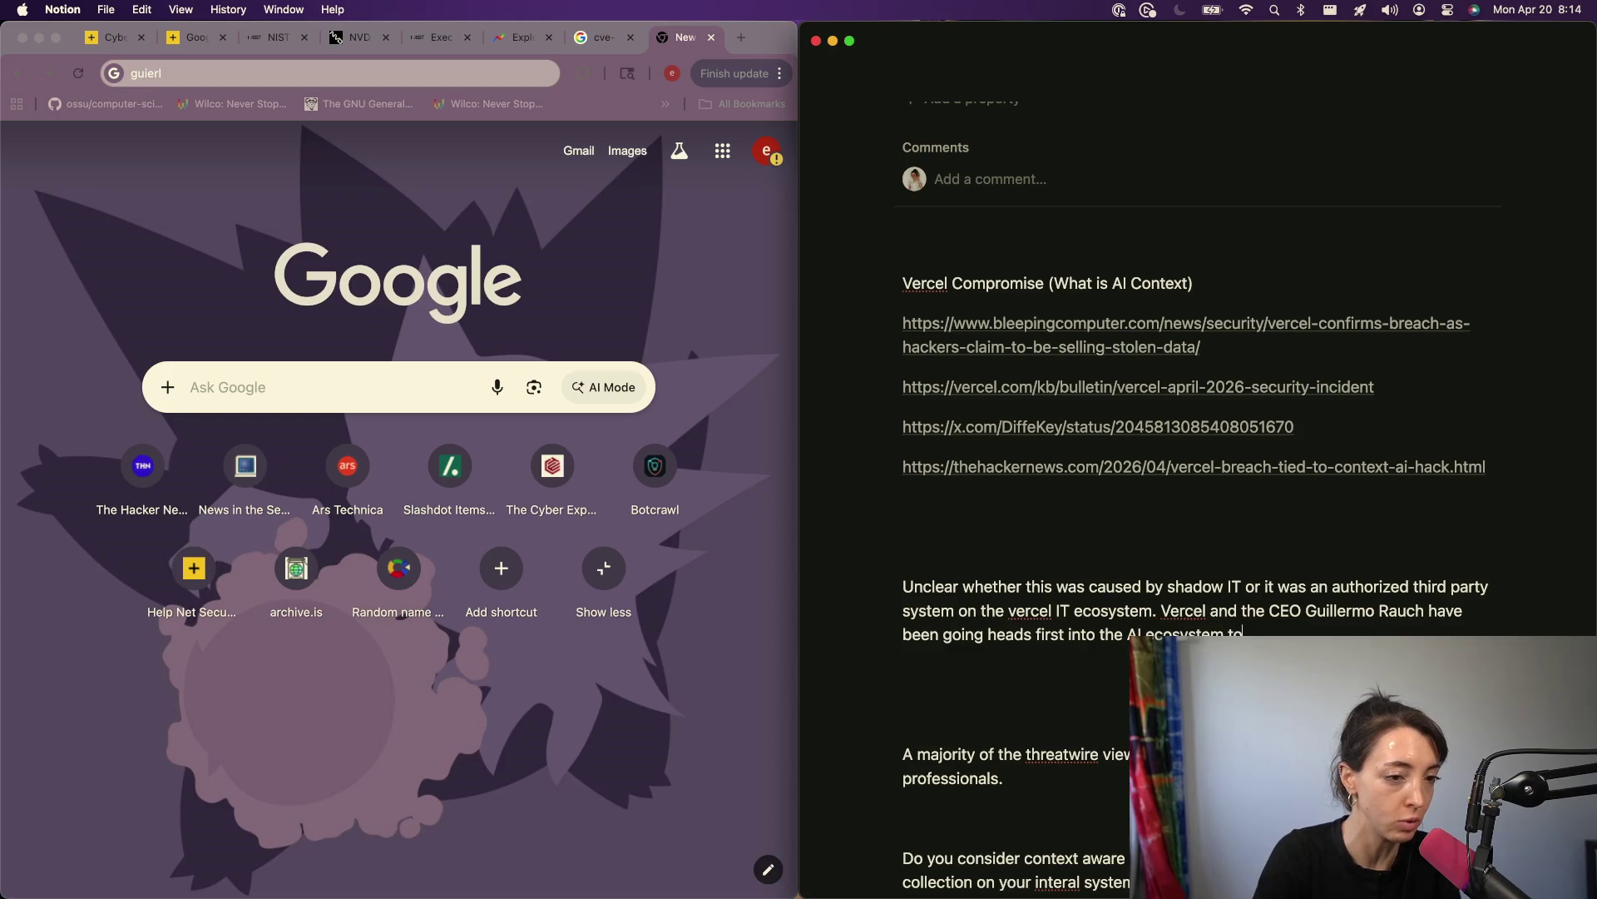
{"action": "type", "text": " move fast and clai"}
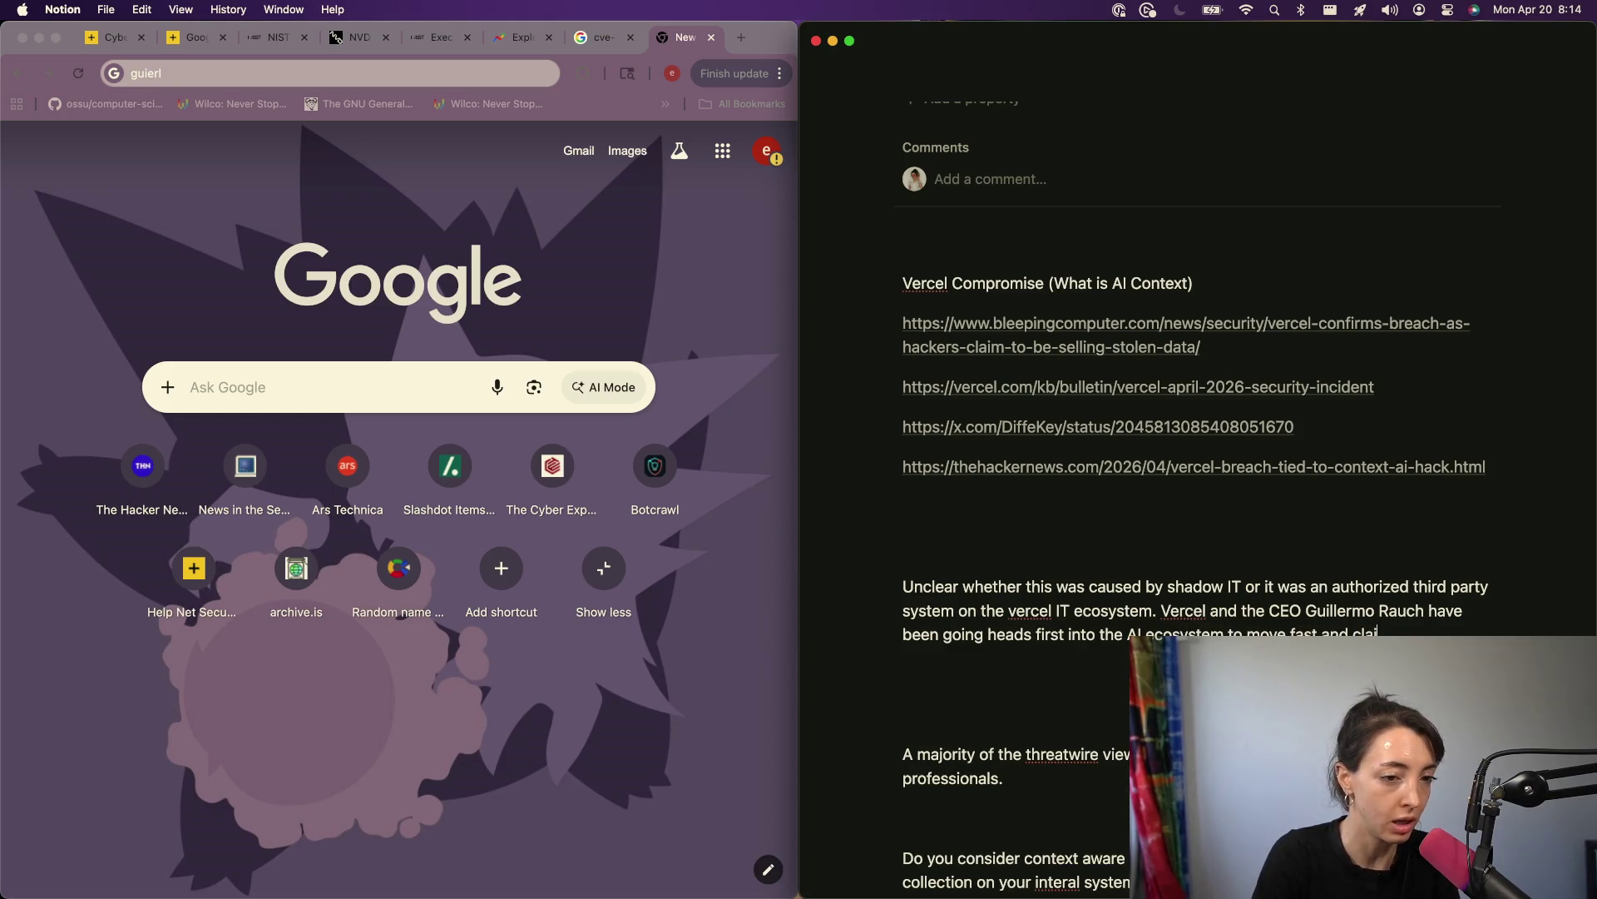
{"action": "type", "text": "m their stake "}
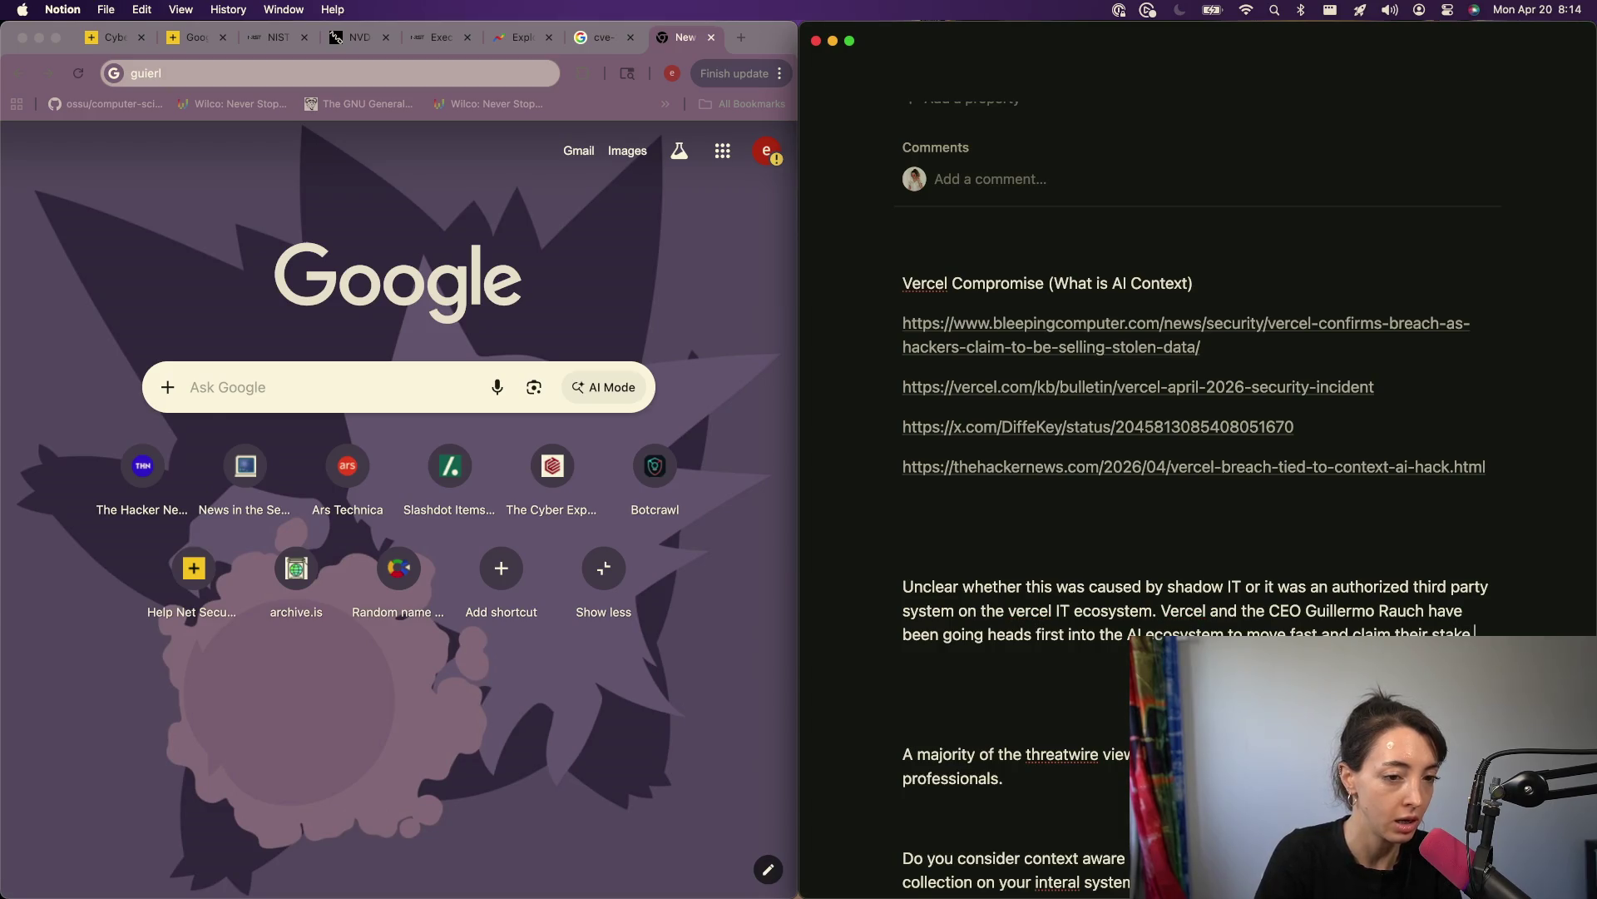
{"action": "type", "text": "(l"}
{"action": "key", "text": "BackSpace"}
{"action": "key", "text": "BackSpace"}
{"action": "key", "text": "BackSpace"}
{"action": "type", "text": "."}
{"action": "scroll", "coordinate": [1164, 416], "scroll_direction": "down", "scroll_amount": 5}
Step: Join 'Do you consider…' onto the 'A majority of the threatwire viewers…' paragraph
{"action": "left_click", "coordinate": [935, 370]}
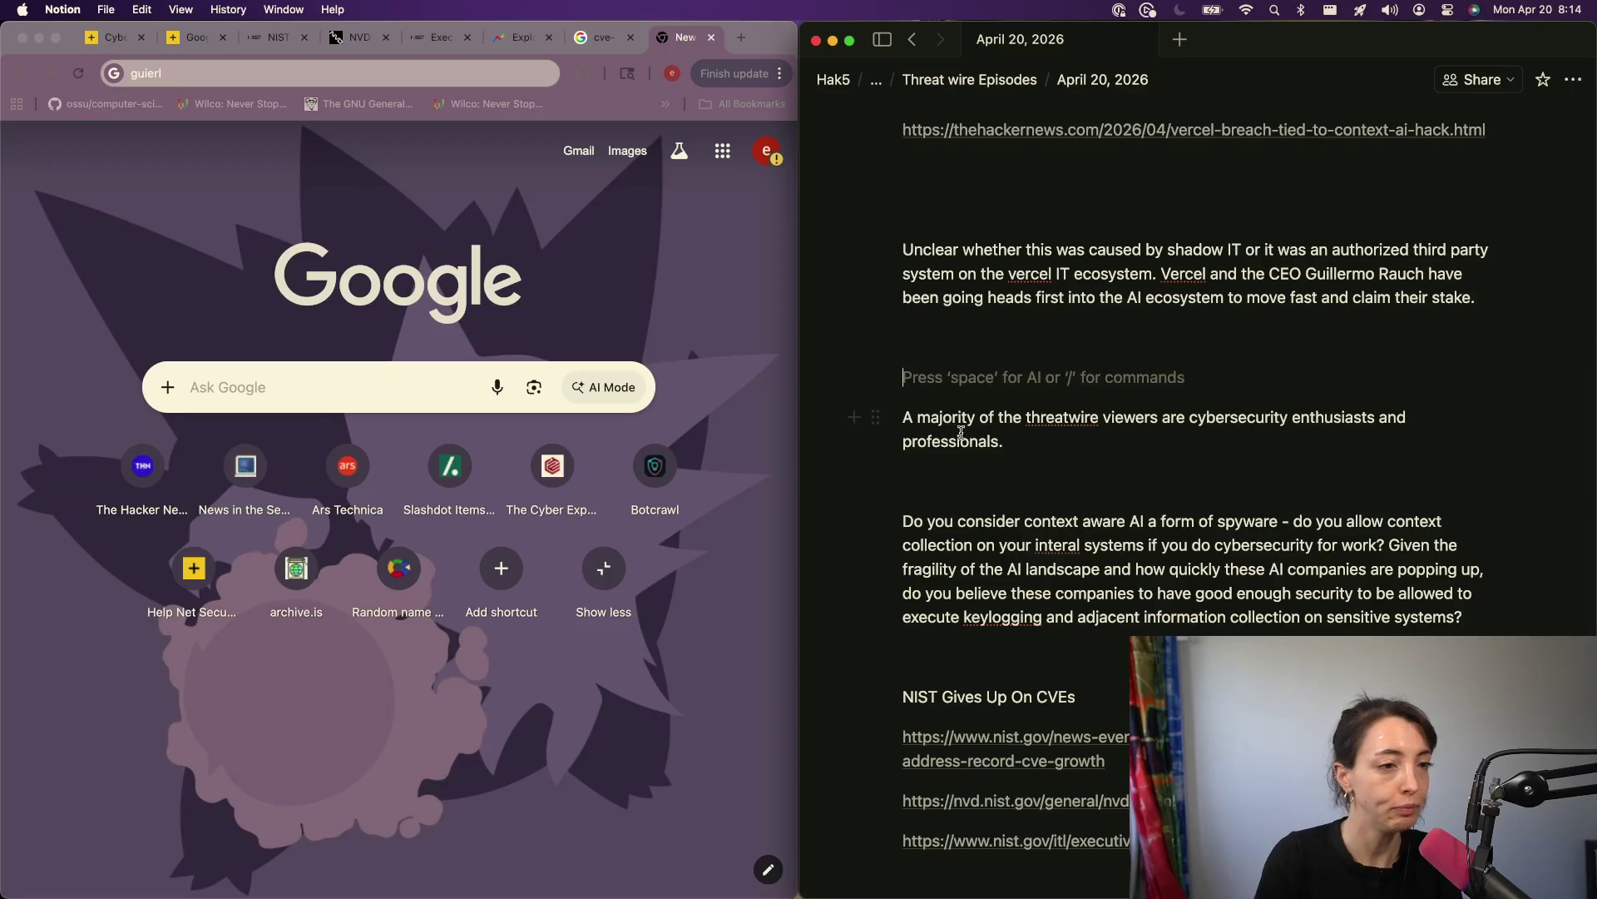
{"action": "left_click", "coordinate": [1019, 439]}
{"action": "left_click", "coordinate": [965, 422]}
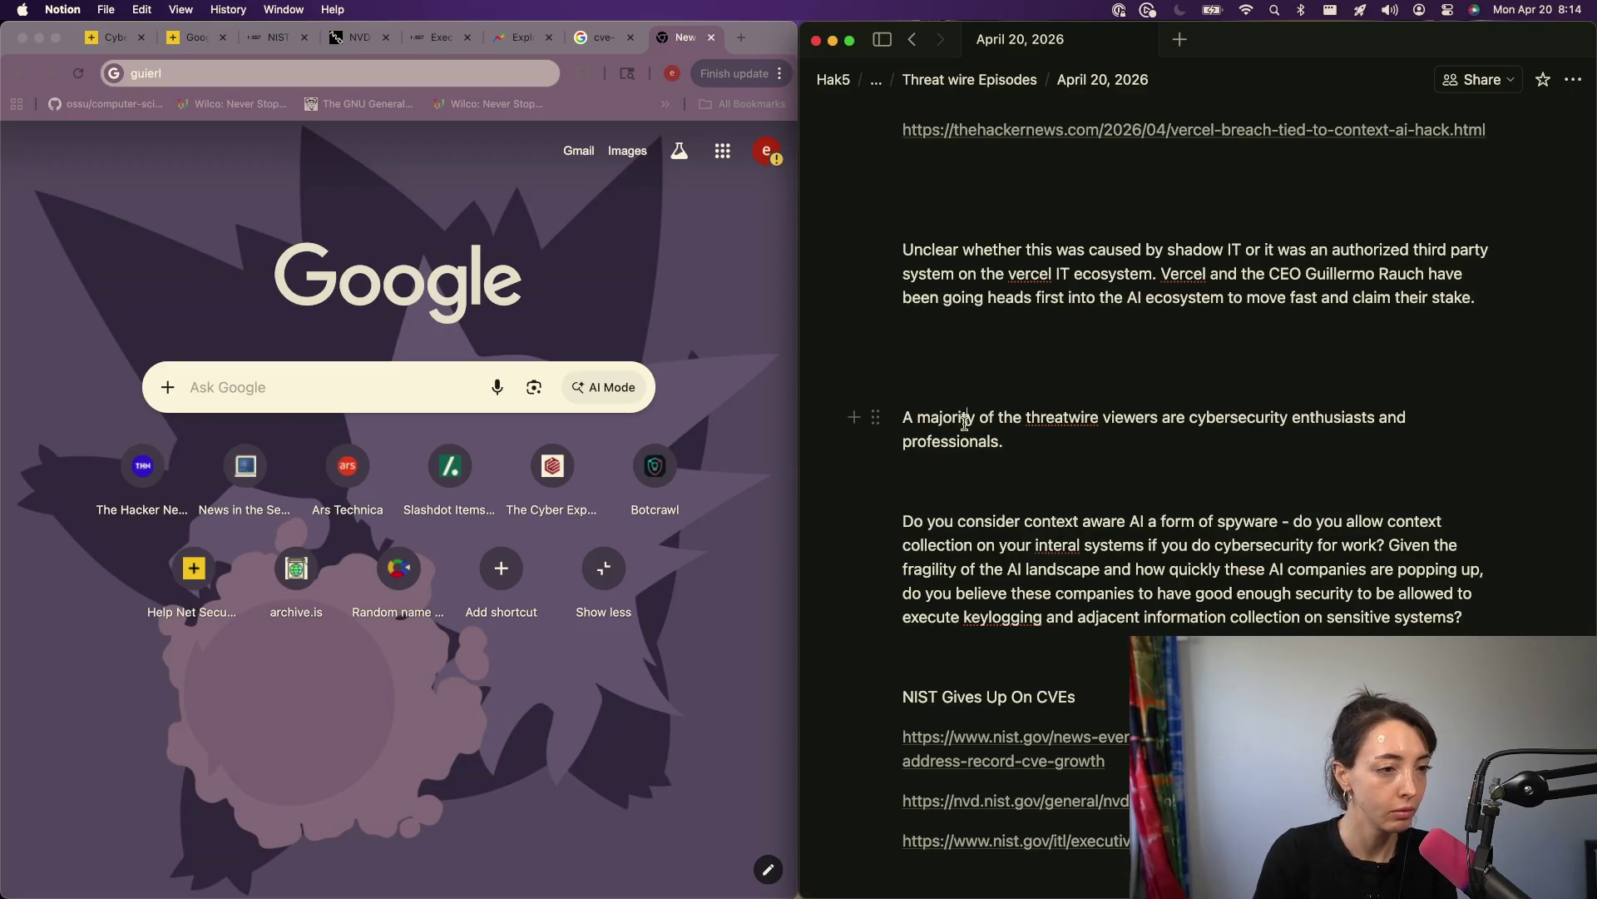
{"action": "triple_click", "coordinate": [965, 422]}
{"action": "left_click", "coordinate": [1039, 508]}
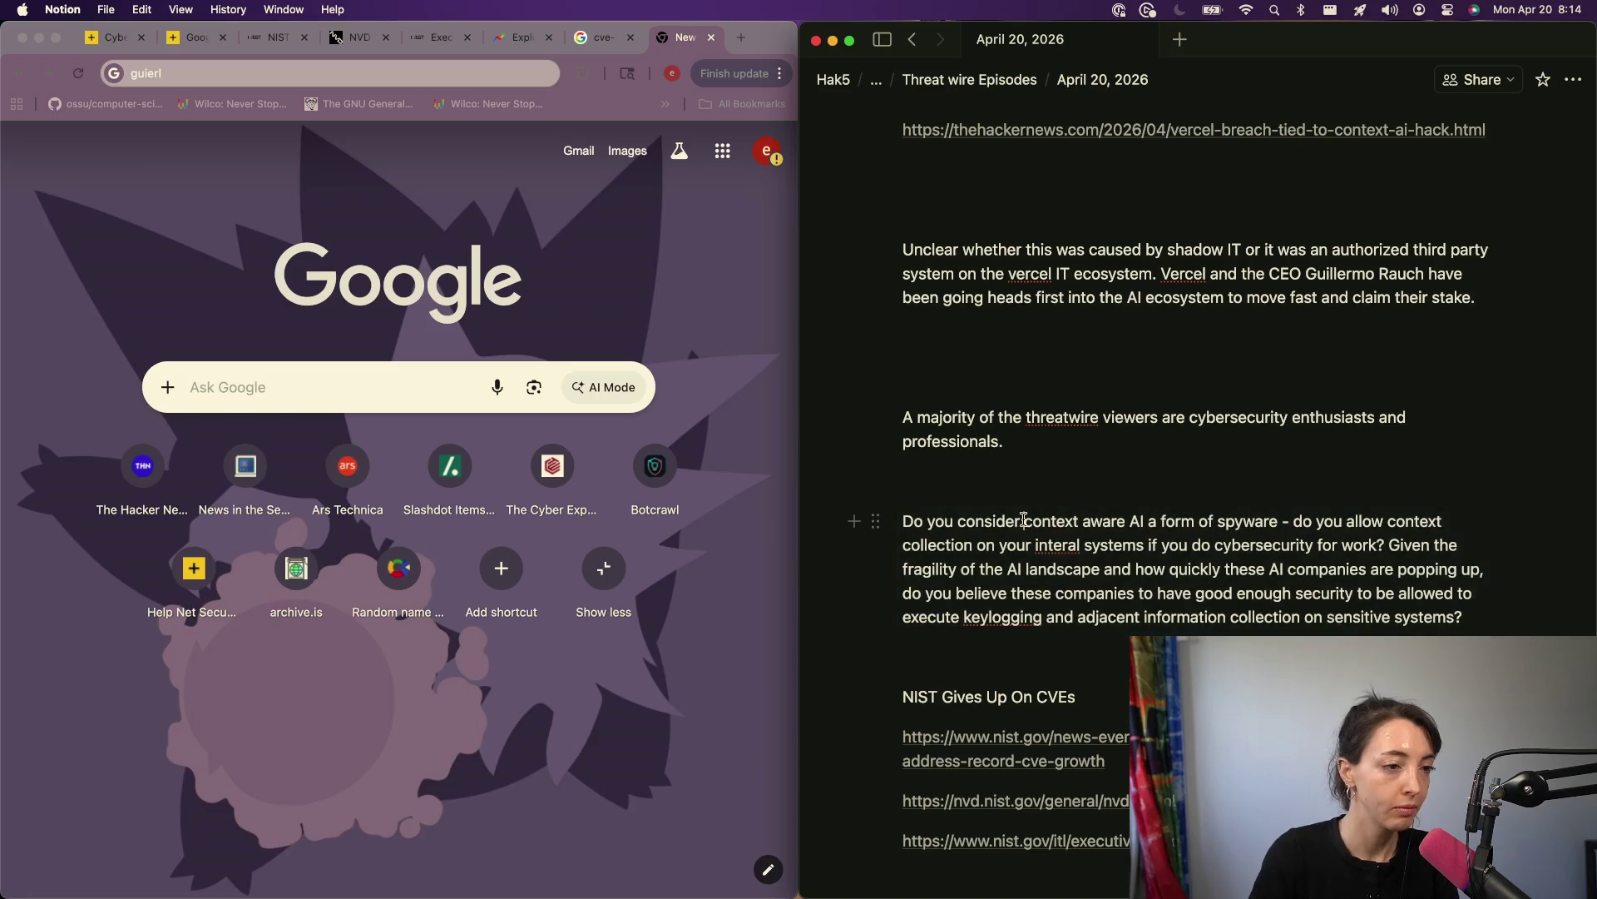
{"action": "key", "text": "BackSpace"}
{"action": "key", "text": "BackSpace"}
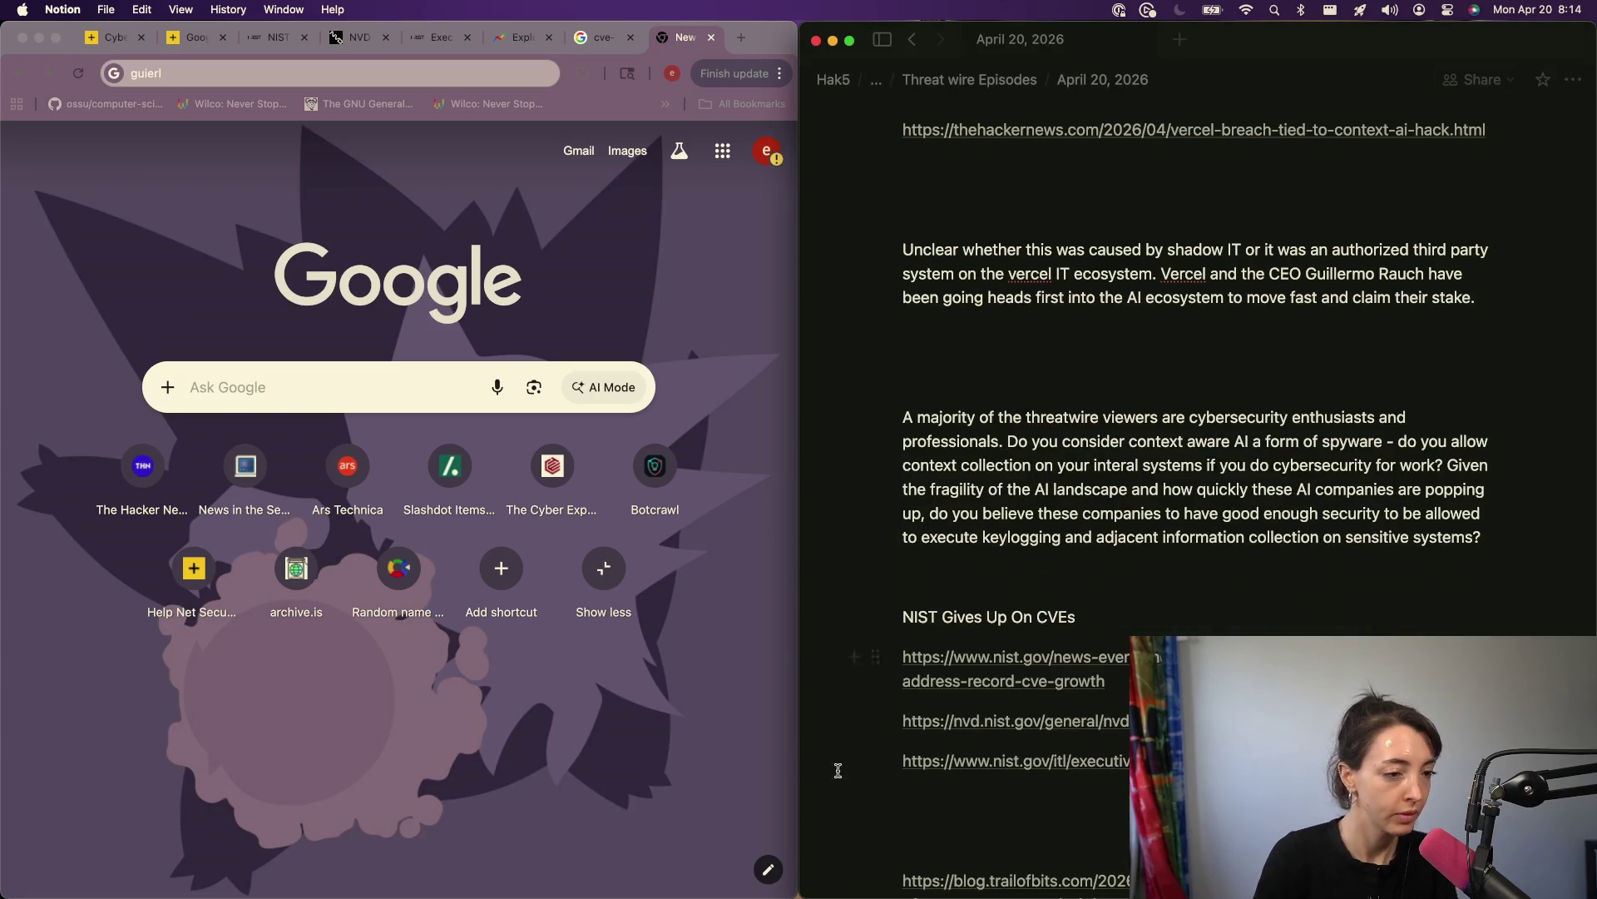
{"action": "scroll", "coordinate": [1013, 656], "scroll_direction": "down", "scroll_amount": 3}
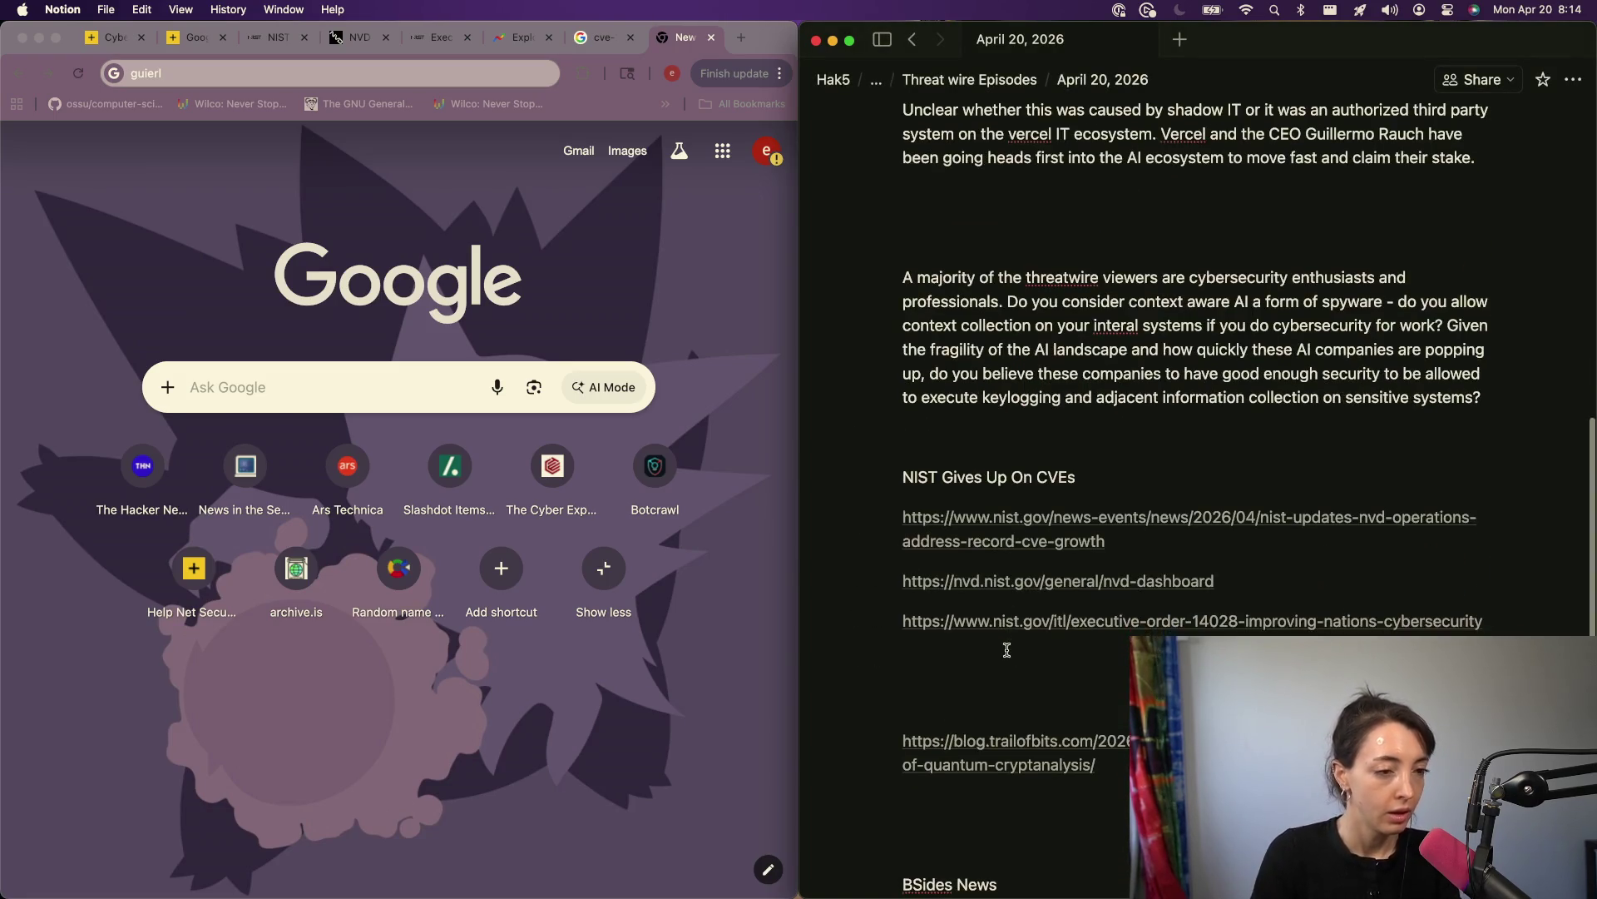
{"action": "left_click", "coordinate": [564, 312]}
{"action": "key", "text": "super+w"}
{"action": "key", "text": "super+w"}
{"action": "key", "text": "super+w"}
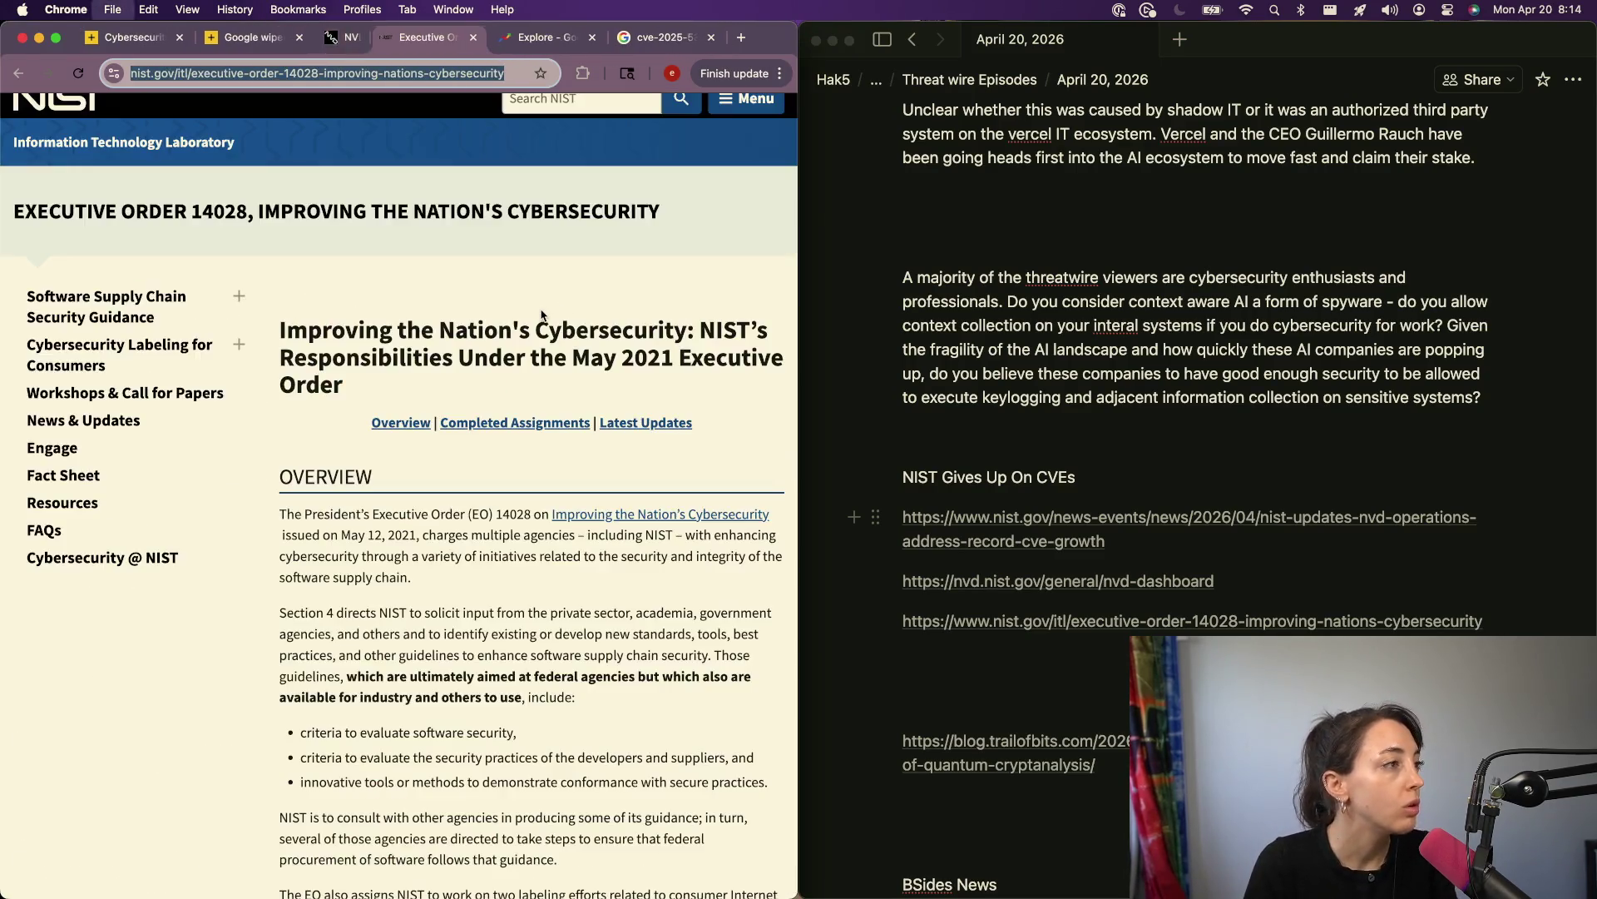
Step: Close the remaining research tabs and open the Trail of Bits quantum cryptanalysis article
{"action": "key", "text": "ctrl+Tab"}
{"action": "key", "text": "super+w"}
{"action": "key", "text": "super+w"}
{"action": "key", "text": "super+w"}
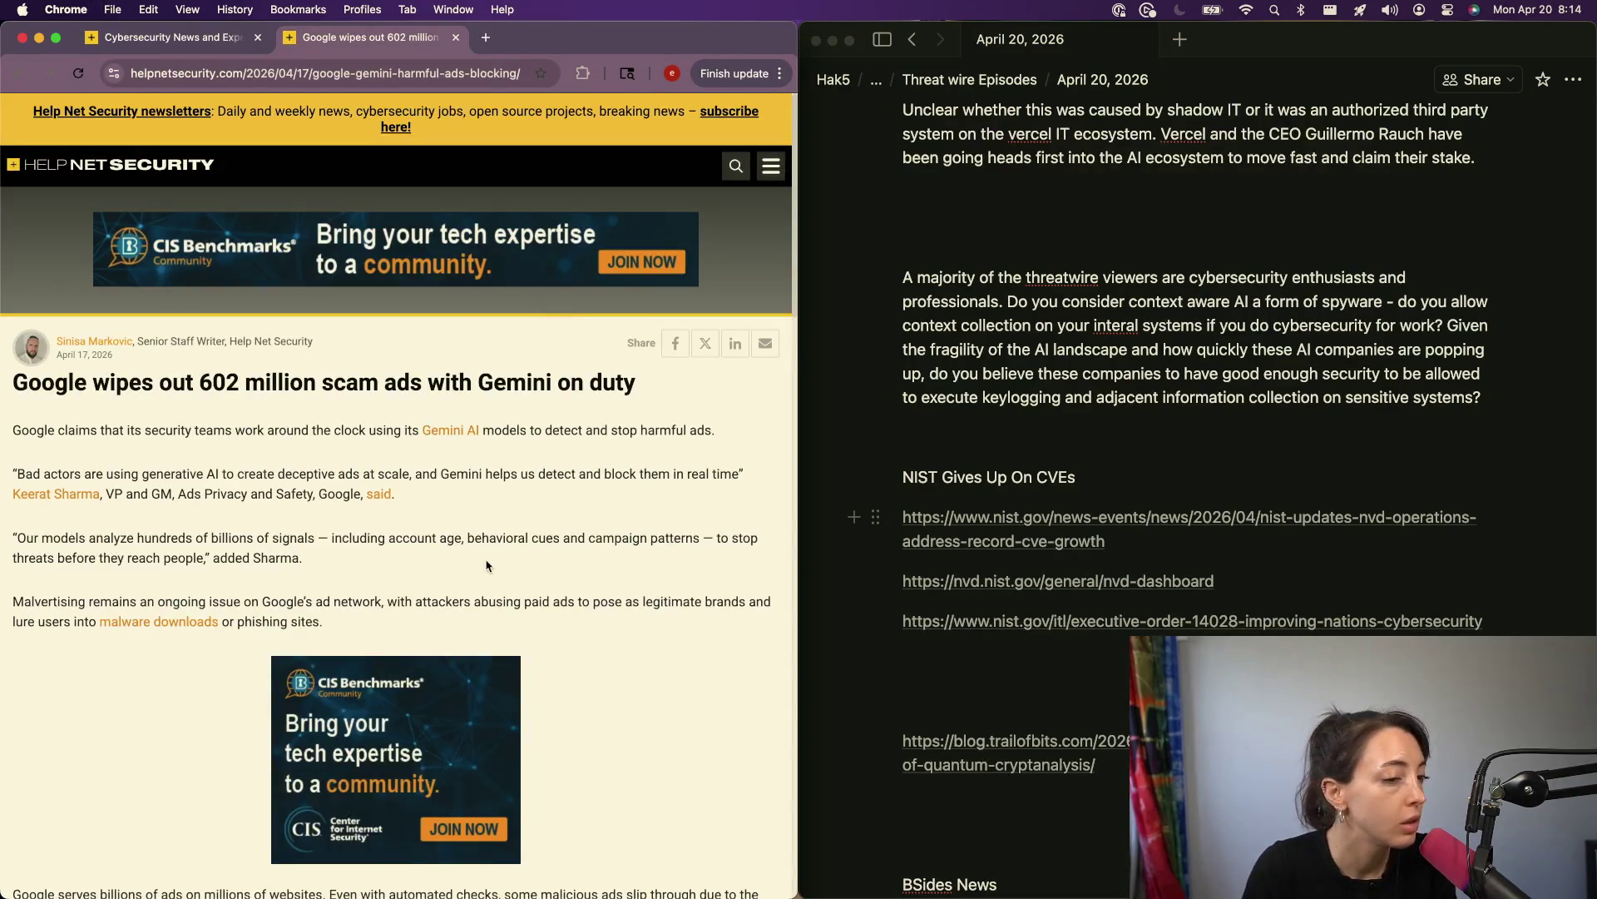
{"action": "scroll", "coordinate": [489, 566], "scroll_direction": "down", "scroll_amount": 3}
{"action": "left_click", "coordinate": [1090, 742]}
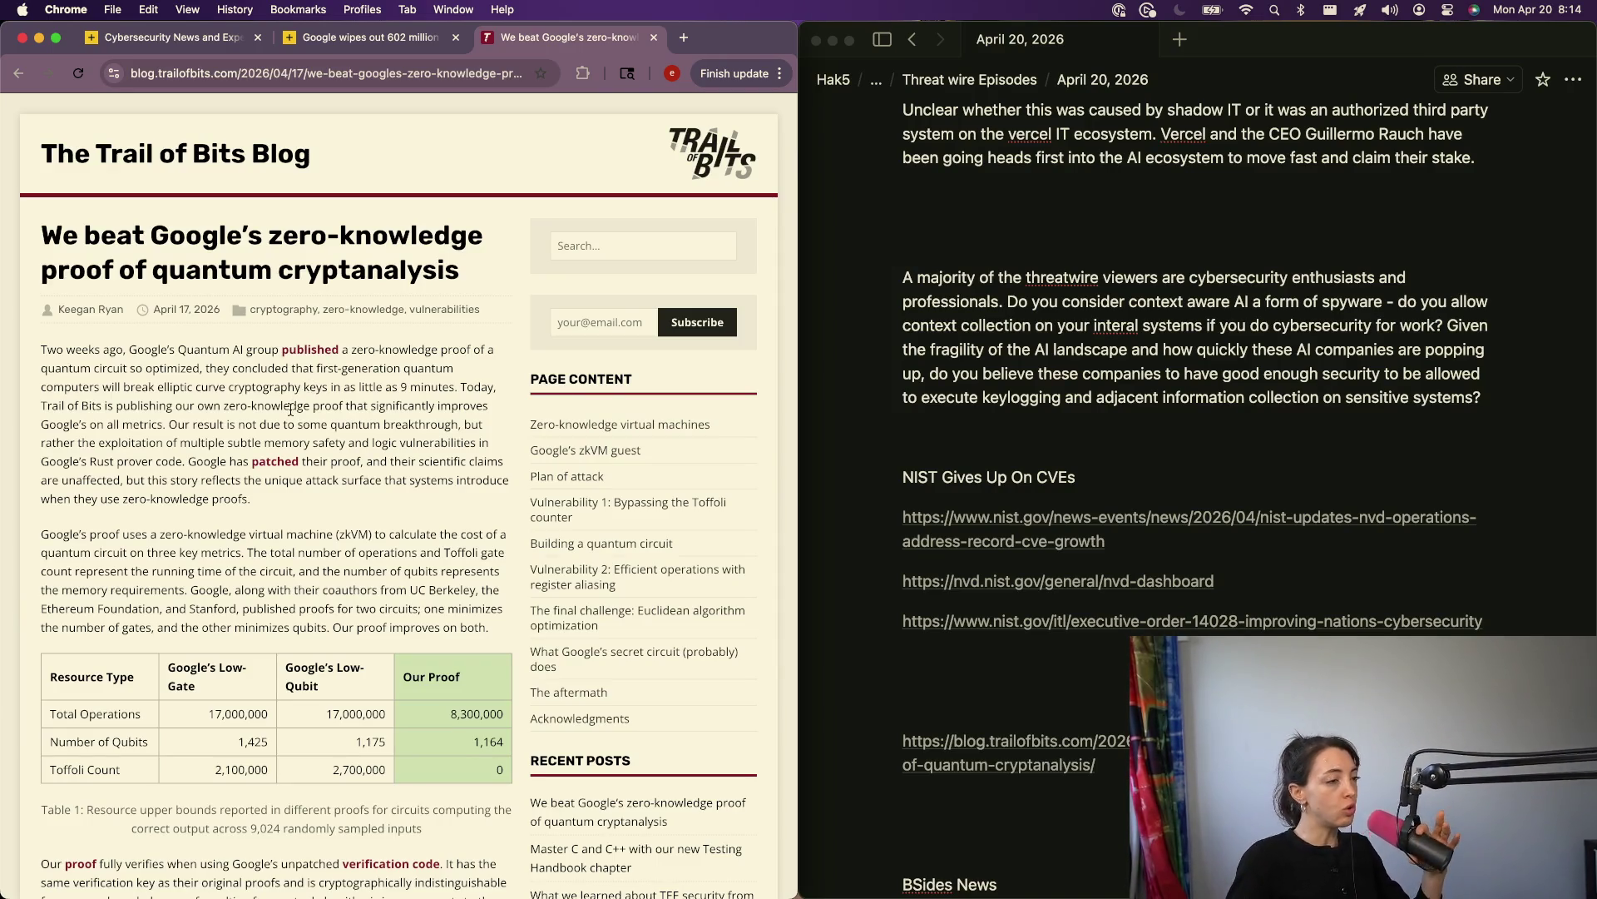
{"action": "scroll", "coordinate": [182, 473], "scroll_direction": "up", "scroll_amount": 5}
{"action": "scroll", "coordinate": [181, 472], "scroll_direction": "down", "scroll_amount": 5}
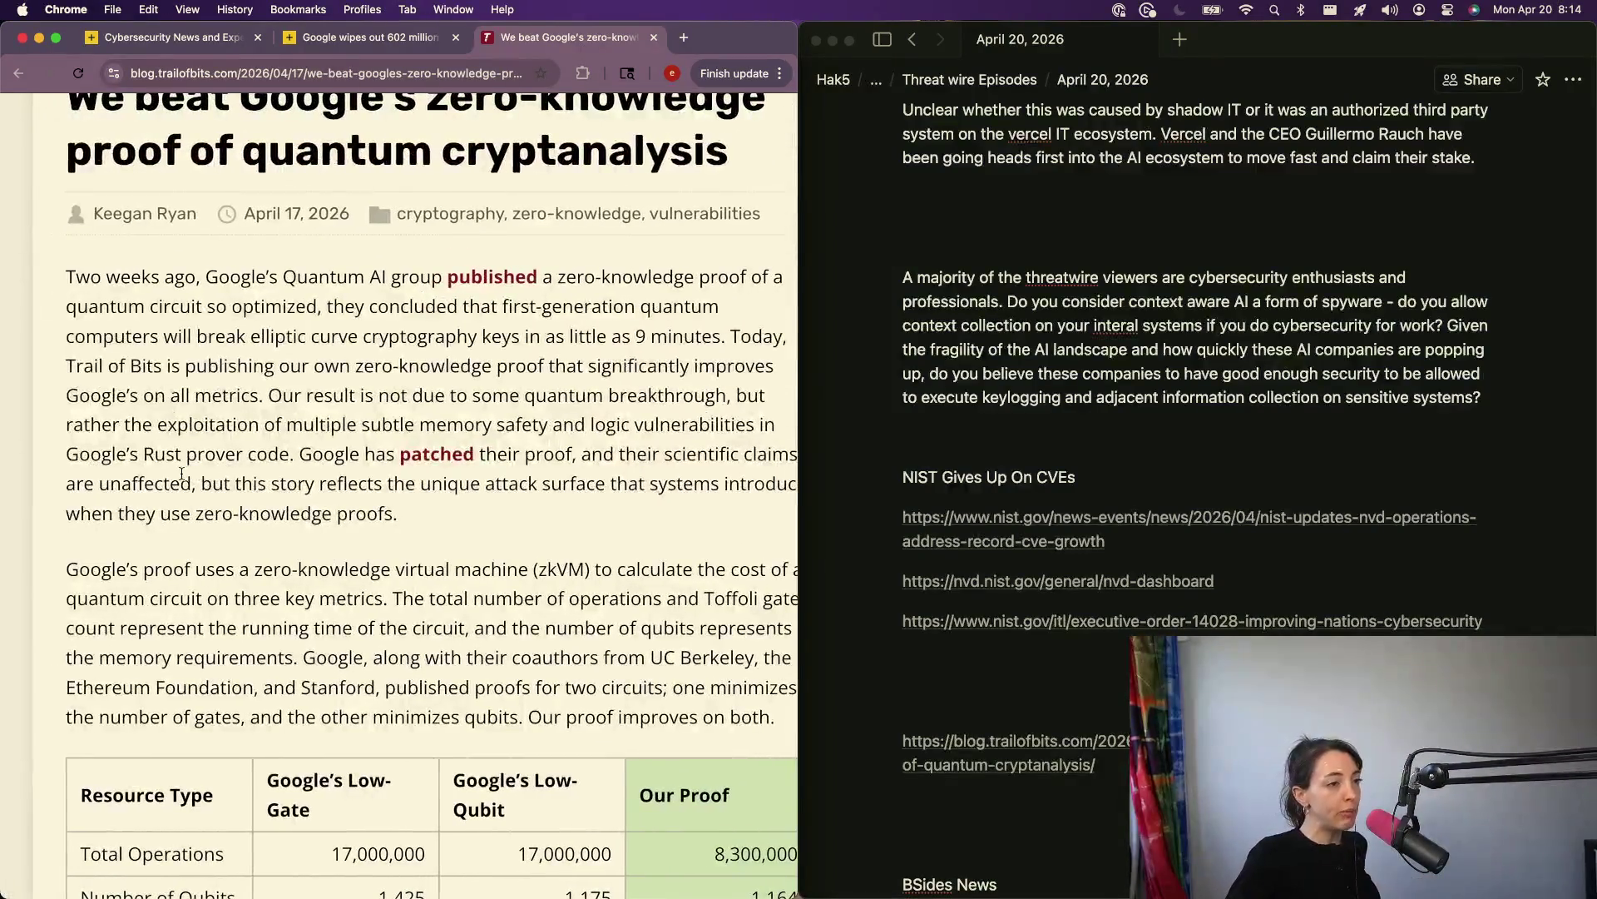
{"action": "scroll", "coordinate": [182, 472], "scroll_direction": "down", "scroll_amount": 1}
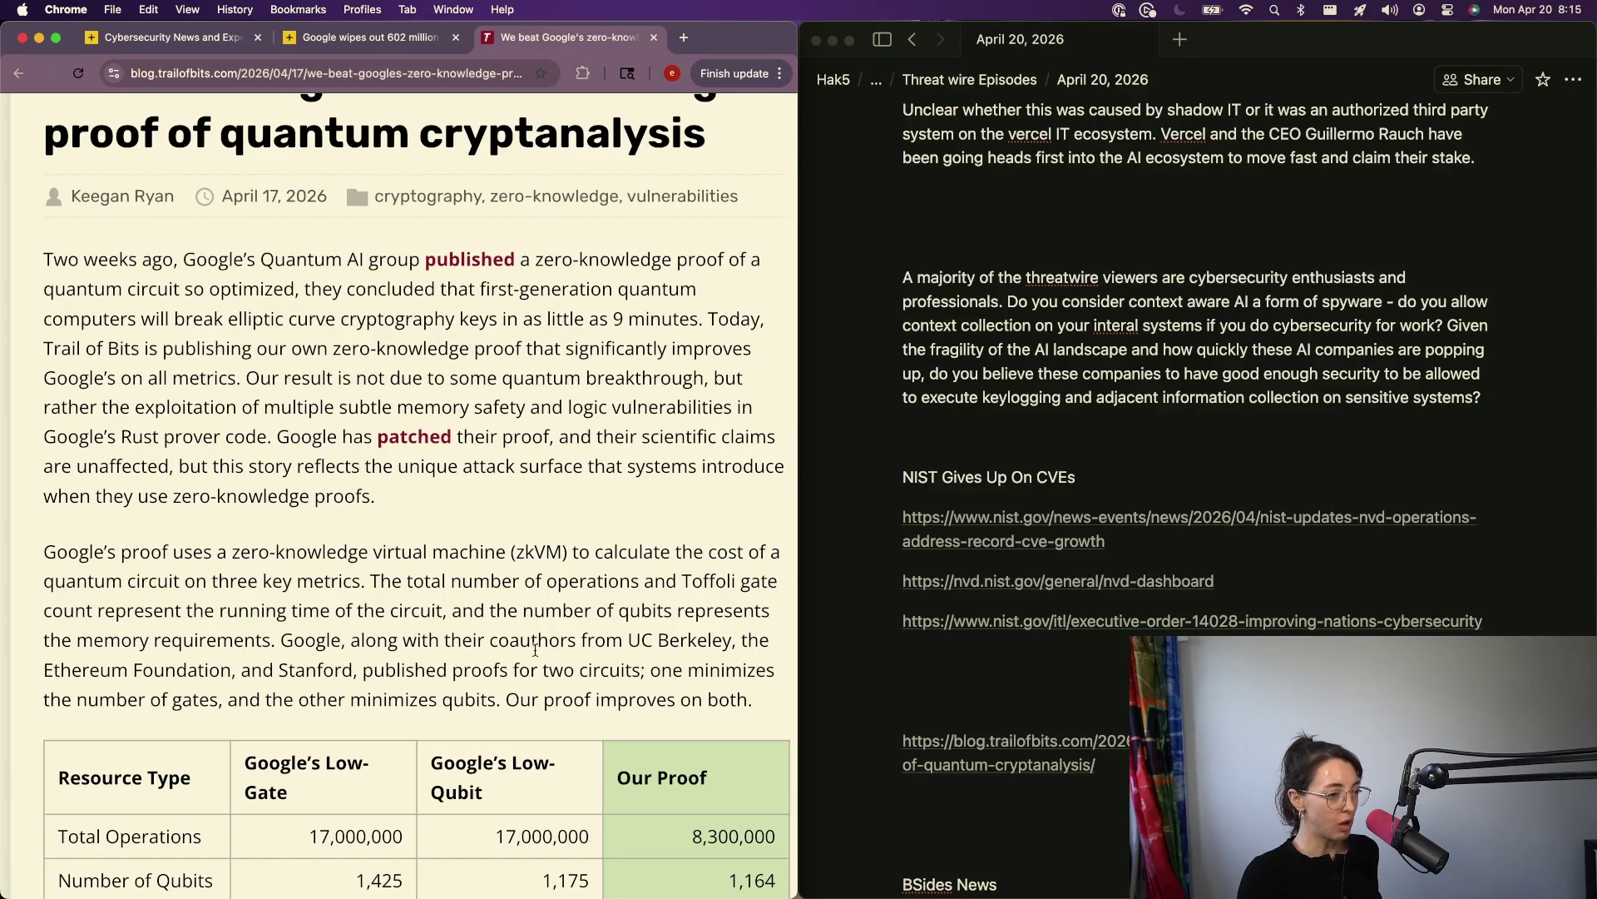
{"action": "scroll", "coordinate": [617, 640], "scroll_direction": "down", "scroll_amount": 5}
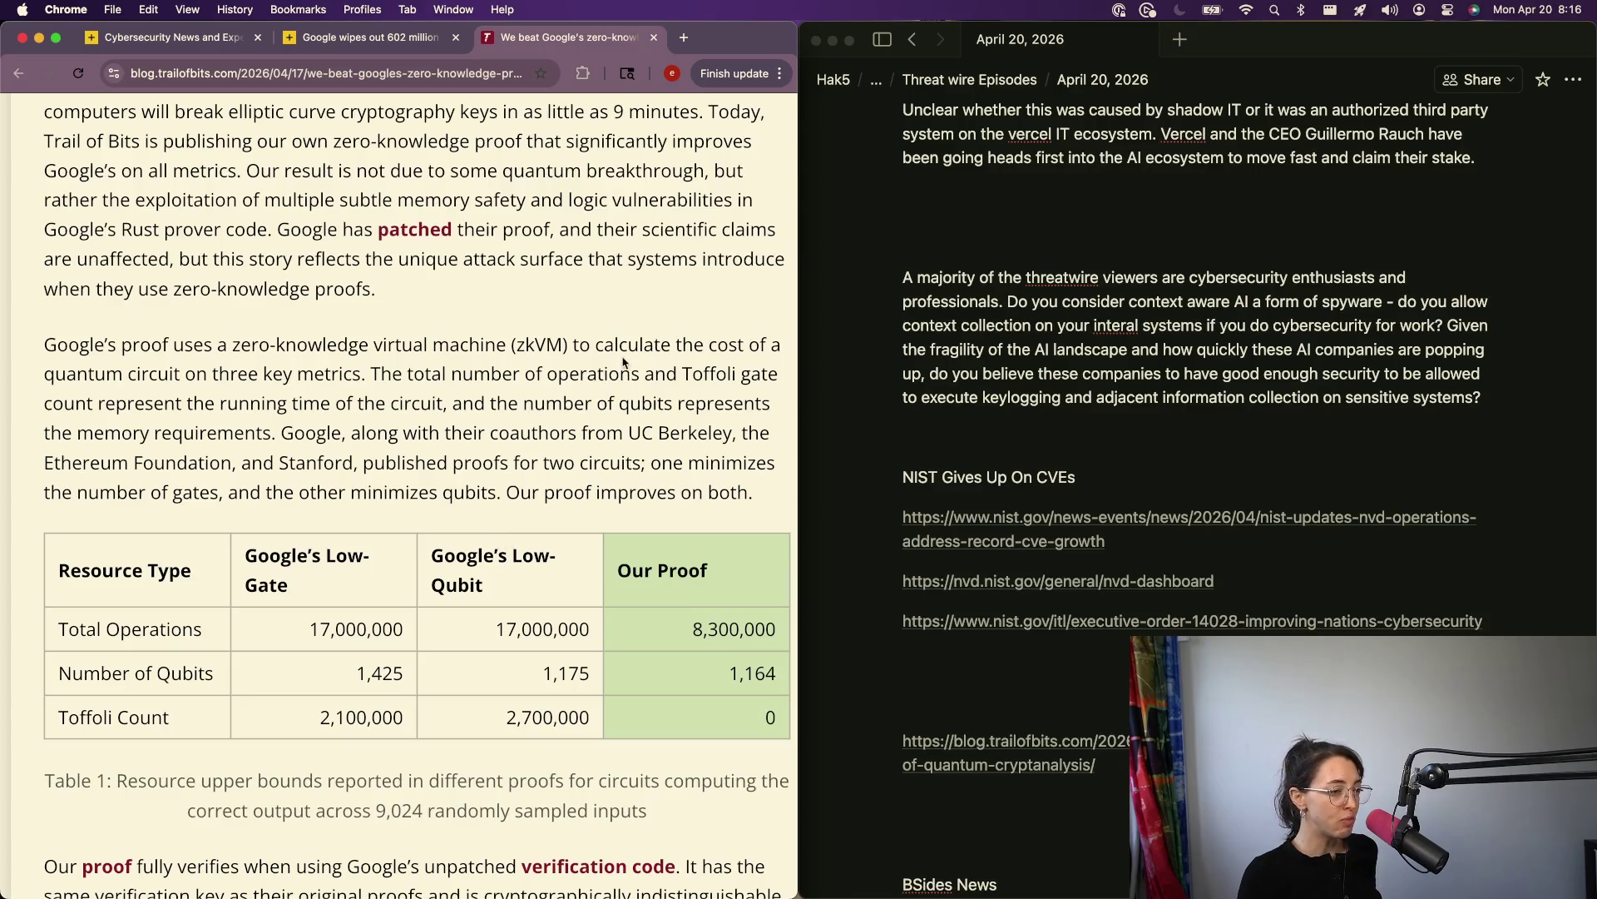
{"action": "scroll", "coordinate": [624, 362], "scroll_direction": "down", "scroll_amount": 2}
{"action": "scroll", "coordinate": [622, 356], "scroll_direction": "down", "scroll_amount": 3}
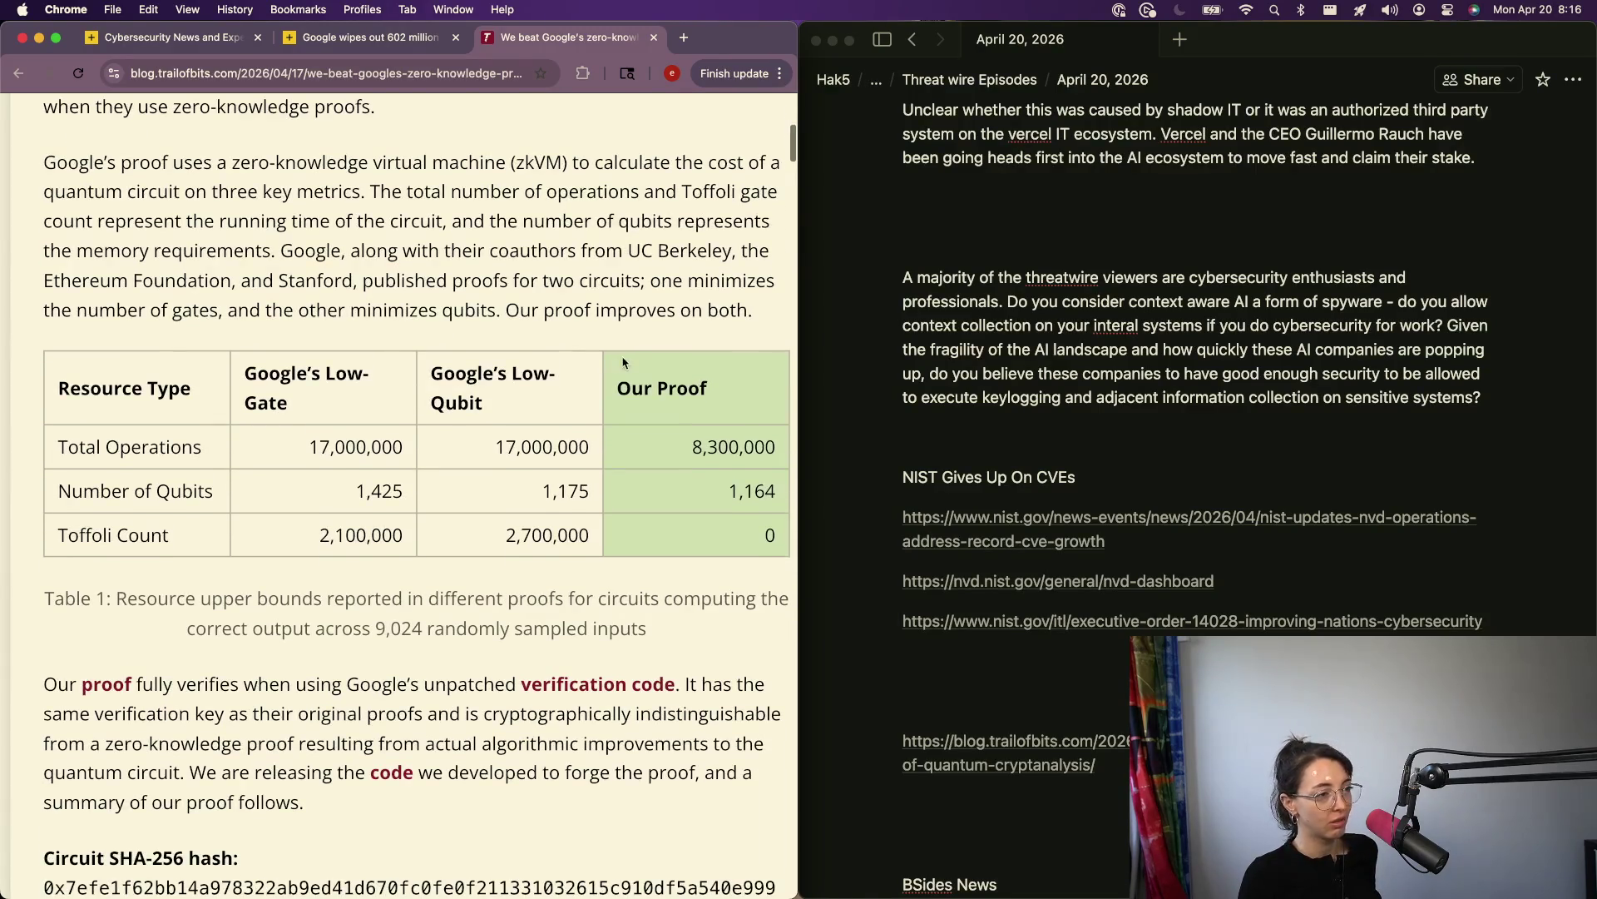
{"action": "scroll", "coordinate": [622, 356], "scroll_direction": "down", "scroll_amount": 1}
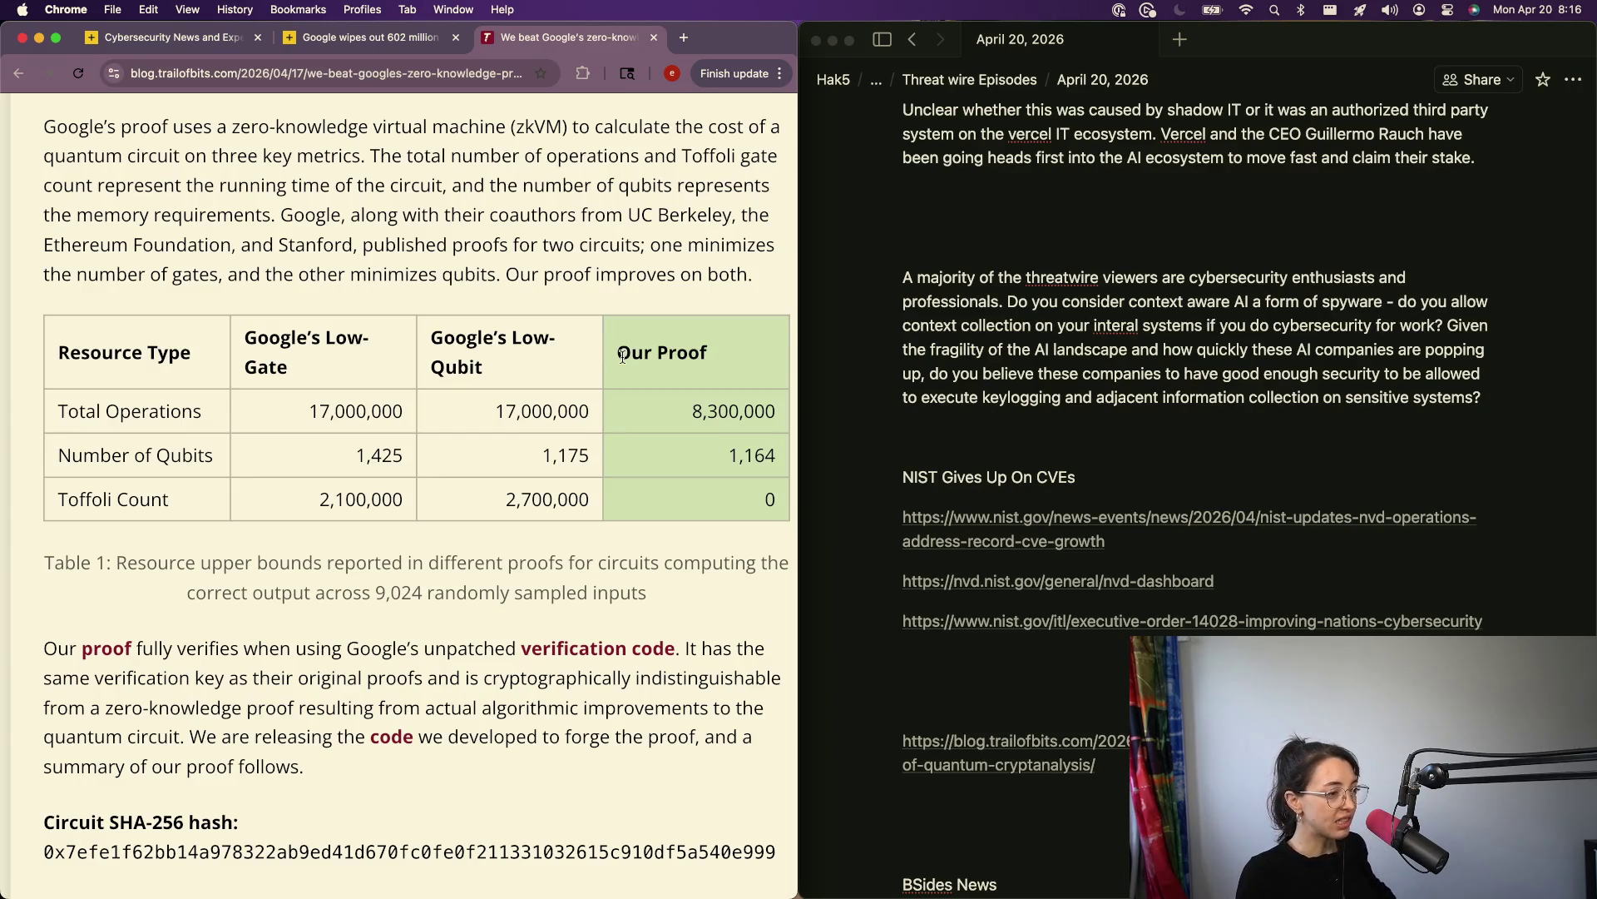
{"action": "scroll", "coordinate": [622, 356], "scroll_direction": "right", "scroll_amount": 2}
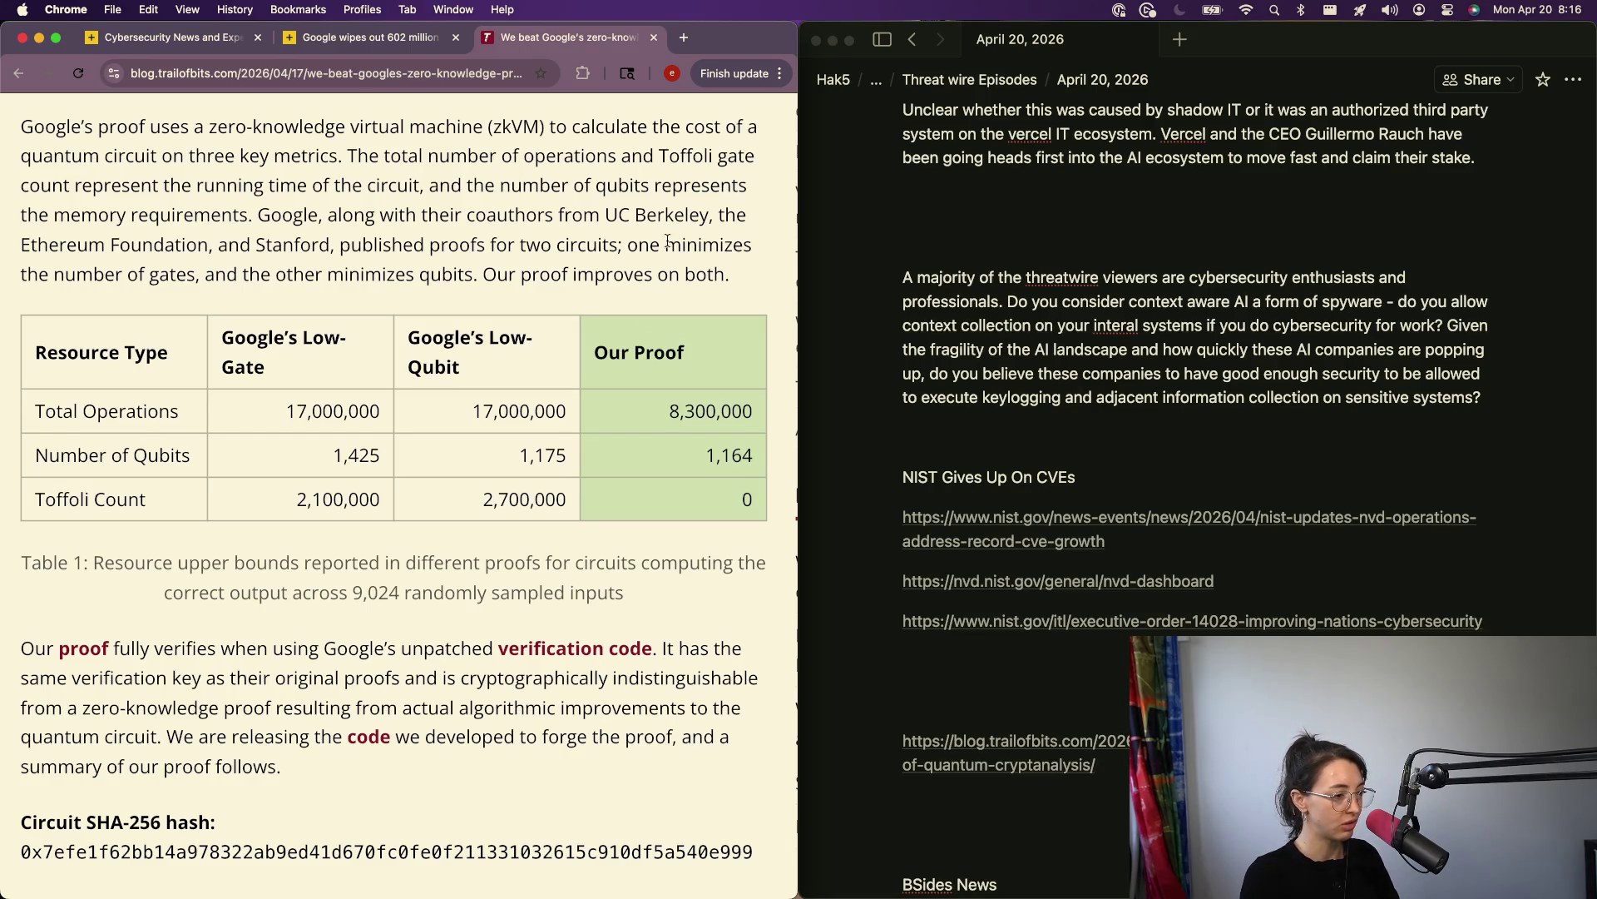
{"action": "scroll", "coordinate": [667, 241], "scroll_direction": "down", "scroll_amount": 5}
{"action": "scroll", "coordinate": [667, 240], "scroll_direction": "down", "scroll_amount": 10}
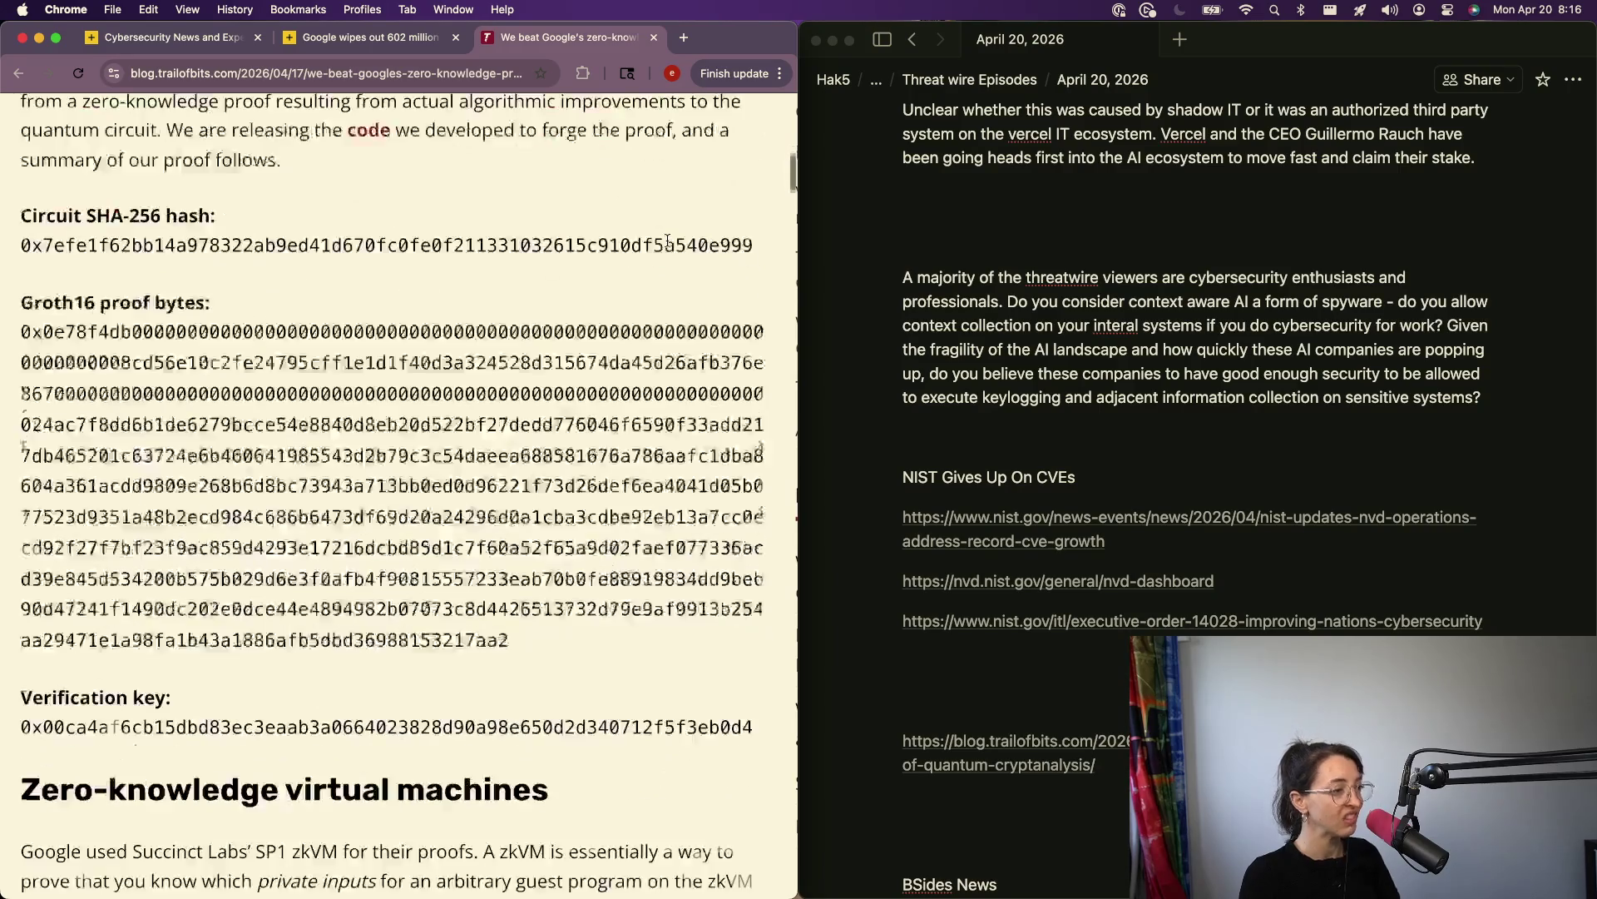
{"action": "left_click_drag", "start_coordinate": [667, 241], "coordinate": [663, 207]}
{"action": "scroll", "coordinate": [673, 110], "scroll_direction": "down", "scroll_amount": 4}
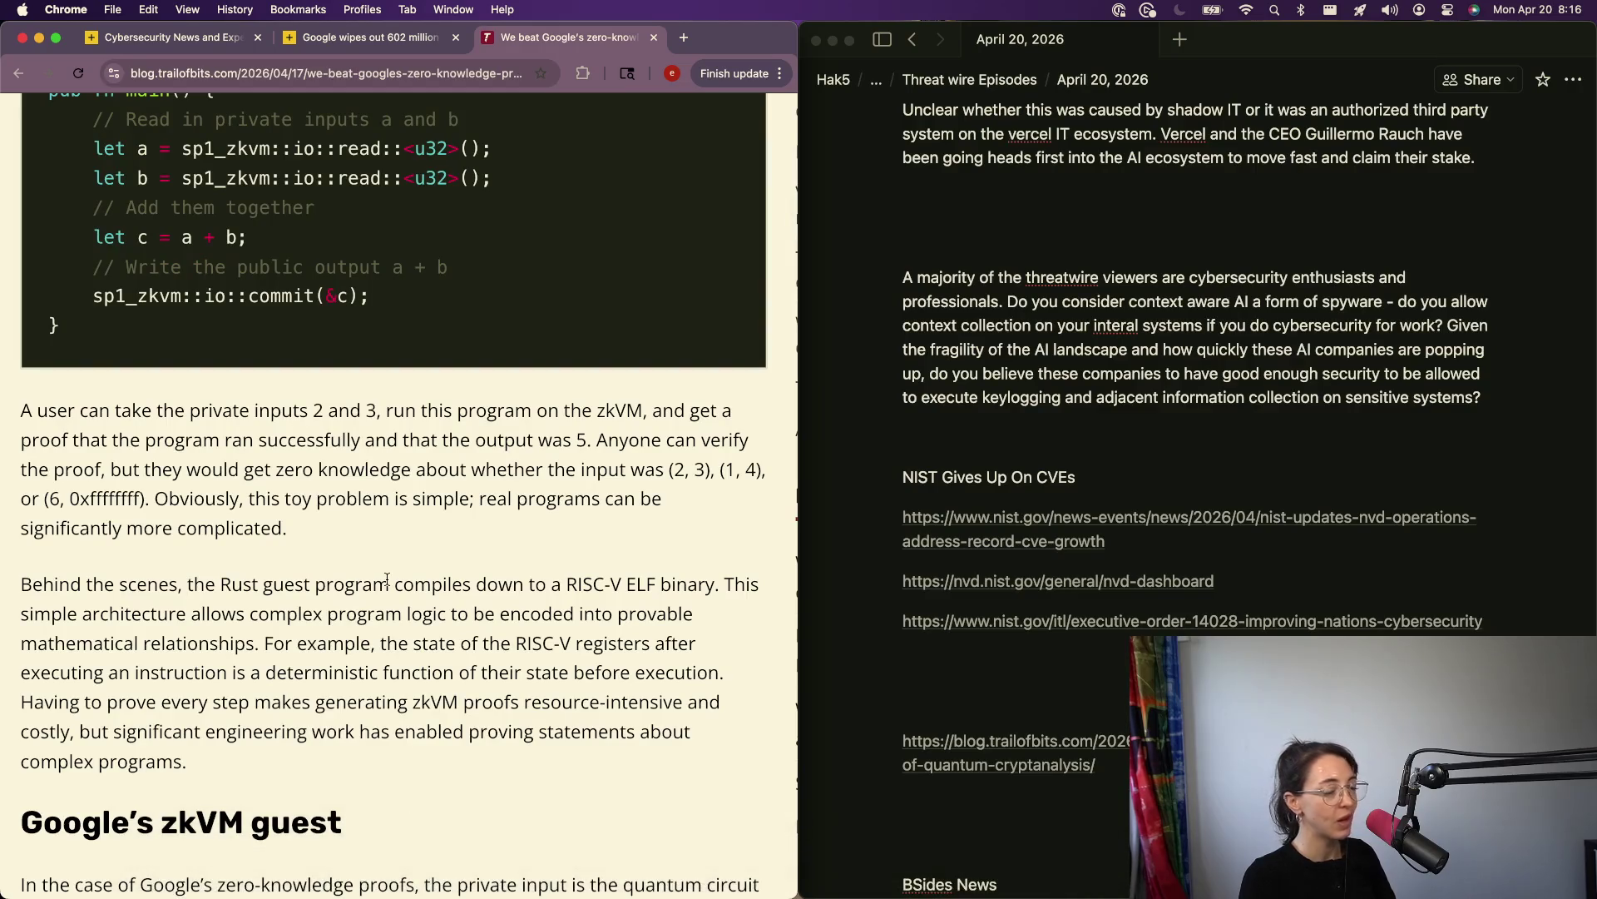
{"action": "scroll", "coordinate": [380, 515], "scroll_direction": "up", "scroll_amount": 15}
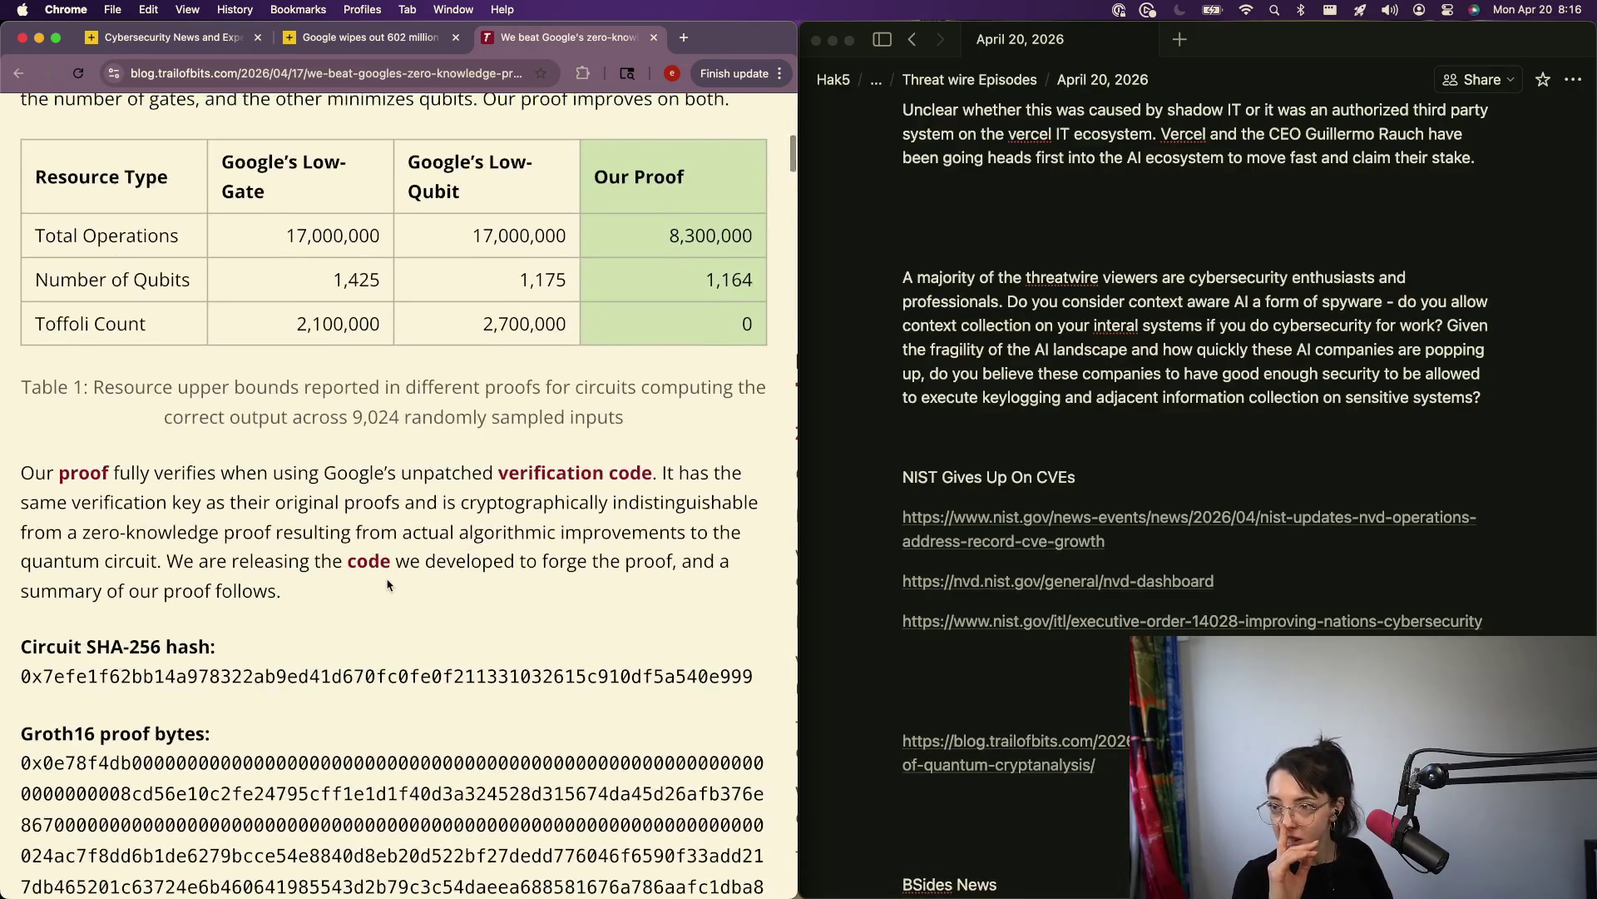
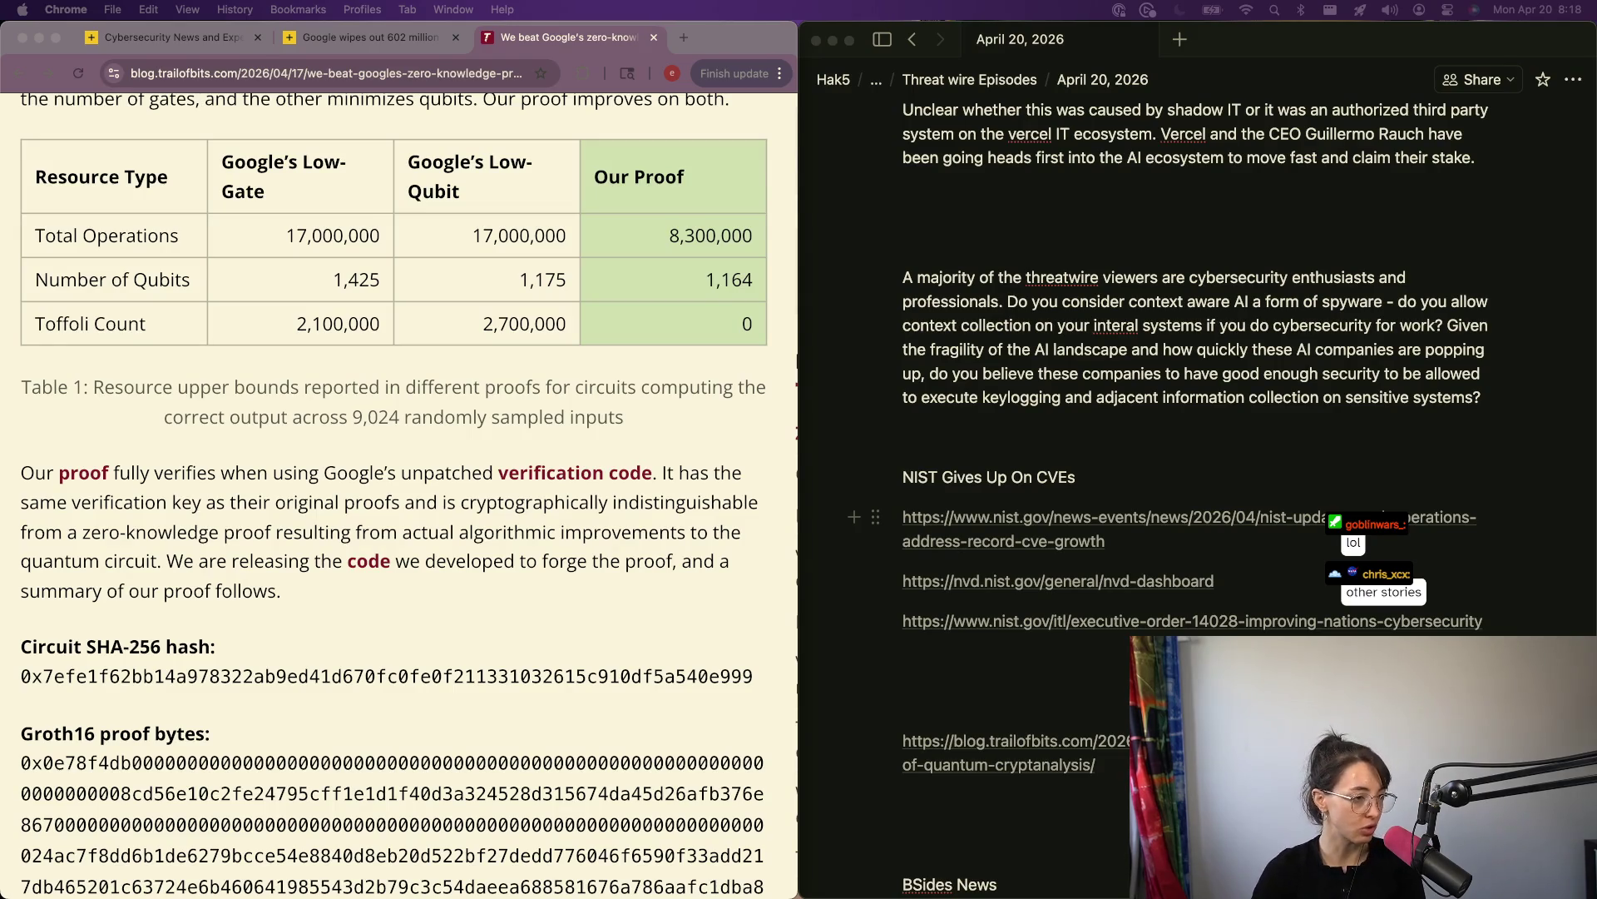
Step: Copy the web address of Help Net Security's article on Google removing 602 million scam ads
{"action": "left_click", "coordinate": [937, 697]}
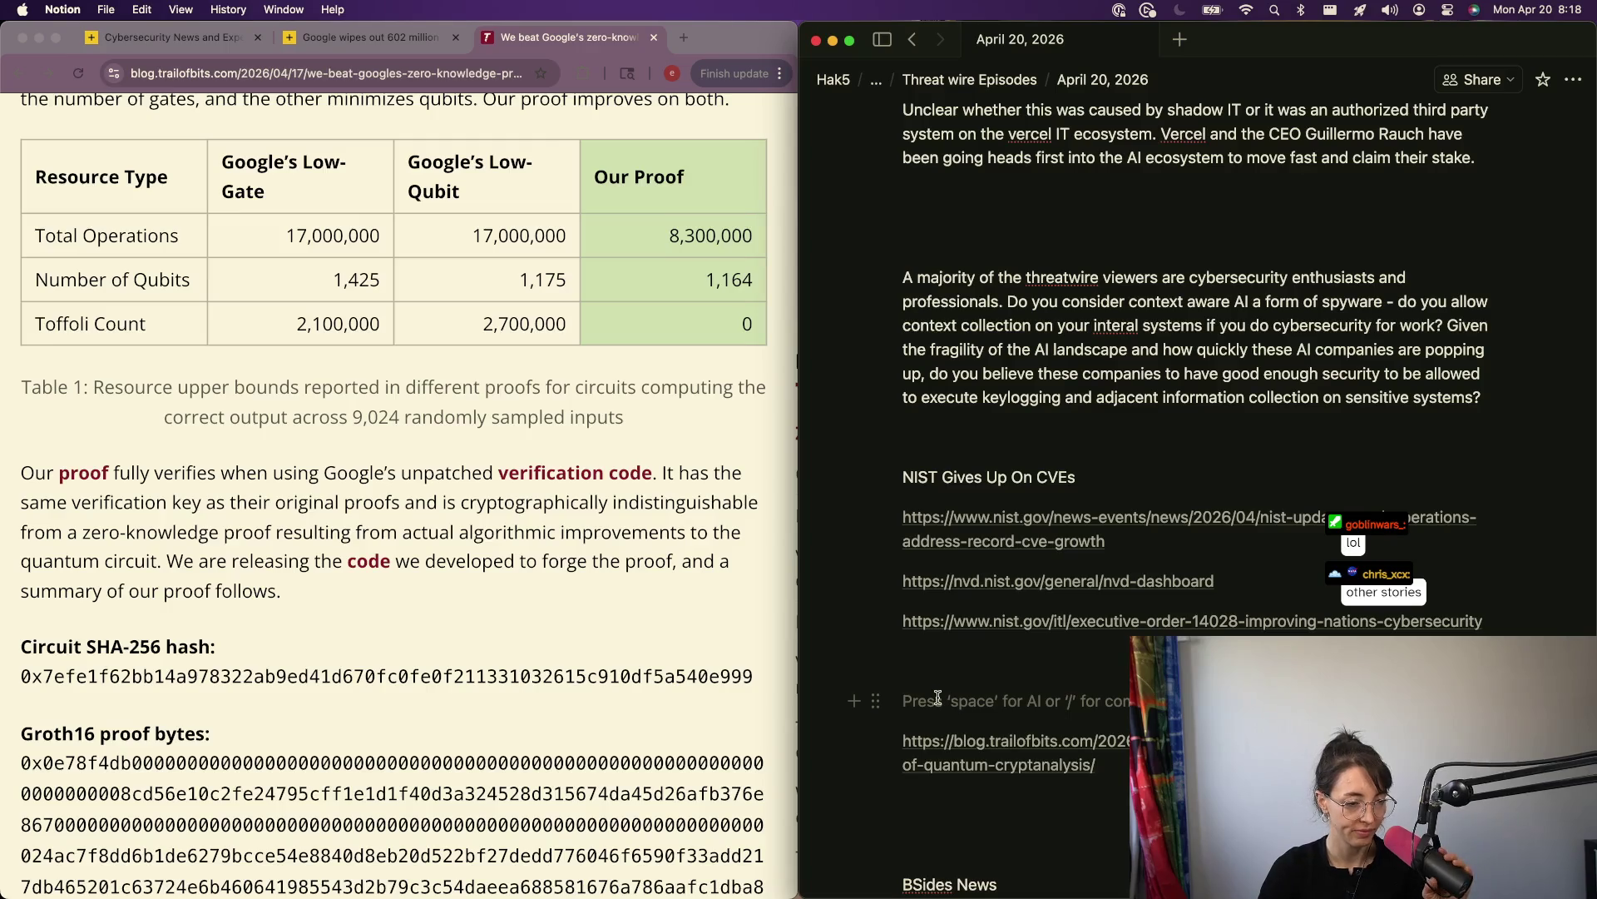
{"action": "left_click", "coordinate": [582, 291]}
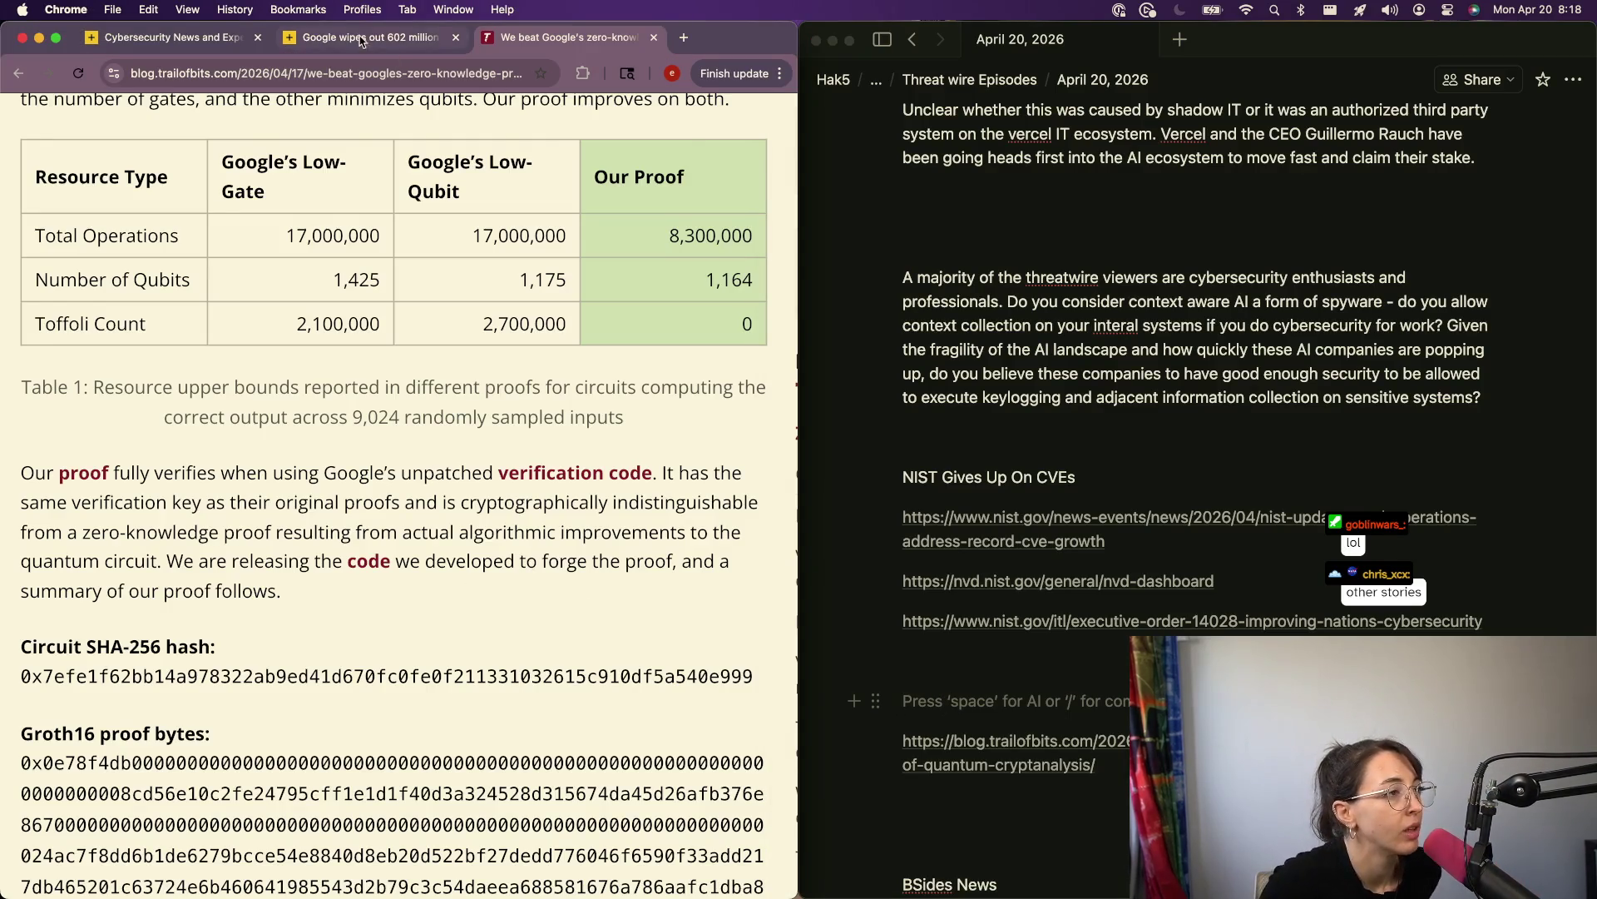
{"action": "left_click", "coordinate": [362, 42]}
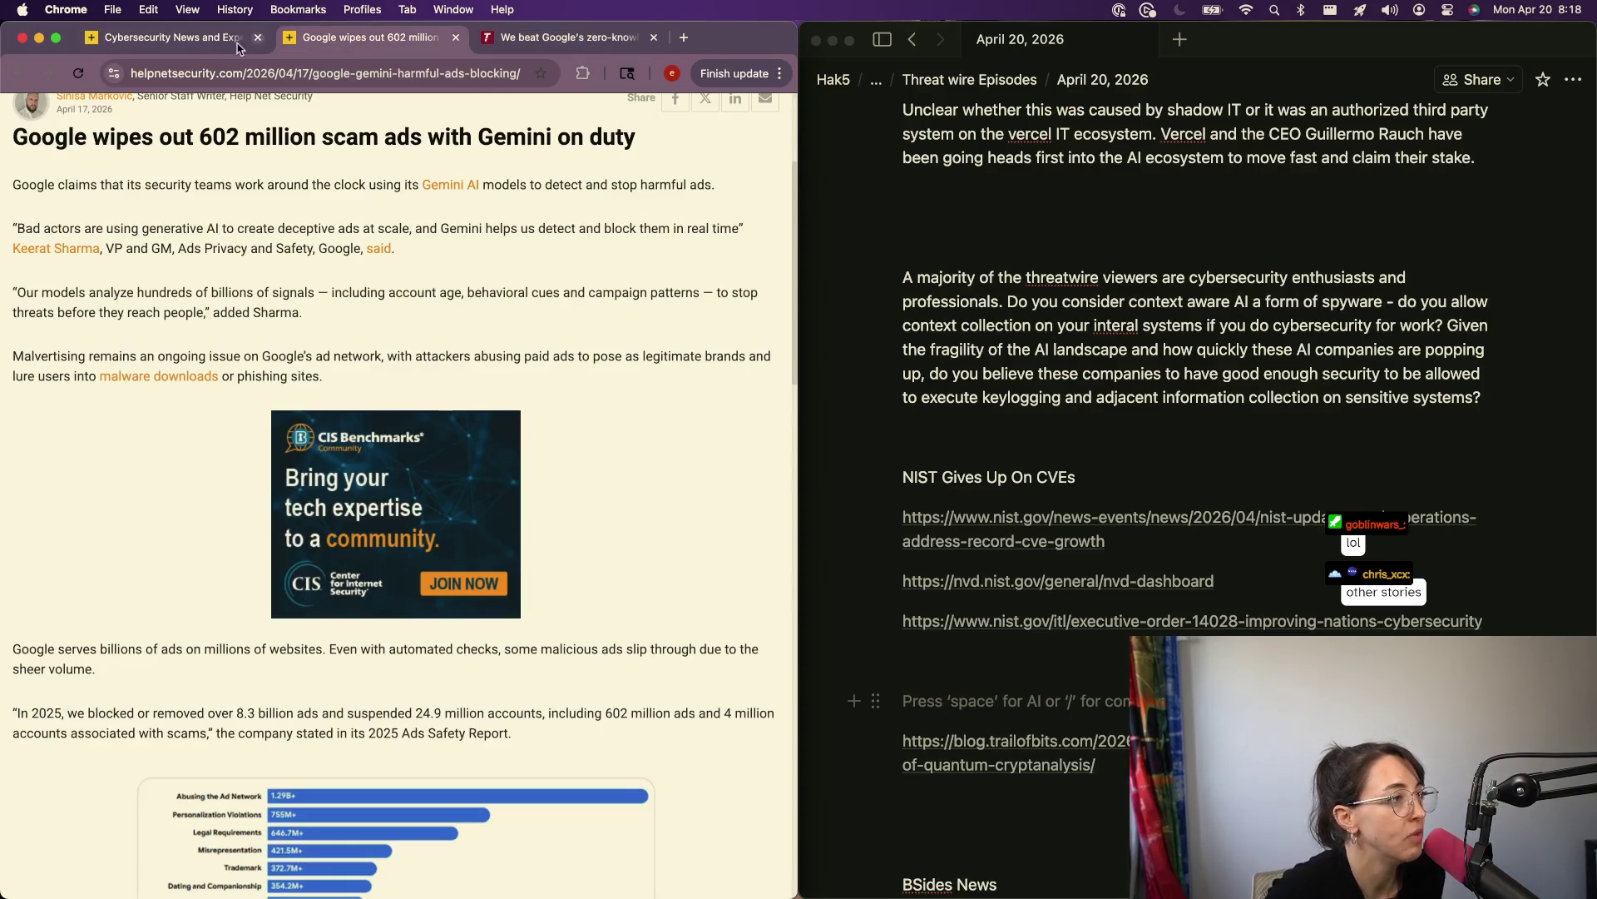
{"action": "left_click", "coordinate": [391, 71]}
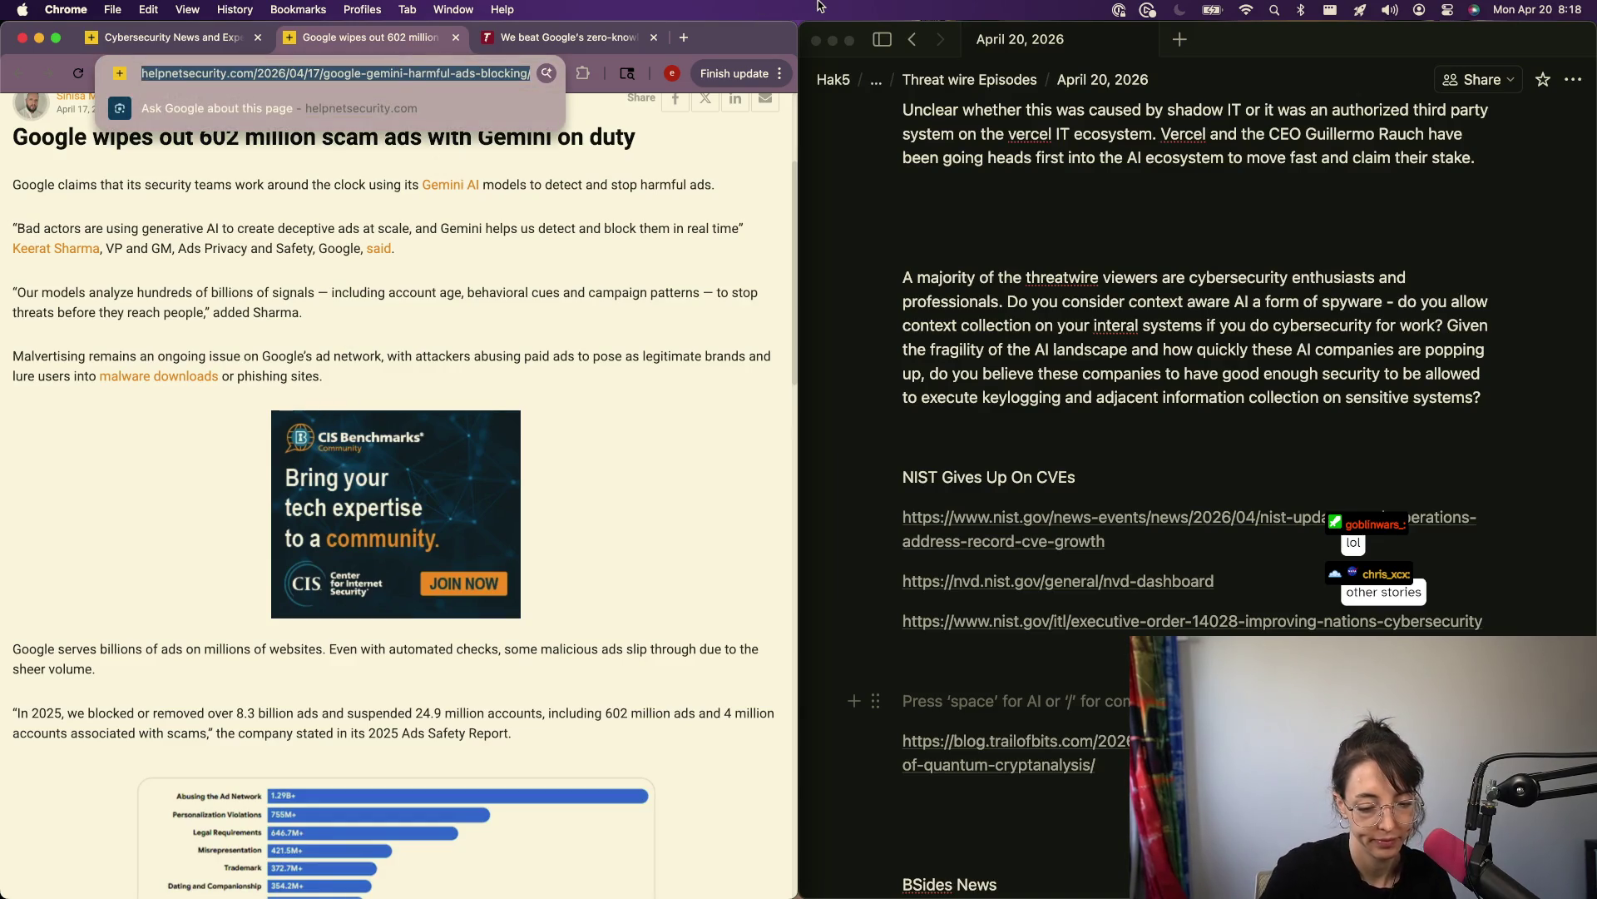
{"action": "left_click", "coordinate": [1072, 456]}
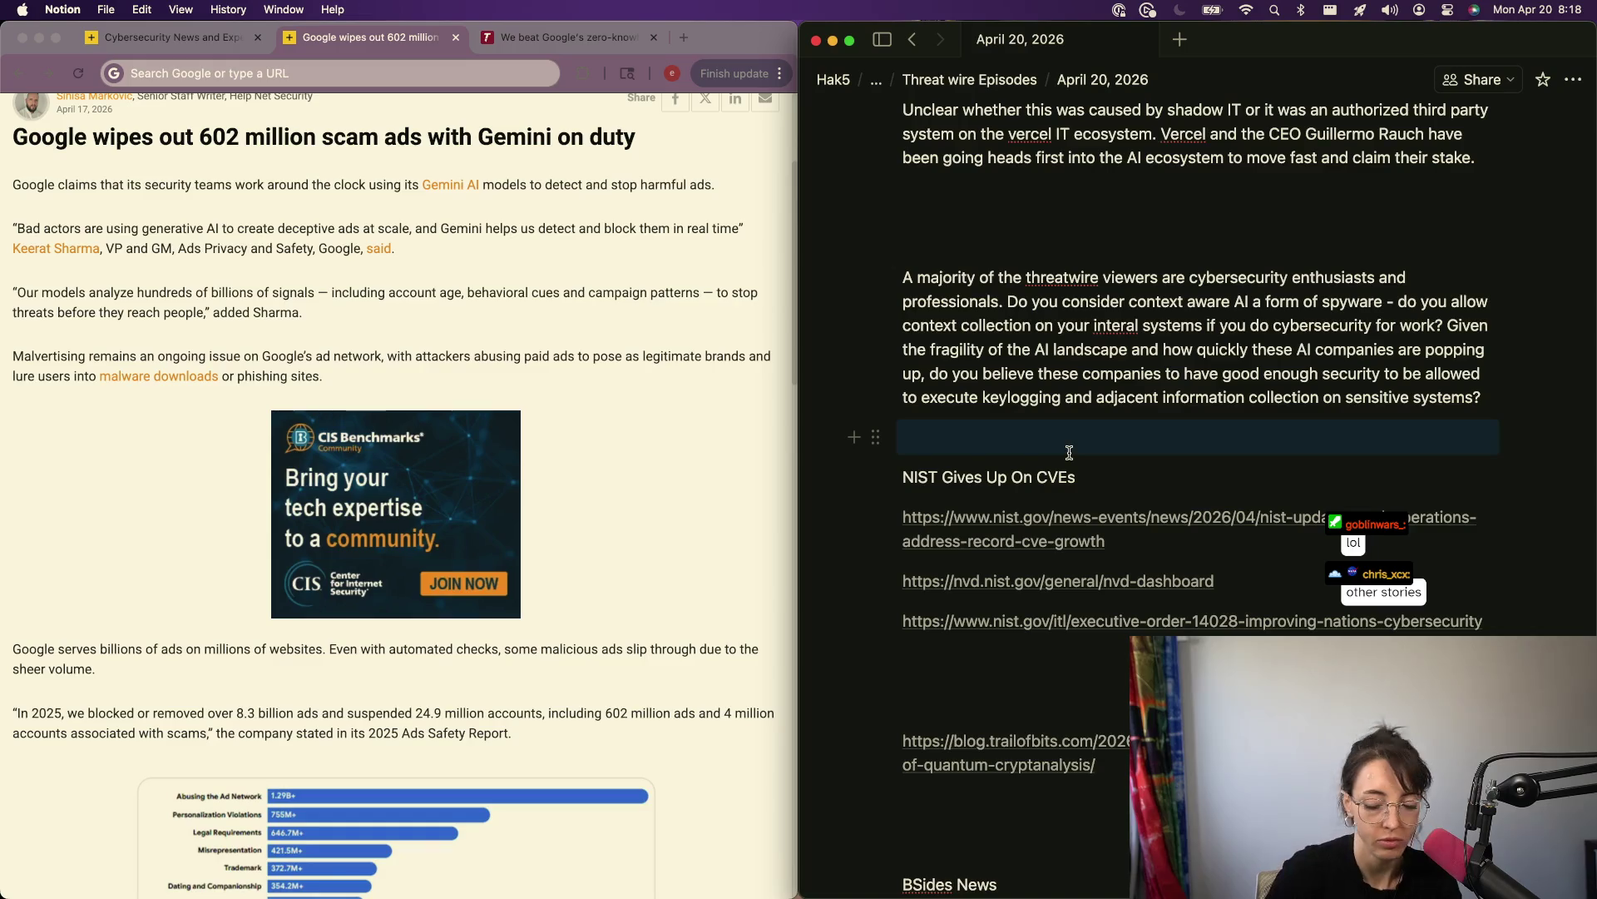
Step: Add an 'AI Used To Stop Scams' heading on new lines above the NIST section
{"action": "key", "text": "Return"}
{"action": "key", "text": "Return"}
{"action": "key", "text": "Return"}
{"action": "key", "text": "Up"}
{"action": "key", "text": "Up"}
{"action": "key", "text": "Down"}
{"action": "key", "text": "Return"}
{"action": "key", "text": "Up"}
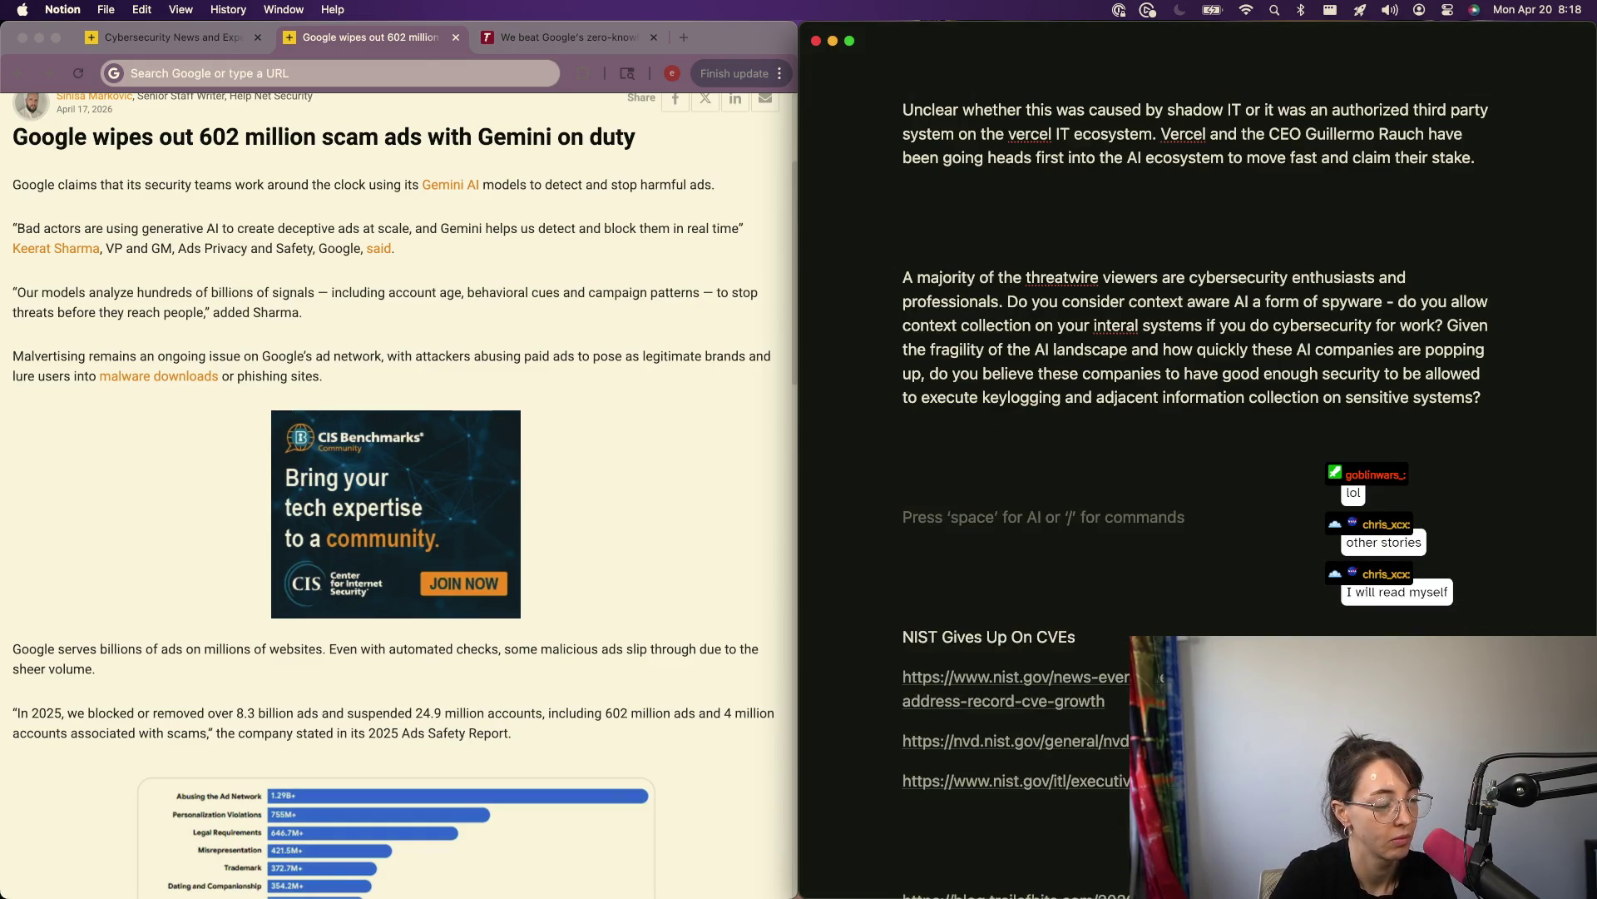
{"action": "type", "text": "AI to"}
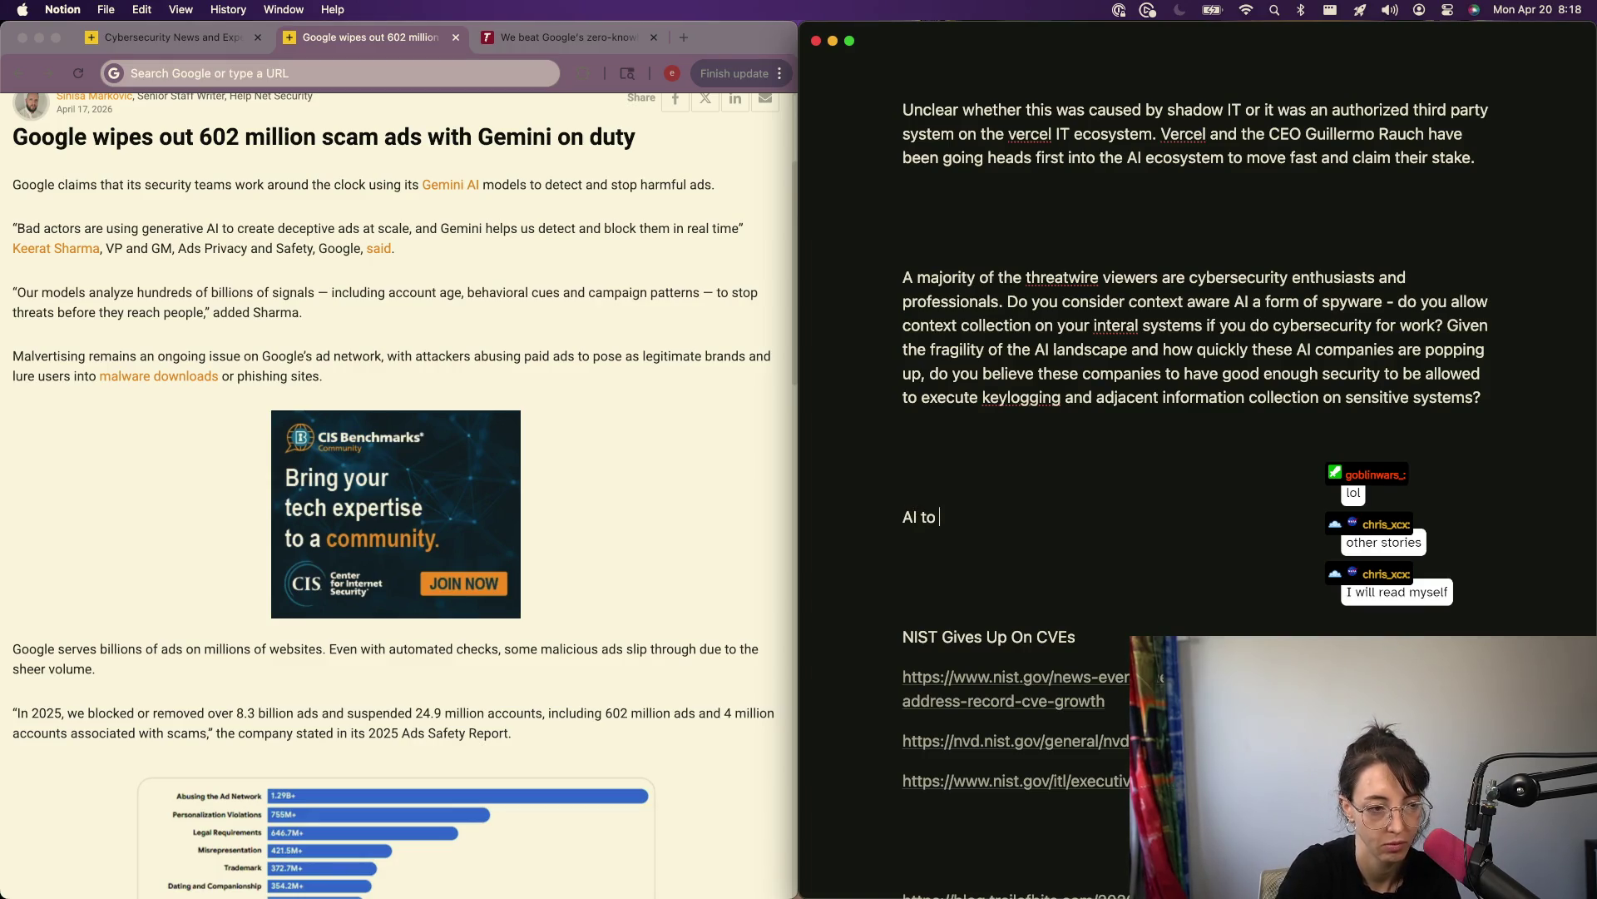
{"action": "key", "text": "BackSpace"}
{"action": "key", "text": "BackSpace"}
{"action": "type", "text": "Used TO S"}
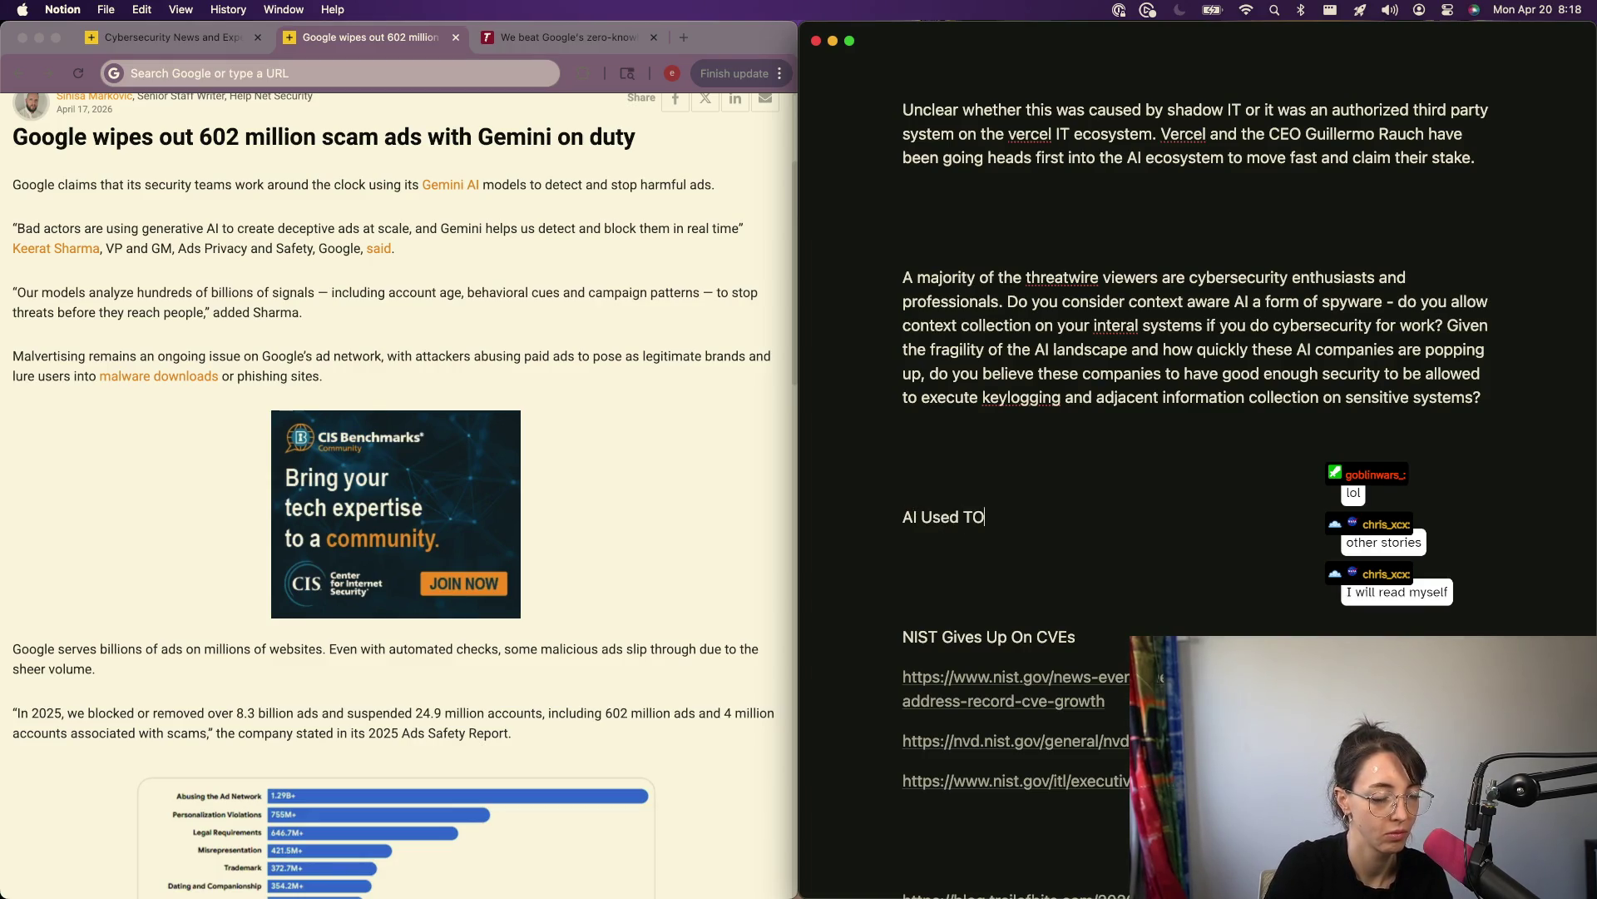
{"action": "key", "text": "BackSpace"}
{"action": "key", "text": "BackSpace"}
{"action": "key", "text": "BackSpace"}
{"action": "type", "text": "o Stop Sfac"}
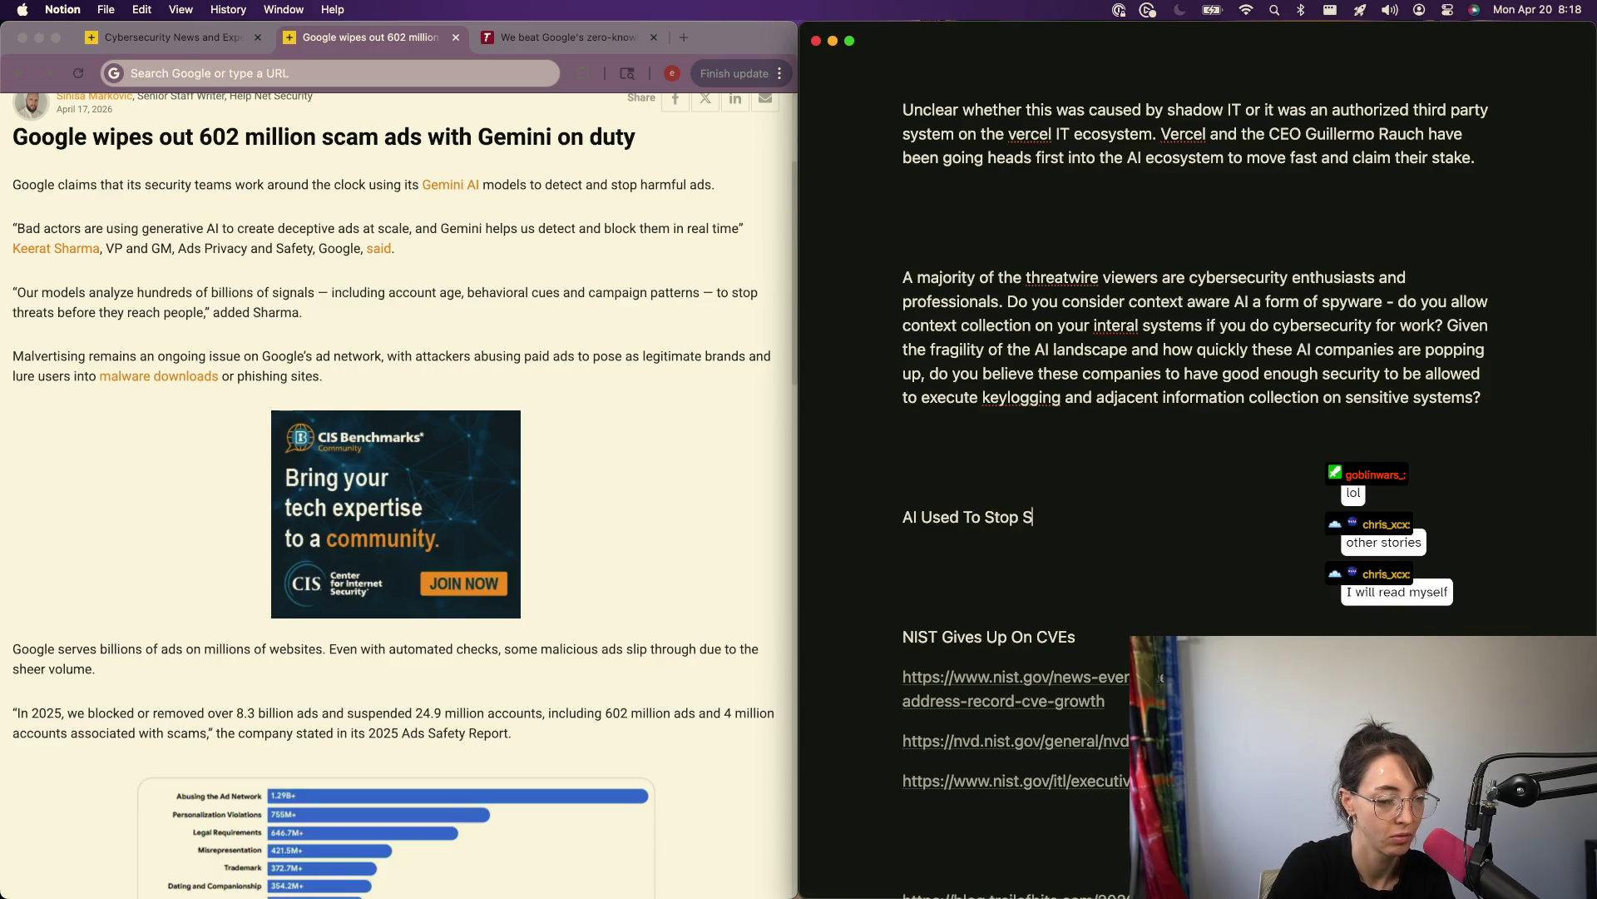
{"action": "key", "text": "BackSpace"}
{"action": "key", "text": "BackSpace"}
{"action": "key", "text": "BackSpace"}
{"action": "type", "text": "cams"}
Step: Paste the Help Net Security scam ads link beneath the new heading
{"action": "key", "text": "Return"}
{"action": "type", "text": "https://www.helpnetsecurity.com/2026/04/17/google-gemini-harmful-ads-blocking/"}
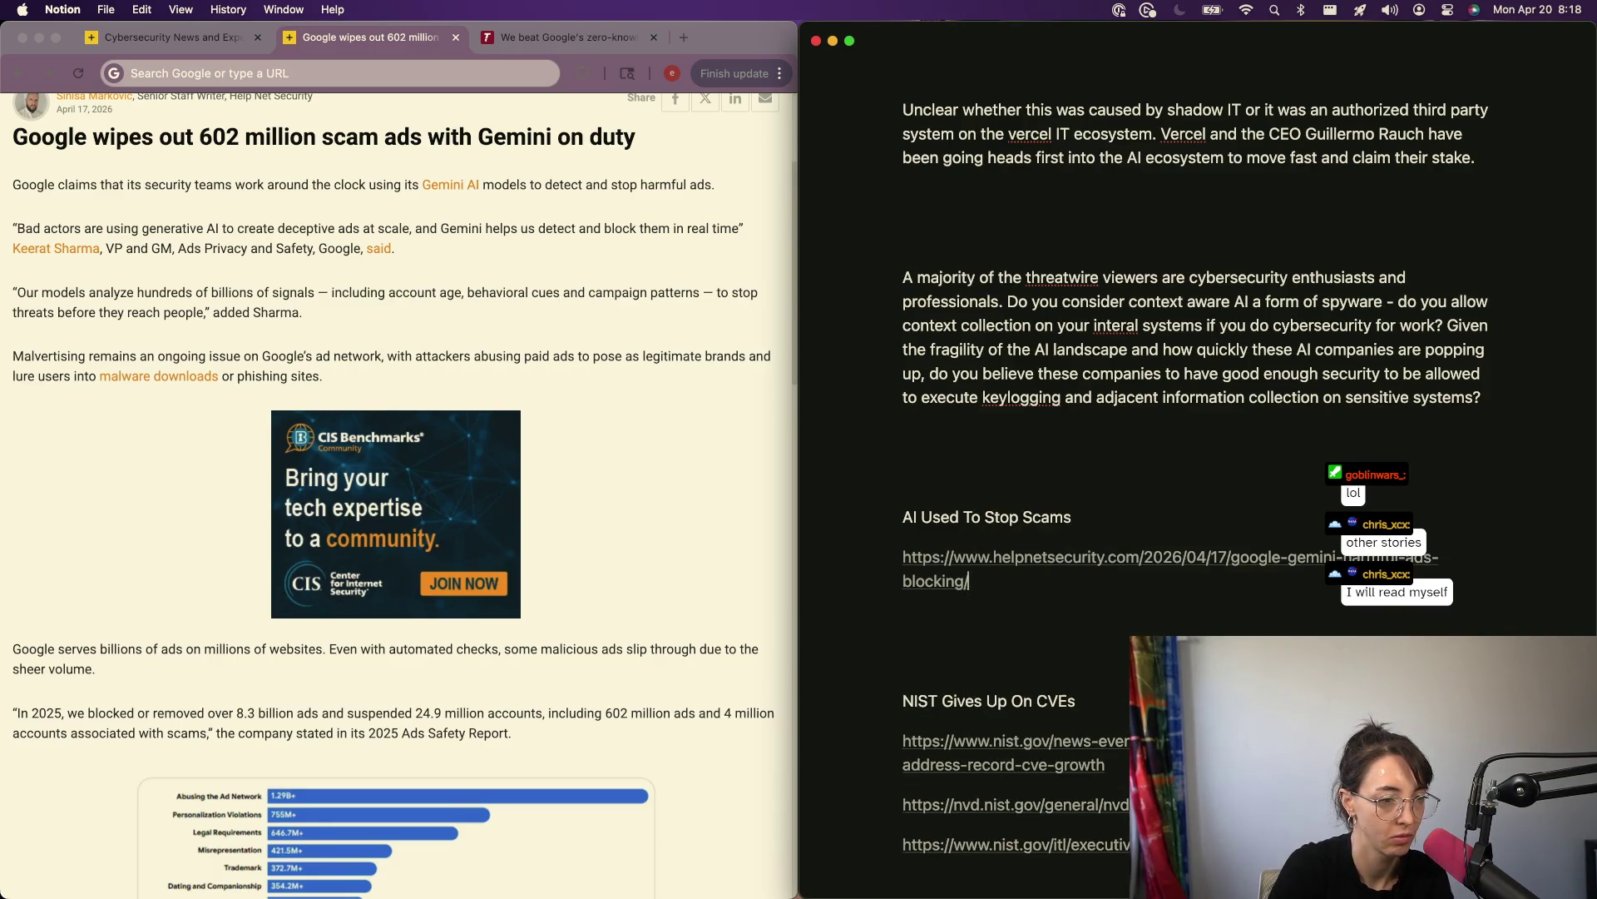
{"action": "left_click", "coordinate": [108, 579]}
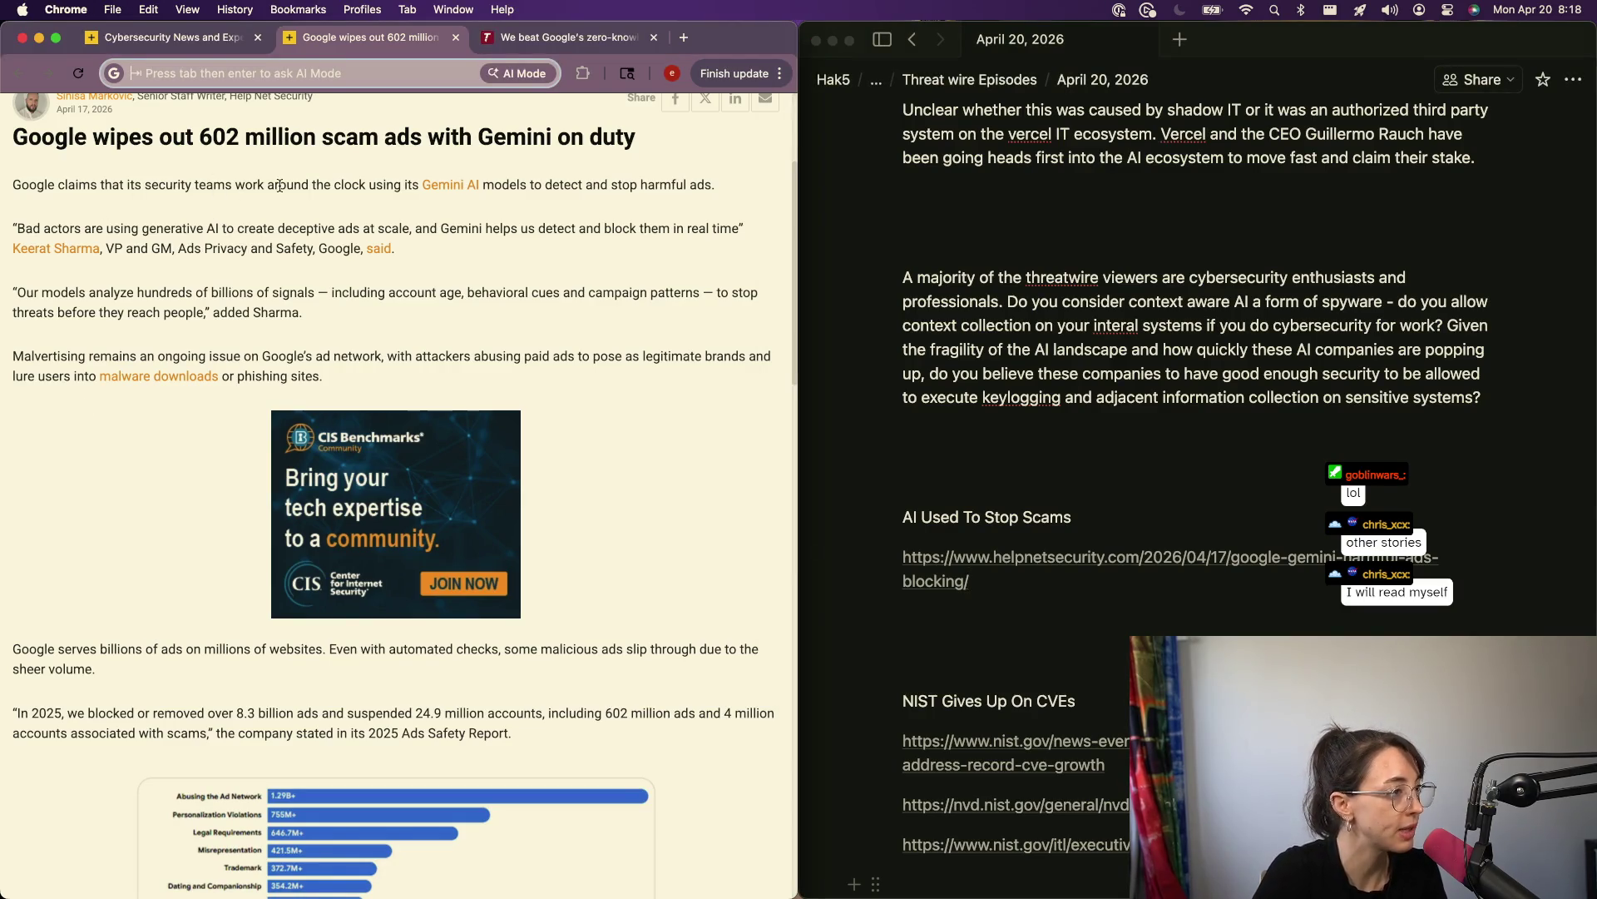
Step: Scroll through the Google scam ads article, then close the Trail of Bits quantum proof tab
{"action": "scroll", "coordinate": [276, 193], "scroll_direction": "up", "scroll_amount": 1}
{"action": "scroll", "coordinate": [276, 192], "scroll_direction": "up", "scroll_amount": 1}
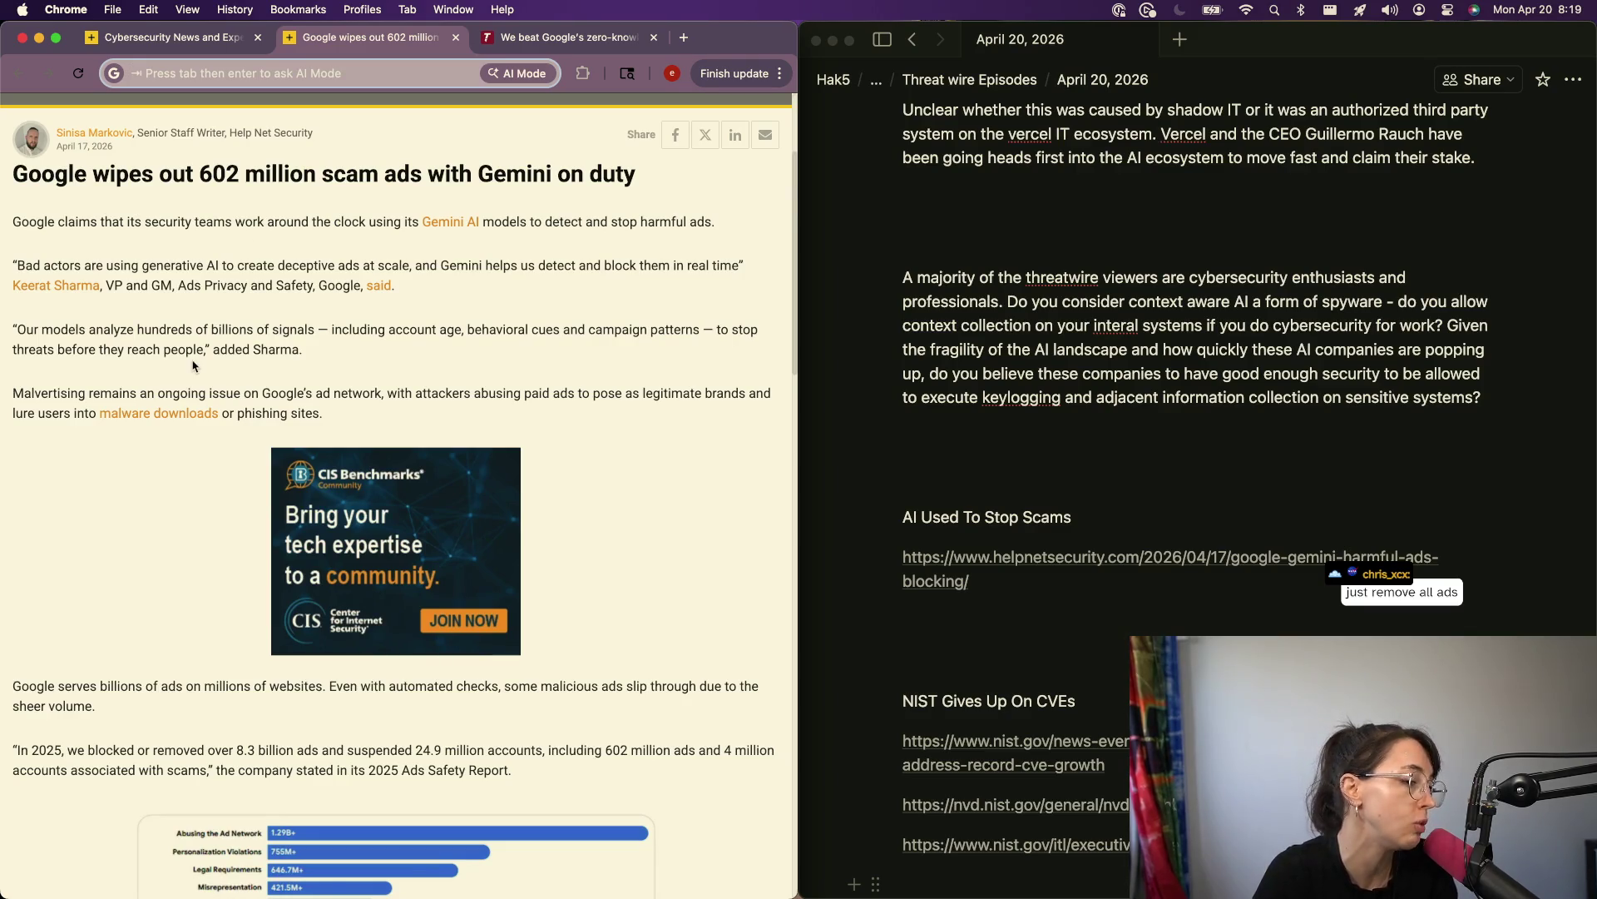
{"action": "scroll", "coordinate": [263, 438], "scroll_direction": "down", "scroll_amount": 5}
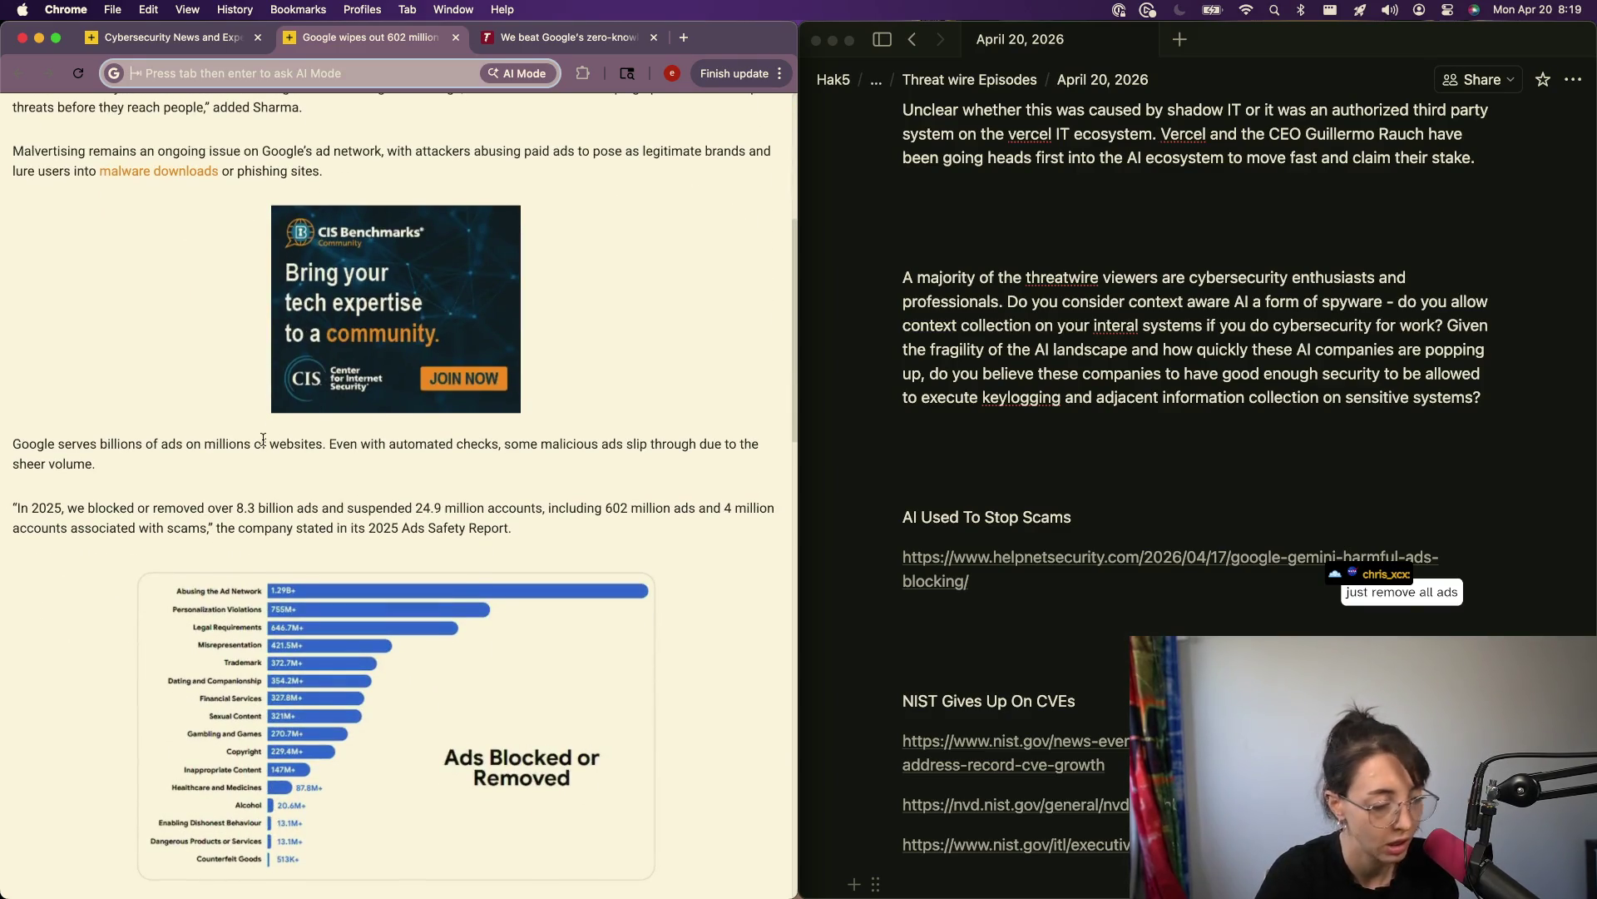
{"action": "scroll", "coordinate": [263, 439], "scroll_direction": "down", "scroll_amount": 10}
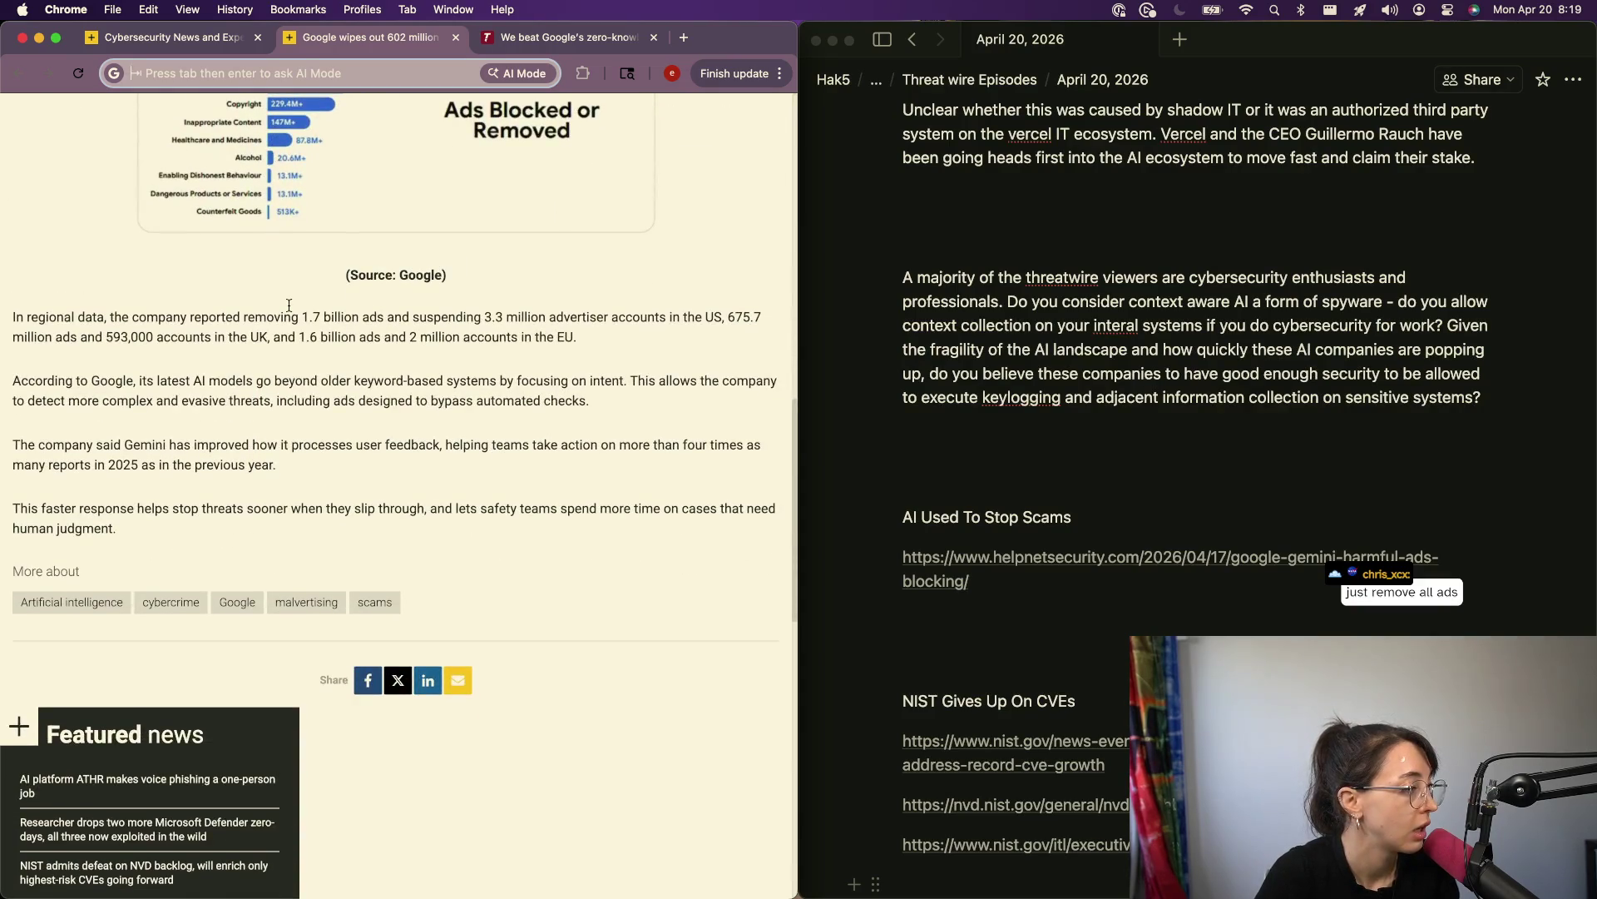
{"action": "scroll", "coordinate": [379, 170], "scroll_direction": "up", "scroll_amount": 15}
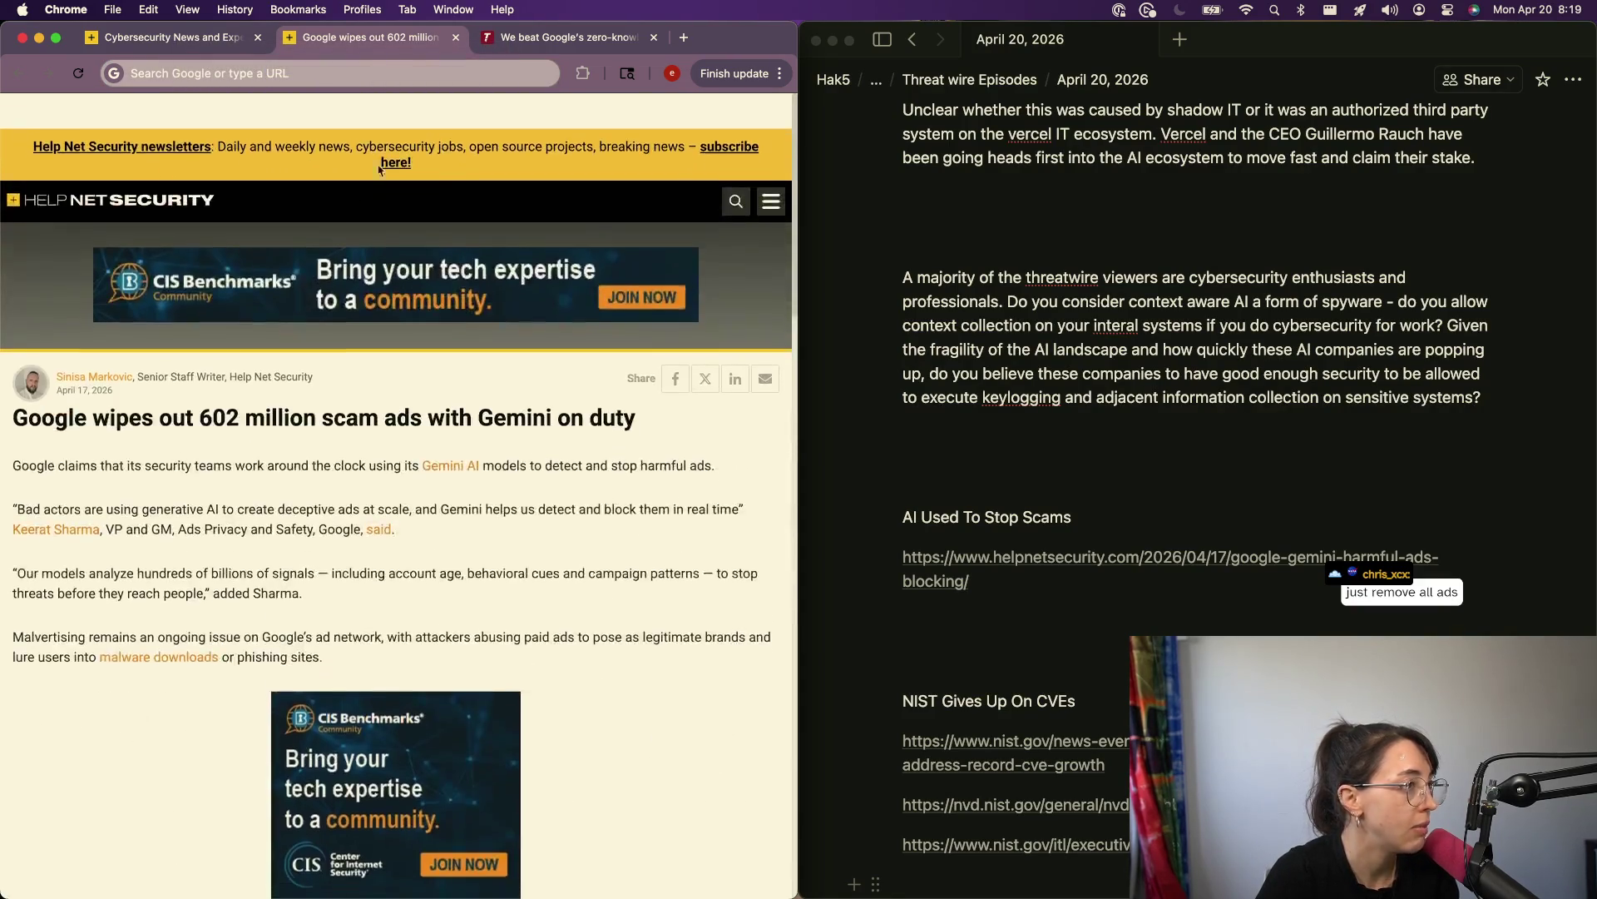
{"action": "left_click", "coordinate": [537, 39]}
{"action": "left_click", "coordinate": [654, 37]}
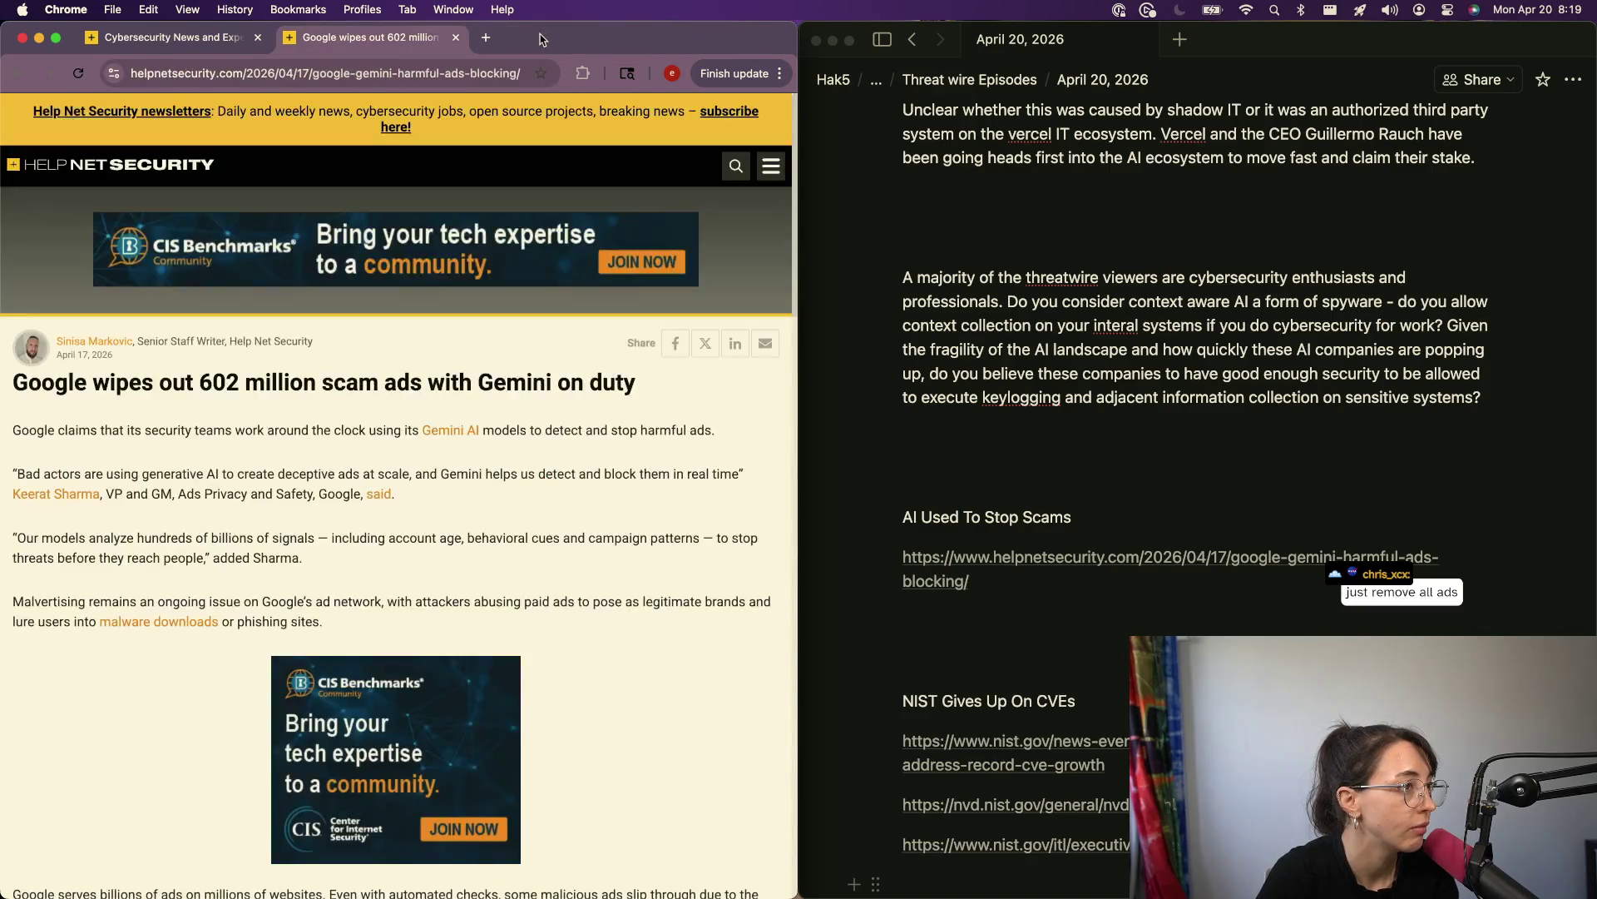
Step: From Slashdot's security stories, open the Cal.com closed-source story and follow its ZDNet source link
{"action": "left_click", "coordinate": [485, 37]}
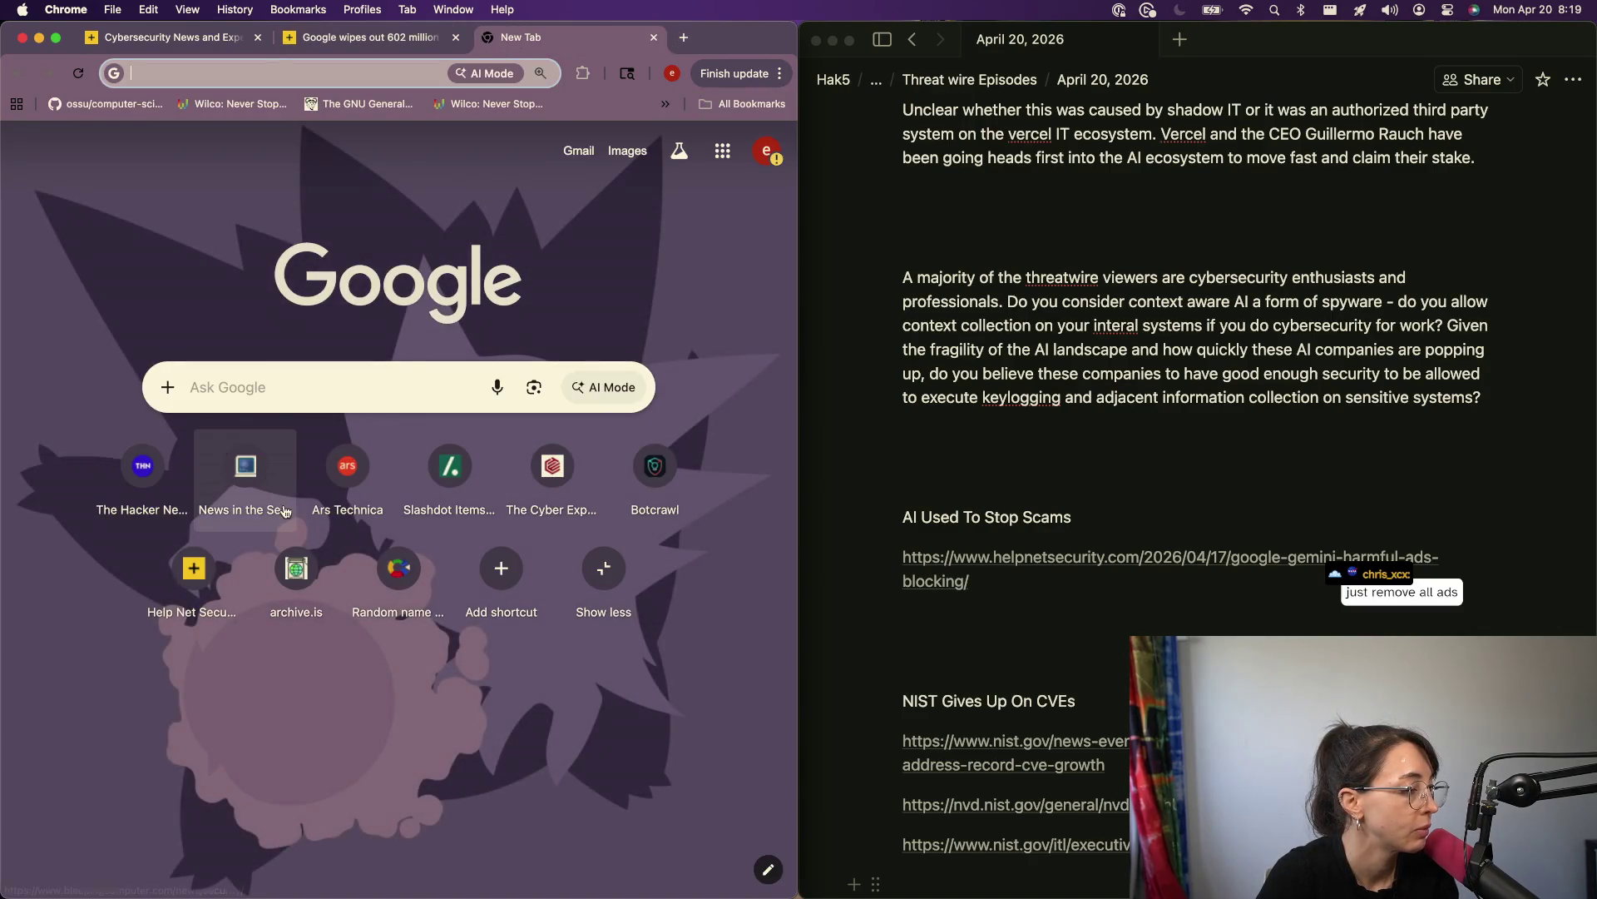
{"action": "left_click", "coordinate": [454, 472]}
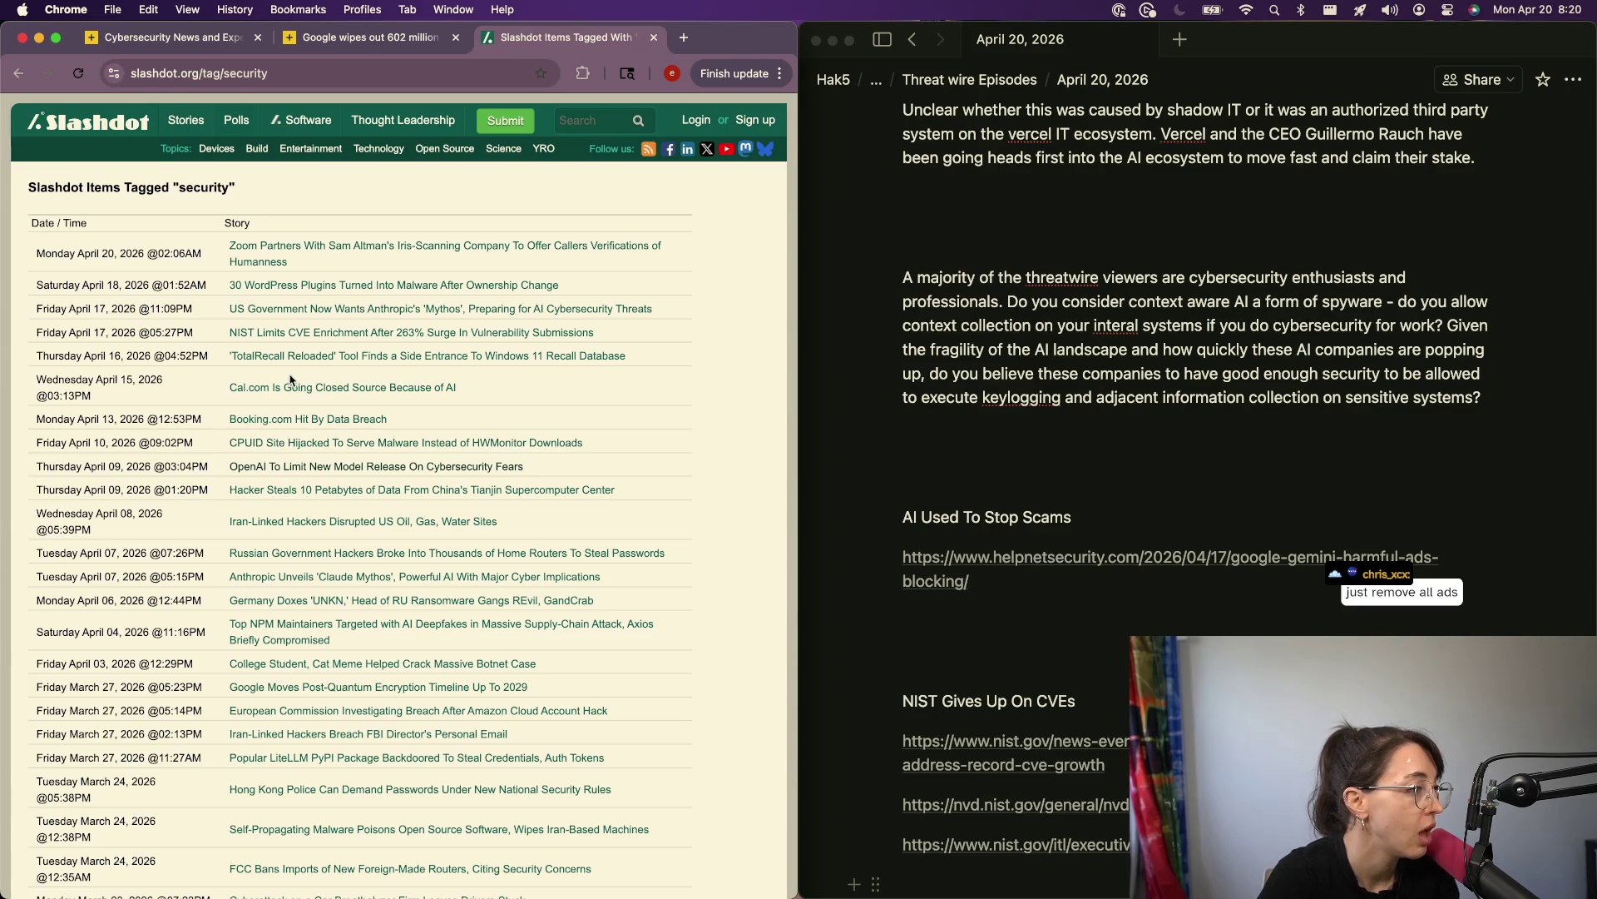
{"action": "right_click", "coordinate": [330, 391]}
{"action": "left_click", "coordinate": [379, 397]}
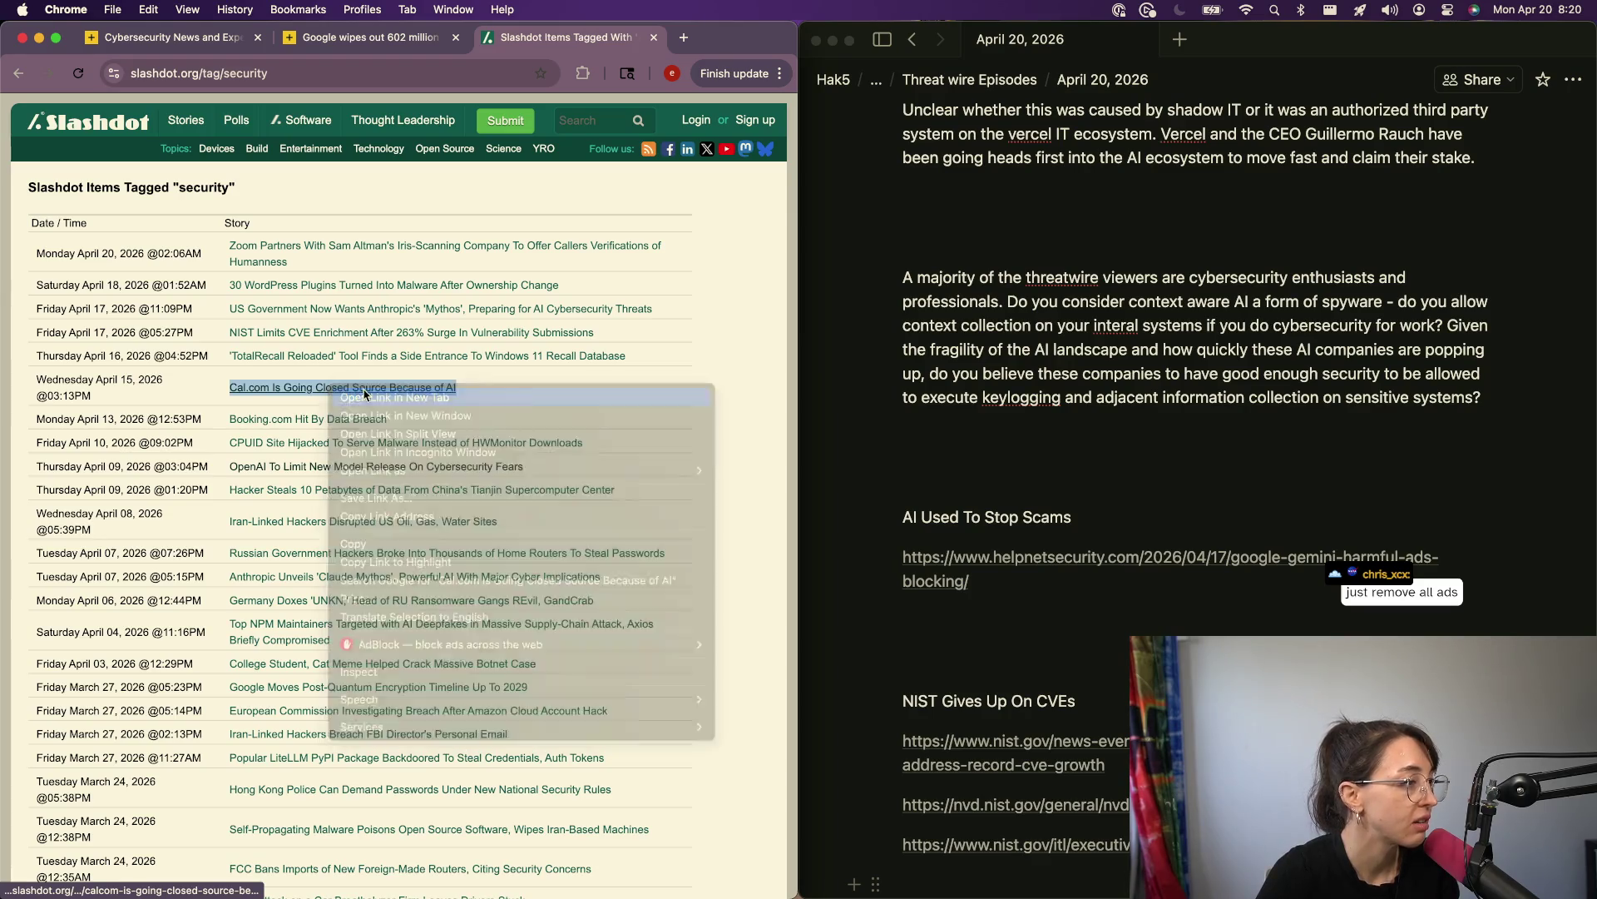
{"action": "left_click", "coordinate": [641, 37]}
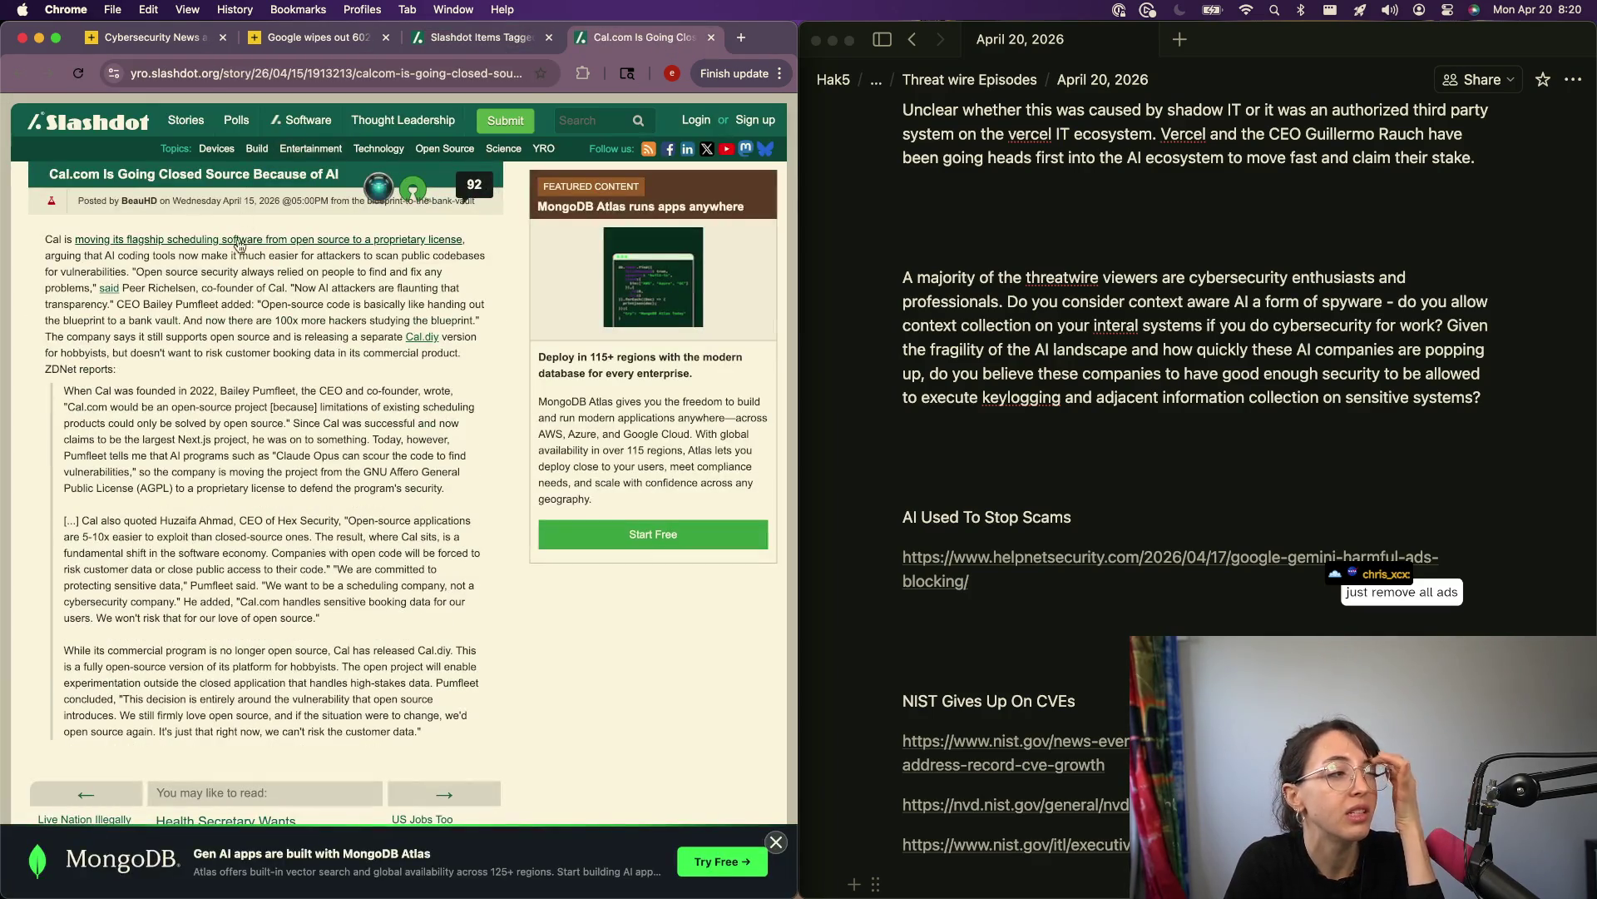
{"action": "left_click", "coordinate": [293, 178]}
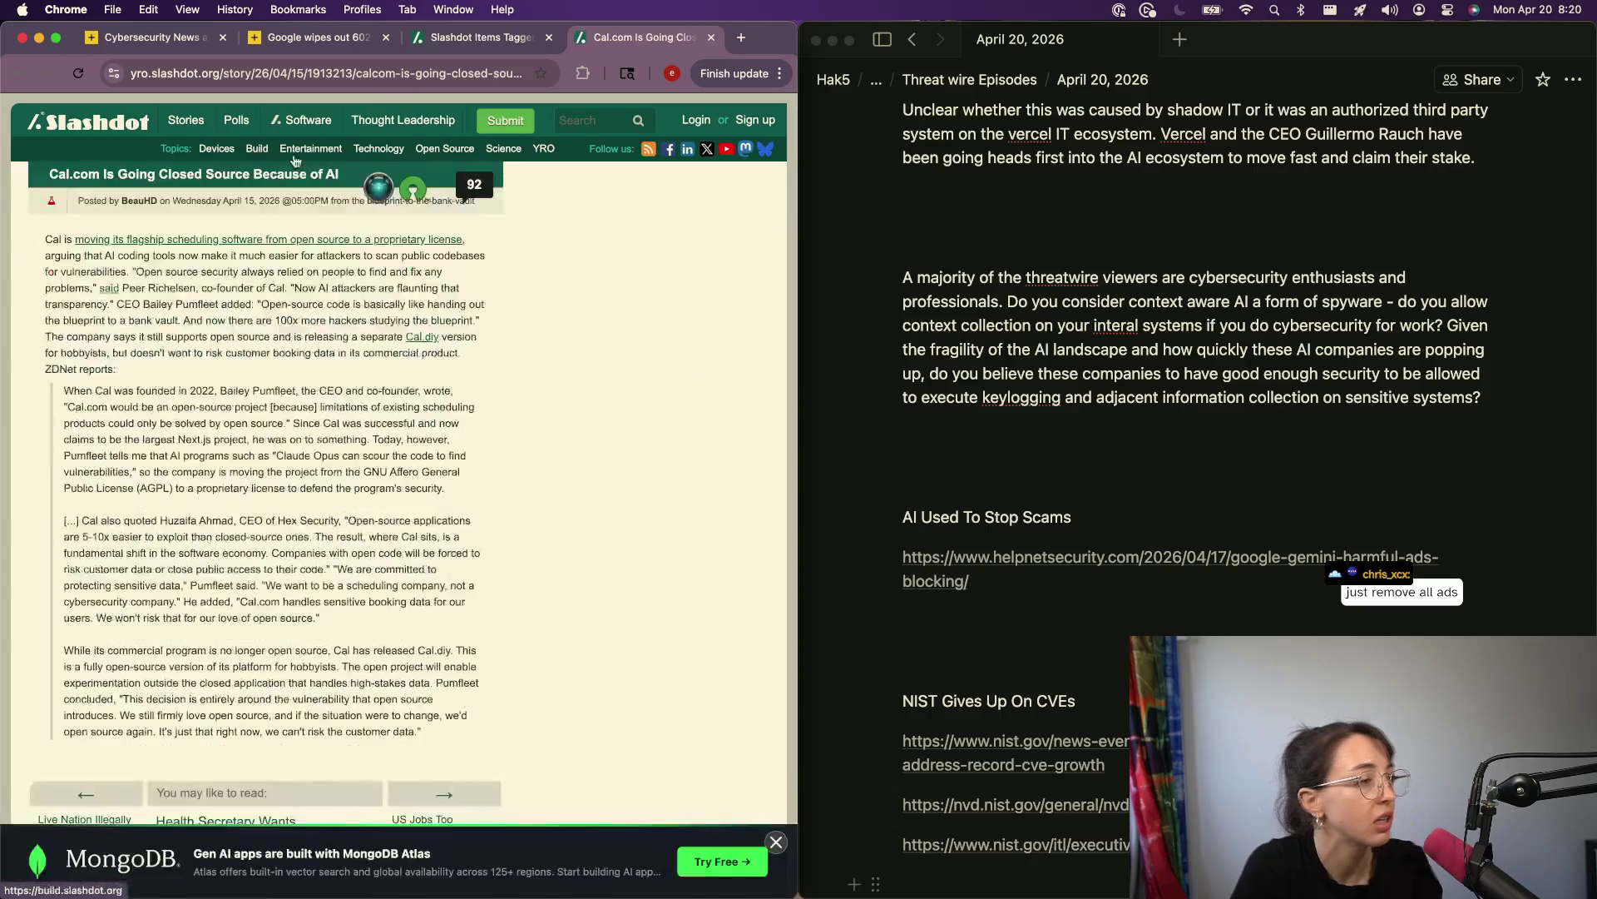
{"action": "left_click", "coordinate": [258, 248]}
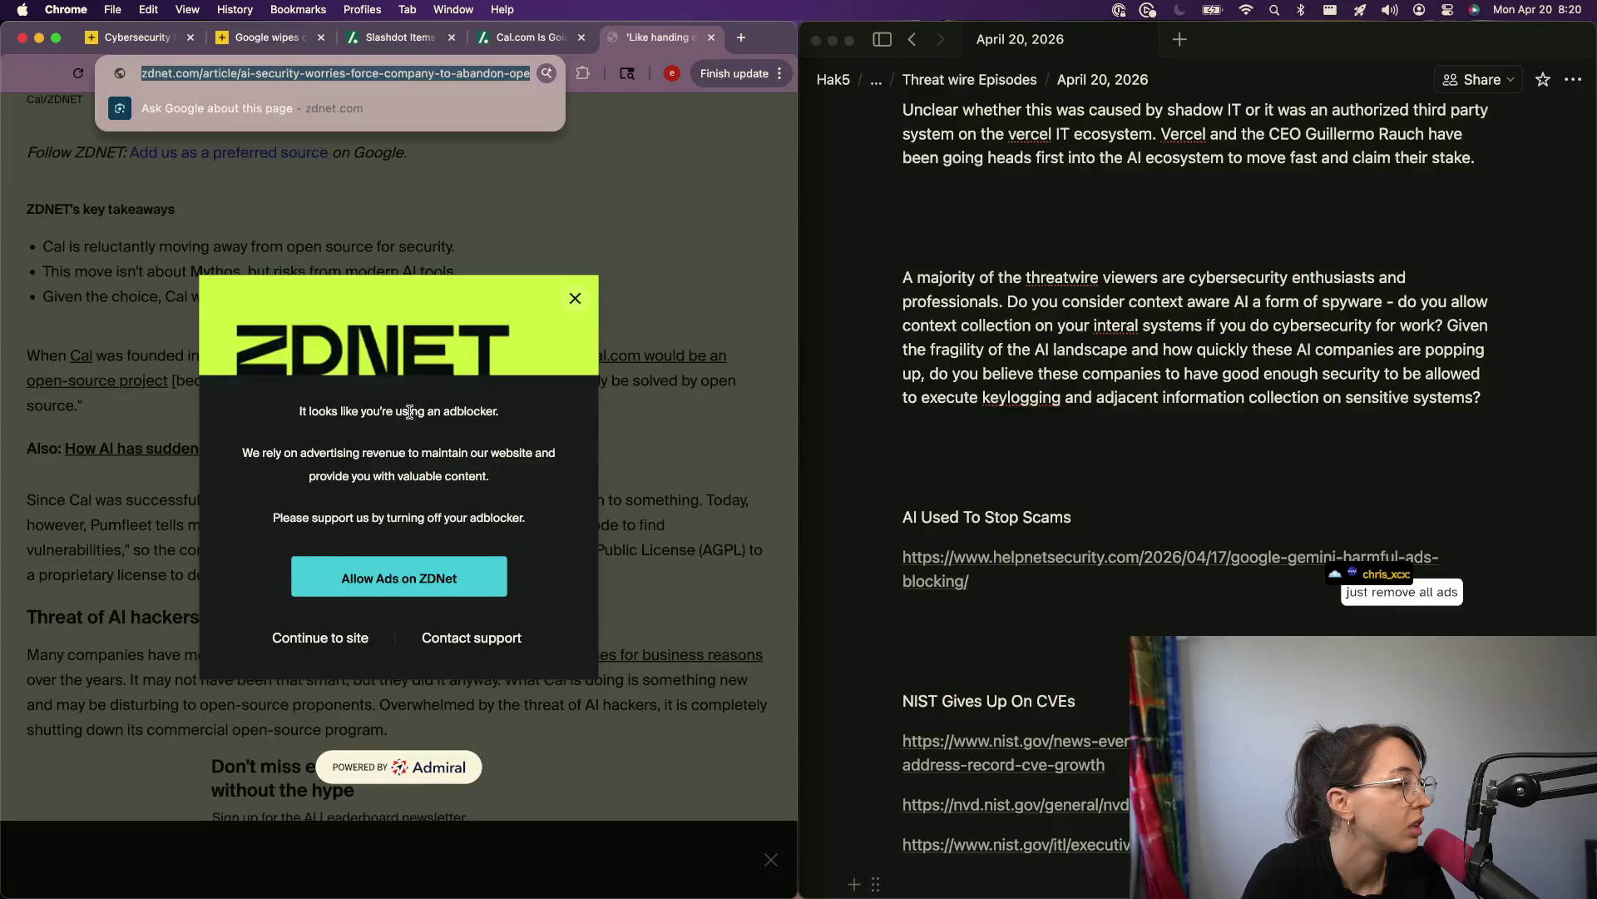
Step: Dismiss the adblocker notice and navigate through the Cal.com site to its blog
{"action": "left_click", "coordinate": [579, 300]}
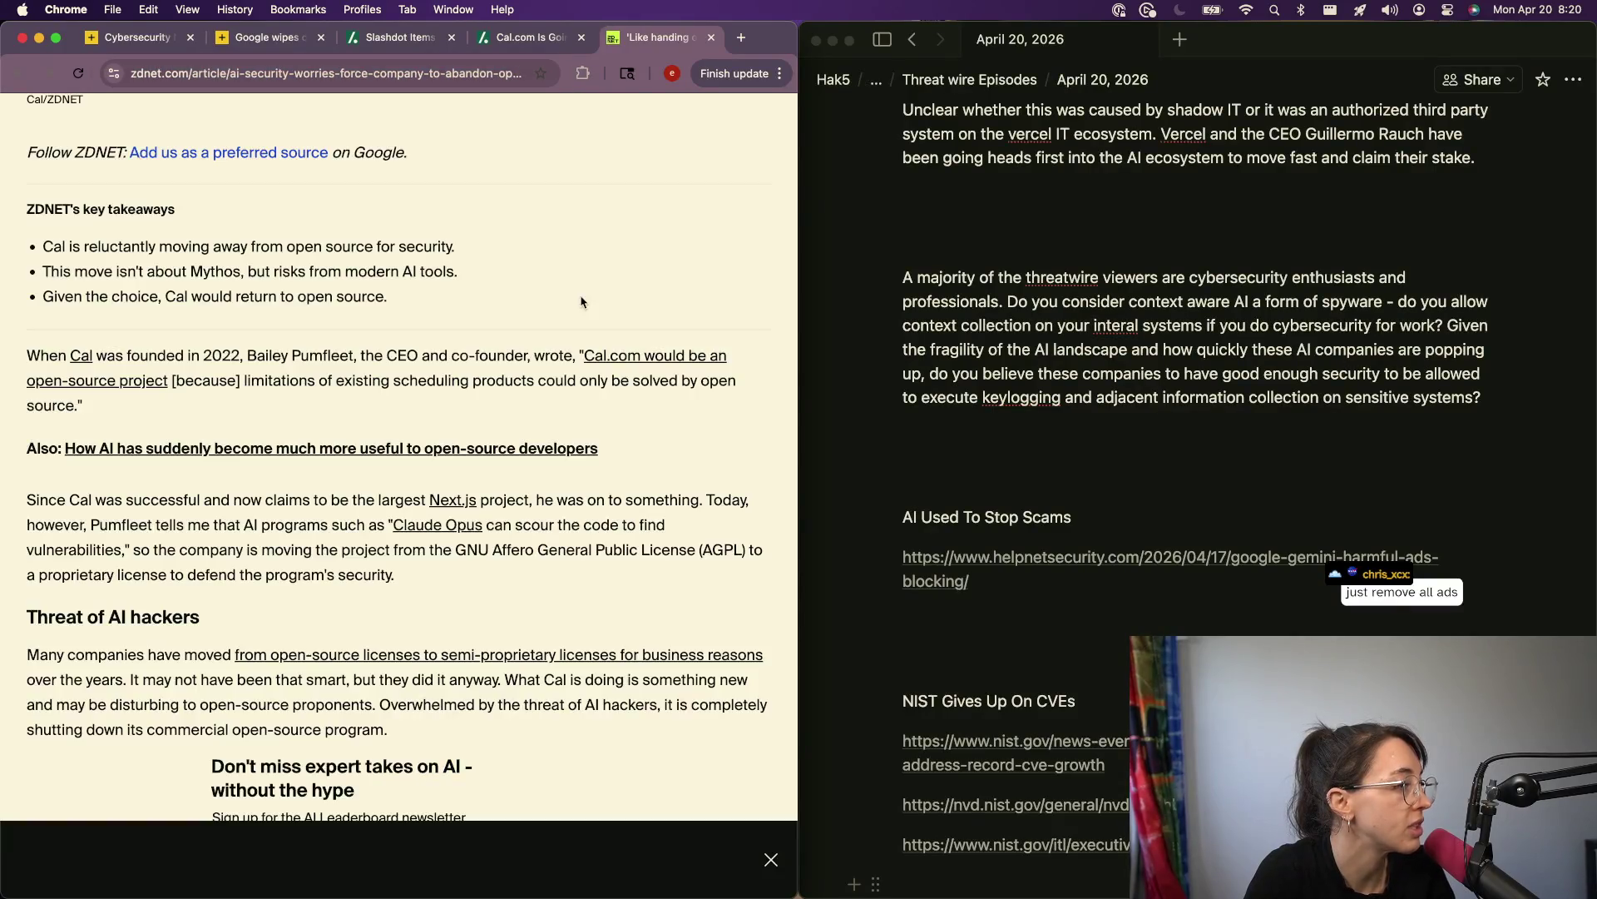
{"action": "left_click", "coordinate": [615, 359]}
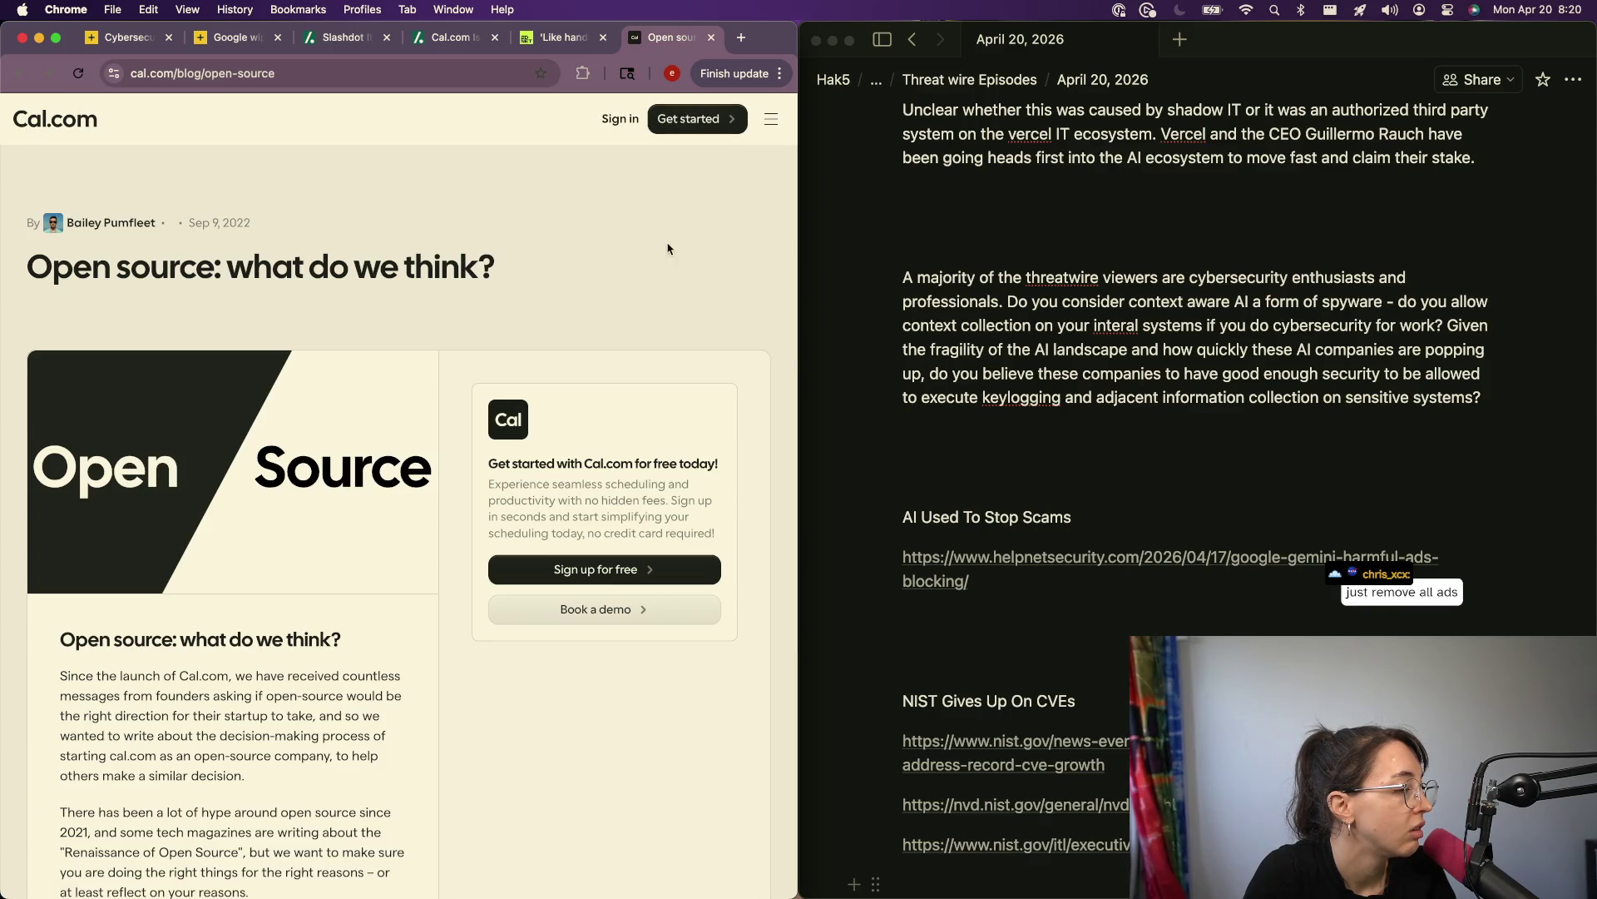
{"action": "left_click", "coordinate": [770, 120]}
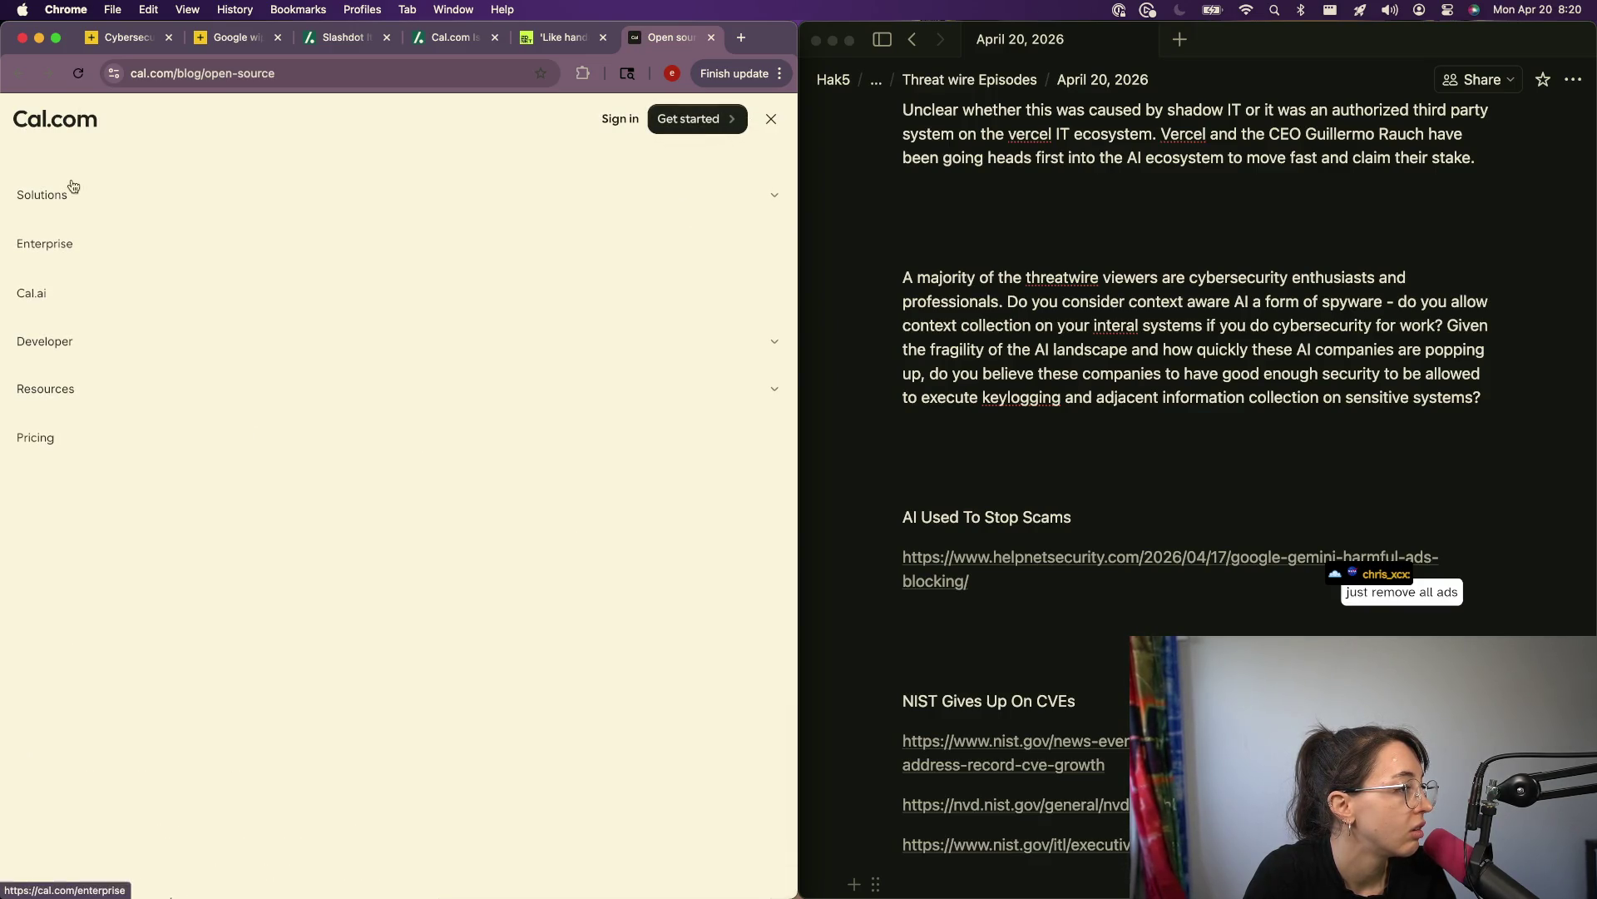
{"action": "left_click", "coordinate": [61, 403]}
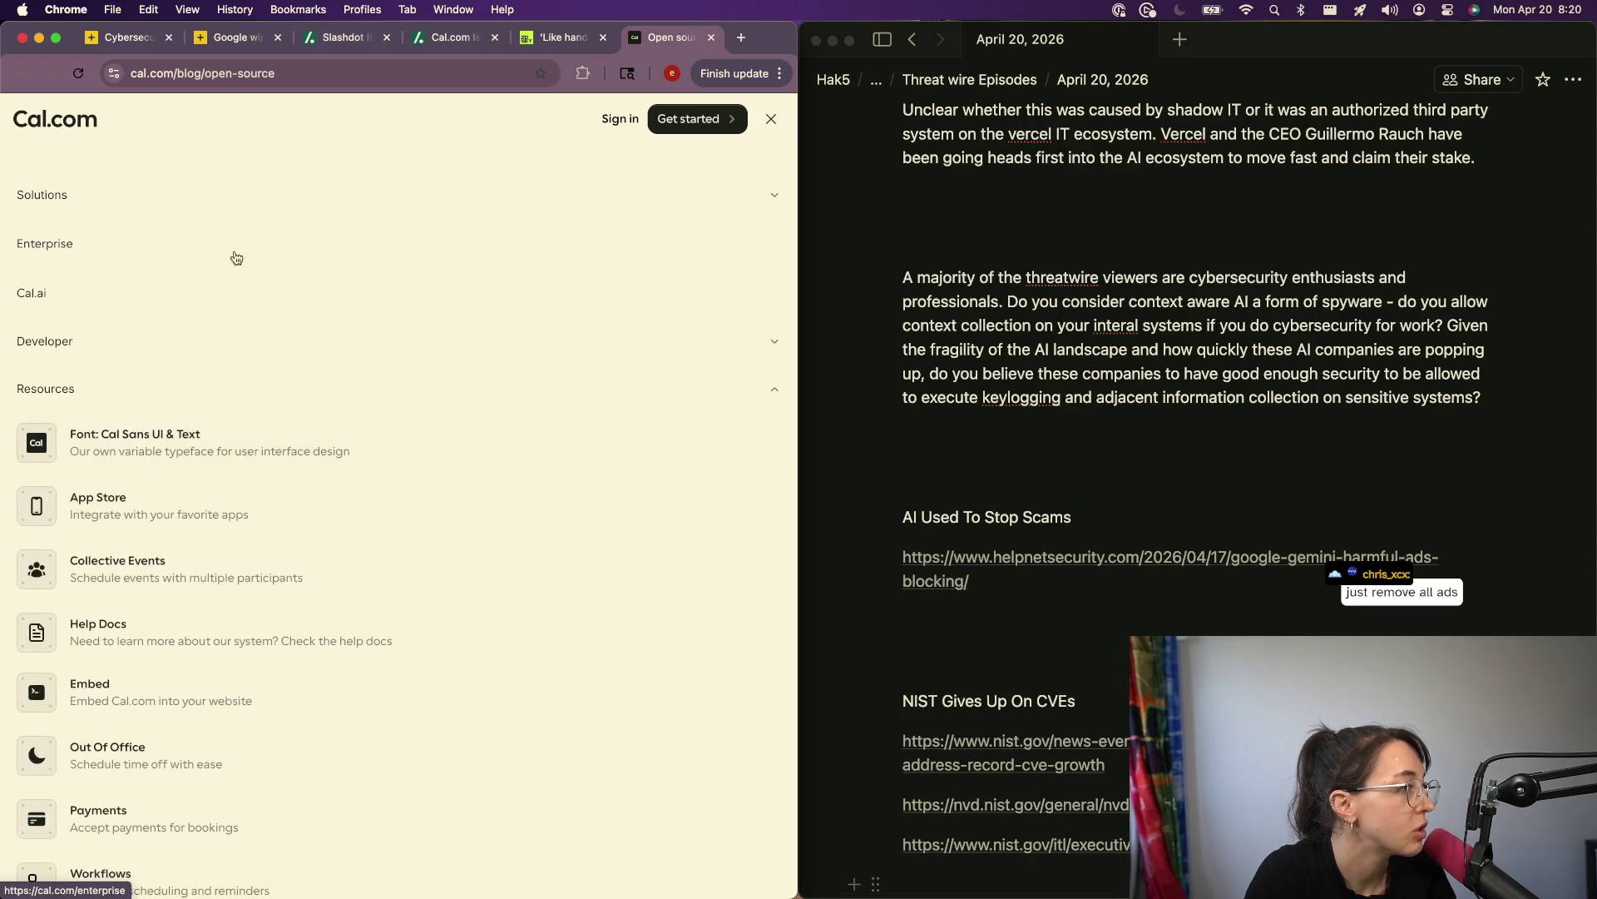
{"action": "left_click", "coordinate": [21, 132]}
{"action": "scroll", "coordinate": [362, 843], "scroll_direction": "down", "scroll_amount": 20}
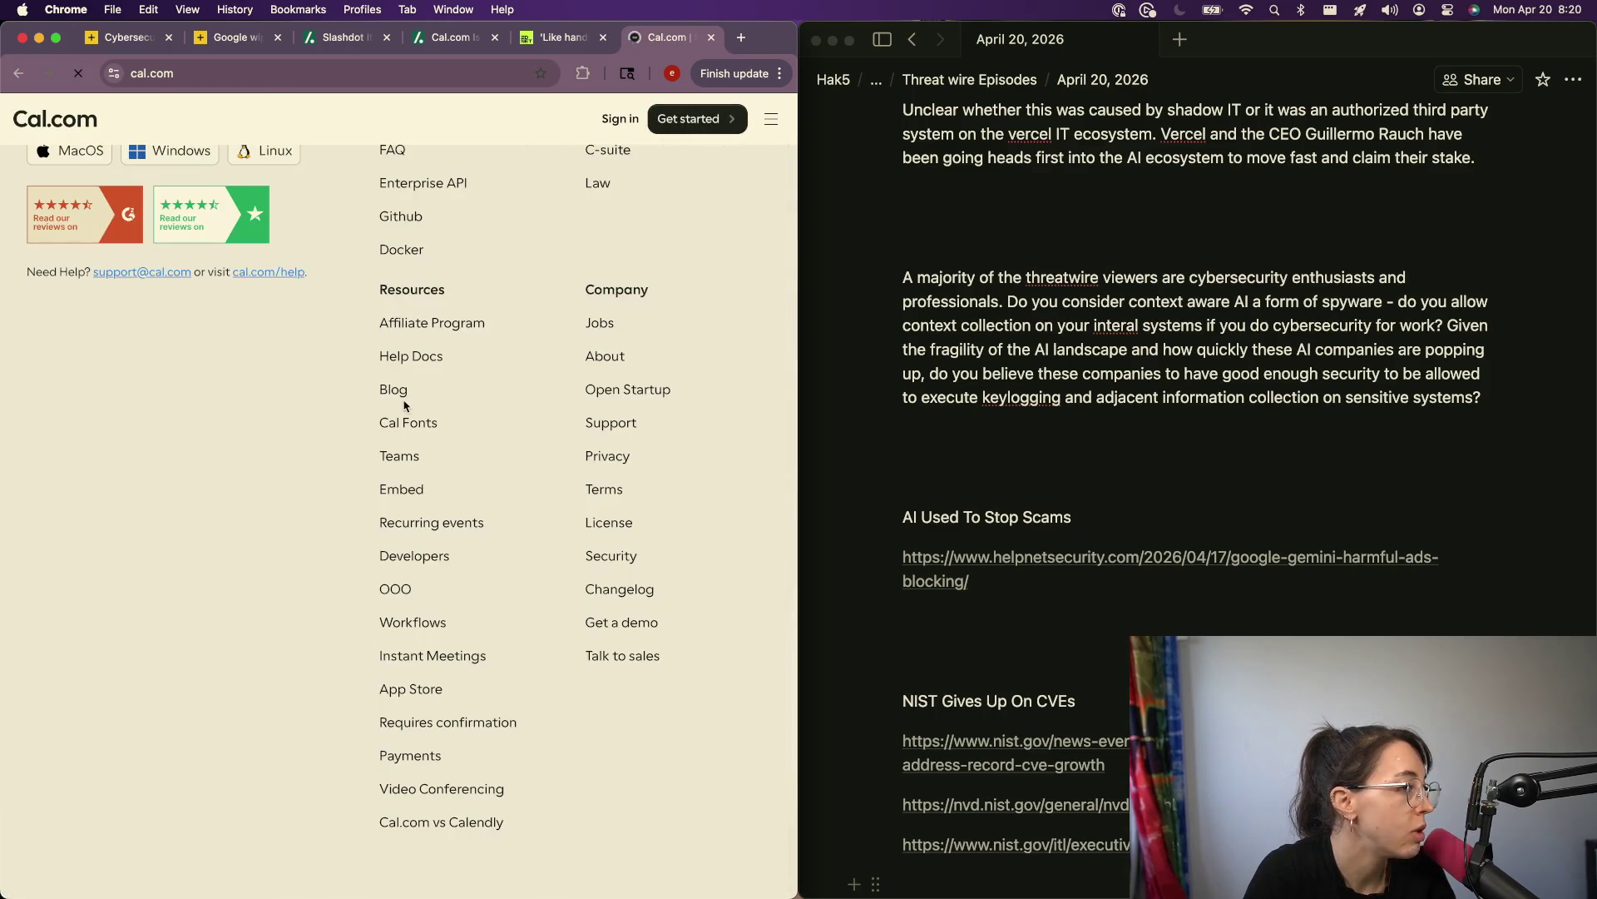
{"action": "left_click", "coordinate": [398, 392]}
Step: Open the 'Moving to closed-source: the technical changes' post and cut its web address
{"action": "scroll", "coordinate": [423, 449], "scroll_direction": "down", "scroll_amount": 8}
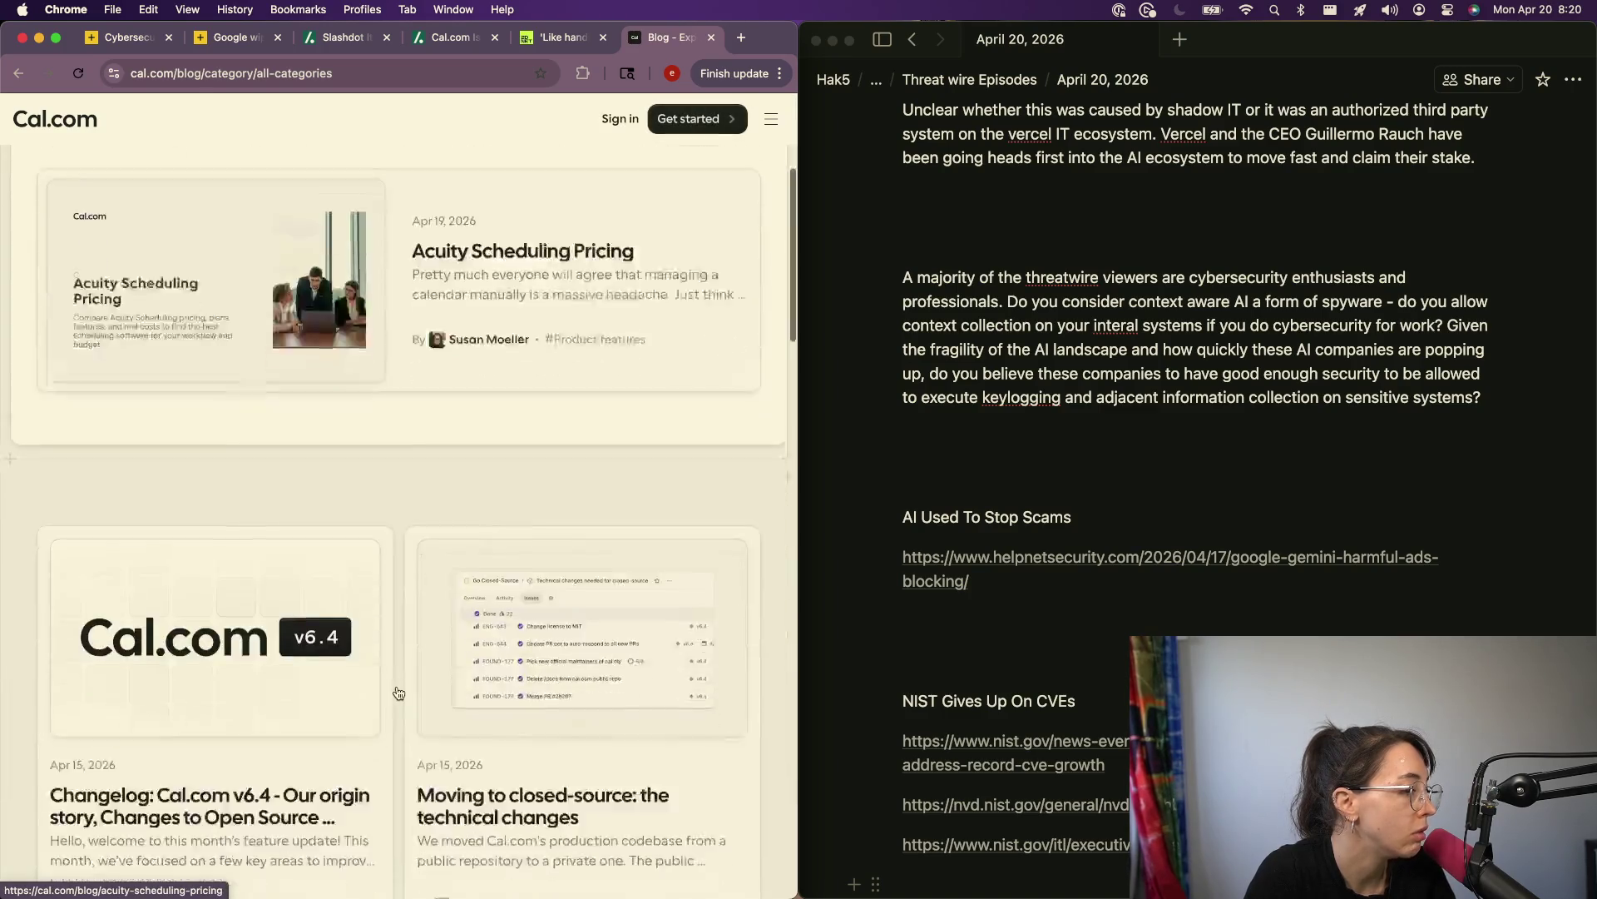
{"action": "left_click", "coordinate": [580, 472]}
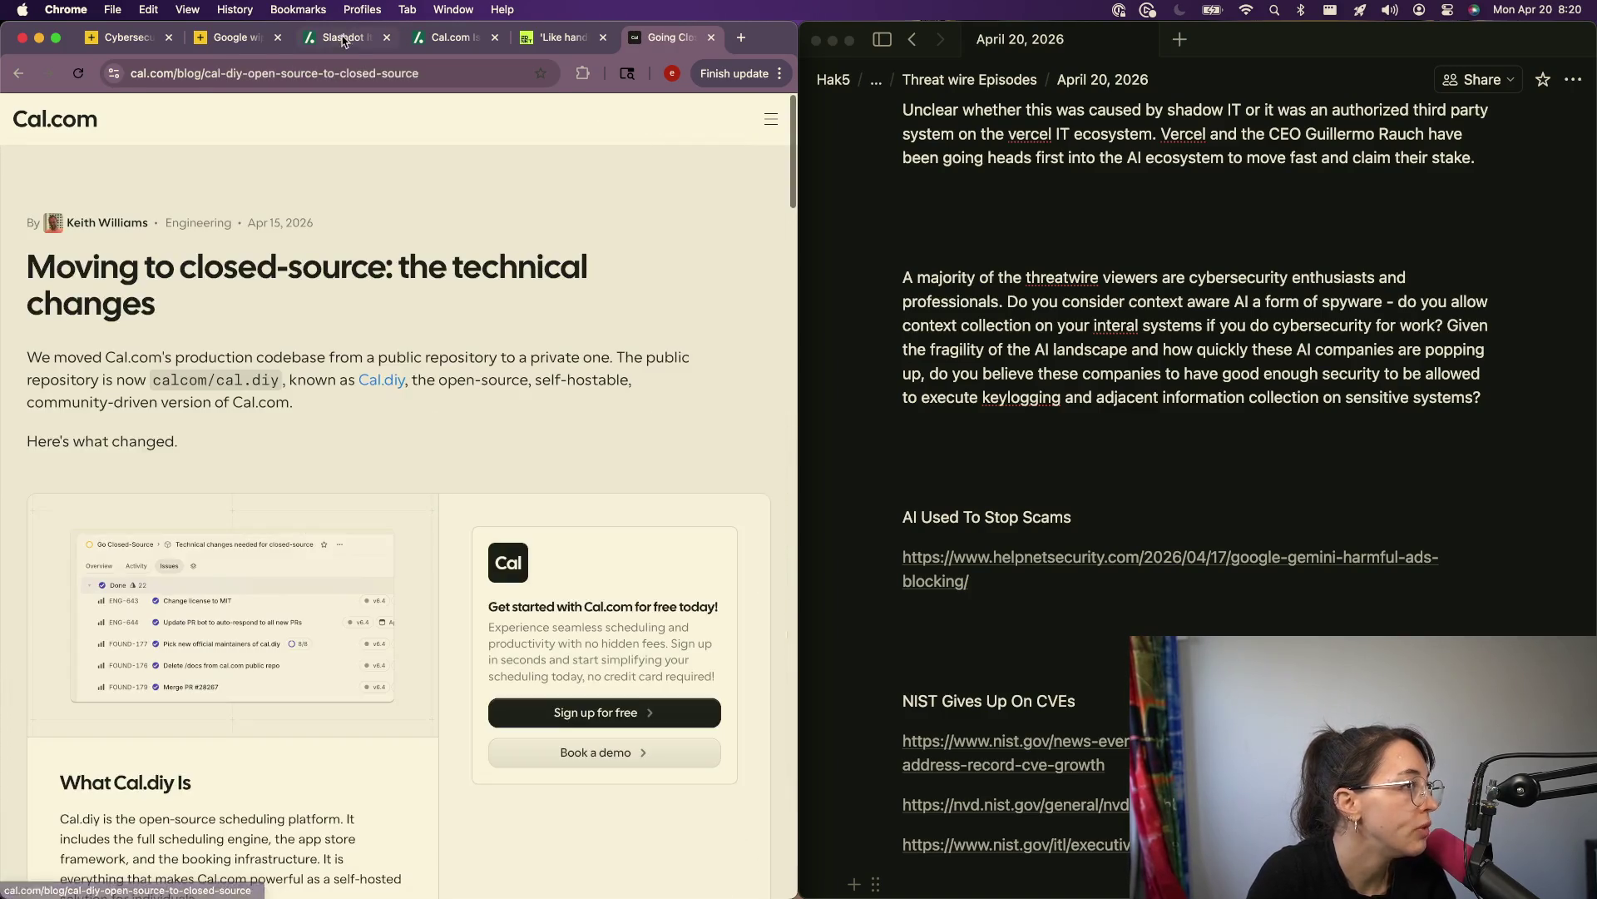
{"action": "left_click", "coordinate": [419, 75]}
{"action": "key", "text": "super+x"}
{"action": "left_click", "coordinate": [1010, 437]}
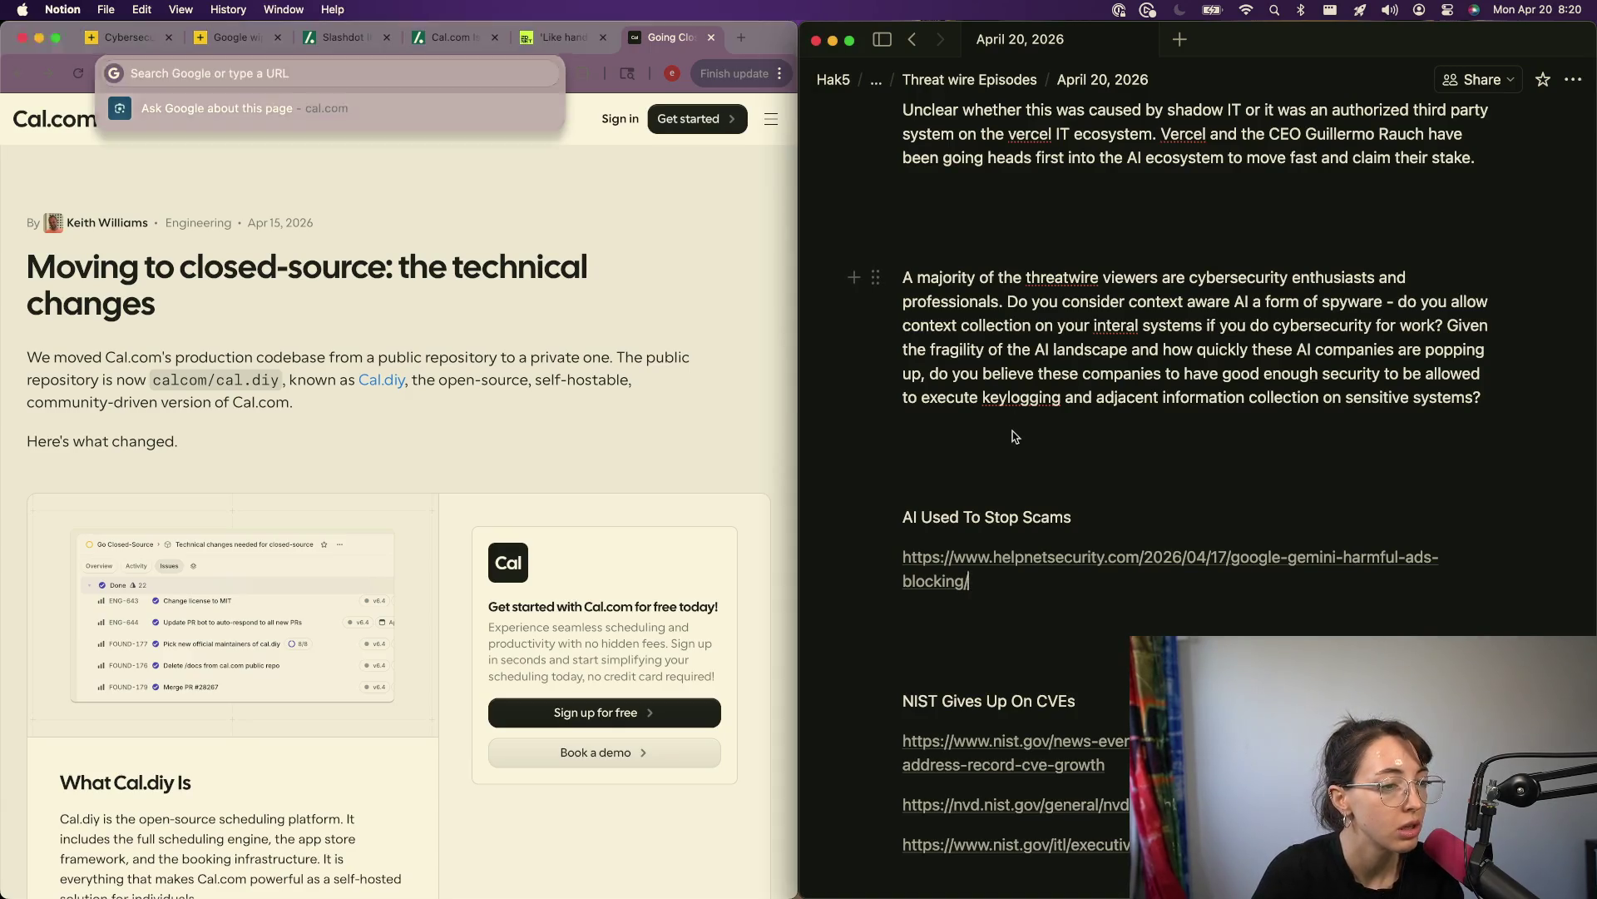
Step: Paste the Cal.com technical-changes link on a new block below the helpnetsecurity link
{"action": "left_click", "coordinate": [1028, 620]}
{"action": "key", "text": "Return"}
{"action": "key", "text": "super+v"}
Step: Close the ZDNet Cal.com article tab in Chrome
{"action": "left_click", "coordinate": [528, 449]}
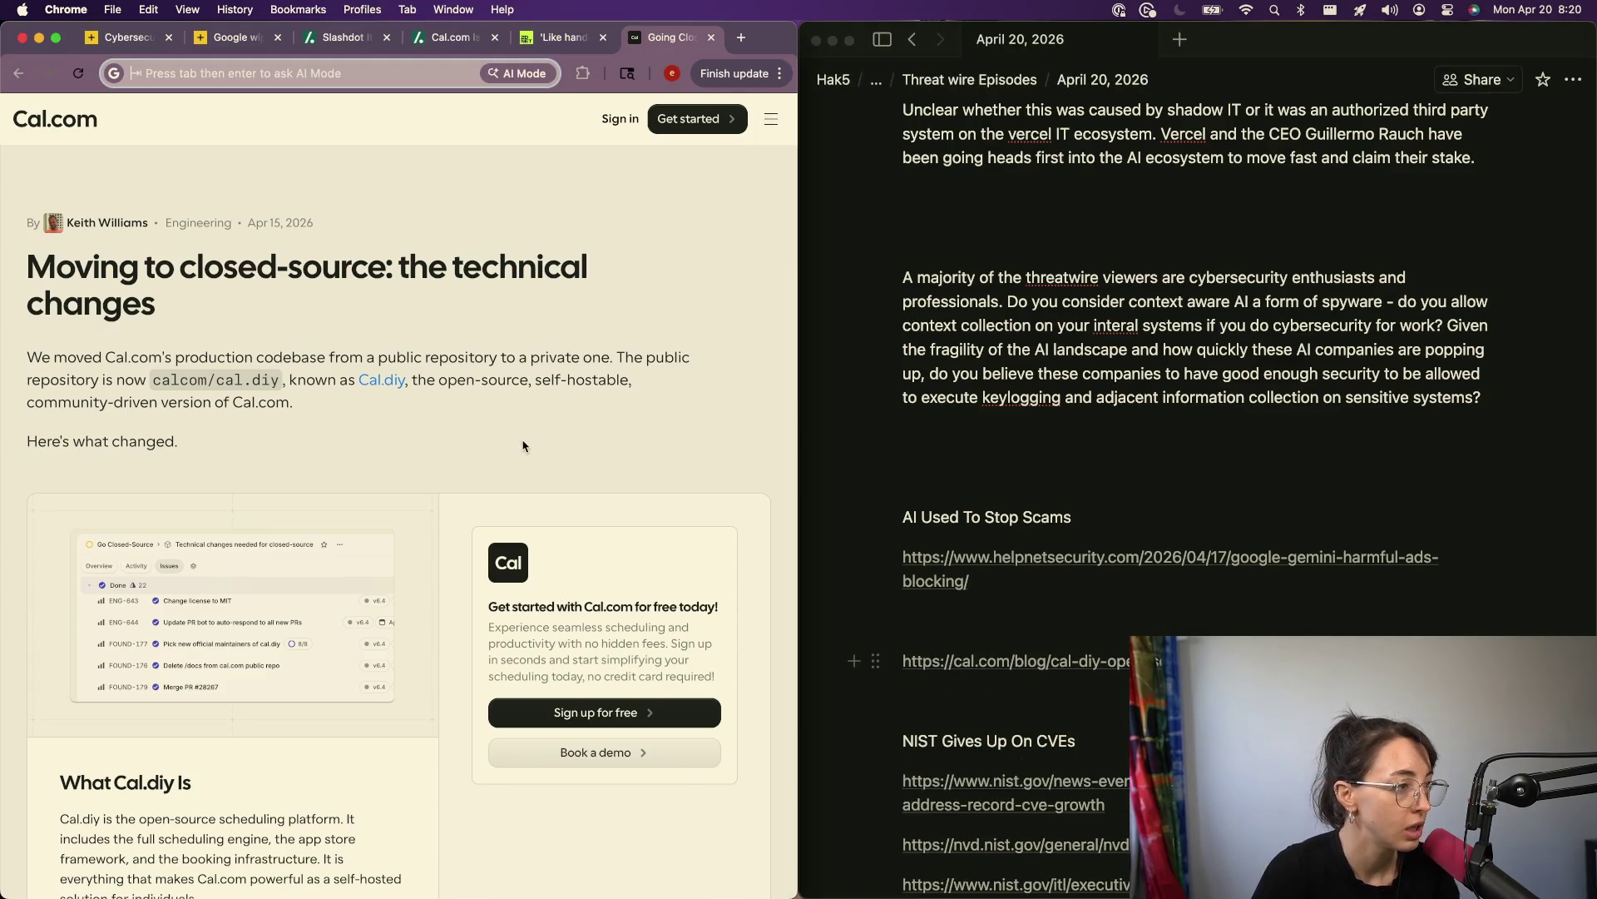
{"action": "key", "text": "ctrl+shift+Tab"}
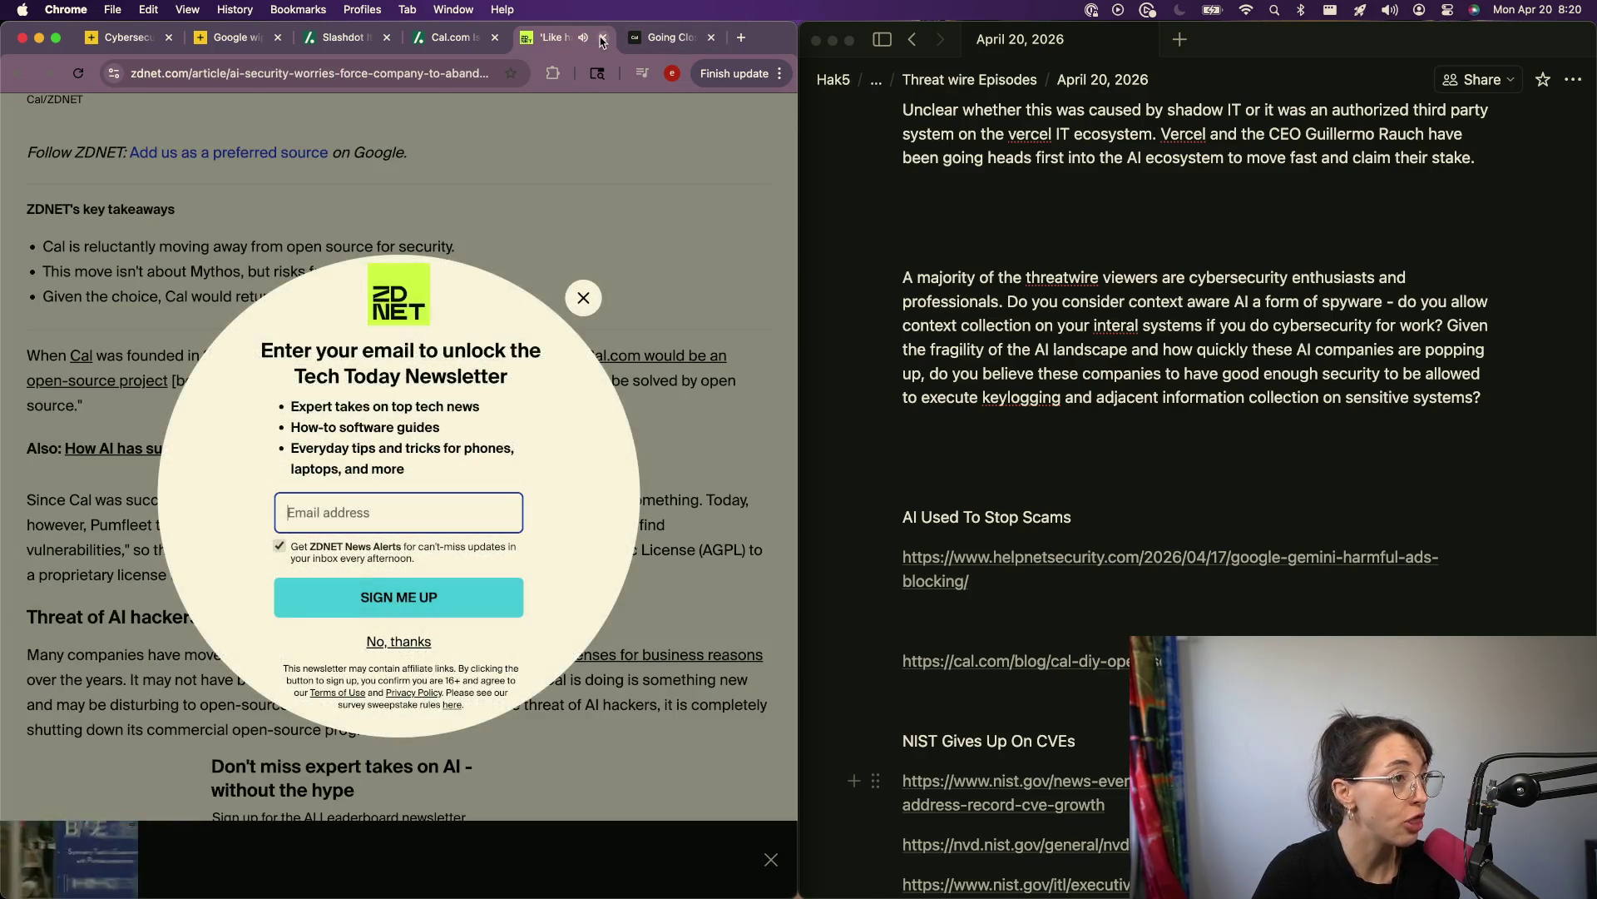
{"action": "left_click", "coordinate": [602, 38]}
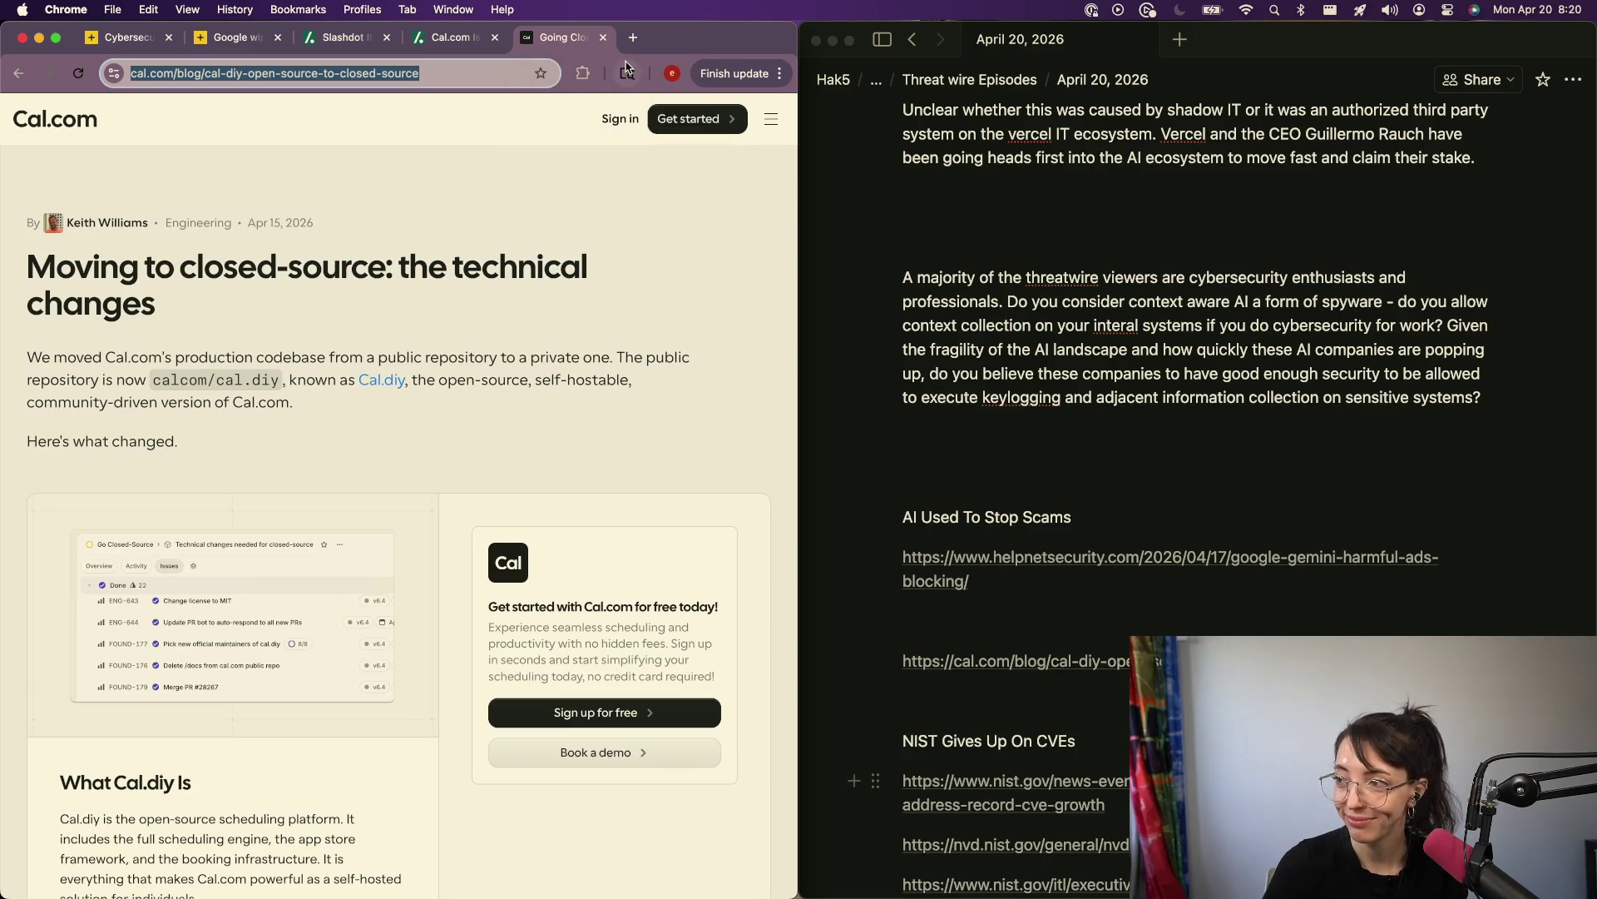
Step: Drag the Cal.com link block to sit just below the NIST Gives Up On CVEs links
{"action": "left_click", "coordinate": [932, 679]}
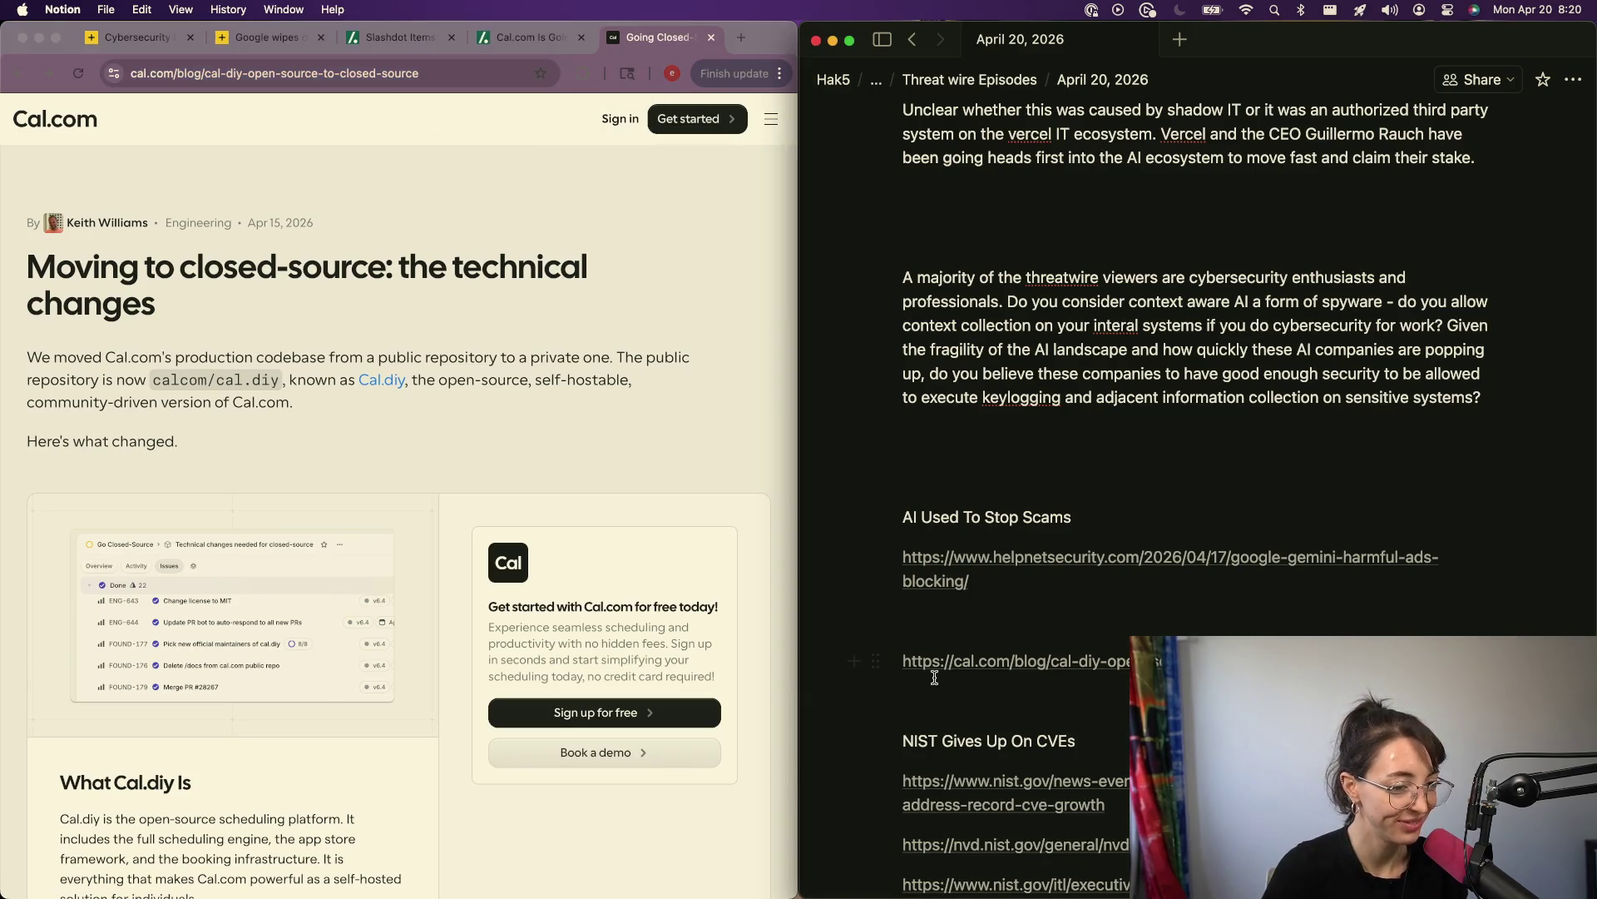
{"action": "scroll", "coordinate": [933, 677], "scroll_direction": "down", "scroll_amount": 2}
{"action": "left_click_drag", "start_coordinate": [870, 553], "coordinate": [930, 760]}
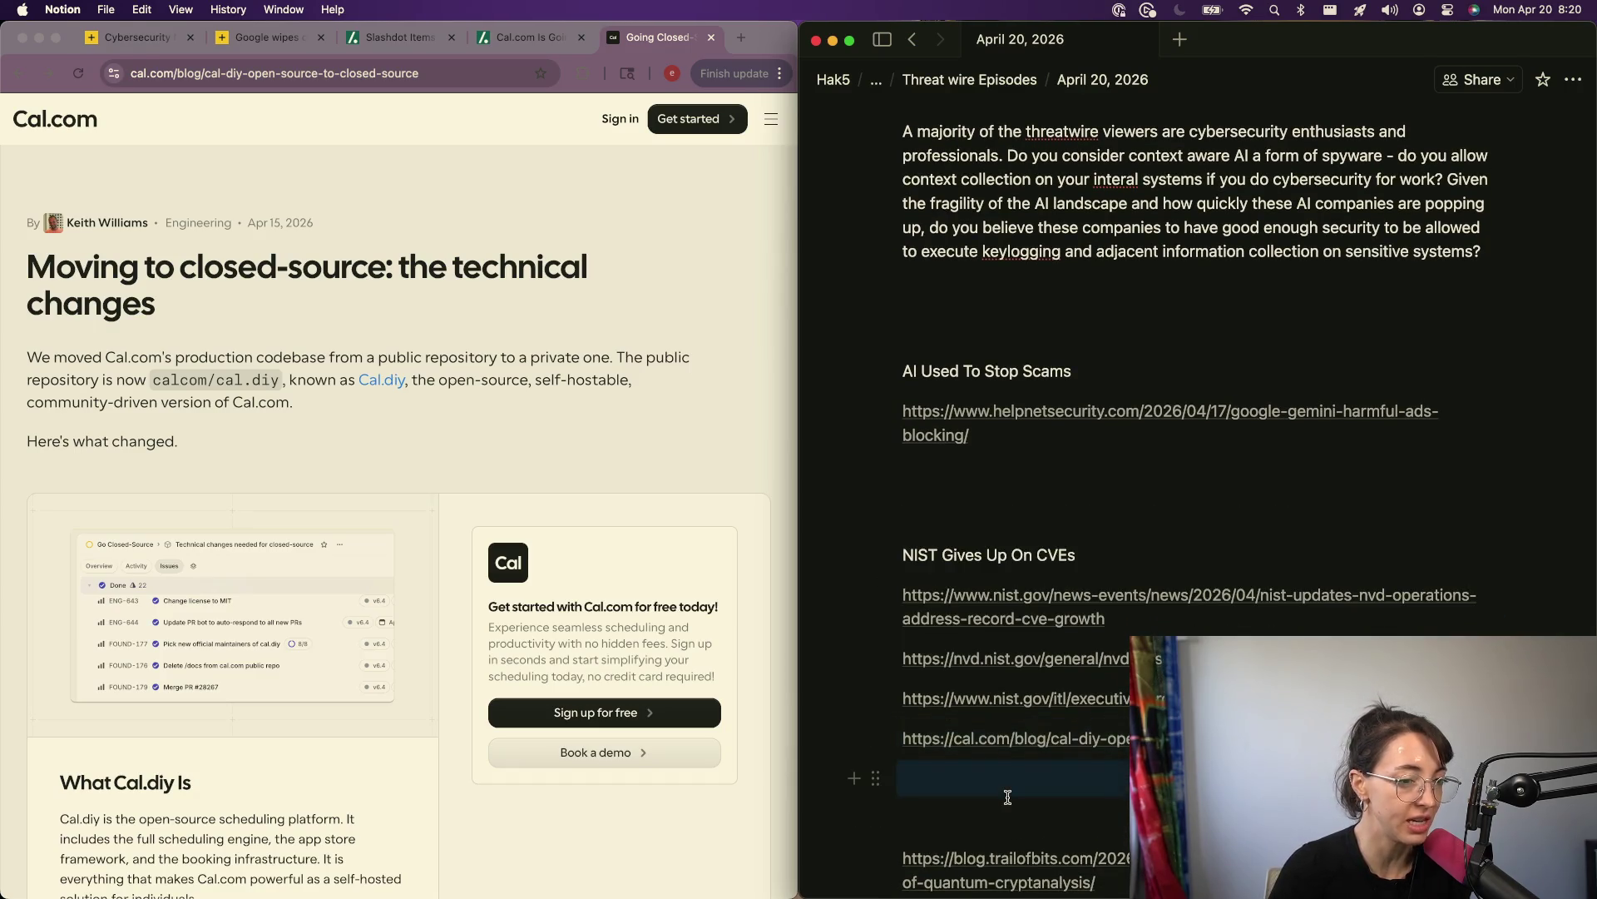
{"action": "scroll", "coordinate": [1007, 797], "scroll_direction": "down", "scroll_amount": 3}
{"action": "key", "text": "super+Tab"}
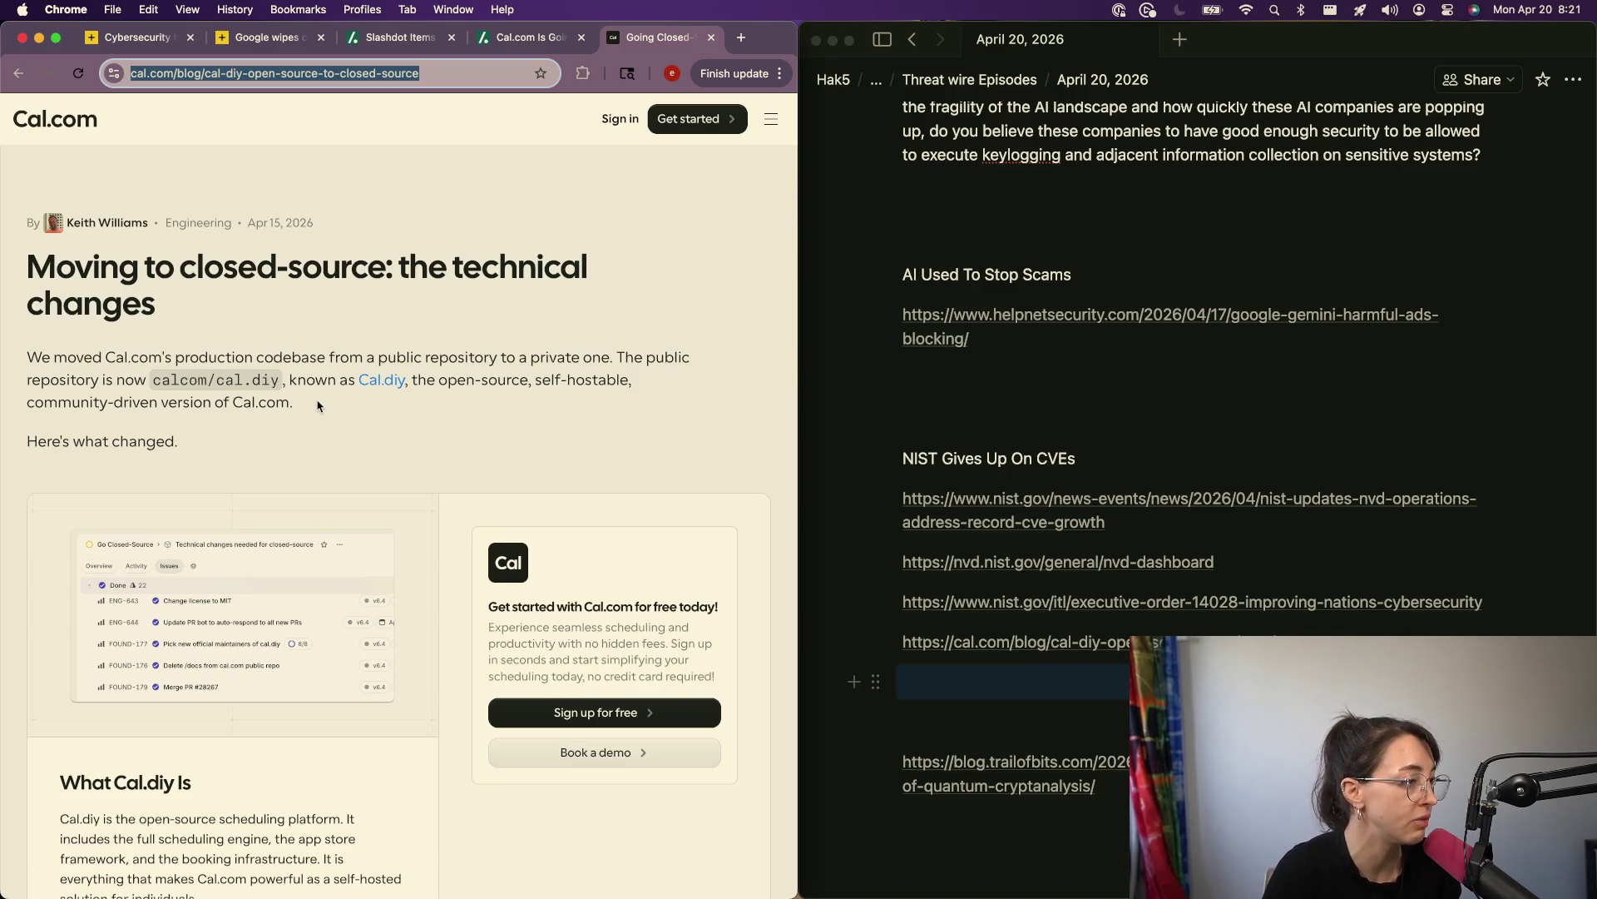
Step: Scroll through the Cal.com technical-changes post, then go back to the Cal.com blog listing with Cmd+[
{"action": "scroll", "coordinate": [320, 410], "scroll_direction": "down", "scroll_amount": 4}
{"action": "scroll", "coordinate": [317, 405], "scroll_direction": "down", "scroll_amount": 6}
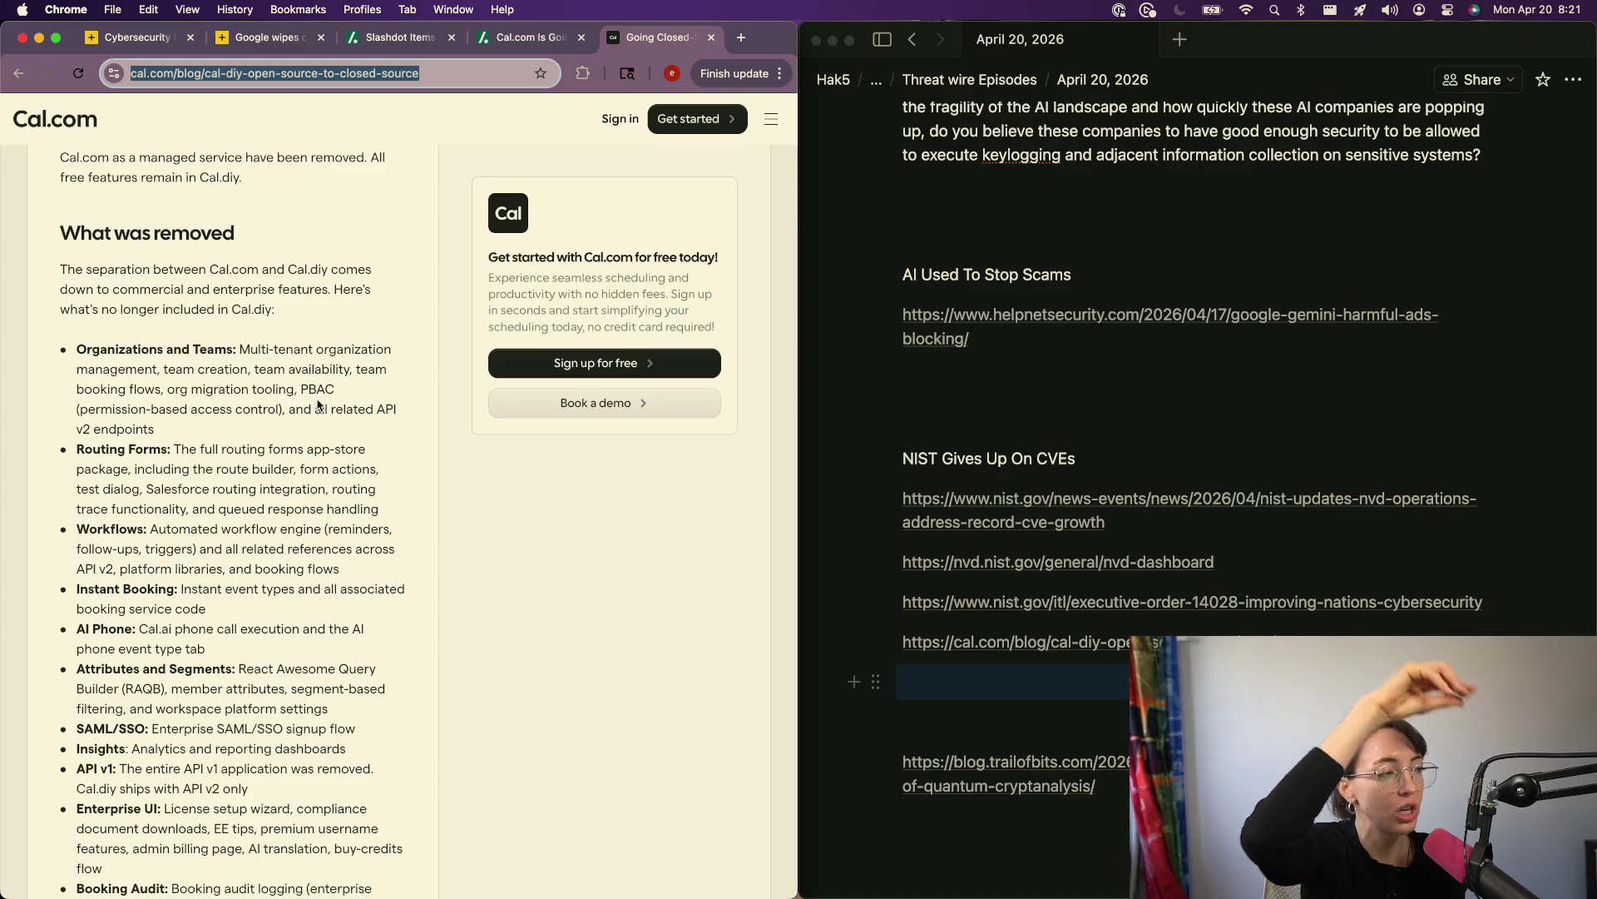
{"action": "scroll", "coordinate": [317, 405], "scroll_direction": "down", "scroll_amount": 5}
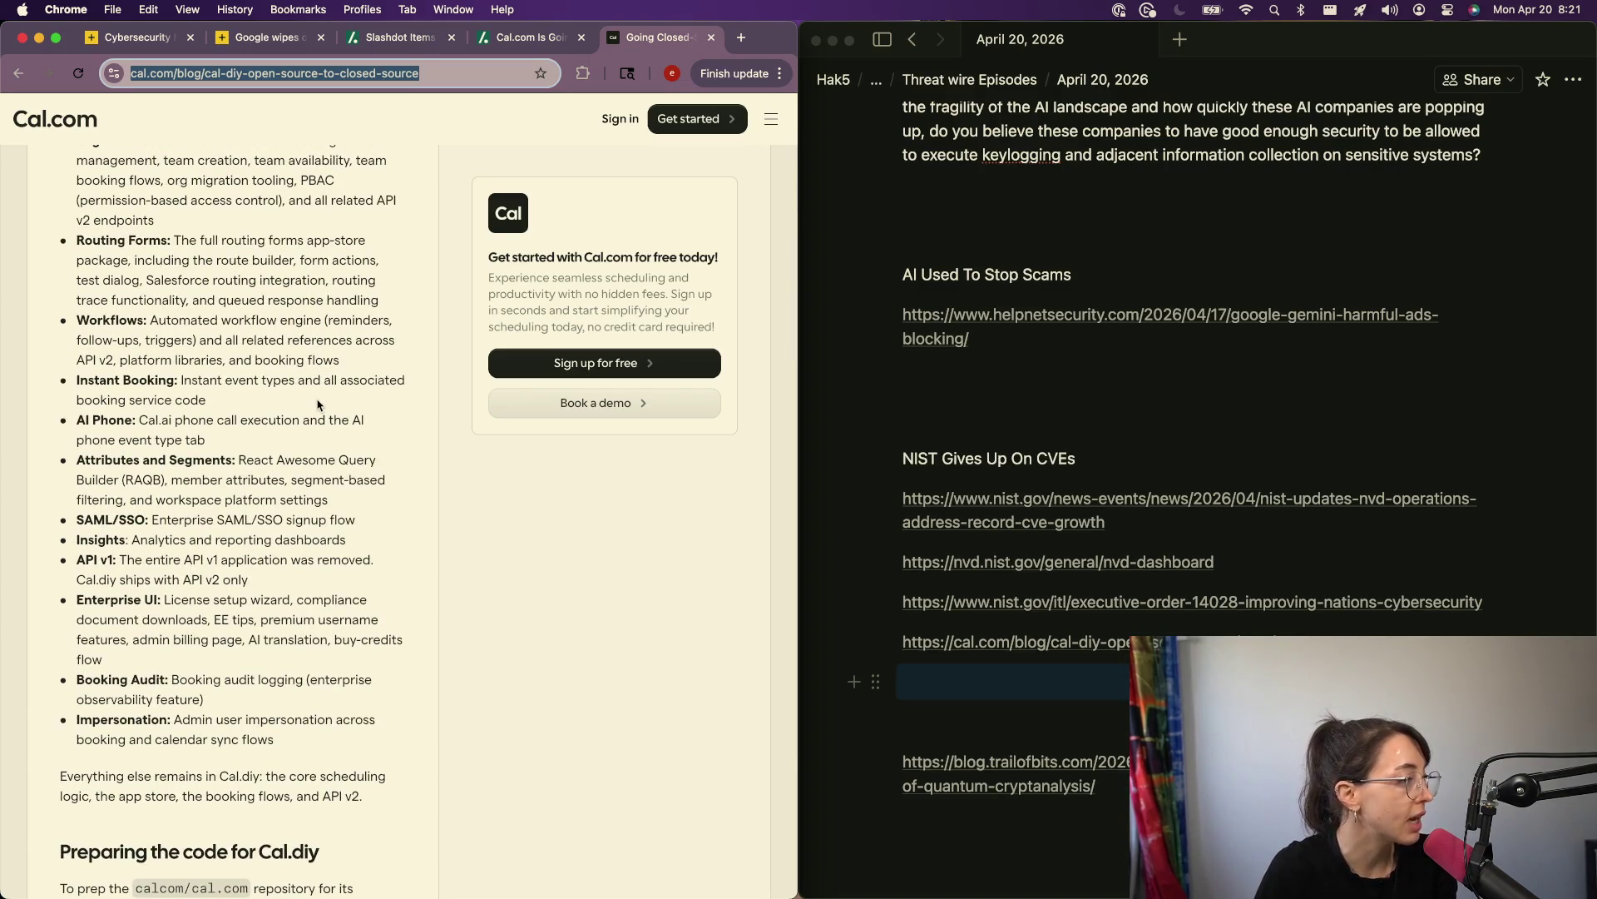
{"action": "scroll", "coordinate": [317, 405], "scroll_direction": "down", "scroll_amount": 5}
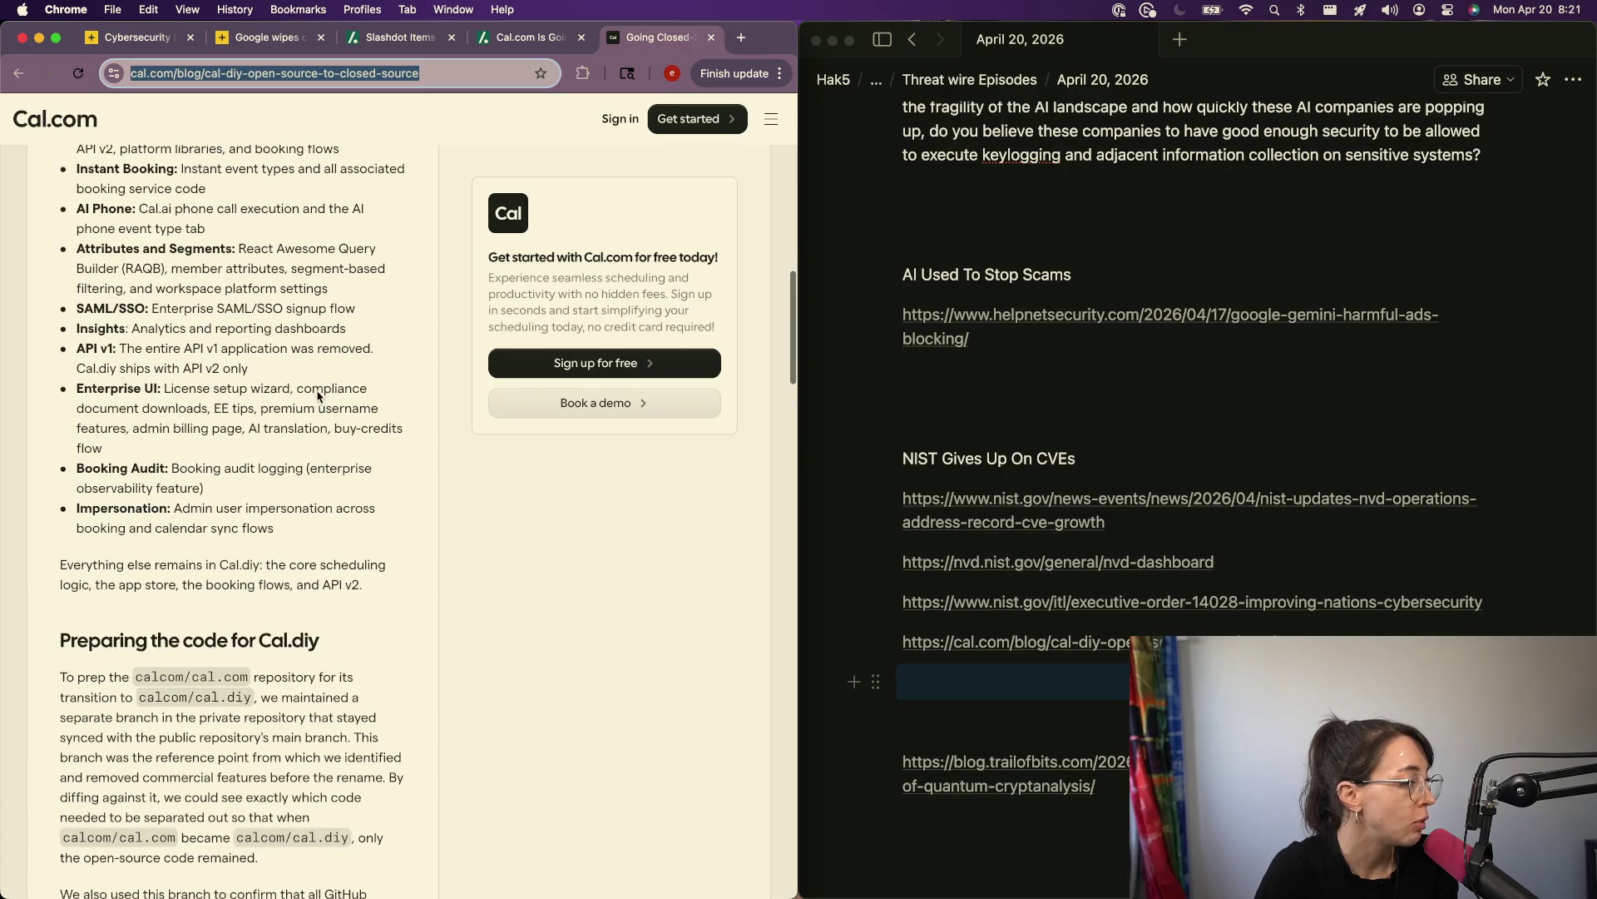
{"action": "scroll", "coordinate": [317, 396], "scroll_direction": "down", "scroll_amount": 8}
{"action": "scroll", "coordinate": [327, 348], "scroll_direction": "down", "scroll_amount": 5}
{"action": "scroll", "coordinate": [329, 341], "scroll_direction": "down", "scroll_amount": 11}
{"action": "scroll", "coordinate": [335, 299], "scroll_direction": "down", "scroll_amount": 15}
{"action": "scroll", "coordinate": [334, 295], "scroll_direction": "up", "scroll_amount": 20}
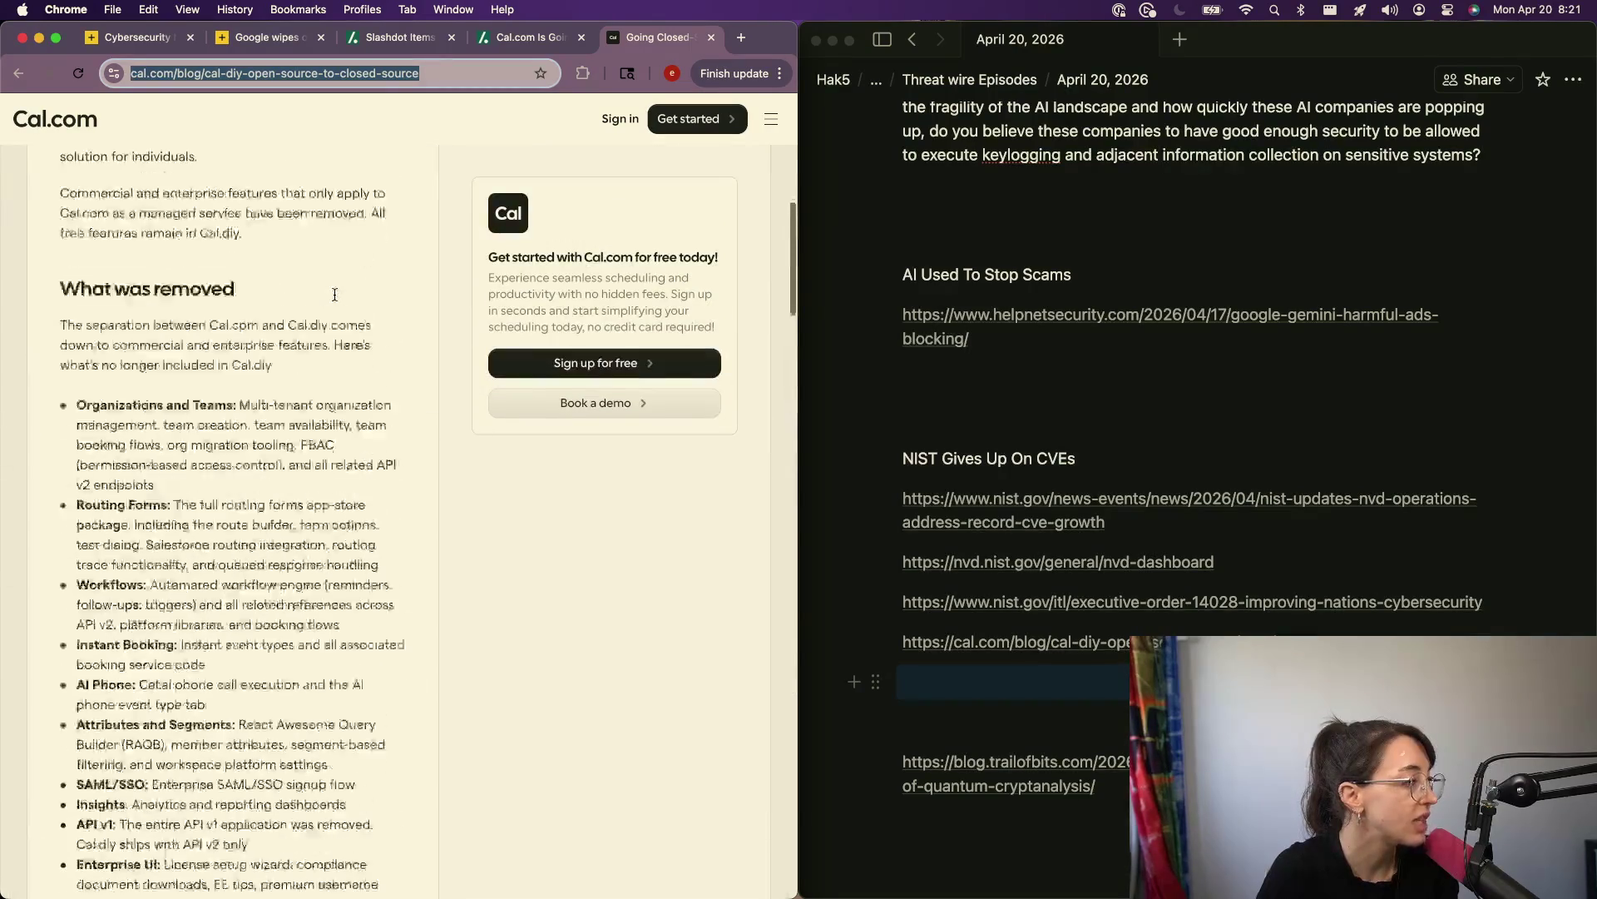
{"action": "scroll", "coordinate": [335, 295], "scroll_direction": "up", "scroll_amount": 10}
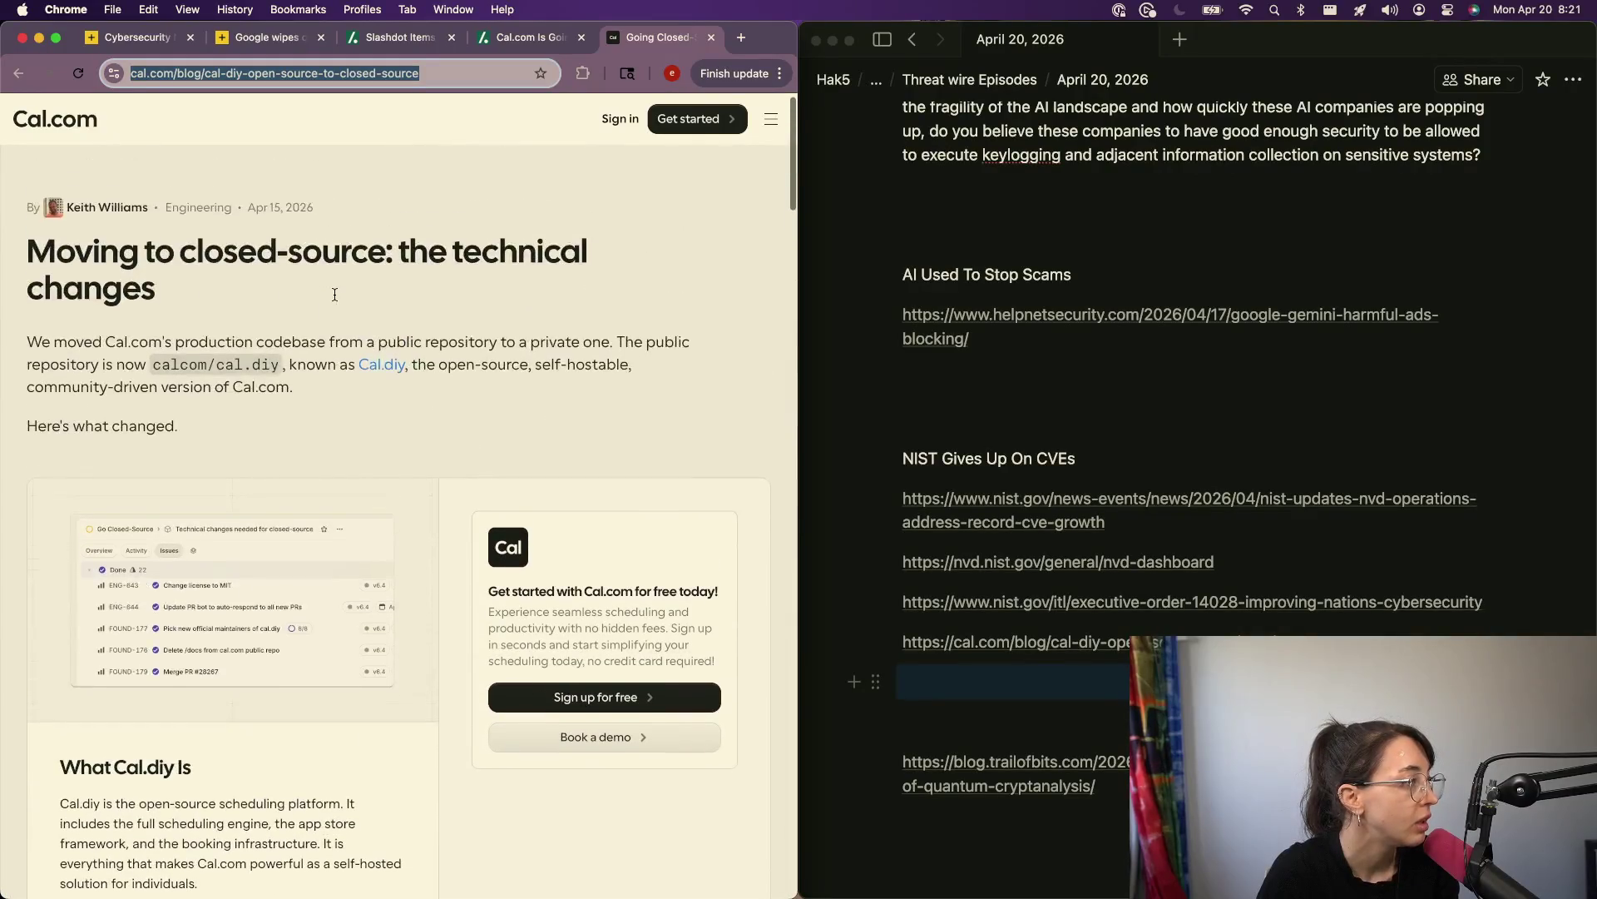
{"action": "scroll", "coordinate": [335, 295], "scroll_direction": "down", "scroll_amount": 15}
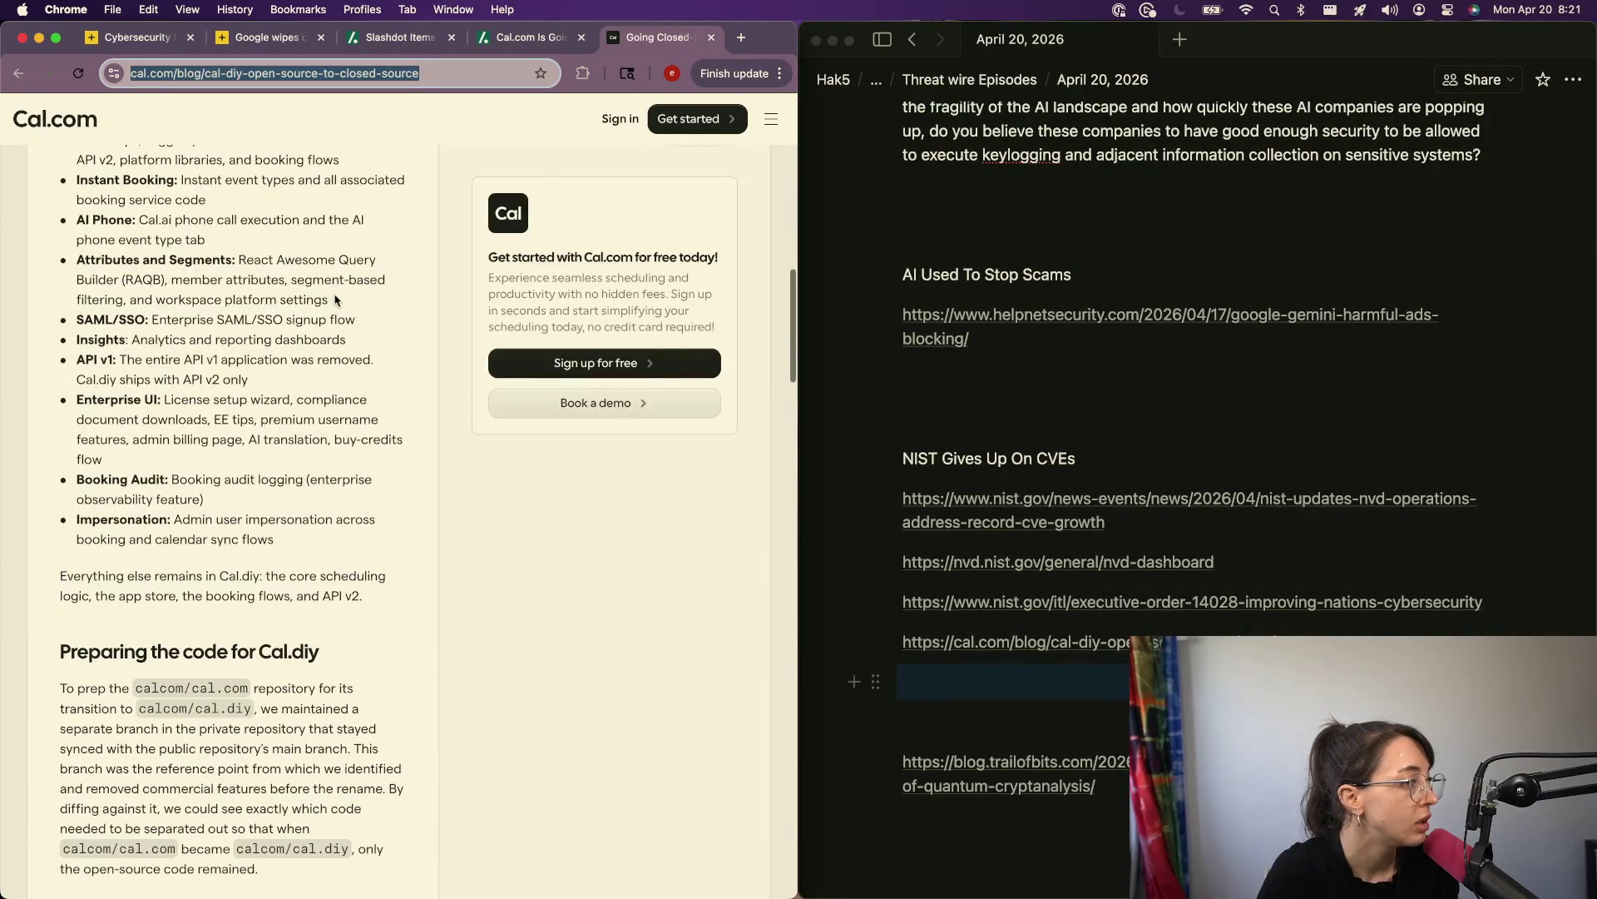
{"action": "key", "text": "super+bracketleft"}
{"action": "scroll", "coordinate": [263, 654], "scroll_direction": "down", "scroll_amount": 2}
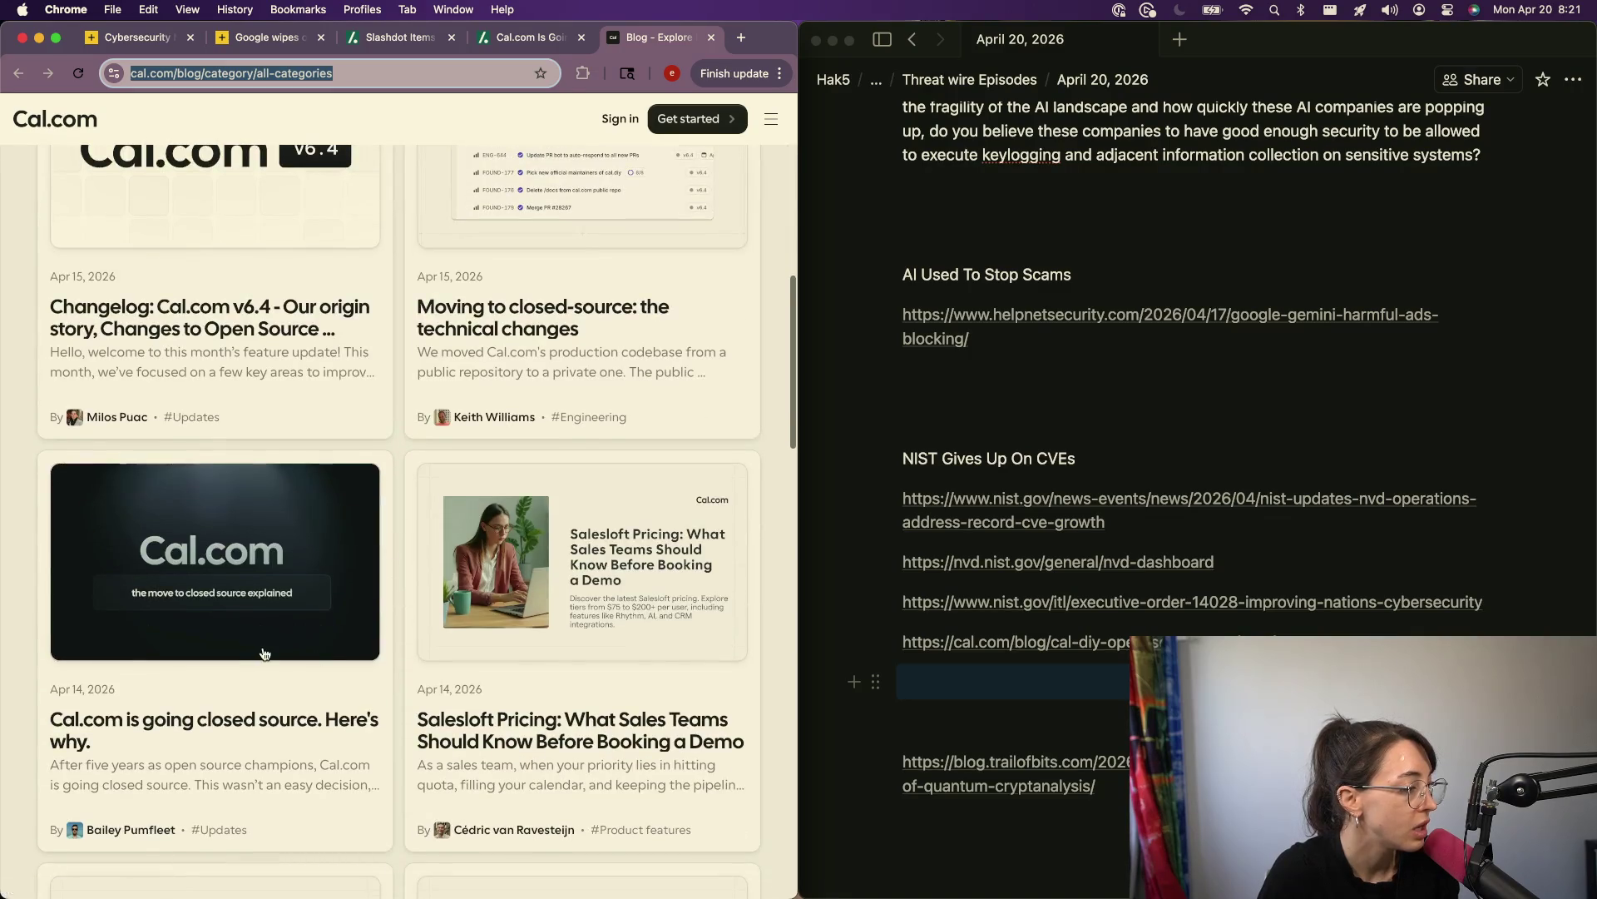
Step: Open 'Cal.com is going closed source. Here's why.' and scroll through its AI-security rationale
{"action": "left_click", "coordinate": [263, 653]}
{"action": "scroll", "coordinate": [341, 526], "scroll_direction": "down", "scroll_amount": 8}
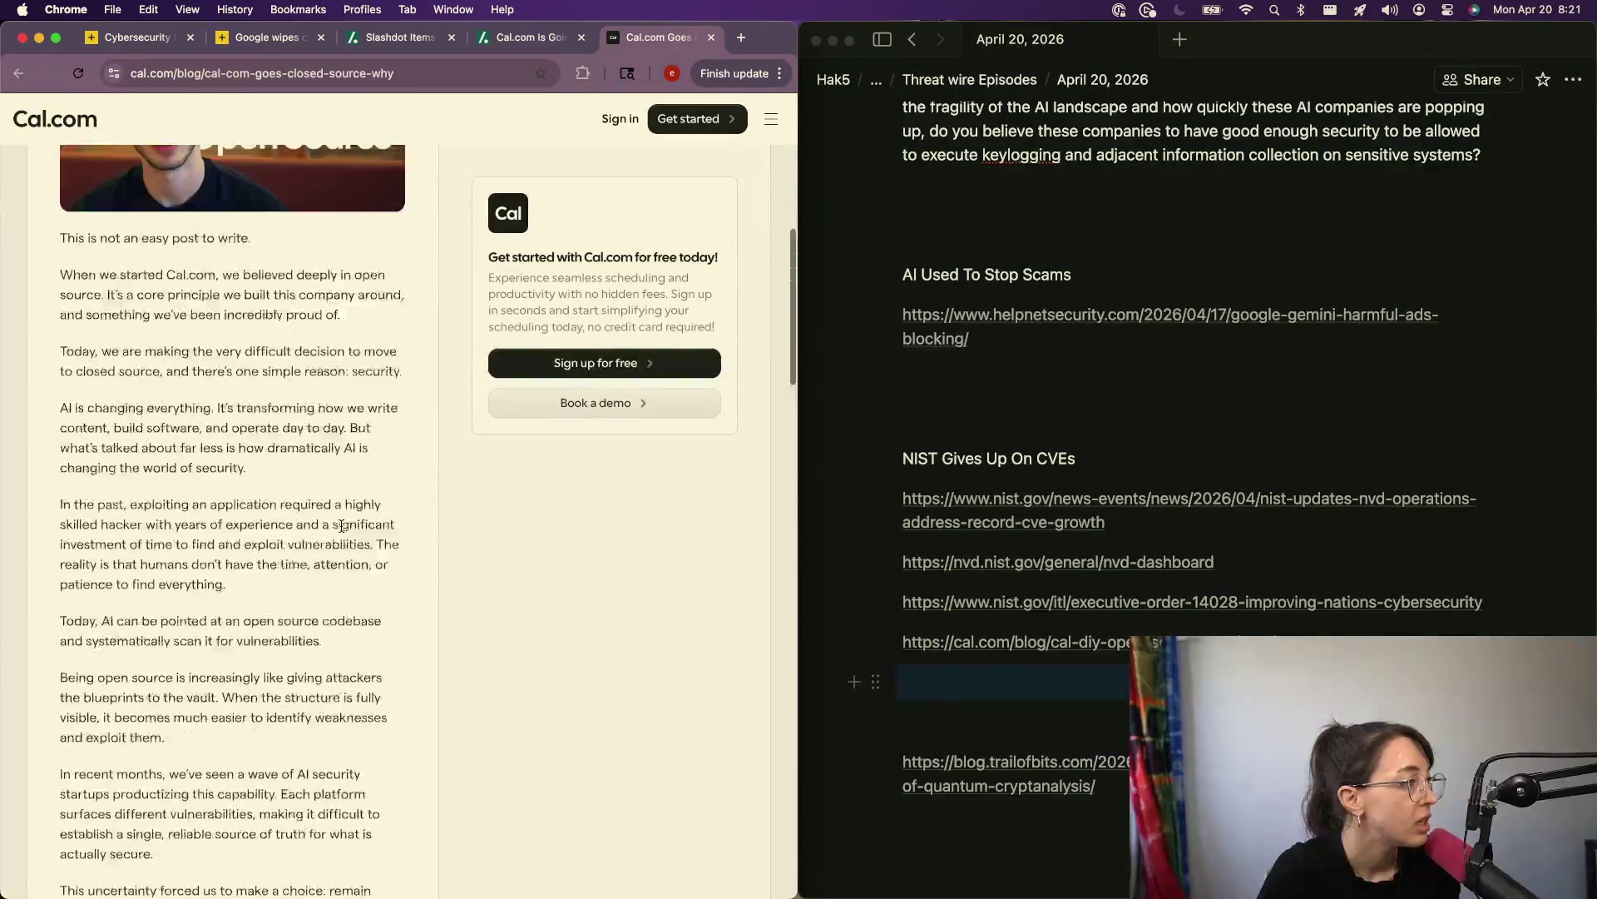
{"action": "scroll", "coordinate": [341, 526], "scroll_direction": "up", "scroll_amount": 3}
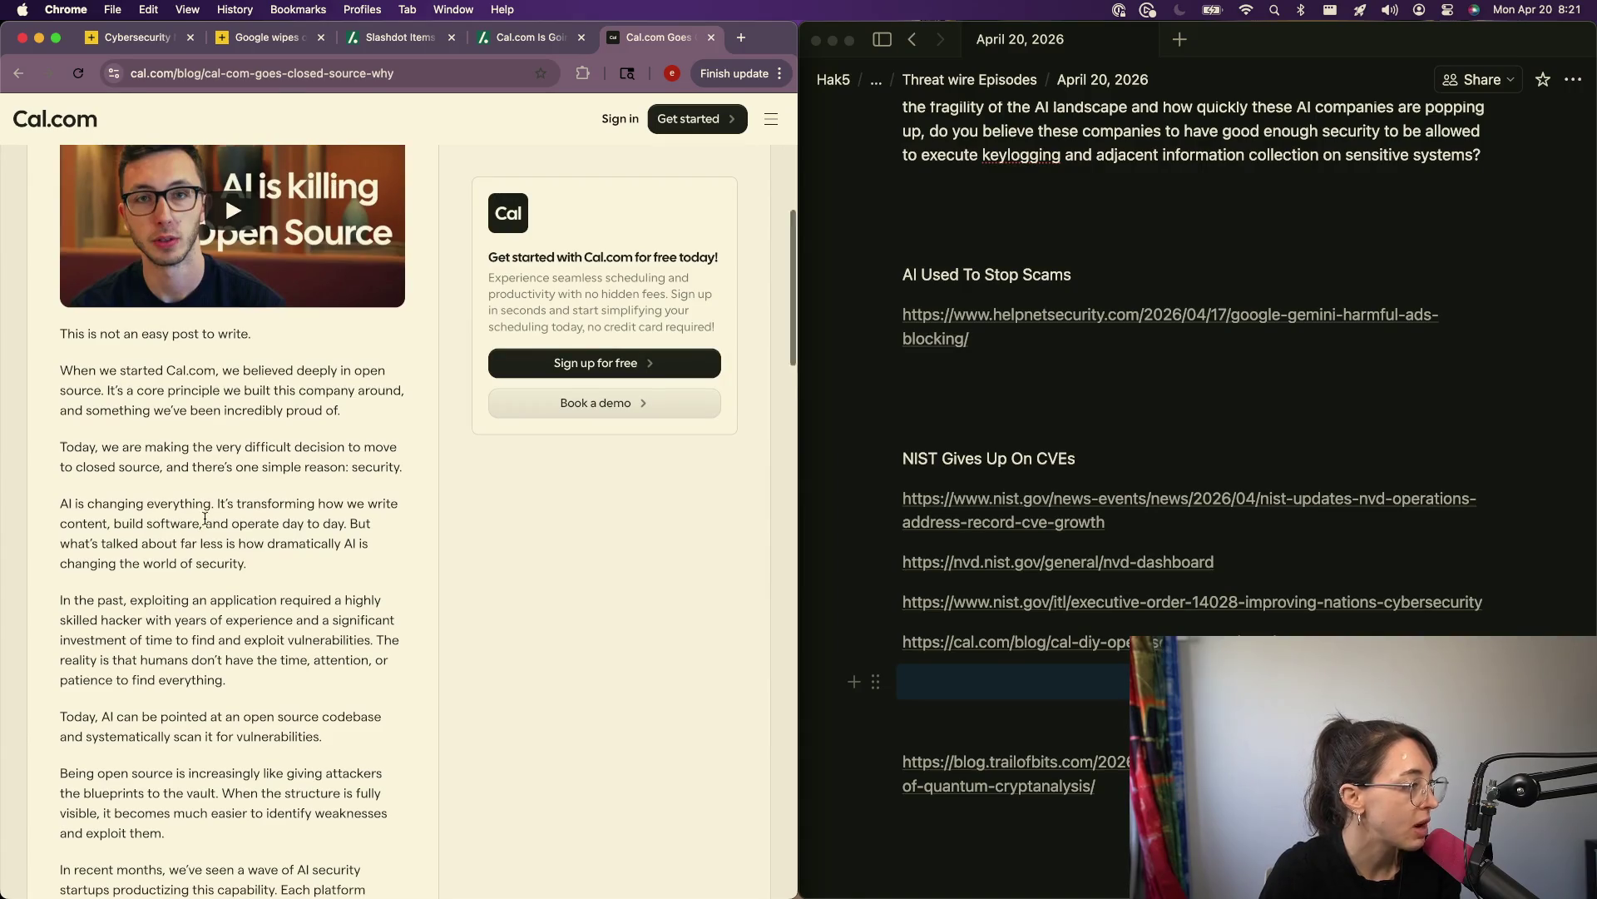
{"action": "scroll", "coordinate": [205, 517], "scroll_direction": "down", "scroll_amount": 5}
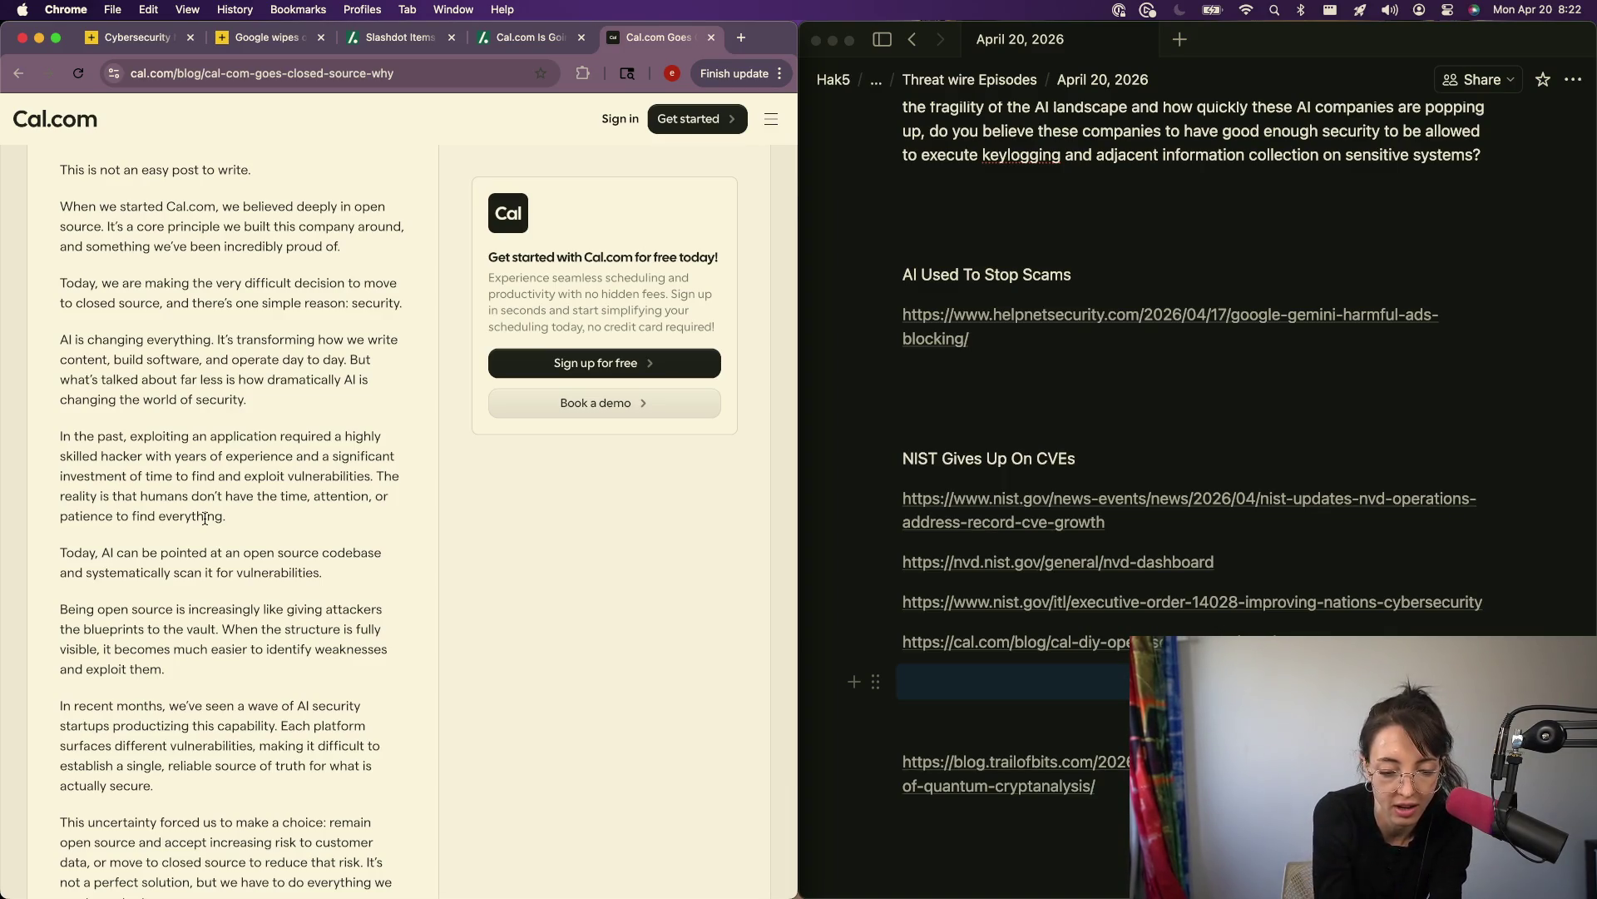
Step: Cut the going-closed-source post's URL and paste it under the first Cal.com link in Notion
{"action": "left_click", "coordinate": [214, 75]}
{"action": "key", "text": "super+x"}
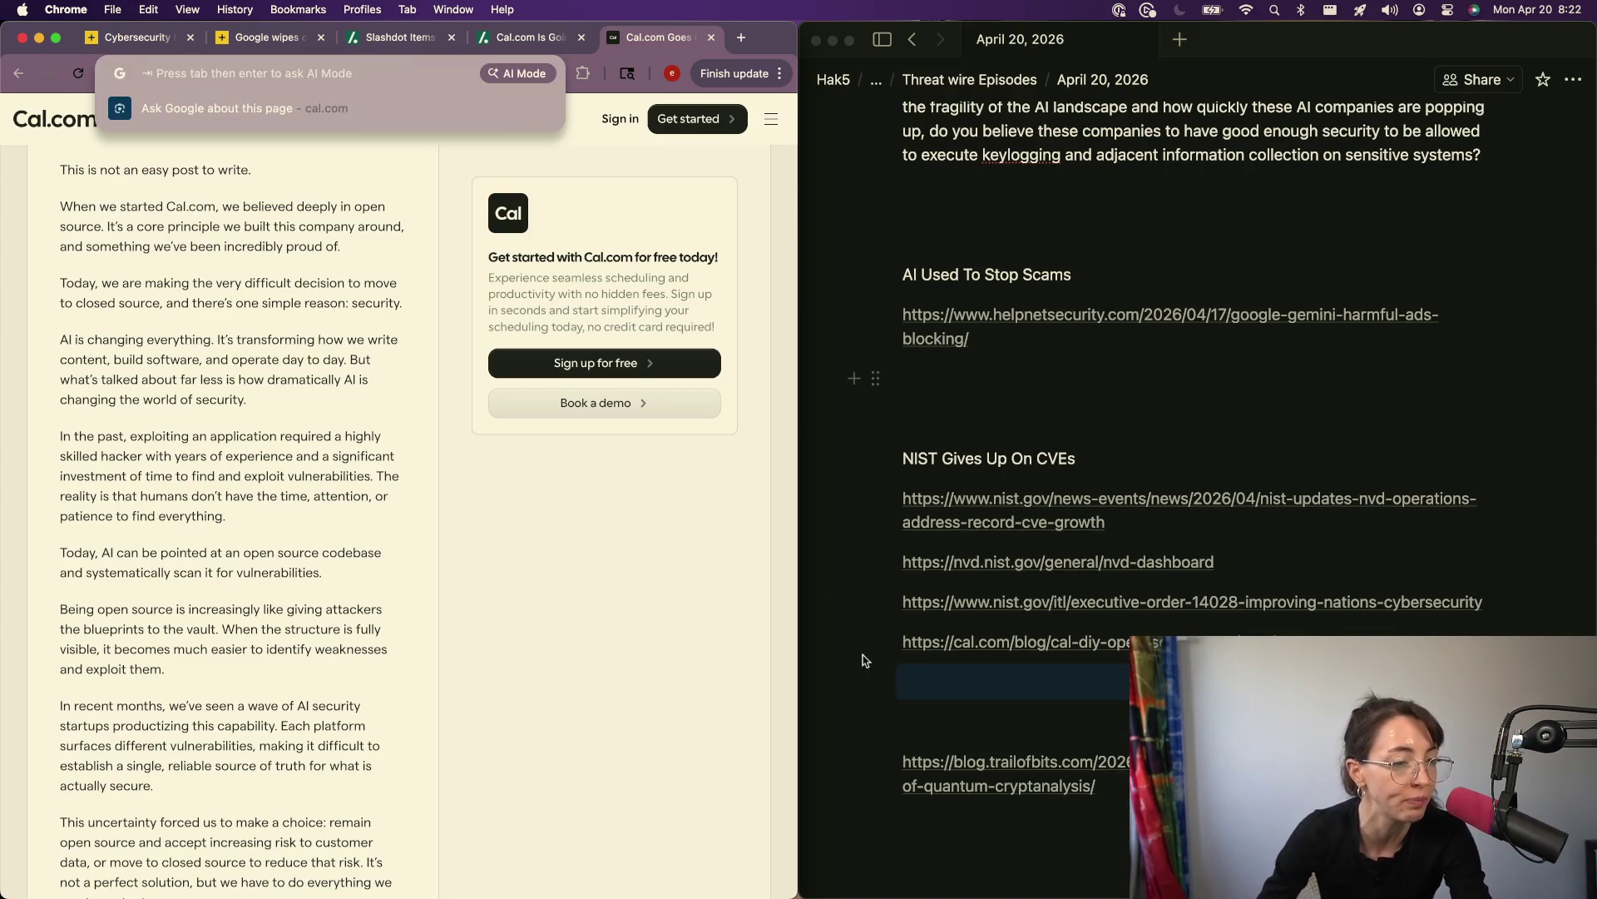
{"action": "left_click", "coordinate": [937, 681]}
{"action": "key", "text": "super+v"}
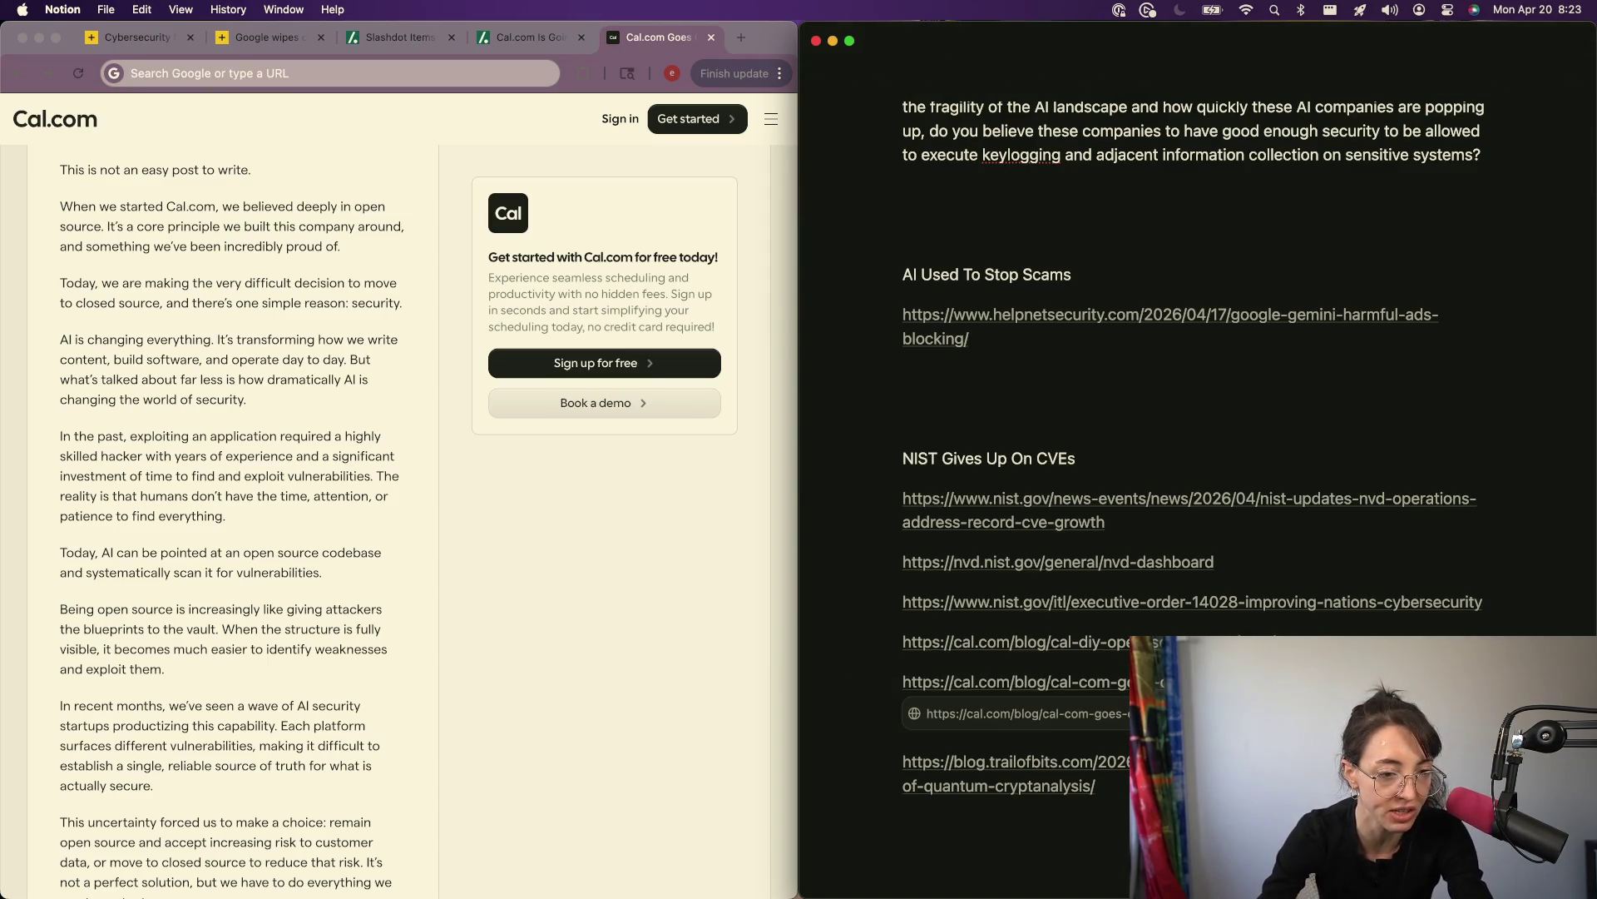
{"action": "left_click", "coordinate": [274, 516]}
{"action": "scroll", "coordinate": [273, 516], "scroll_direction": "down", "scroll_amount": 15}
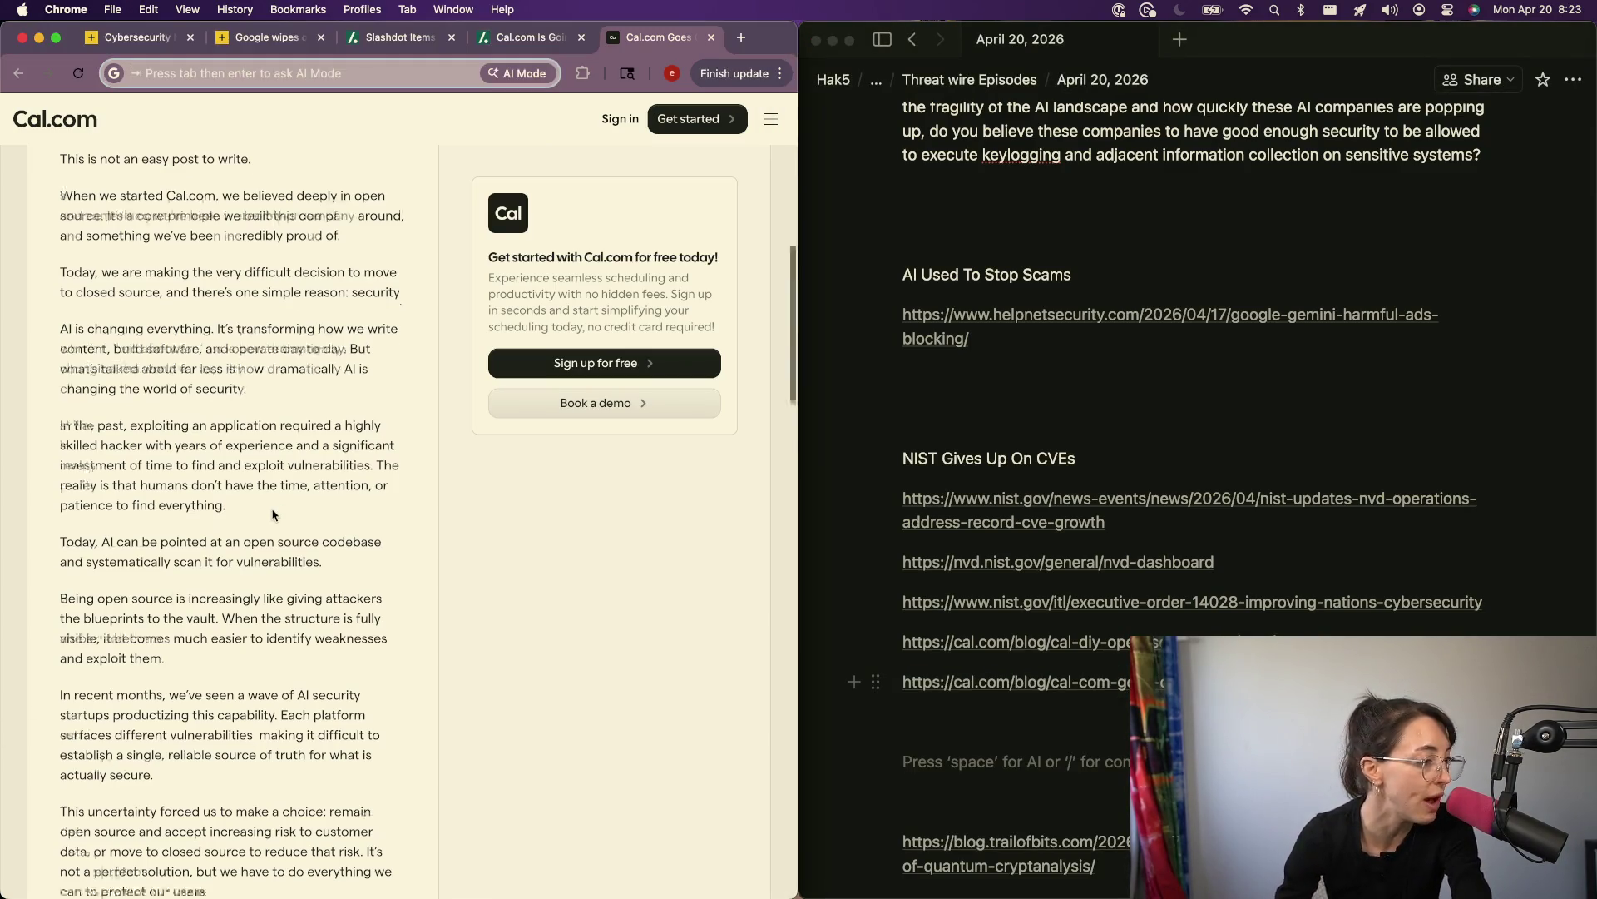
{"action": "scroll", "coordinate": [273, 516], "scroll_direction": "up", "scroll_amount": 5}
{"action": "scroll", "coordinate": [274, 515], "scroll_direction": "up", "scroll_amount": 15}
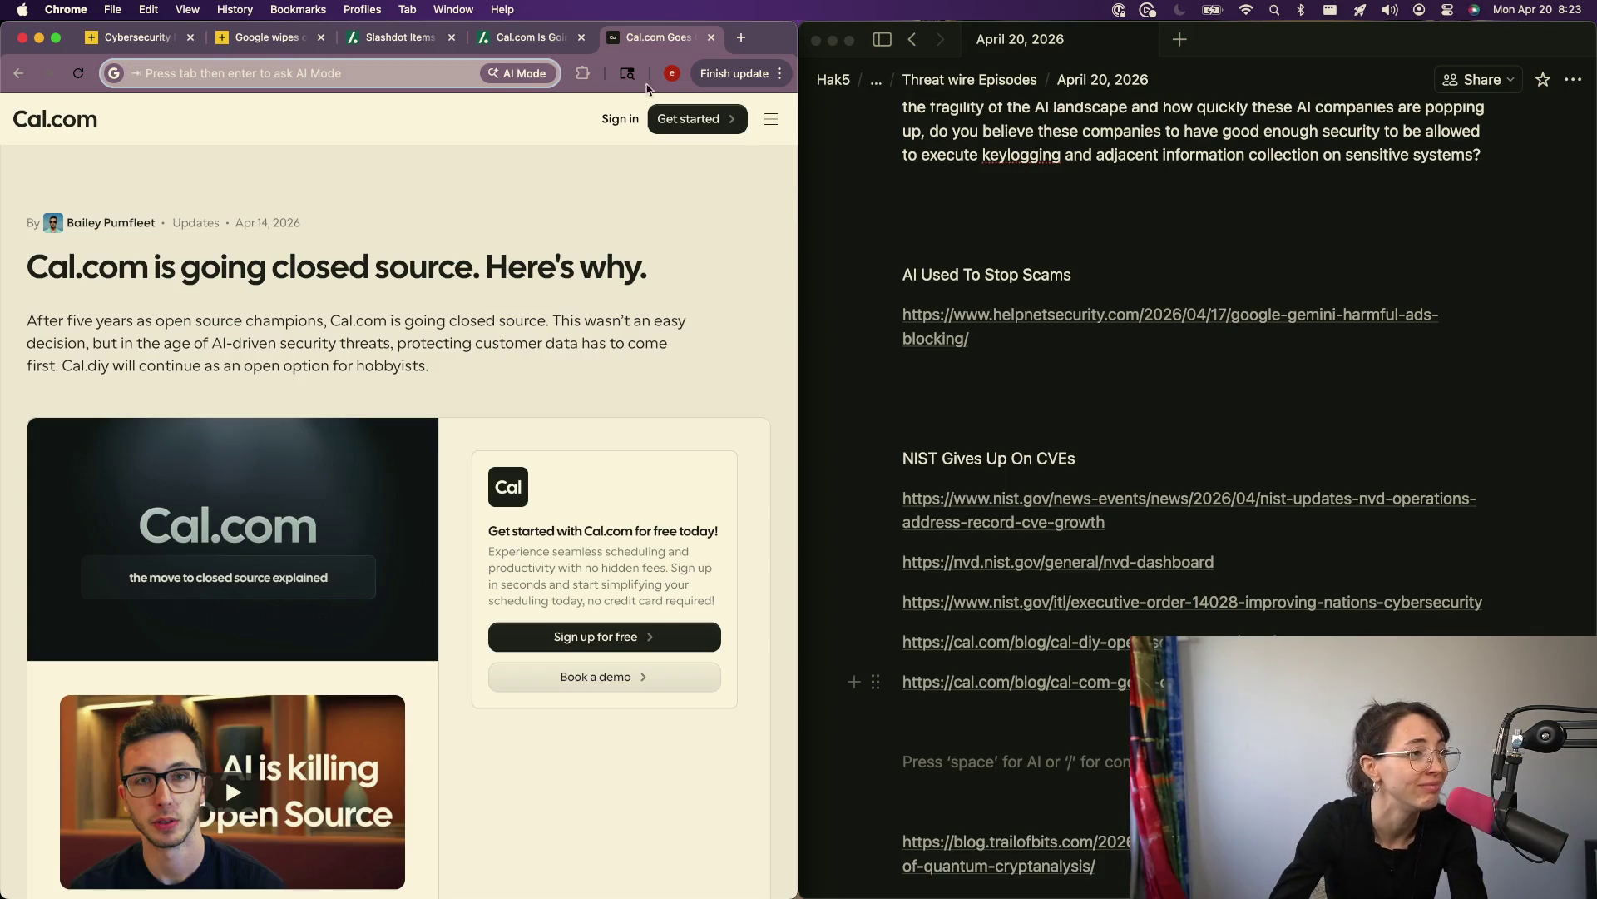
Step: Go from the Slashdot Cal.com story to Slashdot's Items page
{"action": "left_click", "coordinate": [510, 36]}
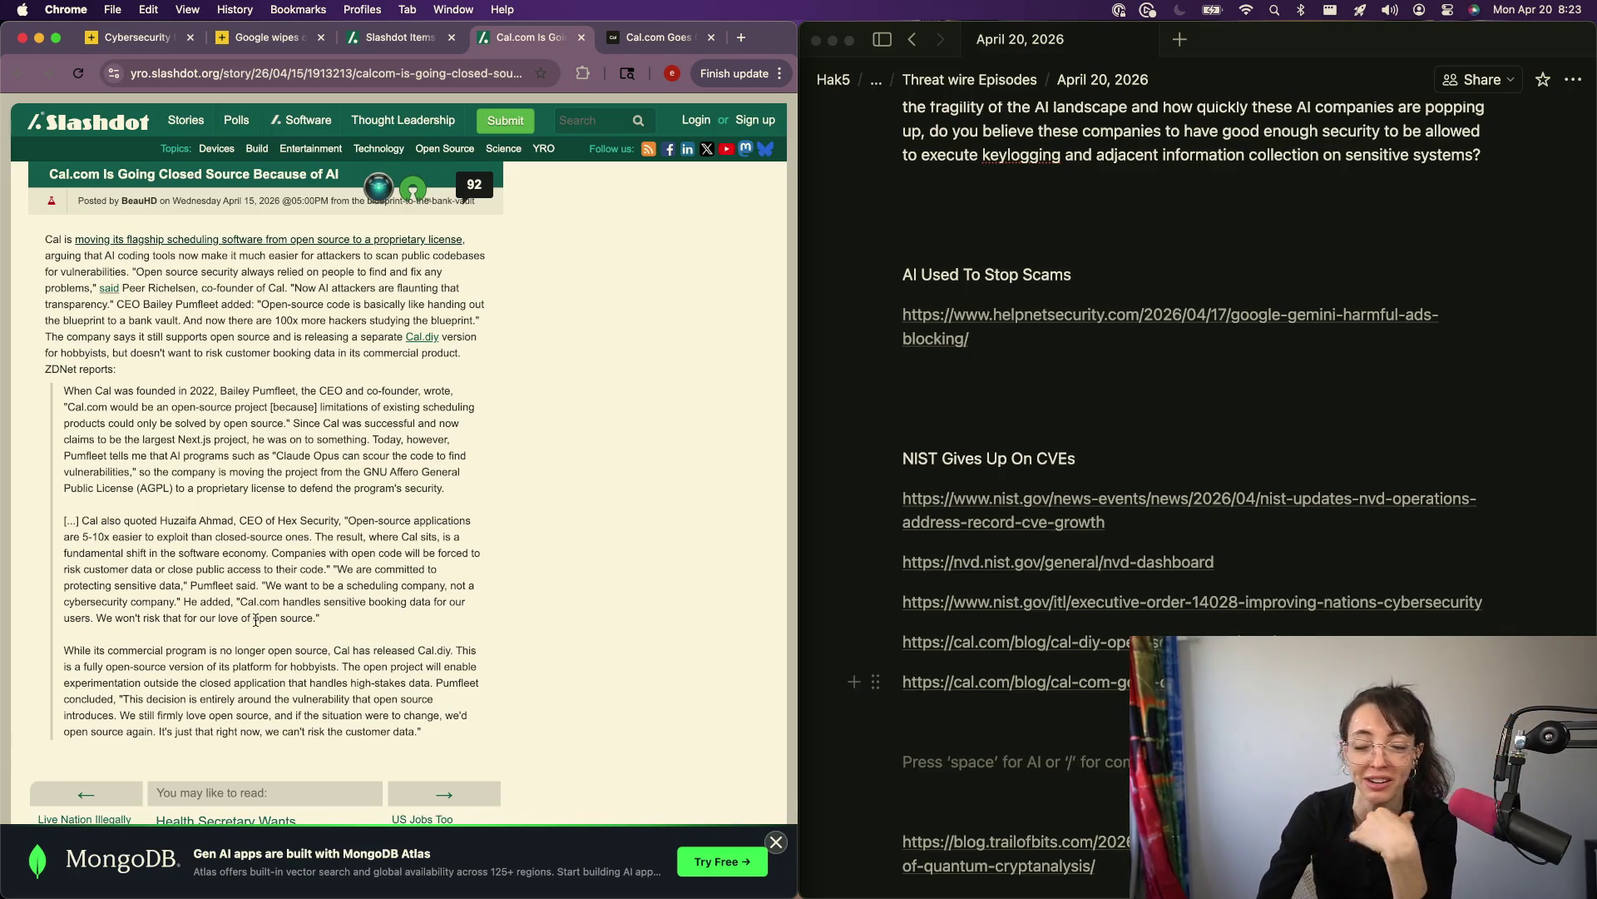
{"action": "left_click", "coordinate": [381, 48]}
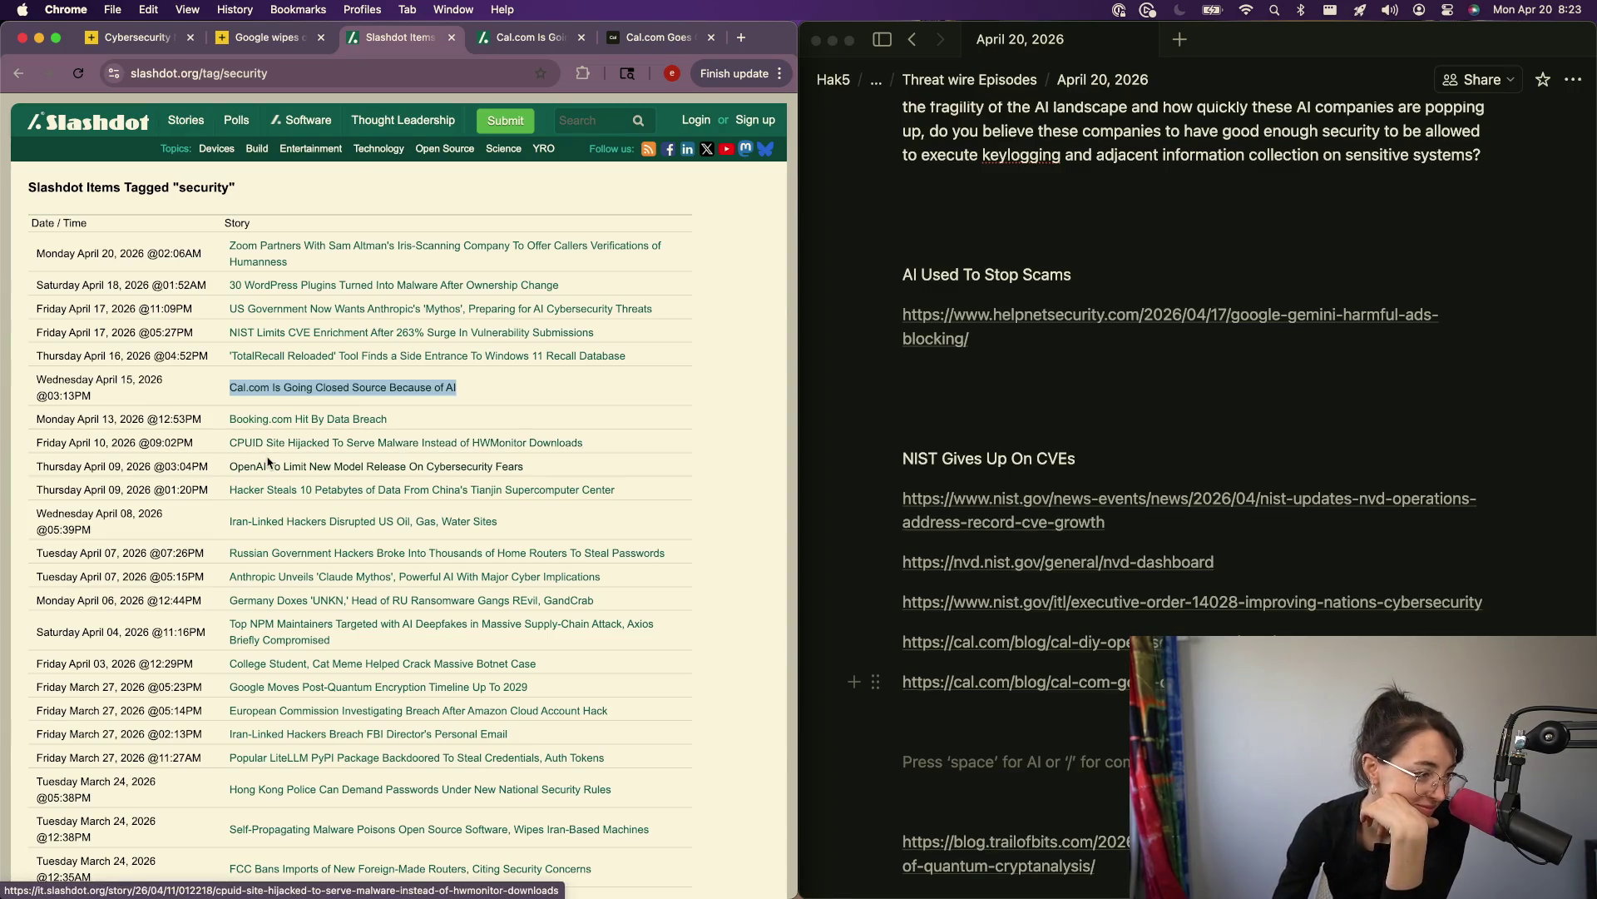
{"action": "right_click", "coordinate": [333, 490]}
{"action": "left_click", "coordinate": [307, 398]}
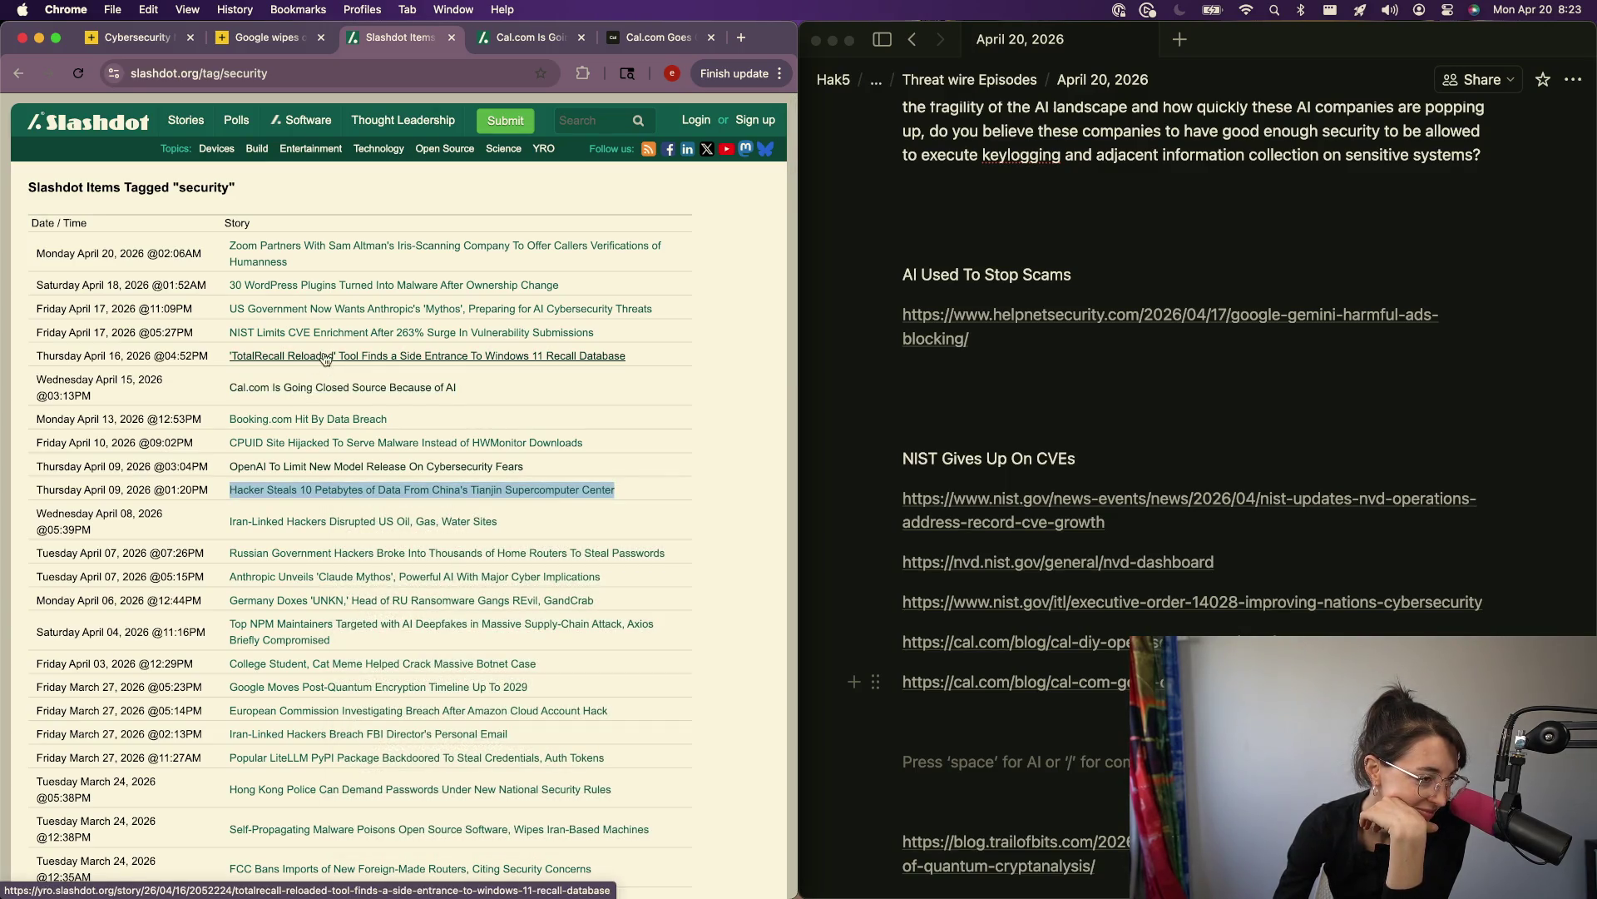
Step: Open the US Government Mythos story in a new tab and follow its Politico source link
{"action": "right_click", "coordinate": [426, 313]}
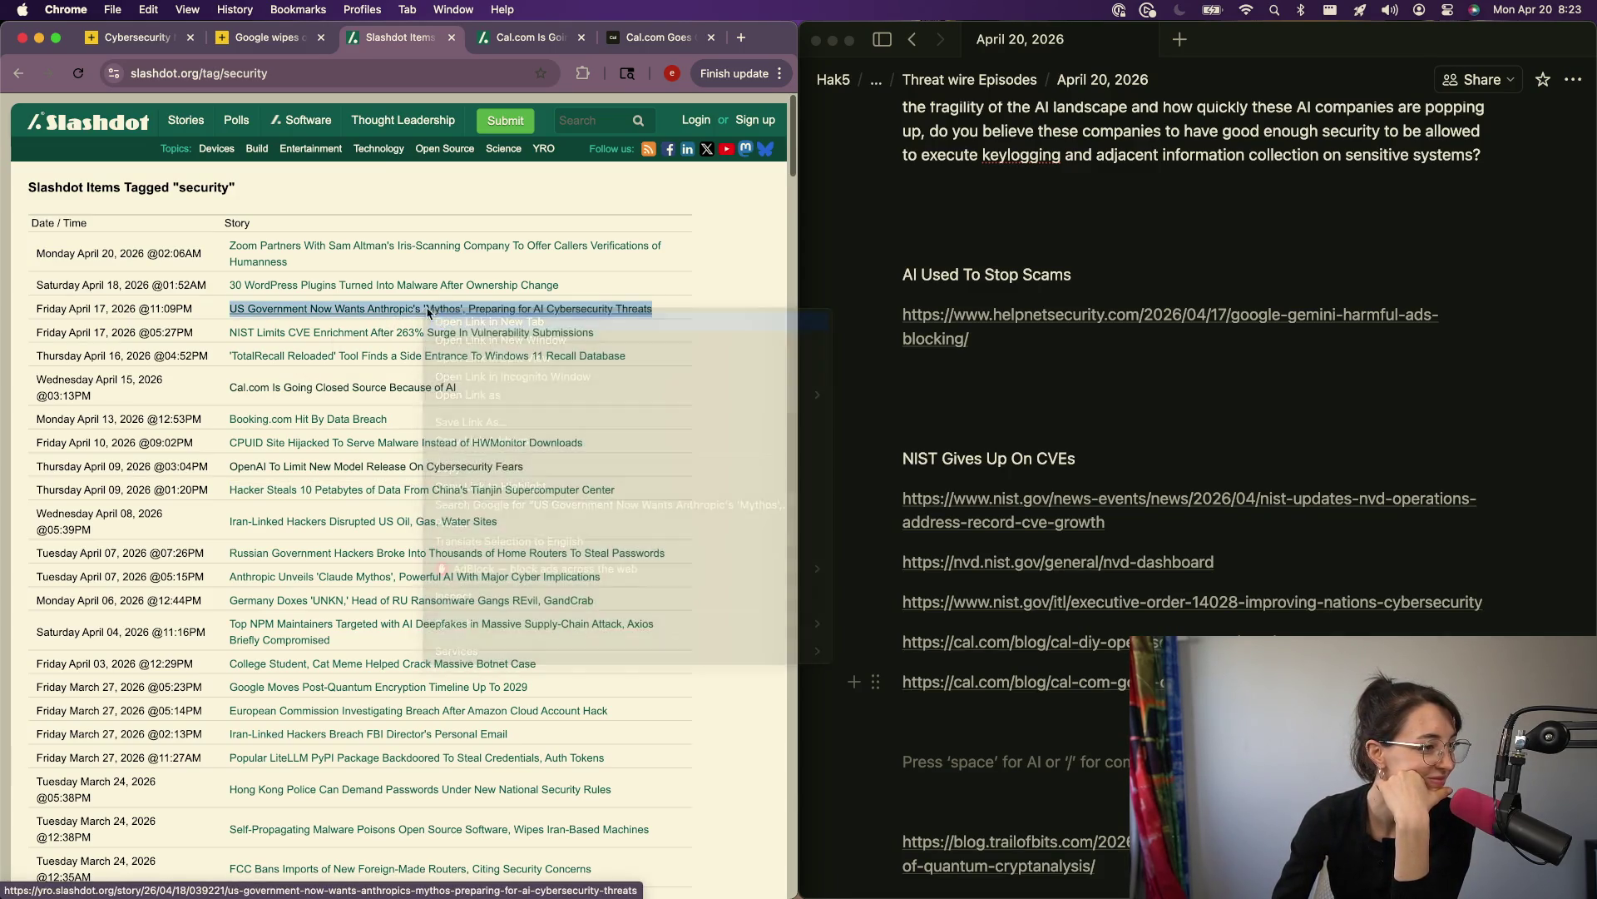
{"action": "left_click", "coordinate": [466, 322]}
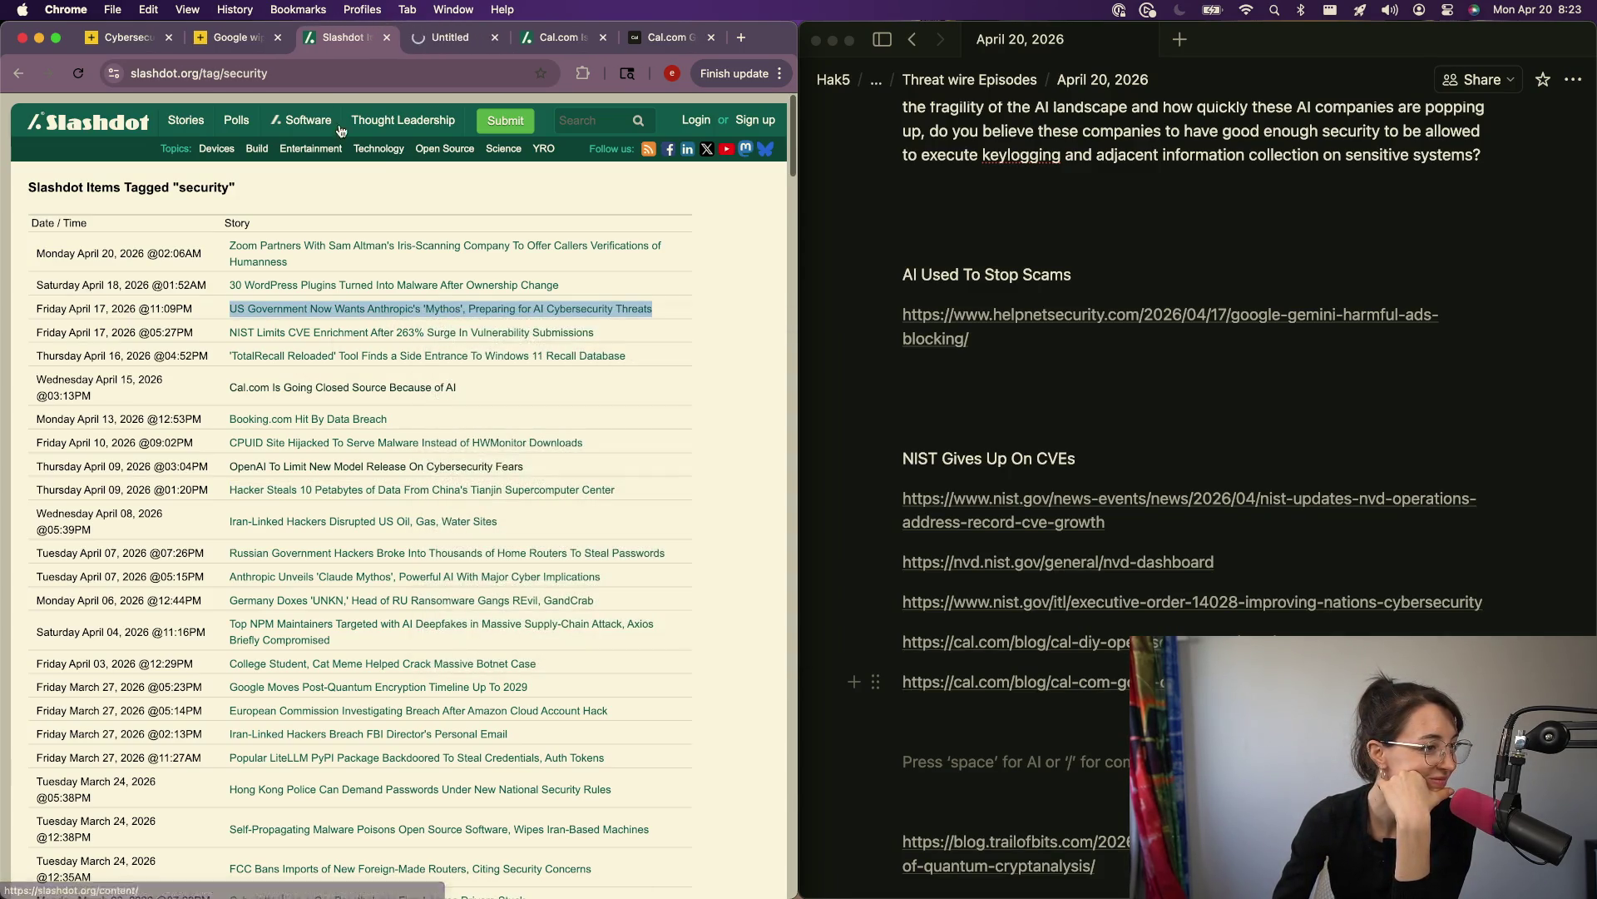
{"action": "left_click", "coordinate": [426, 37]}
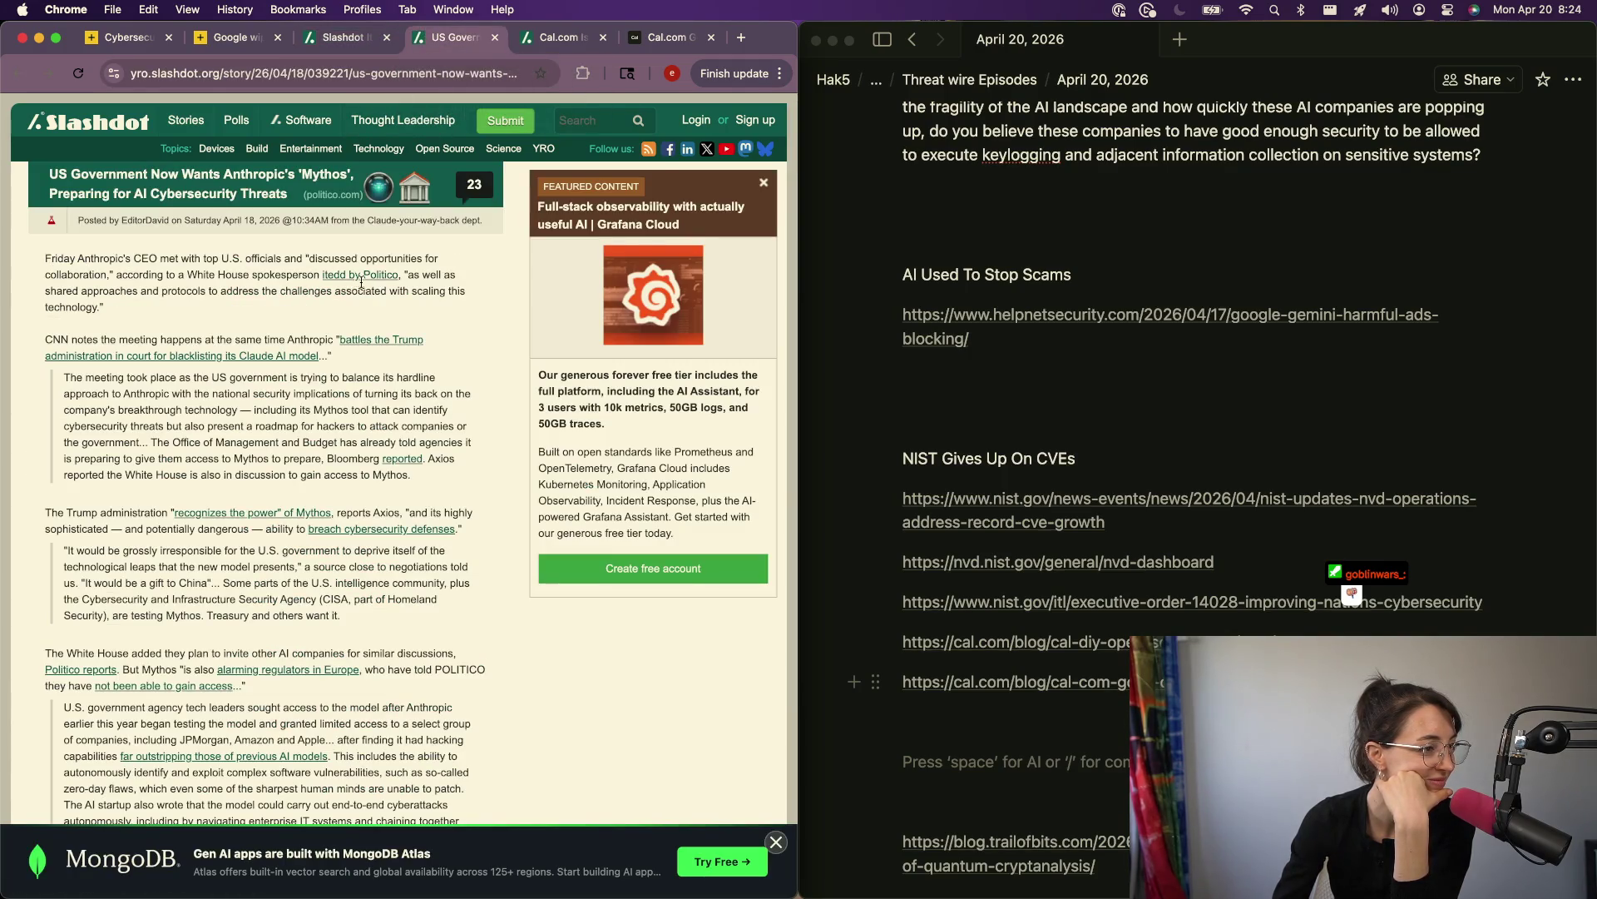
{"action": "left_click", "coordinate": [339, 193]}
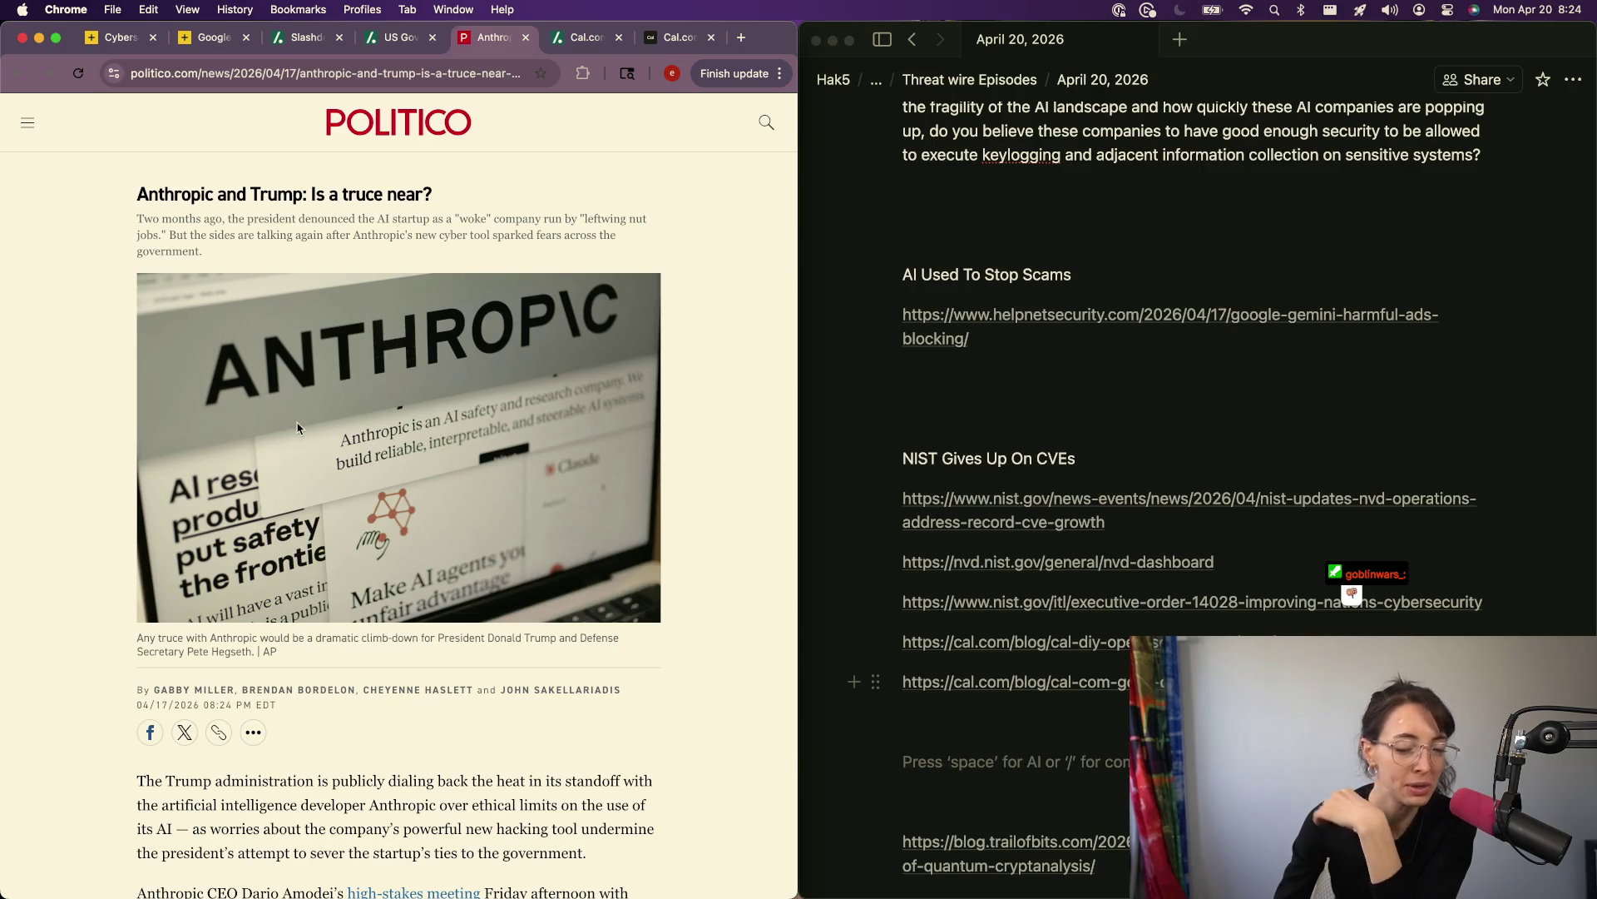
Step: Scroll down through the Politico article to read it
{"action": "scroll", "coordinate": [283, 499], "scroll_direction": "down", "scroll_amount": 5}
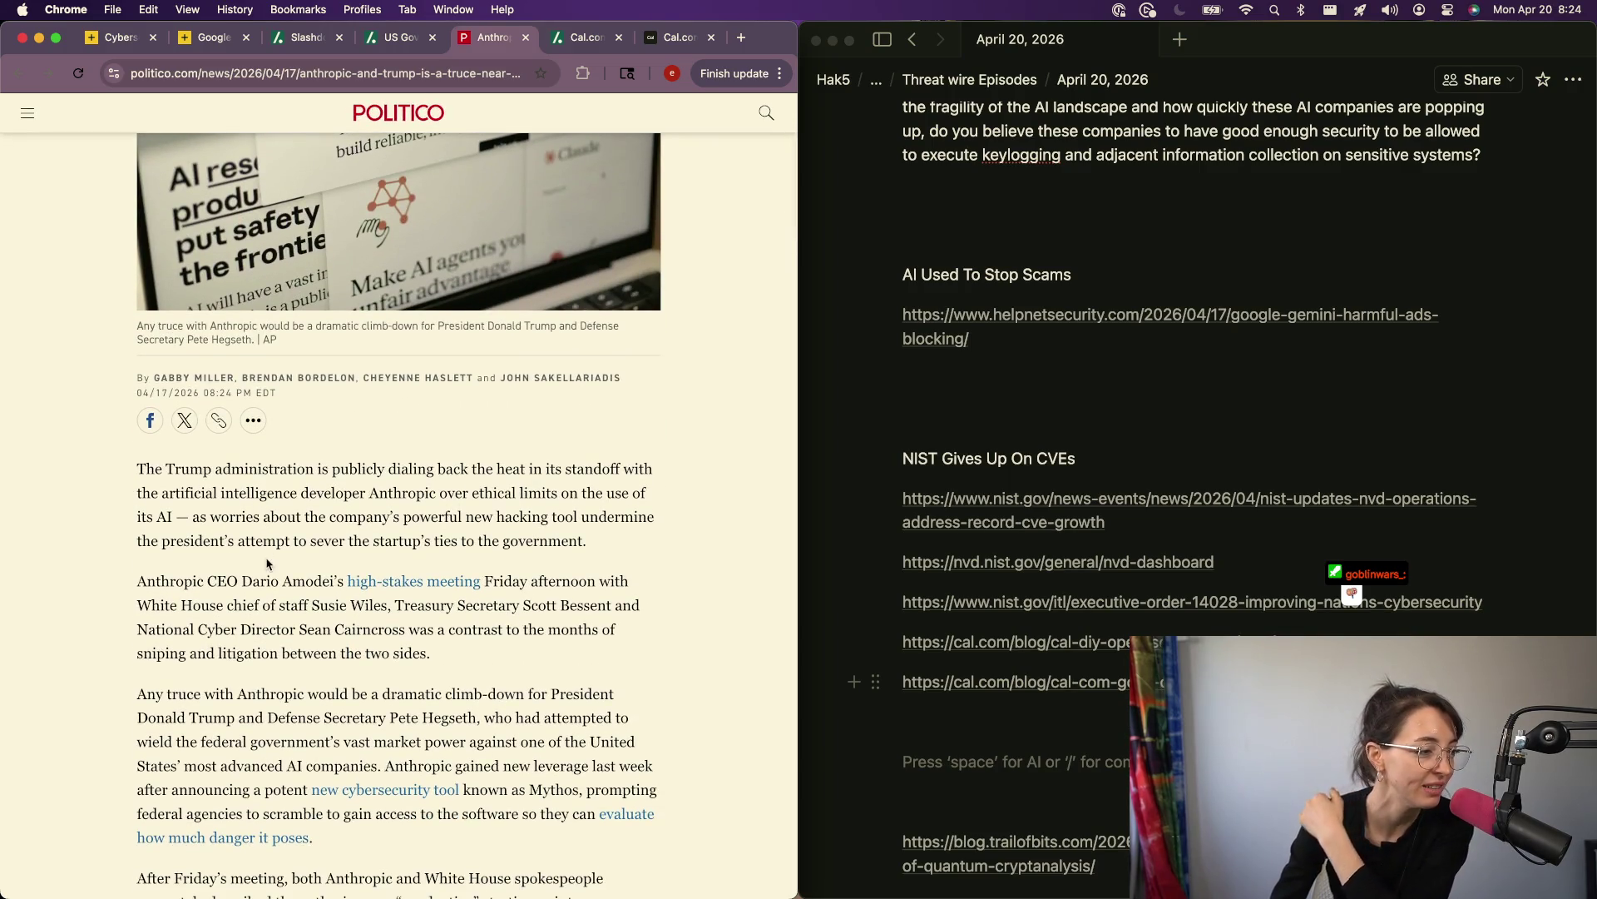
{"action": "scroll", "coordinate": [266, 558], "scroll_direction": "down", "scroll_amount": 4}
{"action": "scroll", "coordinate": [267, 558], "scroll_direction": "down", "scroll_amount": 1}
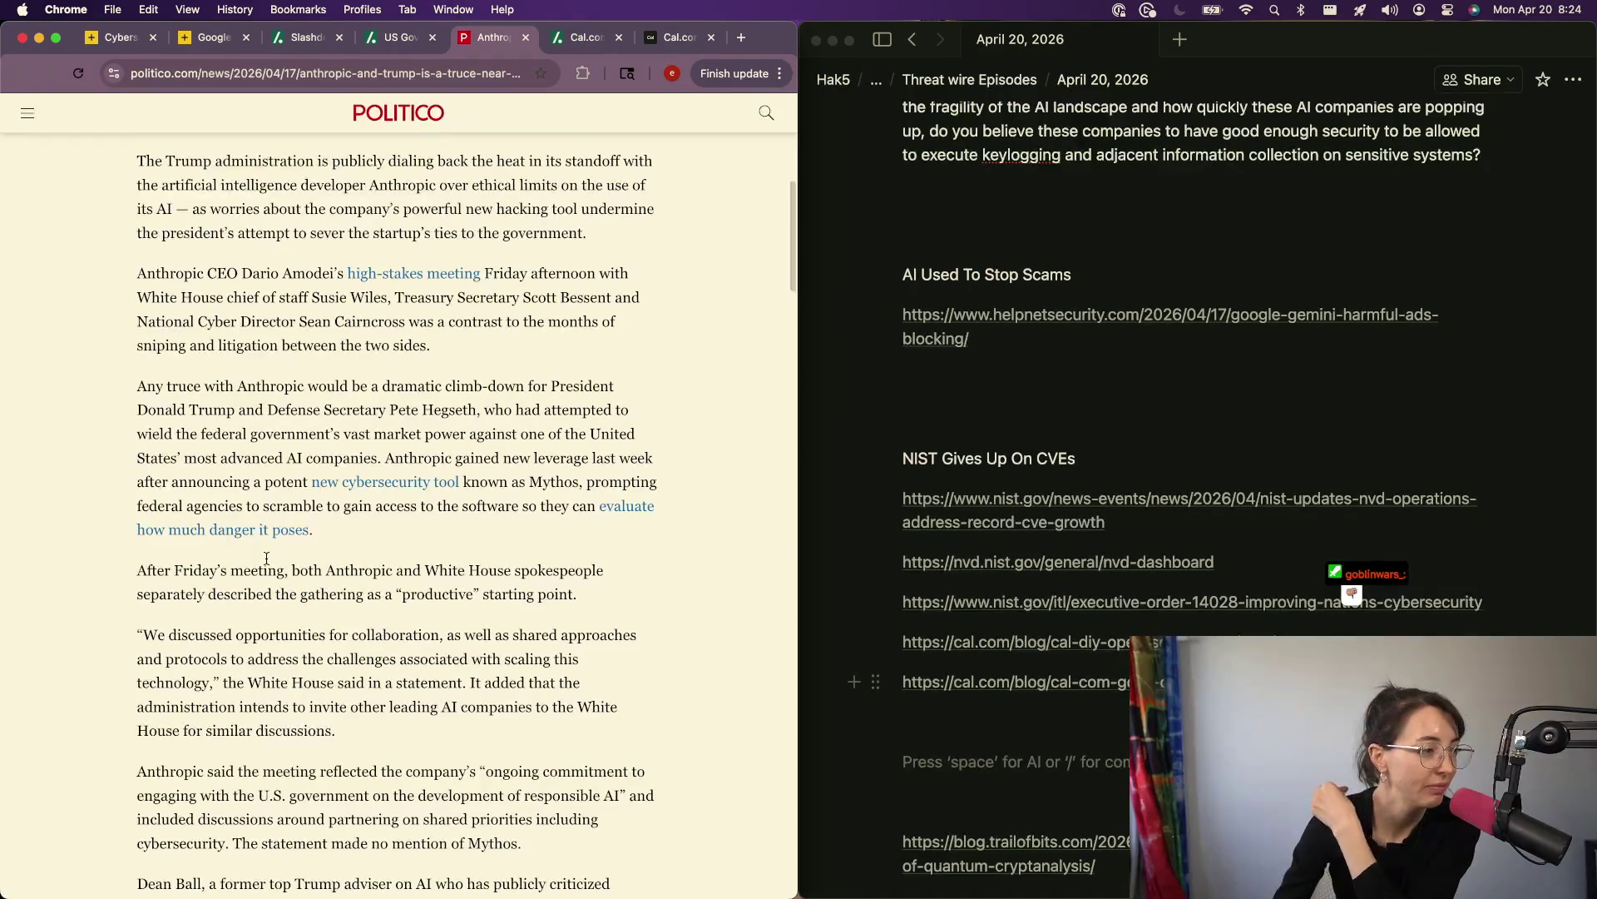
{"action": "scroll", "coordinate": [268, 564], "scroll_direction": "down", "scroll_amount": 3}
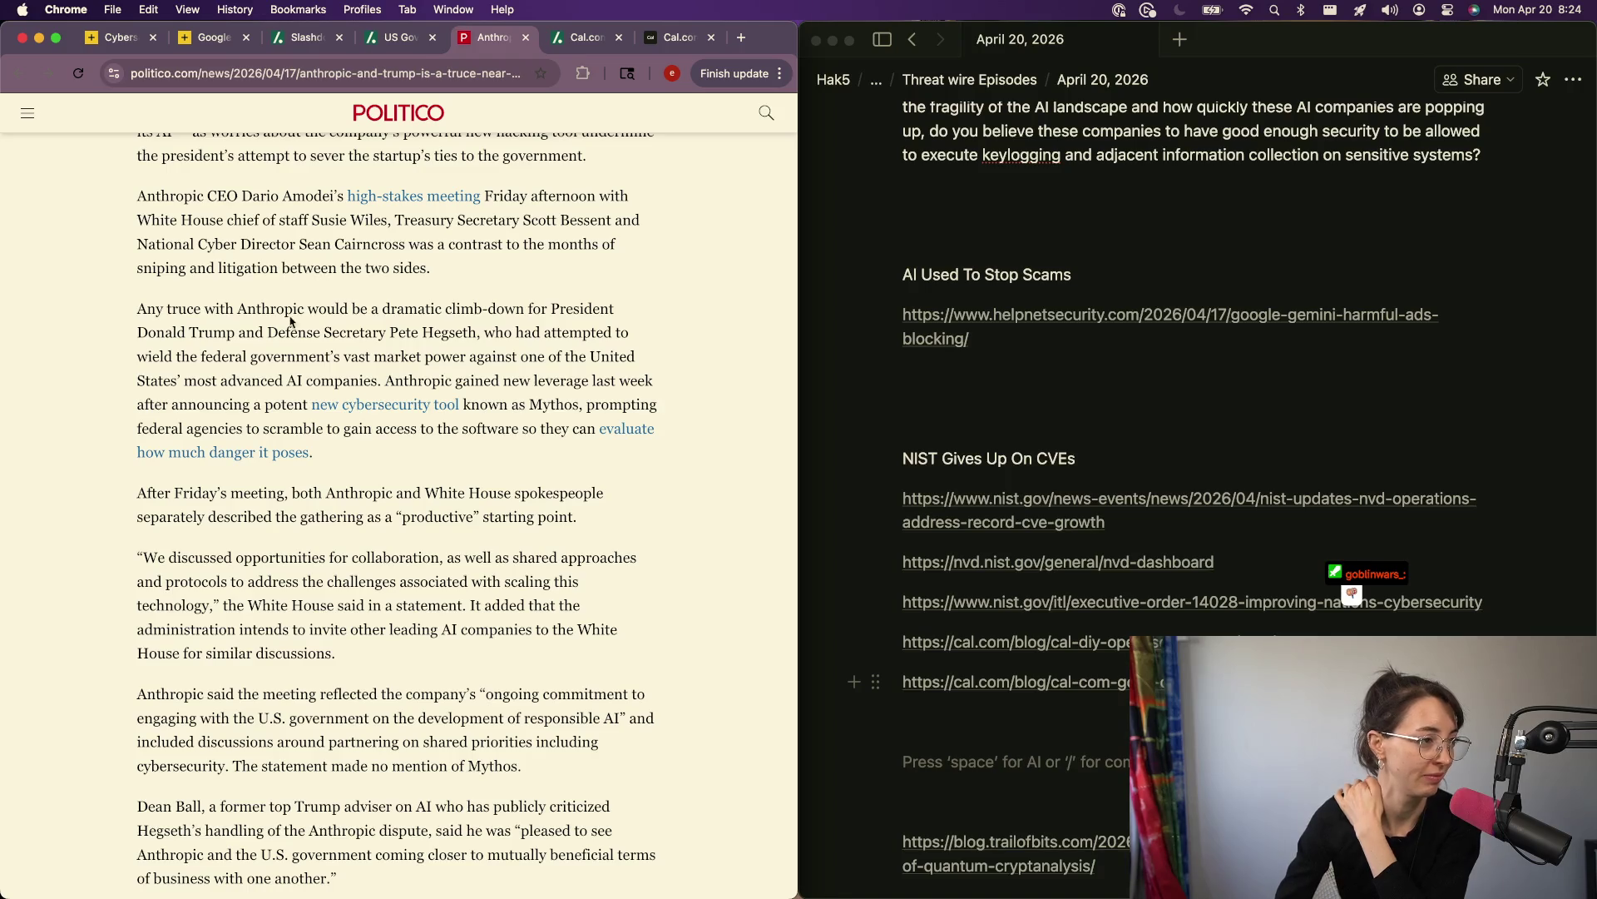
{"action": "scroll", "coordinate": [292, 223], "scroll_direction": "down", "scroll_amount": 3}
{"action": "scroll", "coordinate": [295, 266], "scroll_direction": "down", "scroll_amount": 4}
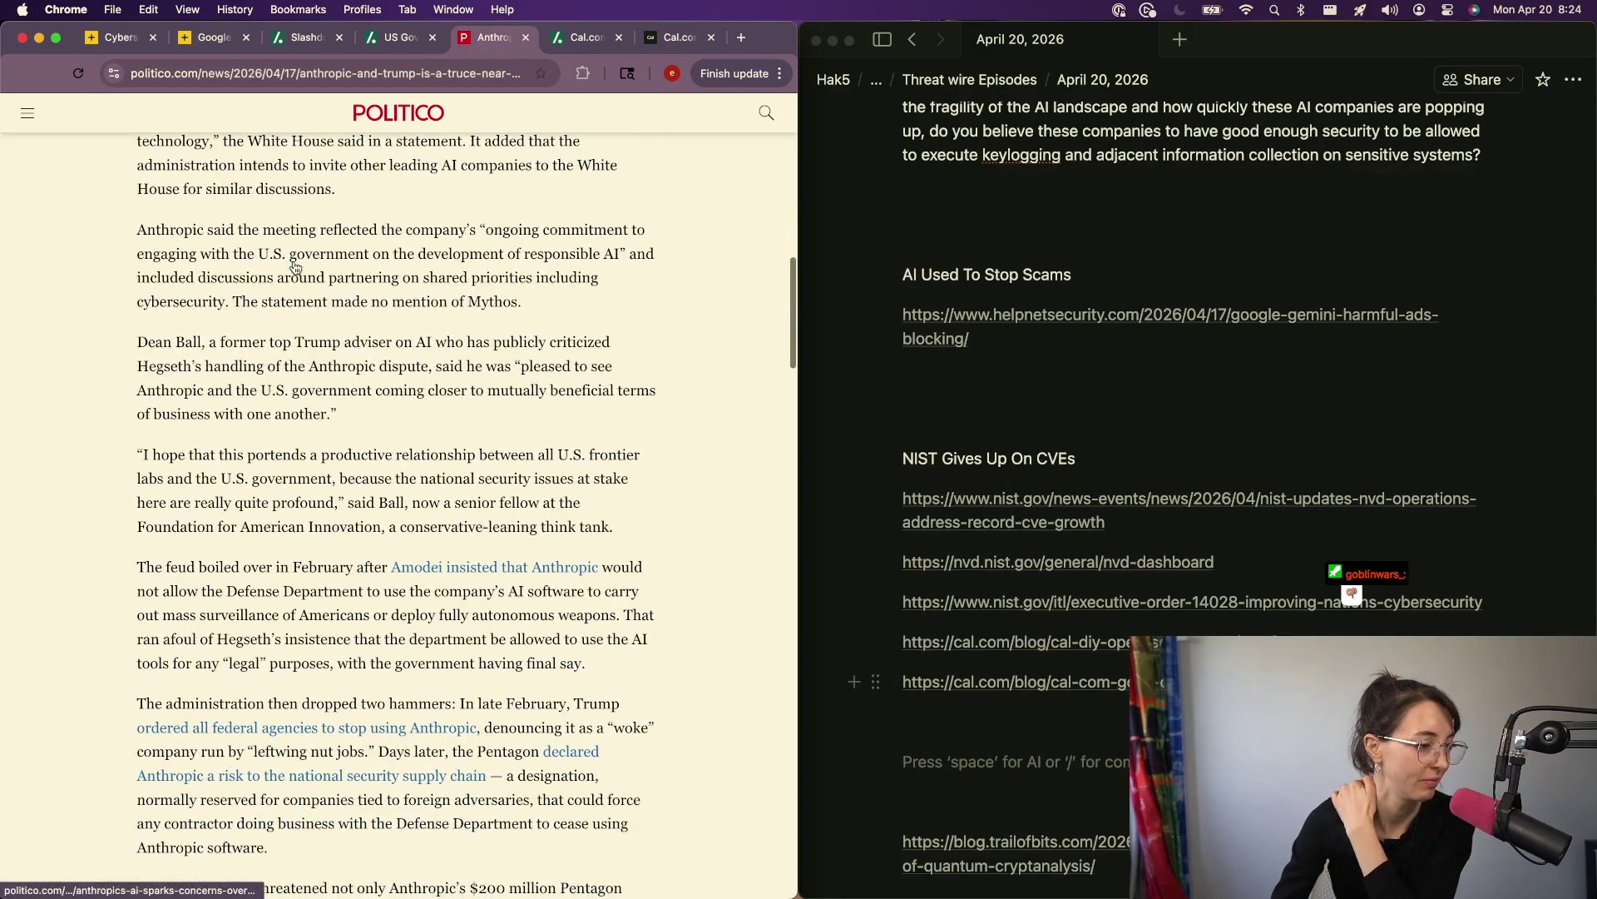
{"action": "scroll", "coordinate": [295, 266], "scroll_direction": "down", "scroll_amount": 15}
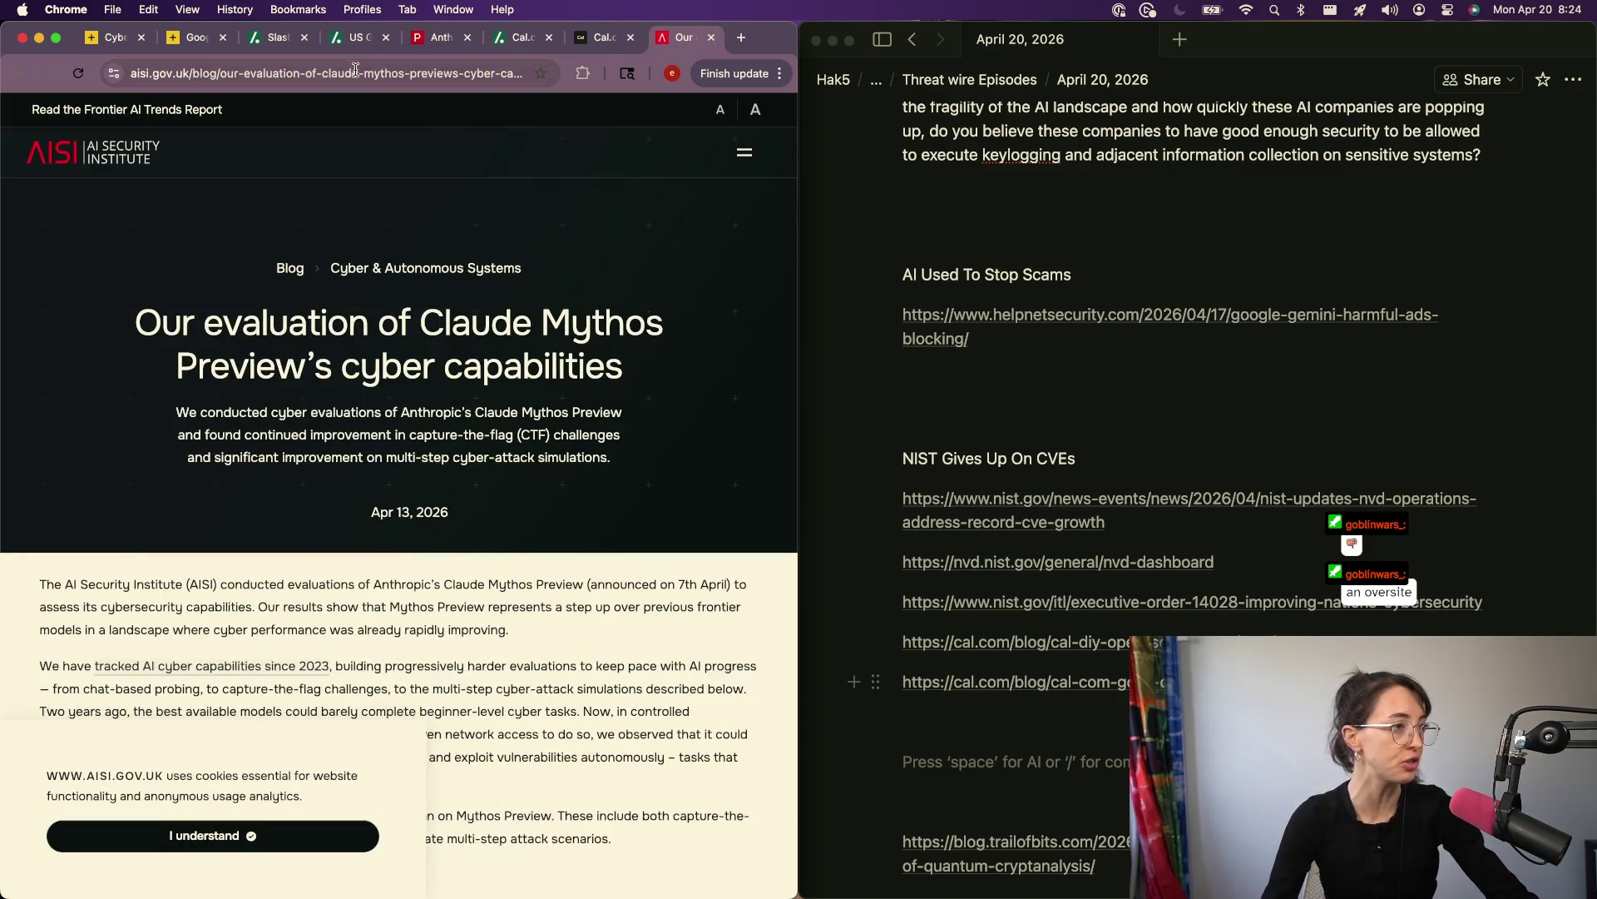
Step: Copy the AISI evaluation URL and start a new Notion block under the scams link
{"action": "left_click", "coordinate": [356, 73]}
{"action": "key", "text": "BackSpace"}
{"action": "left_click", "coordinate": [981, 390]}
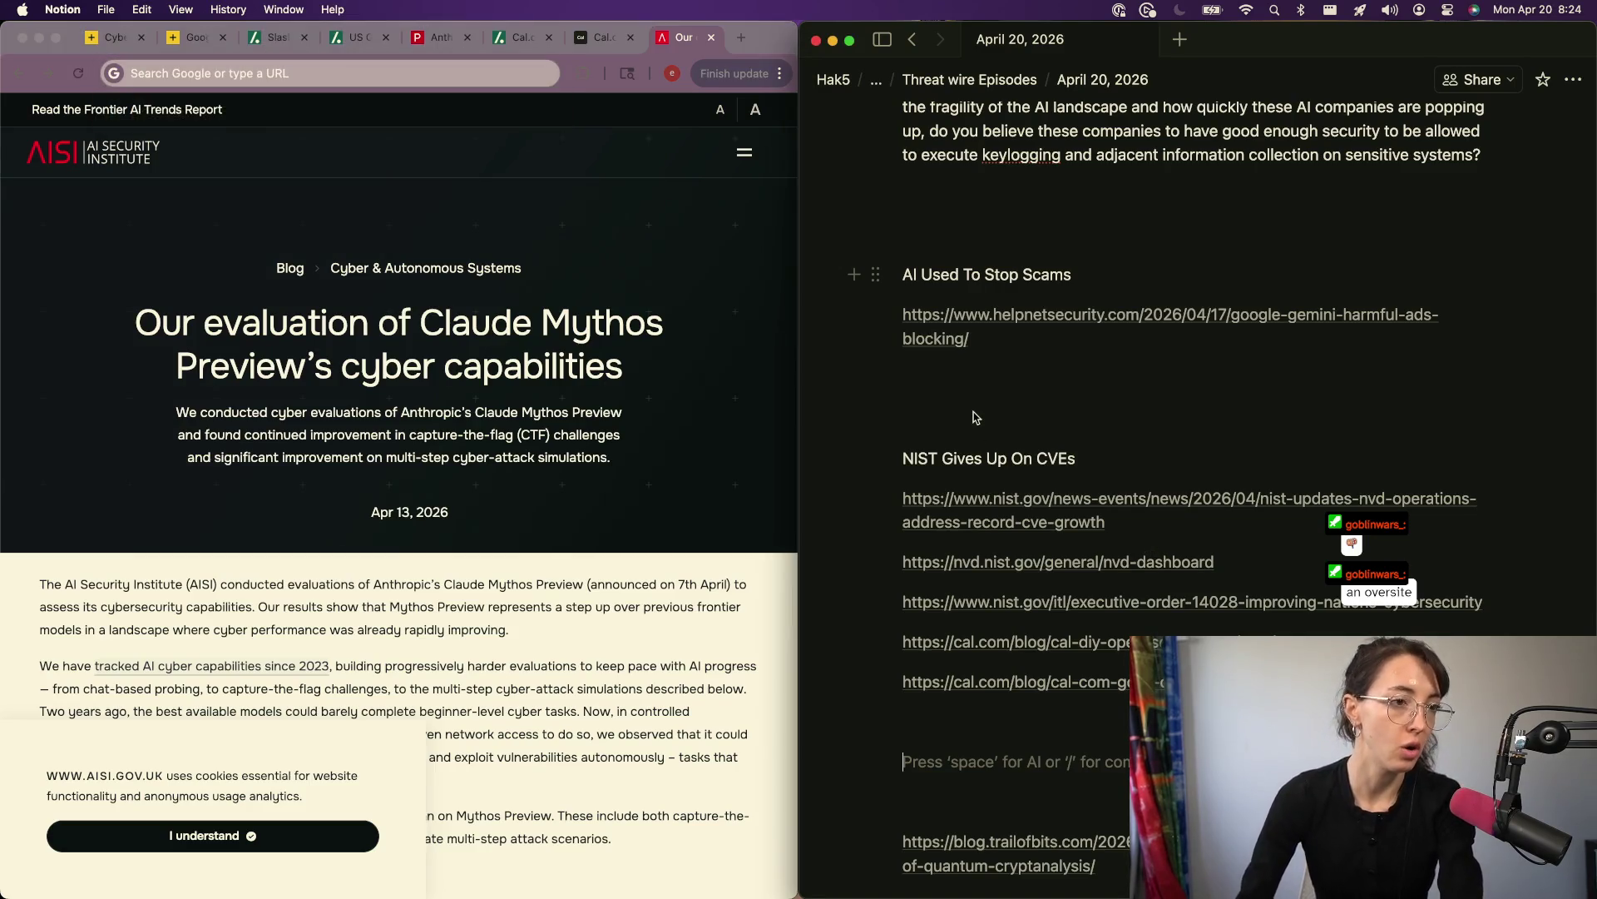
{"action": "type", "text": "AI"}
{"action": "key", "text": "BackSpace"}
{"action": "key", "text": "BackSpace"}
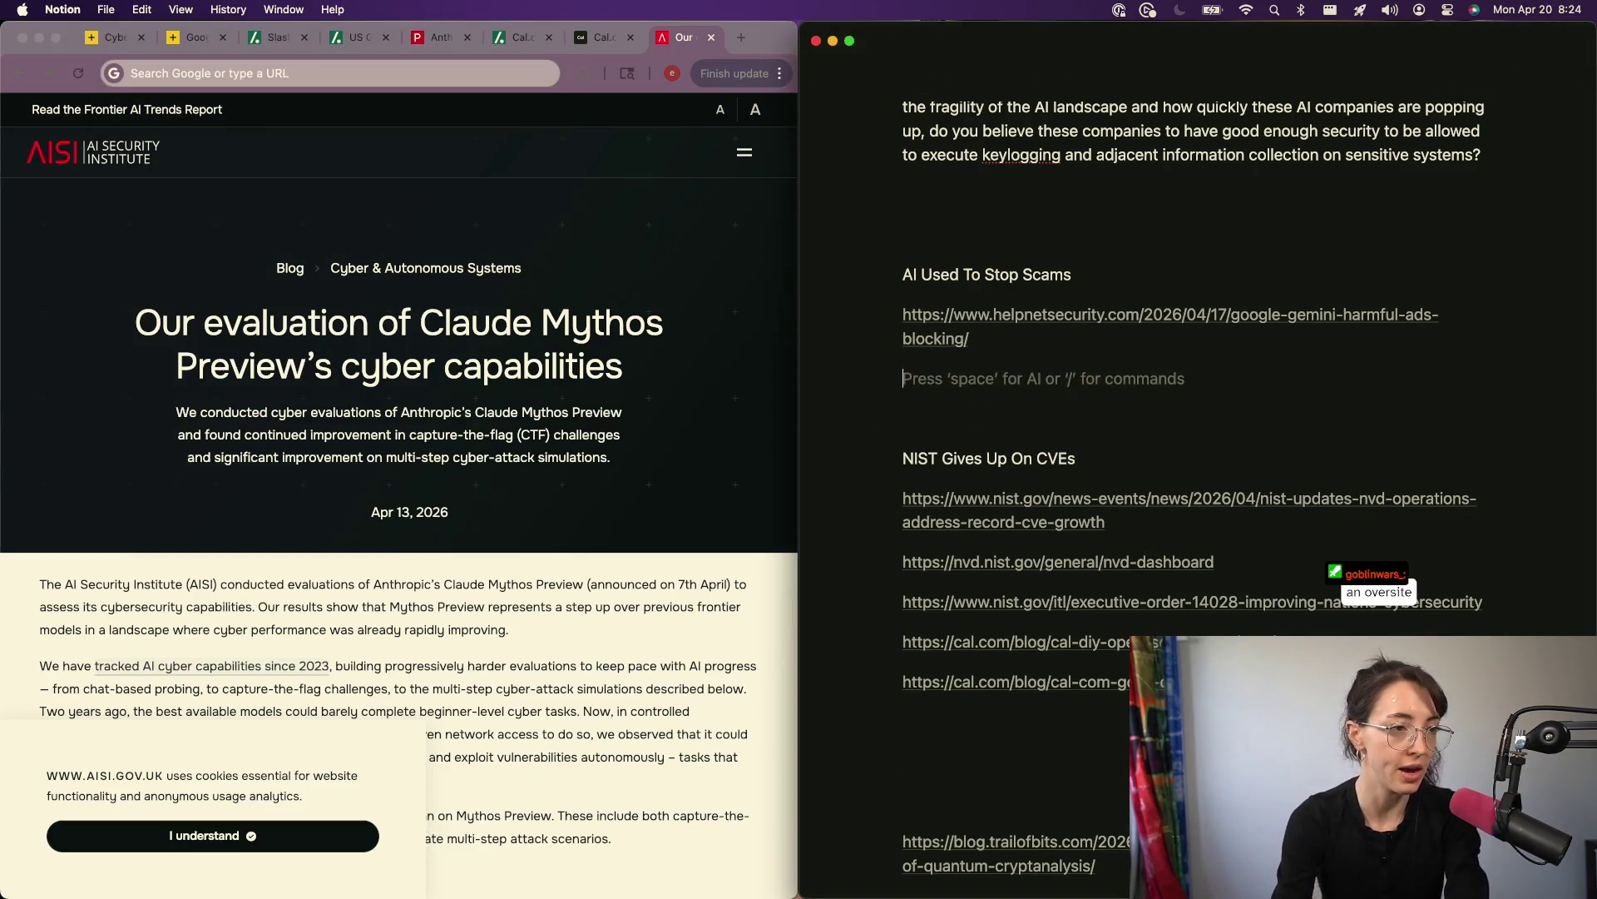
{"action": "key", "text": "Return"}
Step: Write the heading 'Claude Mythos Evaluations'
{"action": "type", "text": "Hope"}
{"action": "key", "text": "BackSpace"}
{"action": "key", "text": "BackSpace"}
{"action": "key", "text": "BackSpace"}
{"action": "type", "text": "Claude Mythos"}
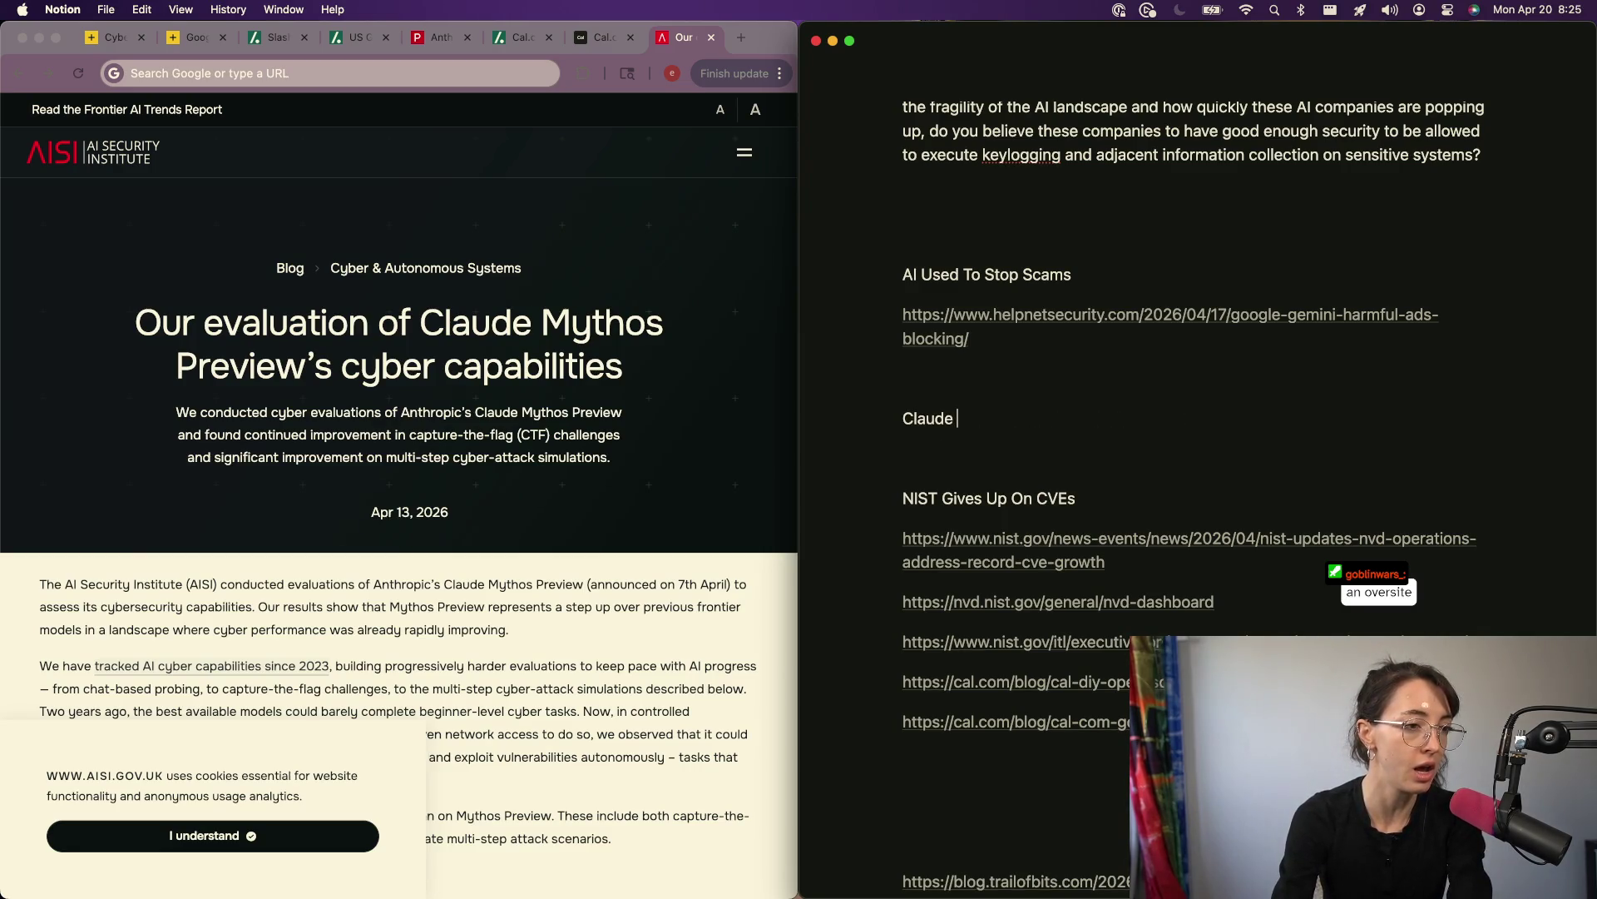
{"action": "key", "text": "BackSpace"}
{"action": "type", "text": "s"}
{"action": "type", "text": "Whats the Tea"}
{"action": "key", "text": "BackSpace"}
{"action": "key", "text": "BackSpace"}
{"action": "key", "text": "BackSpace"}
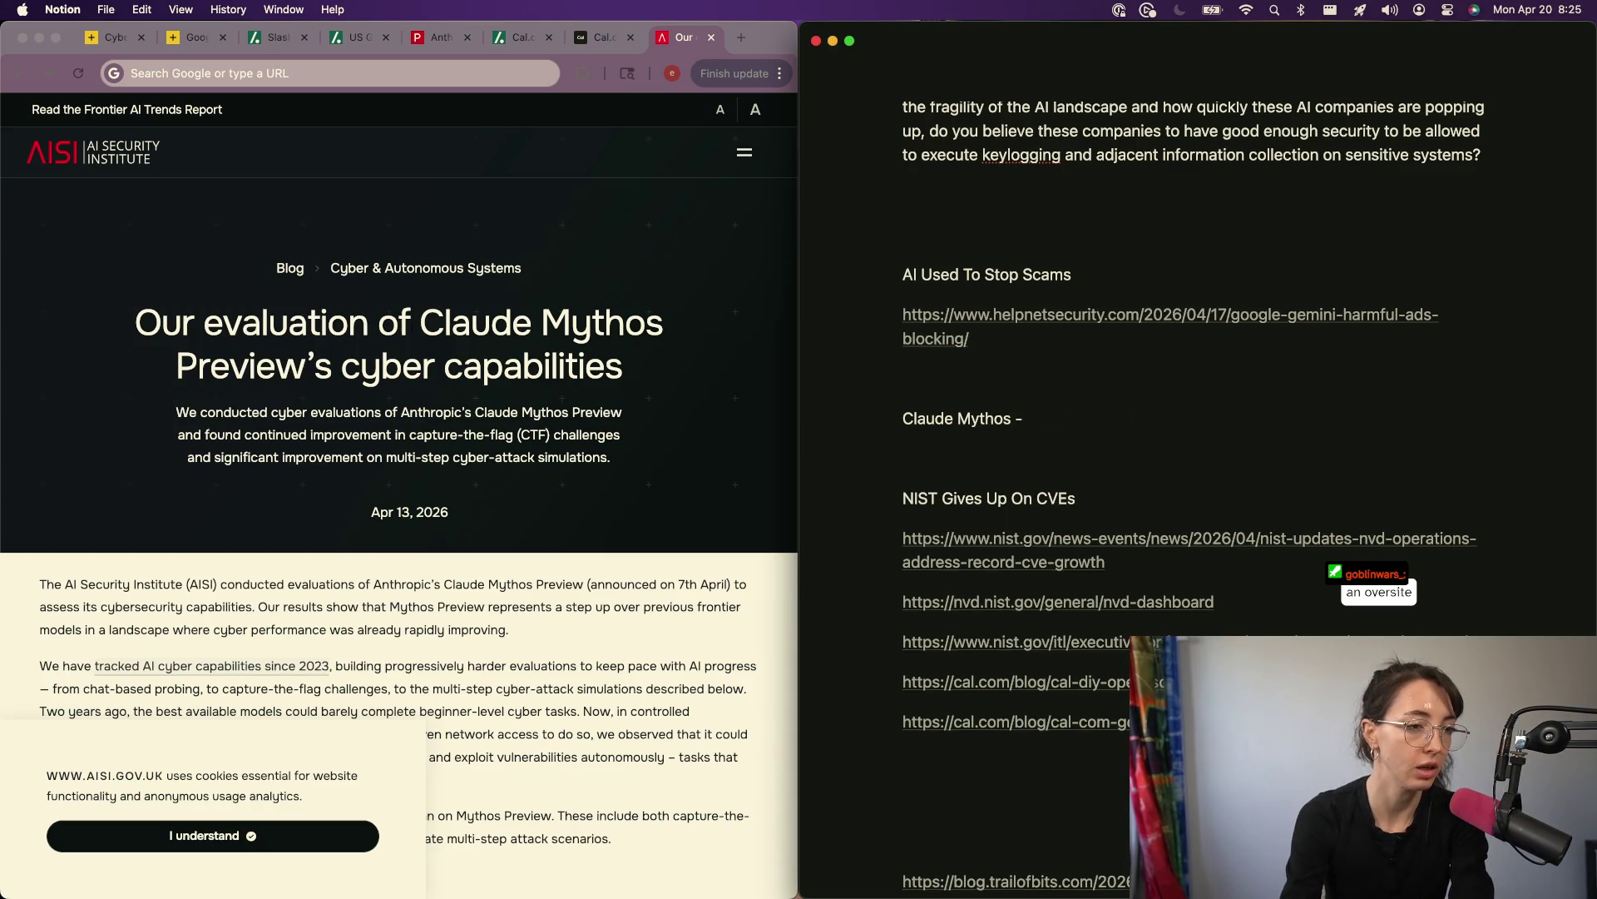
{"action": "type", "text": "Evaluations"}
Step: Paste the AISI evaluation URL as a plain link below the heading, then accept the AISI cookie notice
{"action": "key", "text": "Return"}
{"action": "type", "text": "https://www.aisi.gov.uk/blog/our-evaluation-of-claude-mythos-previews-cyber-capabilities"}
{"action": "key", "text": "Escape"}
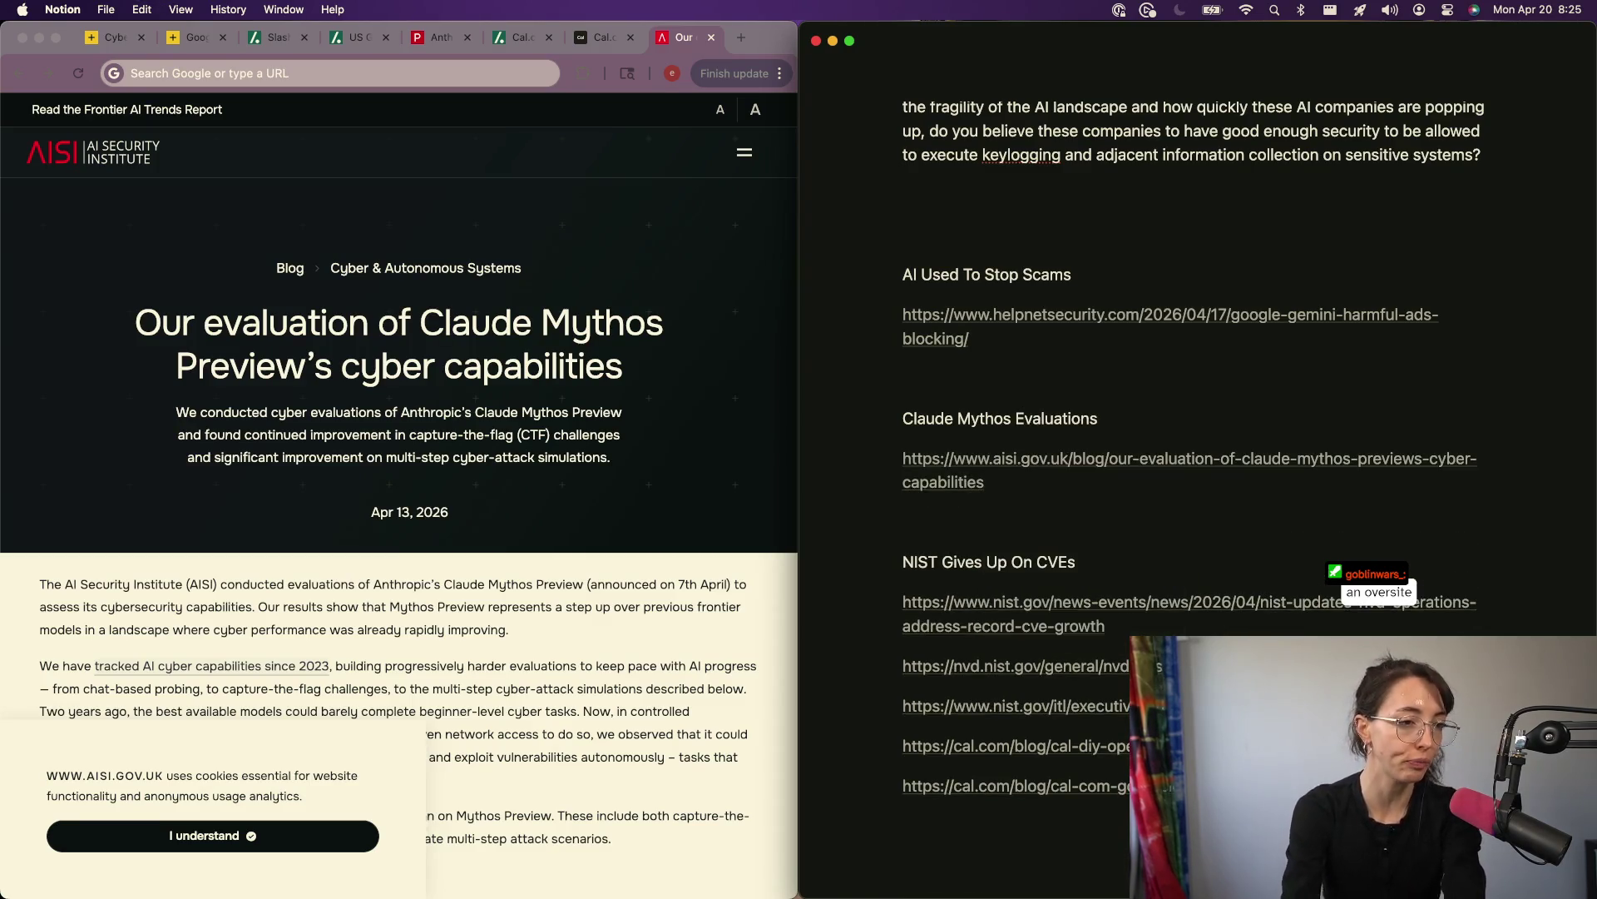
{"action": "key", "text": "Return"}
{"action": "left_click", "coordinate": [298, 837]}
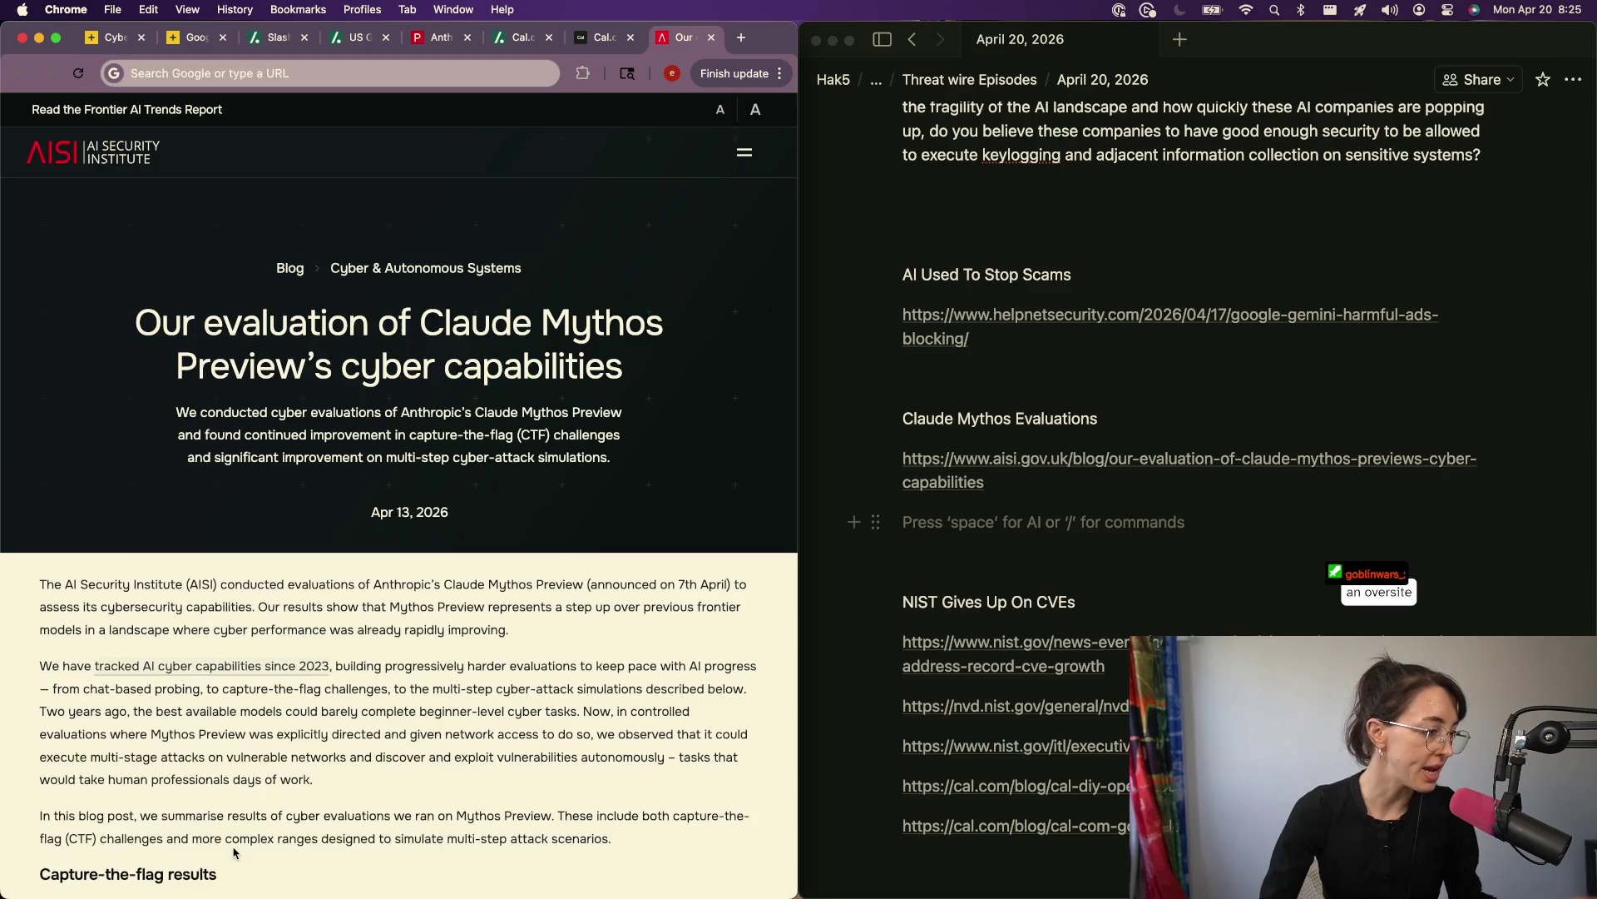
Step: Scroll the AISI post down toward its capture-the-flag results
{"action": "scroll", "coordinate": [254, 622], "scroll_direction": "down", "scroll_amount": 3}
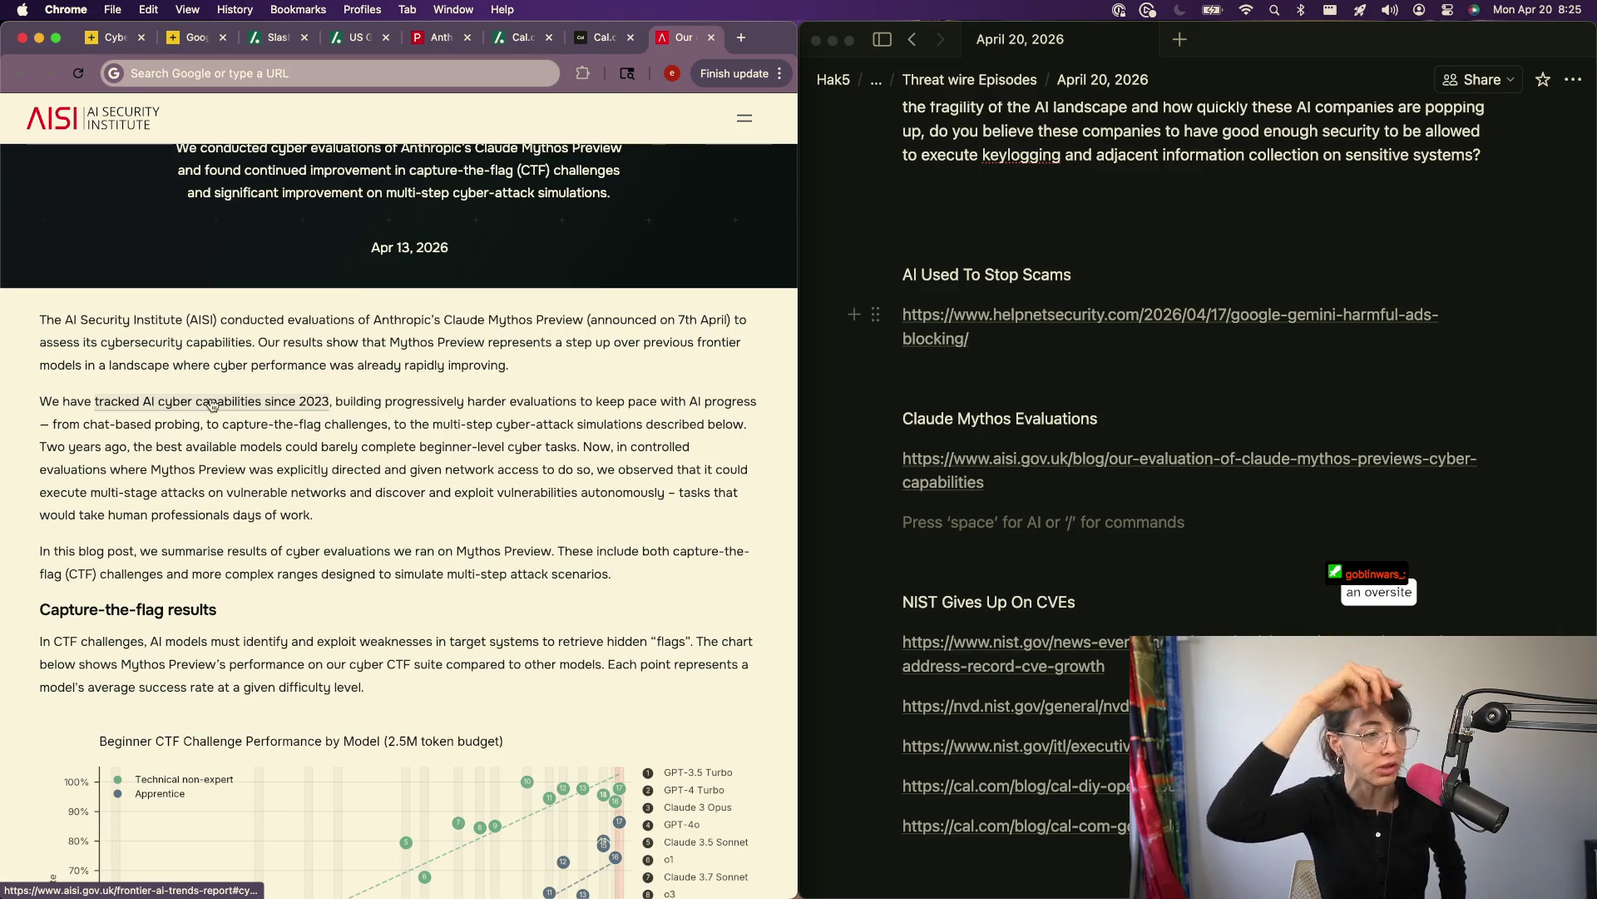
Step: Search 'ai cant pass cornell' and open the r/Cornell post 'Can AI Pass Freshman CS (CS 2112)?'
{"action": "key", "text": "super+t"}
{"action": "type", "text": "ai cant pass"}
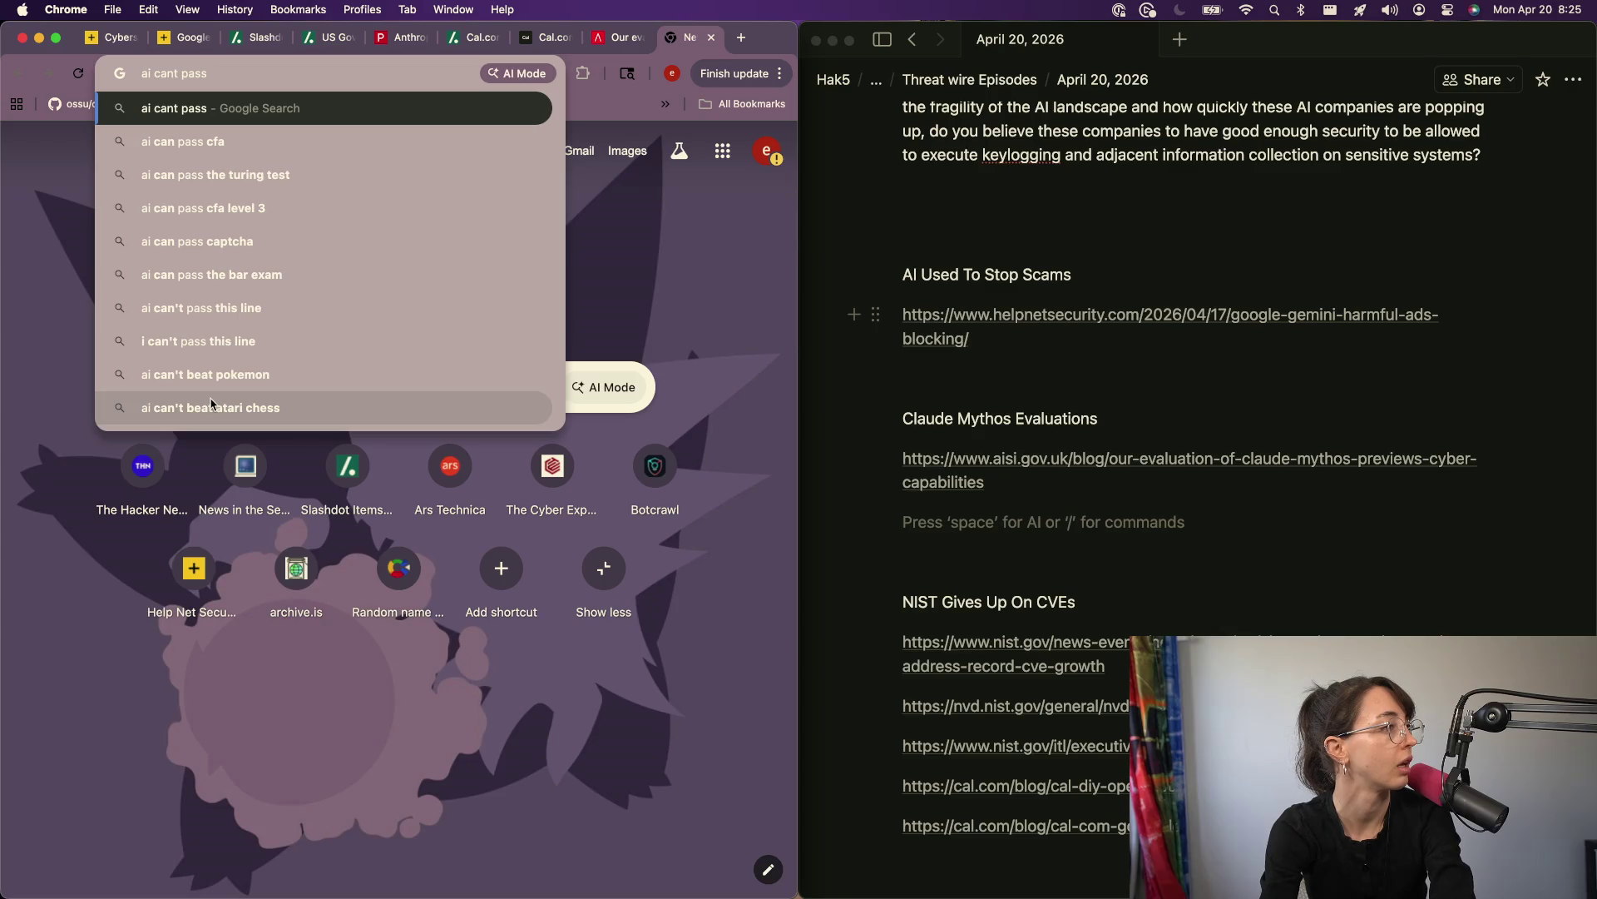
{"action": "type", "text": " cornerl"}
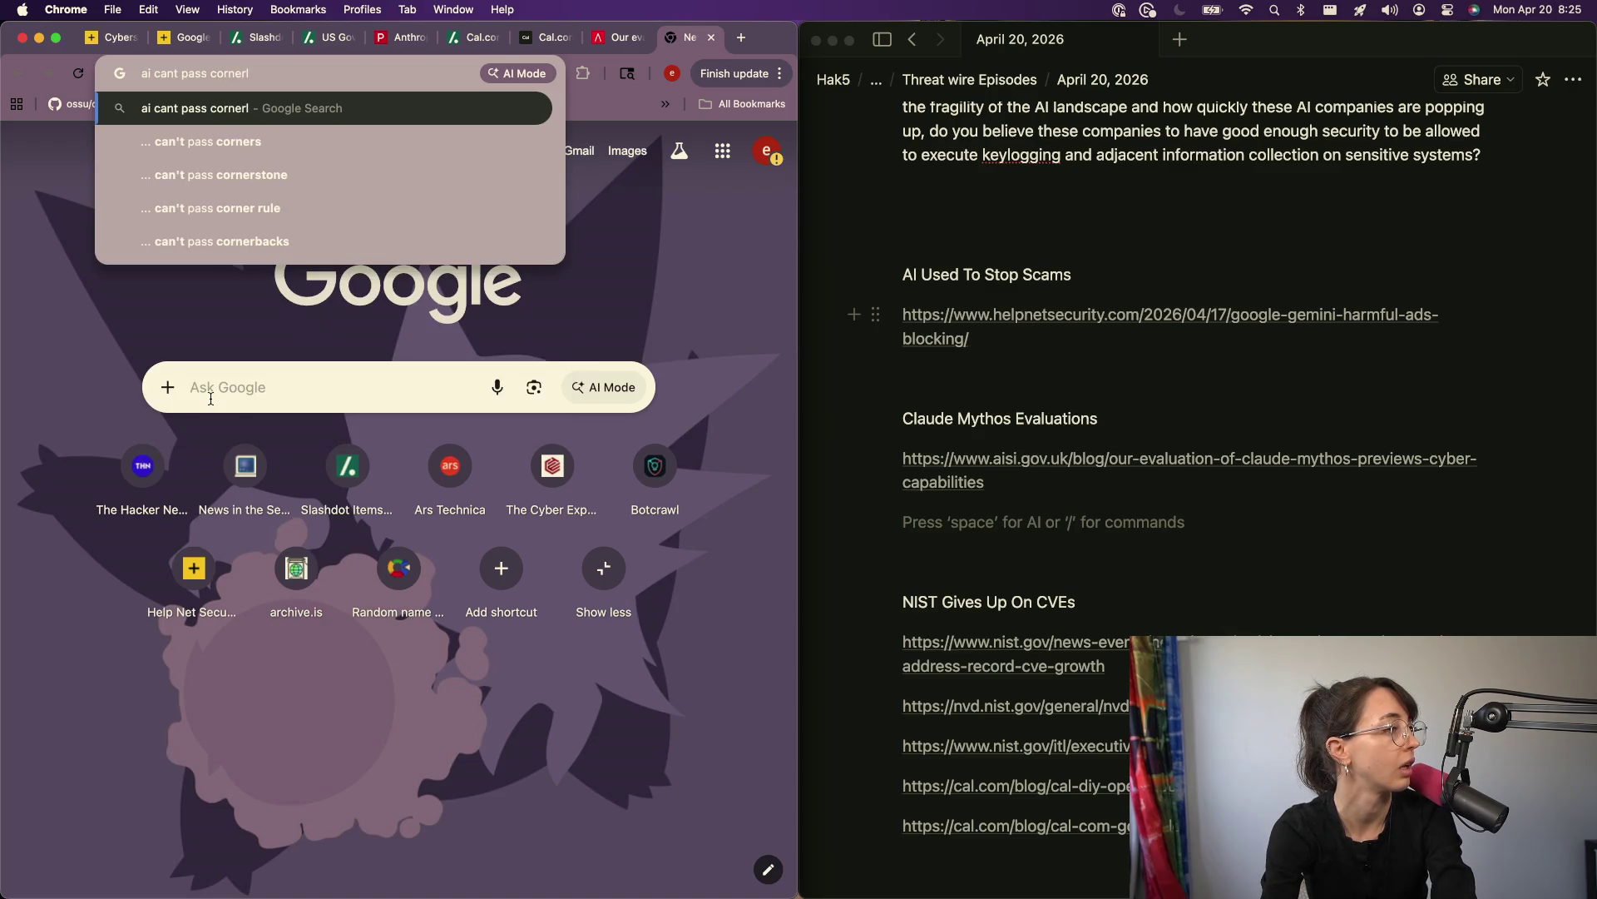
{"action": "key", "text": "BackSpace"}
{"action": "key", "text": "BackSpace"}
{"action": "type", "text": "l"}
{"action": "key", "text": "Return"}
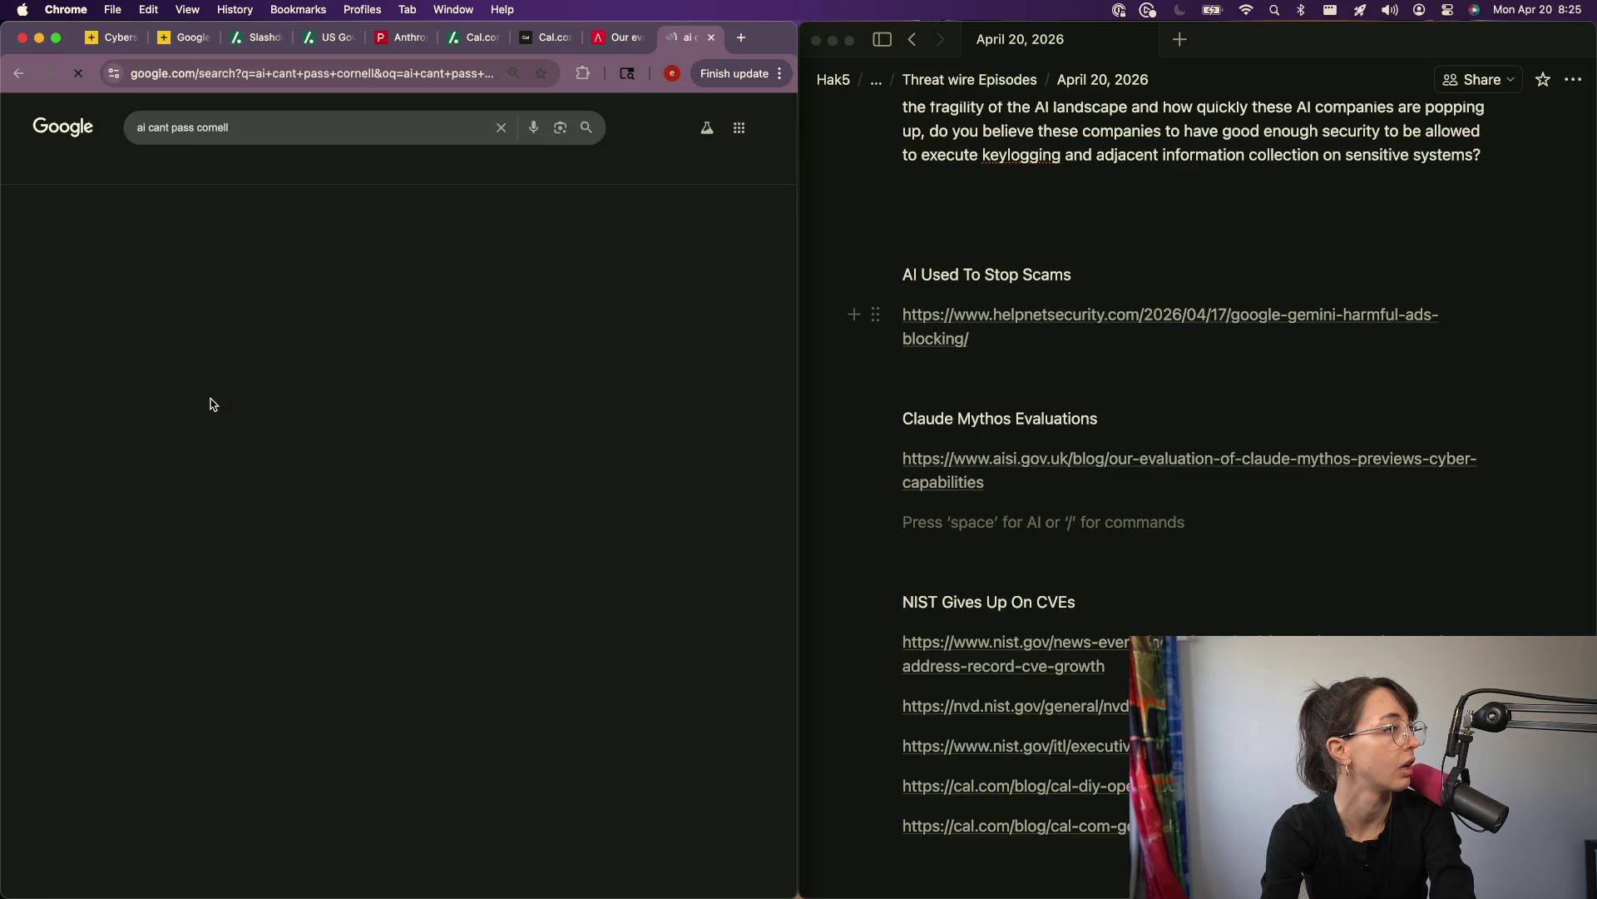
{"action": "left_click", "coordinate": [196, 243]}
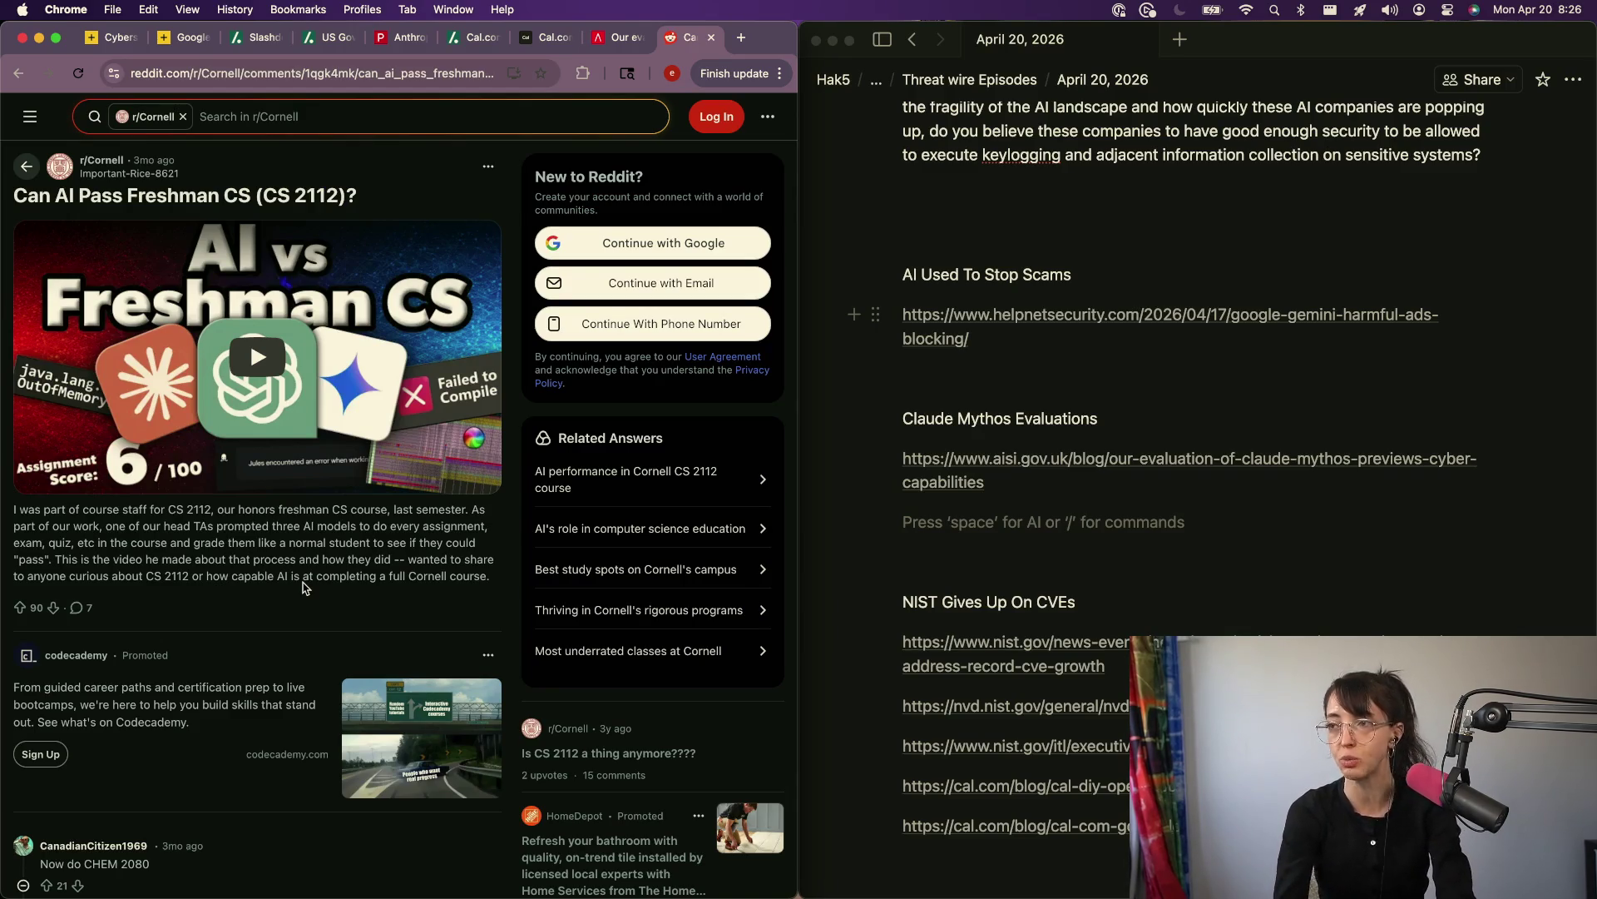
{"action": "left_click", "coordinate": [473, 73]}
{"action": "key", "text": "BackSpace"}
Step: Search 'sam altman is liar' and open The Verge's Ronan Farrow on Sam Altman article
{"action": "type", "text": "sam alt"}
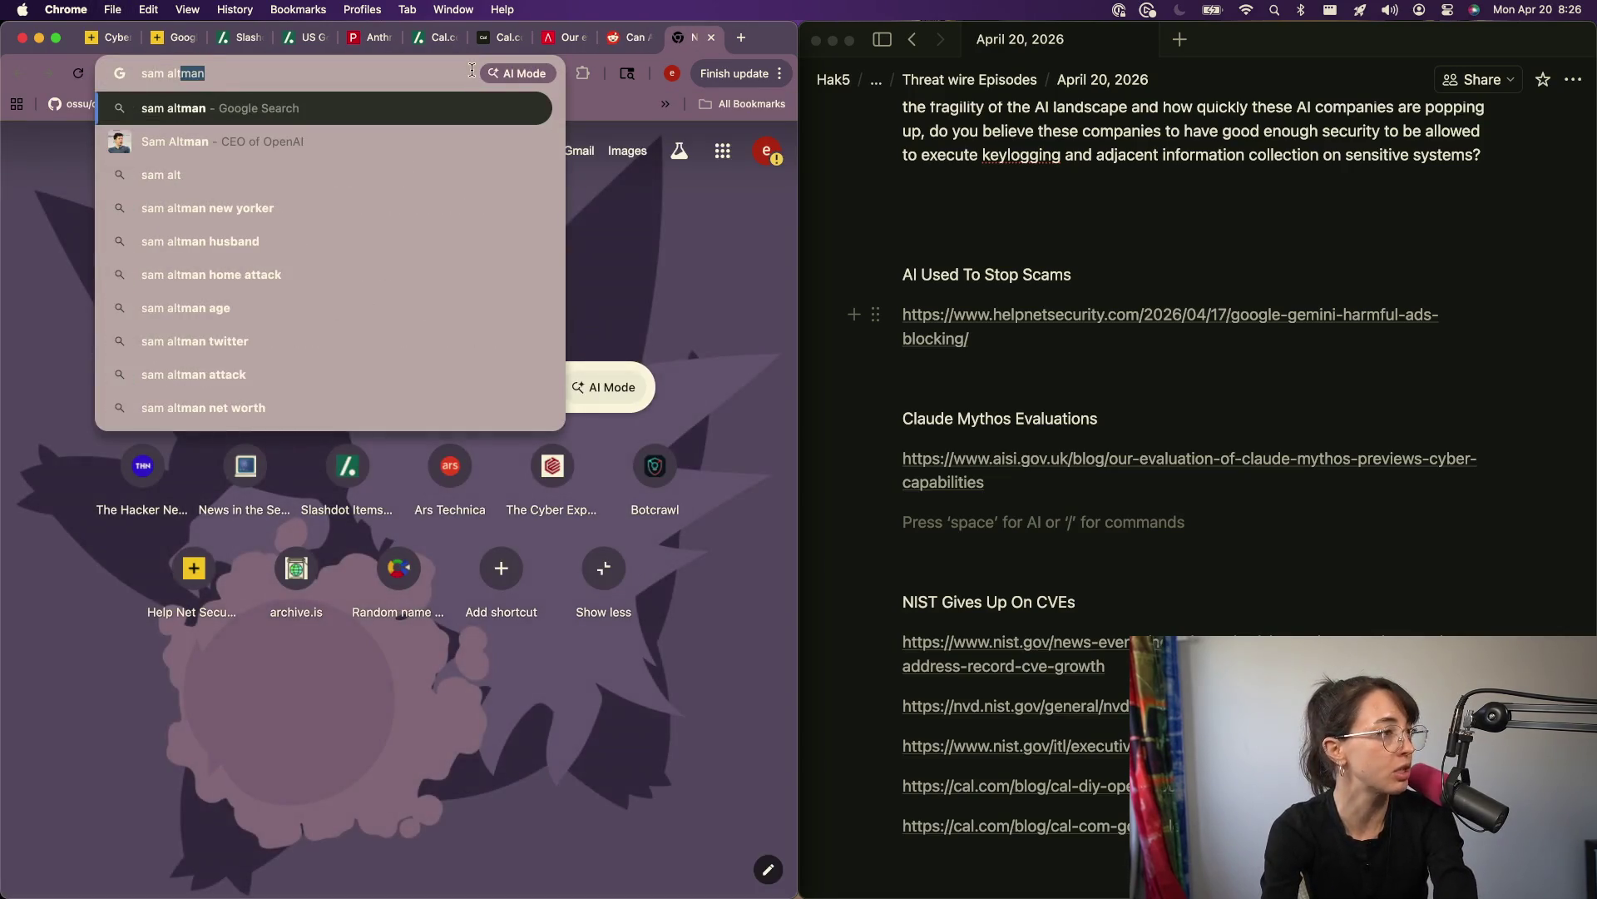
{"action": "type", "text": "man is liar"}
{"action": "key", "text": "Return"}
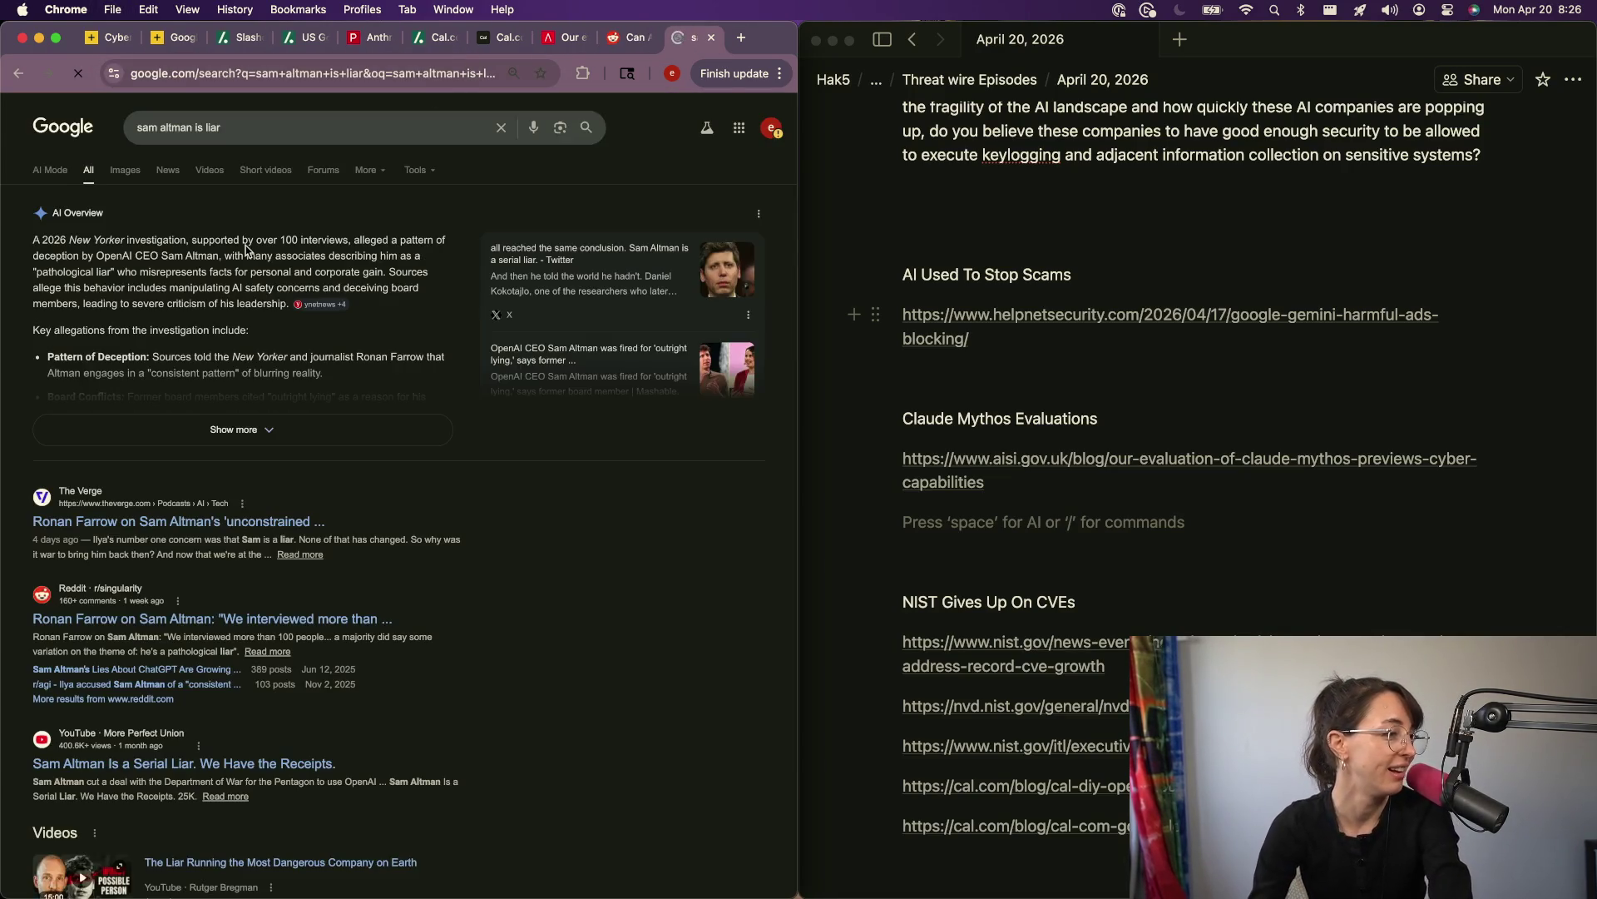
{"action": "left_click", "coordinate": [173, 522]}
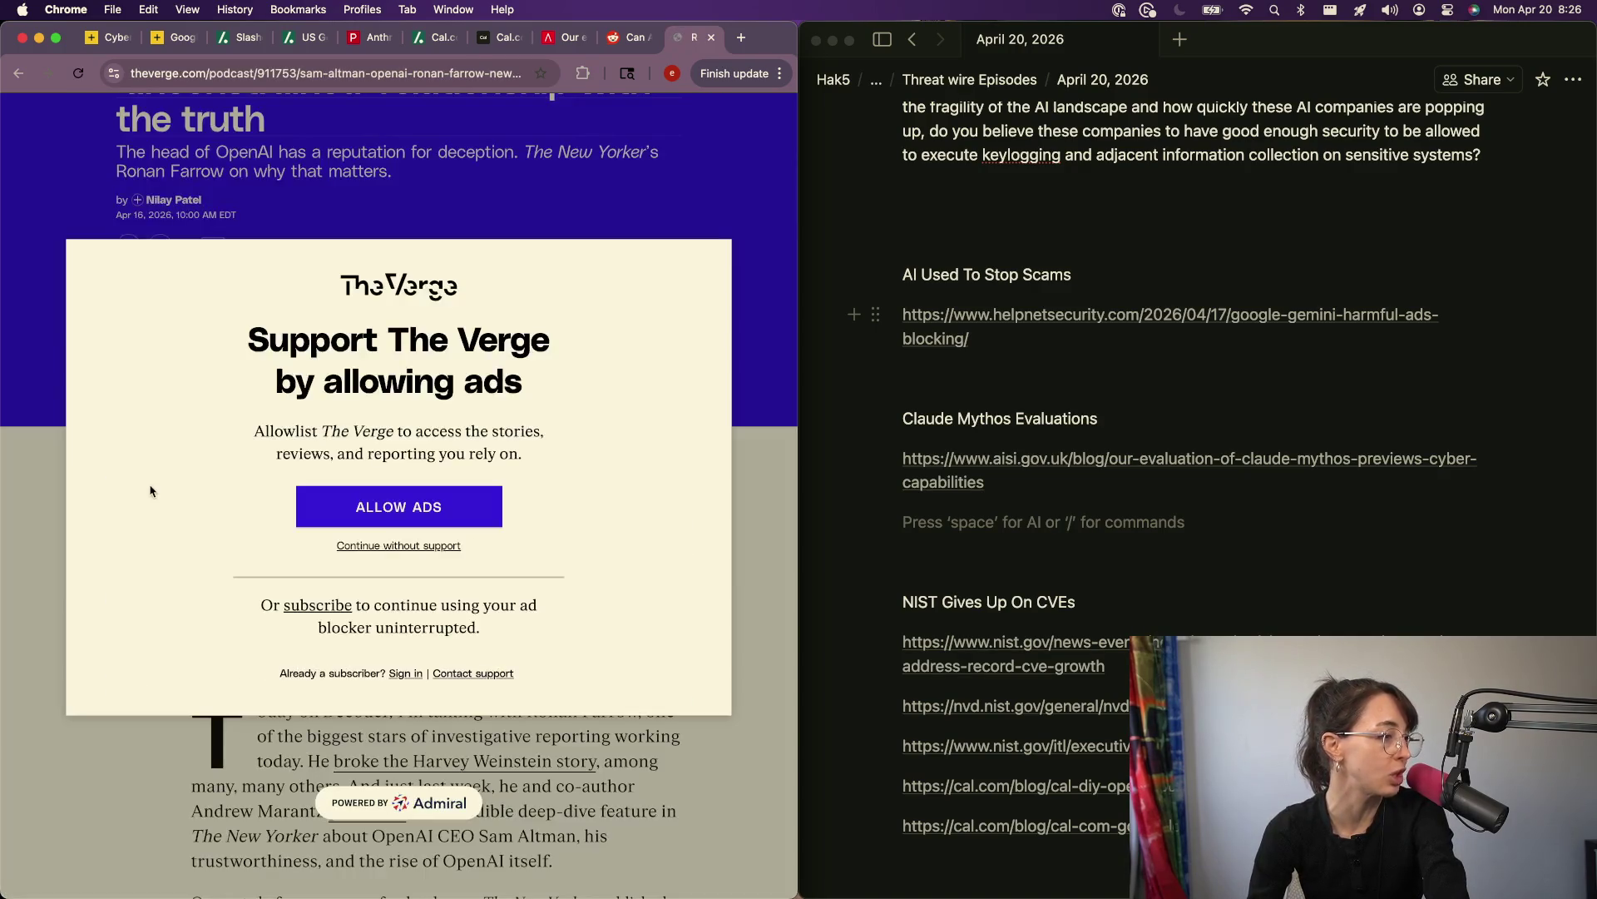
Step: Skim the Verge article and select its URL to copy for the notes
{"action": "scroll", "coordinate": [151, 491], "scroll_direction": "down", "scroll_amount": 3}
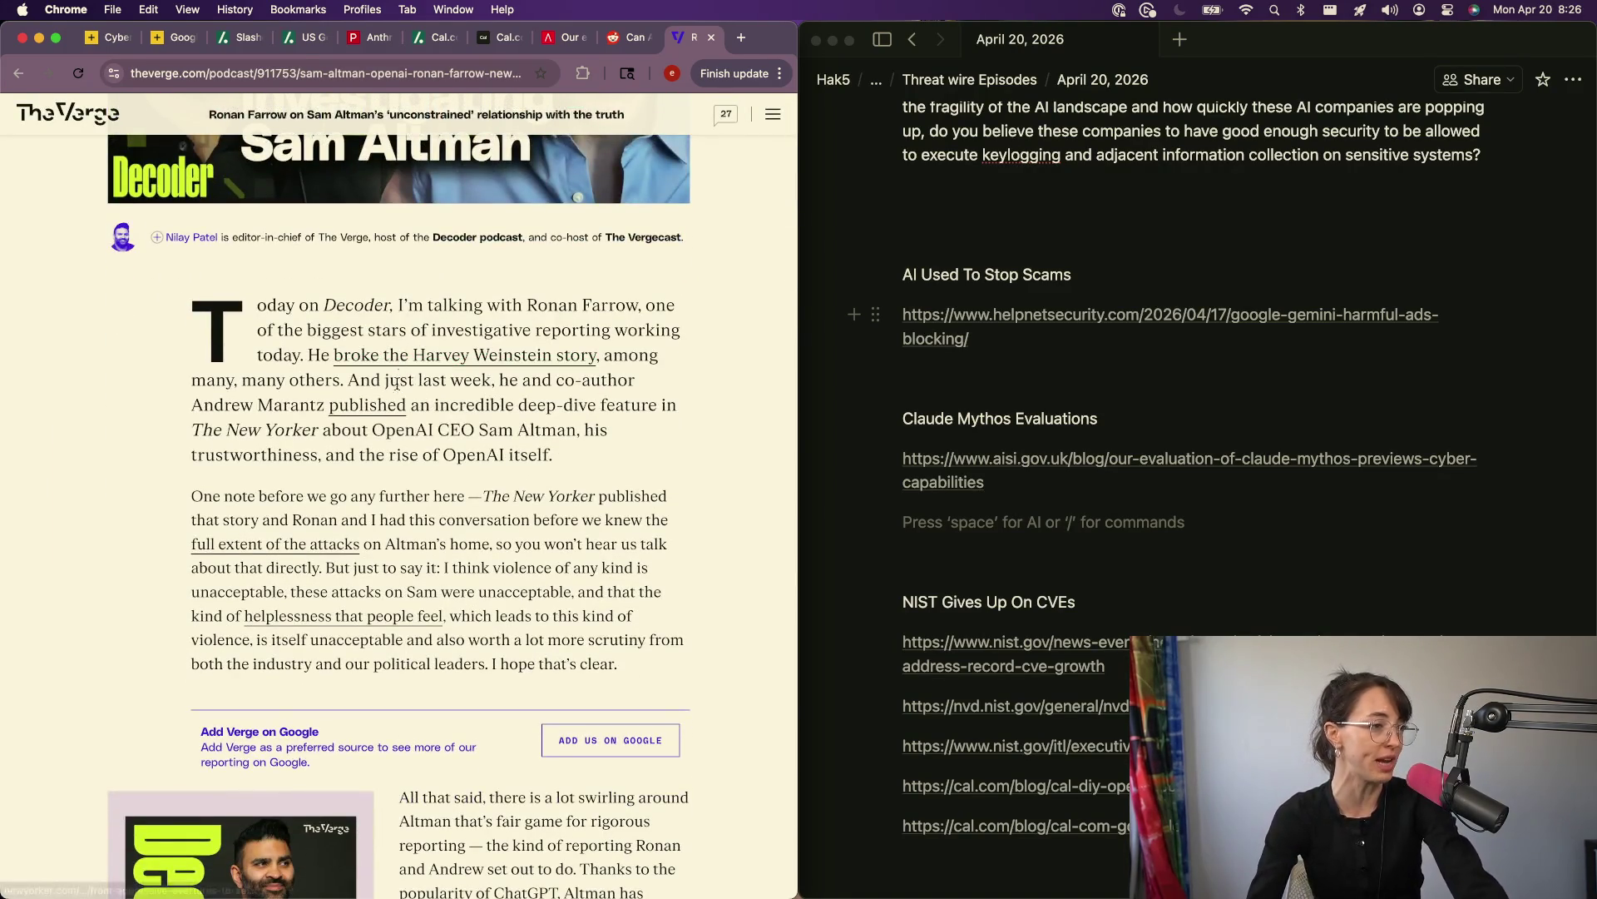
{"action": "scroll", "coordinate": [381, 413], "scroll_direction": "down", "scroll_amount": 2}
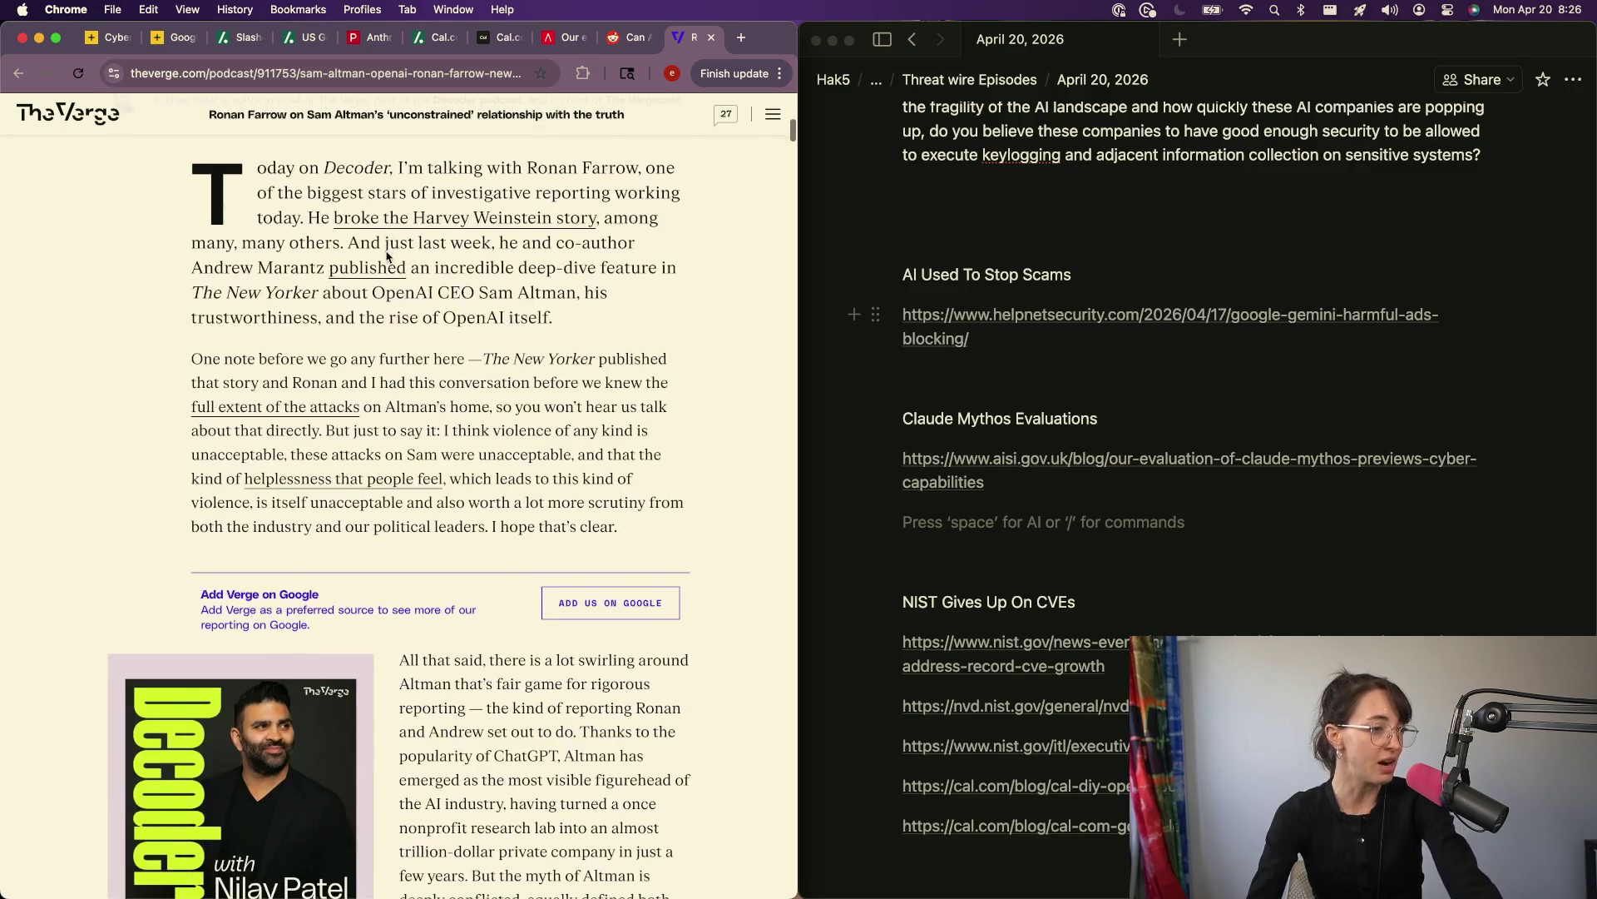
{"action": "scroll", "coordinate": [386, 251], "scroll_direction": "down", "scroll_amount": 4}
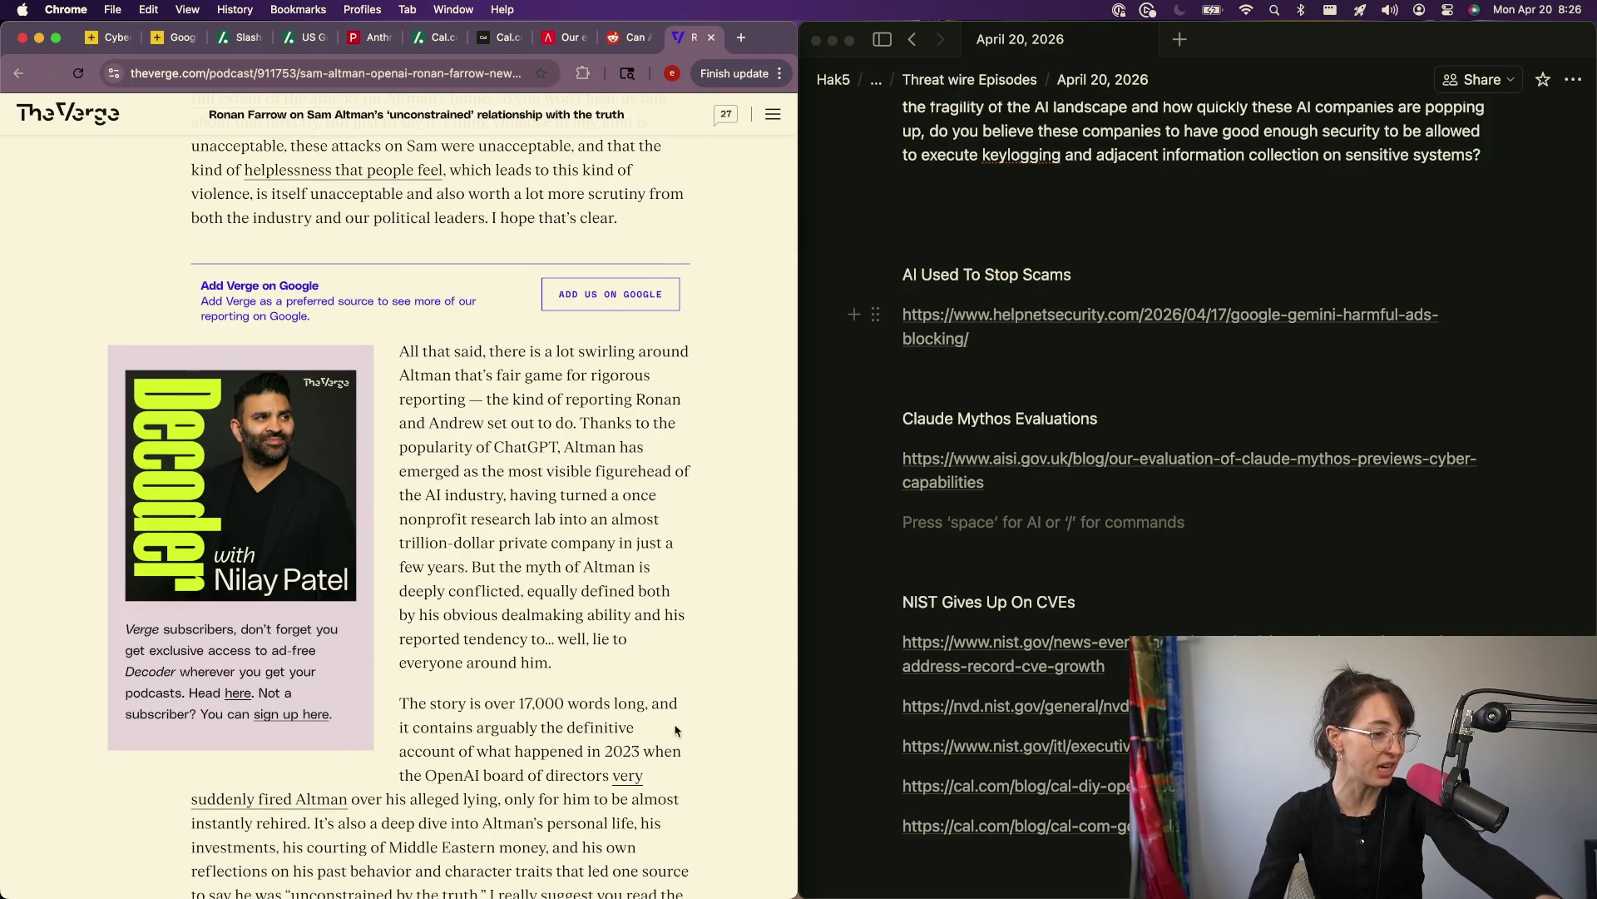
{"action": "scroll", "coordinate": [511, 582], "scroll_direction": "down", "scroll_amount": 1}
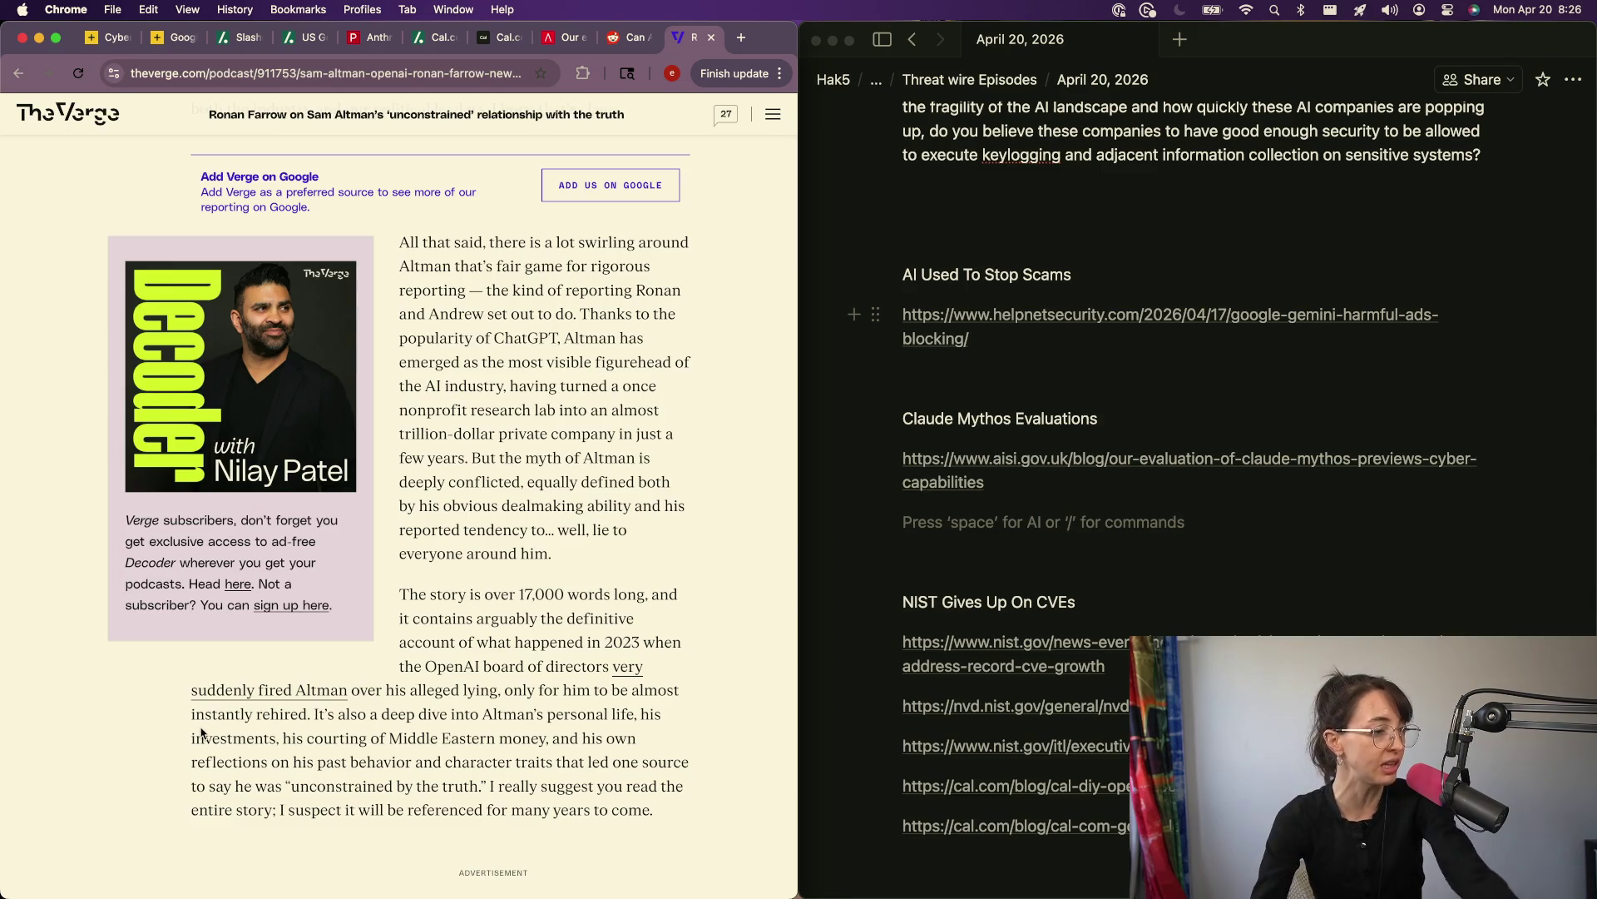
{"action": "left_click", "coordinate": [367, 76]}
{"action": "left_click", "coordinate": [1036, 533]}
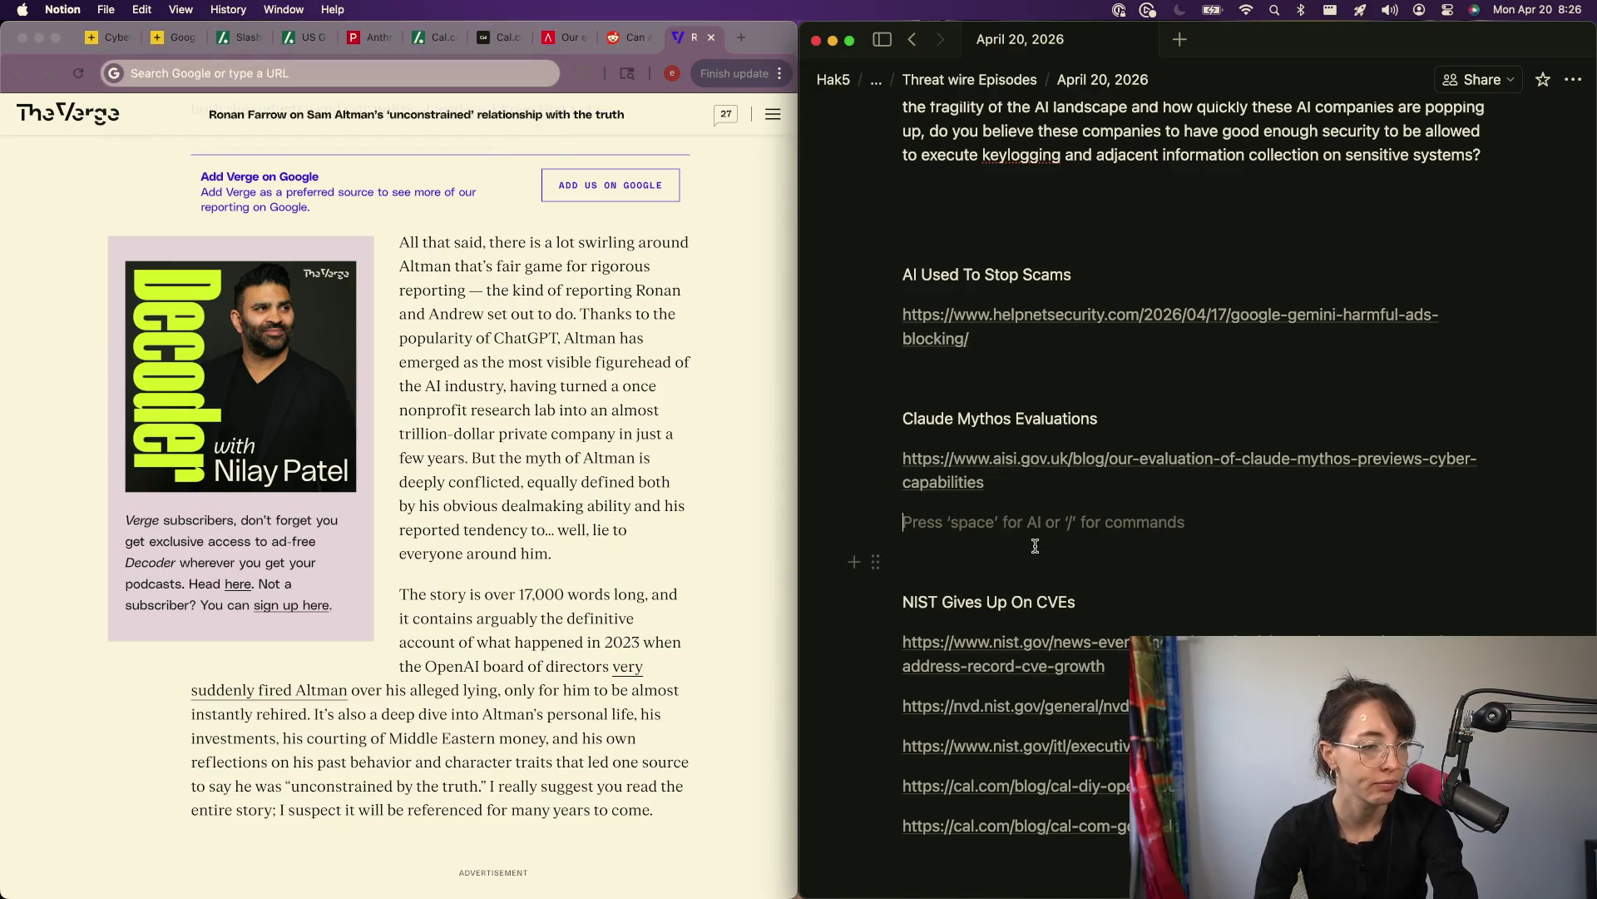
Step: Paste the Verge Sam Altman article link on the empty line under BSides News
{"action": "scroll", "coordinate": [1004, 762], "scroll_direction": "down", "scroll_amount": 5}
{"action": "left_click_drag", "start_coordinate": [976, 788], "coordinate": [977, 789]}
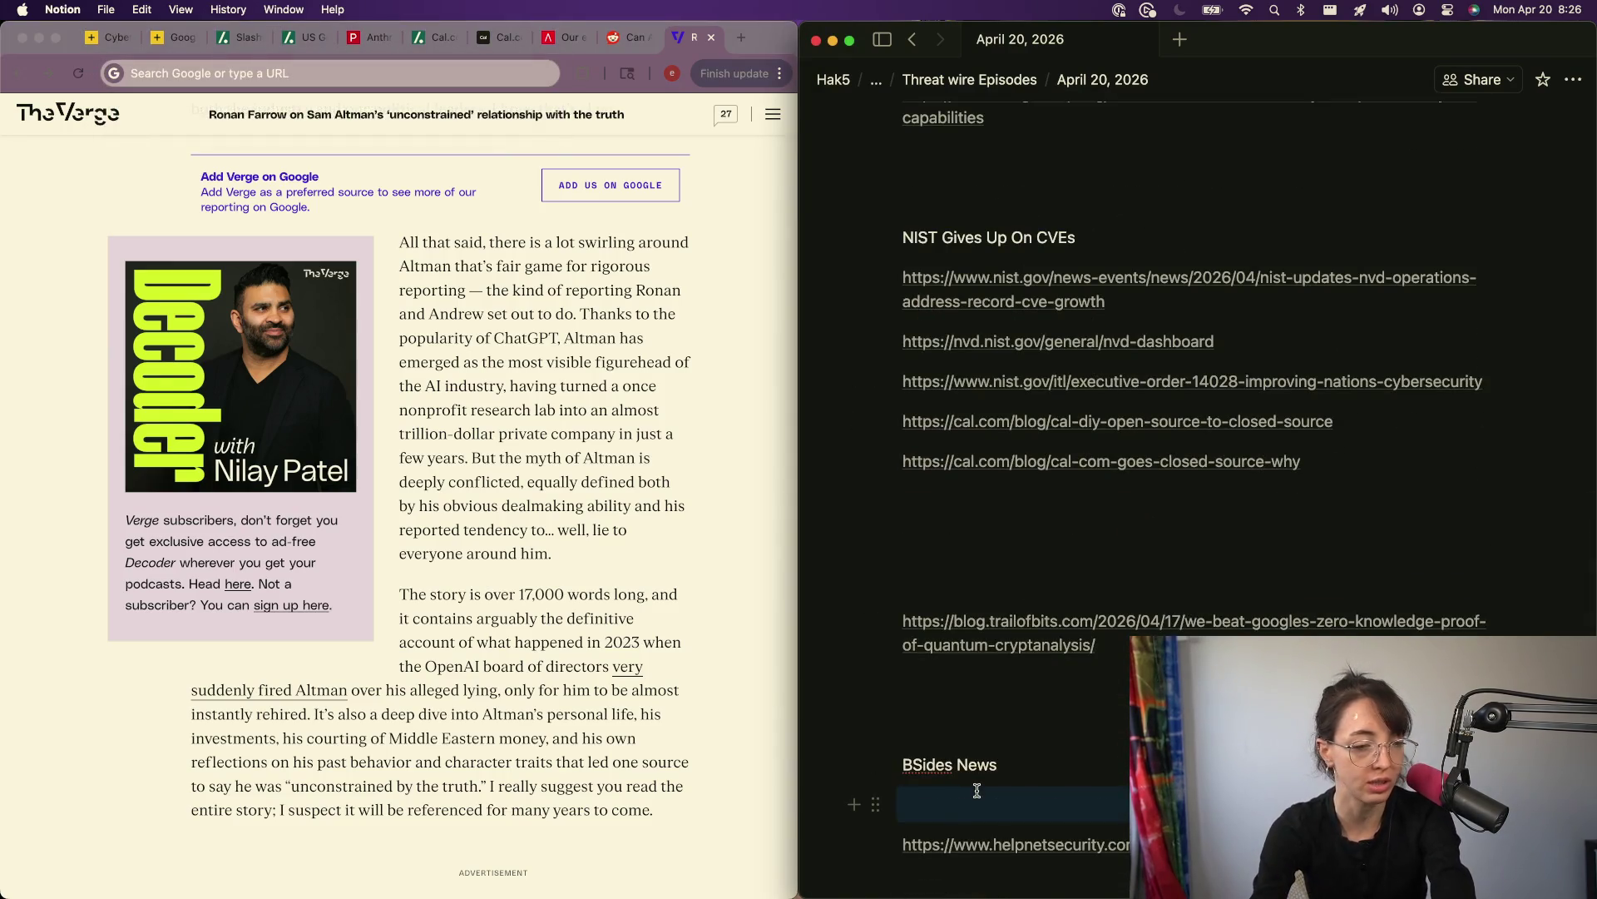
{"action": "left_click", "coordinate": [976, 790]}
{"action": "key", "text": "super+v"}
{"action": "key", "text": "Return"}
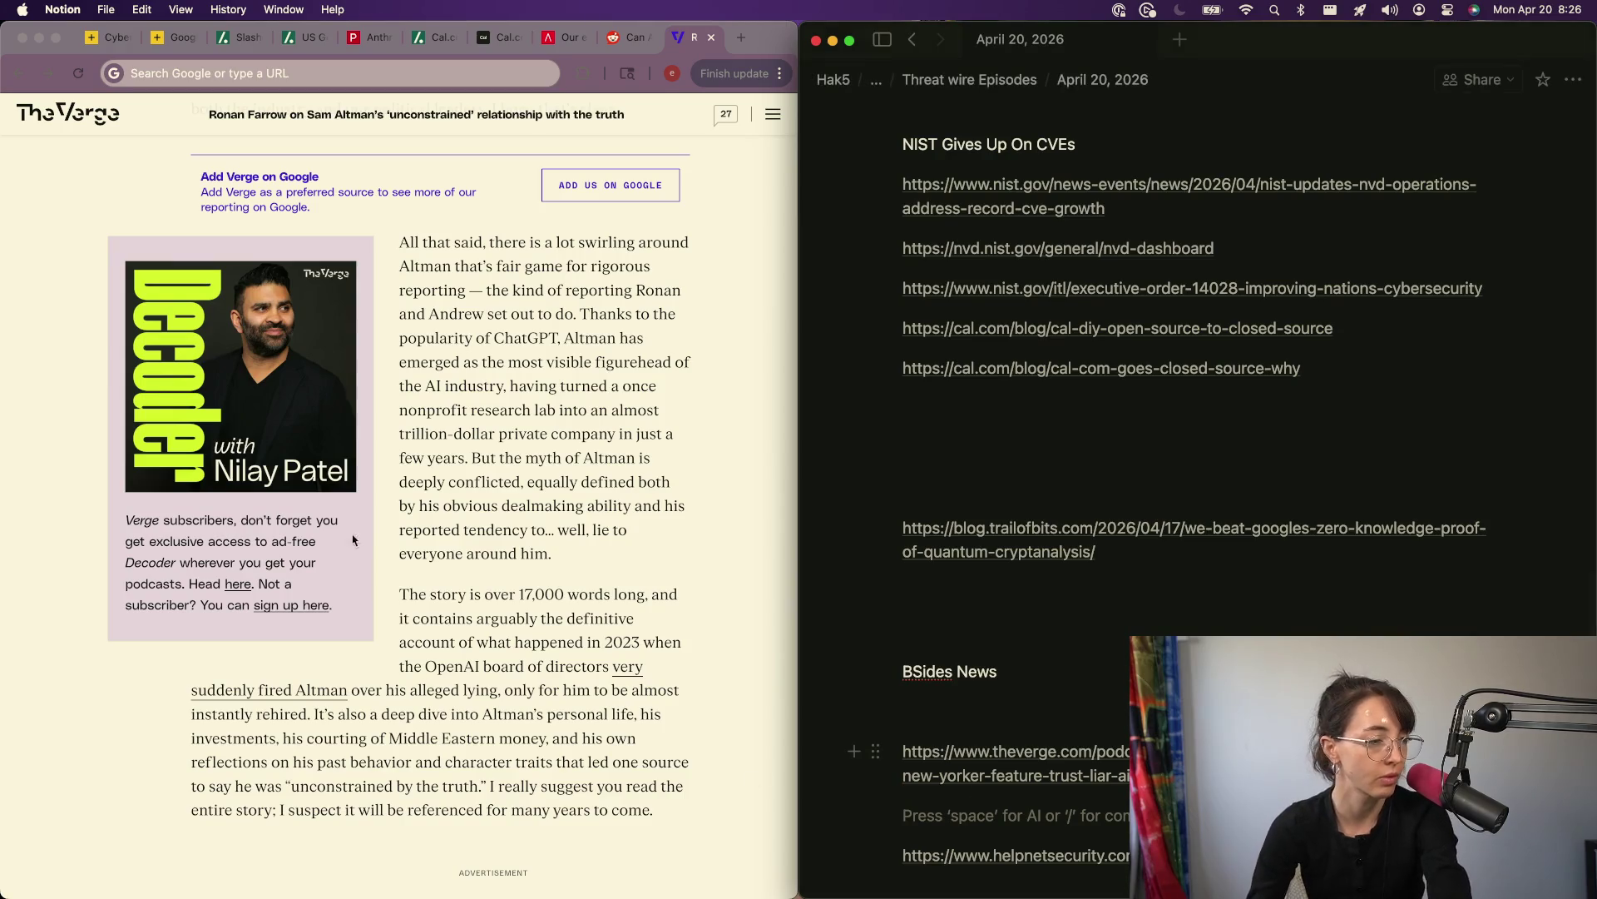
Step: Return to Chrome and close the Reddit CS 2112 tab
{"action": "key", "text": "super+Tab"}
{"action": "scroll", "coordinate": [358, 533], "scroll_direction": "down", "scroll_amount": 5}
{"action": "scroll", "coordinate": [375, 516], "scroll_direction": "up", "scroll_amount": 15}
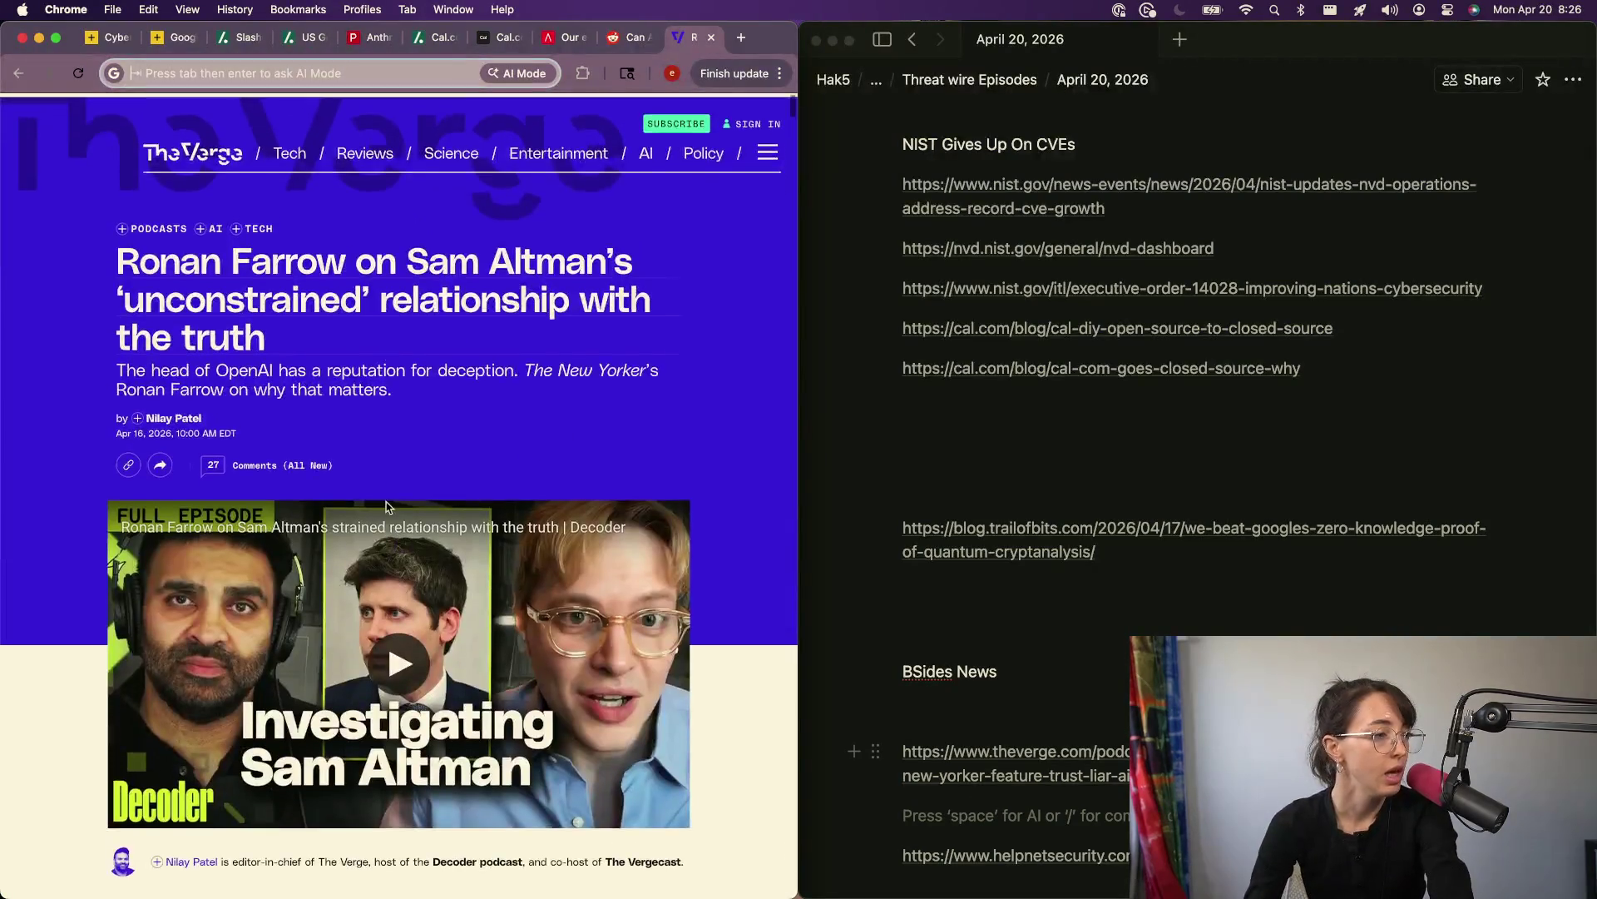
{"action": "scroll", "coordinate": [387, 533], "scroll_direction": "down", "scroll_amount": 5}
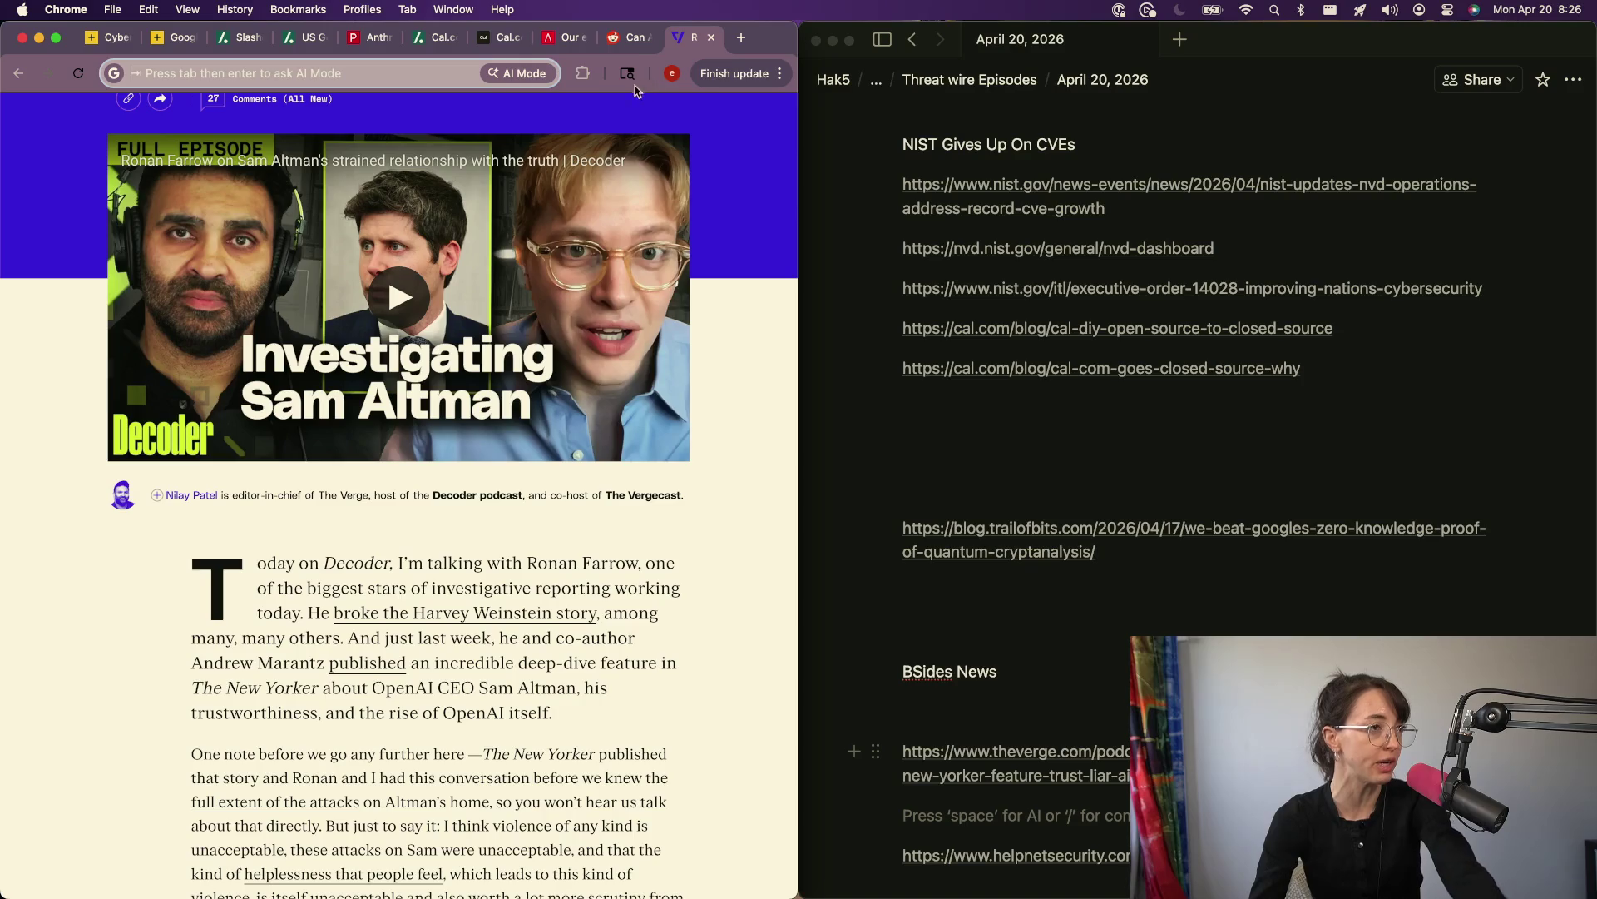
{"action": "left_click", "coordinate": [628, 39]}
{"action": "left_click", "coordinate": [647, 39]}
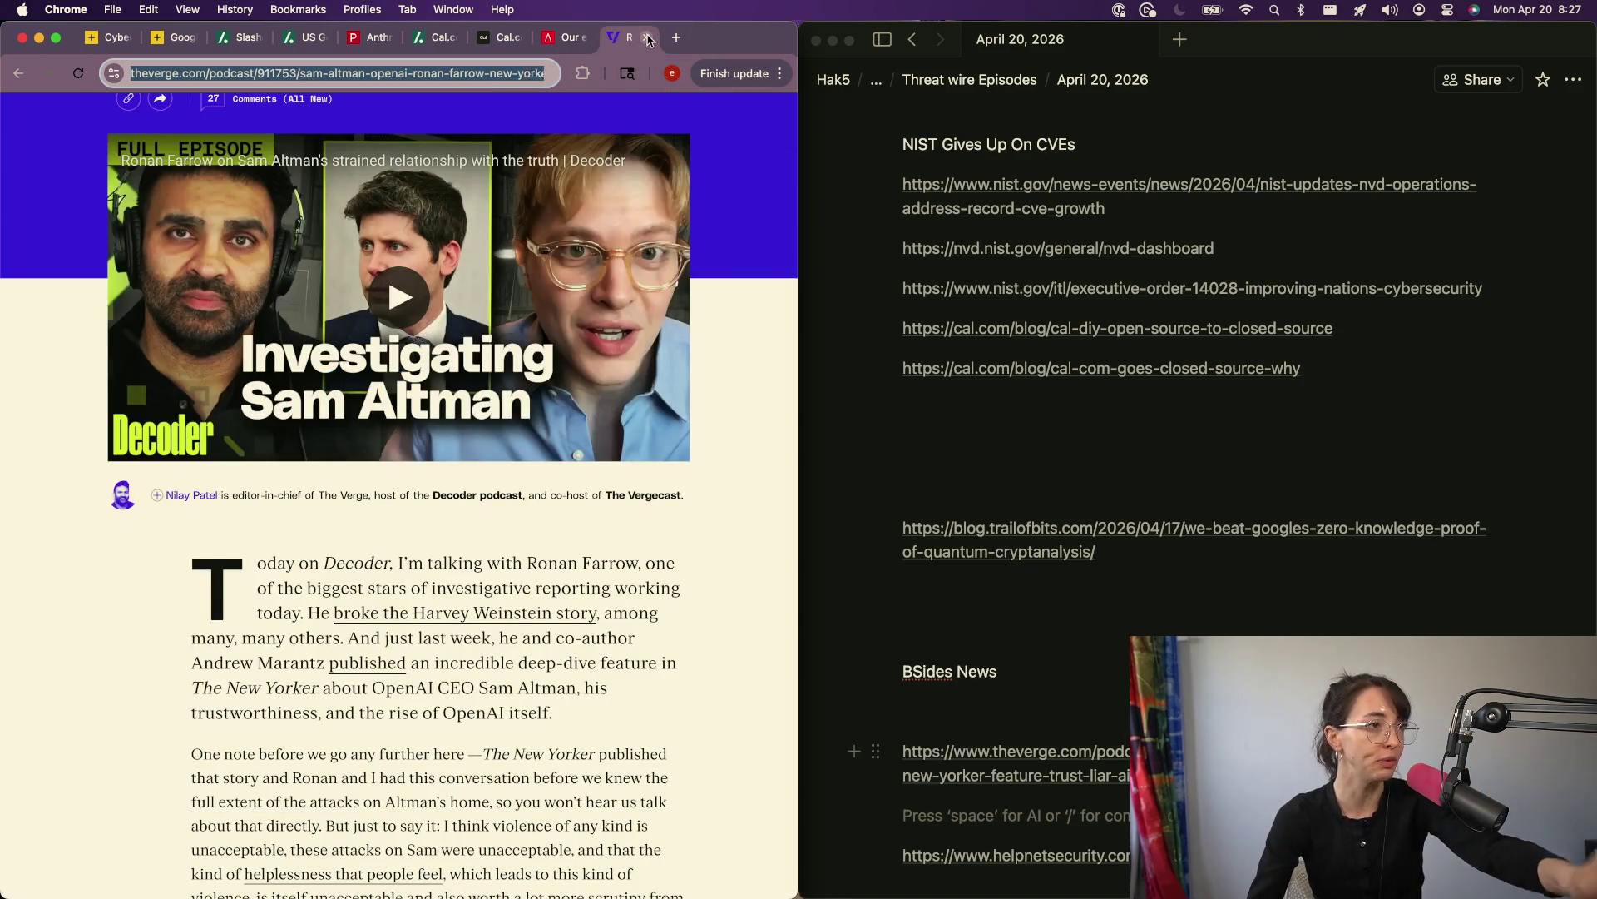
Step: Close the Verge tab and scroll the AISI evaluation to the Beginner and Advanced CTF charts
{"action": "left_click", "coordinate": [646, 38]}
{"action": "scroll", "coordinate": [239, 620], "scroll_direction": "down", "scroll_amount": 5}
{"action": "scroll", "coordinate": [240, 620], "scroll_direction": "down", "scroll_amount": 1}
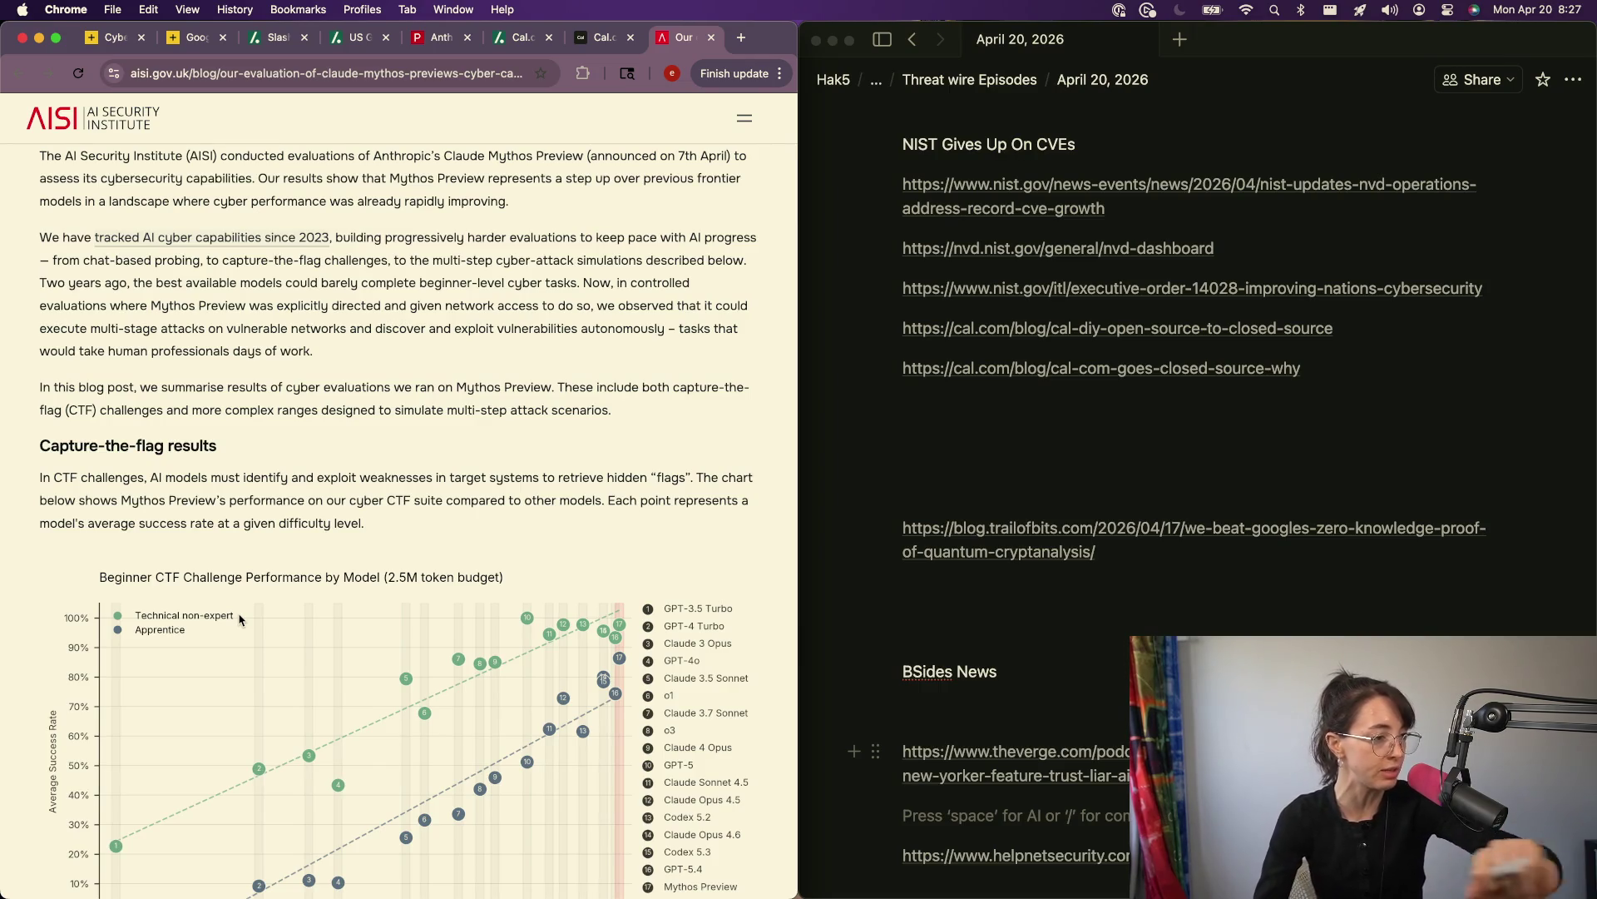
{"action": "scroll", "coordinate": [239, 619], "scroll_direction": "down", "scroll_amount": 2}
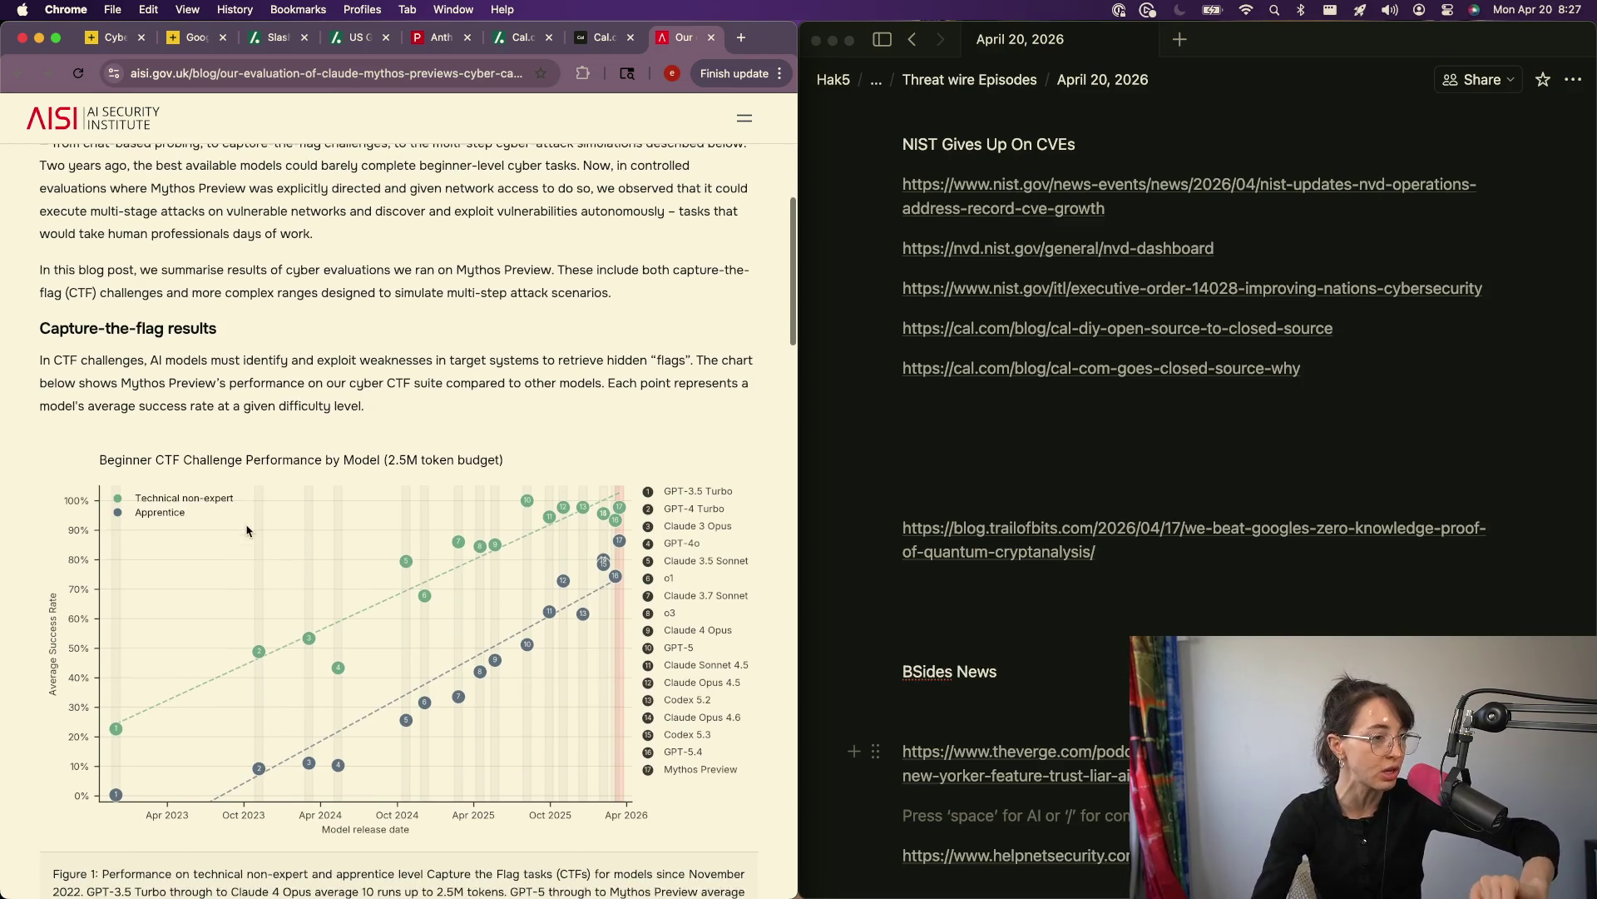
{"action": "scroll", "coordinate": [247, 530], "scroll_direction": "down", "scroll_amount": 1}
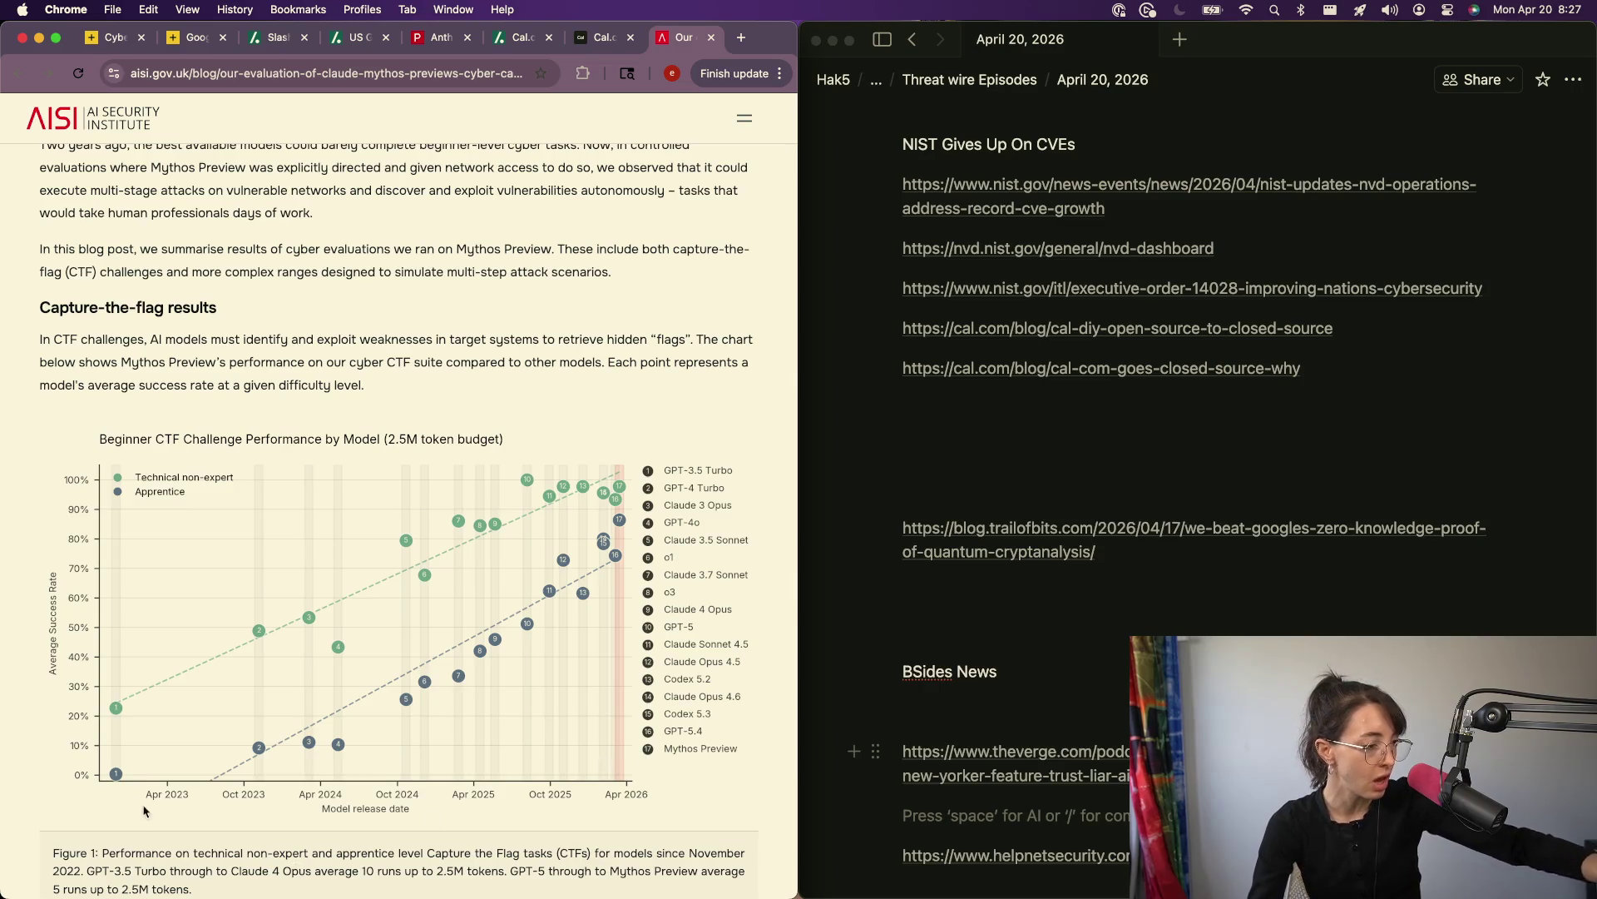
{"action": "scroll", "coordinate": [125, 779], "scroll_direction": "down", "scroll_amount": 1}
{"action": "scroll", "coordinate": [126, 778], "scroll_direction": "down", "scroll_amount": 1}
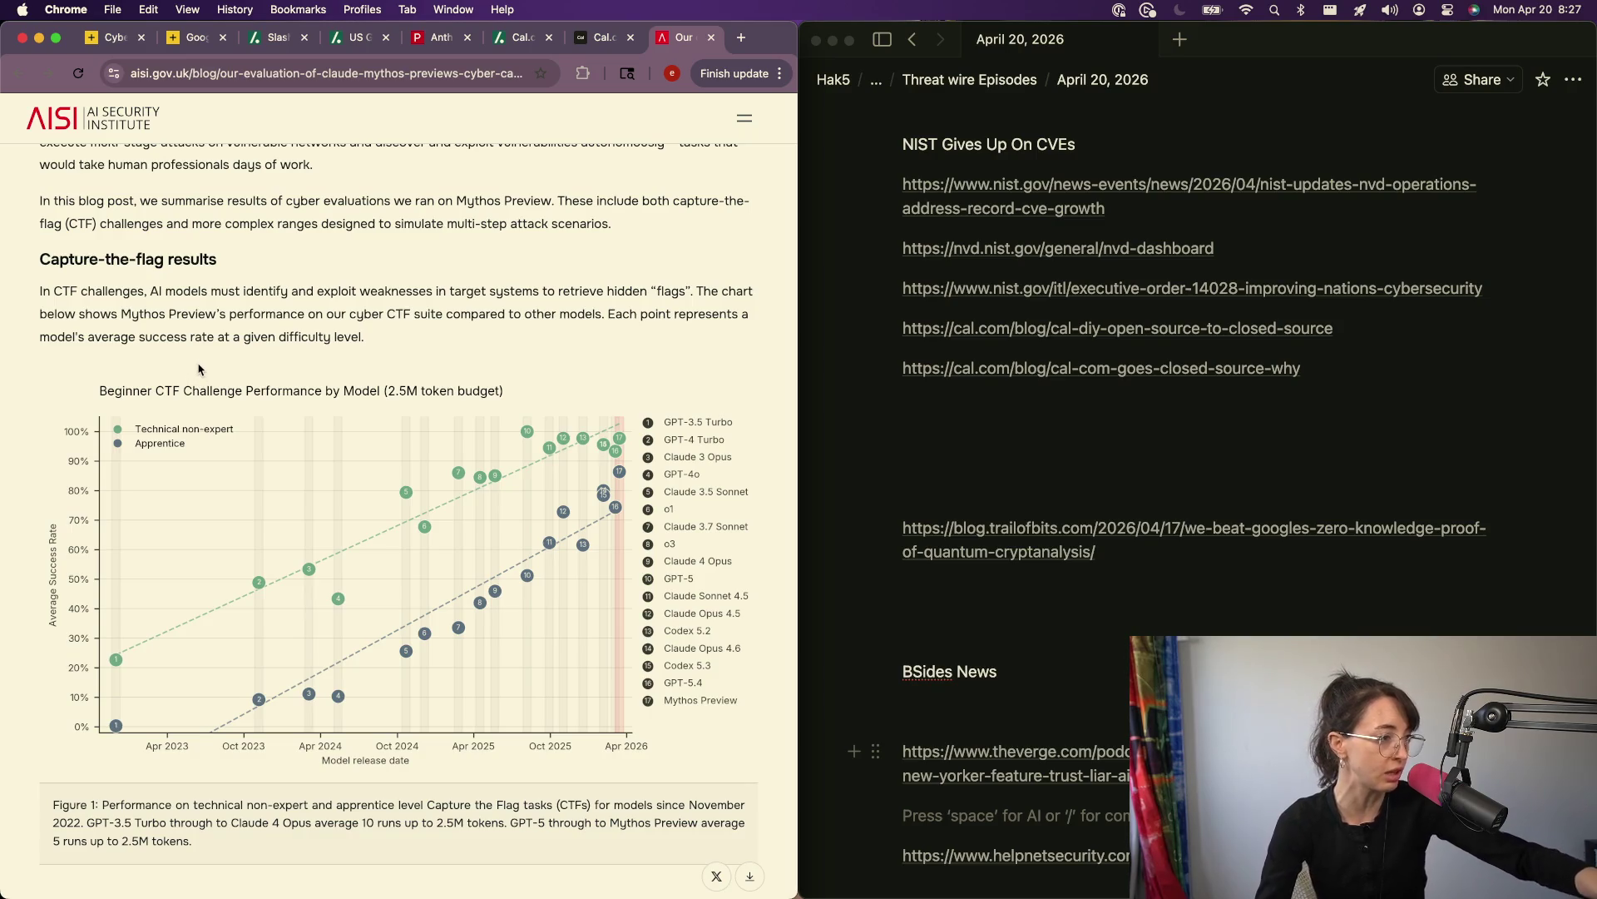
{"action": "scroll", "coordinate": [199, 416], "scroll_direction": "down", "scroll_amount": 5}
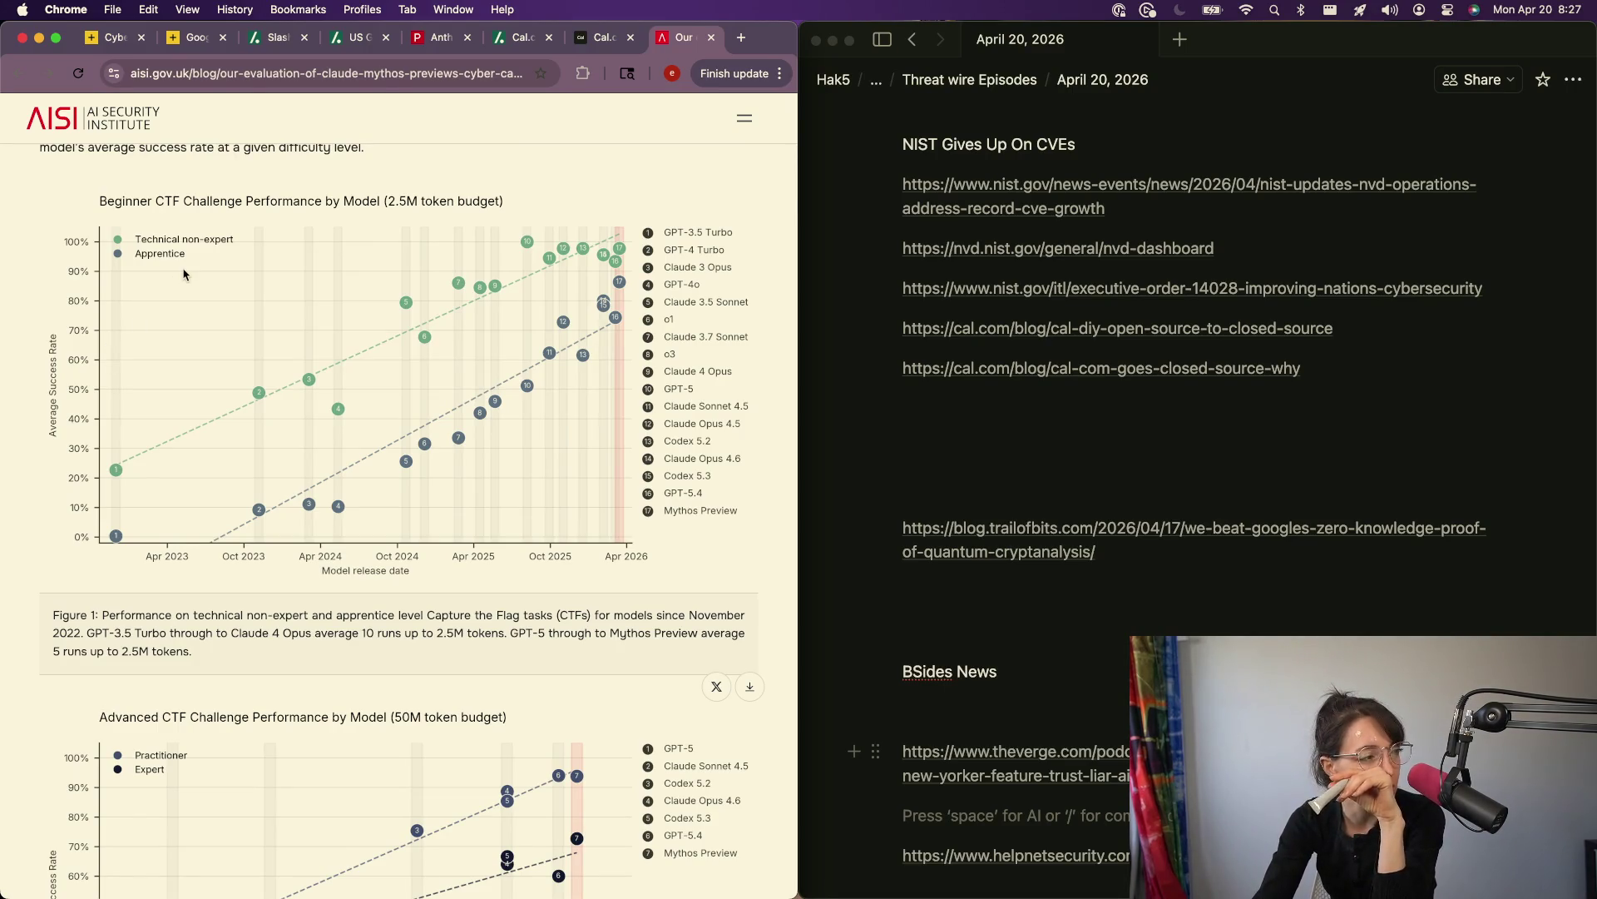
{"action": "scroll", "coordinate": [184, 275], "scroll_direction": "down", "scroll_amount": 15}
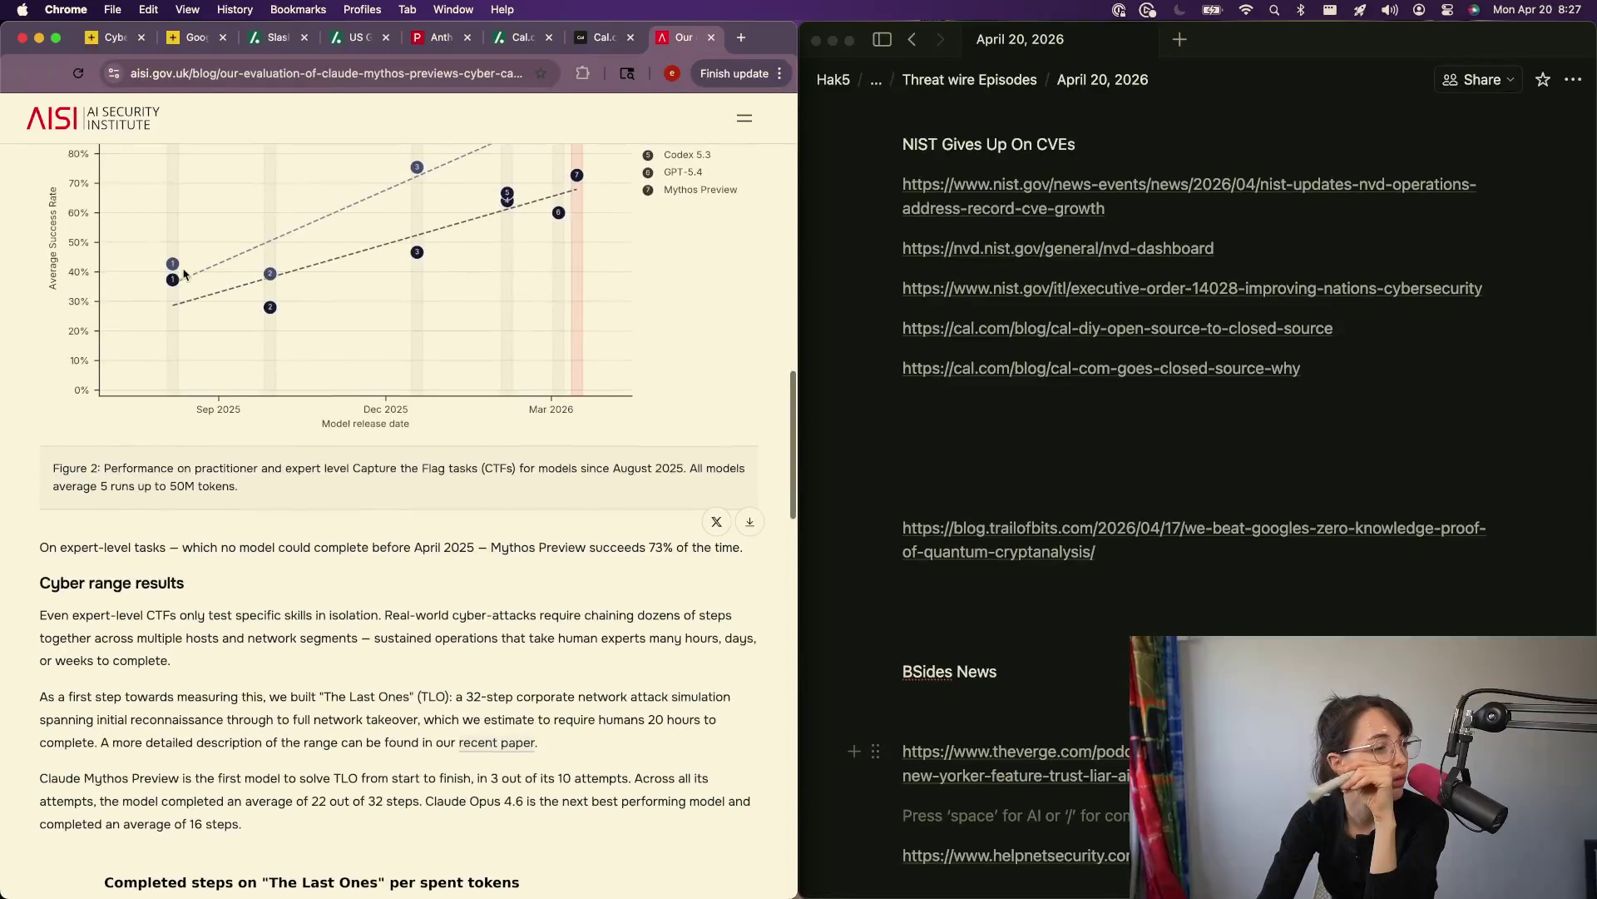
{"action": "scroll", "coordinate": [169, 638], "scroll_direction": "down", "scroll_amount": 1}
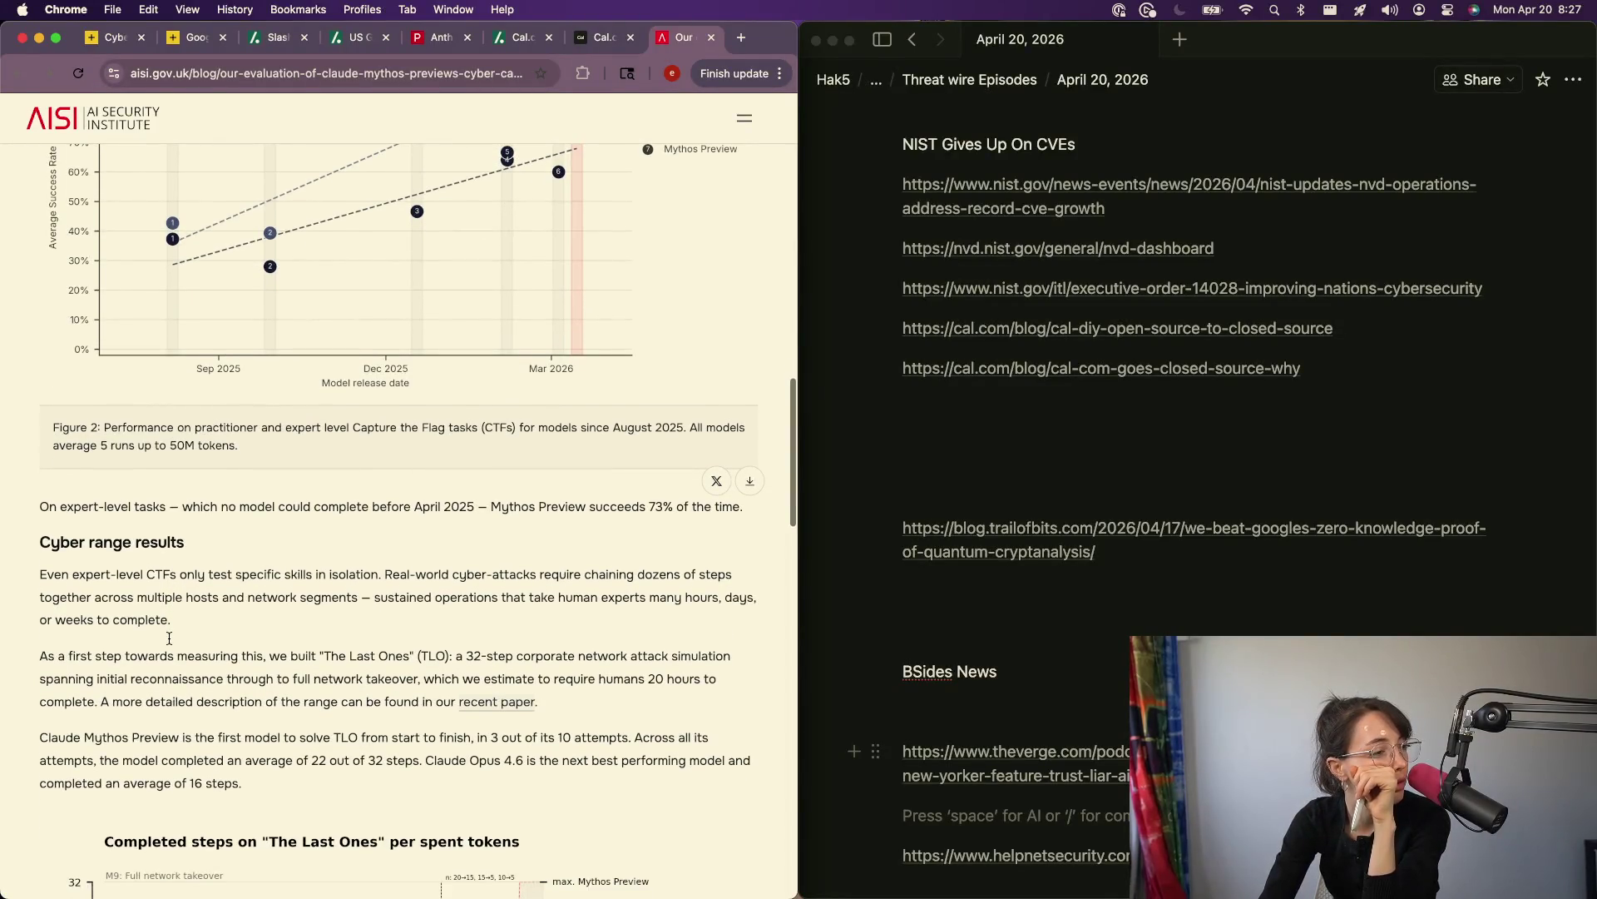
{"action": "scroll", "coordinate": [170, 638], "scroll_direction": "up", "scroll_amount": 5}
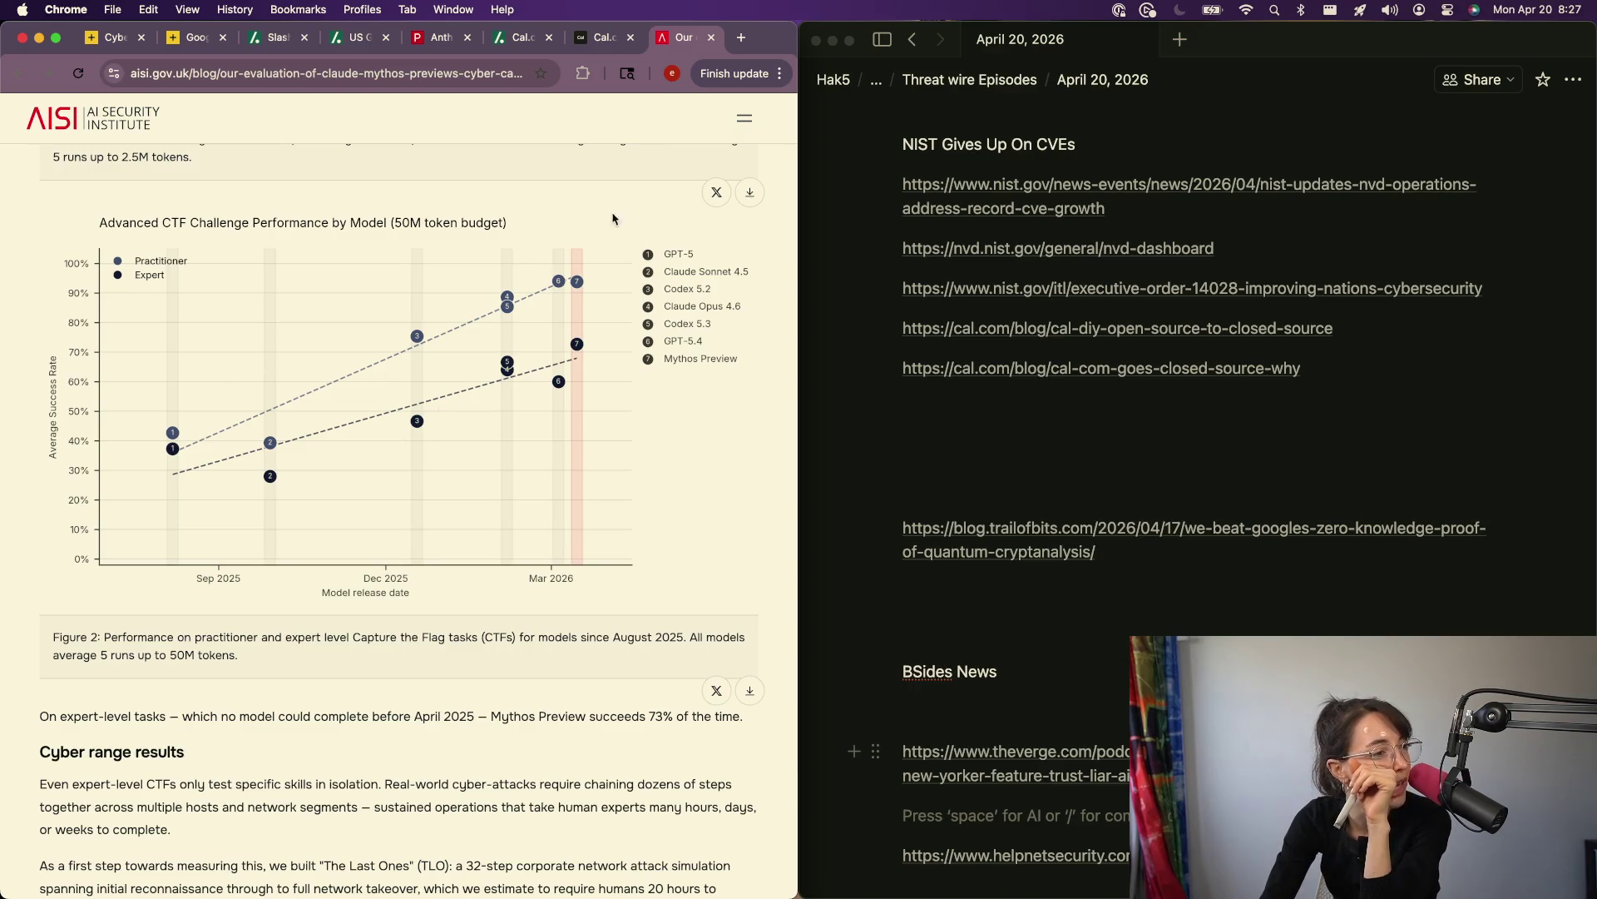
{"action": "scroll", "coordinate": [309, 203], "scroll_direction": "up", "scroll_amount": 1}
{"action": "scroll", "coordinate": [310, 213], "scroll_direction": "up", "scroll_amount": 5}
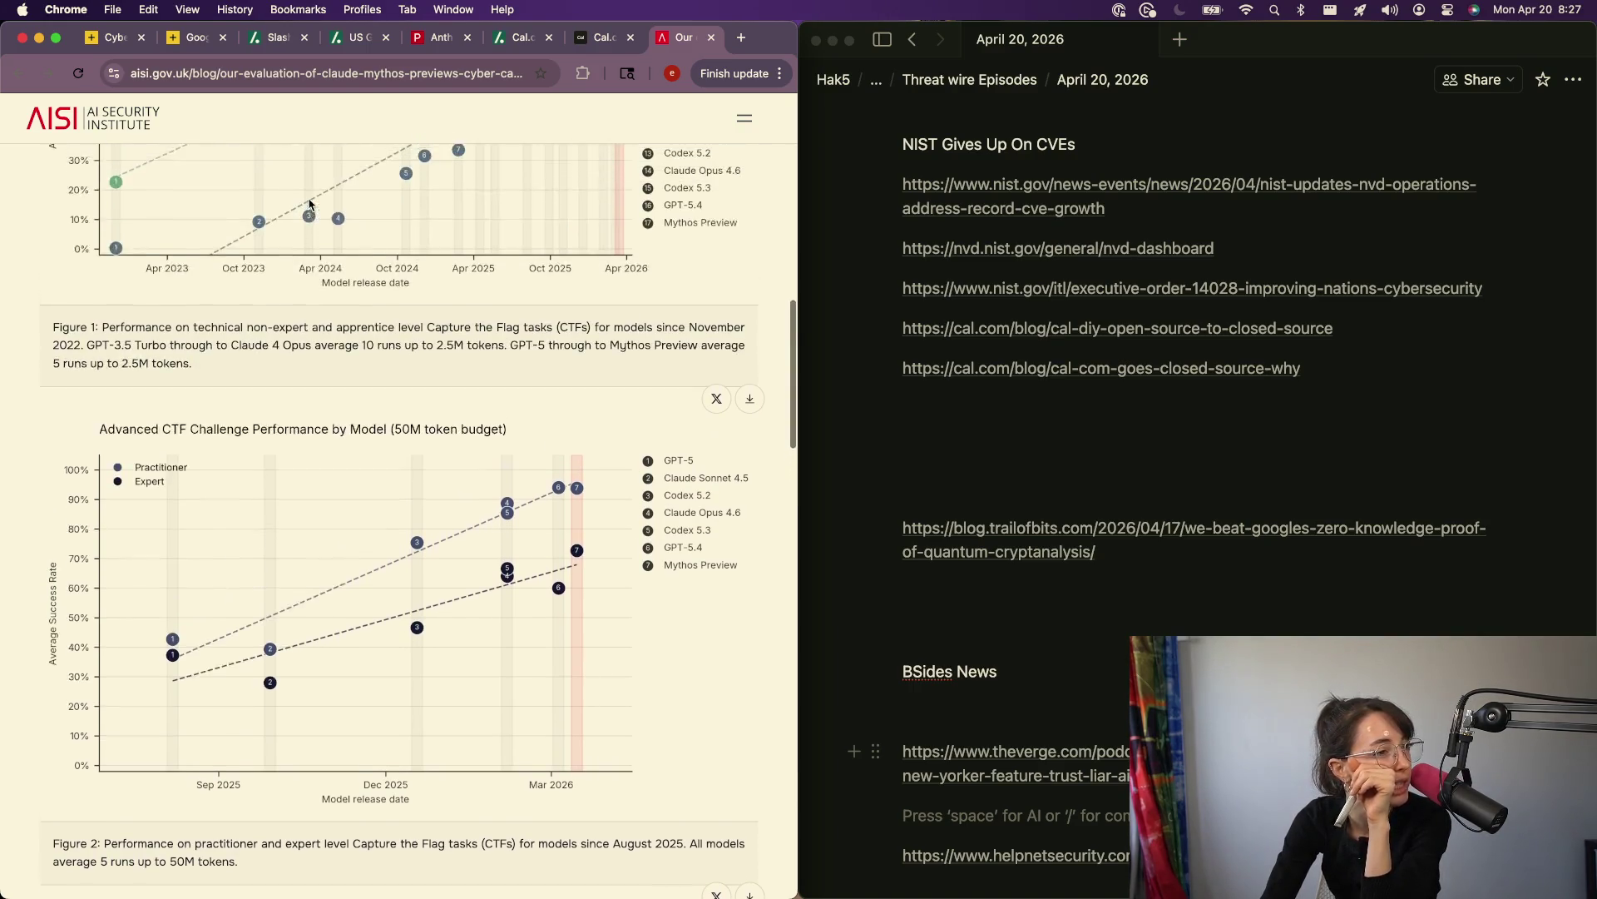
{"action": "scroll", "coordinate": [309, 213], "scroll_direction": "up", "scroll_amount": 5}
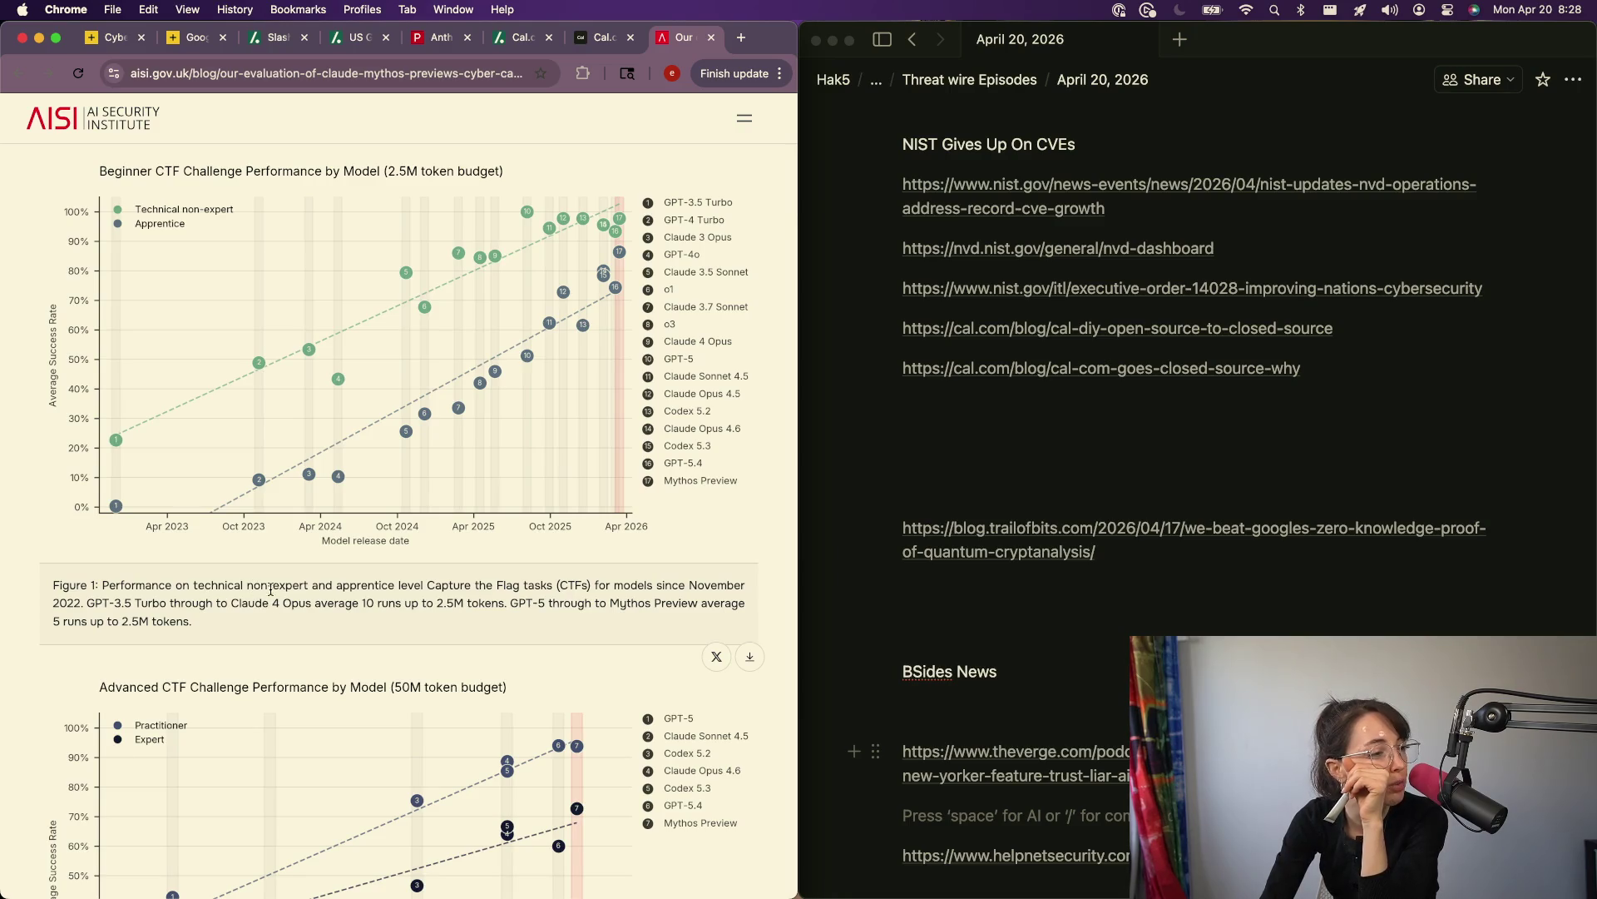
{"action": "double_click", "coordinate": [337, 584]}
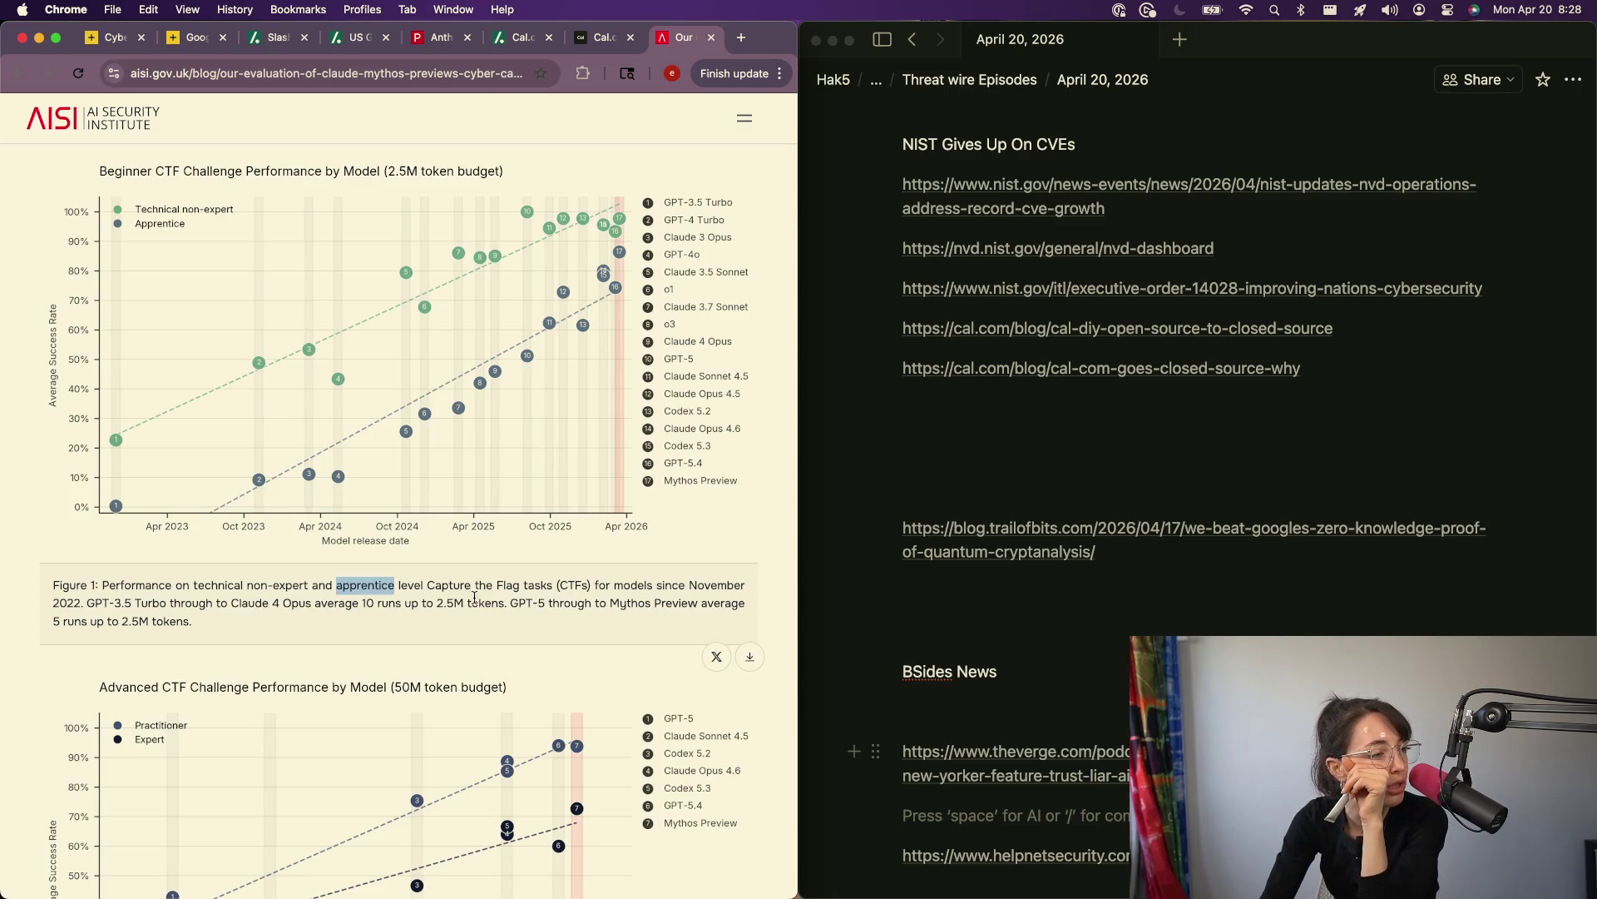
{"action": "scroll", "coordinate": [562, 635], "scroll_direction": "down", "scroll_amount": 5}
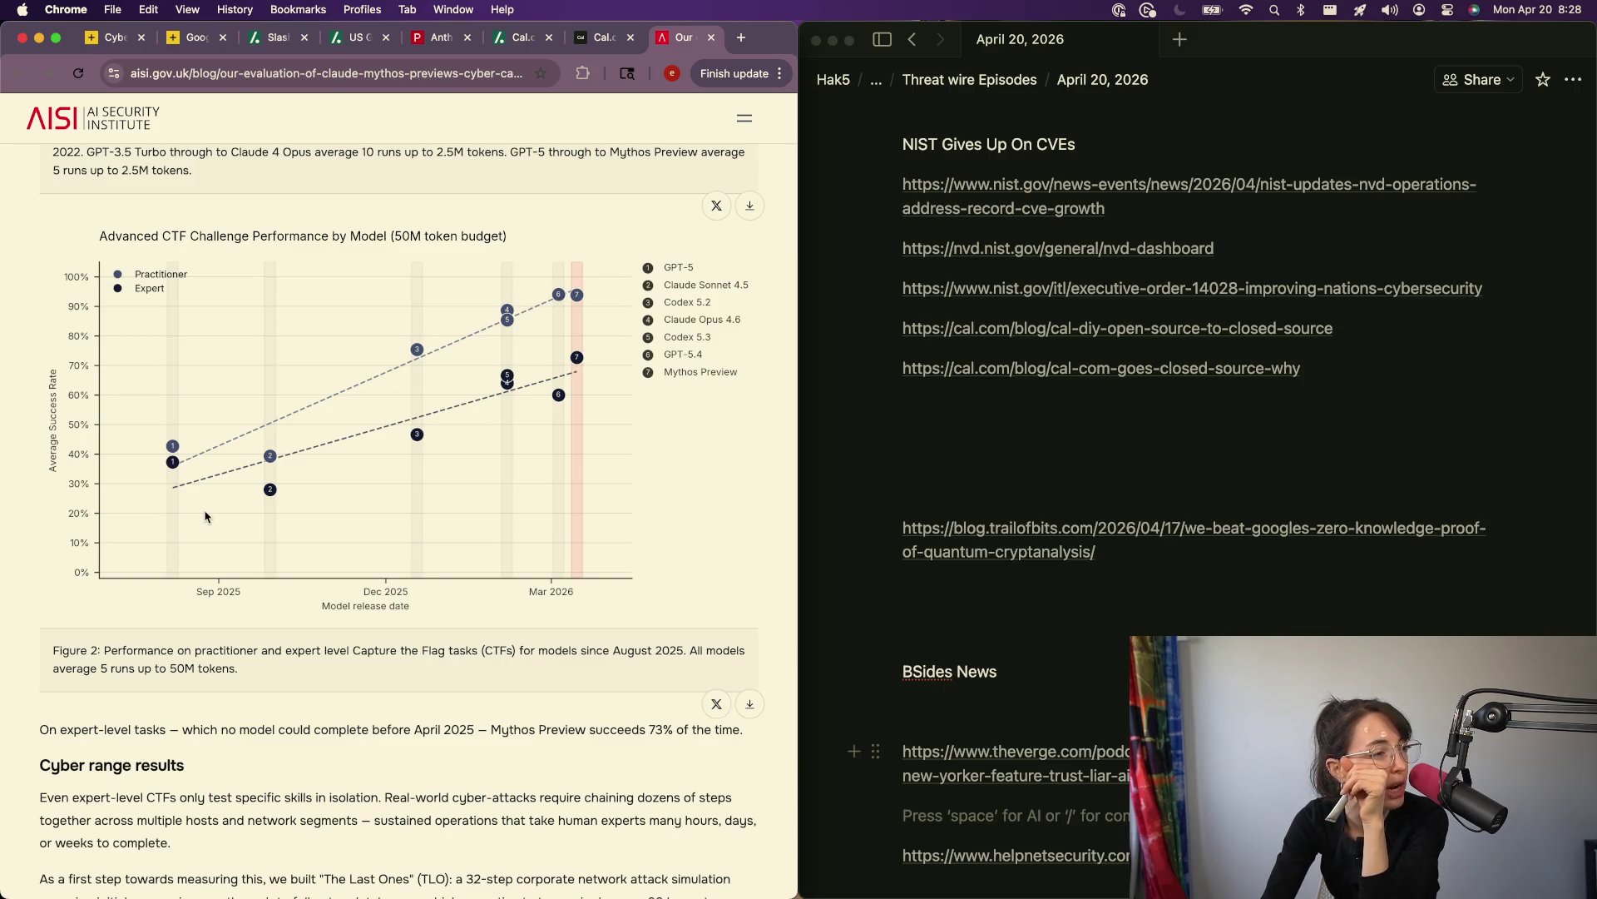
{"action": "scroll", "coordinate": [205, 517], "scroll_direction": "down", "scroll_amount": 3}
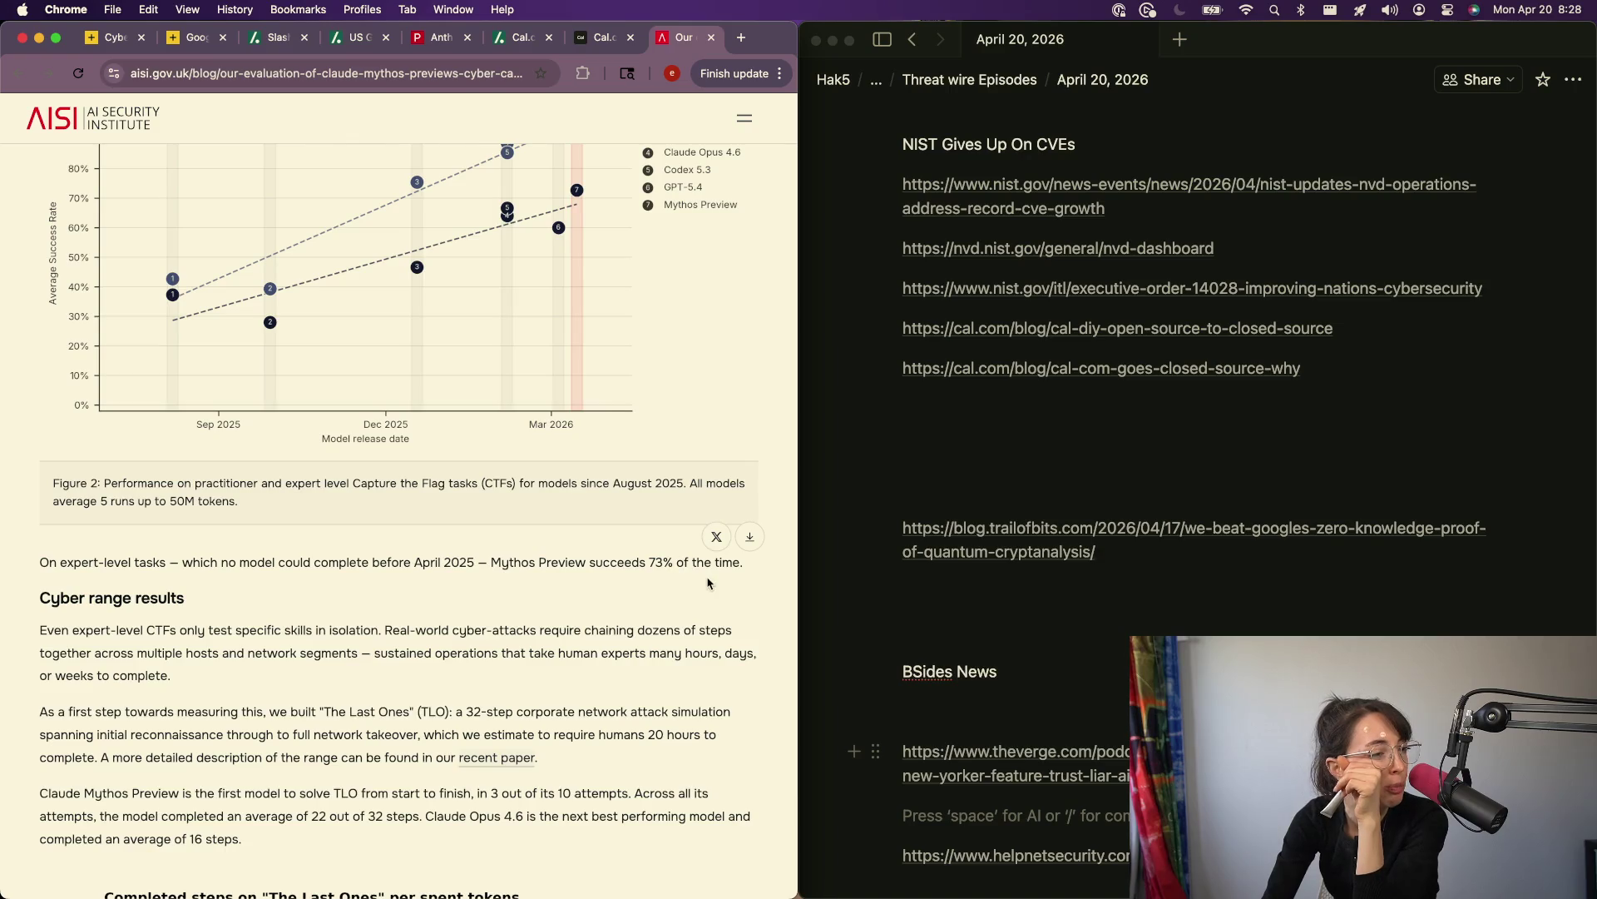
{"action": "scroll", "coordinate": [633, 658], "scroll_direction": "down", "scroll_amount": 3}
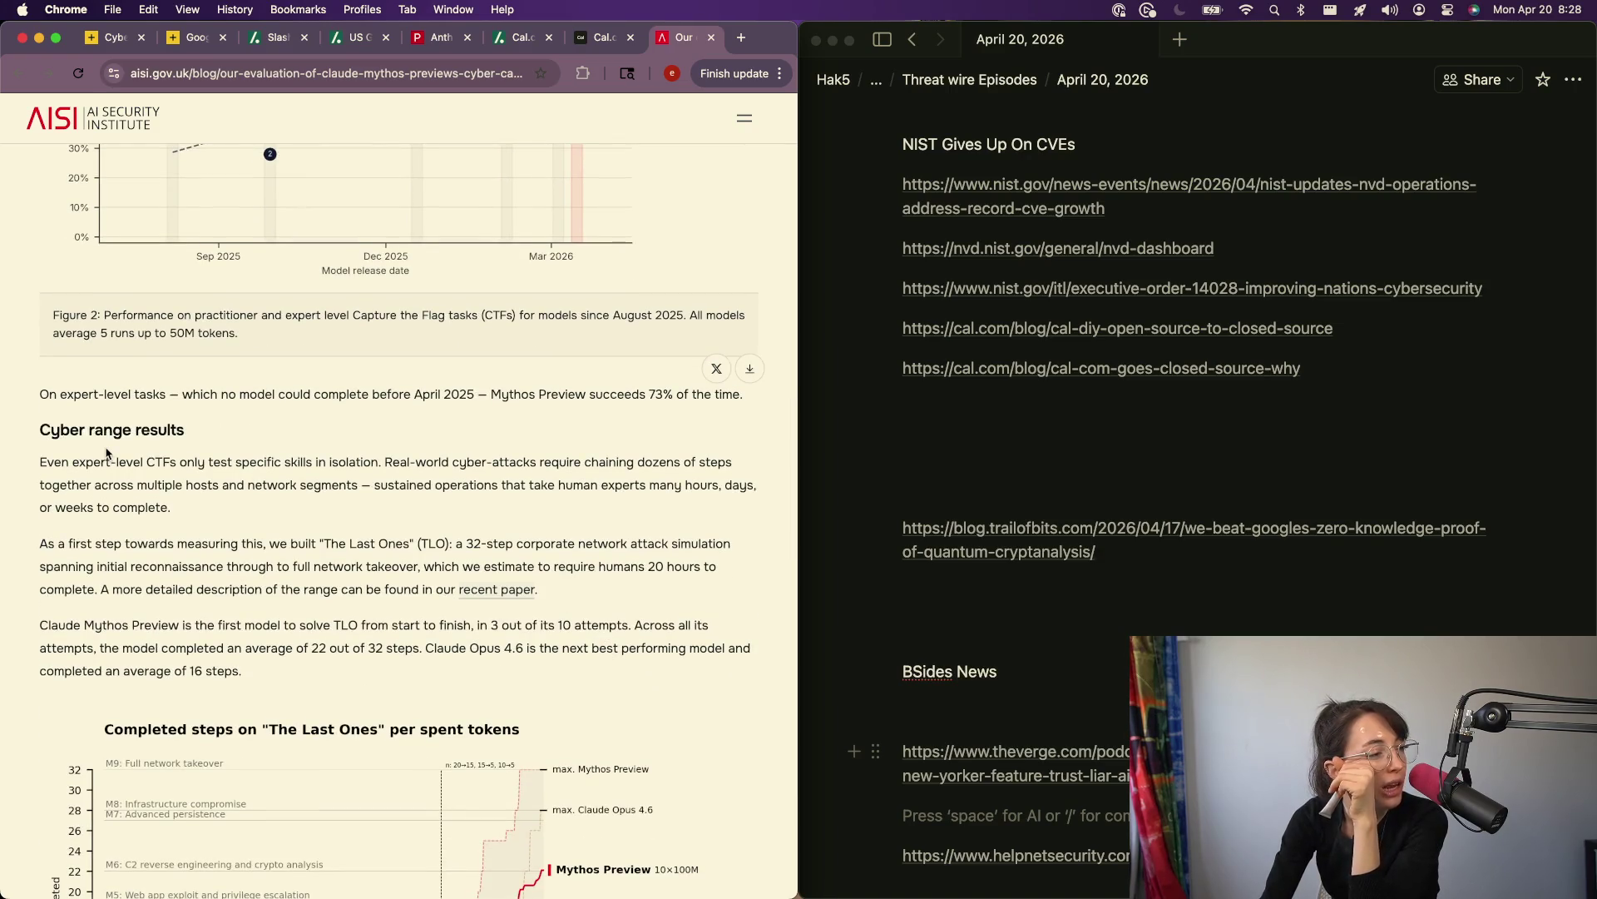